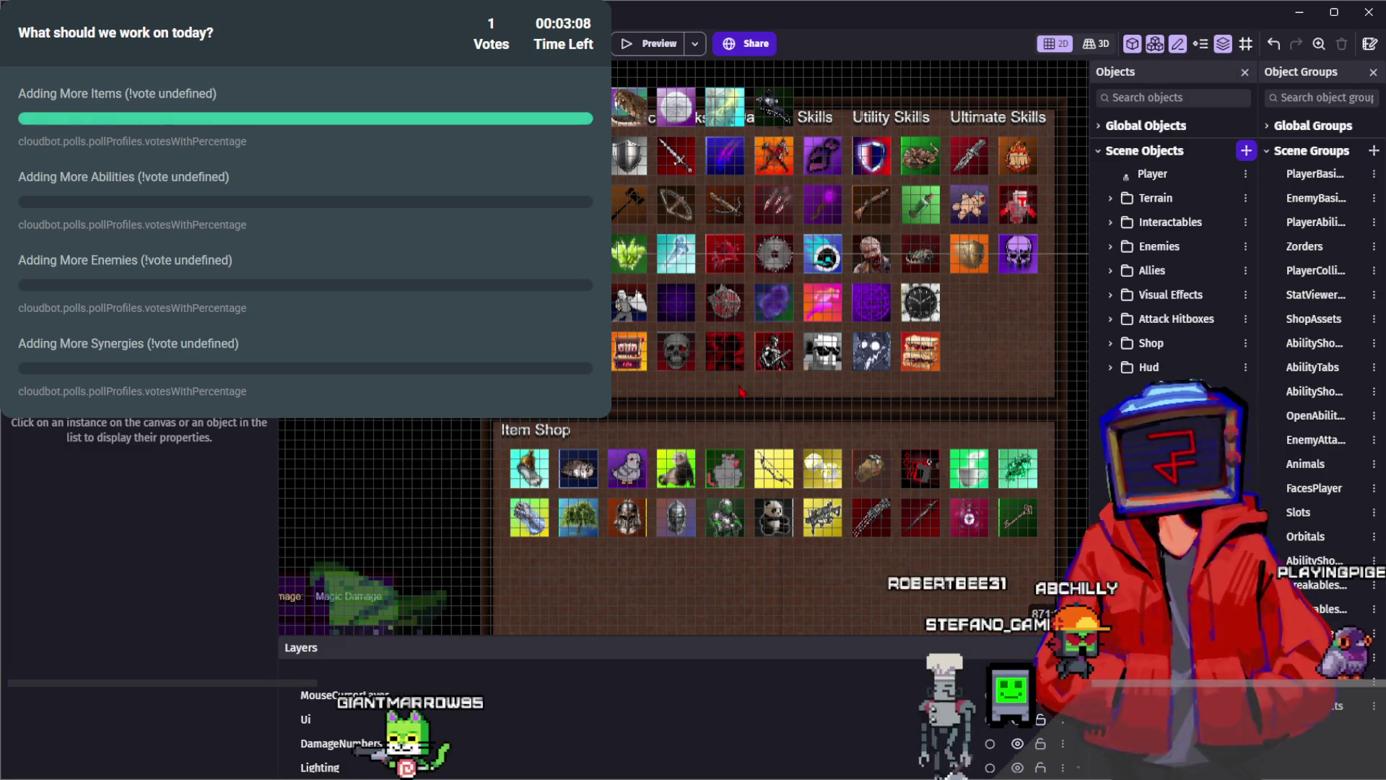
Pan and zoom across the shop panels to inspect the Equip buttons area
{"action": "scroll", "coordinate": [771, 427], "scroll_direction": "right", "scroll_amount": 2}
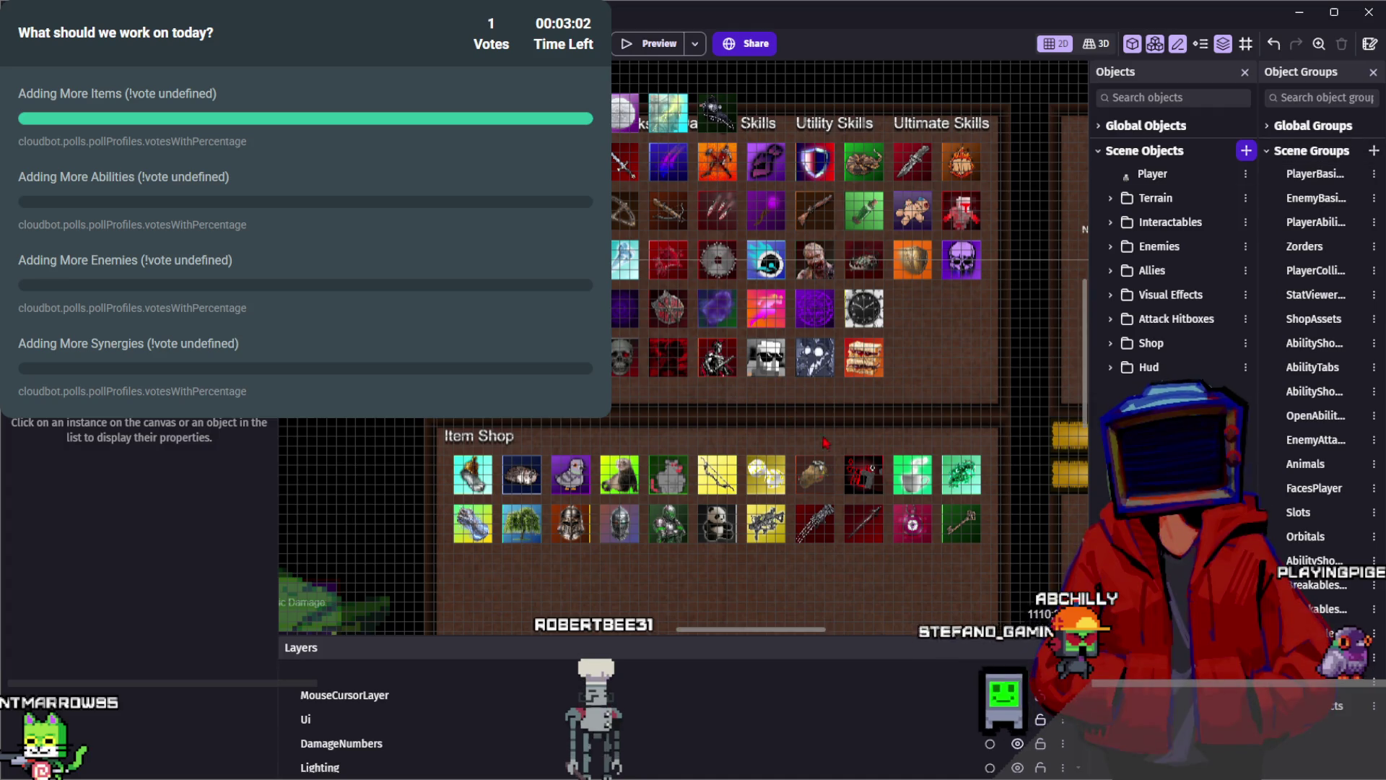
{"action": "scroll", "coordinate": [829, 444], "scroll_direction": "right", "scroll_amount": 4}
{"action": "scroll", "coordinate": [705, 351], "scroll_direction": "right", "scroll_amount": 3}
{"action": "scroll", "coordinate": [752, 361], "scroll_direction": "left", "scroll_amount": 2}
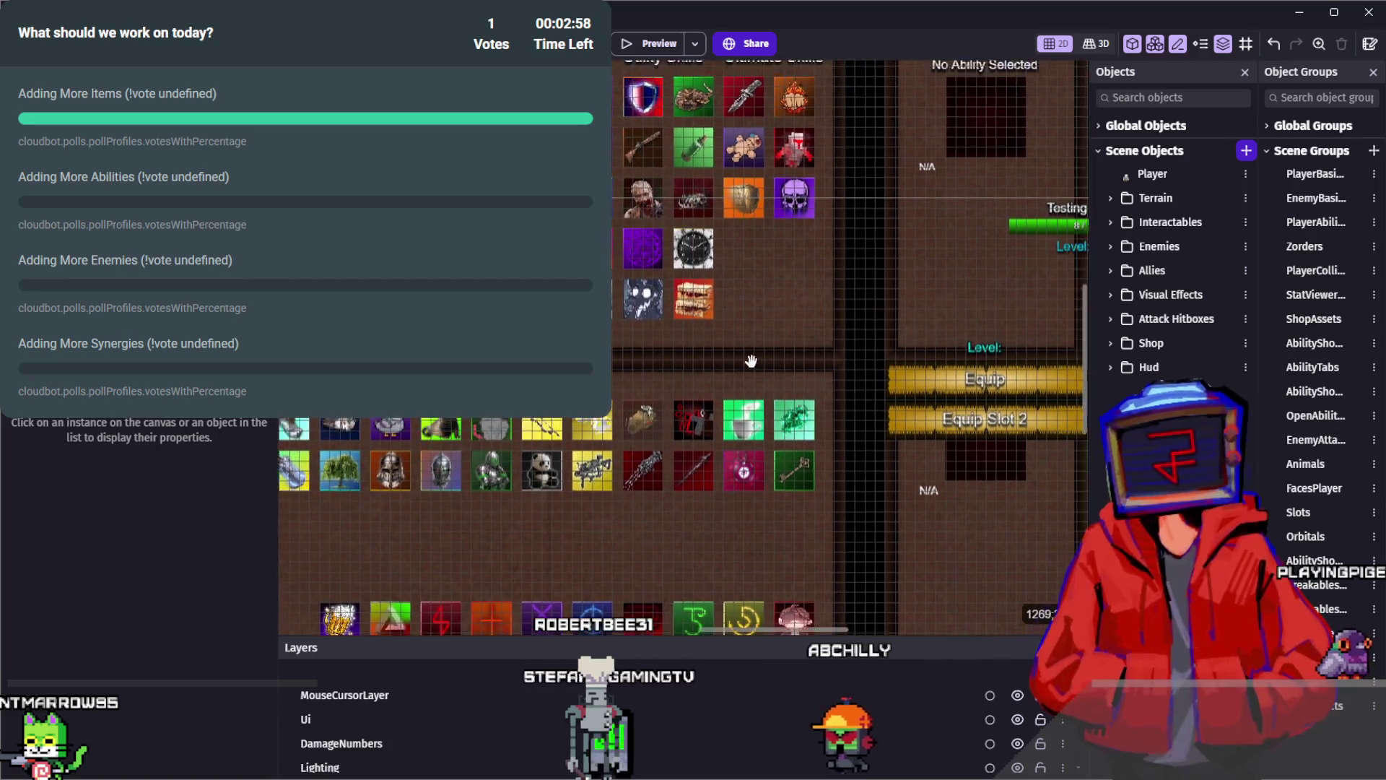
{"action": "scroll", "coordinate": [752, 362], "scroll_direction": "left", "scroll_amount": 4}
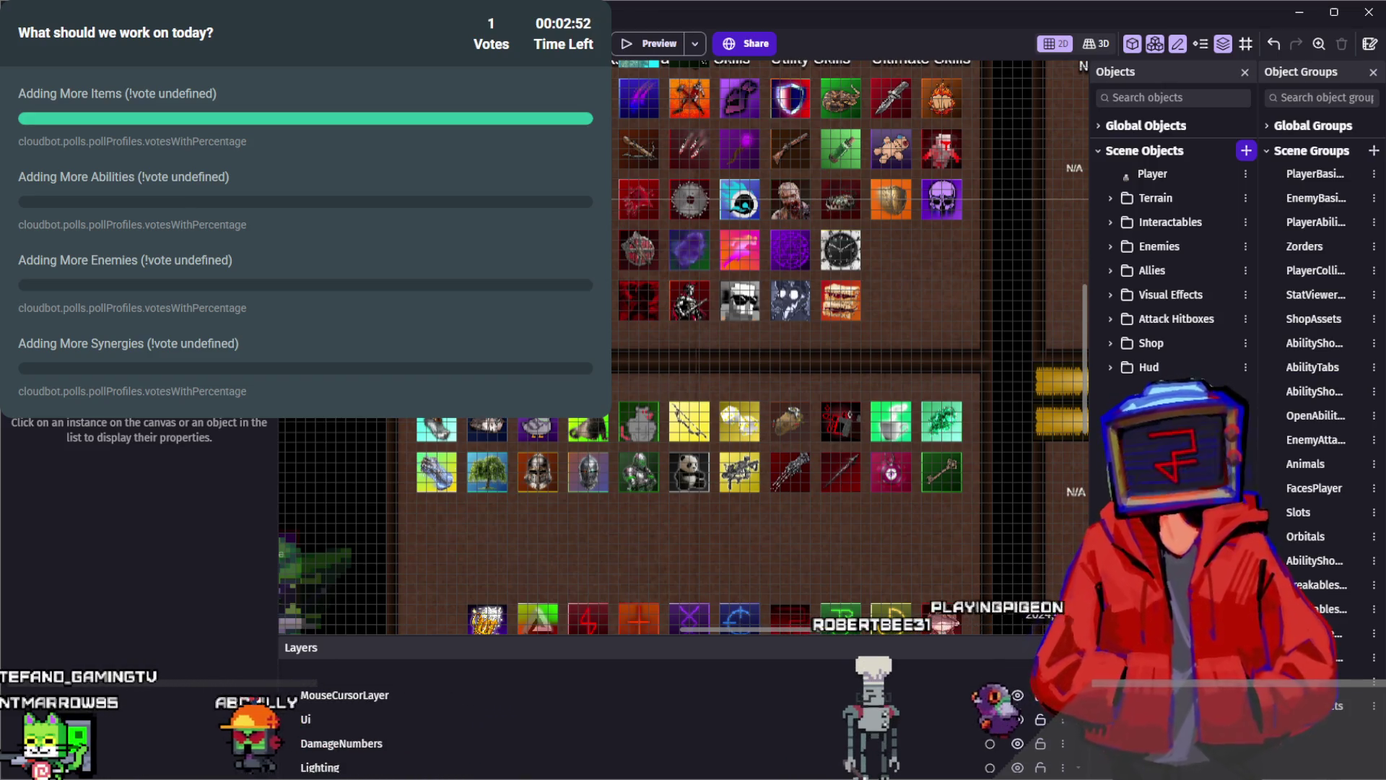
{"action": "left_click_drag", "start_coordinate": [790, 378], "coordinate": [615, 357]}
{"action": "scroll", "coordinate": [615, 357], "scroll_direction": "up", "scroll_amount": 5}
{"action": "scroll", "coordinate": [722, 325], "scroll_direction": "down", "scroll_amount": 5}
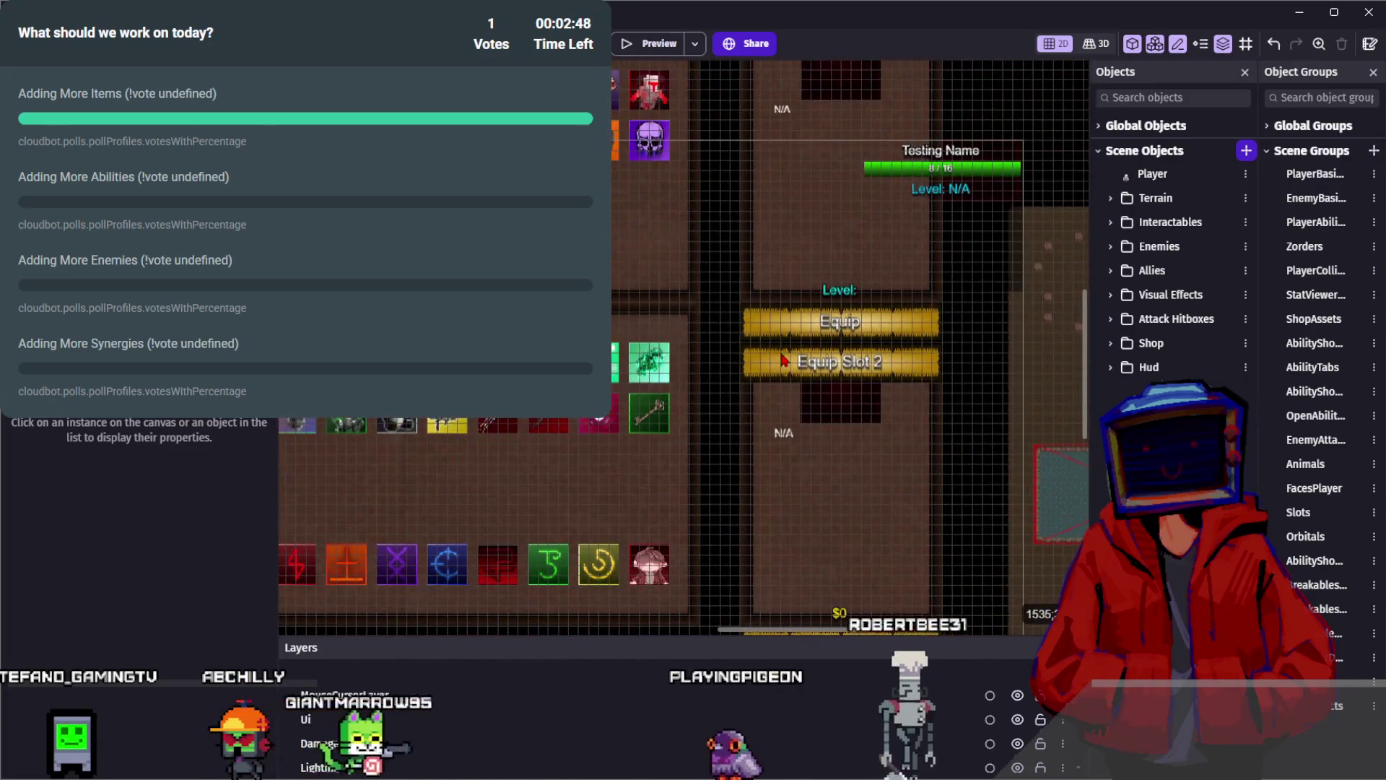
Bring the Skills and Item Shop grids into view, then launch a Preview test run
{"action": "left_click_drag", "start_coordinate": [804, 298], "coordinate": [882, 352]}
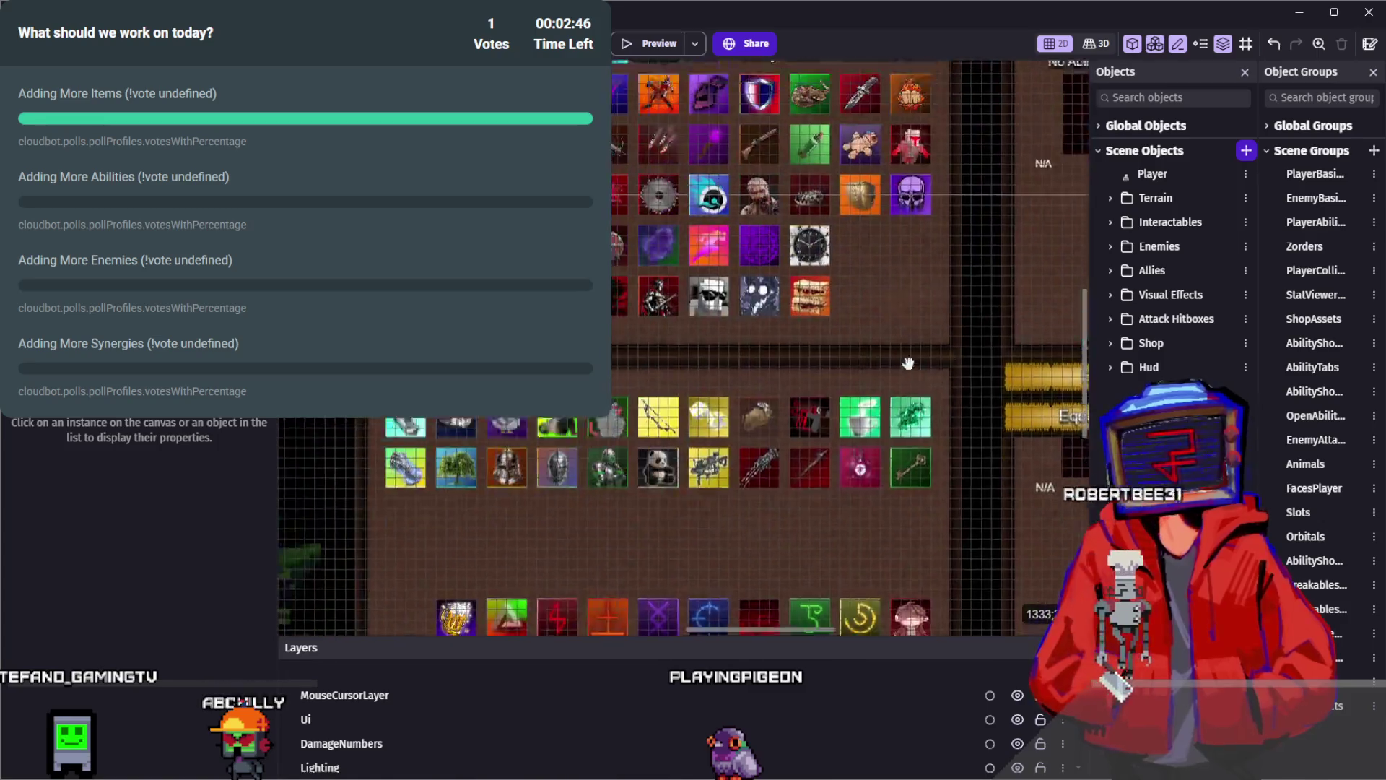
{"action": "scroll", "coordinate": [883, 351], "scroll_direction": "down", "scroll_amount": 5}
{"action": "scroll", "coordinate": [881, 380], "scroll_direction": "up", "scroll_amount": 5}
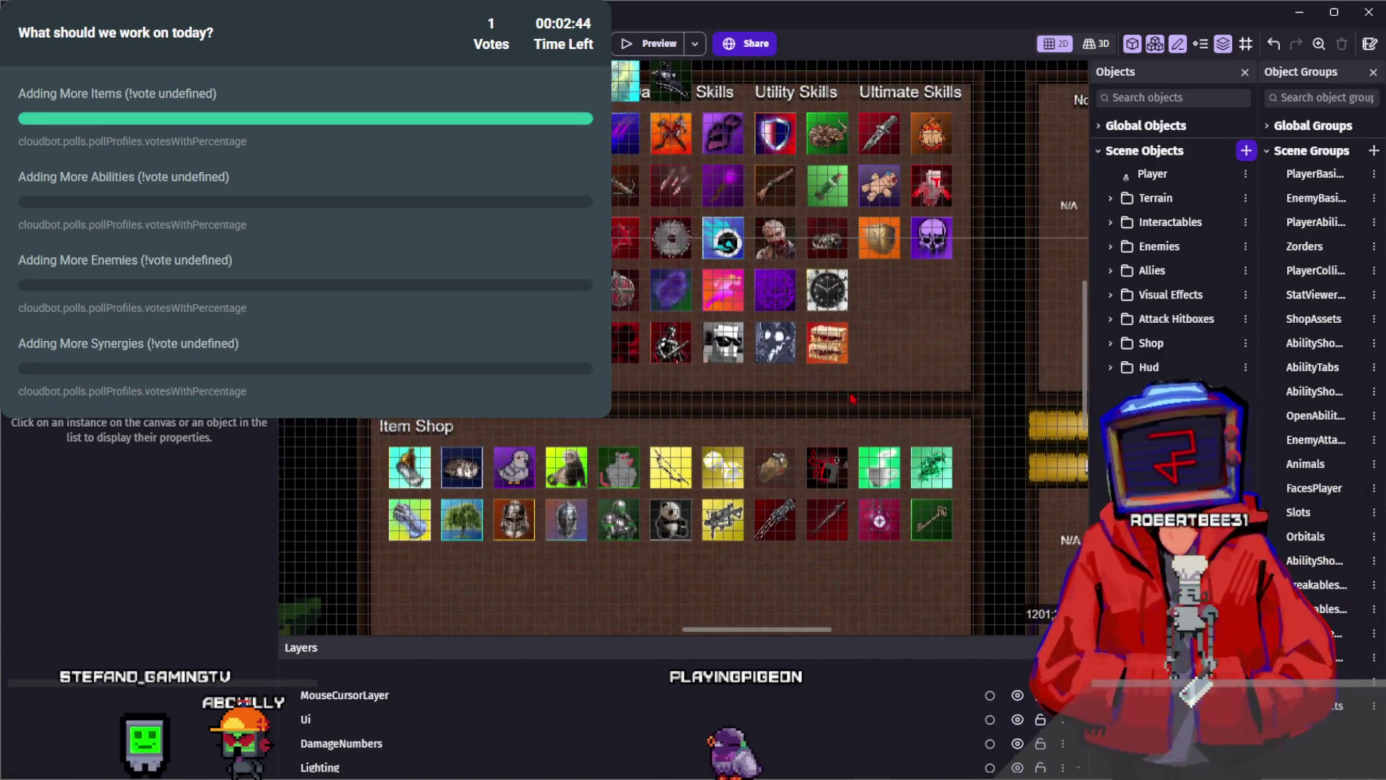
{"action": "scroll", "coordinate": [866, 370], "scroll_direction": "up", "scroll_amount": 3}
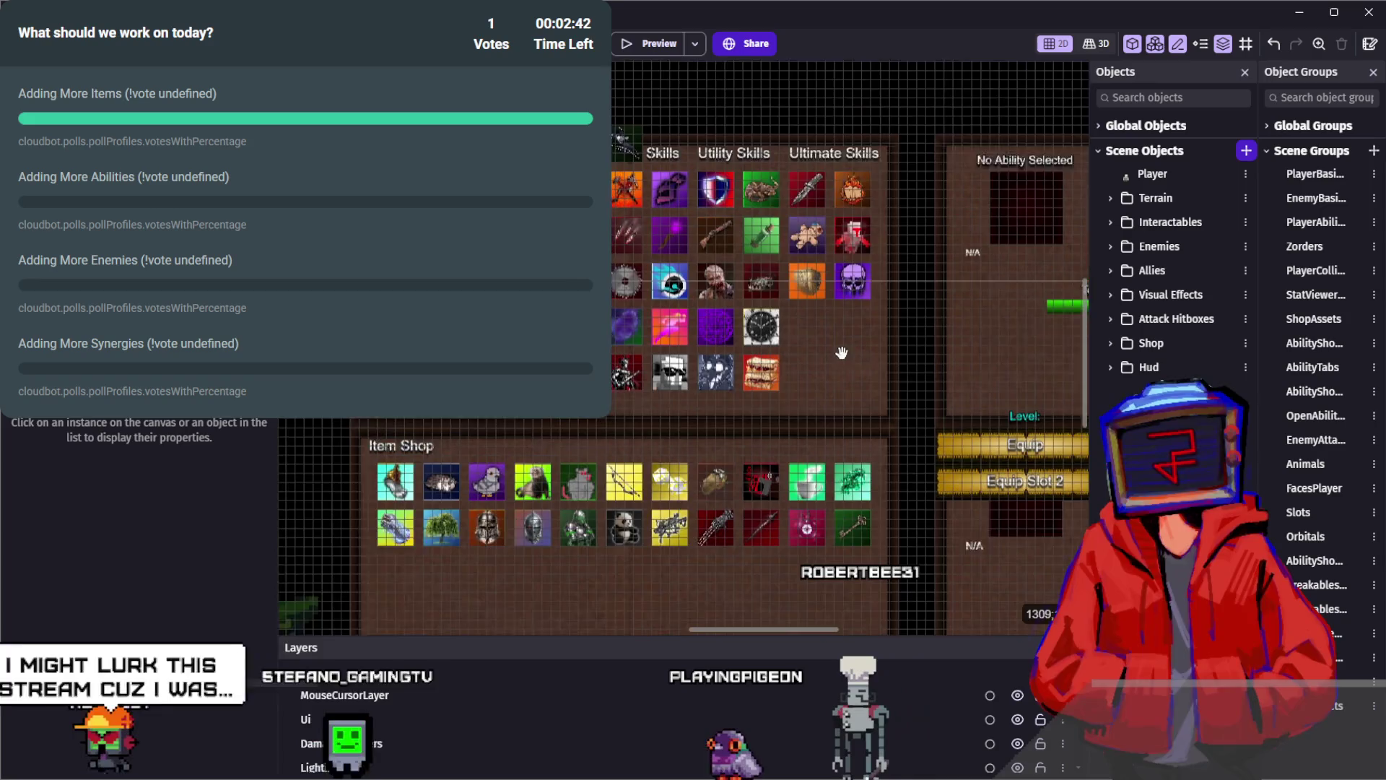
{"action": "scroll", "coordinate": [847, 361], "scroll_direction": "up", "scroll_amount": 2}
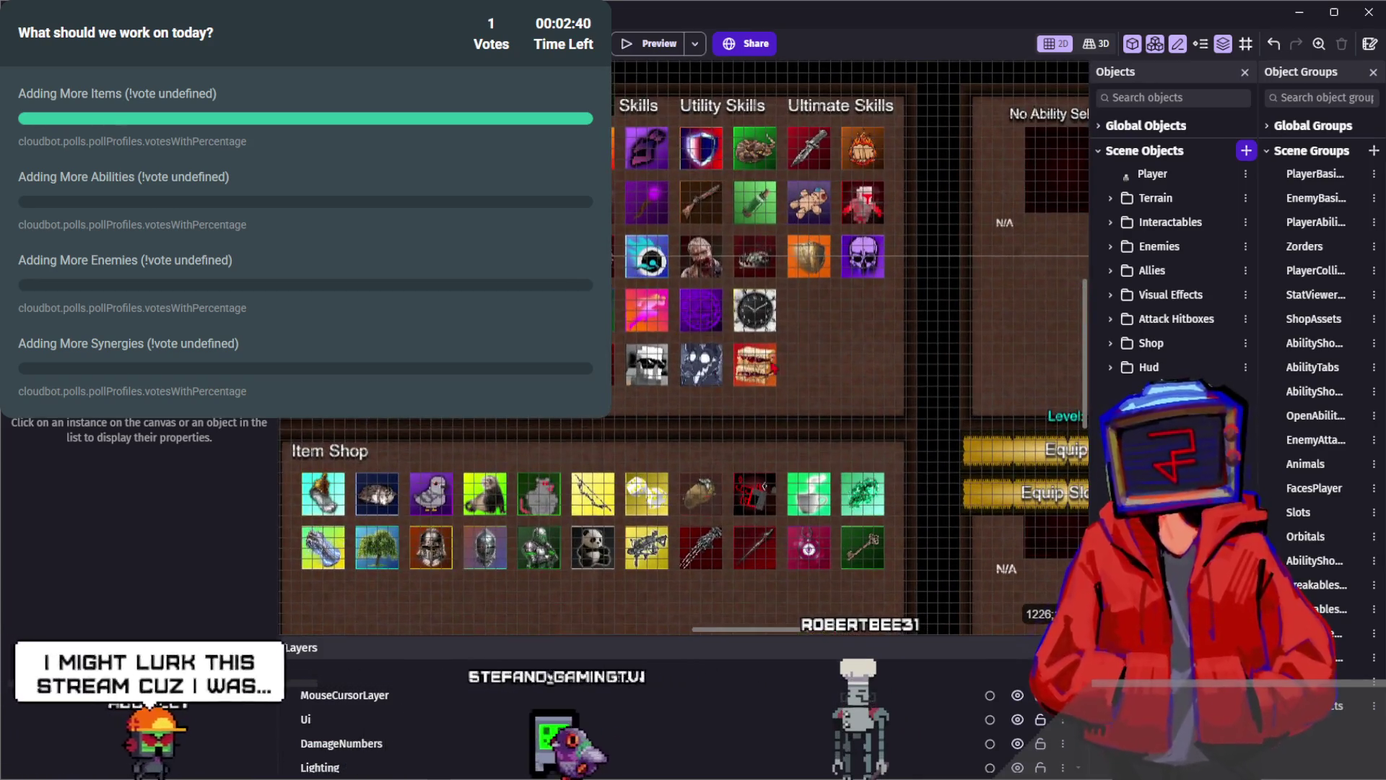
{"action": "scroll", "coordinate": [751, 426], "scroll_direction": "up", "scroll_amount": 3}
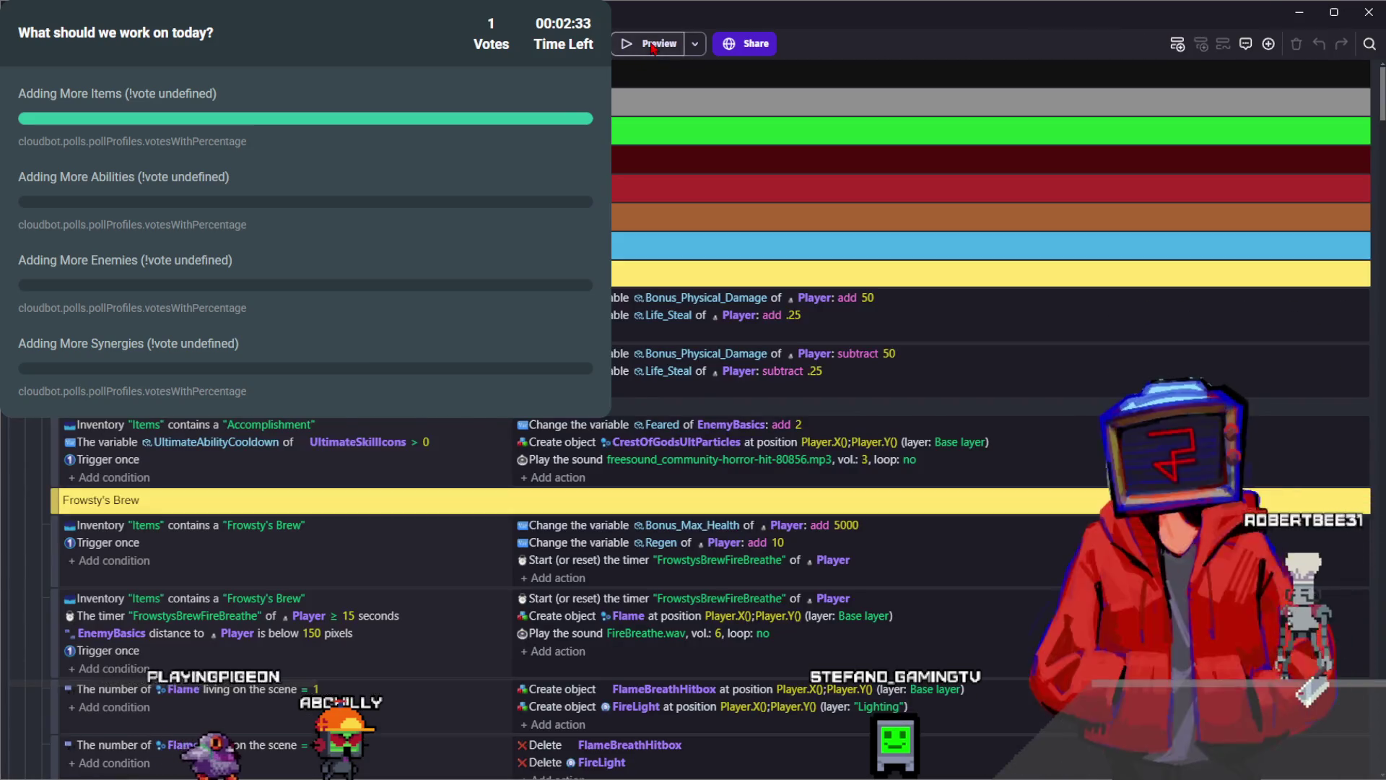
{"action": "left_click", "coordinate": [650, 45]}
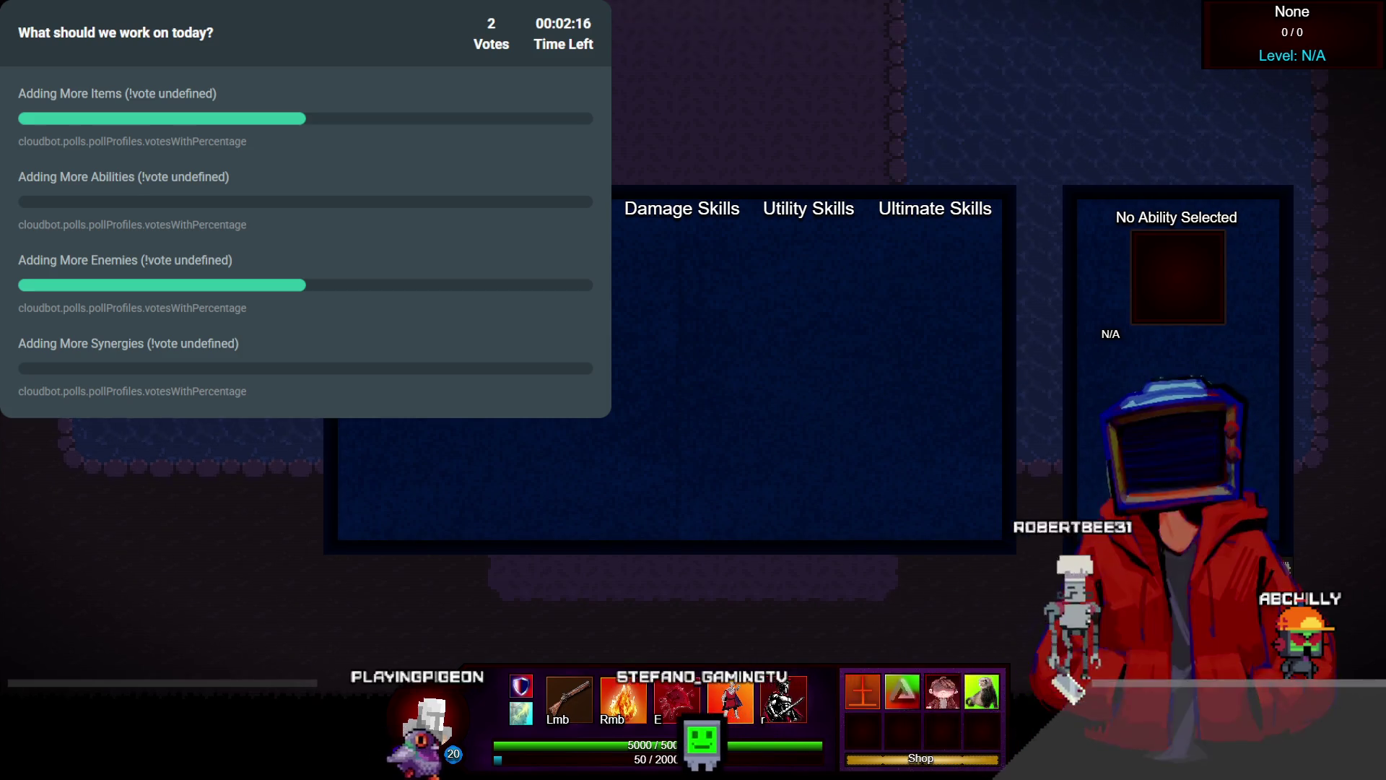
Check the Omnifect item's details in the shop, then walk up and shoot the training dummies
{"action": "key", "text": "Tab"}
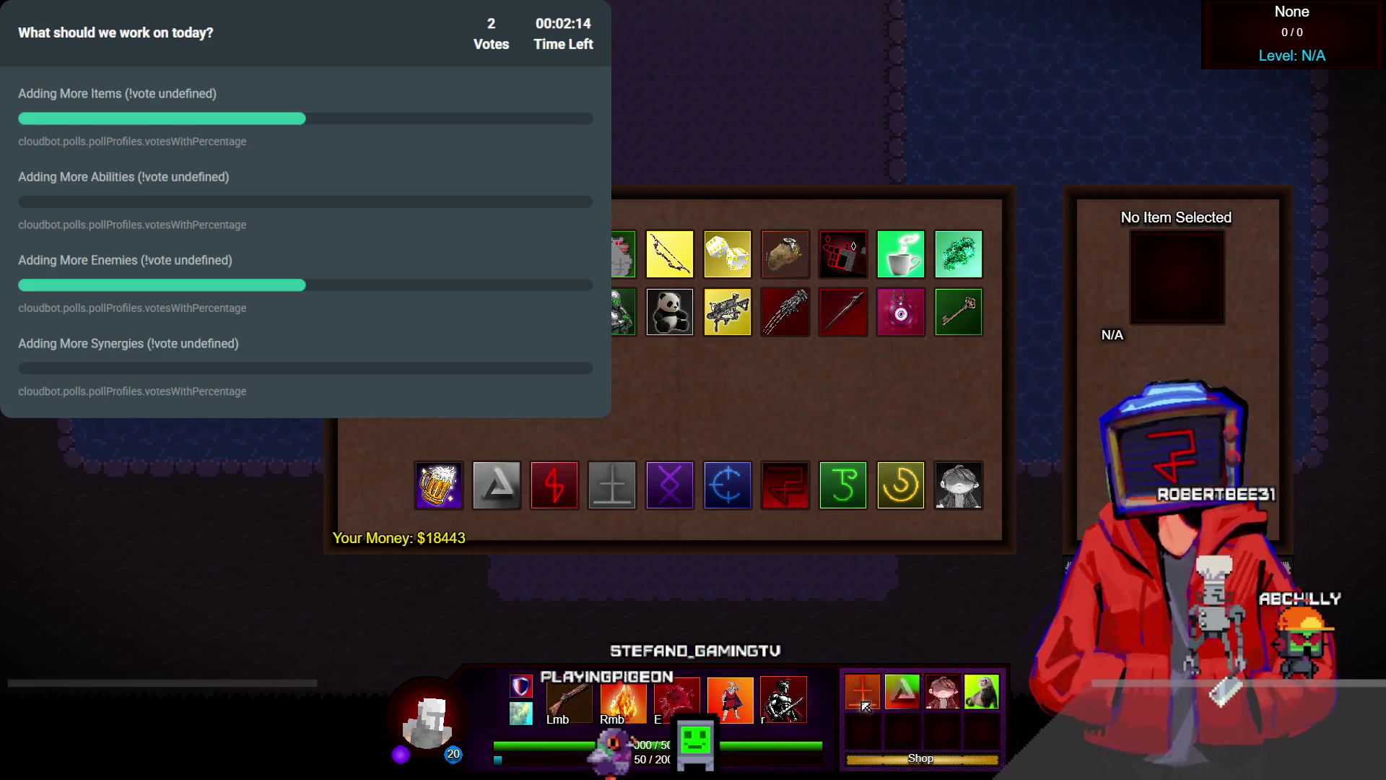
{"action": "left_click", "coordinate": [485, 488]}
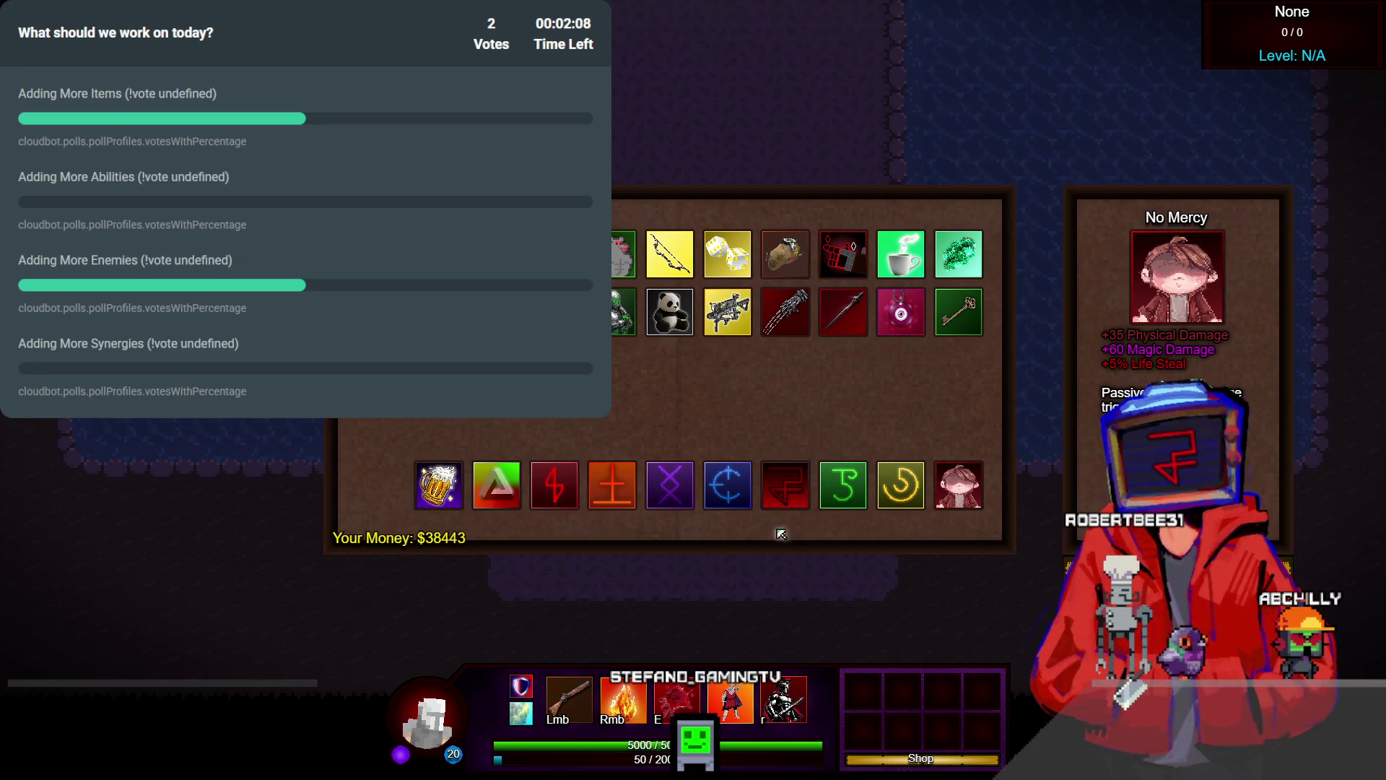
{"action": "key", "text": "Tab"}
{"action": "key", "text": "Escape"}
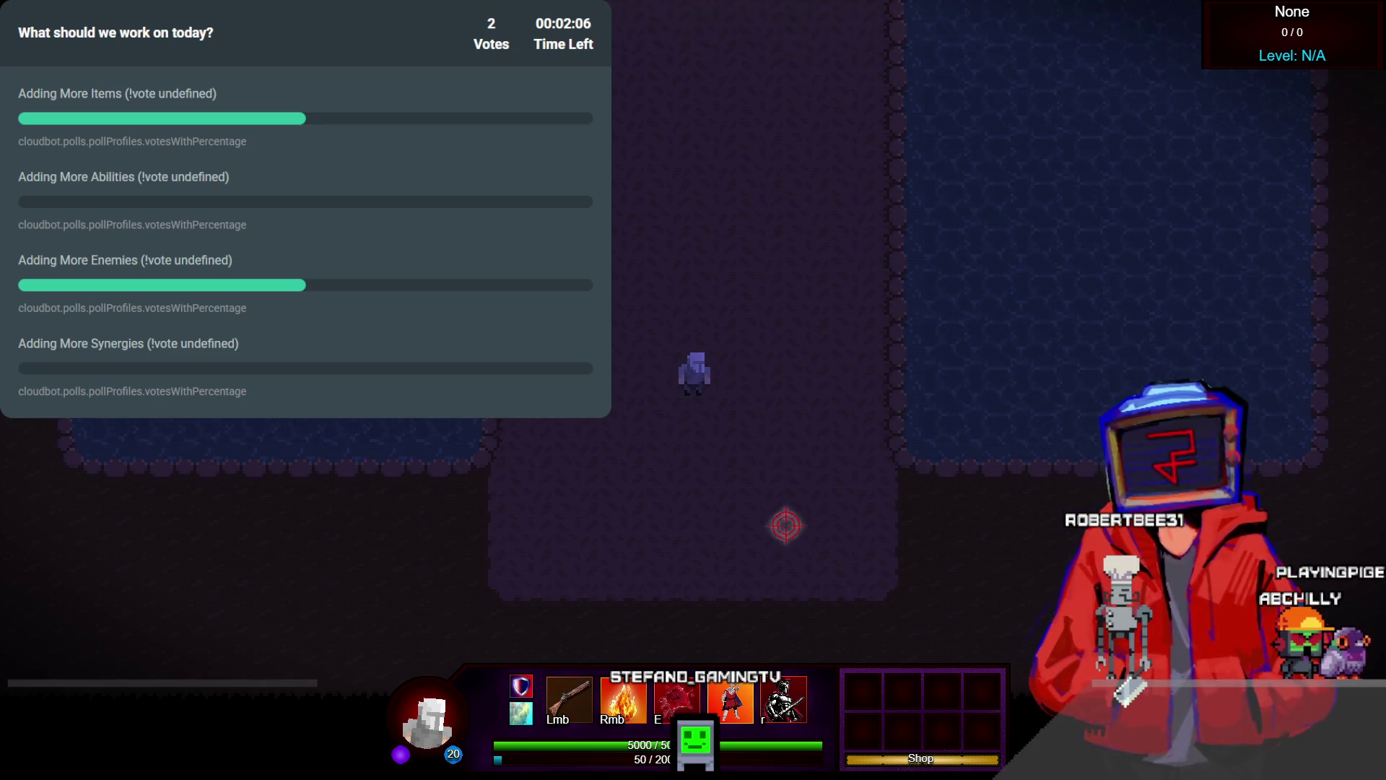
{"action": "key", "text": "w"}
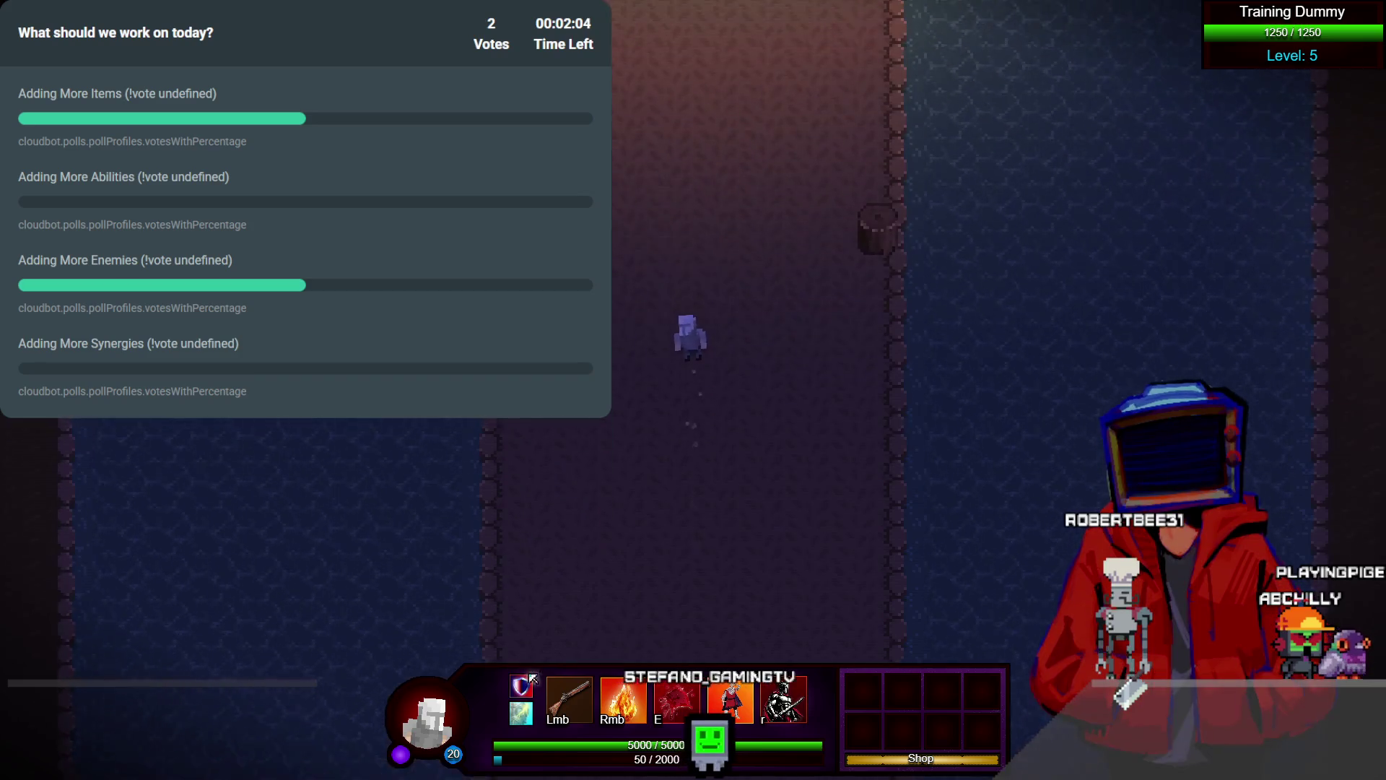
{"action": "left_click", "coordinate": [635, 354]}
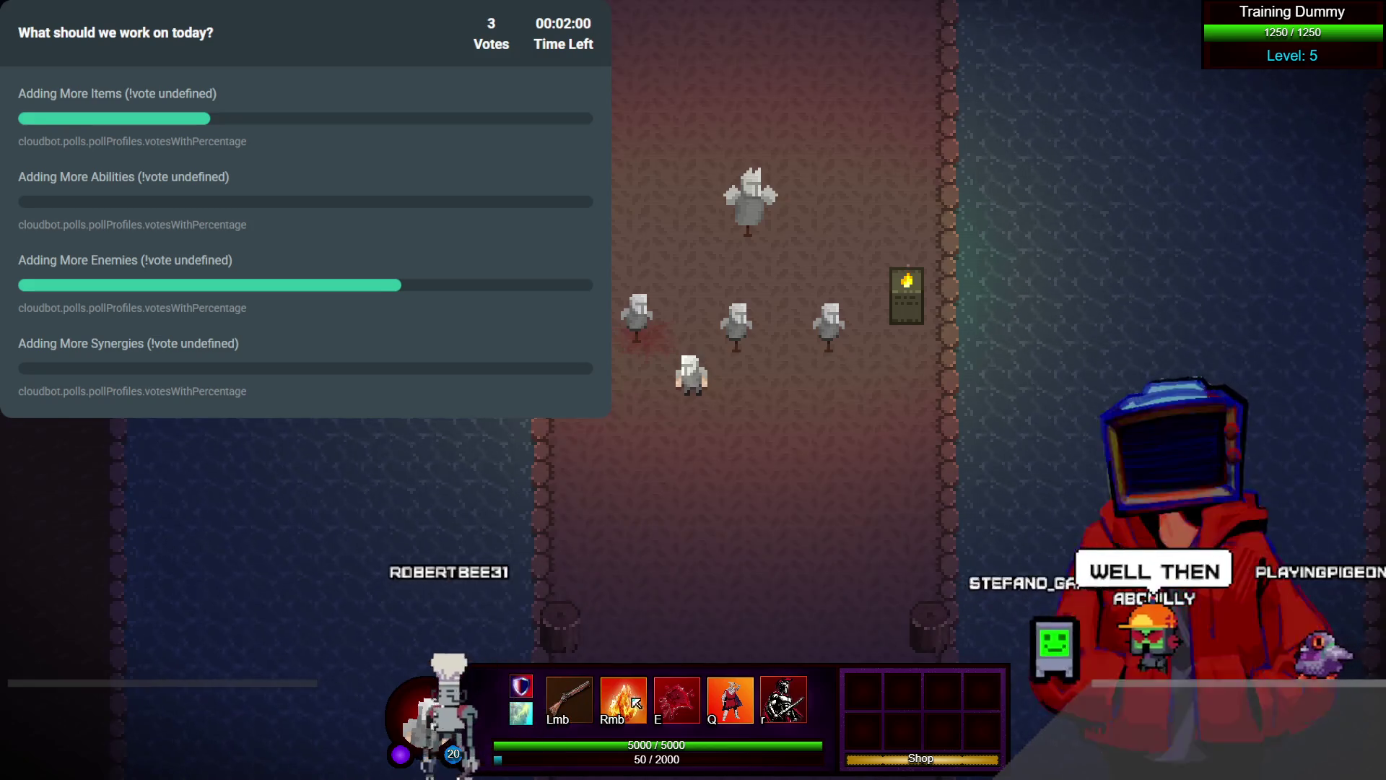
Cycle the skill panel through Damage, Utility and Ultimate Skills, then leave the preview
{"action": "key", "text": "Tab"}
{"action": "key", "text": "Tab"}
{"action": "key", "text": "Tab"}
{"action": "key", "text": "Tab"}
{"action": "key", "text": "Tab"}
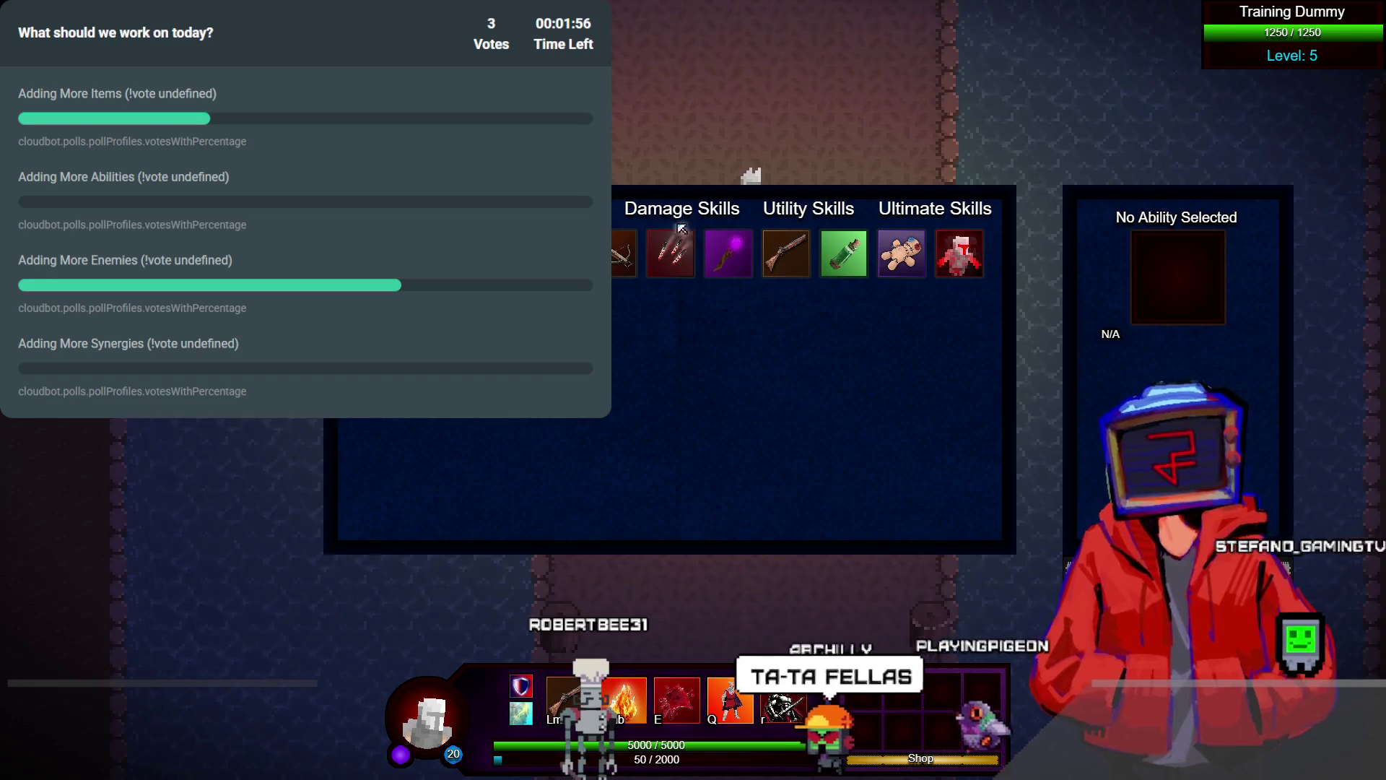
{"action": "left_click", "coordinate": [724, 209]}
{"action": "left_click", "coordinate": [809, 209]}
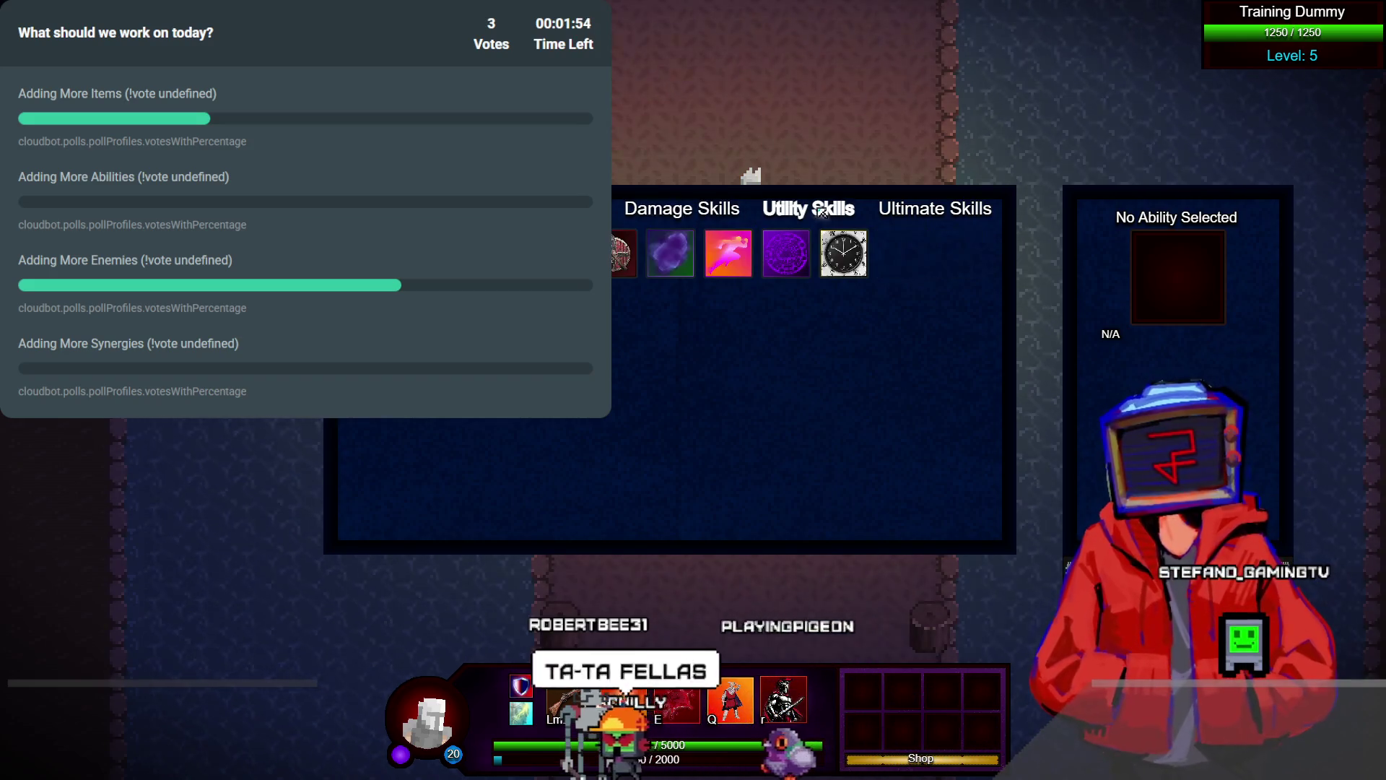
{"action": "left_click", "coordinate": [935, 209]}
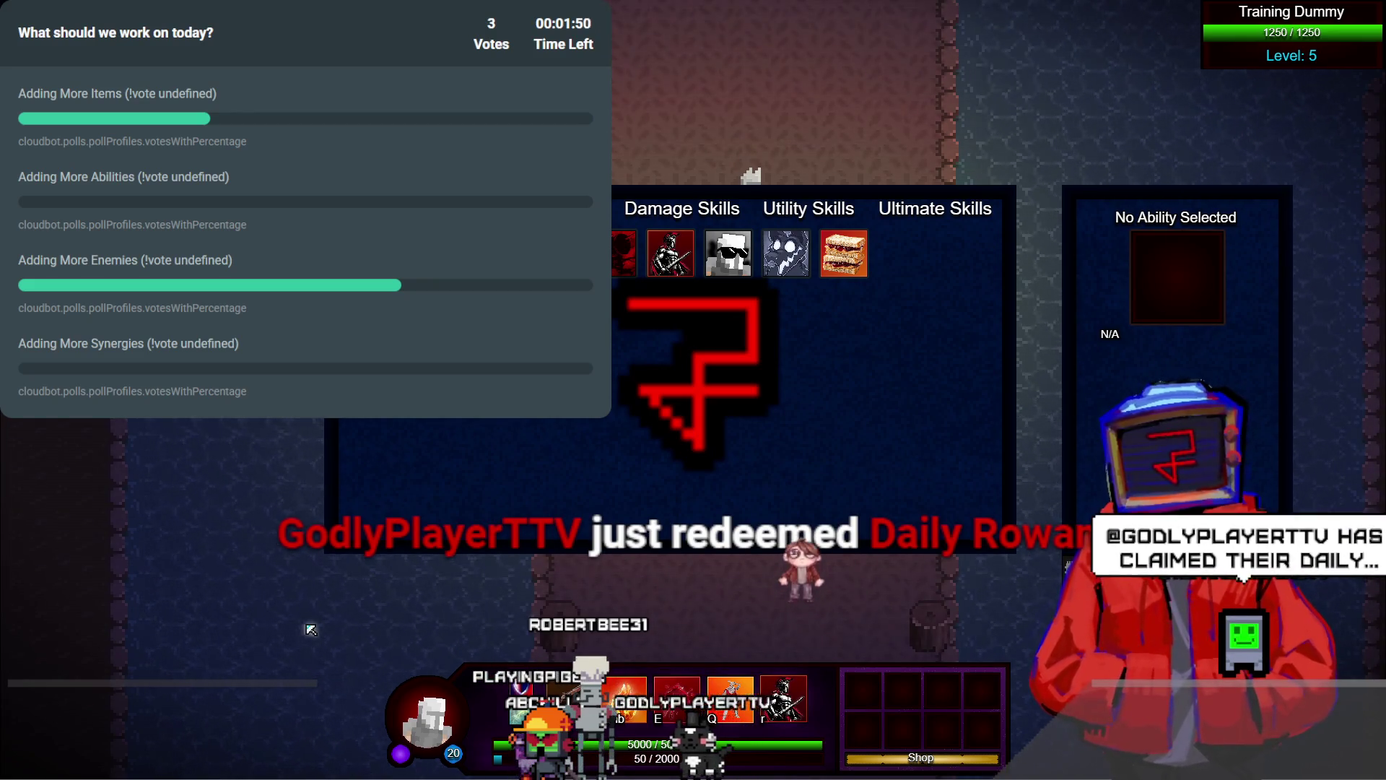
{"action": "key", "text": "alt+Tab"}
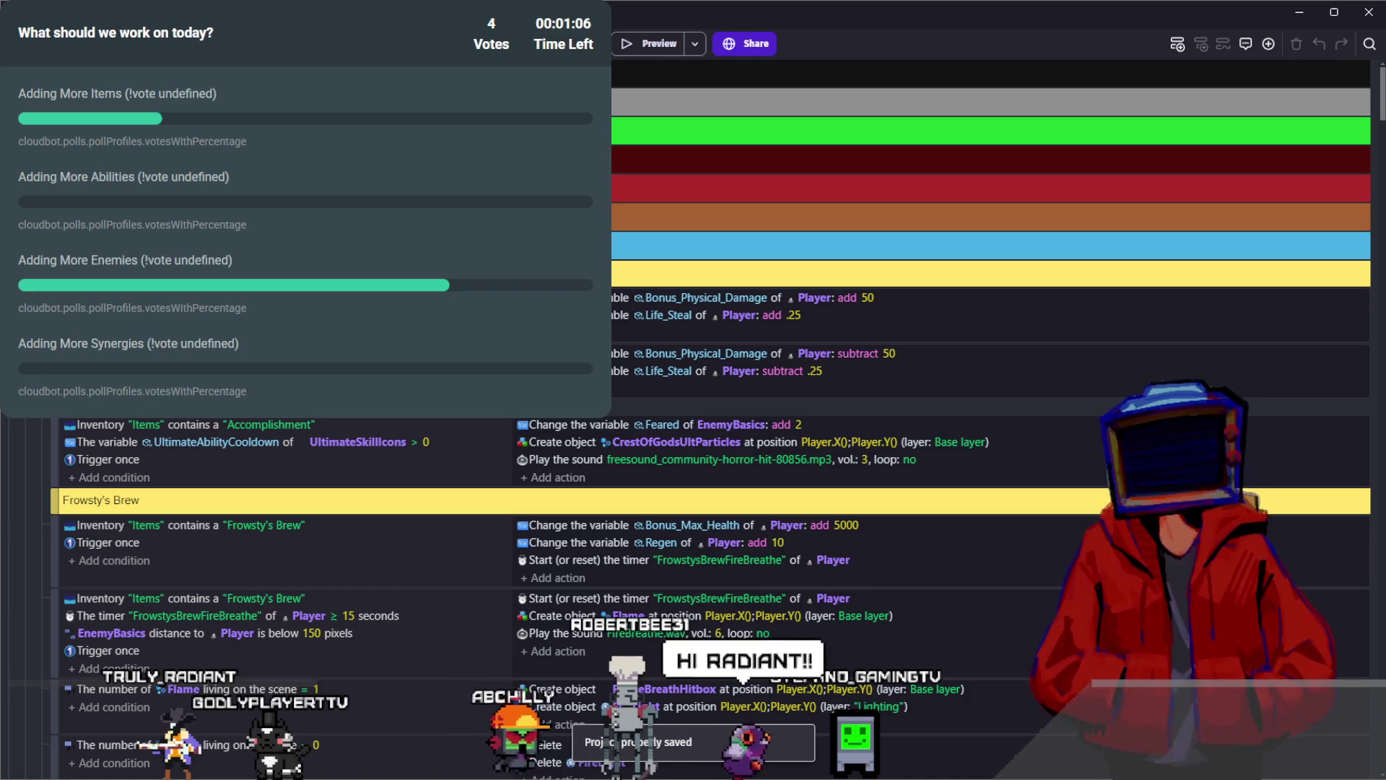
{"action": "left_click", "coordinate": [289, 469]}
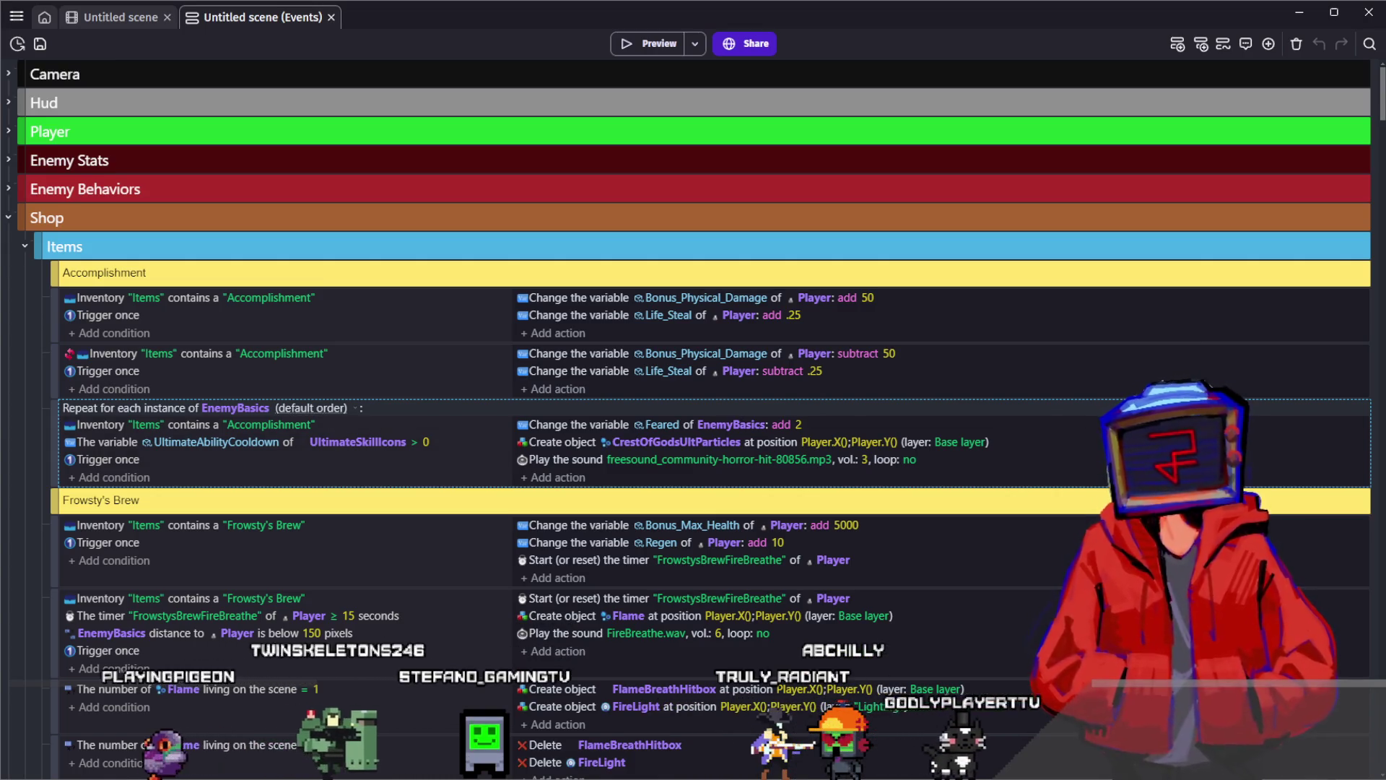
Collapse the Shop event group and return to the 'Untitled scene' layout tab
{"action": "left_click", "coordinate": [9, 217]}
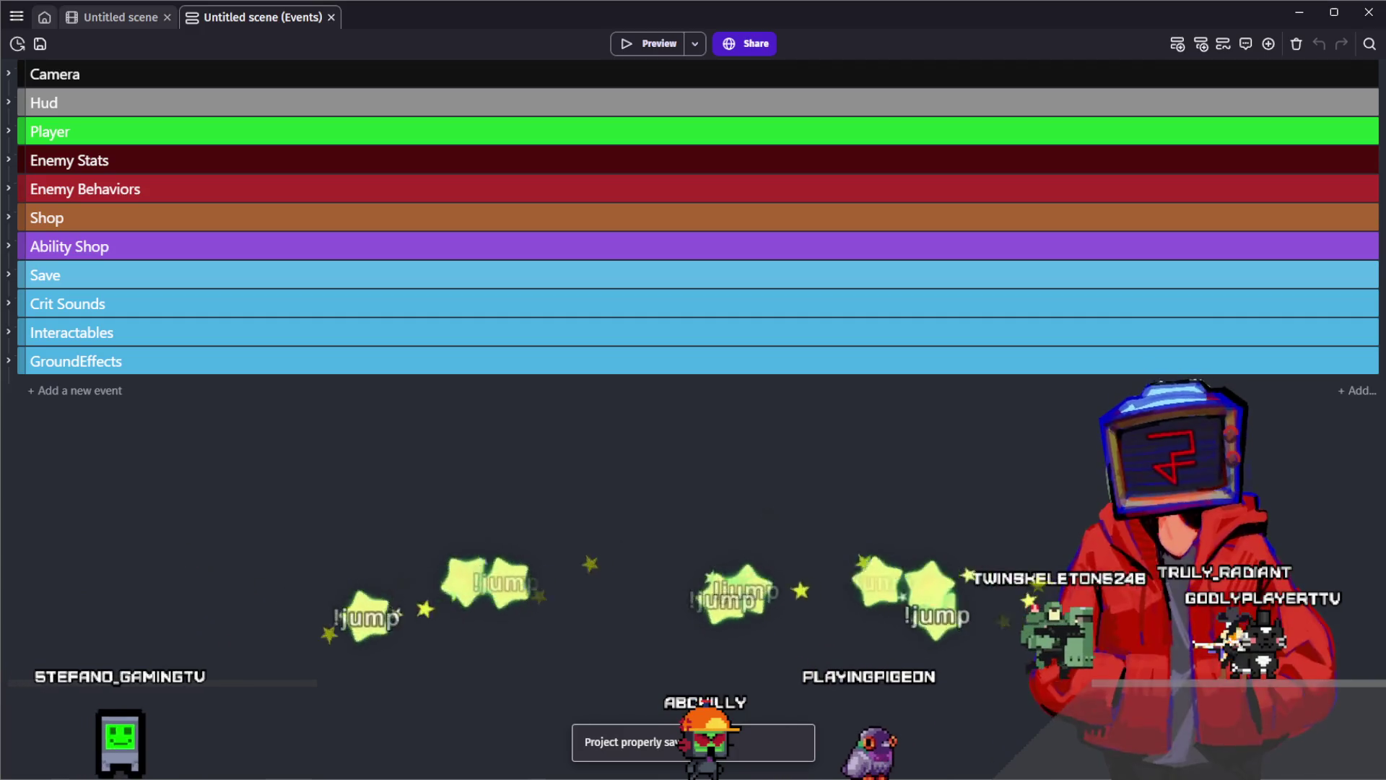
{"action": "key", "text": "ctrl+shift+Tab"}
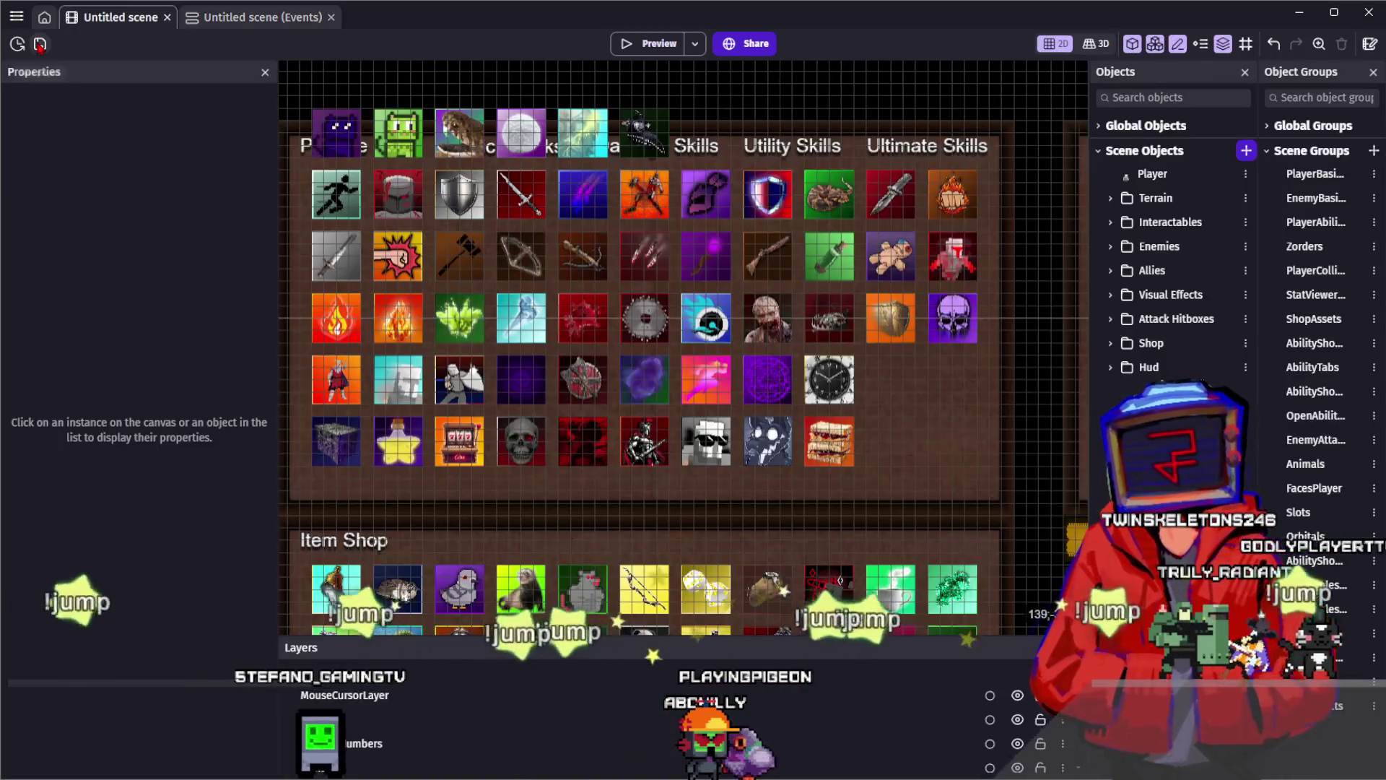
Save the project and shift the scene view from the shop UI to the terrain path
{"action": "left_click", "coordinate": [40, 45]}
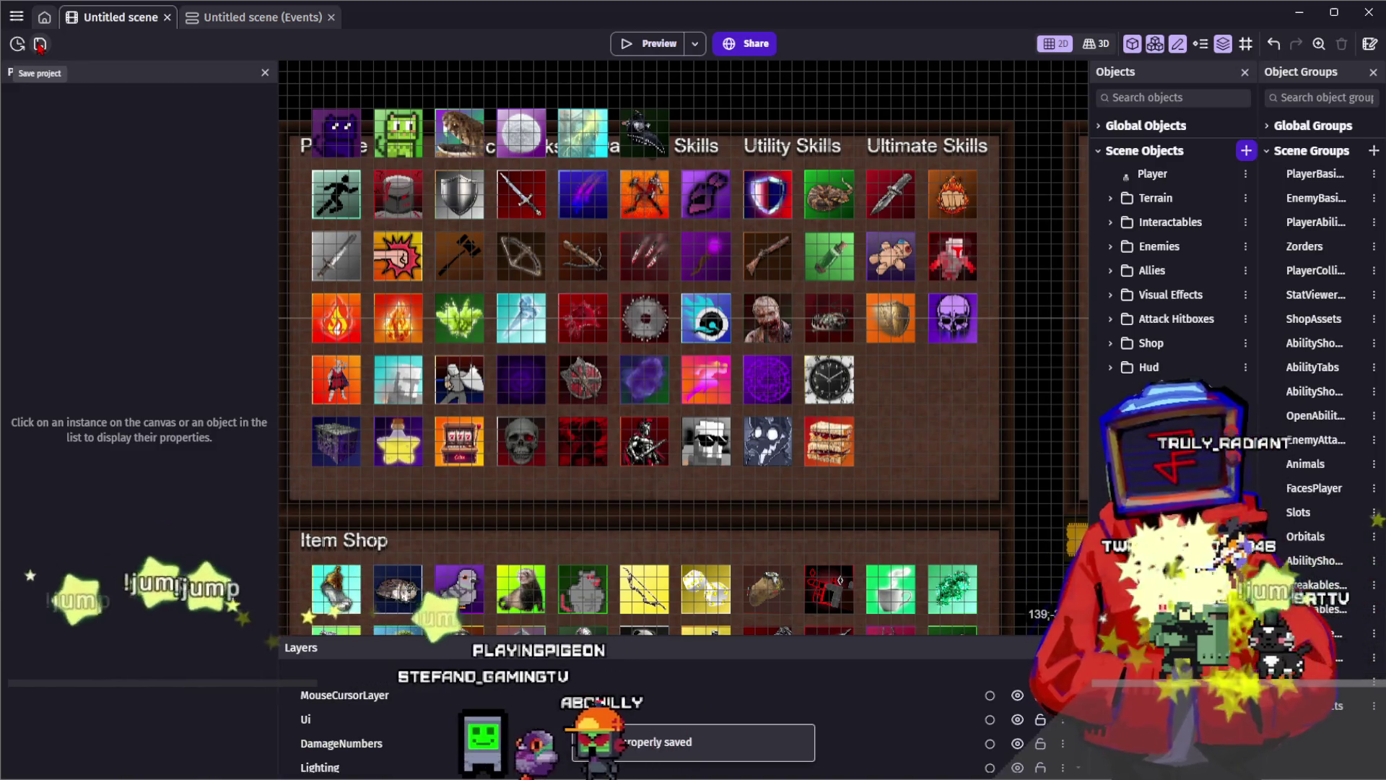
{"action": "scroll", "coordinate": [866, 517], "scroll_direction": "down", "scroll_amount": 5}
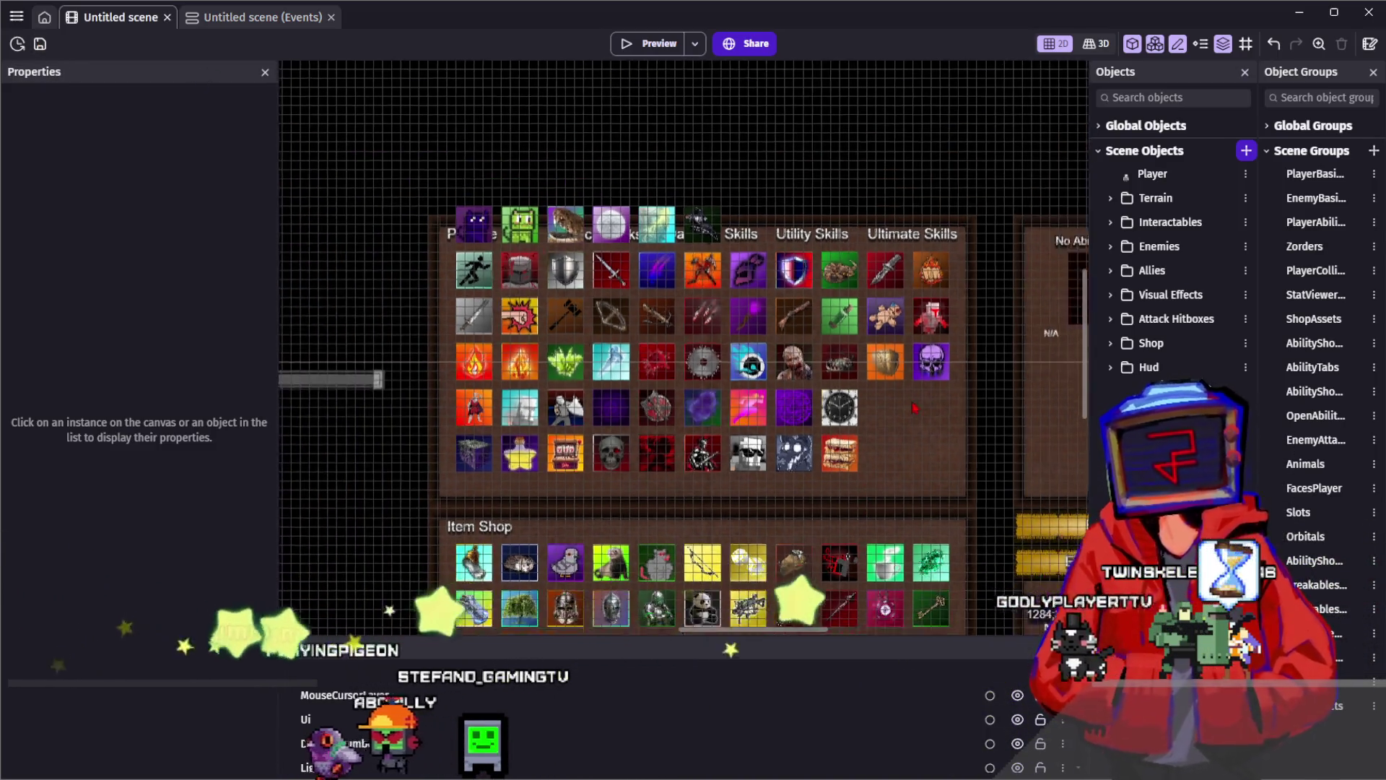
{"action": "scroll", "coordinate": [797, 384], "scroll_direction": "up", "scroll_amount": 5}
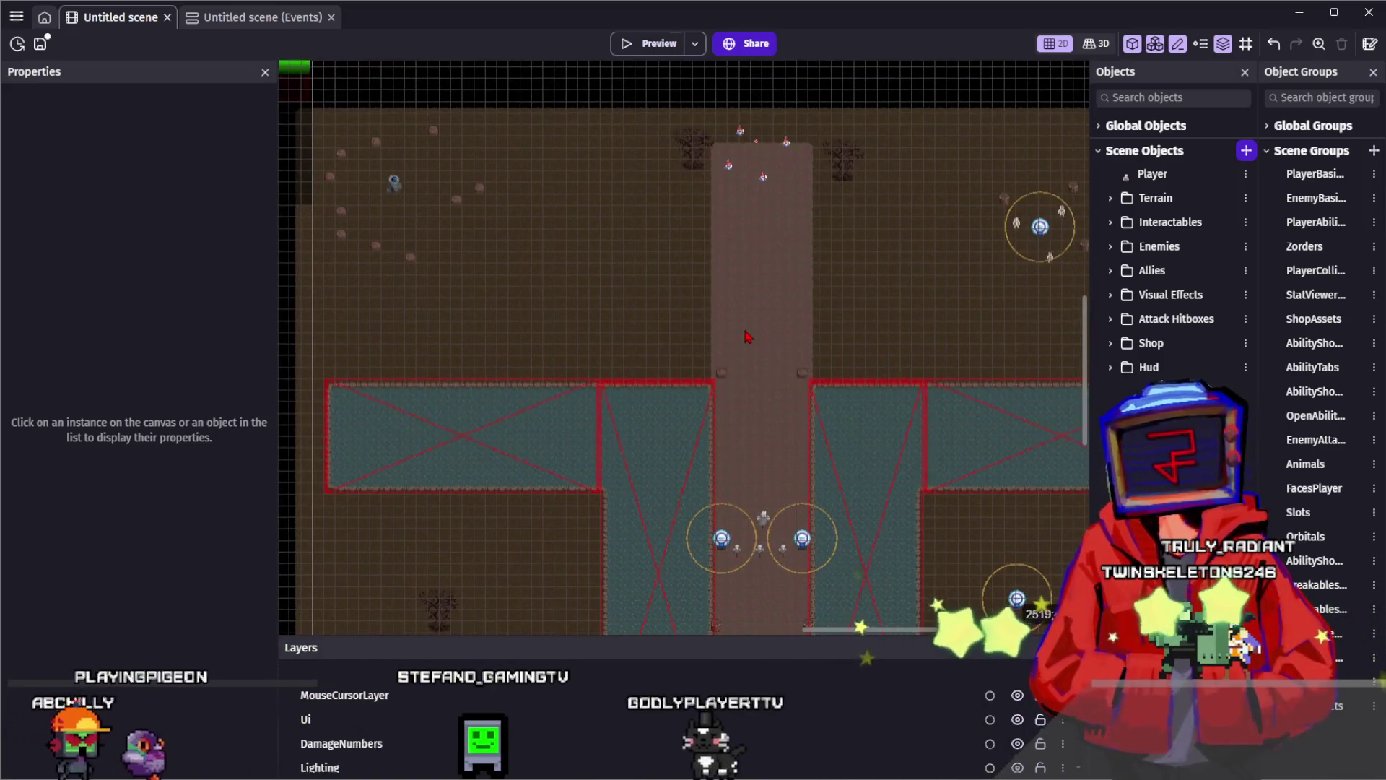
{"action": "scroll", "coordinate": [742, 334], "scroll_direction": "up", "scroll_amount": 3}
{"action": "scroll", "coordinate": [693, 274], "scroll_direction": "left", "scroll_amount": 3}
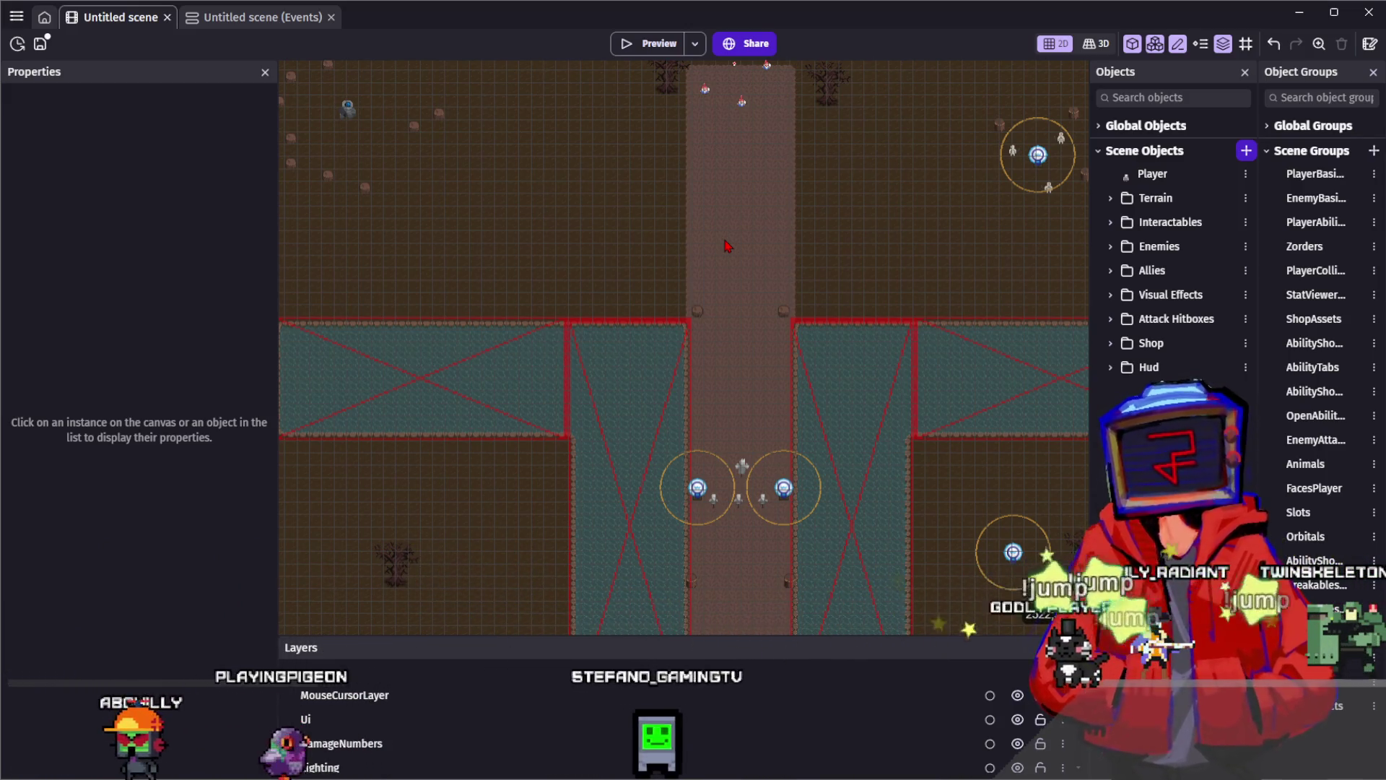
{"action": "scroll", "coordinate": [686, 223], "scroll_direction": "down", "scroll_amount": 3}
{"action": "scroll", "coordinate": [670, 196], "scroll_direction": "down", "scroll_amount": 5}
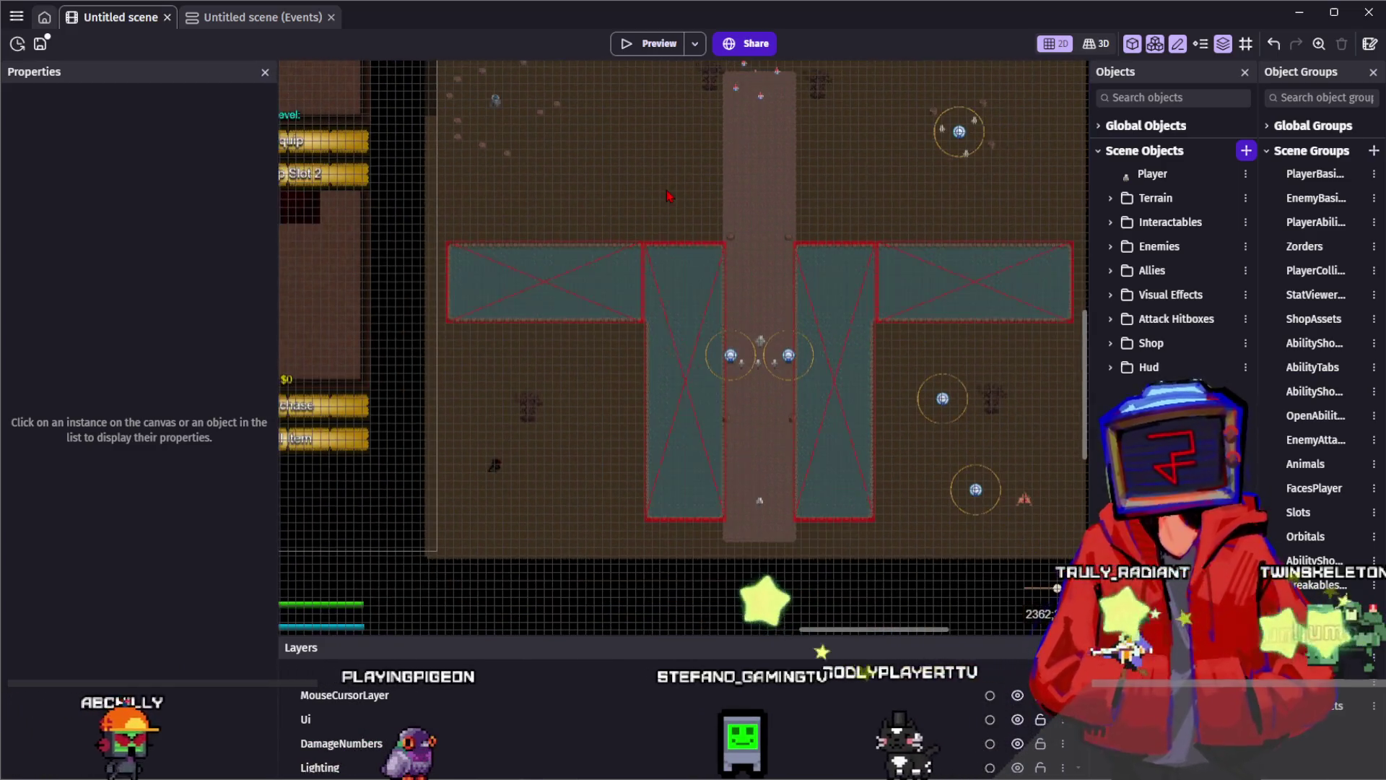
{"action": "scroll", "coordinate": [689, 221], "scroll_direction": "left", "scroll_amount": 3}
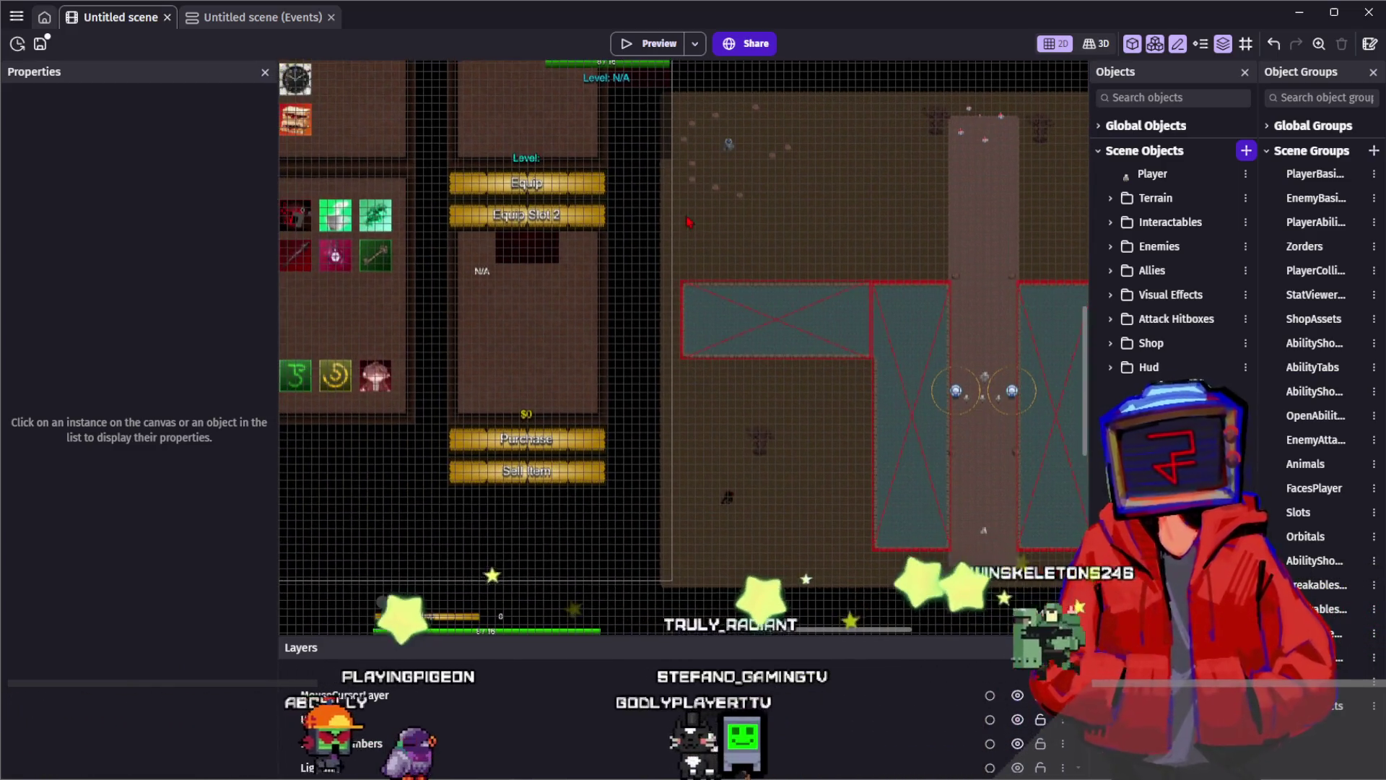
{"action": "scroll", "coordinate": [780, 229], "scroll_direction": "right", "scroll_amount": 5}
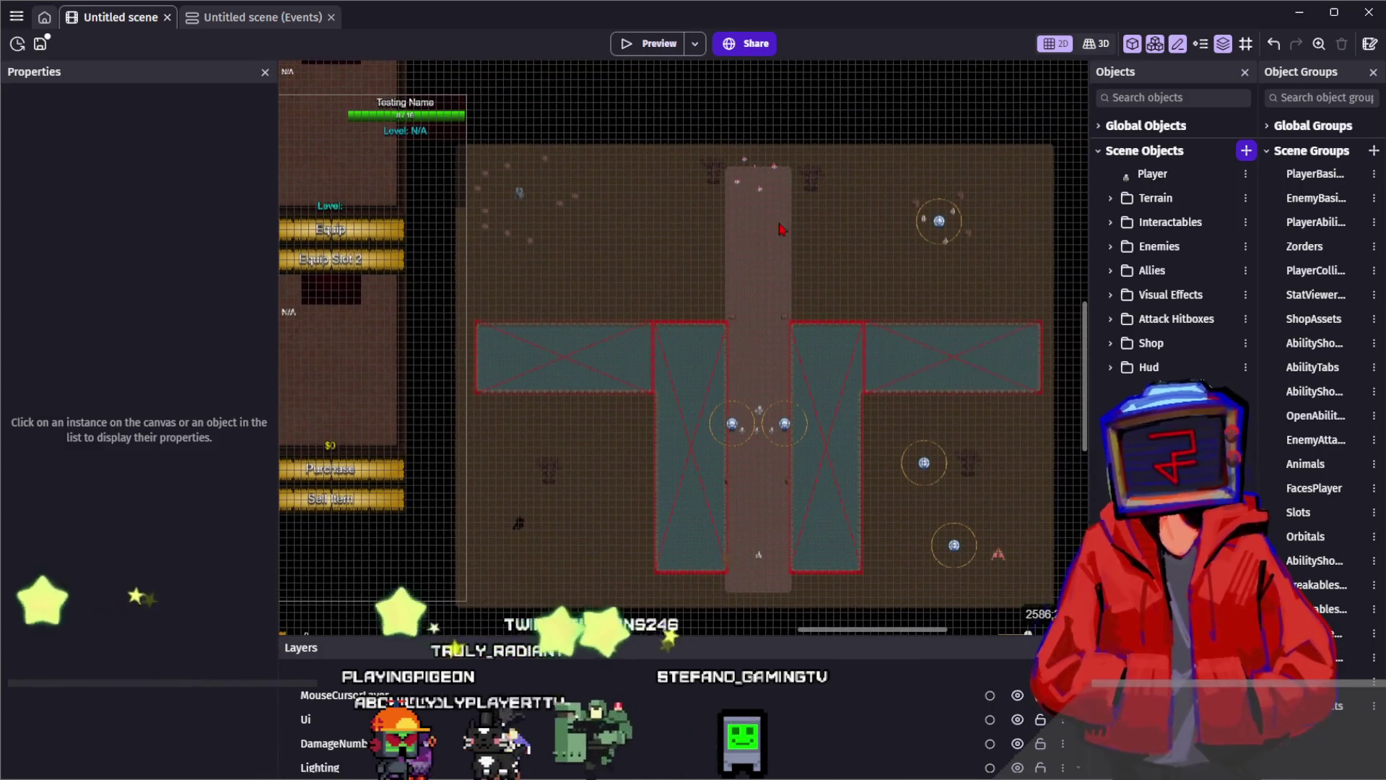
{"action": "left_click_drag", "start_coordinate": [837, 92], "coordinate": [837, 94]}
{"action": "mouse_move", "coordinate": [609, 79]}
{"action": "left_mouse_down"}
{"action": "mouse_move", "coordinate": [653, 111]}
{"action": "mouse_move", "coordinate": [640, 115]}
{"action": "mouse_move", "coordinate": [860, 252]}
{"action": "left_mouse_up"}
{"action": "scroll", "coordinate": [719, 216], "scroll_direction": "down", "scroll_amount": 3}
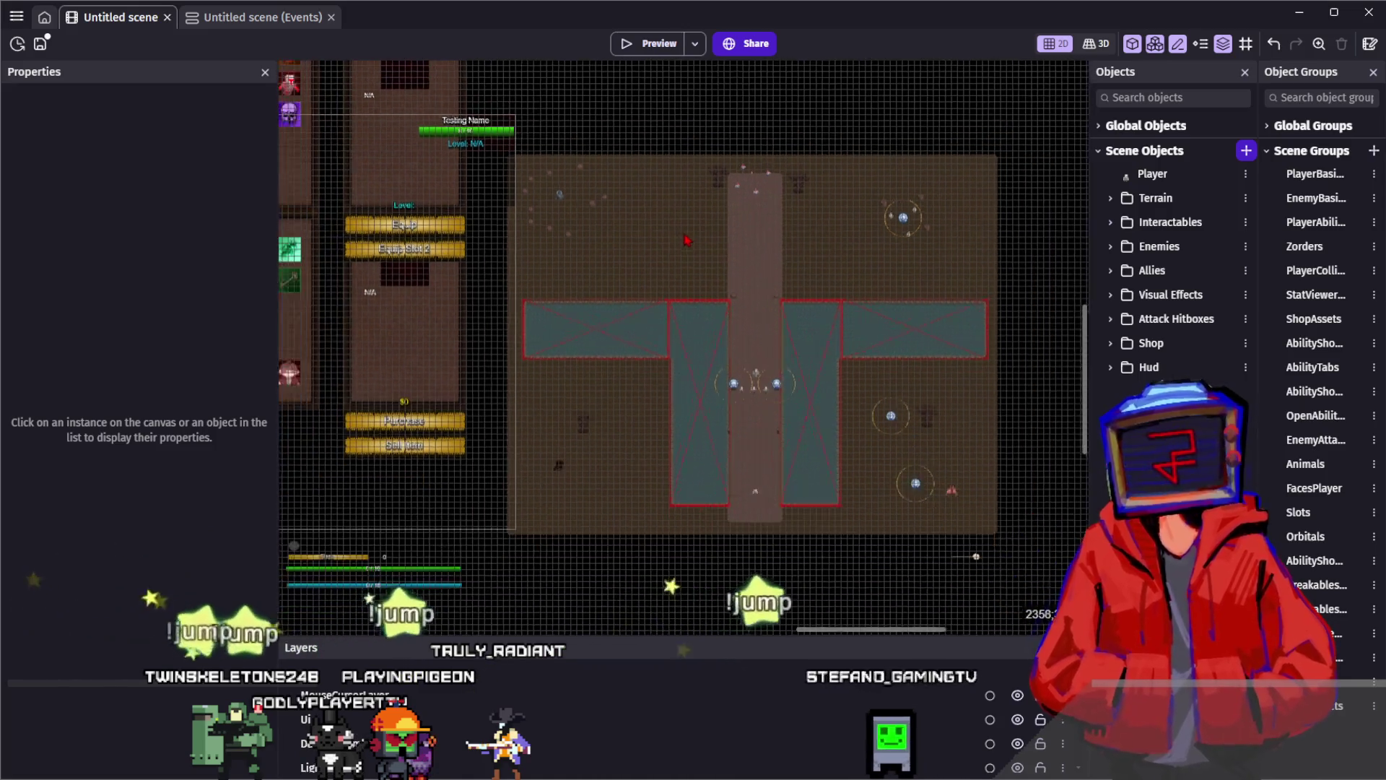
{"action": "mouse_move", "coordinate": [606, 244]}
{"action": "left_mouse_down"}
{"action": "mouse_move", "coordinate": [772, 218]}
{"action": "mouse_move", "coordinate": [759, 248]}
{"action": "left_mouse_up"}
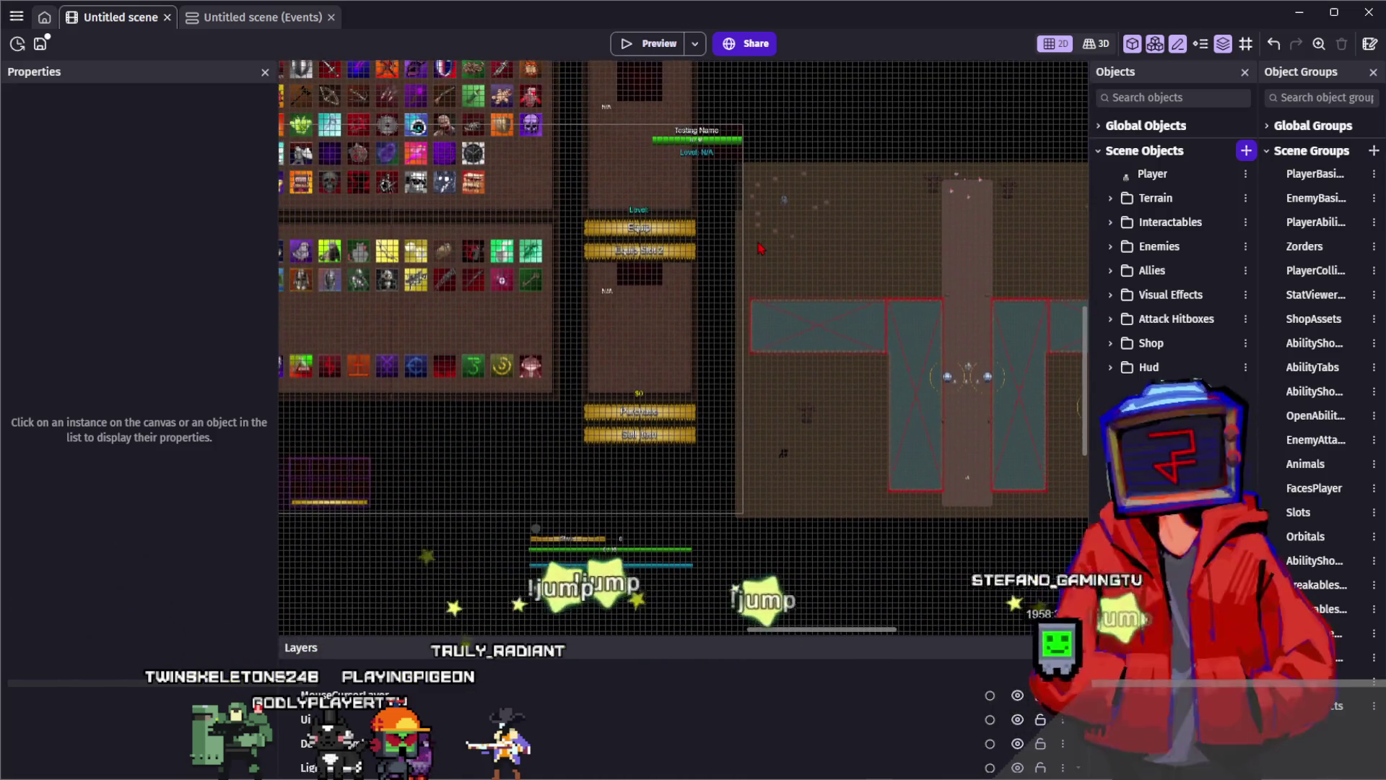
{"action": "left_click_drag", "start_coordinate": [870, 137], "coordinate": [888, 218]}
{"action": "mouse_move", "coordinate": [881, 275]}
{"action": "left_mouse_down"}
{"action": "mouse_move", "coordinate": [722, 114]}
{"action": "mouse_move", "coordinate": [753, 108]}
{"action": "left_mouse_up"}
{"action": "left_click", "coordinate": [904, 240]}
{"action": "mouse_move", "coordinate": [904, 240]}
{"action": "left_mouse_down"}
{"action": "mouse_move", "coordinate": [870, 221]}
{"action": "mouse_move", "coordinate": [809, 224]}
{"action": "left_mouse_up"}
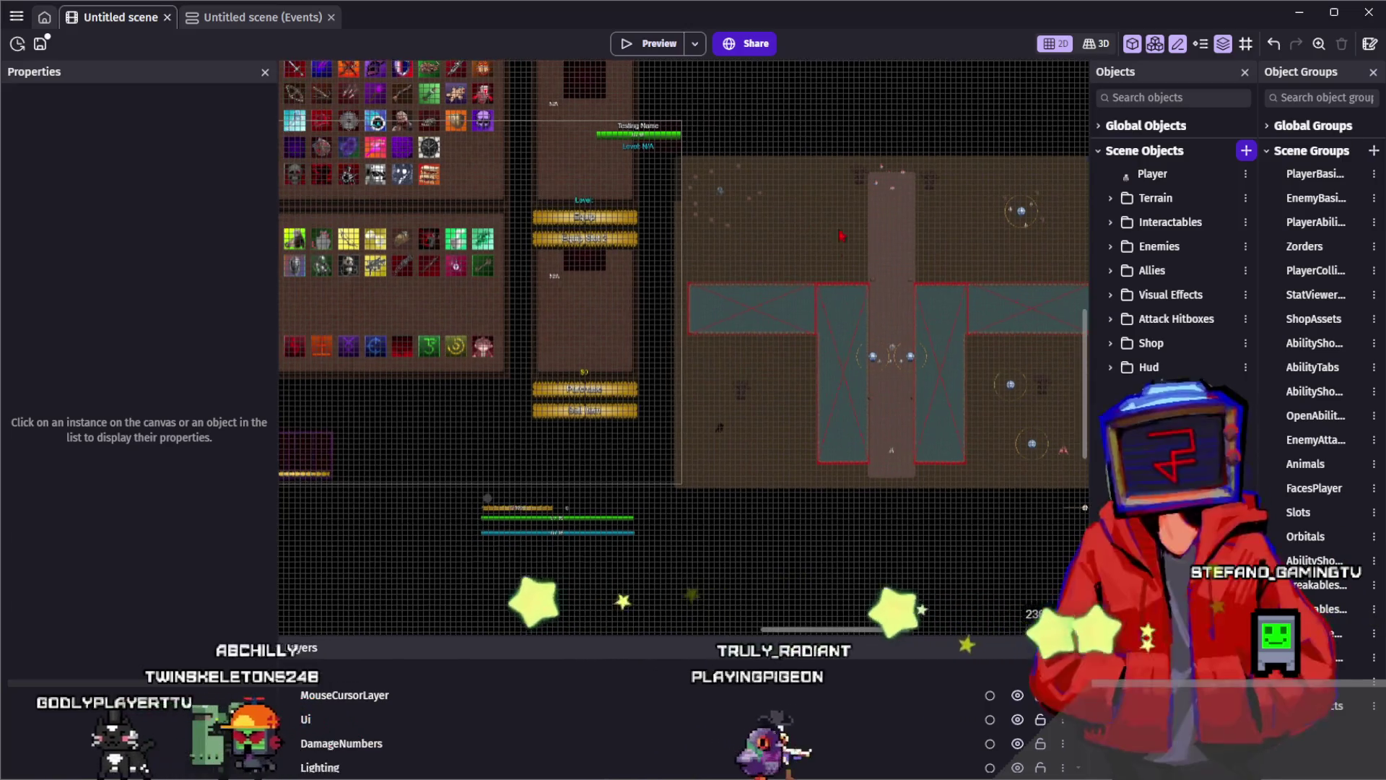
{"action": "scroll", "coordinate": [792, 156], "scroll_direction": "up", "scroll_amount": 3}
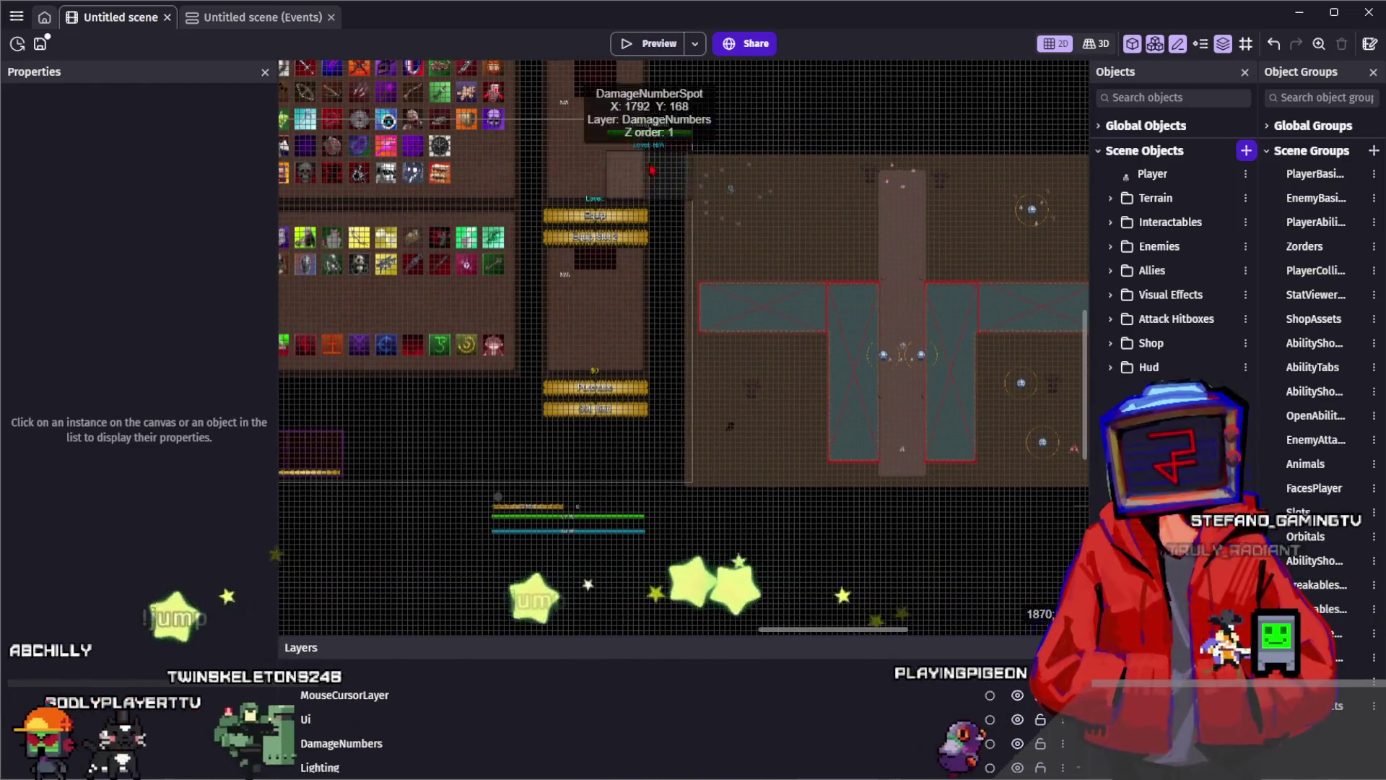
{"action": "left_click_drag", "start_coordinate": [897, 301], "coordinate": [713, 122]}
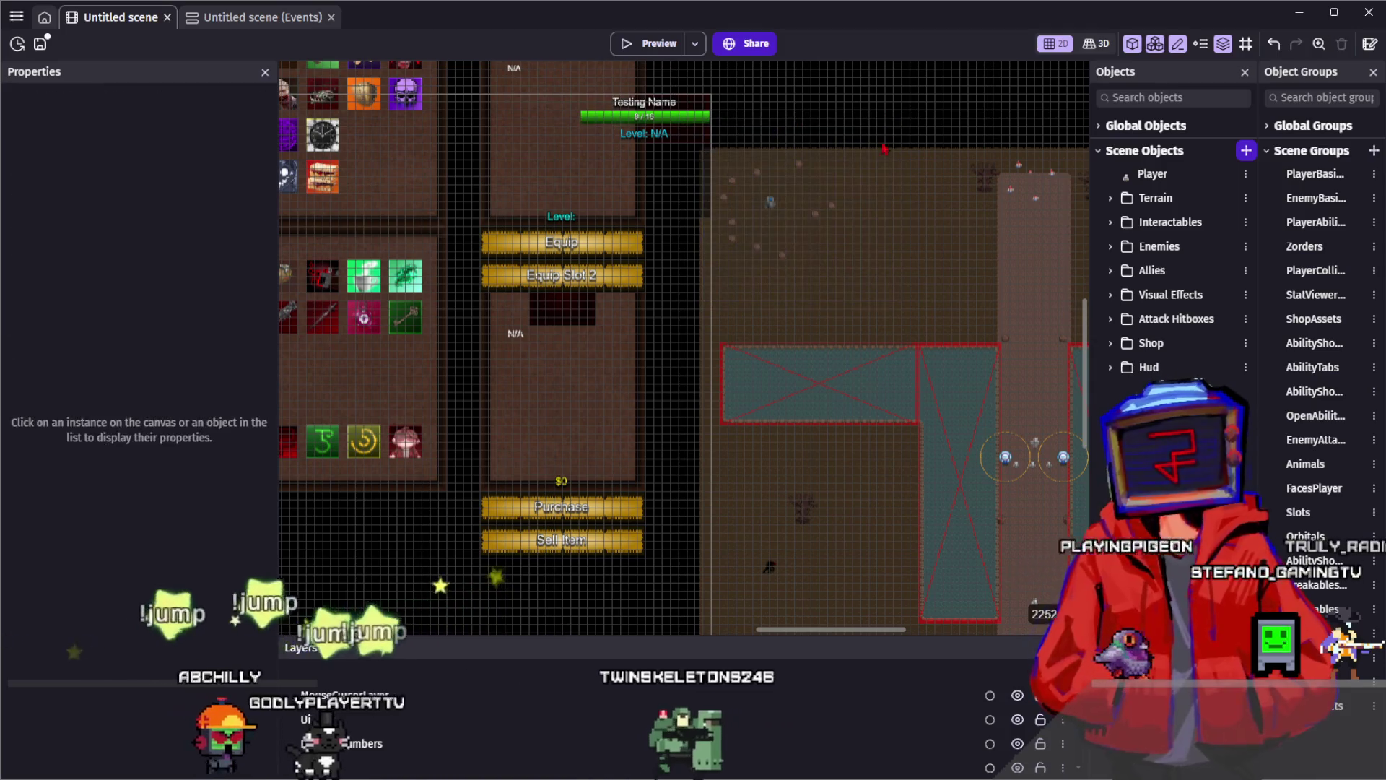
{"action": "scroll", "coordinate": [834, 196], "scroll_direction": "up", "scroll_amount": 3}
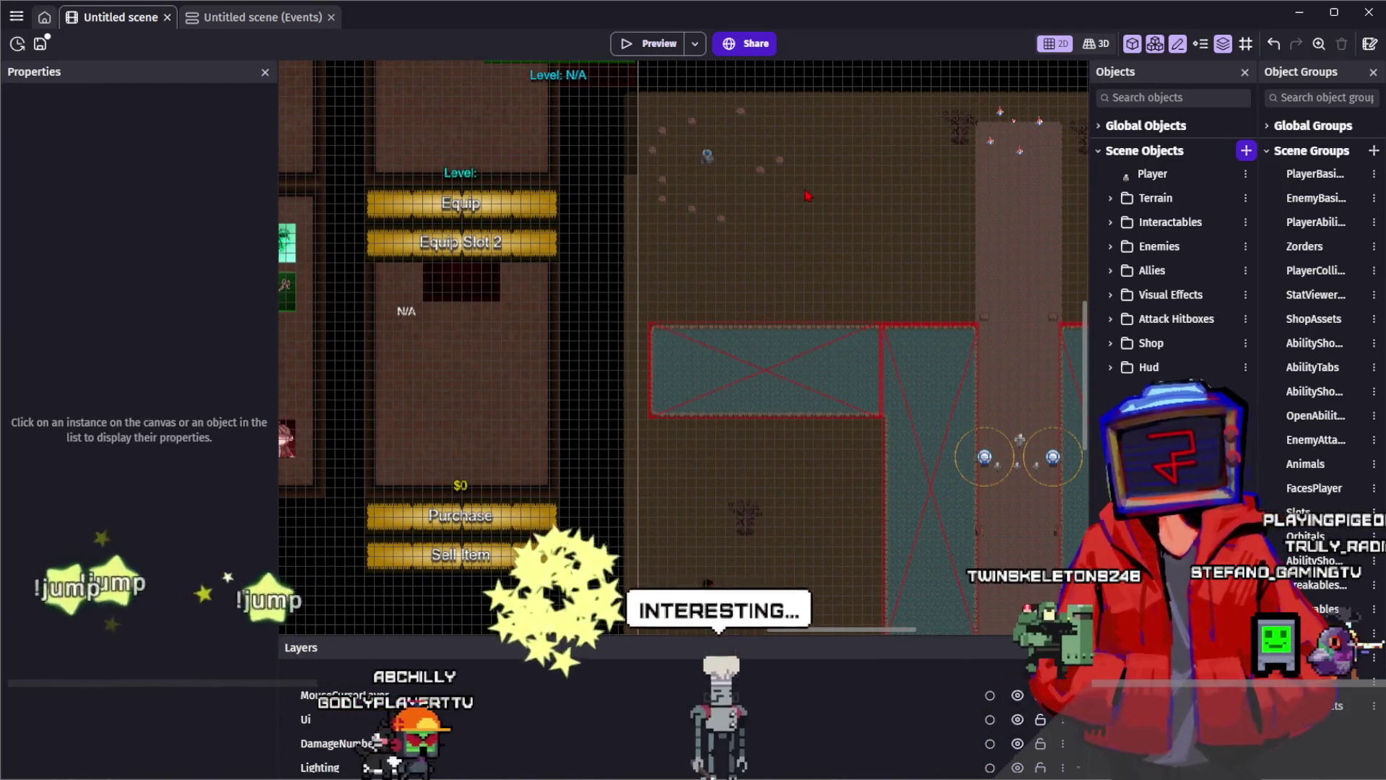
{"action": "left_click_drag", "start_coordinate": [827, 190], "coordinate": [872, 210]}
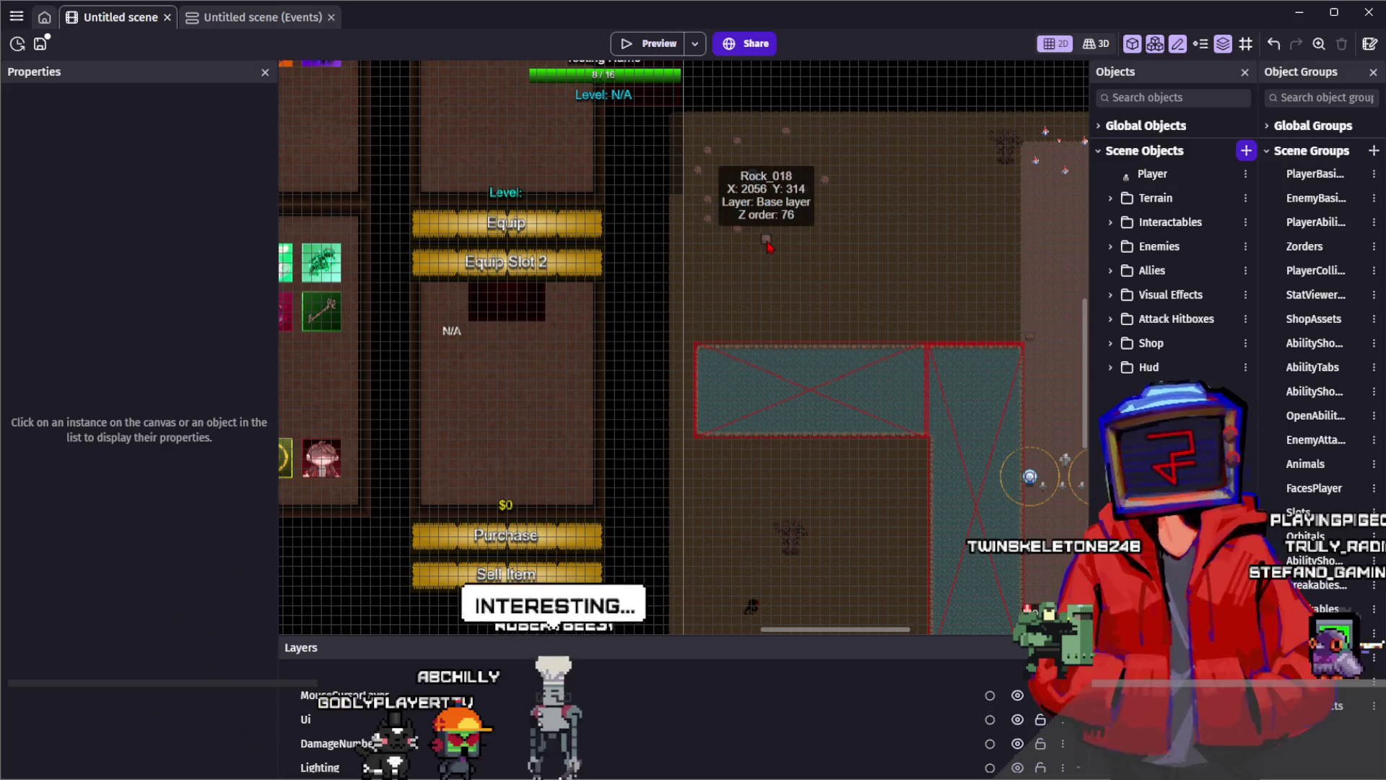
{"action": "scroll", "coordinate": [794, 249], "scroll_direction": "left", "scroll_amount": 5}
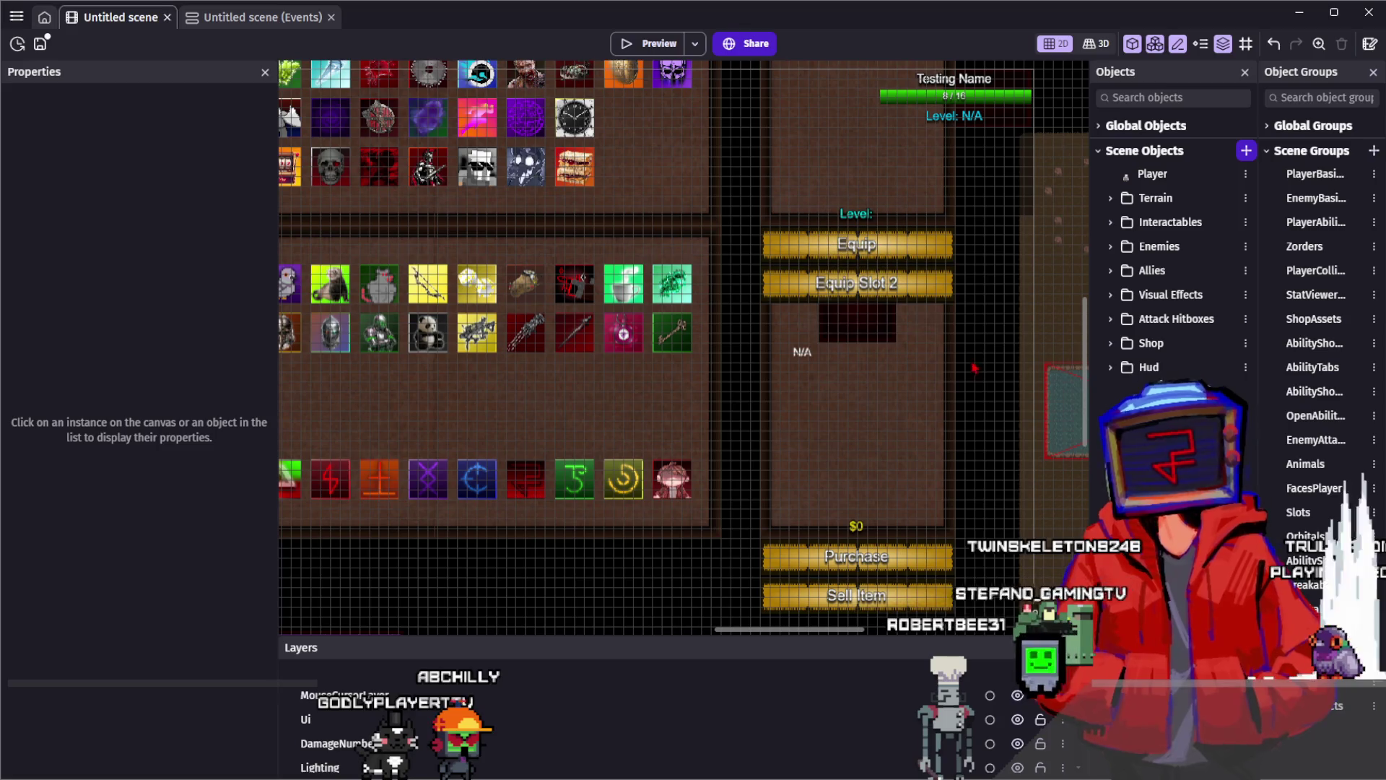
{"action": "scroll", "coordinate": [973, 392], "scroll_direction": "down", "scroll_amount": 1}
{"action": "scroll", "coordinate": [973, 402], "scroll_direction": "down", "scroll_amount": 2}
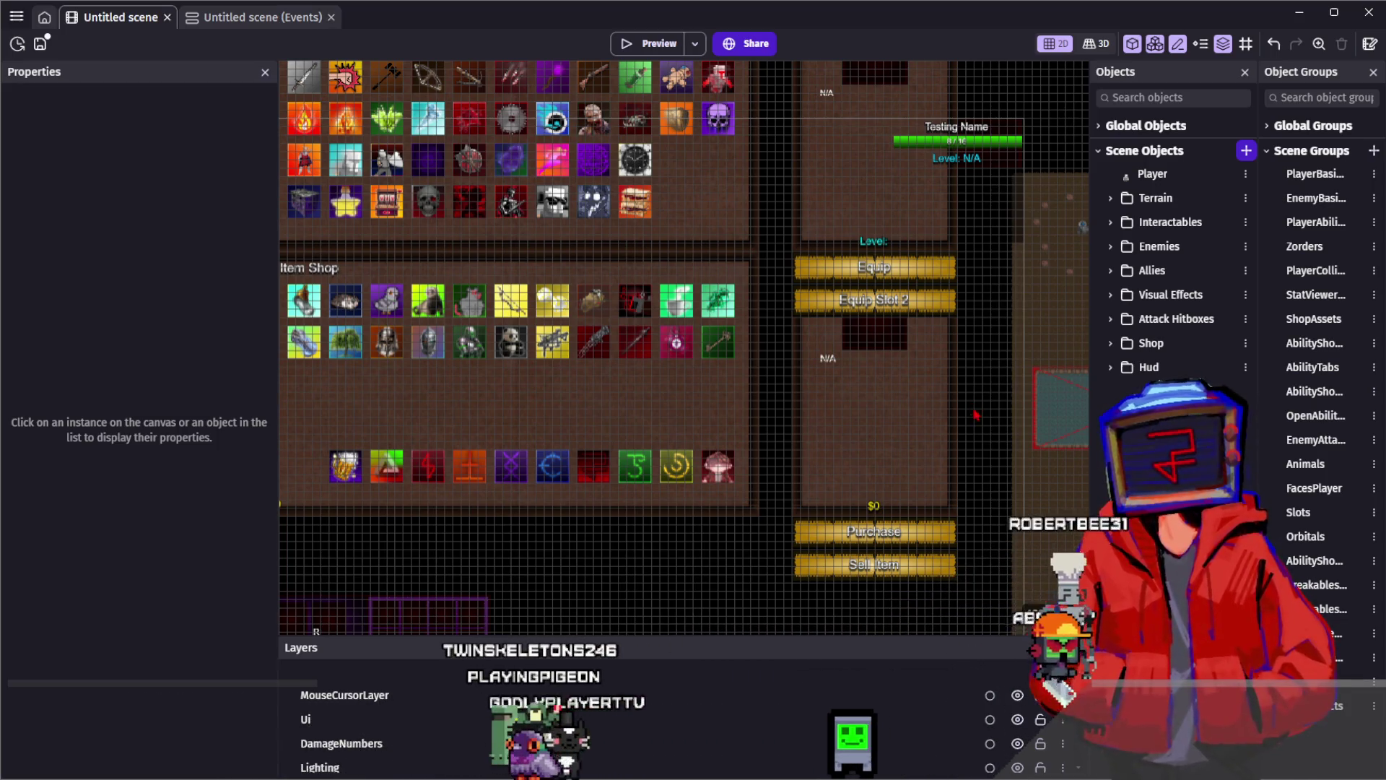
{"action": "scroll", "coordinate": [975, 415], "scroll_direction": "down", "scroll_amount": 5}
{"action": "scroll", "coordinate": [870, 352], "scroll_direction": "up", "scroll_amount": 6}
{"action": "scroll", "coordinate": [870, 352], "scroll_direction": "down", "scroll_amount": 3}
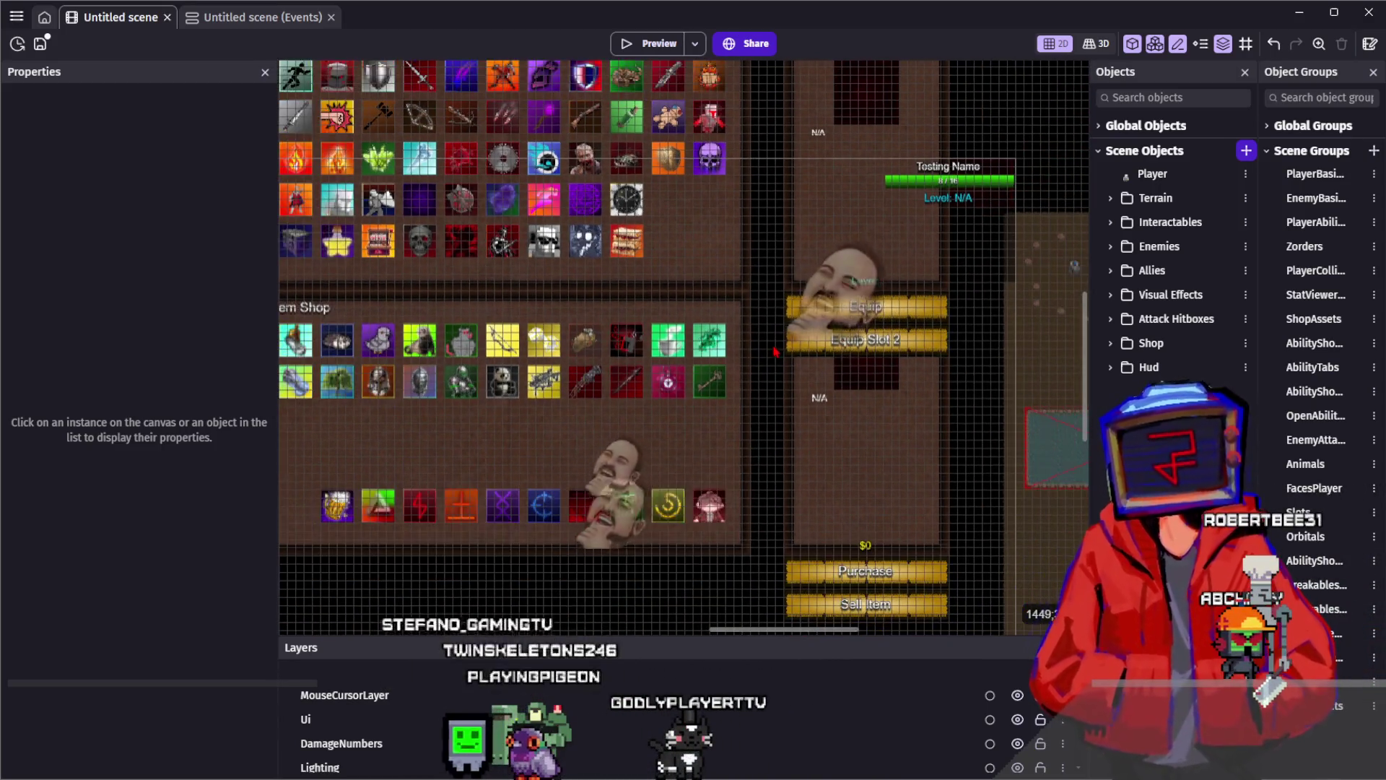
{"action": "scroll", "coordinate": [774, 351], "scroll_direction": "down", "scroll_amount": 3}
{"action": "left_click", "coordinate": [856, 390]}
{"action": "left_click", "coordinate": [774, 299]}
{"action": "left_click", "coordinate": [857, 390]}
{"action": "left_click", "coordinate": [774, 299]}
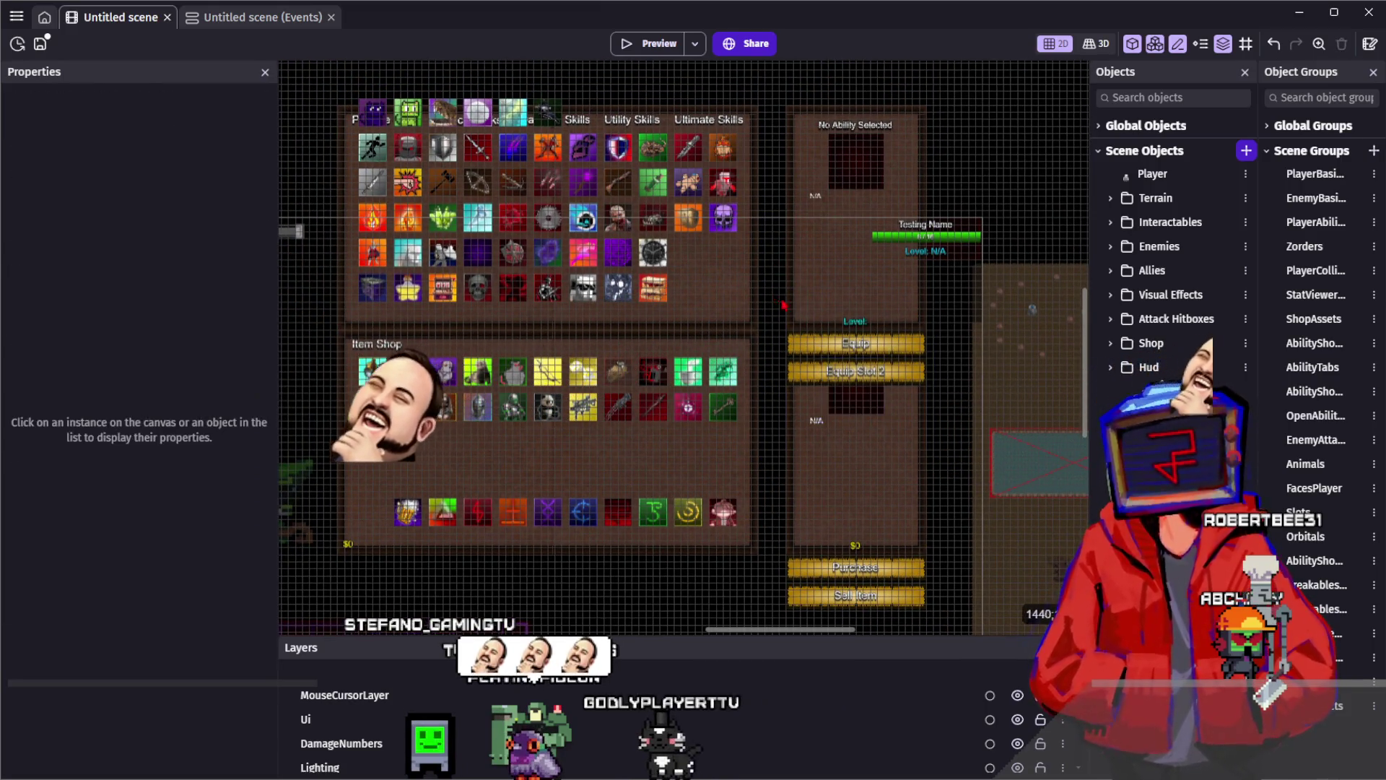
{"action": "left_click", "coordinate": [857, 390]}
{"action": "left_click", "coordinate": [790, 322]}
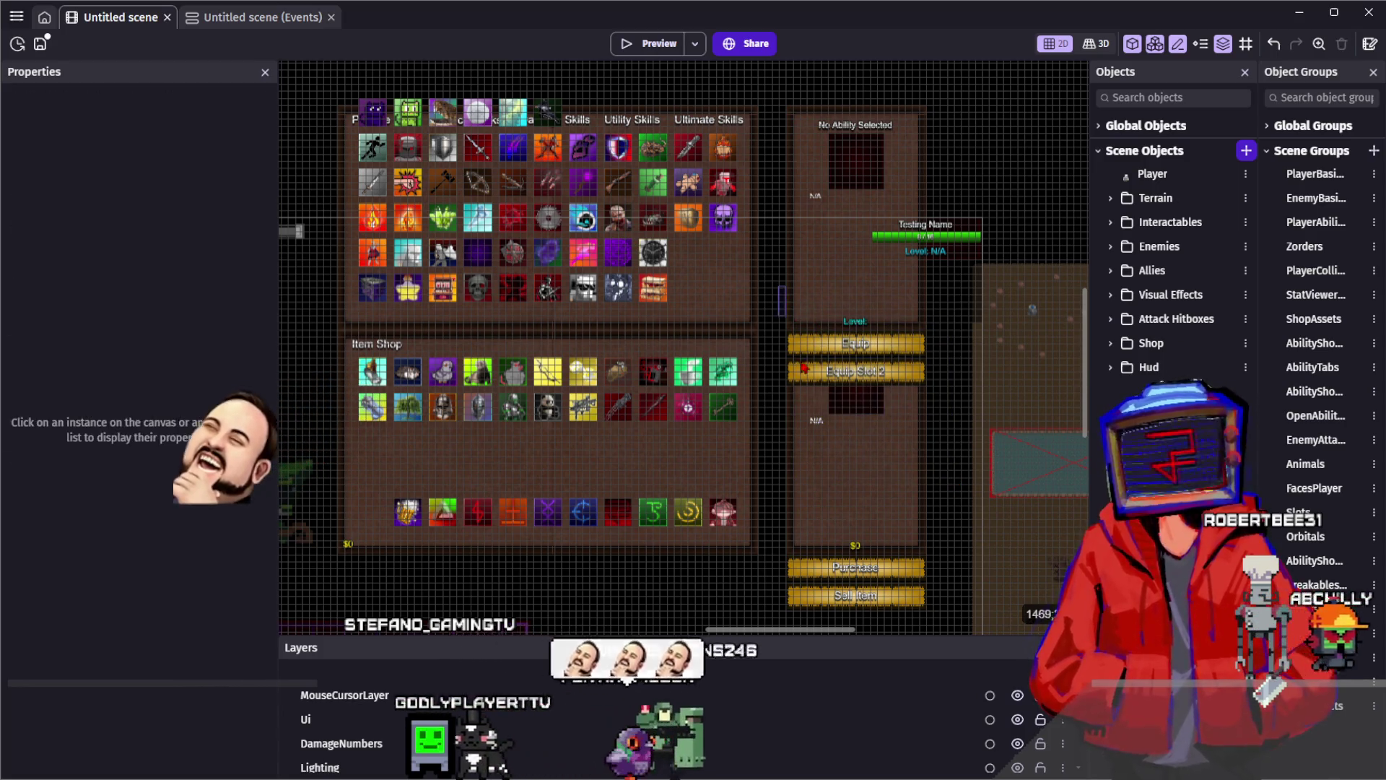
{"action": "left_click", "coordinate": [774, 273]}
{"action": "left_click", "coordinate": [931, 541]}
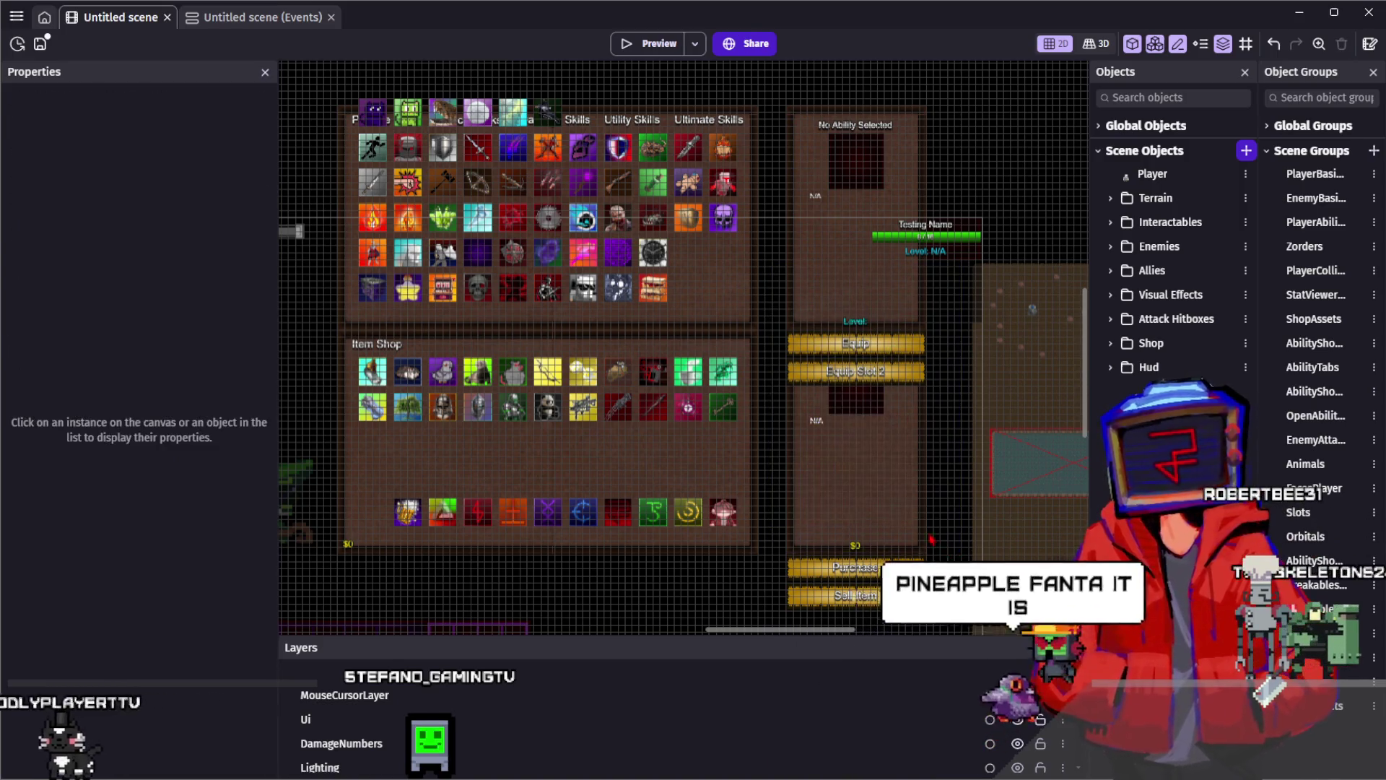
{"action": "scroll", "coordinate": [826, 437], "scroll_direction": "up", "scroll_amount": 1}
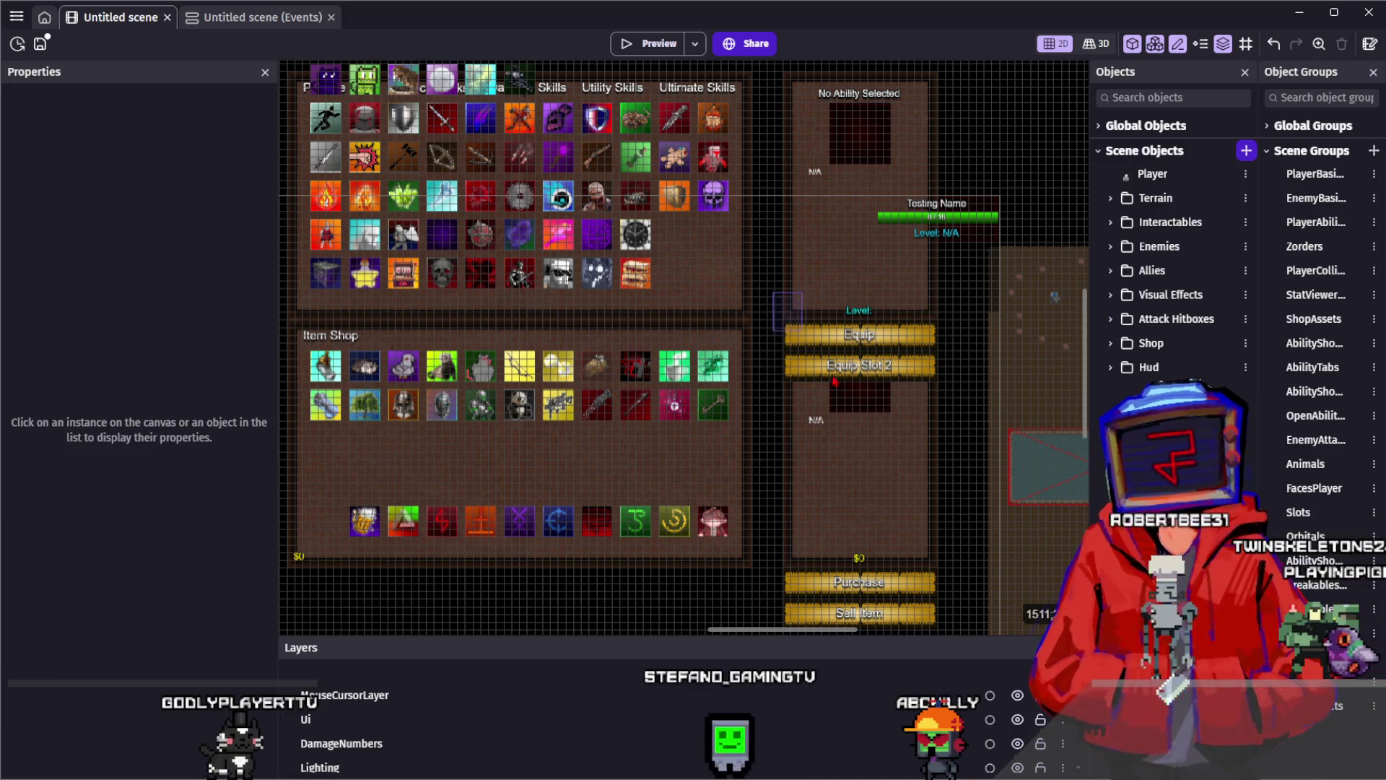
{"action": "scroll", "coordinate": [965, 551], "scroll_direction": "up", "scroll_amount": 1}
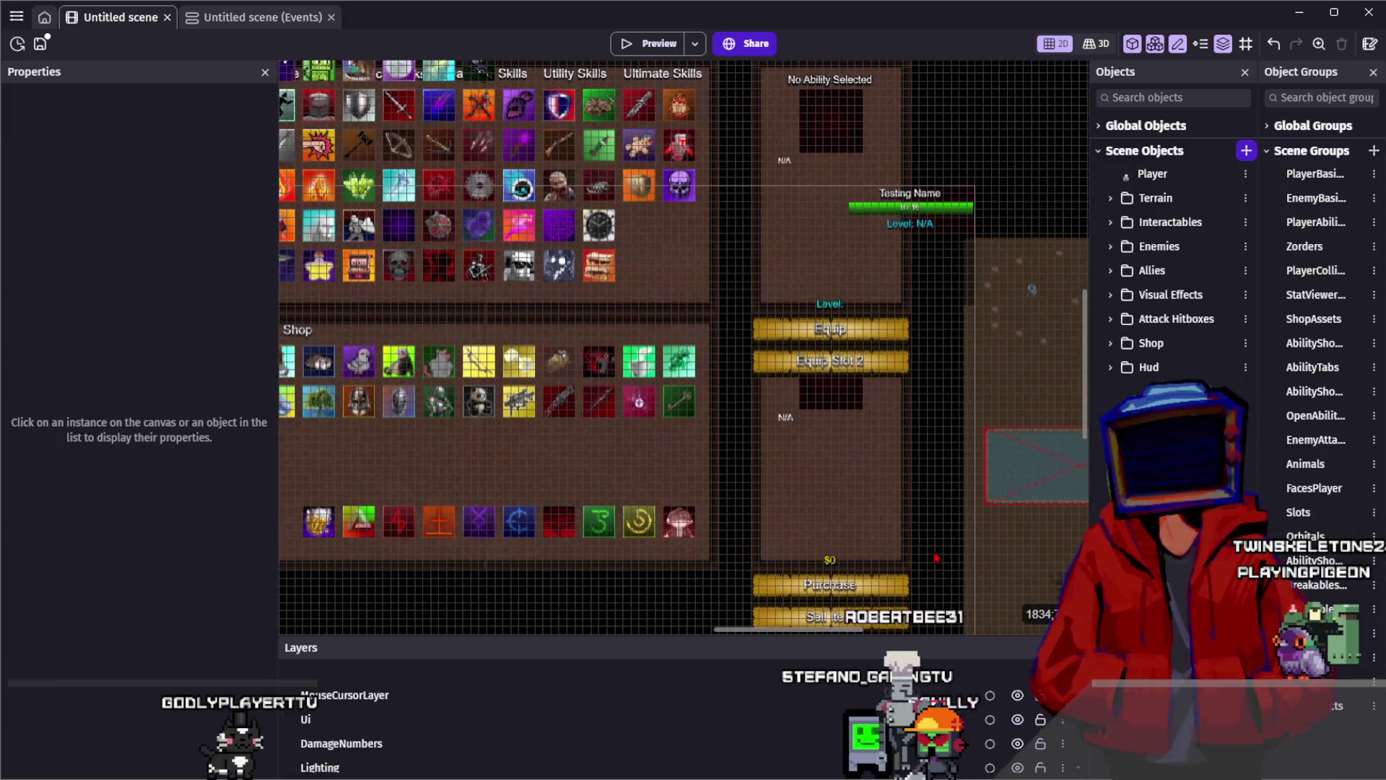
{"action": "left_click_drag", "start_coordinate": [752, 300], "coordinate": [895, 545]}
{"action": "left_click", "coordinate": [740, 304]}
{"action": "scroll", "coordinate": [811, 302], "scroll_direction": "down", "scroll_amount": 1}
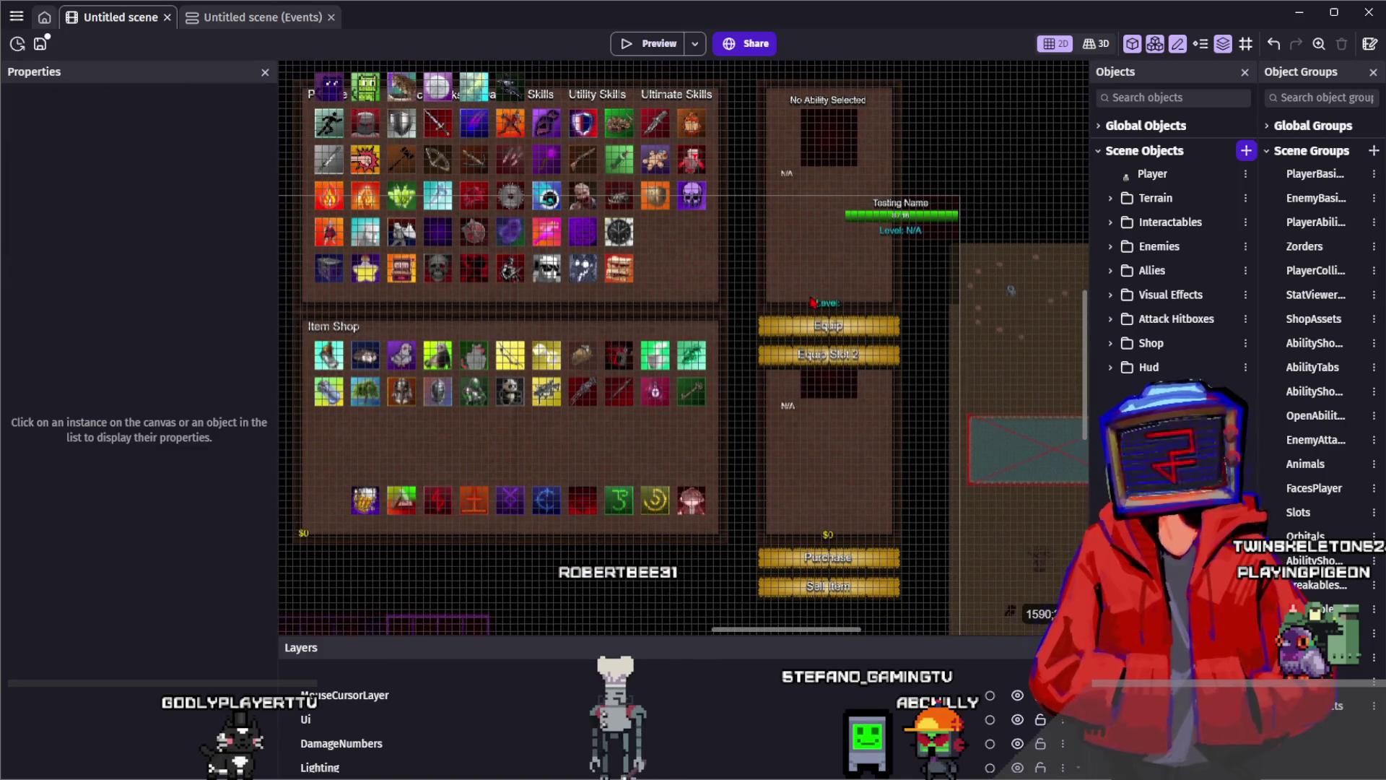
{"action": "scroll", "coordinate": [827, 361], "scroll_direction": "right", "scroll_amount": 3}
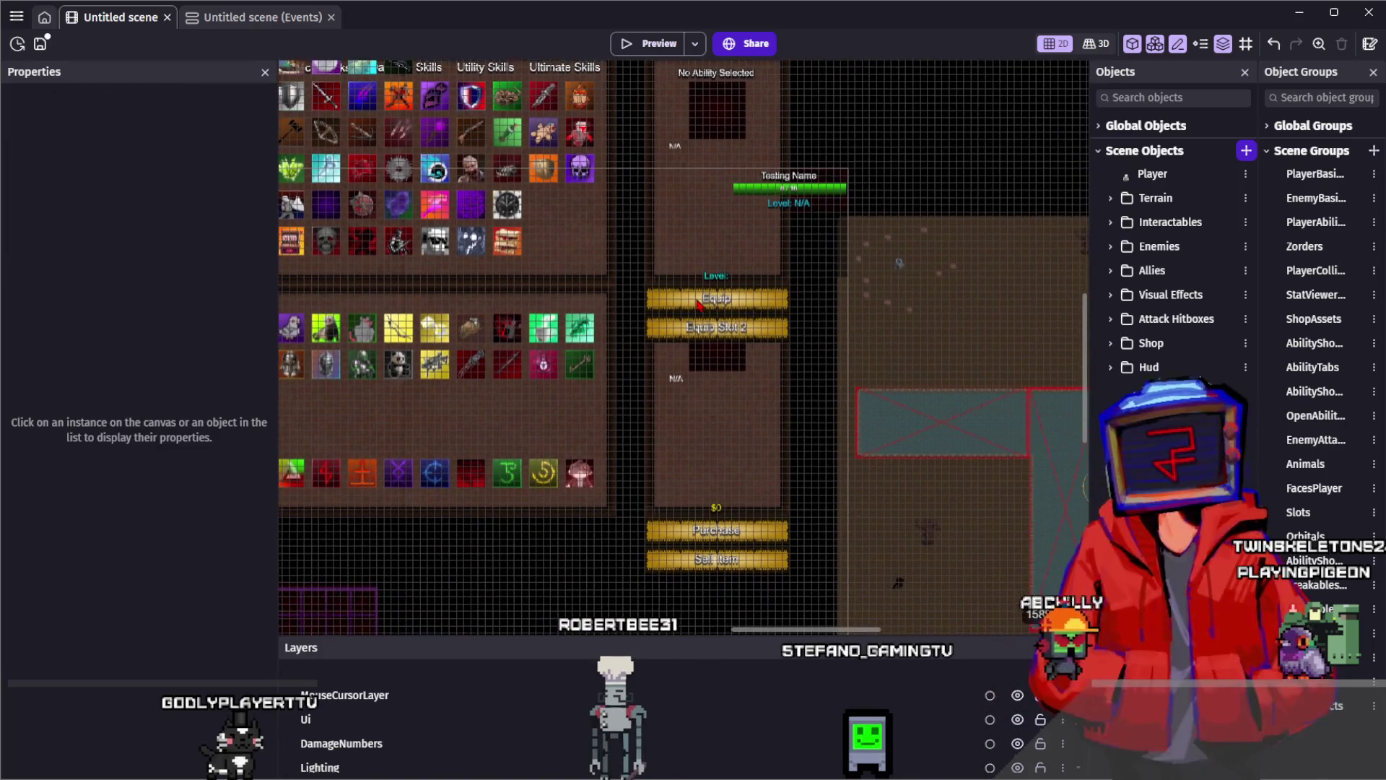
{"action": "left_click_drag", "start_coordinate": [684, 262], "coordinate": [687, 266]}
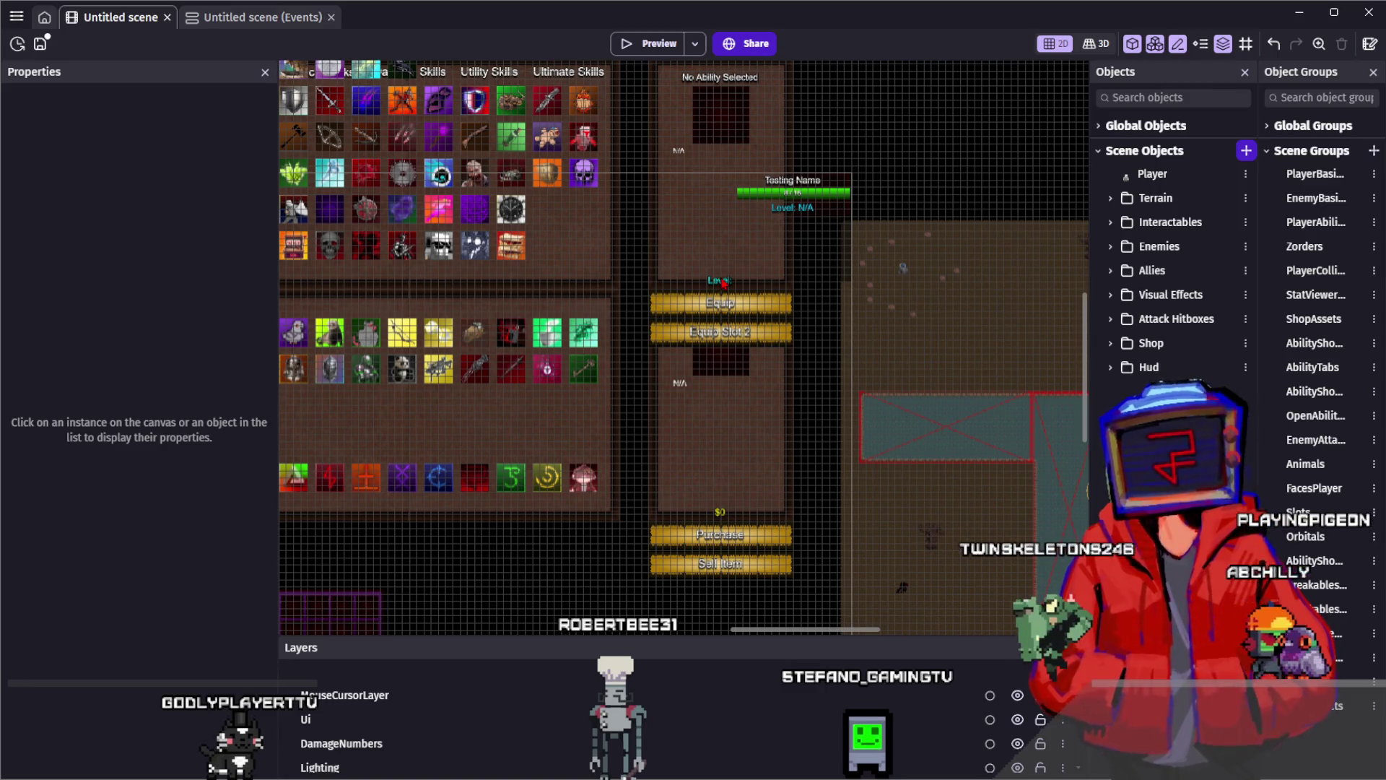
{"action": "scroll", "coordinate": [816, 301], "scroll_direction": "right", "scroll_amount": 1}
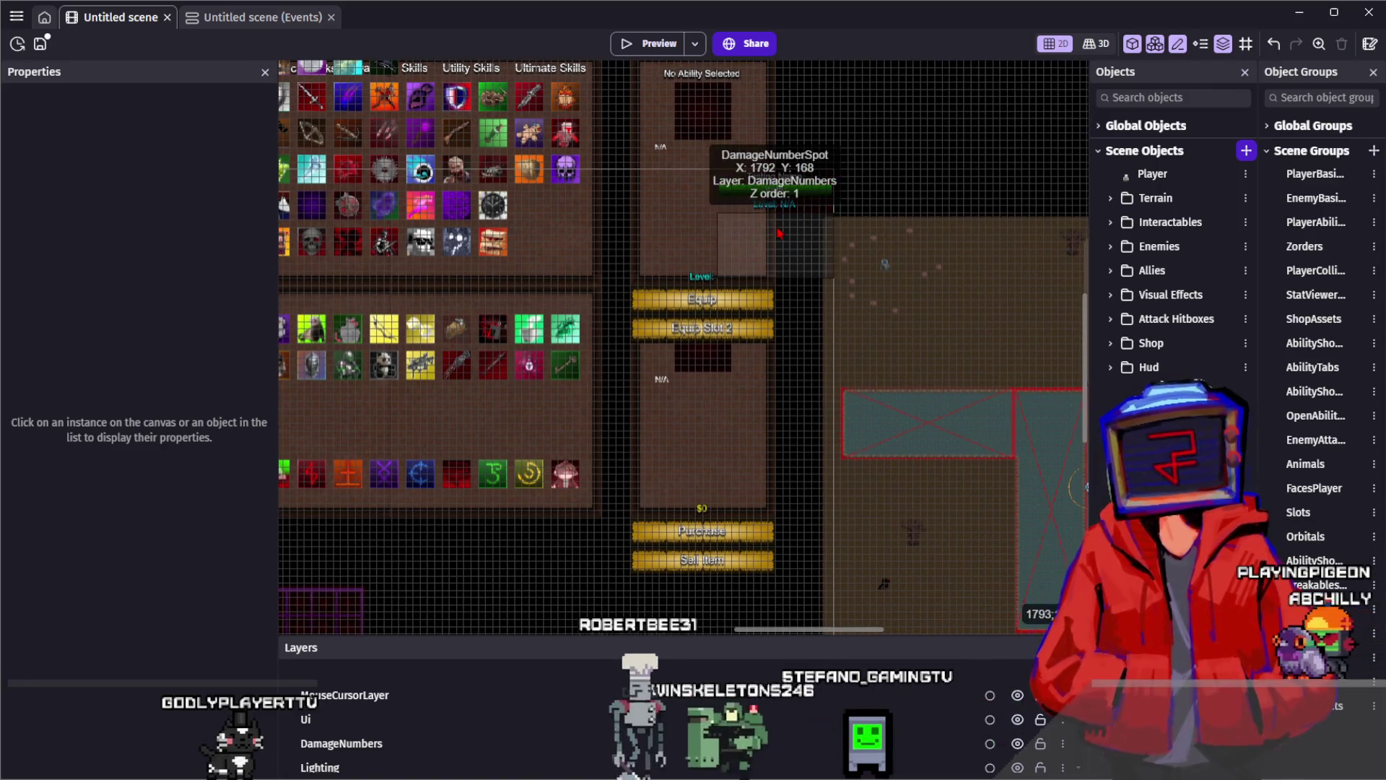
{"action": "left_click_drag", "start_coordinate": [835, 296], "coordinate": [868, 328]}
{"action": "left_click", "coordinate": [867, 329]}
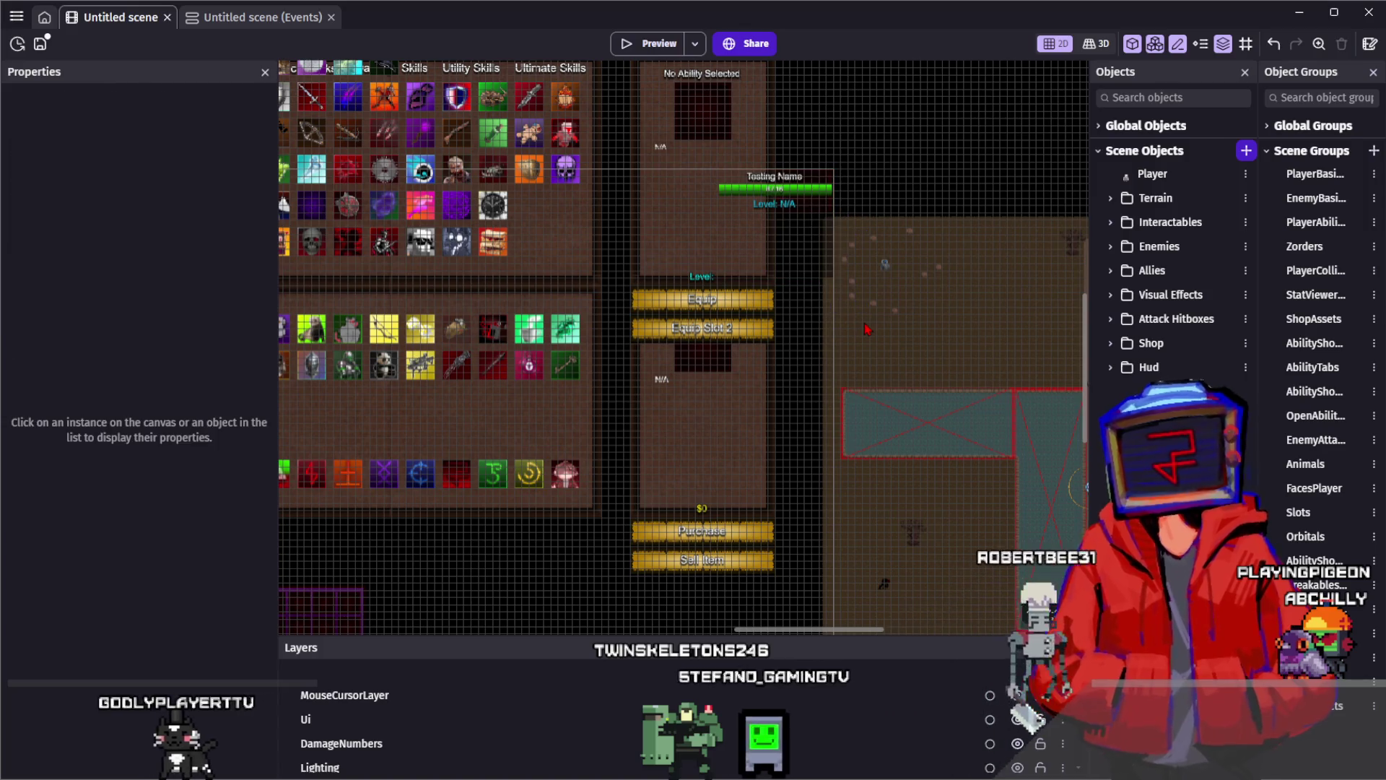
{"action": "mouse_move", "coordinate": [838, 296]}
{"action": "left_mouse_down"}
{"action": "mouse_move", "coordinate": [834, 286]}
{"action": "mouse_move", "coordinate": [841, 300]}
{"action": "left_mouse_up"}
{"action": "left_click", "coordinate": [833, 280]}
{"action": "left_click", "coordinate": [842, 303]}
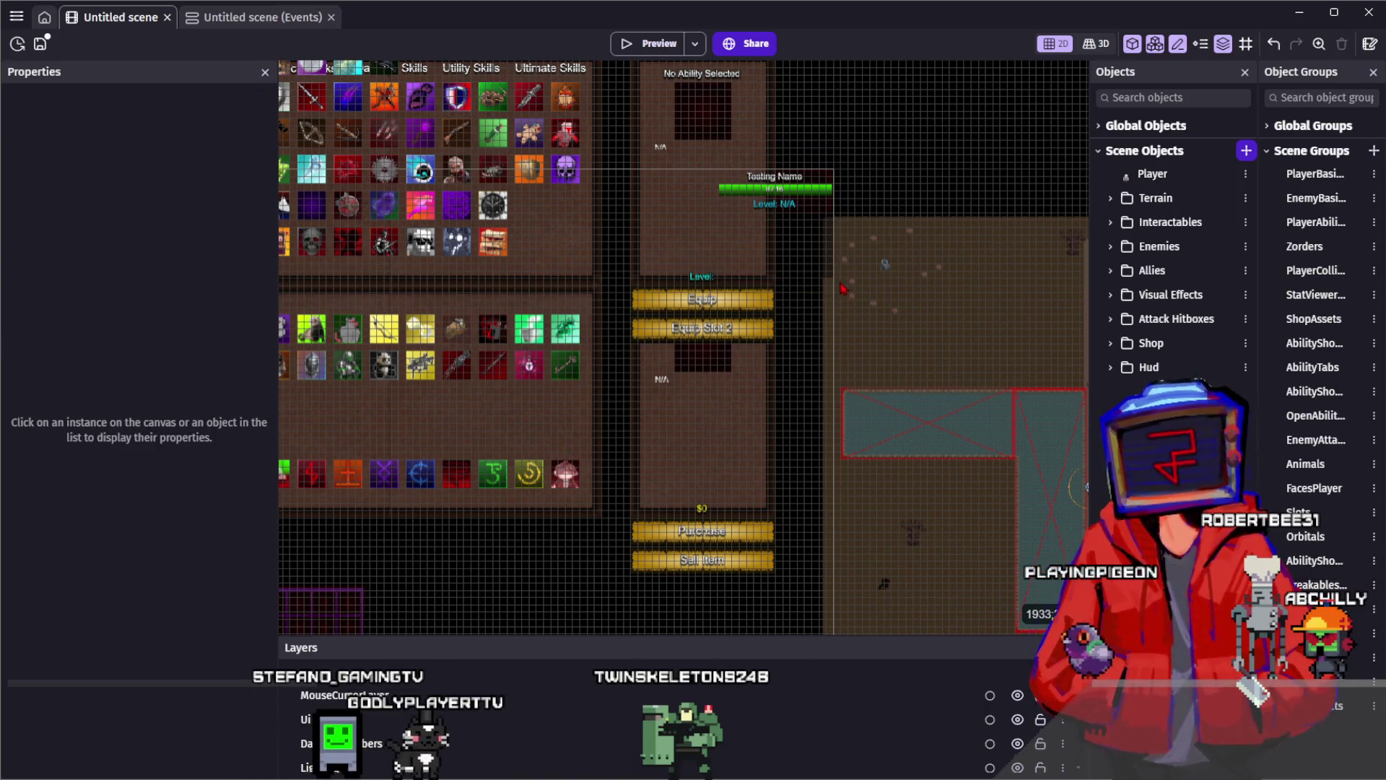
{"action": "left_click_drag", "start_coordinate": [688, 153], "coordinate": [838, 295]}
{"action": "left_click", "coordinate": [832, 296]}
{"action": "left_click", "coordinate": [839, 292]}
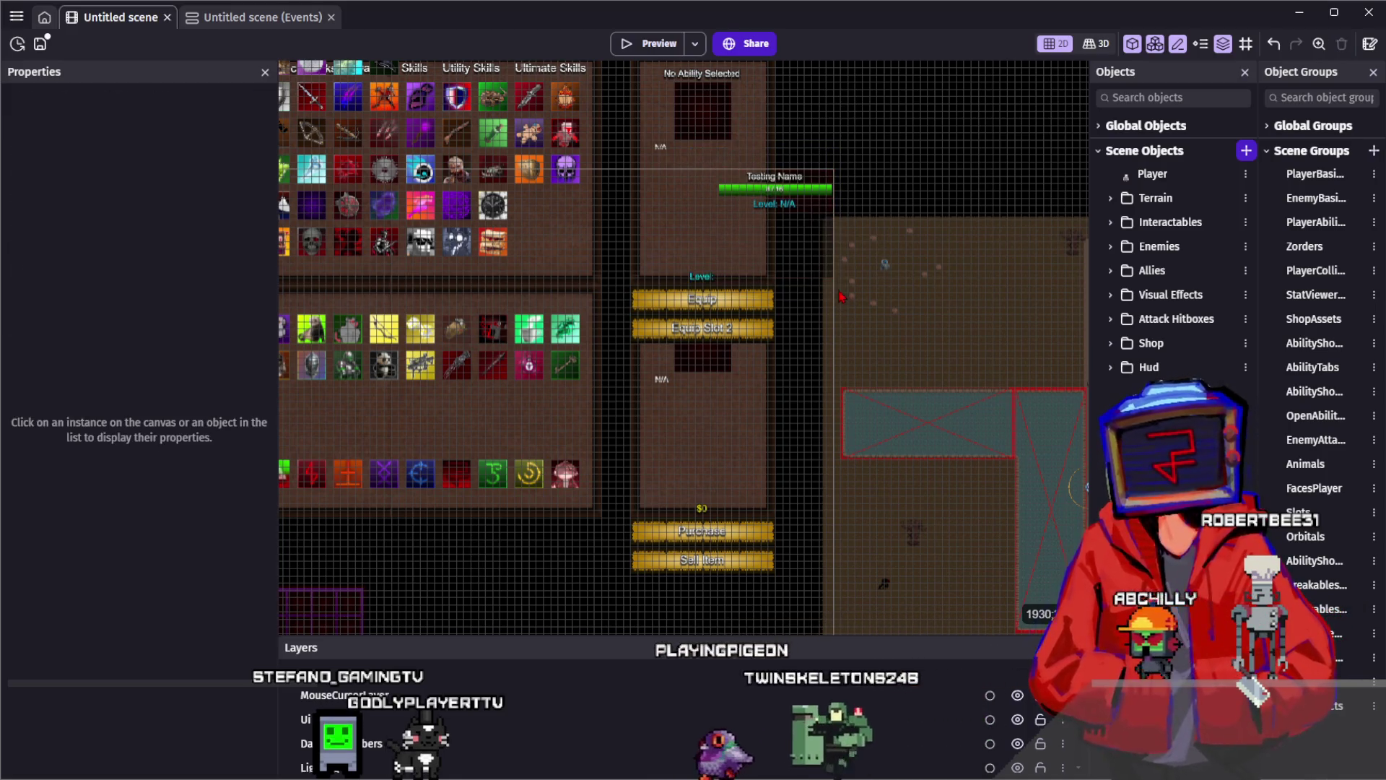
{"action": "left_click", "coordinate": [688, 164]}
{"action": "mouse_move", "coordinate": [689, 163]}
{"action": "left_mouse_down"}
{"action": "mouse_move", "coordinate": [841, 295]}
{"action": "mouse_move", "coordinate": [682, 153]}
{"action": "left_mouse_up"}
{"action": "left_click", "coordinate": [842, 294]}
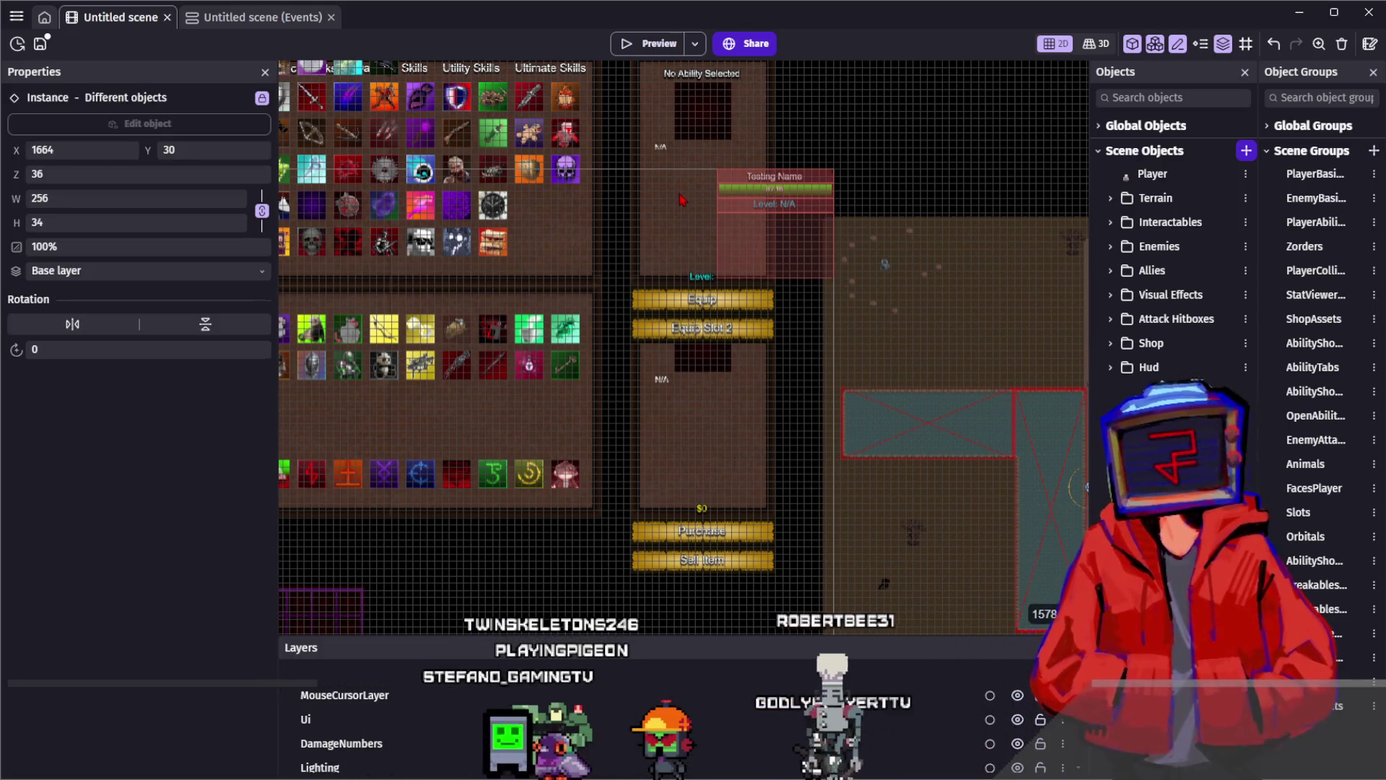
{"action": "left_click", "coordinate": [682, 200]}
{"action": "scroll", "coordinate": [681, 199], "scroll_direction": "down", "scroll_amount": 1}
{"action": "left_click_drag", "start_coordinate": [697, 216], "coordinate": [821, 231]}
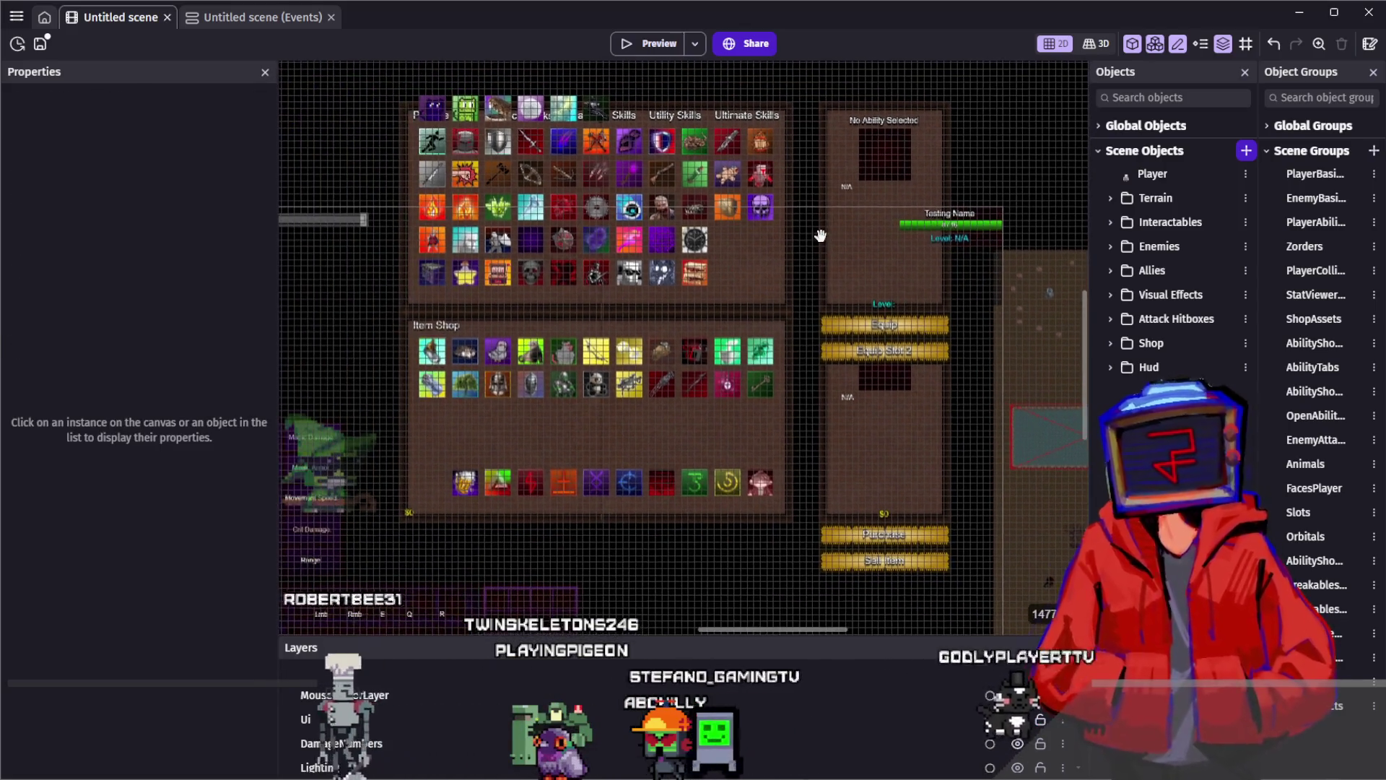
{"action": "mouse_move", "coordinate": [901, 259]}
{"action": "left_mouse_down"}
{"action": "mouse_move", "coordinate": [722, 238]}
{"action": "mouse_move", "coordinate": [813, 219]}
{"action": "mouse_move", "coordinate": [832, 270]}
{"action": "left_mouse_up"}
{"action": "scroll", "coordinate": [722, 238], "scroll_direction": "up", "scroll_amount": 1}
{"action": "scroll", "coordinate": [814, 219], "scroll_direction": "up", "scroll_amount": 3}
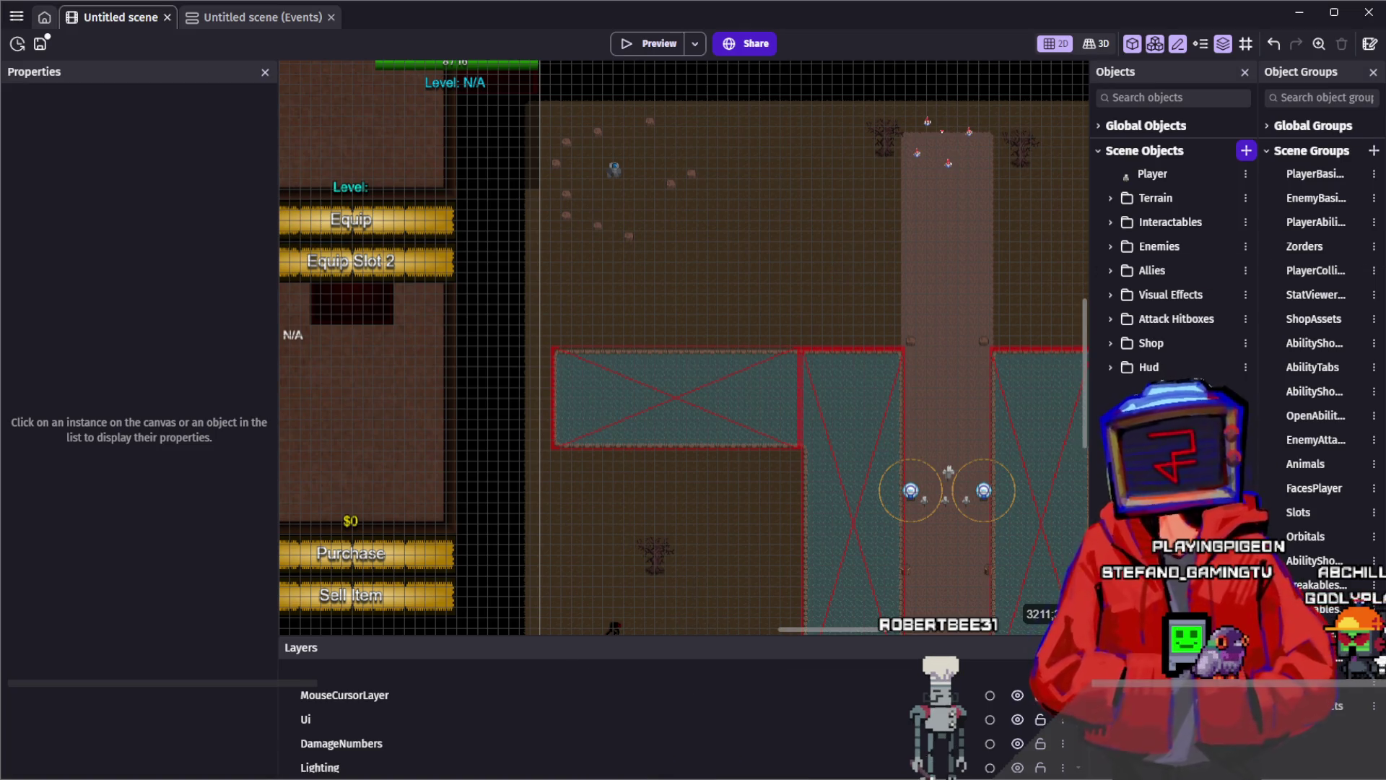
{"action": "mouse_move", "coordinate": [819, 301]}
{"action": "left_mouse_down"}
{"action": "mouse_move", "coordinate": [776, 262]}
{"action": "mouse_move", "coordinate": [714, 252]}
{"action": "left_mouse_up"}
{"action": "scroll", "coordinate": [616, 265], "scroll_direction": "up", "scroll_amount": 2}
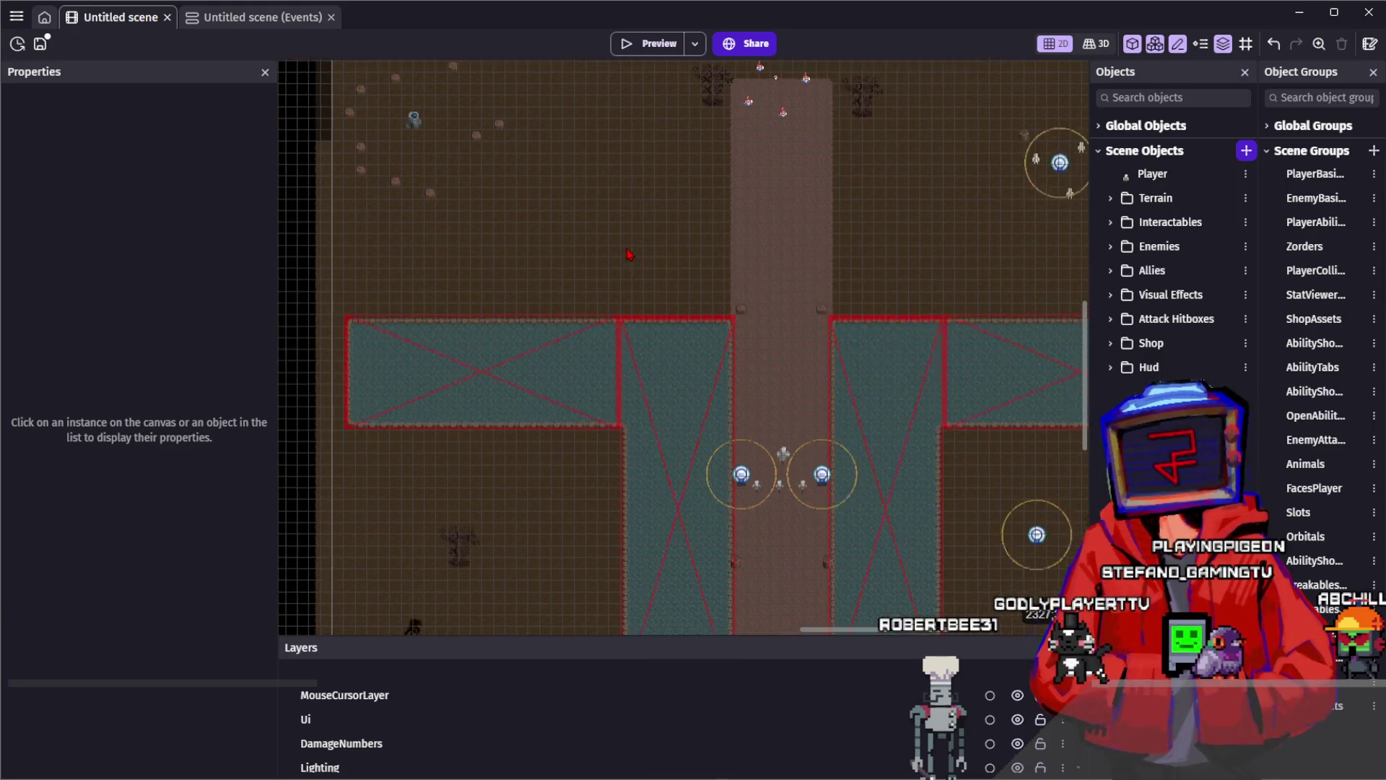
{"action": "scroll", "coordinate": [732, 250], "scroll_direction": "up", "scroll_amount": 2}
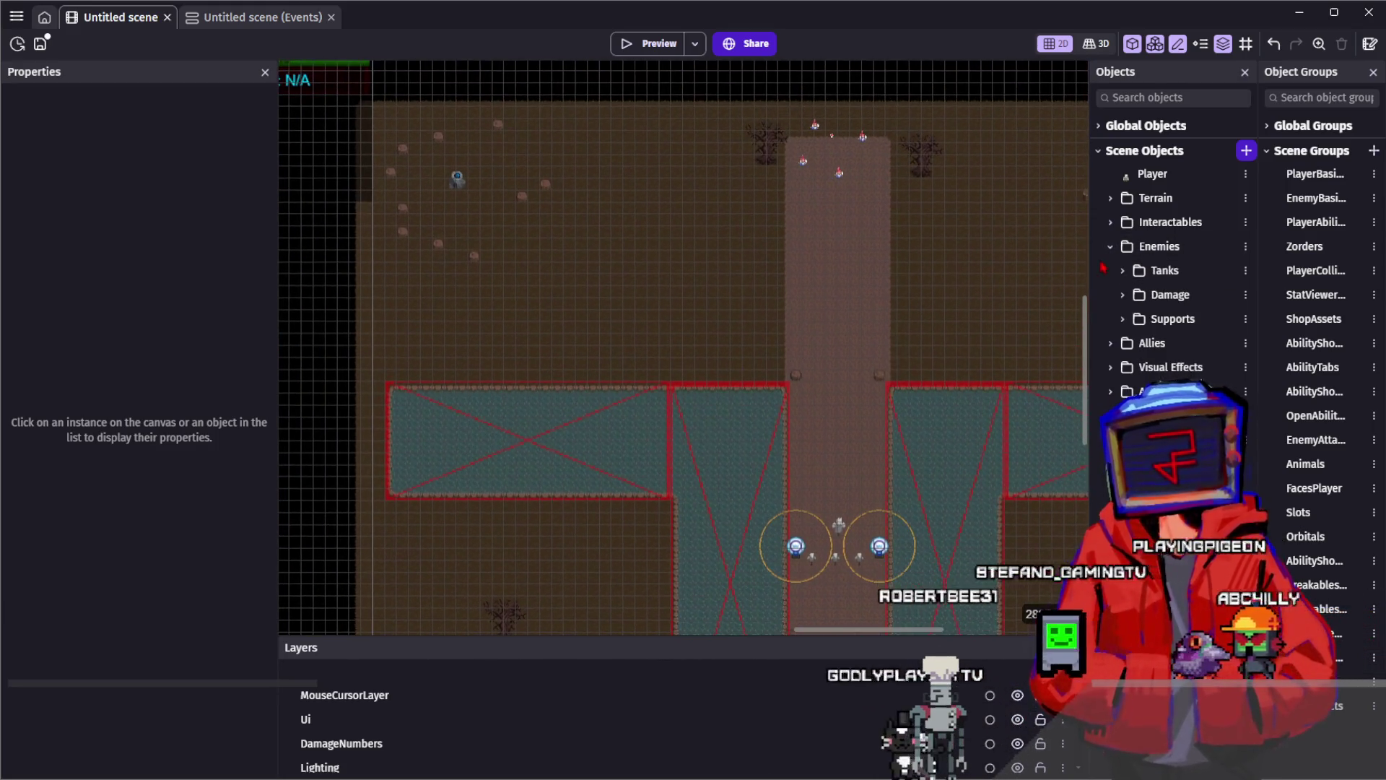
{"action": "scroll", "coordinate": [951, 287], "scroll_direction": "down", "scroll_amount": 1}
{"action": "scroll", "coordinate": [892, 272], "scroll_direction": "right", "scroll_amount": 2}
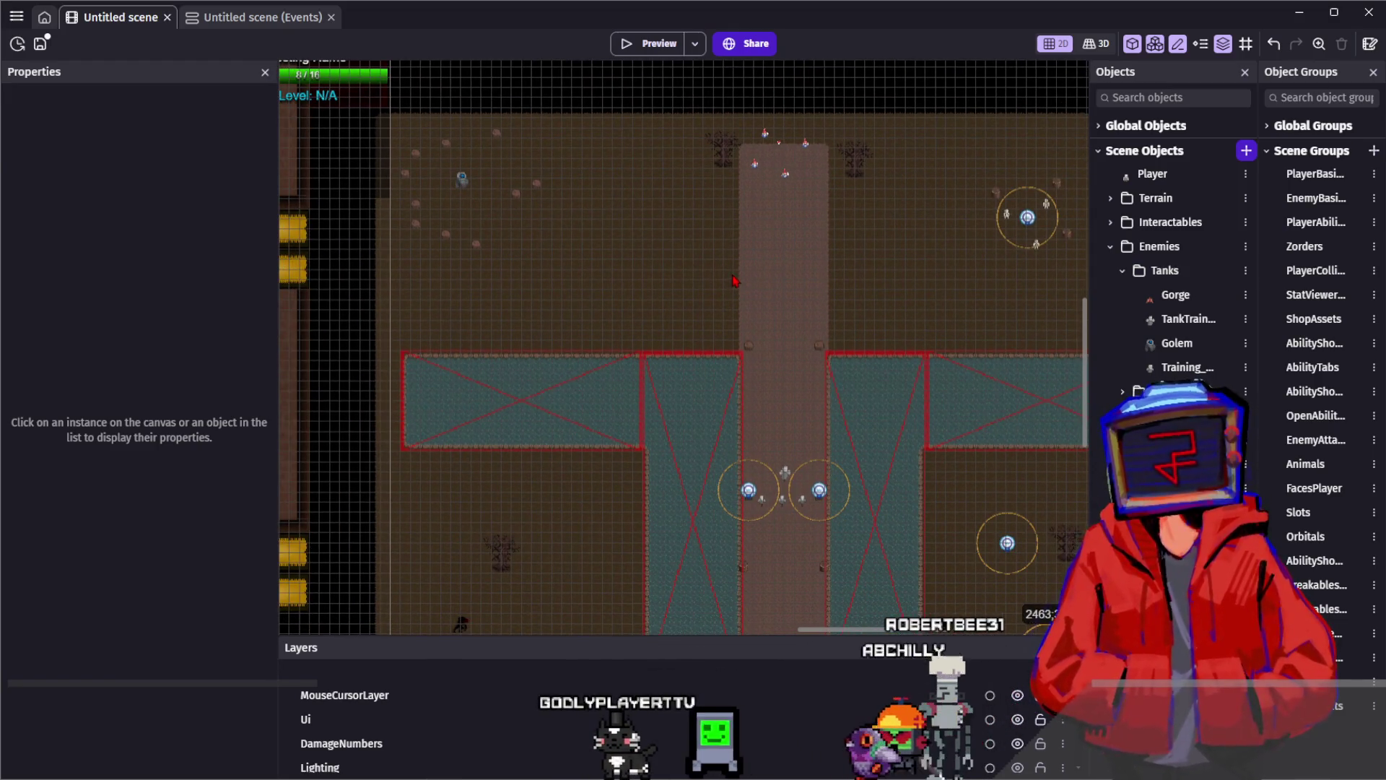
{"action": "scroll", "coordinate": [734, 280], "scroll_direction": "right", "scroll_amount": 1}
{"action": "left_click", "coordinate": [444, 176]}
{"action": "scroll", "coordinate": [176, 304], "scroll_direction": "up", "scroll_amount": 6}
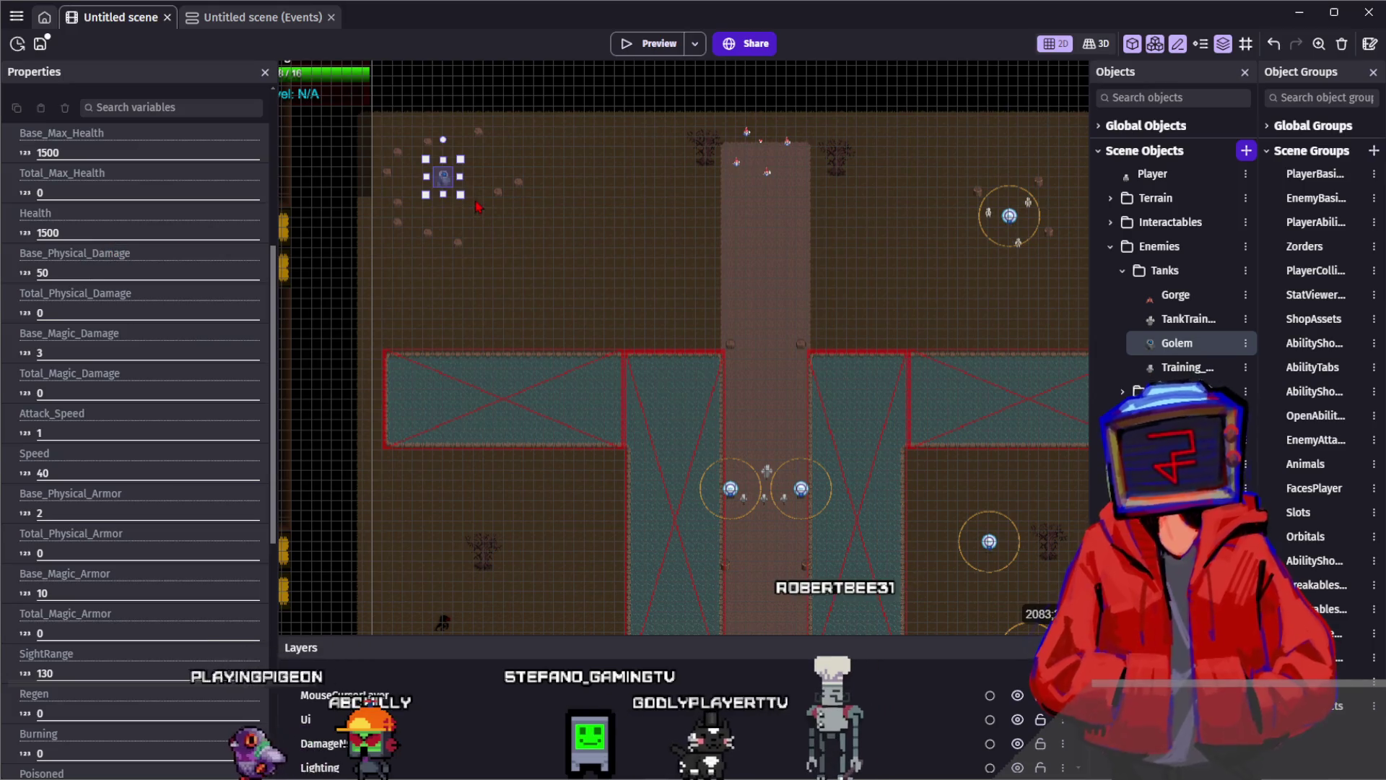
{"action": "left_click", "coordinate": [469, 211]}
{"action": "left_click", "coordinate": [426, 165]}
{"action": "left_click", "coordinate": [544, 213]}
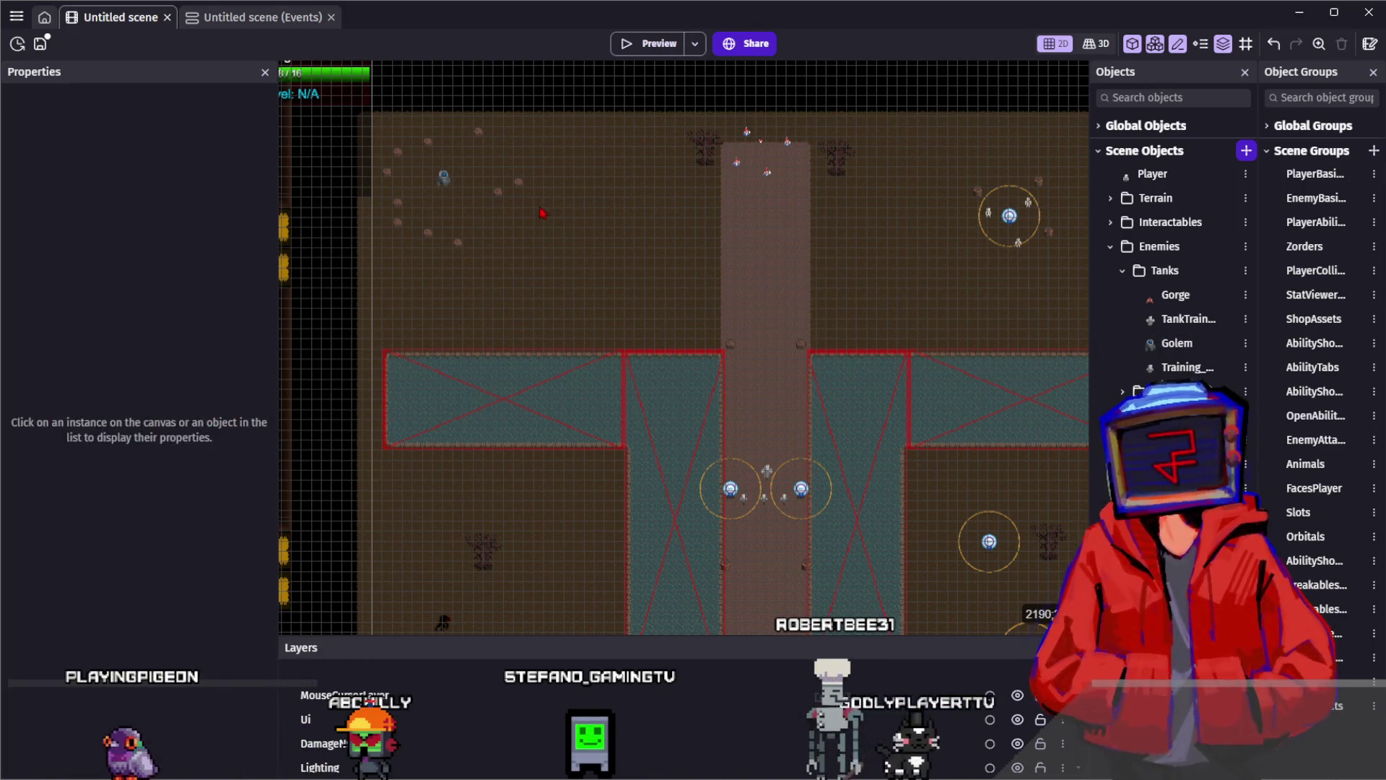
{"action": "left_click", "coordinate": [444, 178]}
{"action": "left_click", "coordinate": [506, 213]}
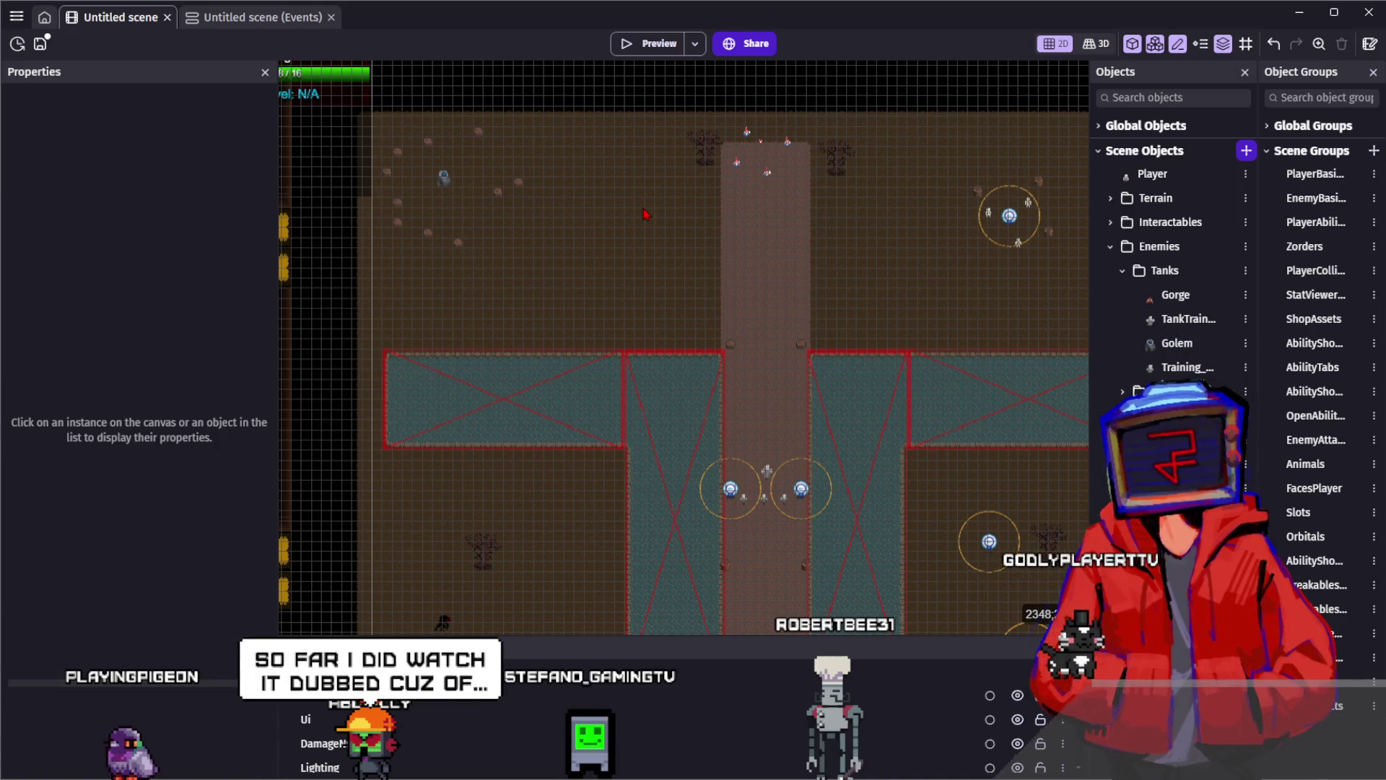
{"action": "scroll", "coordinate": [653, 223], "scroll_direction": "down", "scroll_amount": 1}
{"action": "scroll", "coordinate": [653, 224], "scroll_direction": "down", "scroll_amount": 5}
{"action": "scroll", "coordinate": [653, 224], "scroll_direction": "right", "scroll_amount": 3}
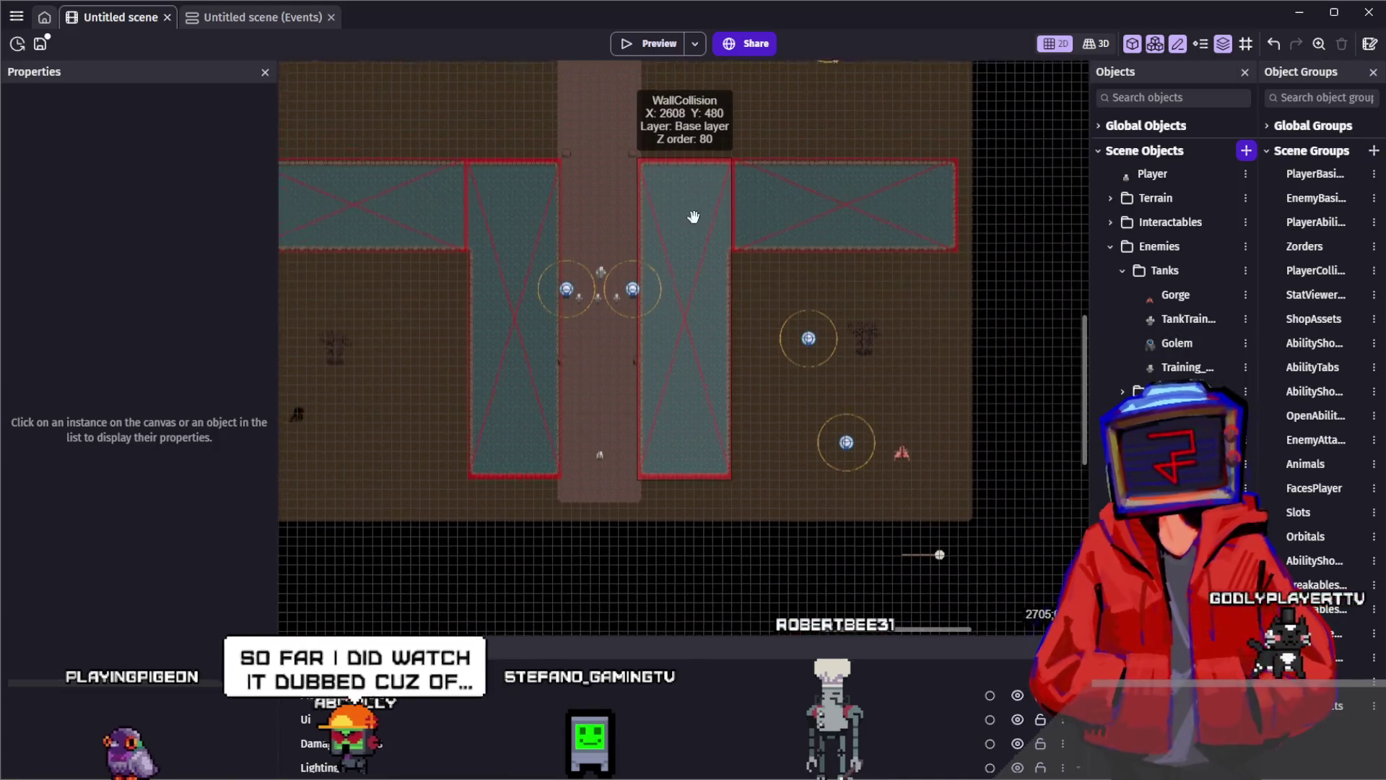
{"action": "left_click_drag", "start_coordinate": [696, 177], "coordinate": [794, 257]}
{"action": "scroll", "coordinate": [794, 257], "scroll_direction": "up", "scroll_amount": 2}
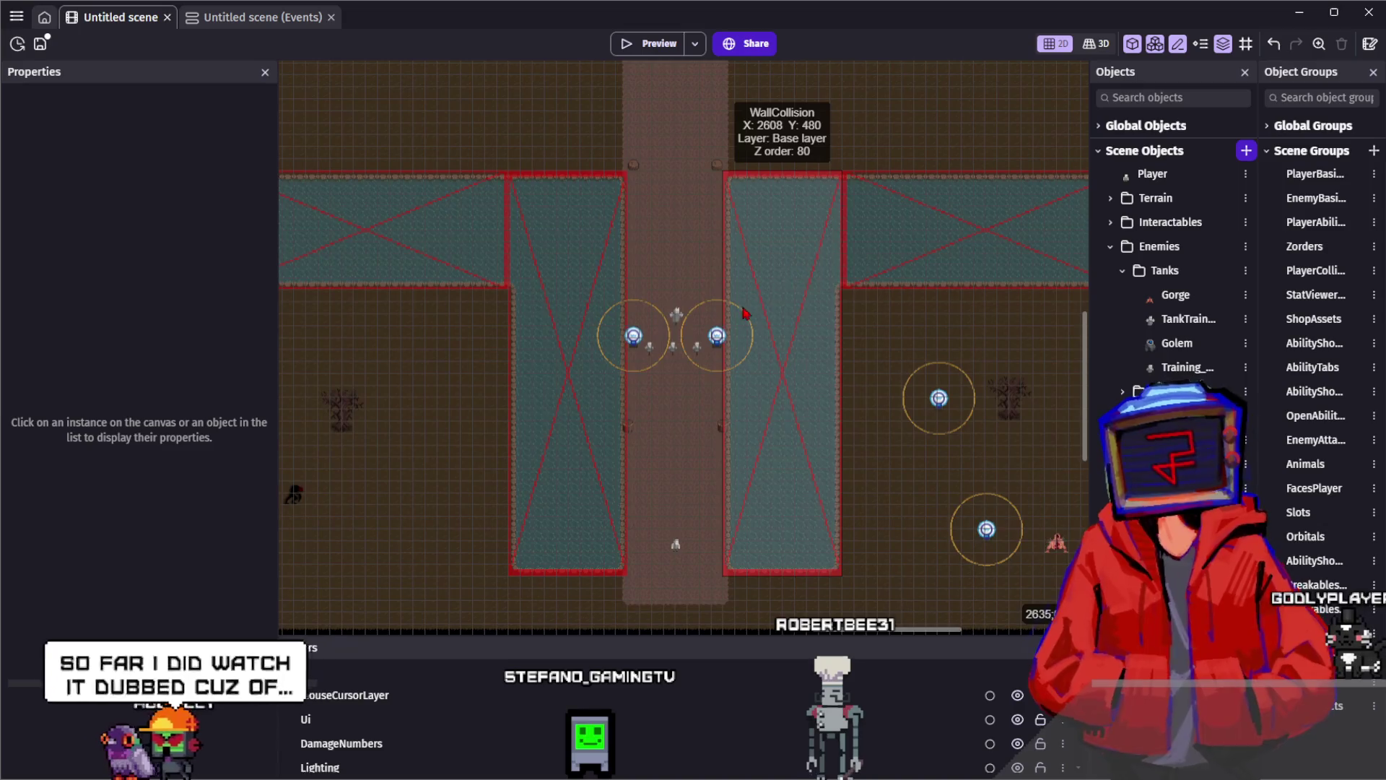
{"action": "left_click", "coordinate": [676, 314]}
{"action": "left_click", "coordinate": [674, 206]}
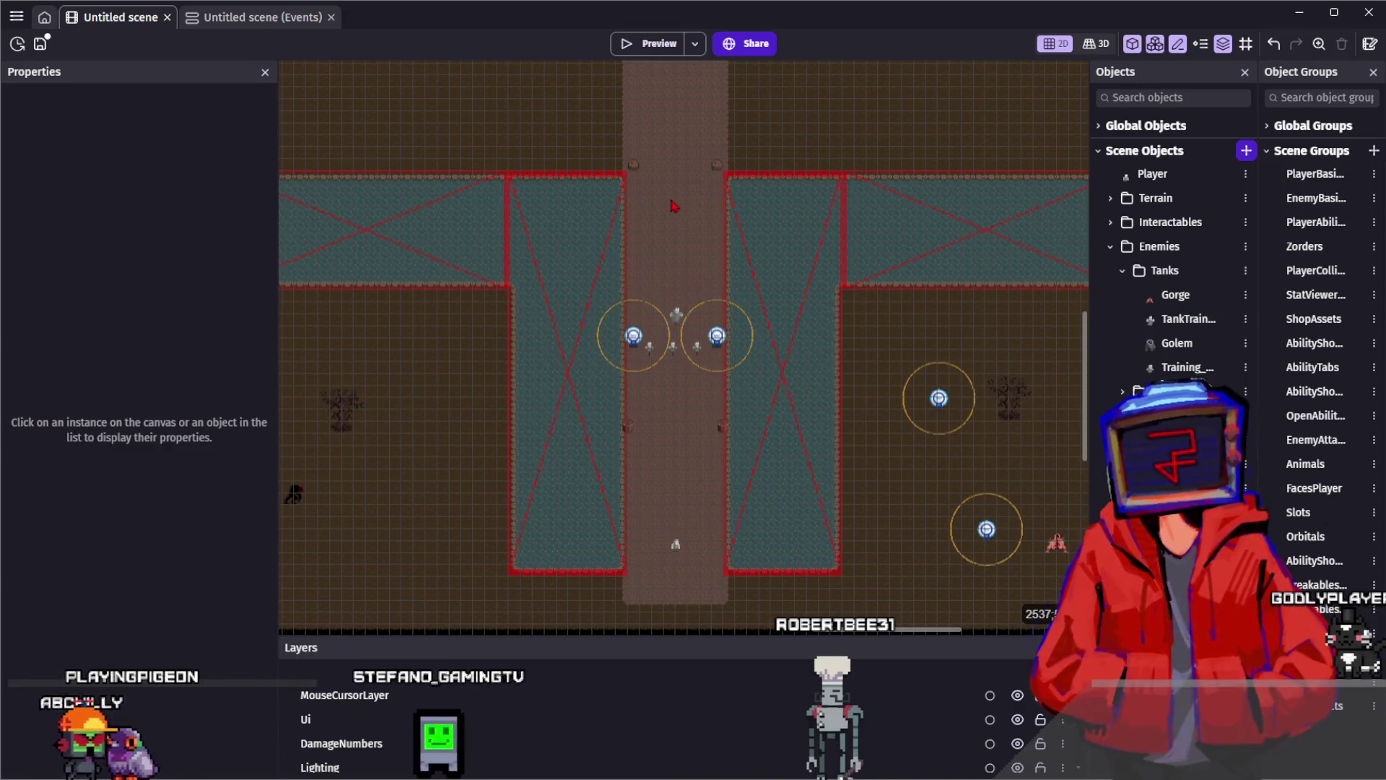
{"action": "scroll", "coordinate": [613, 289], "scroll_direction": "right", "scroll_amount": 5}
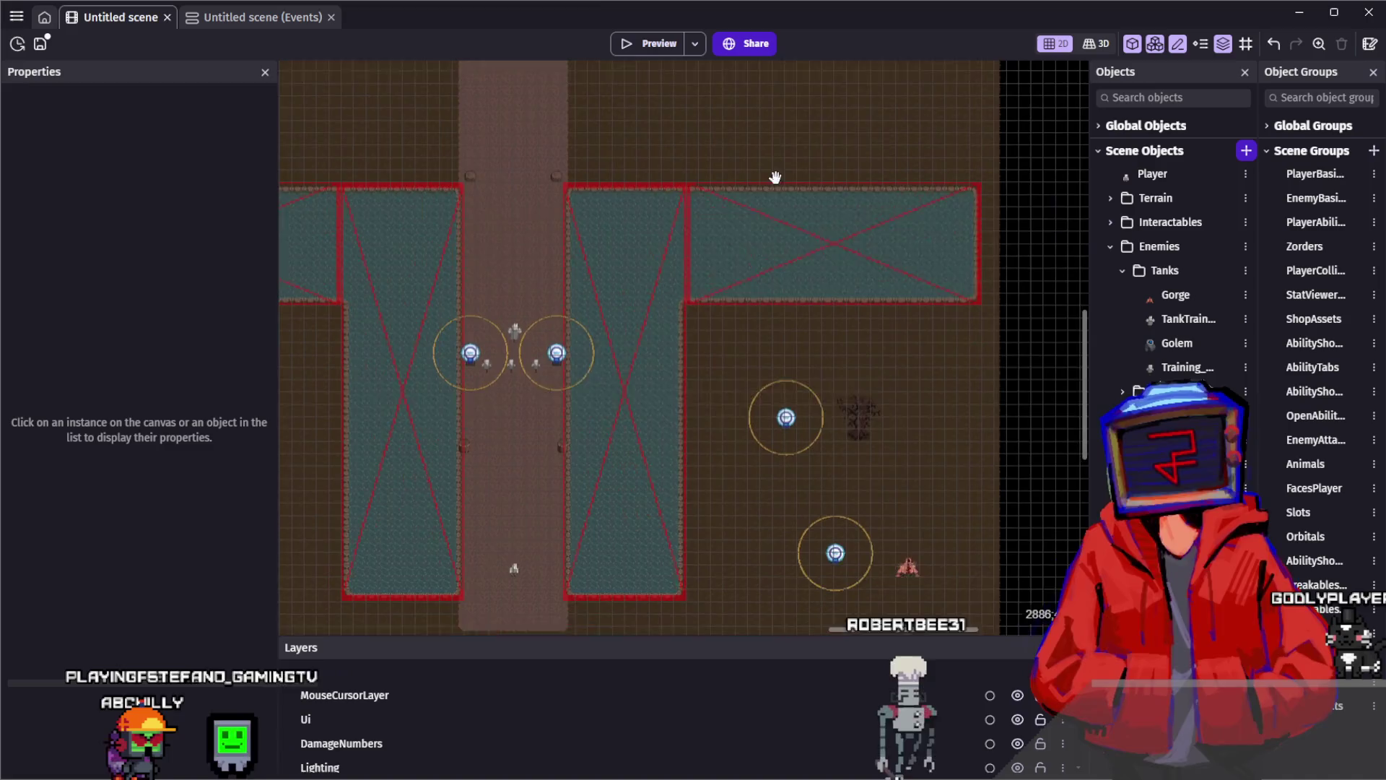
{"action": "left_click", "coordinate": [906, 547]}
{"action": "scroll", "coordinate": [828, 306], "scroll_direction": "down", "scroll_amount": 3}
{"action": "scroll", "coordinate": [827, 306], "scroll_direction": "right", "scroll_amount": 2}
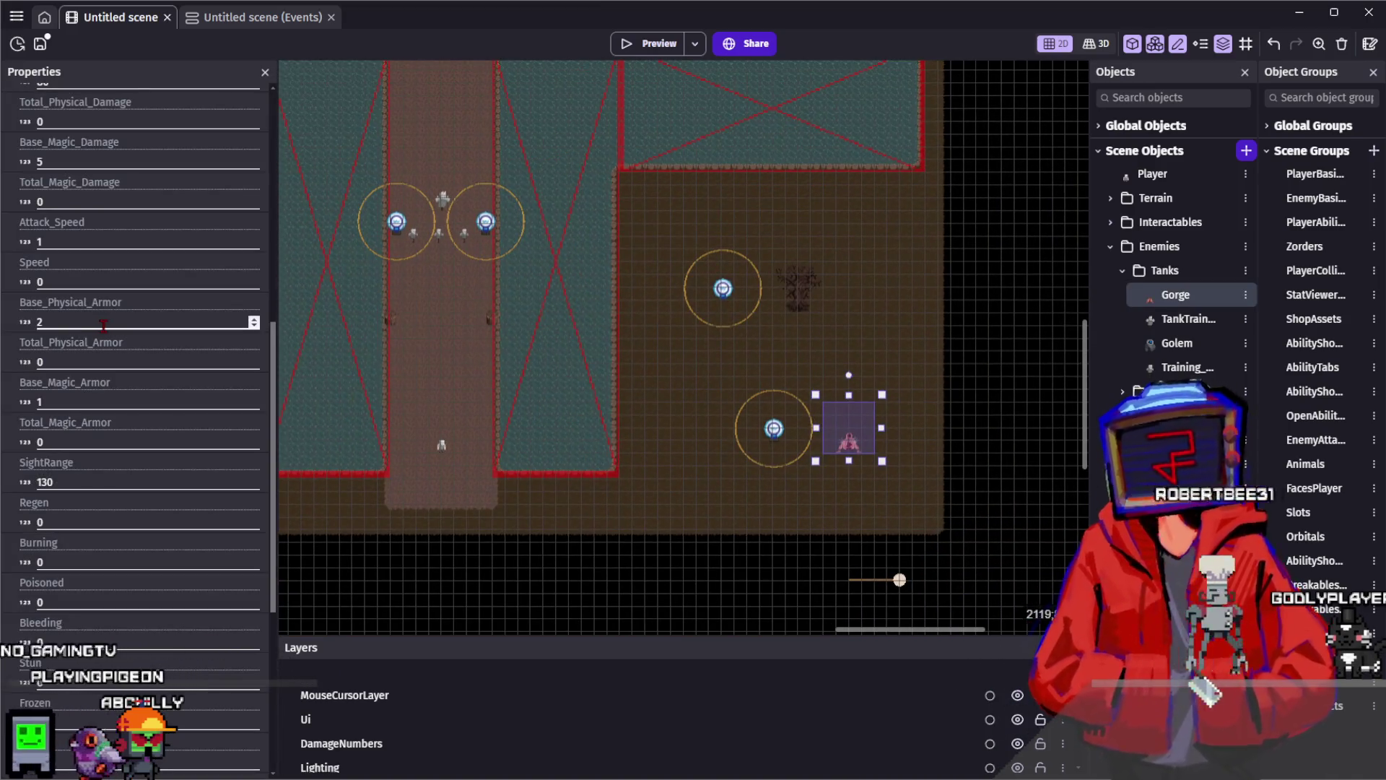
{"action": "scroll", "coordinate": [103, 324], "scroll_direction": "up", "scroll_amount": 3}
{"action": "scroll", "coordinate": [113, 331], "scroll_direction": "down", "scroll_amount": 7}
{"action": "scroll", "coordinate": [509, 205], "scroll_direction": "left", "scroll_amount": 6}
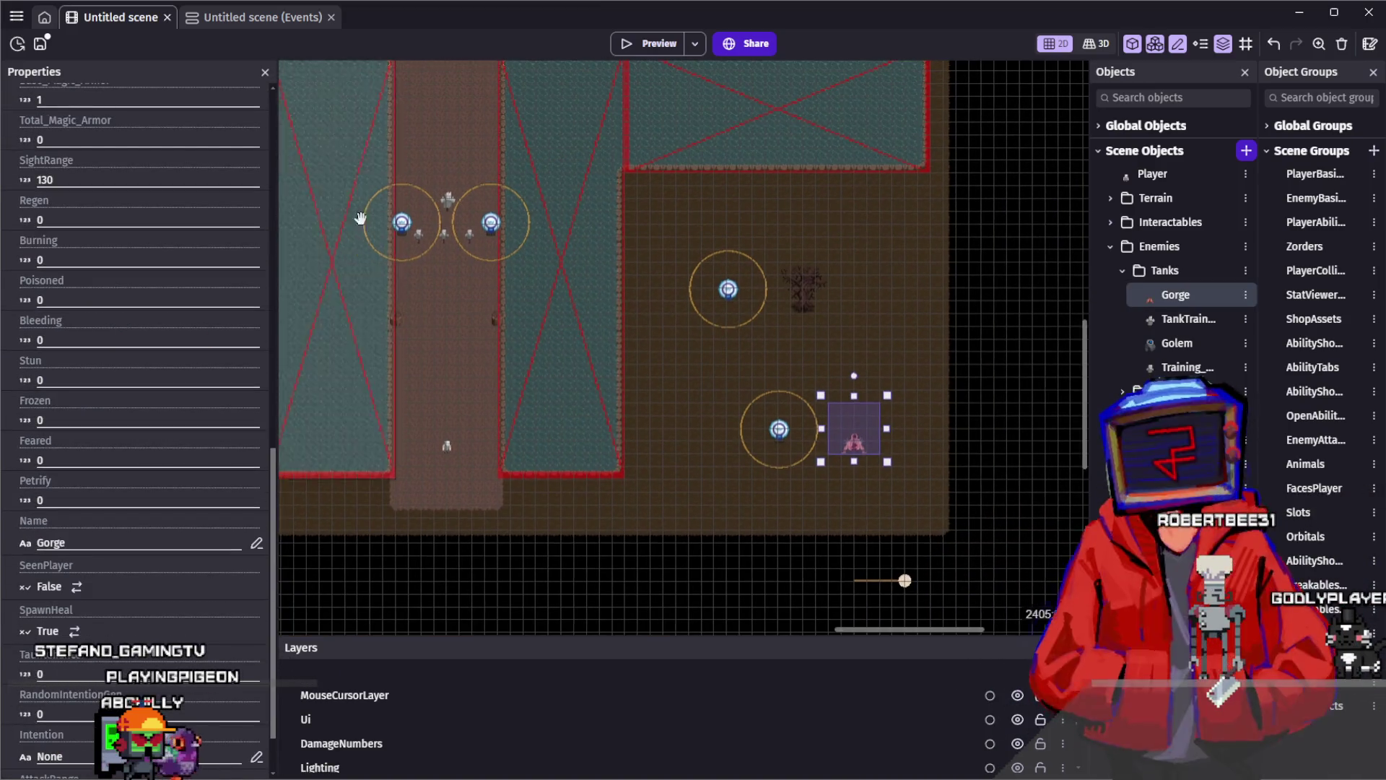
{"action": "scroll", "coordinate": [510, 206], "scroll_direction": "up", "scroll_amount": 5}
{"action": "left_click", "coordinate": [508, 206]}
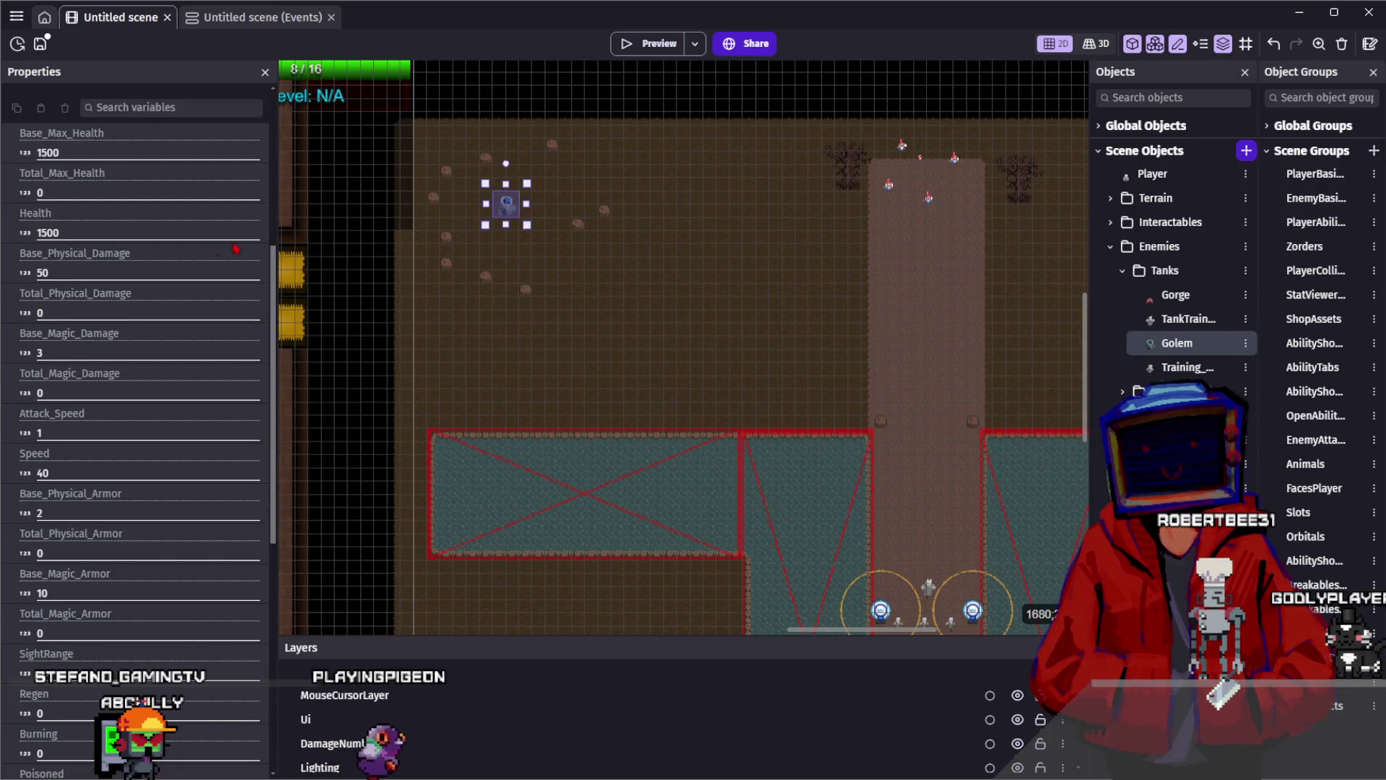
{"action": "scroll", "coordinate": [762, 341], "scroll_direction": "down", "scroll_amount": 5}
{"action": "scroll", "coordinate": [762, 340], "scroll_direction": "right", "scroll_amount": 8}
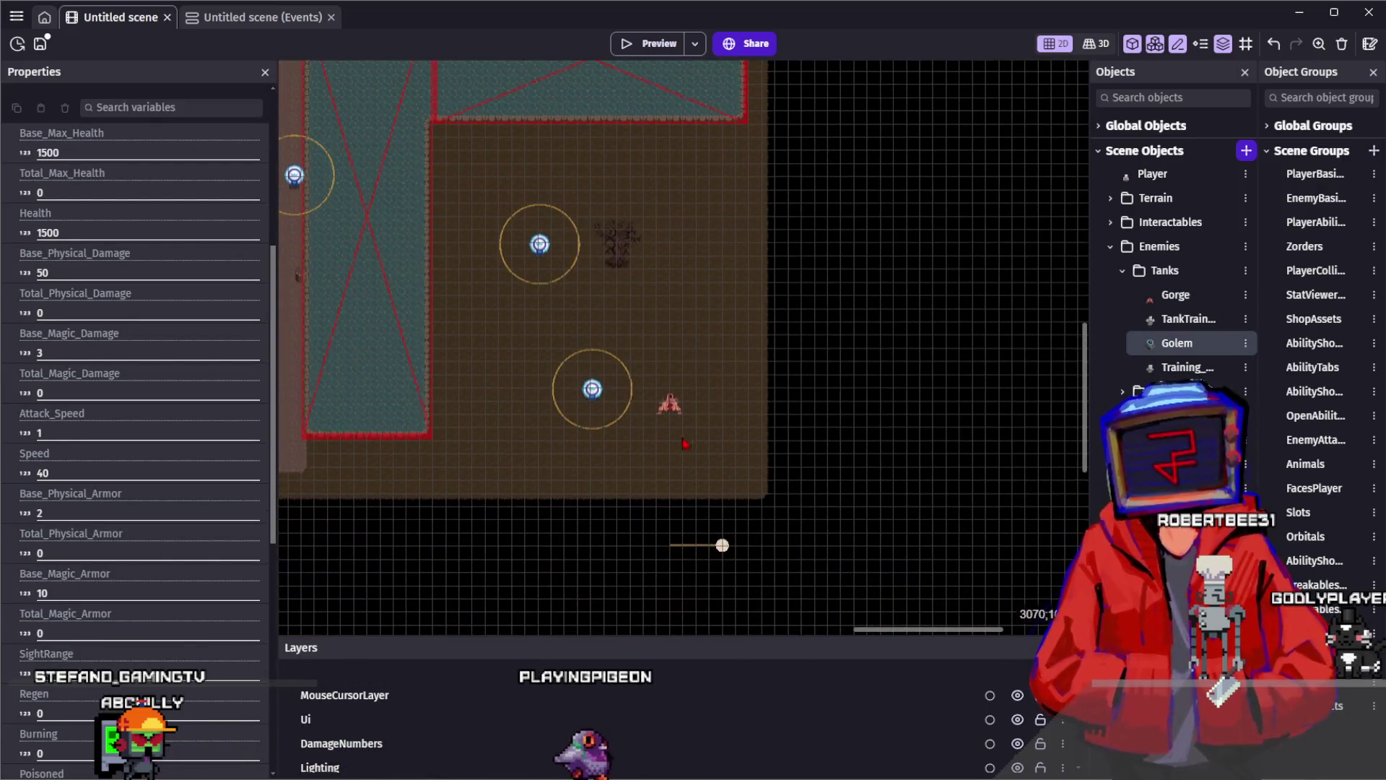
{"action": "left_click", "coordinate": [680, 413]}
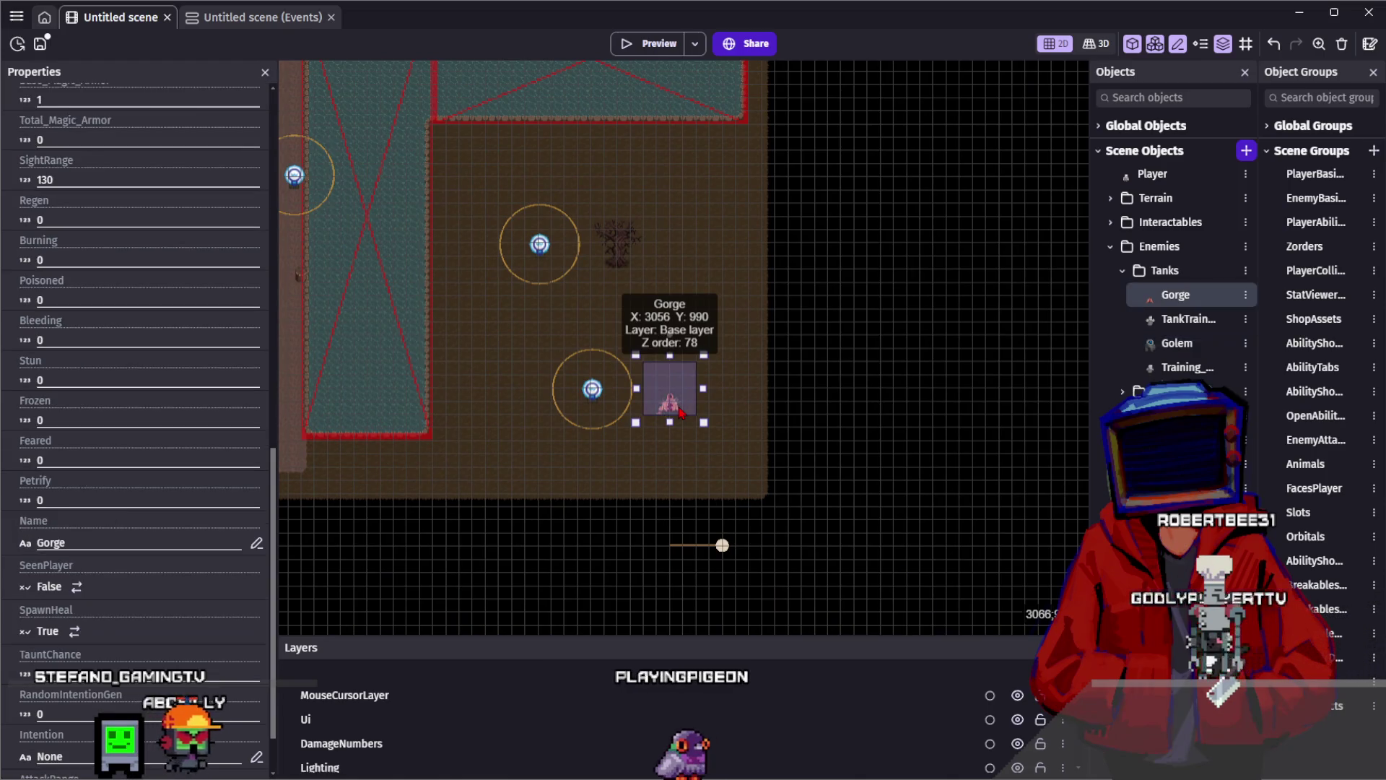
{"action": "scroll", "coordinate": [153, 368], "scroll_direction": "up", "scroll_amount": 4}
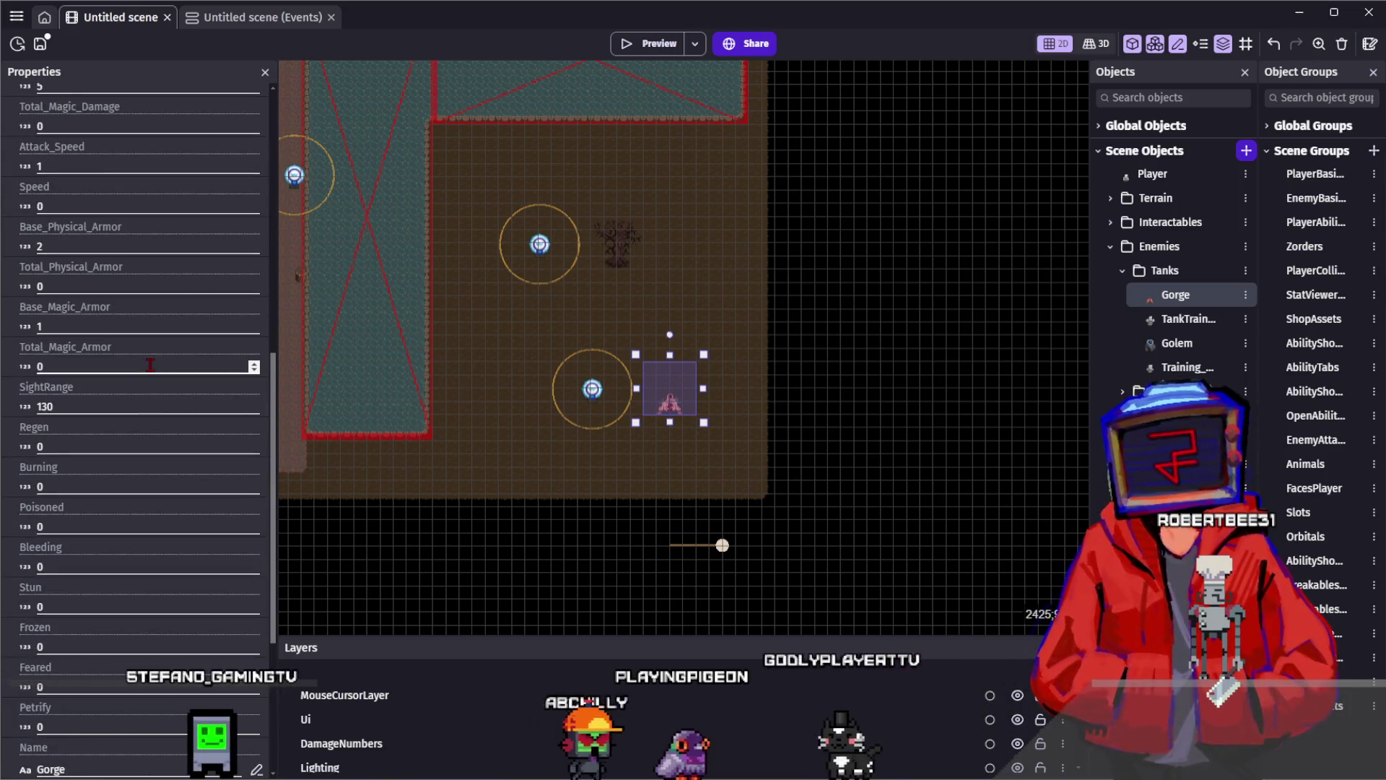
{"action": "scroll", "coordinate": [444, 211], "scroll_direction": "up", "scroll_amount": 5}
{"action": "scroll", "coordinate": [444, 211], "scroll_direction": "up", "scroll_amount": 5}
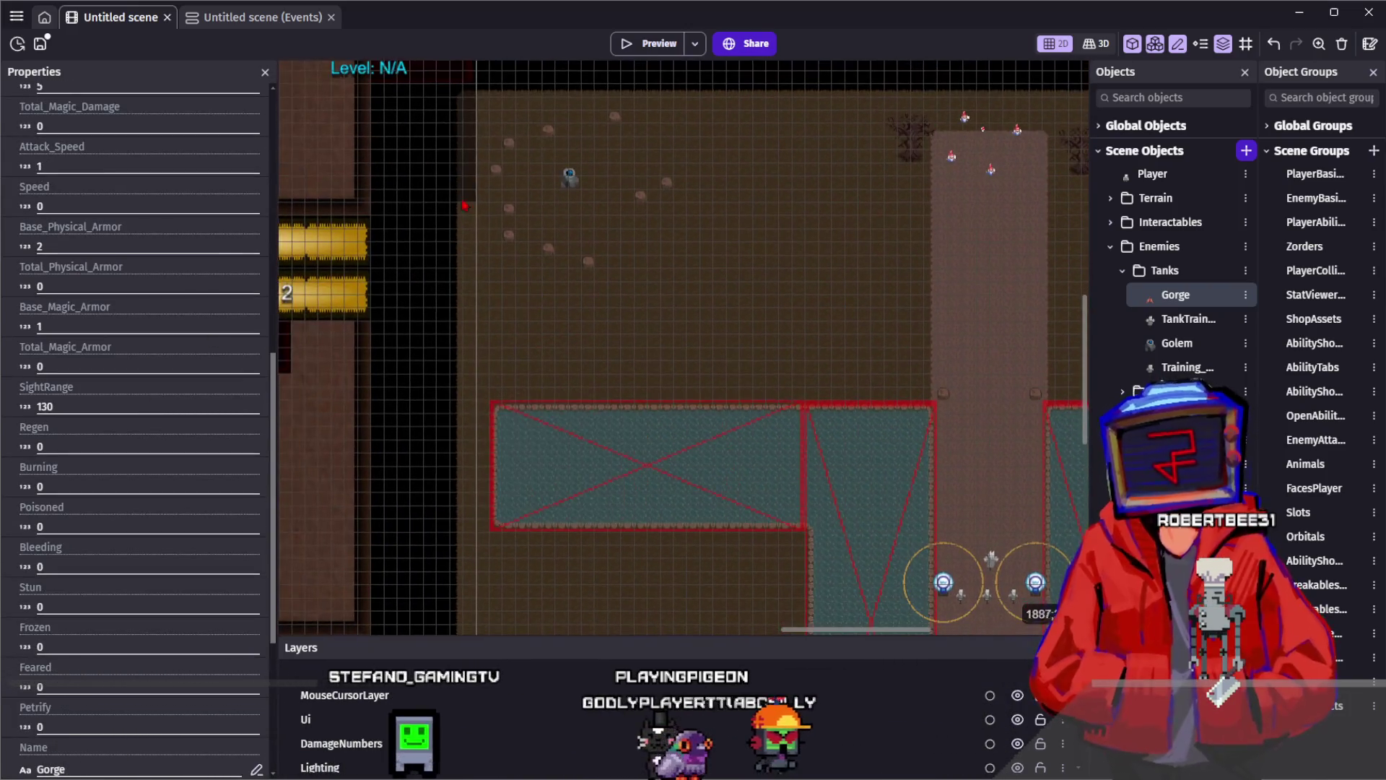
{"action": "left_click", "coordinate": [569, 175]}
{"action": "left_click", "coordinate": [310, 298]}
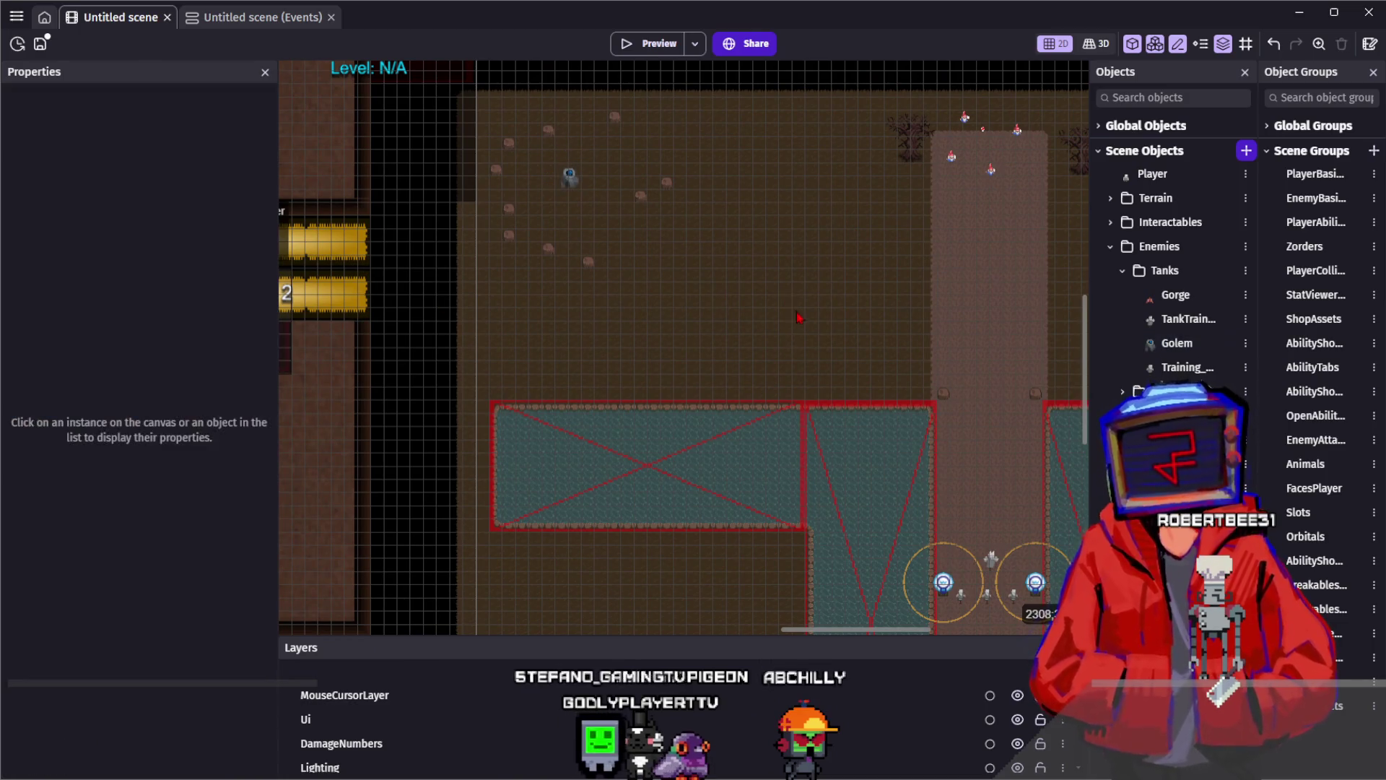
{"action": "scroll", "coordinate": [794, 250], "scroll_direction": "right", "scroll_amount": 6}
{"action": "scroll", "coordinate": [794, 251], "scroll_direction": "down", "scroll_amount": 3}
{"action": "mouse_move", "coordinate": [764, 226]}
{"action": "left_mouse_down"}
{"action": "mouse_move", "coordinate": [594, 127]}
{"action": "mouse_move", "coordinate": [662, 458]}
{"action": "left_mouse_up"}
{"action": "scroll", "coordinate": [741, 267], "scroll_direction": "down", "scroll_amount": 1}
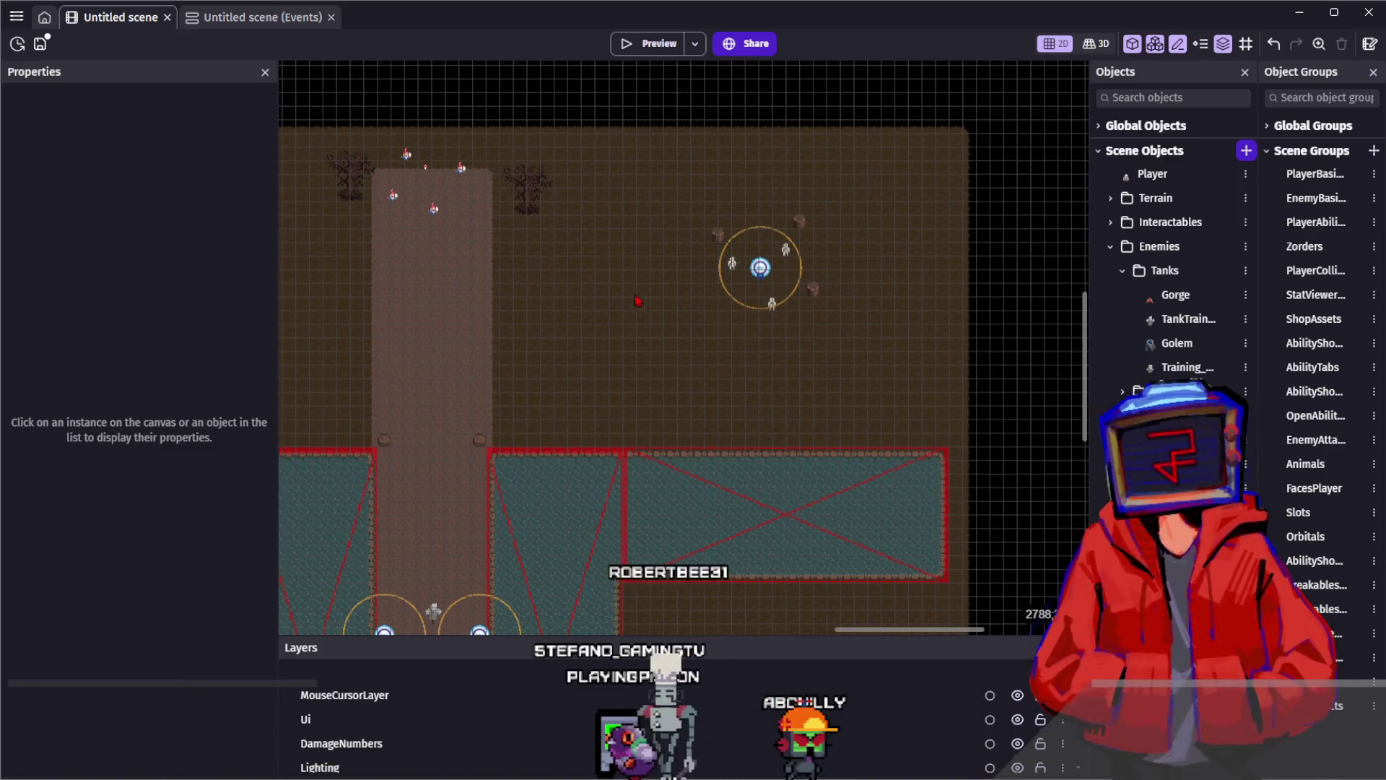
{"action": "left_click", "coordinate": [434, 208]}
{"action": "left_click", "coordinate": [480, 340]}
{"action": "left_click_drag", "start_coordinate": [480, 340], "coordinate": [486, 316]}
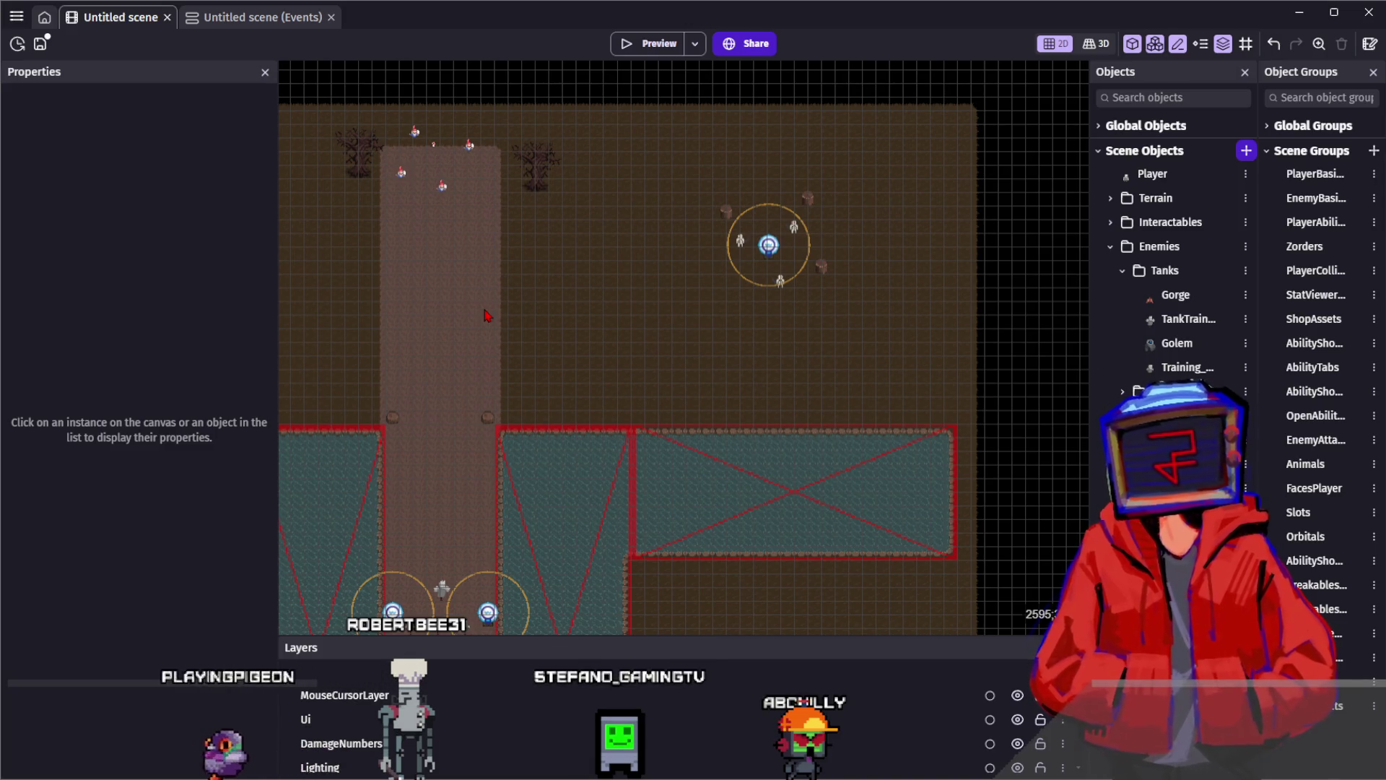
{"action": "scroll", "coordinate": [486, 316], "scroll_direction": "down", "scroll_amount": 2}
{"action": "left_click_drag", "start_coordinate": [486, 316], "coordinate": [633, 239]}
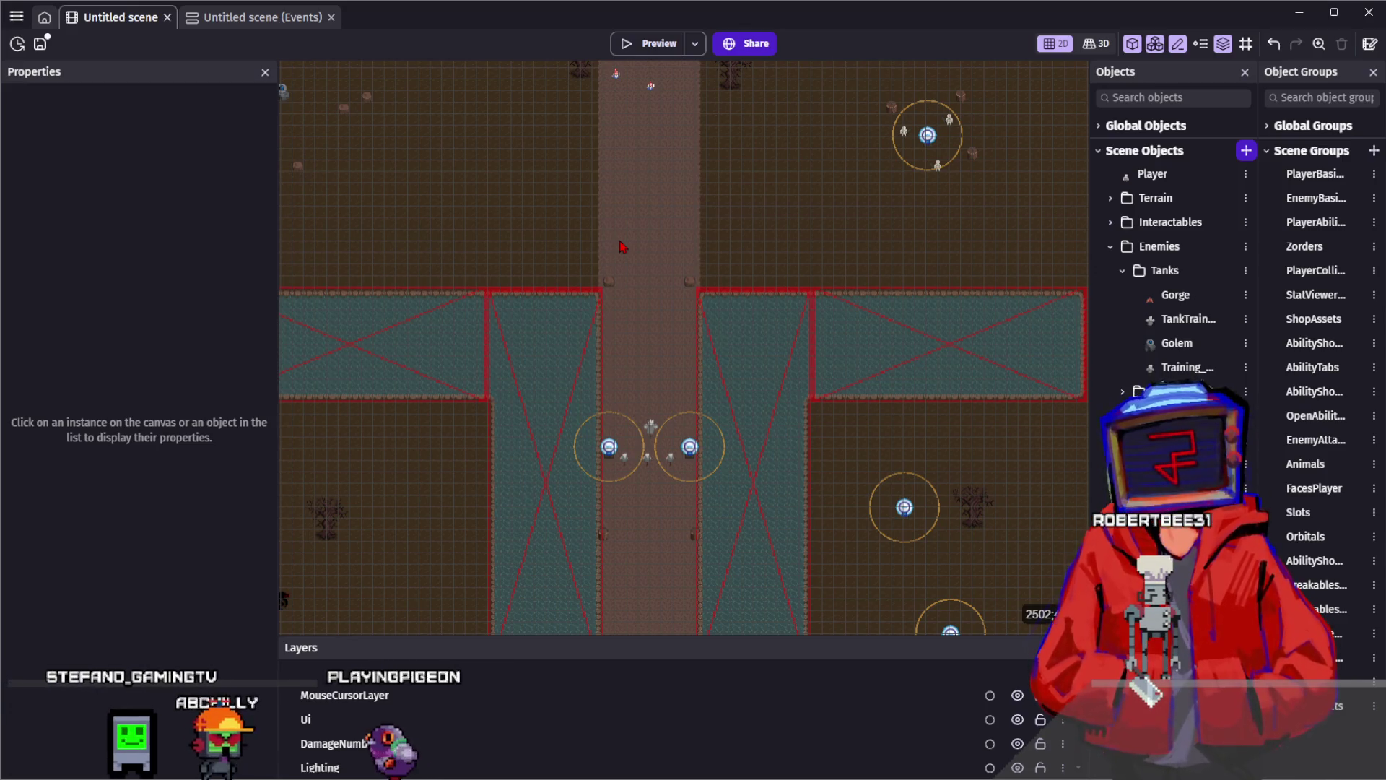
{"action": "scroll", "coordinate": [623, 247], "scroll_direction": "down", "scroll_amount": 2}
{"action": "mouse_move", "coordinate": [619, 239]}
{"action": "left_mouse_down"}
{"action": "mouse_move", "coordinate": [715, 217]}
{"action": "mouse_move", "coordinate": [736, 191]}
{"action": "mouse_move", "coordinate": [735, 224]}
{"action": "left_mouse_up"}
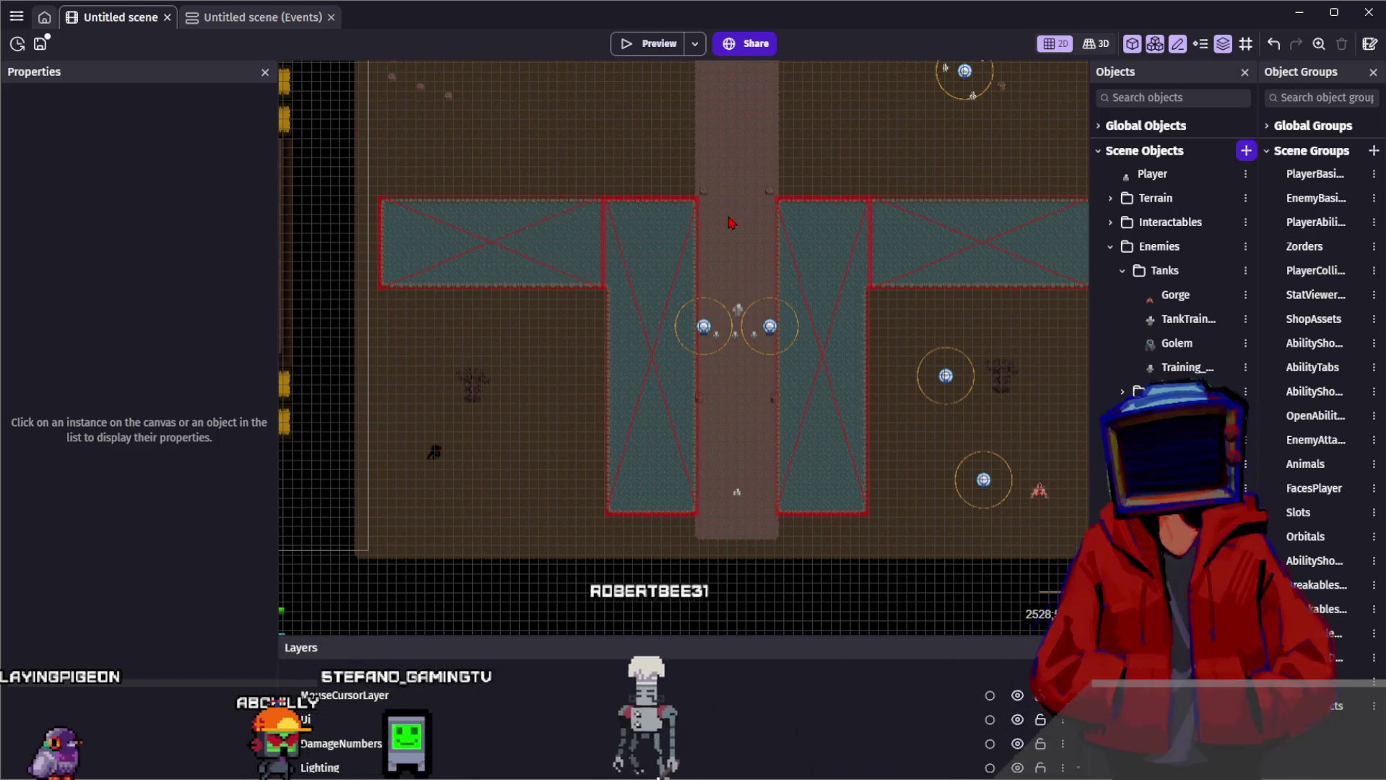
{"action": "scroll", "coordinate": [732, 223], "scroll_direction": "down", "scroll_amount": 1}
{"action": "left_click_drag", "start_coordinate": [731, 223], "coordinate": [709, 302]}
{"action": "scroll", "coordinate": [706, 303], "scroll_direction": "up", "scroll_amount": 4}
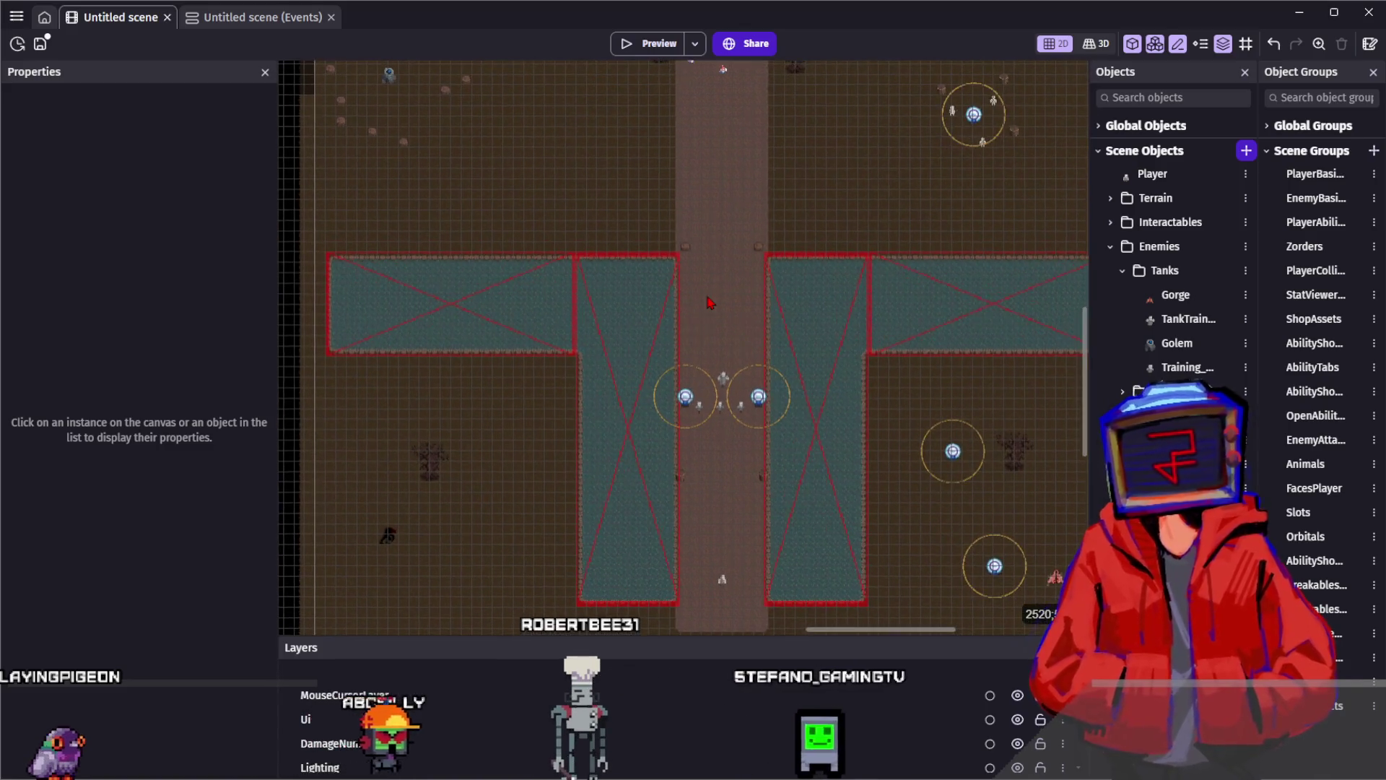
{"action": "left_click", "coordinate": [672, 234]}
{"action": "mouse_move", "coordinate": [613, 139]}
{"action": "left_mouse_down"}
{"action": "mouse_move", "coordinate": [717, 292]}
{"action": "mouse_move", "coordinate": [798, 213]}
{"action": "left_mouse_up"}
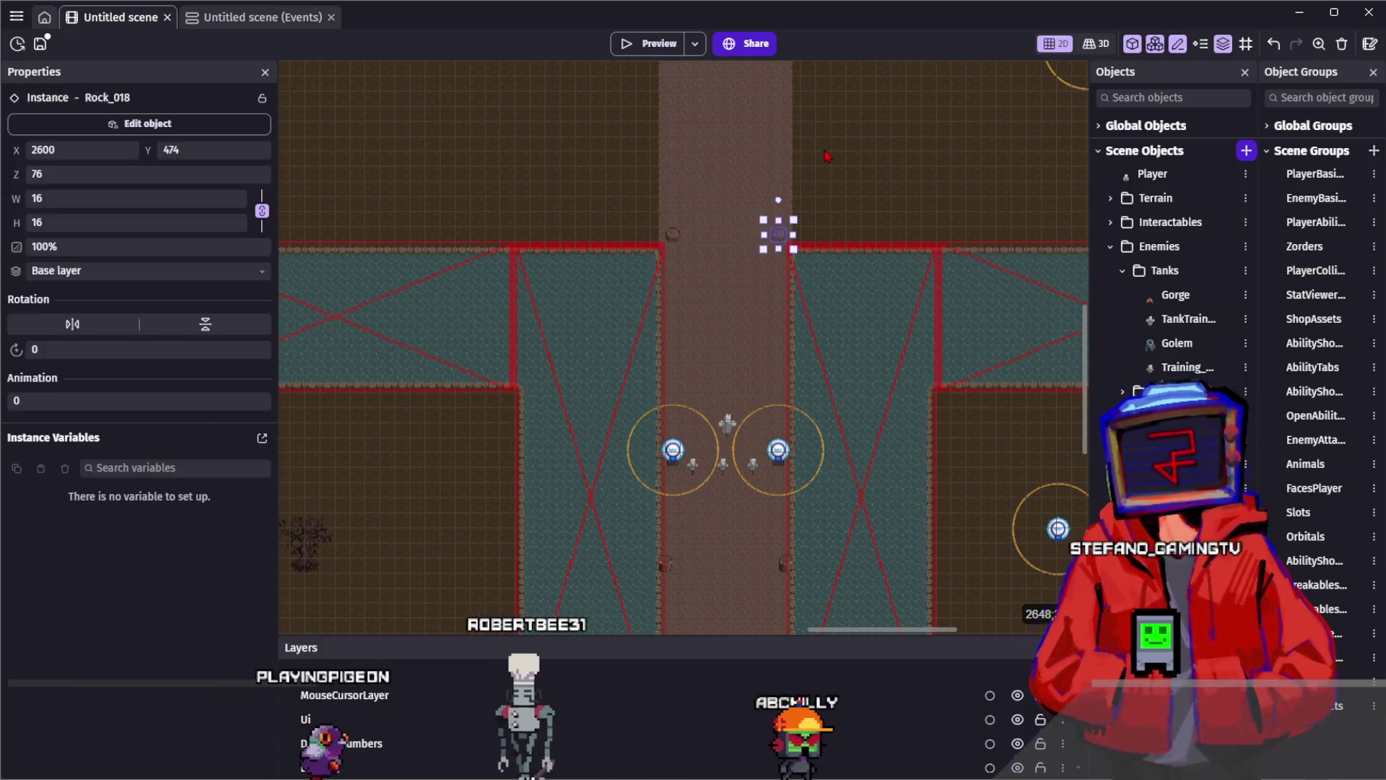
{"action": "left_click", "coordinate": [724, 298]}
{"action": "left_click_drag", "start_coordinate": [724, 298], "coordinate": [797, 213]}
{"action": "left_click", "coordinate": [725, 293]}
{"action": "left_click_drag", "start_coordinate": [724, 293], "coordinate": [652, 176]}
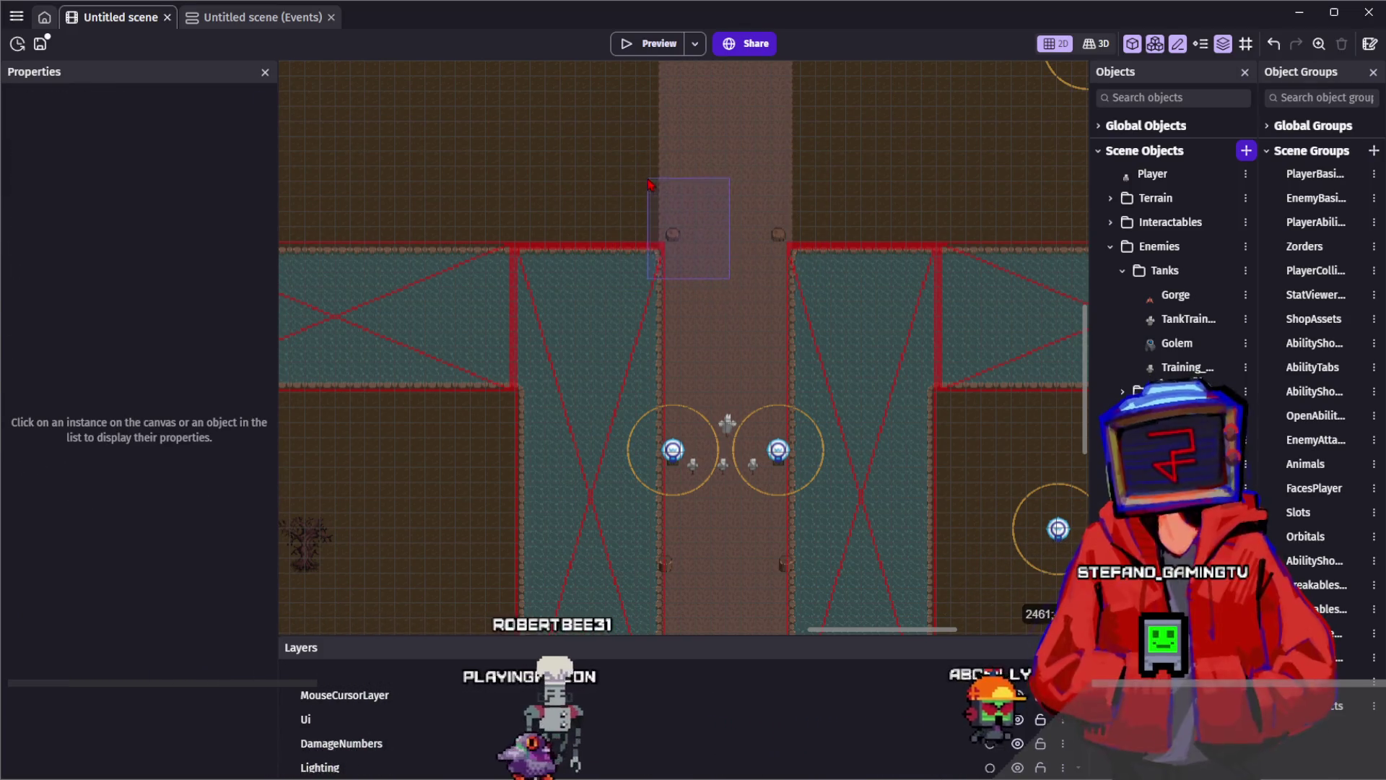
{"action": "left_click_drag", "start_coordinate": [725, 335], "coordinate": [729, 329]}
{"action": "left_click", "coordinate": [731, 321]}
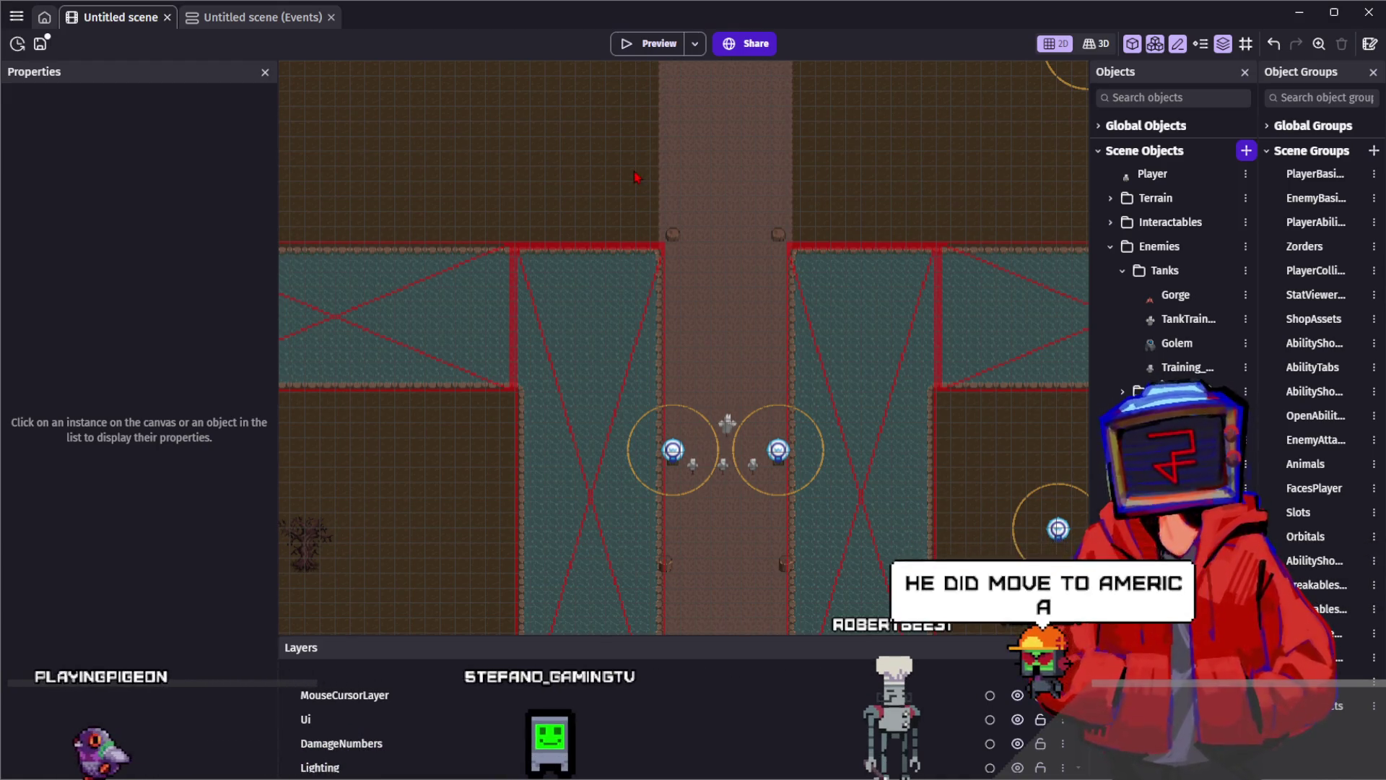
{"action": "scroll", "coordinate": [634, 171], "scroll_direction": "up", "scroll_amount": 3}
{"action": "left_click", "coordinate": [644, 291]}
{"action": "mouse_move", "coordinate": [462, 178]}
{"action": "left_mouse_down"}
{"action": "mouse_move", "coordinate": [632, 304]}
{"action": "mouse_move", "coordinate": [637, 178]}
{"action": "left_mouse_up"}
{"action": "left_click", "coordinate": [644, 292]}
{"action": "left_click", "coordinate": [635, 372]}
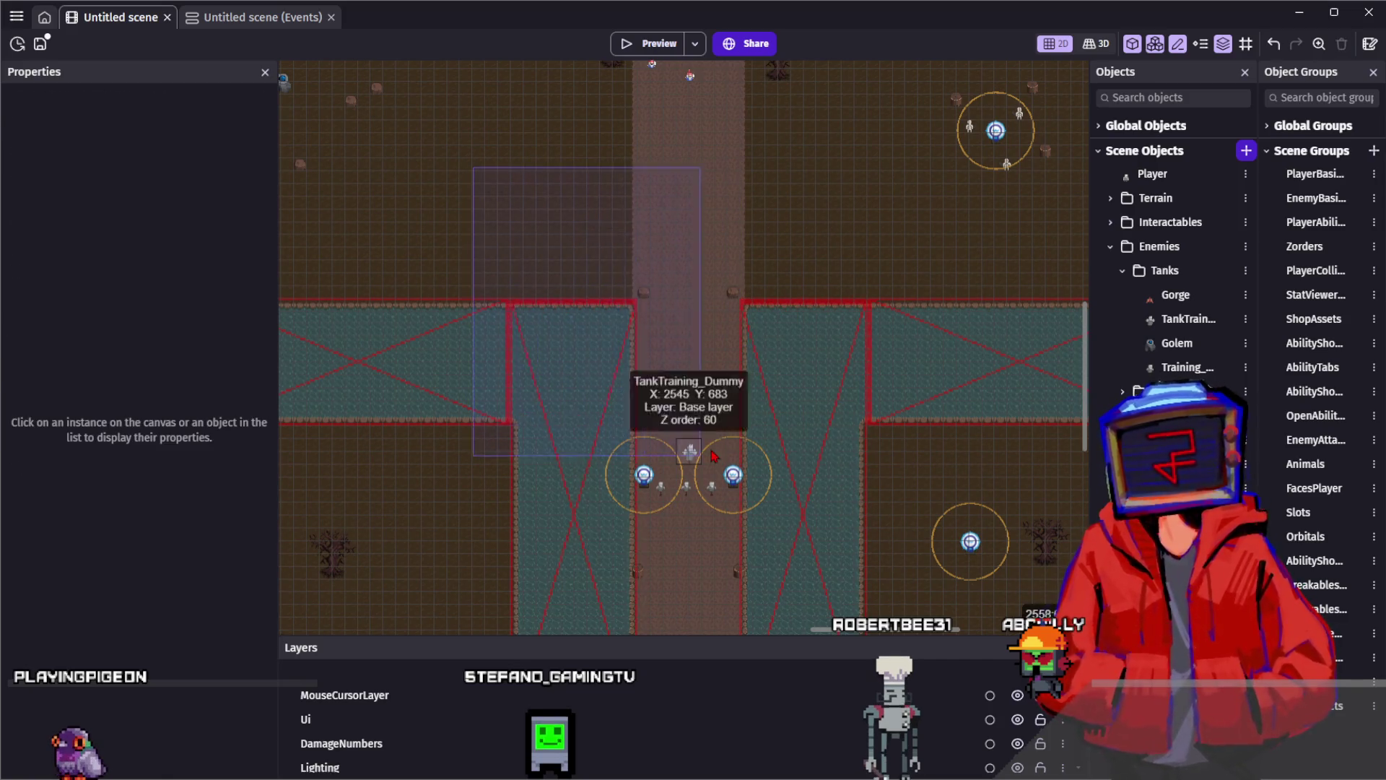
{"action": "left_click_drag", "start_coordinate": [635, 372], "coordinate": [607, 303]}
{"action": "left_click", "coordinate": [546, 171]}
{"action": "scroll", "coordinate": [659, 217], "scroll_direction": "down", "scroll_amount": 3}
{"action": "scroll", "coordinate": [659, 217], "scroll_direction": "right", "scroll_amount": 2}
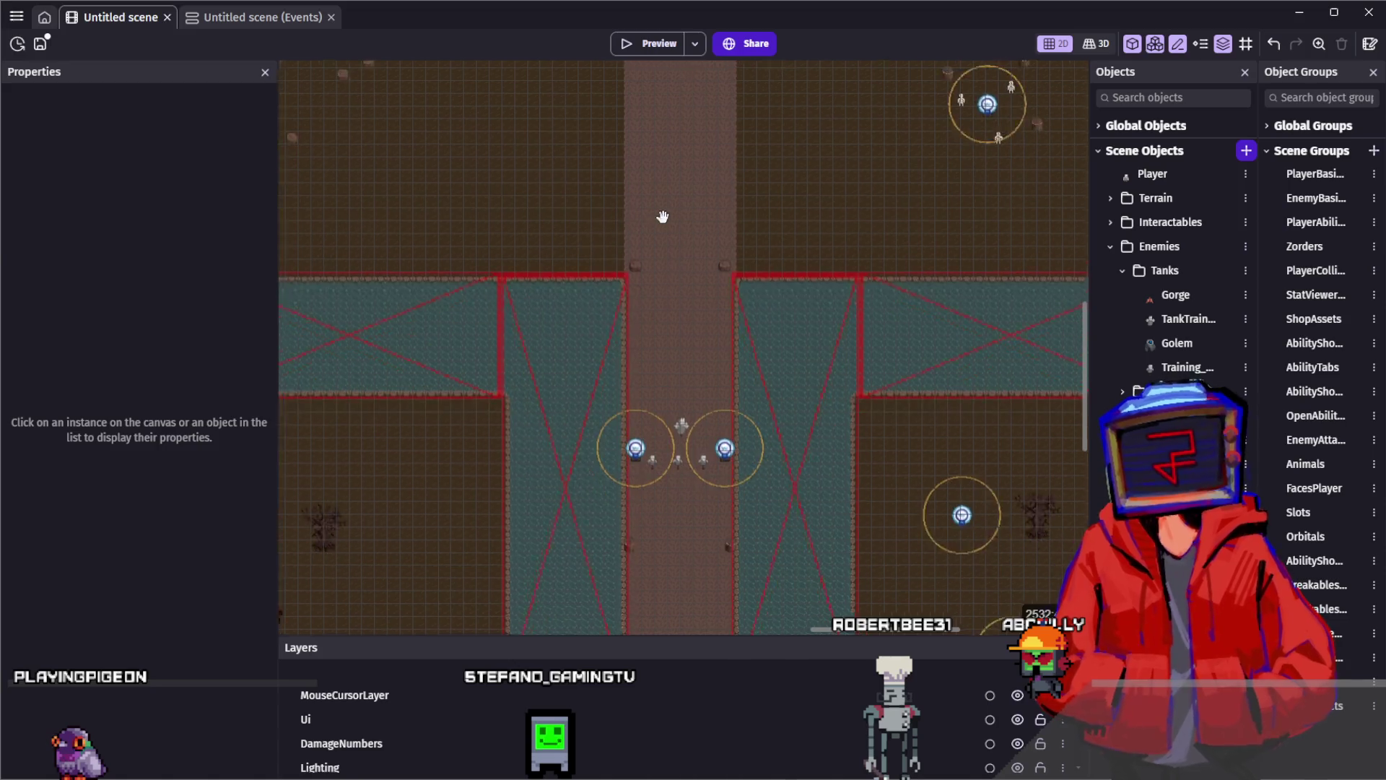
{"action": "scroll", "coordinate": [601, 181], "scroll_direction": "up", "scroll_amount": 3}
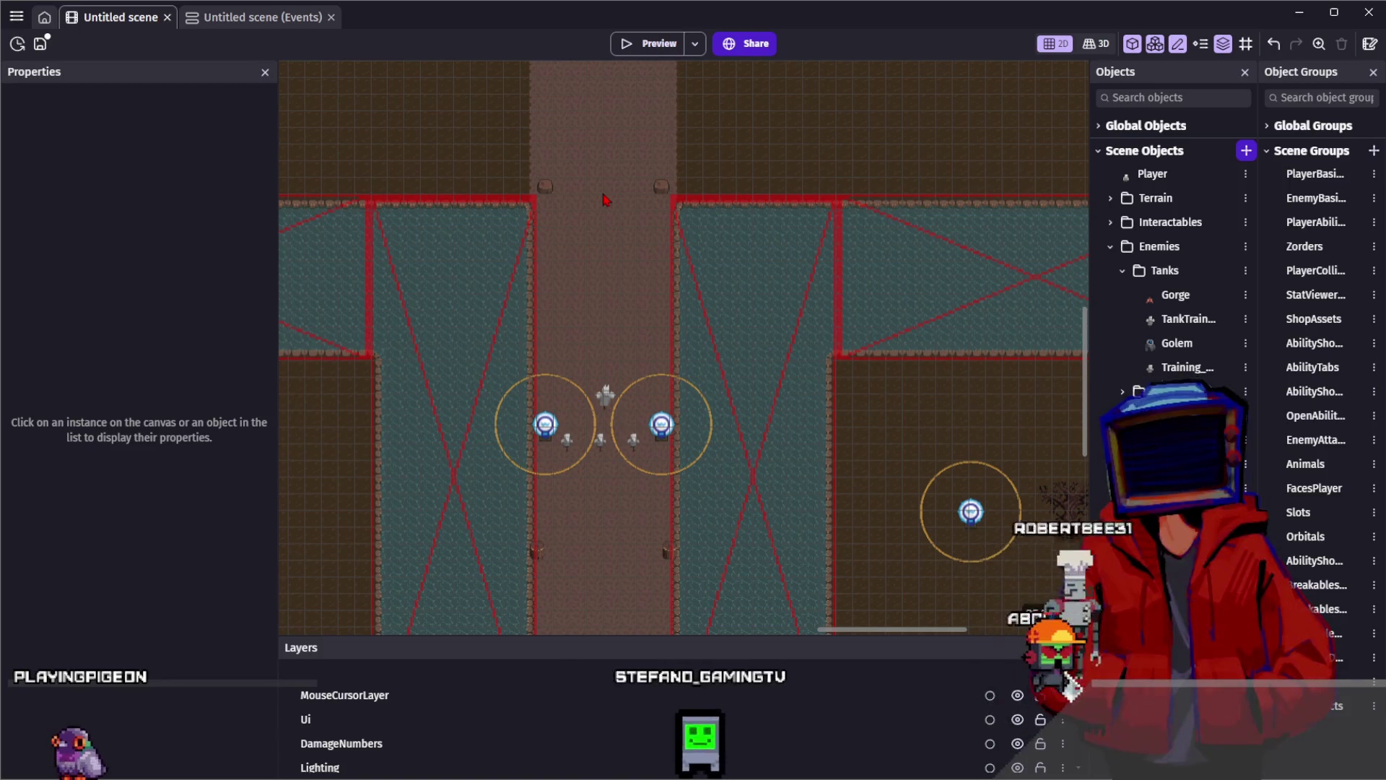
{"action": "scroll", "coordinate": [606, 200], "scroll_direction": "up", "scroll_amount": 1}
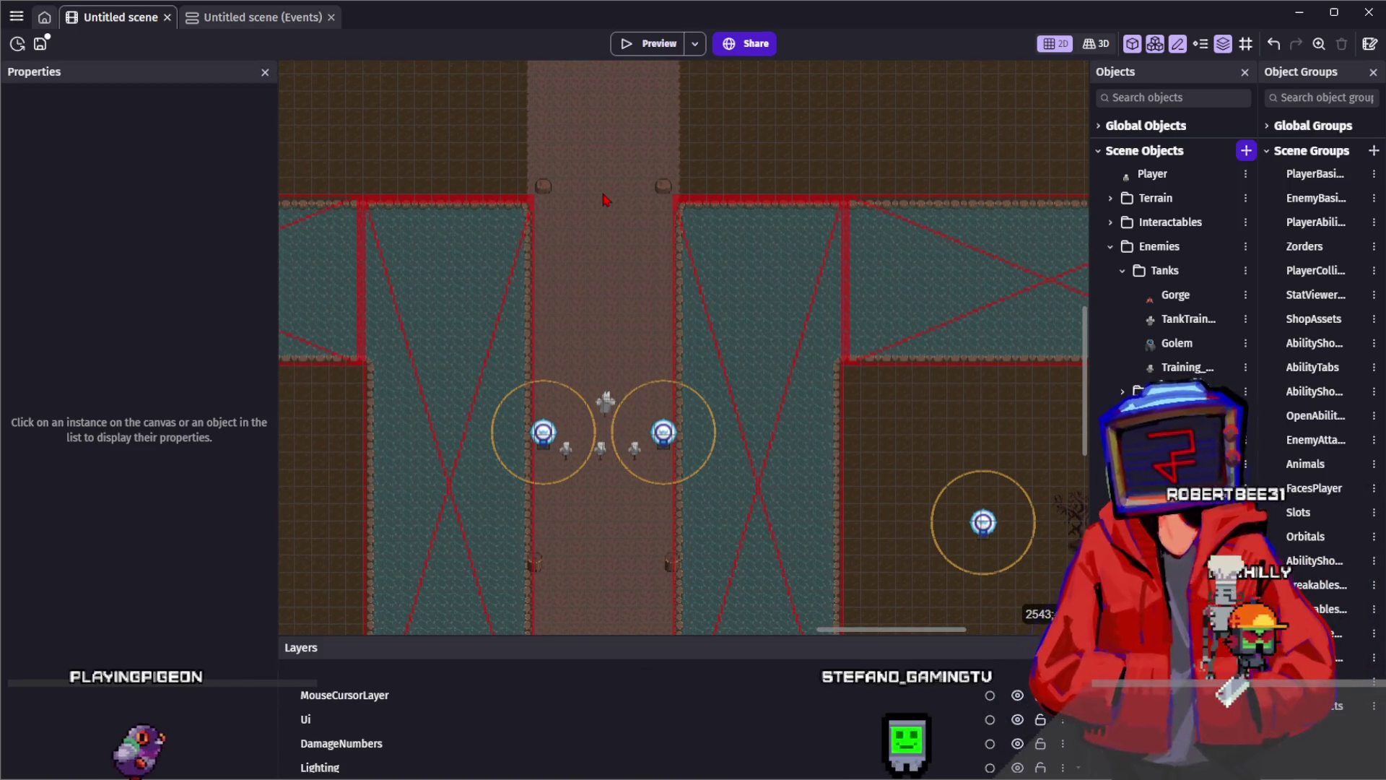
{"action": "scroll", "coordinate": [605, 200], "scroll_direction": "down", "scroll_amount": 3}
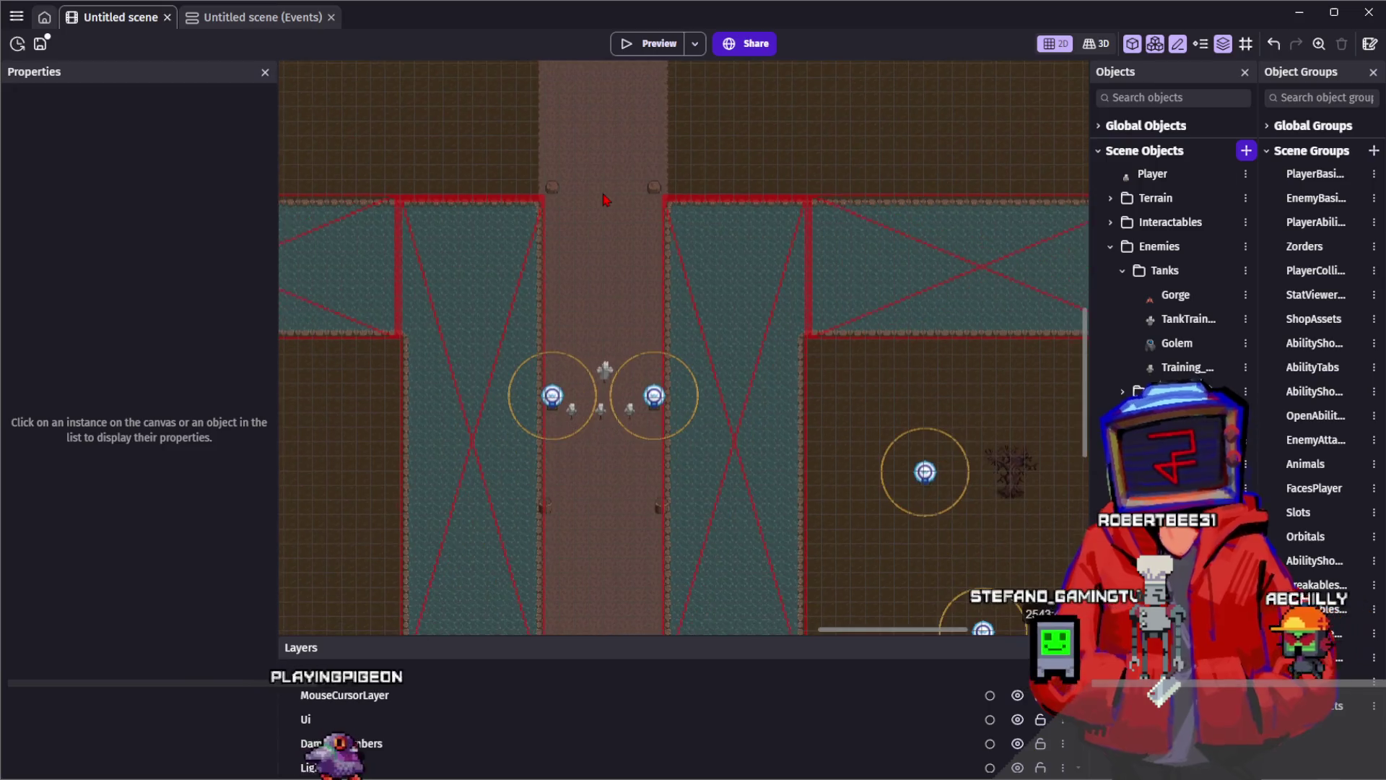
{"action": "left_click_drag", "start_coordinate": [601, 208], "coordinate": [574, 359]}
{"action": "scroll", "coordinate": [575, 359], "scroll_direction": "down", "scroll_amount": 1}
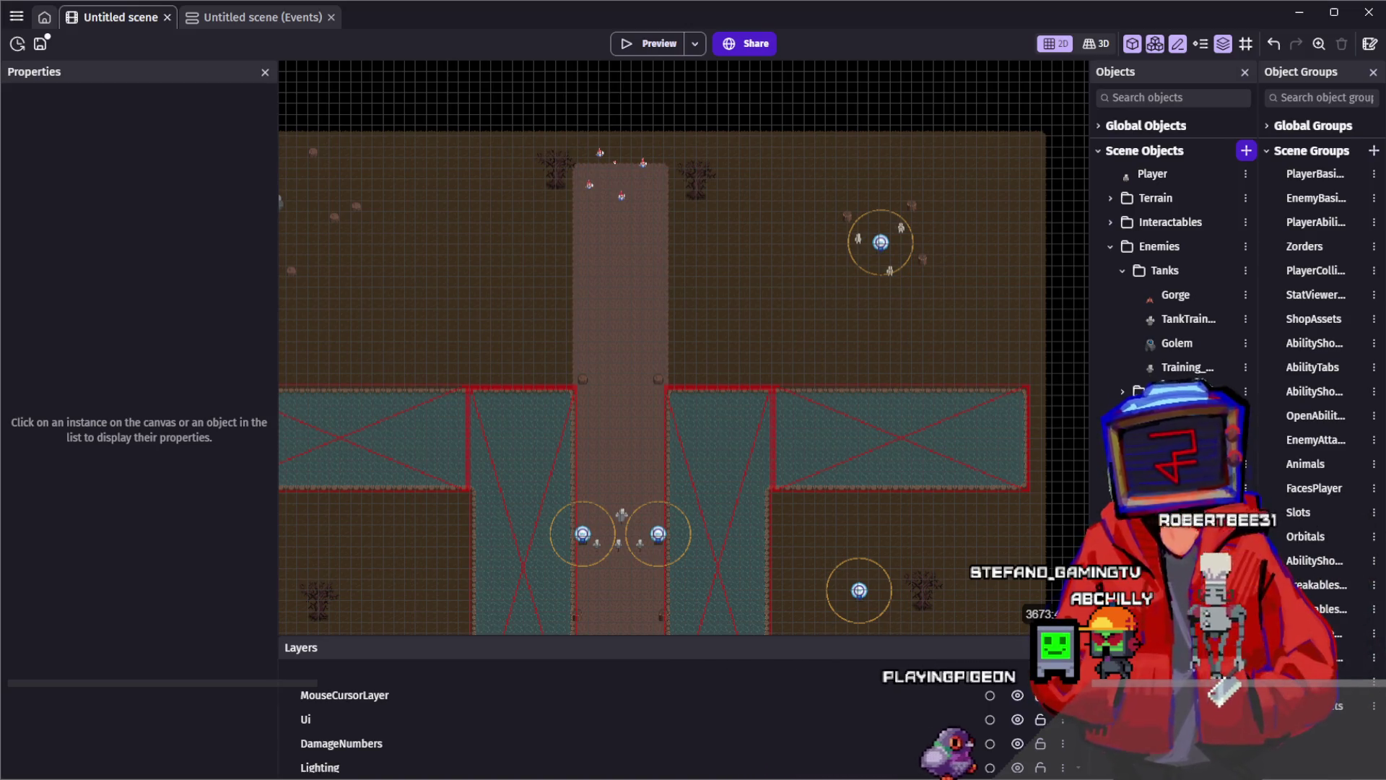
{"action": "left_click_drag", "start_coordinate": [616, 283], "coordinate": [737, 241]}
{"action": "scroll", "coordinate": [736, 238], "scroll_direction": "up", "scroll_amount": 1}
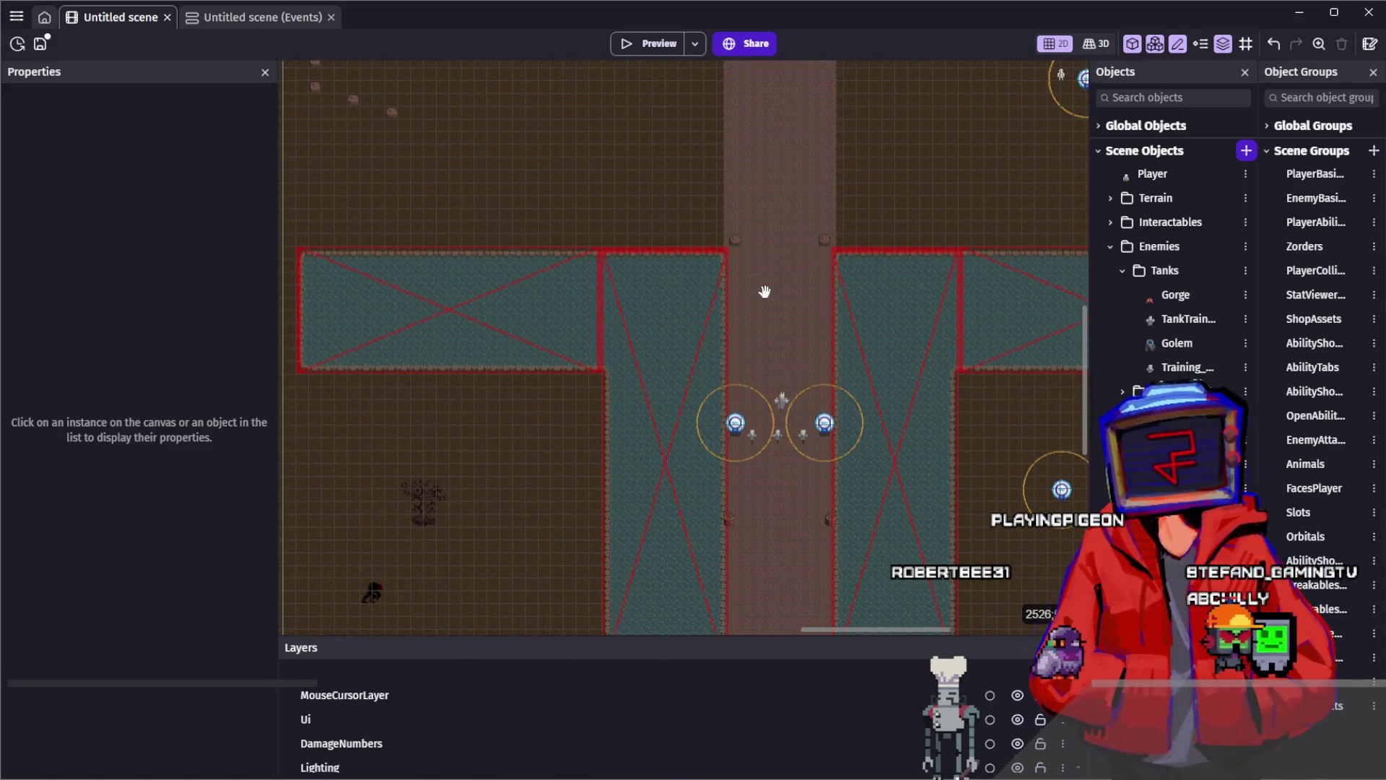
{"action": "scroll", "coordinate": [765, 291], "scroll_direction": "down", "scroll_amount": 5}
{"action": "scroll", "coordinate": [765, 292], "scroll_direction": "right", "scroll_amount": 3}
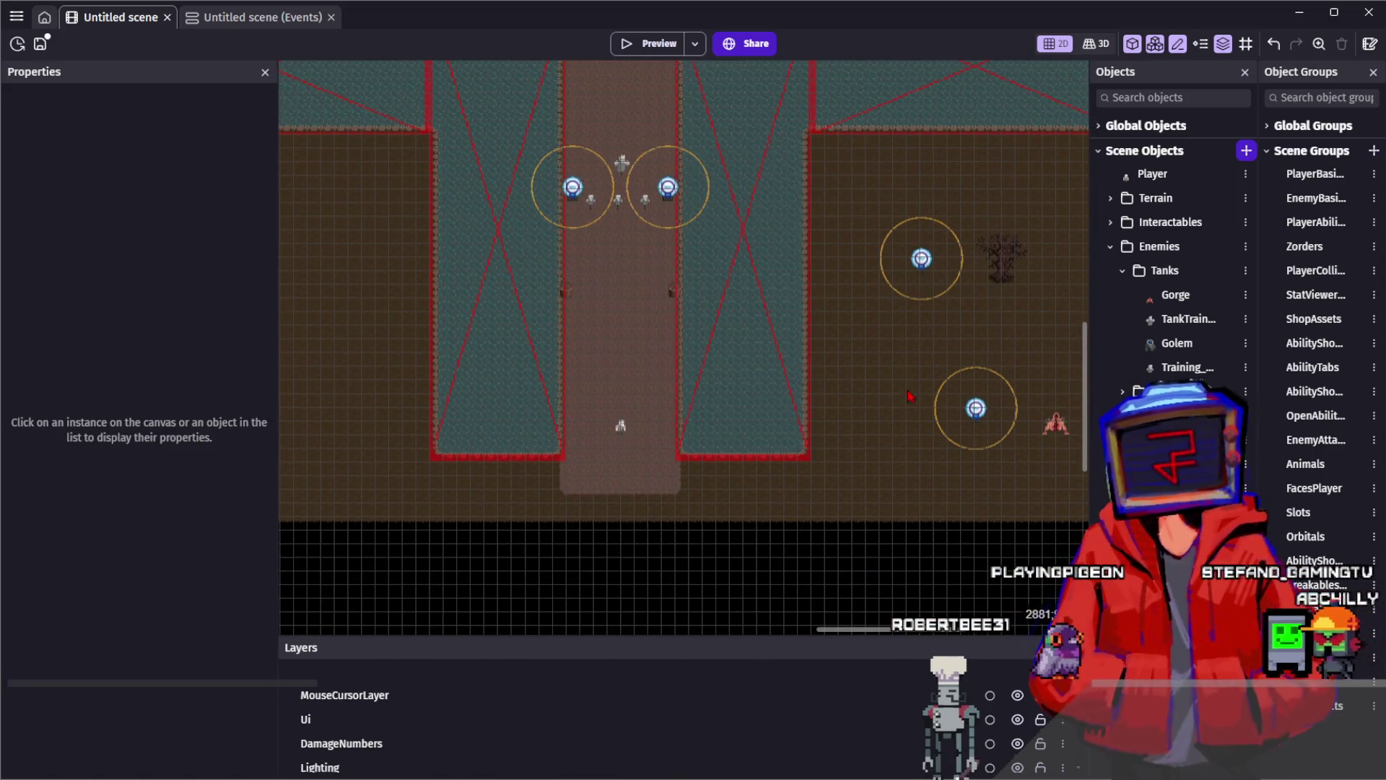
{"action": "scroll", "coordinate": [867, 375], "scroll_direction": "down", "scroll_amount": 2}
{"action": "scroll", "coordinate": [786, 325], "scroll_direction": "up", "scroll_amount": 3}
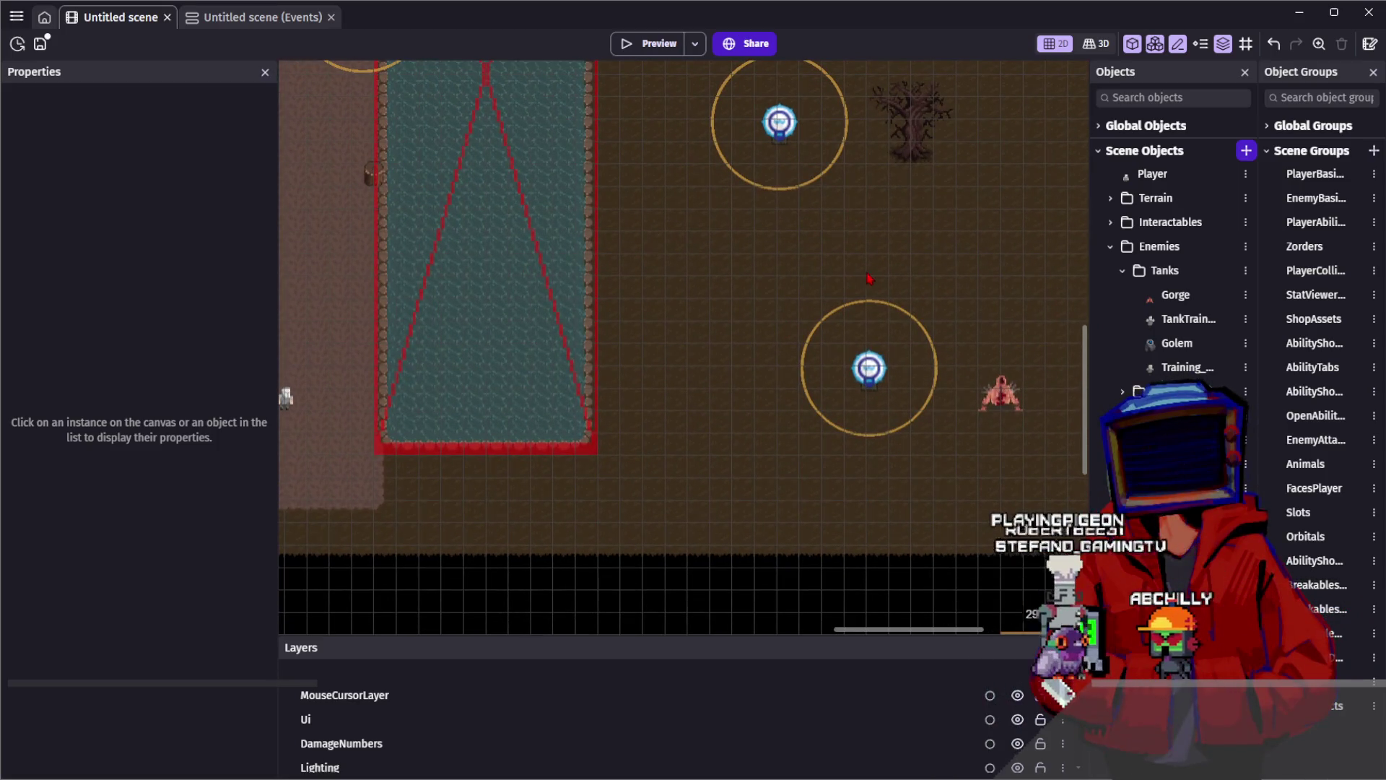
{"action": "scroll", "coordinate": [828, 273], "scroll_direction": "down", "scroll_amount": 2}
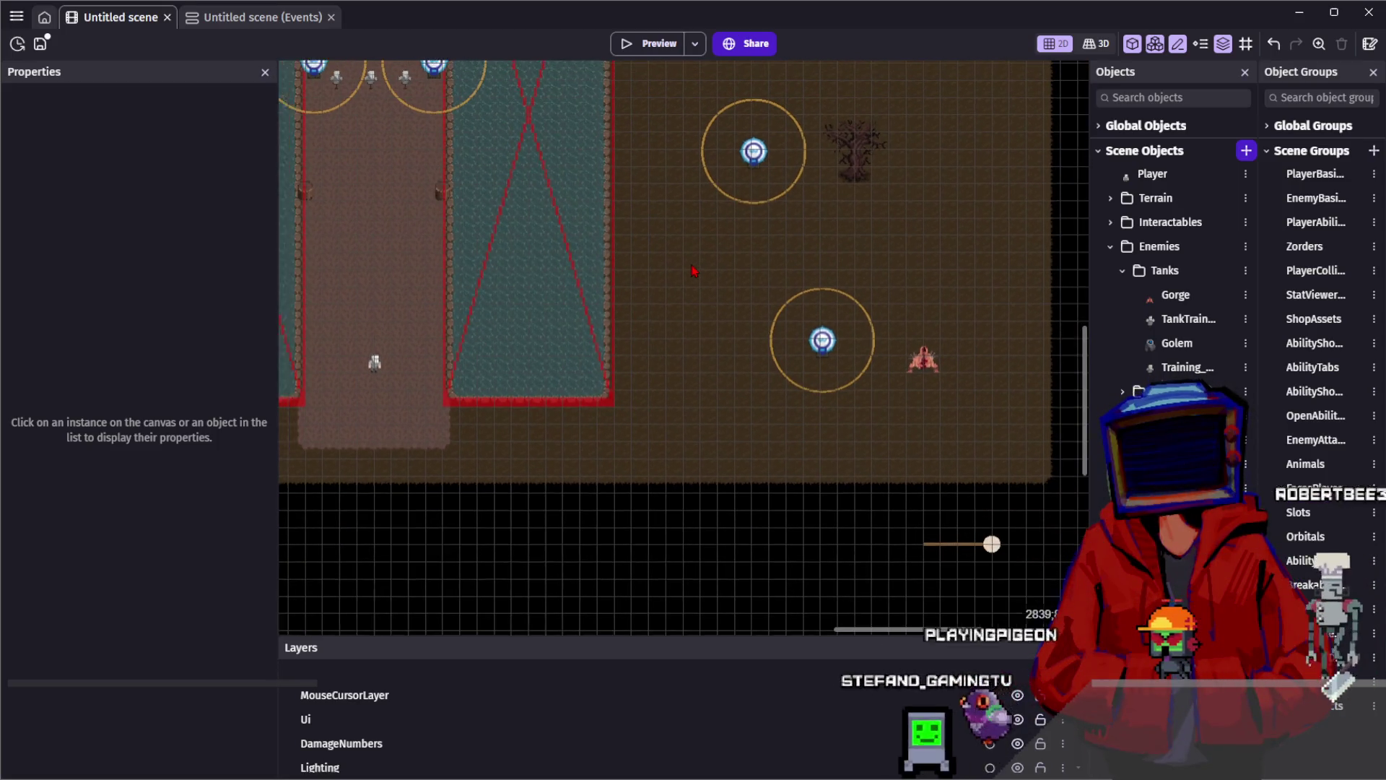
{"action": "scroll", "coordinate": [688, 263], "scroll_direction": "left", "scroll_amount": 3}
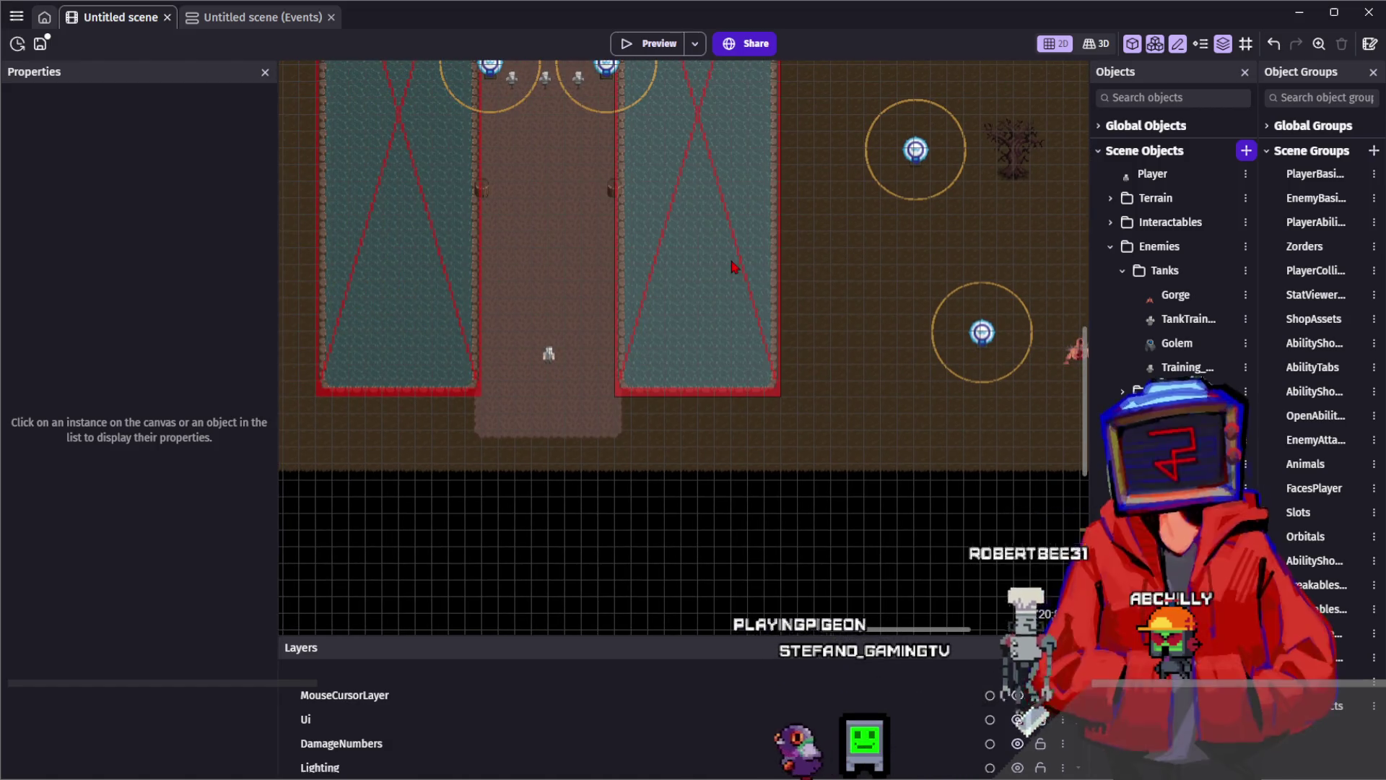
{"action": "scroll", "coordinate": [732, 267], "scroll_direction": "up", "scroll_amount": 5}
{"action": "scroll", "coordinate": [732, 267], "scroll_direction": "left", "scroll_amount": 5}
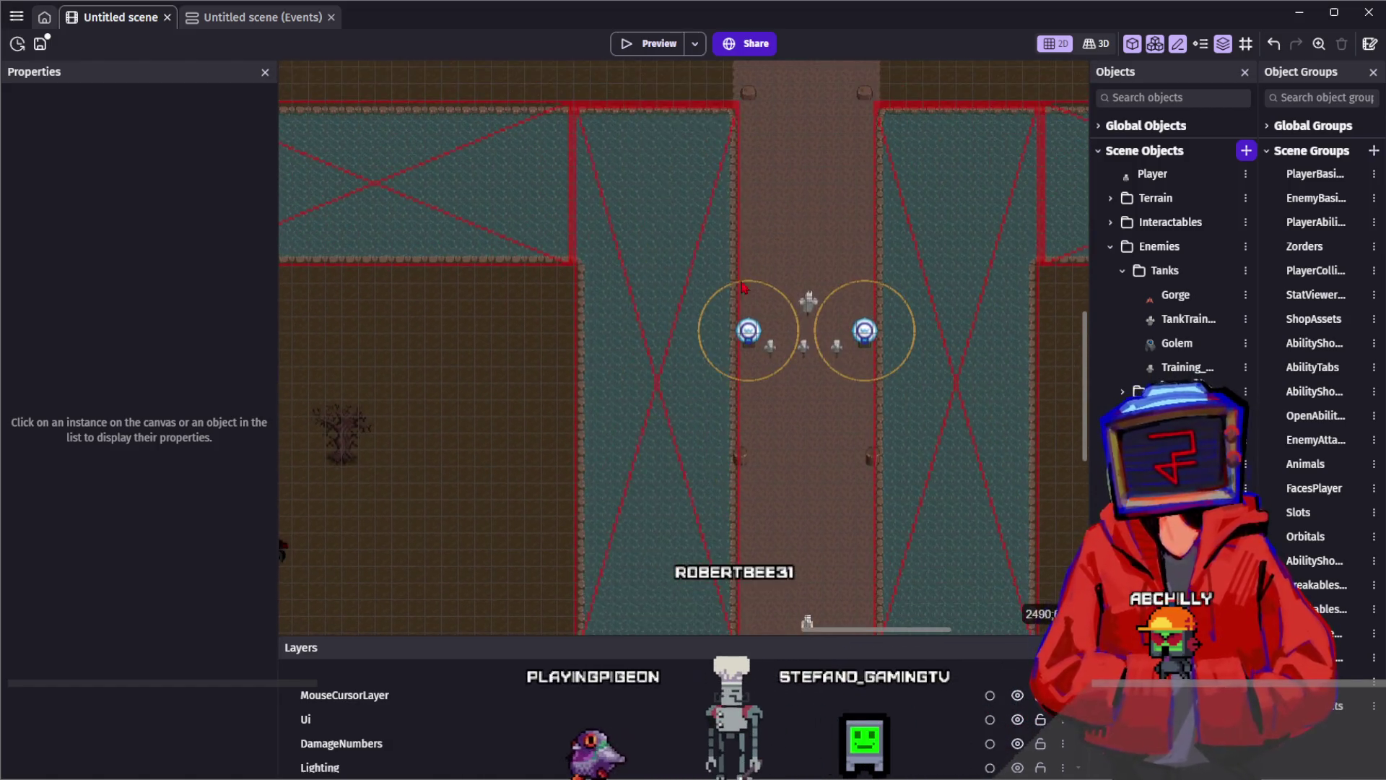
{"action": "scroll", "coordinate": [753, 315], "scroll_direction": "up", "scroll_amount": 3}
{"action": "scroll", "coordinate": [917, 348], "scroll_direction": "left", "scroll_amount": 3}
{"action": "scroll", "coordinate": [817, 289], "scroll_direction": "up", "scroll_amount": 5}
{"action": "scroll", "coordinate": [818, 289], "scroll_direction": "right", "scroll_amount": 3}
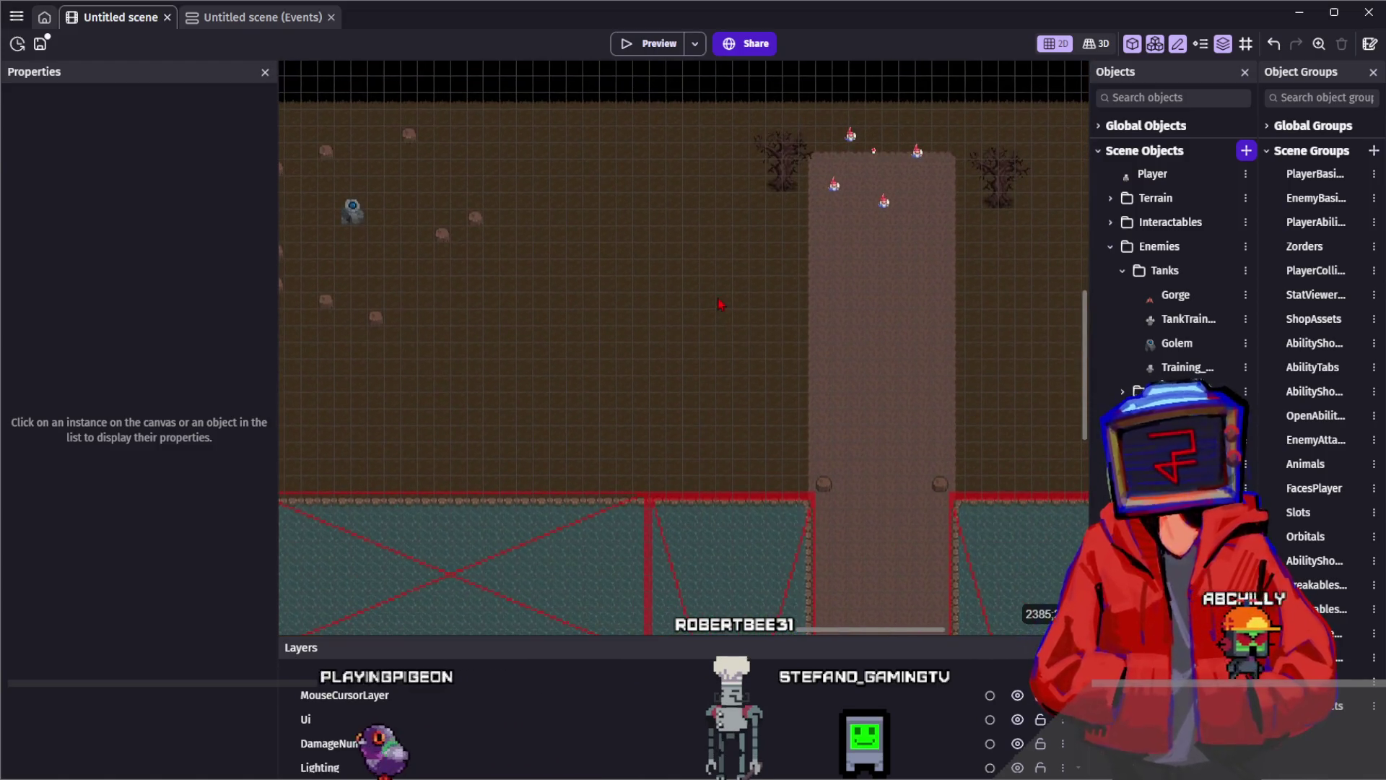
{"action": "scroll", "coordinate": [667, 220], "scroll_direction": "down", "scroll_amount": 3}
{"action": "scroll", "coordinate": [666, 220], "scroll_direction": "right", "scroll_amount": 4}
{"action": "scroll", "coordinate": [707, 466], "scroll_direction": "down", "scroll_amount": 3}
{"action": "scroll", "coordinate": [661, 303], "scroll_direction": "right", "scroll_amount": 1}
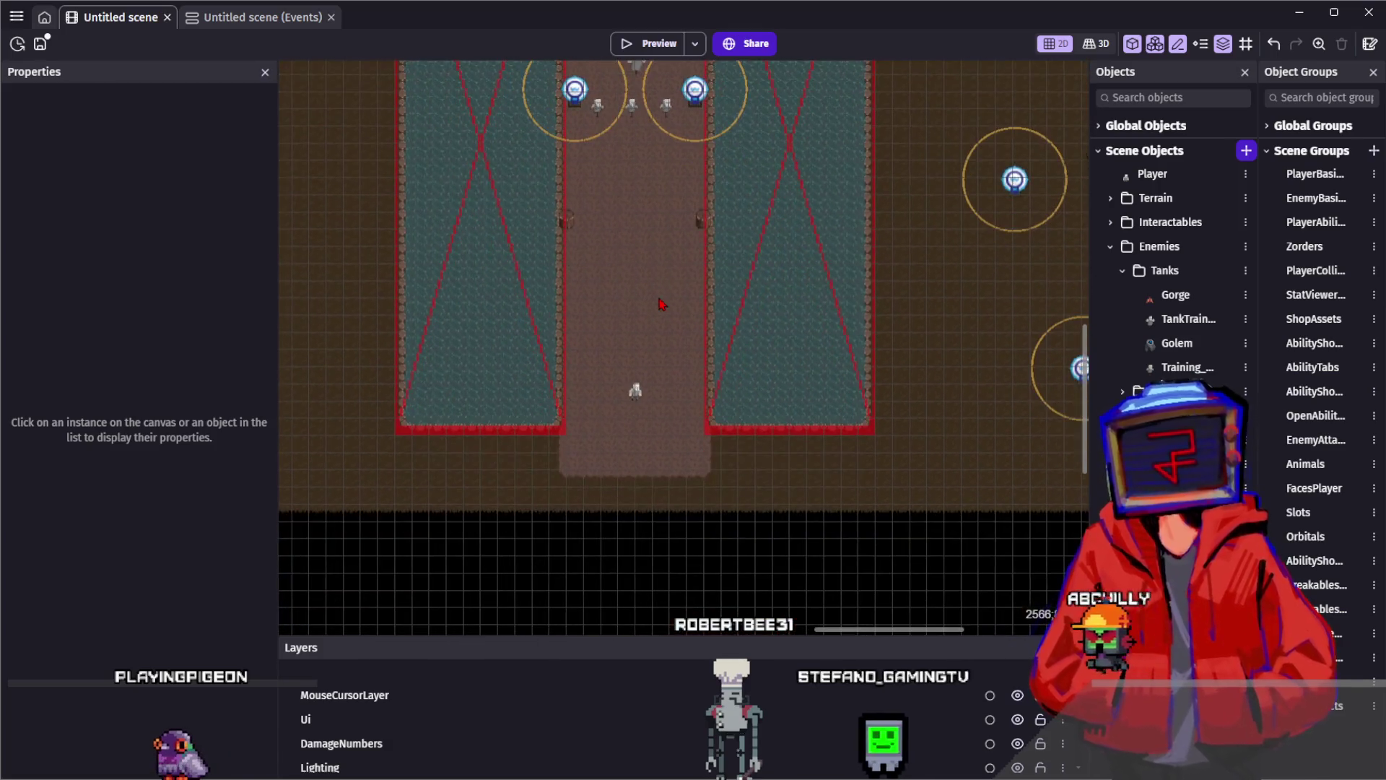
{"action": "scroll", "coordinate": [654, 376], "scroll_direction": "down", "scroll_amount": 2}
{"action": "scroll", "coordinate": [661, 317], "scroll_direction": "left", "scroll_amount": 1}
{"action": "scroll", "coordinate": [662, 287], "scroll_direction": "up", "scroll_amount": 10}
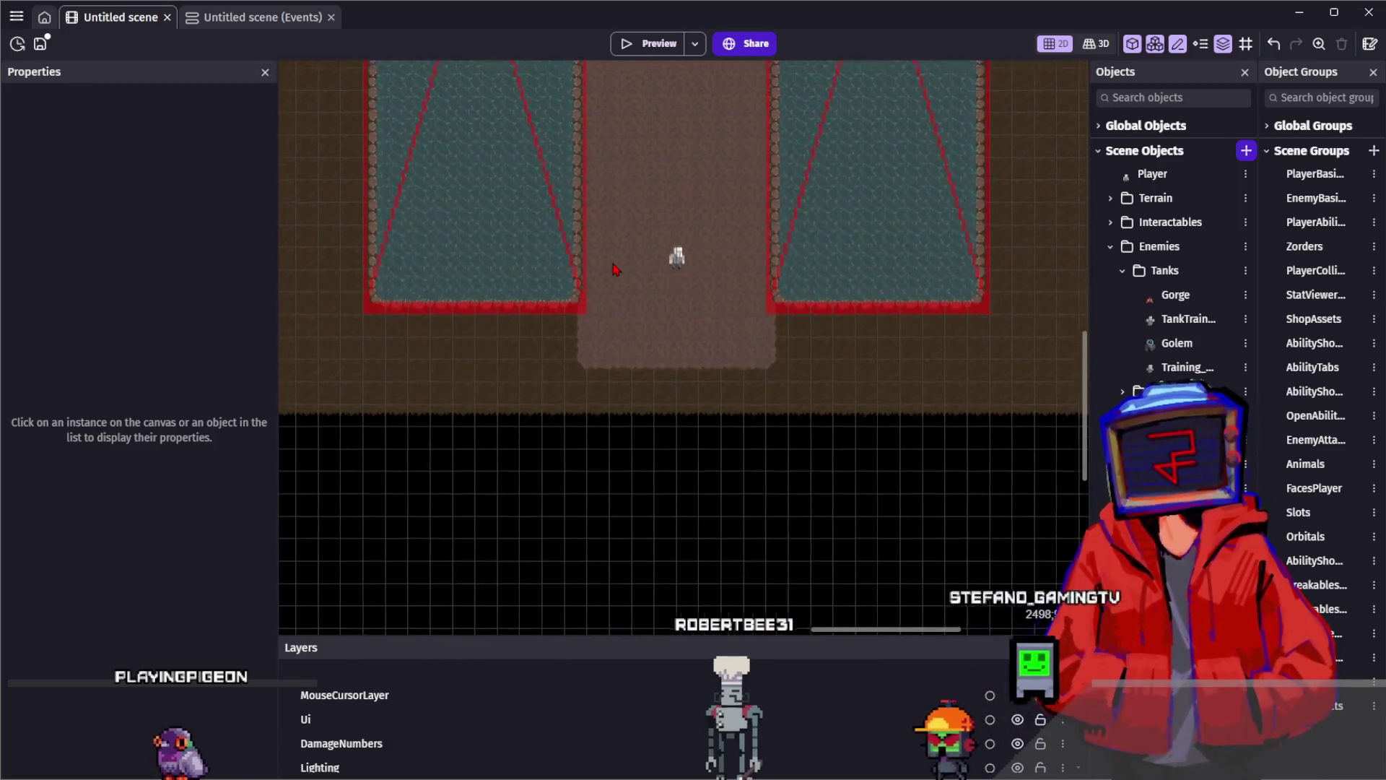
{"action": "scroll", "coordinate": [623, 194], "scroll_direction": "up", "scroll_amount": 1}
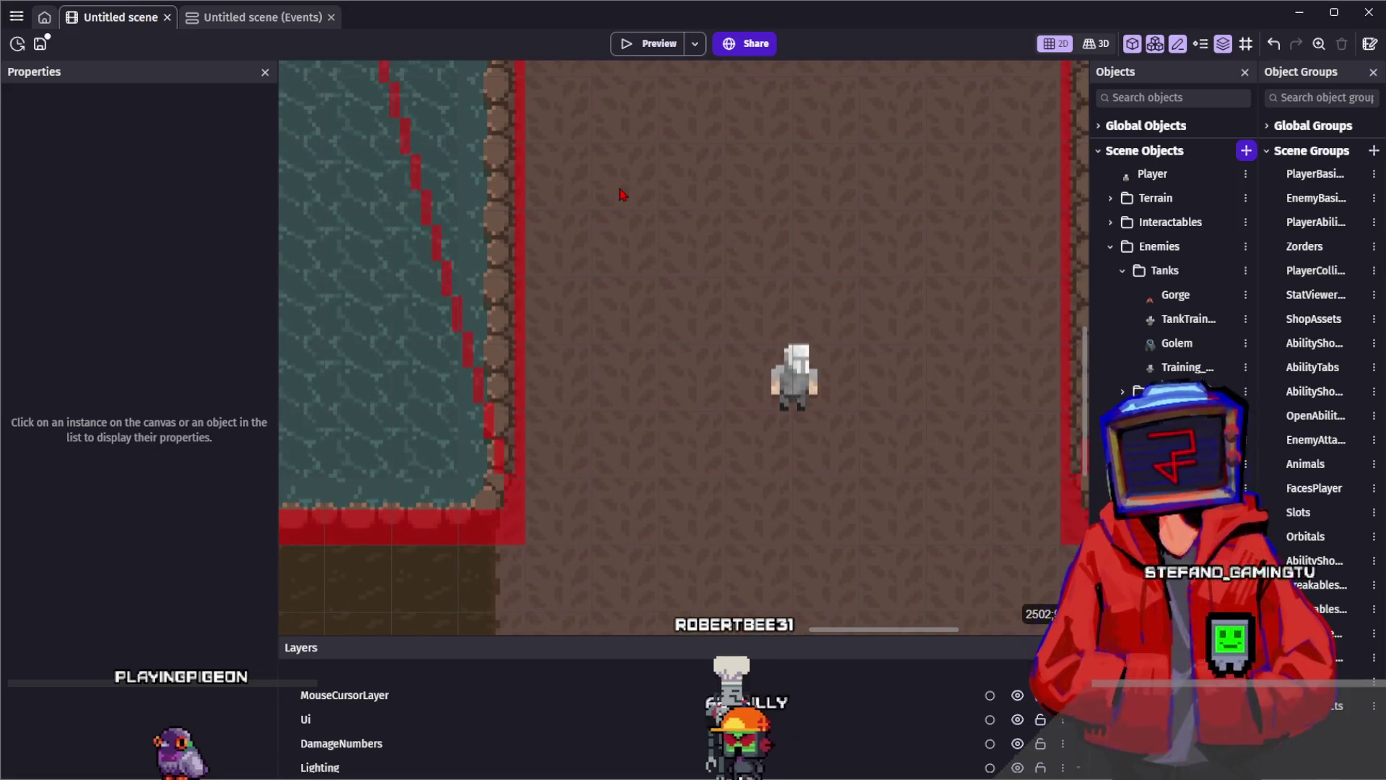
{"action": "scroll", "coordinate": [623, 195], "scroll_direction": "down", "scroll_amount": 2}
{"action": "scroll", "coordinate": [622, 195], "scroll_direction": "down", "scroll_amount": 1}
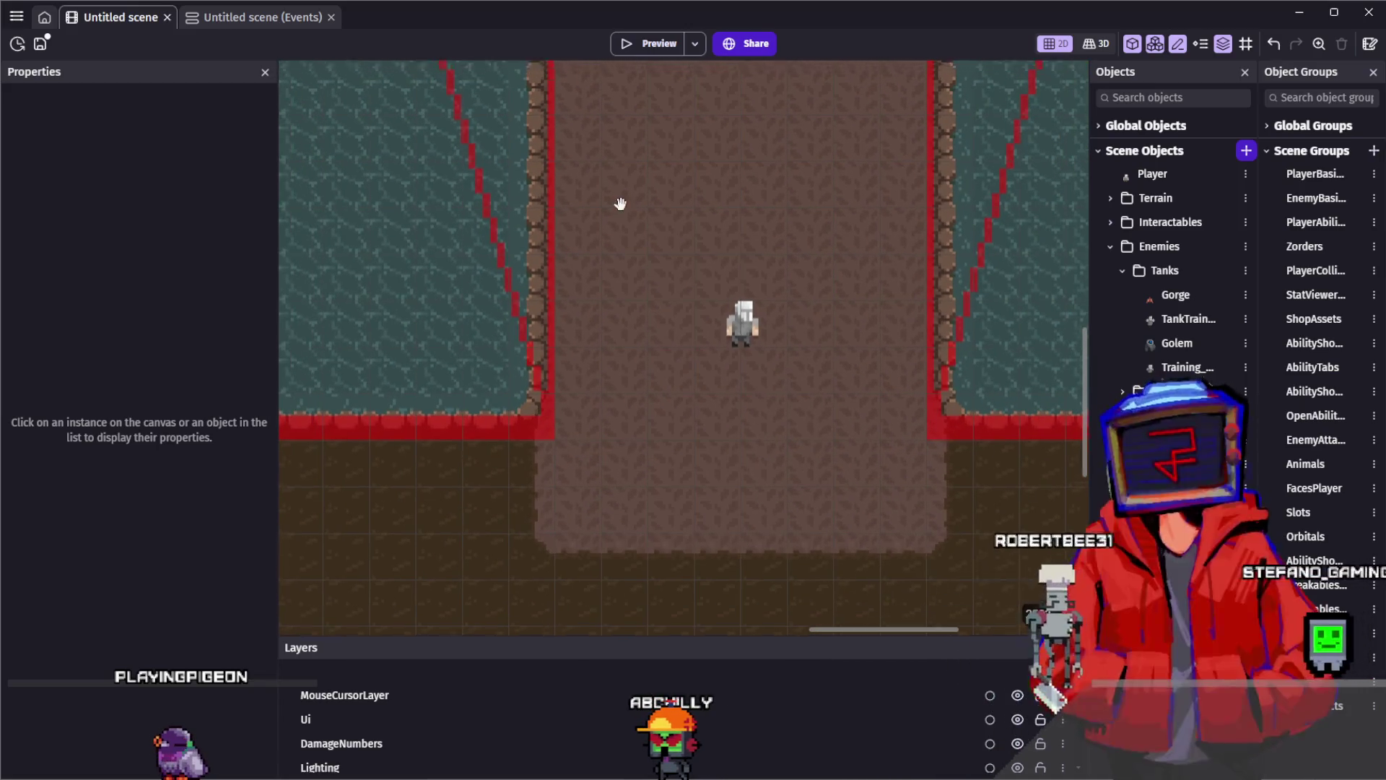
{"action": "scroll", "coordinate": [636, 296], "scroll_direction": "down", "scroll_amount": 3}
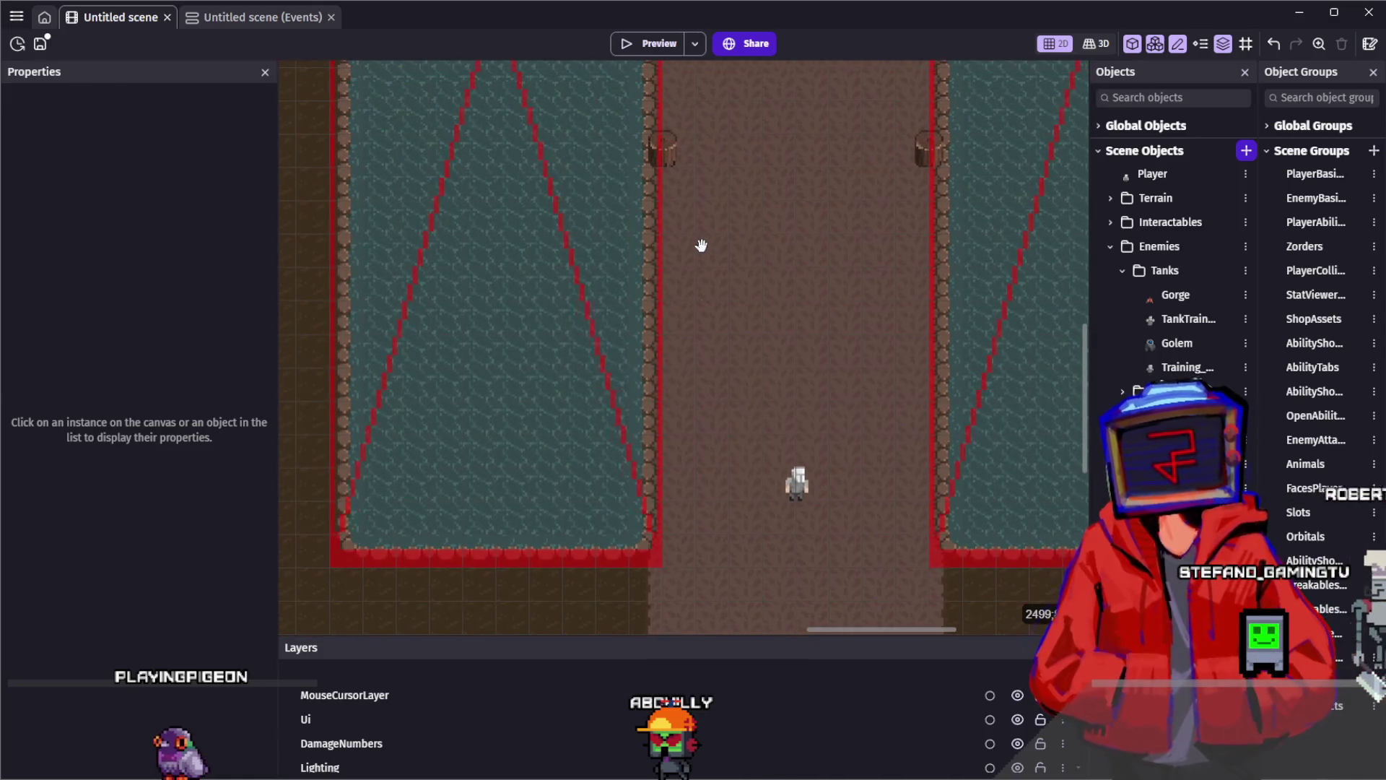
{"action": "scroll", "coordinate": [701, 245], "scroll_direction": "down", "scroll_amount": 3}
{"action": "scroll", "coordinate": [709, 223], "scroll_direction": "up", "scroll_amount": 3}
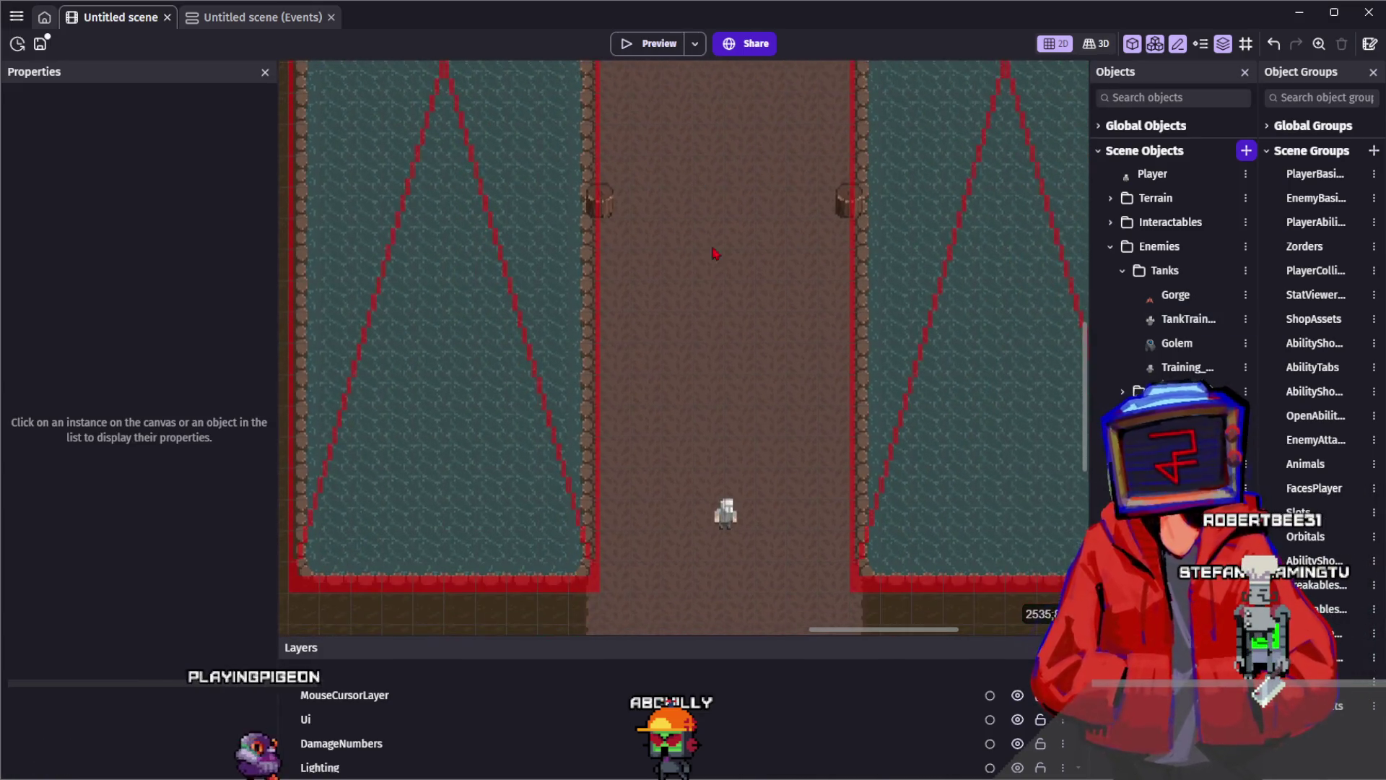
{"action": "scroll", "coordinate": [734, 247], "scroll_direction": "up", "scroll_amount": 3}
{"action": "left_click_drag", "start_coordinate": [745, 230], "coordinate": [754, 164]}
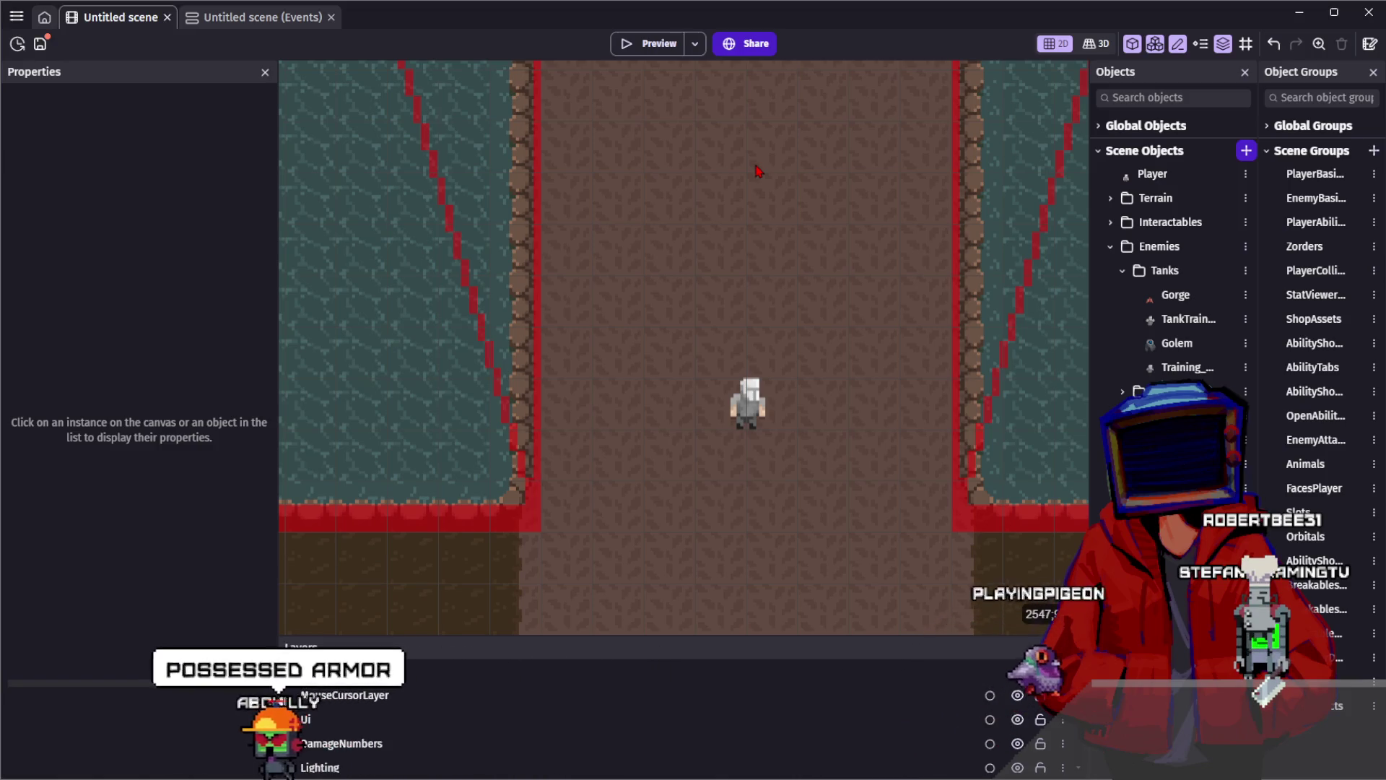
{"action": "scroll", "coordinate": [757, 171], "scroll_direction": "down", "scroll_amount": 1}
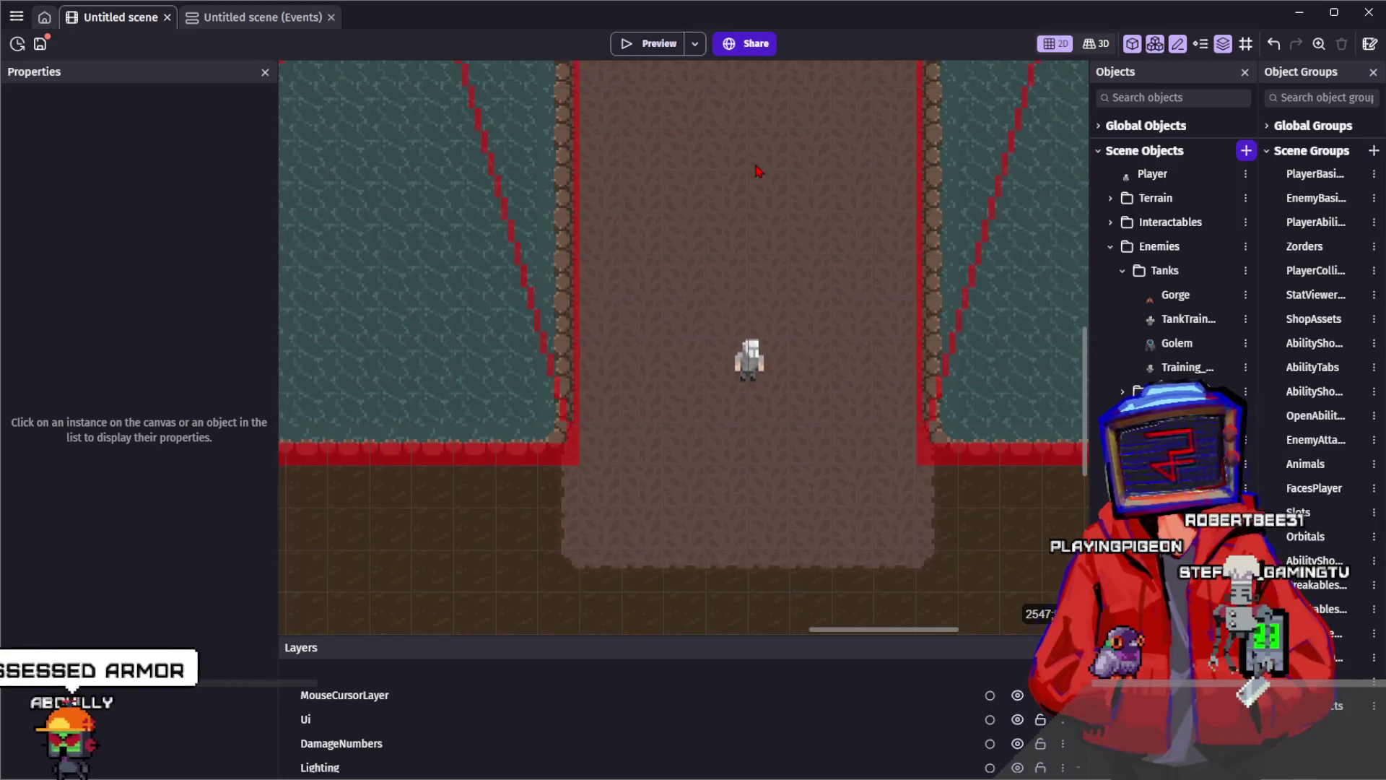
{"action": "scroll", "coordinate": [764, 313], "scroll_direction": "up", "scroll_amount": 4}
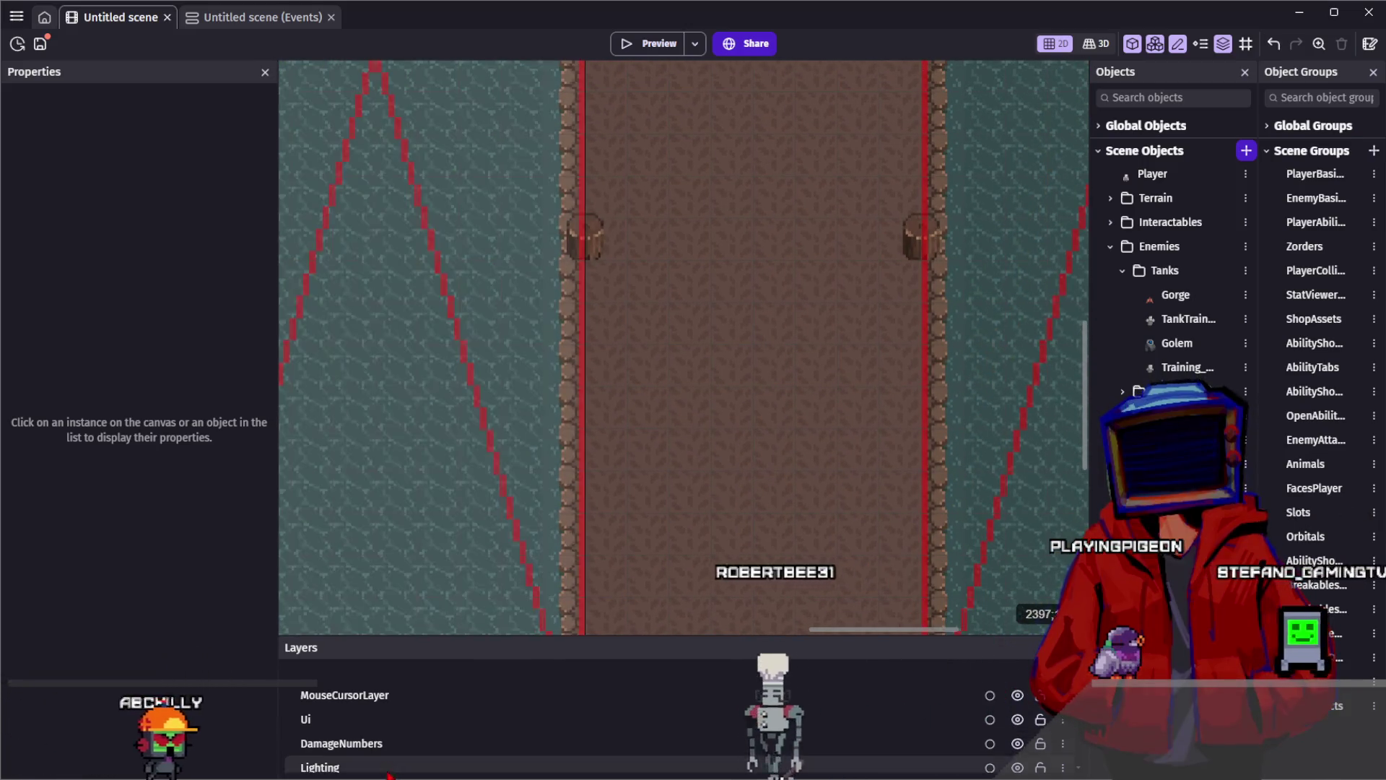
{"action": "key", "text": "alt+Tab"}
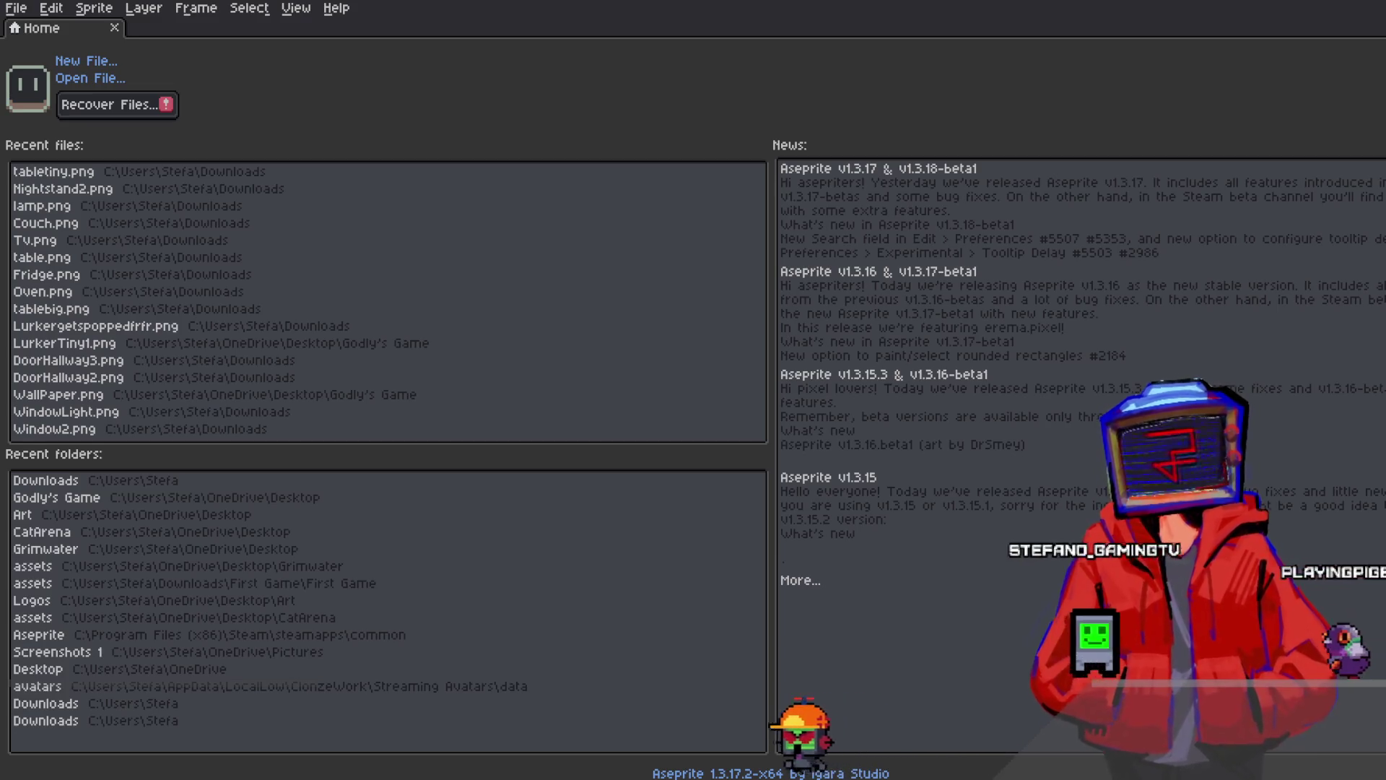
Open LilKnightIdle1.png from Recent files, zoom in, and clear the old helmet selection
{"action": "left_click", "coordinate": [822, 511]}
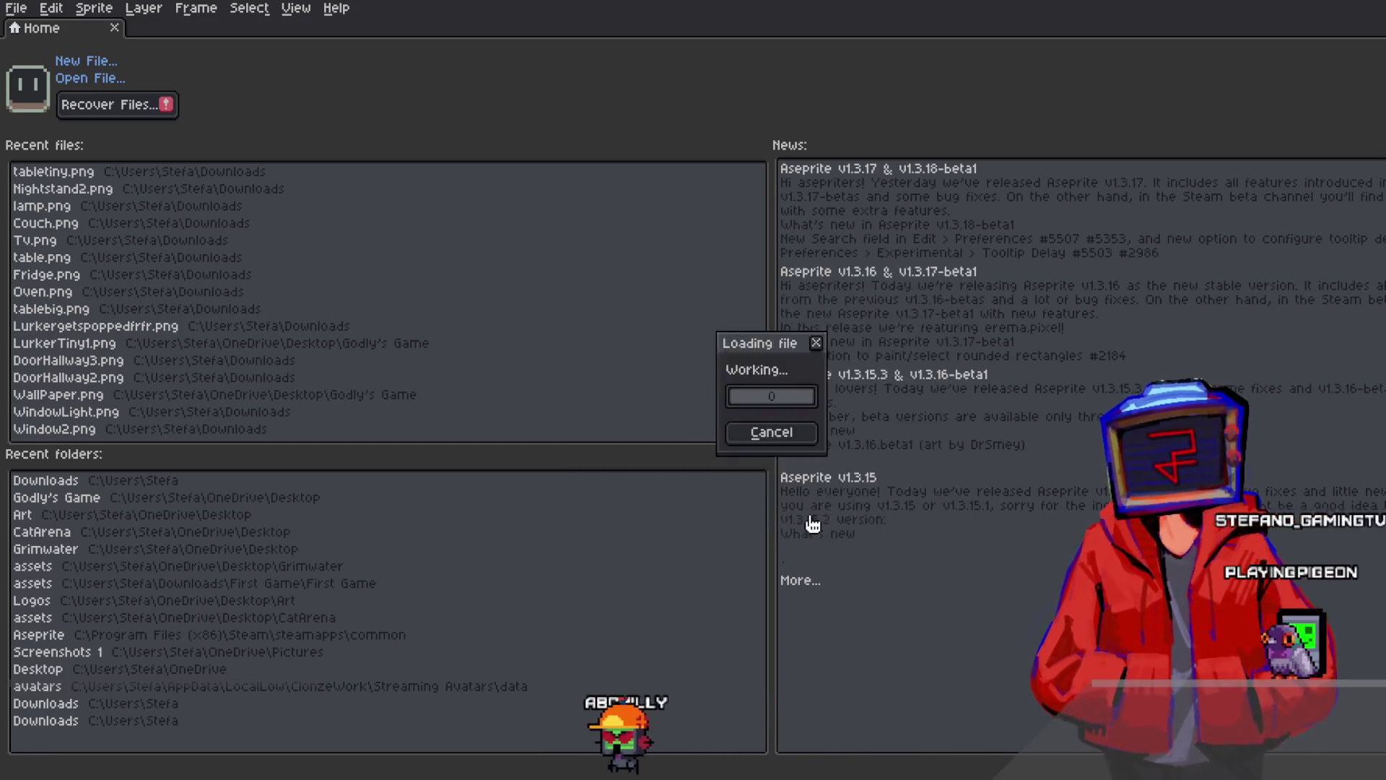
{"action": "scroll", "coordinate": [845, 388], "scroll_direction": "up", "scroll_amount": 3}
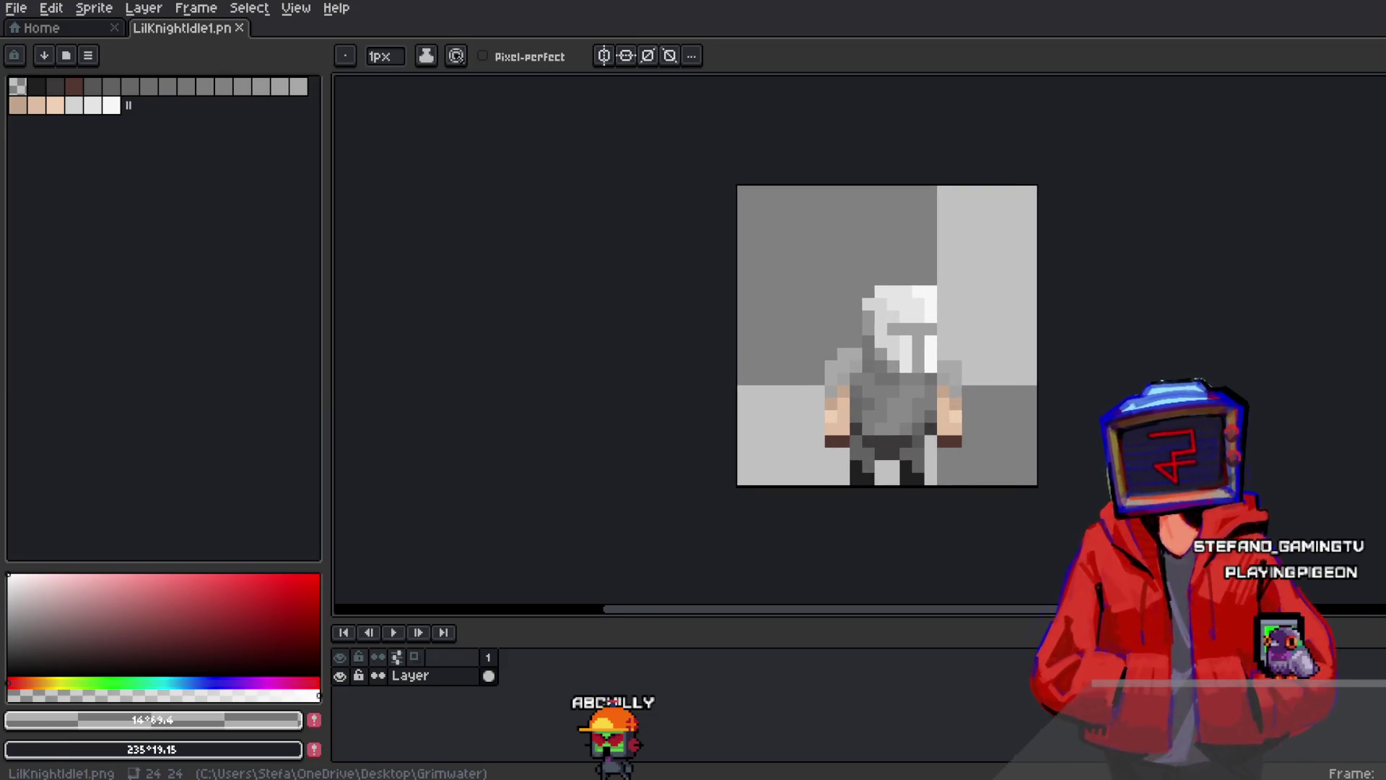
{"action": "key", "text": "m"}
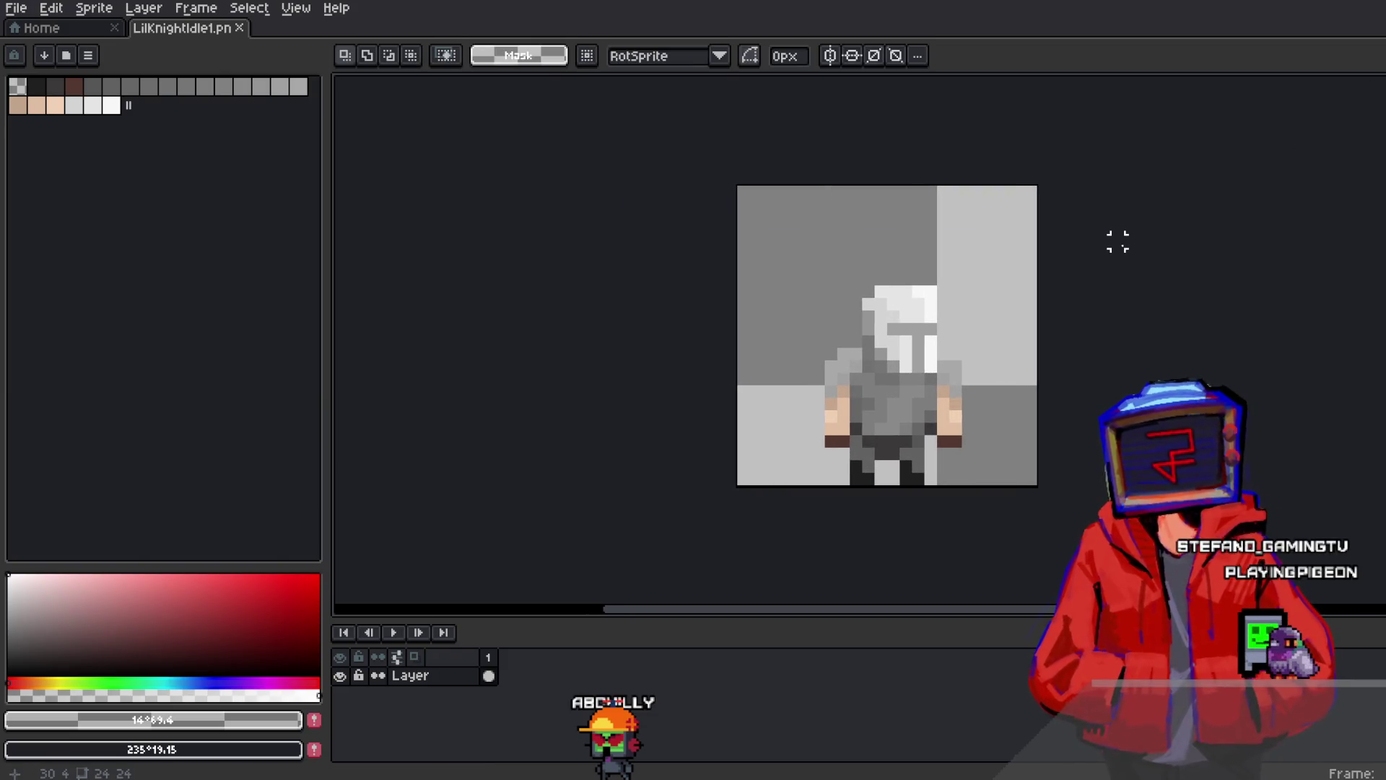
{"action": "left_click_drag", "start_coordinate": [918, 345], "coordinate": [1175, 460]}
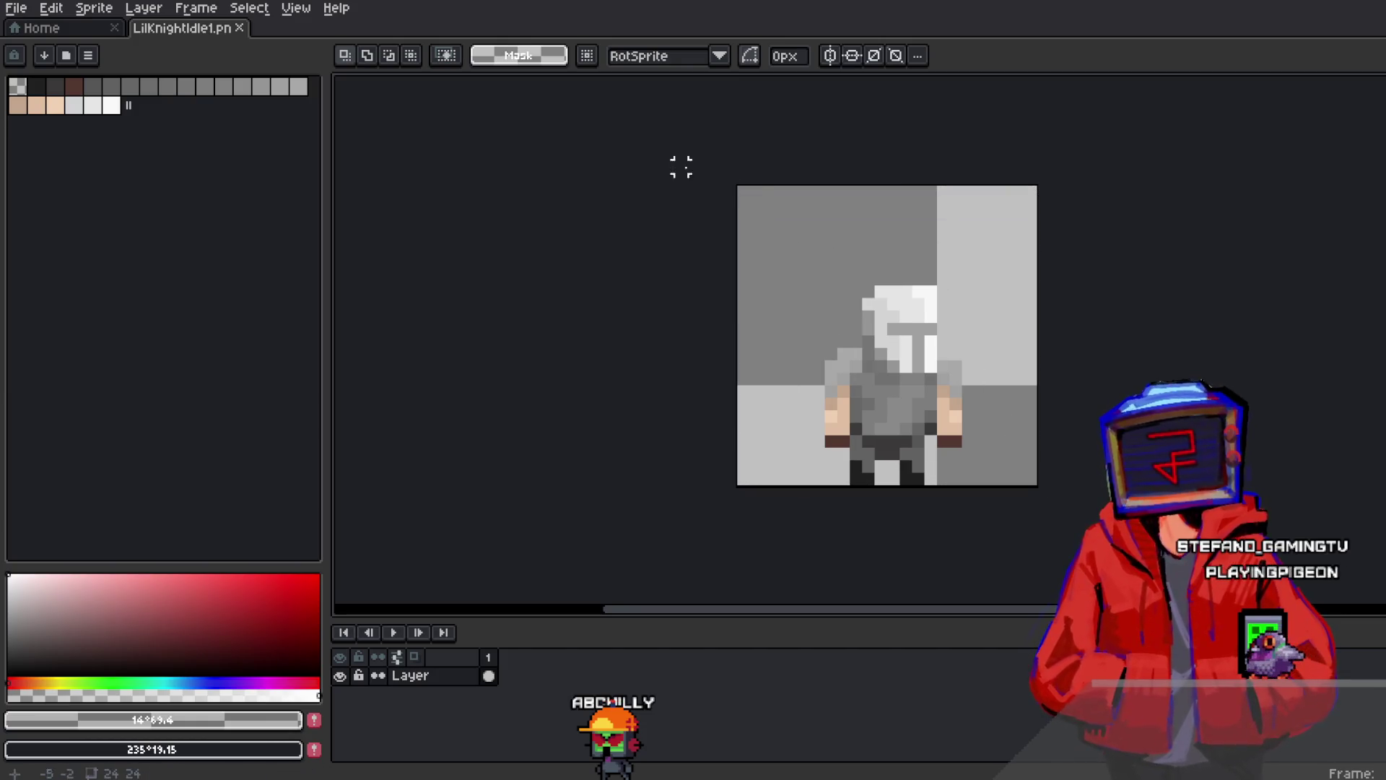
{"action": "mouse_move", "coordinate": [756, 191]}
{"action": "left_mouse_down"}
{"action": "mouse_move", "coordinate": [881, 211]}
{"action": "mouse_move", "coordinate": [1105, 282]}
{"action": "left_mouse_up"}
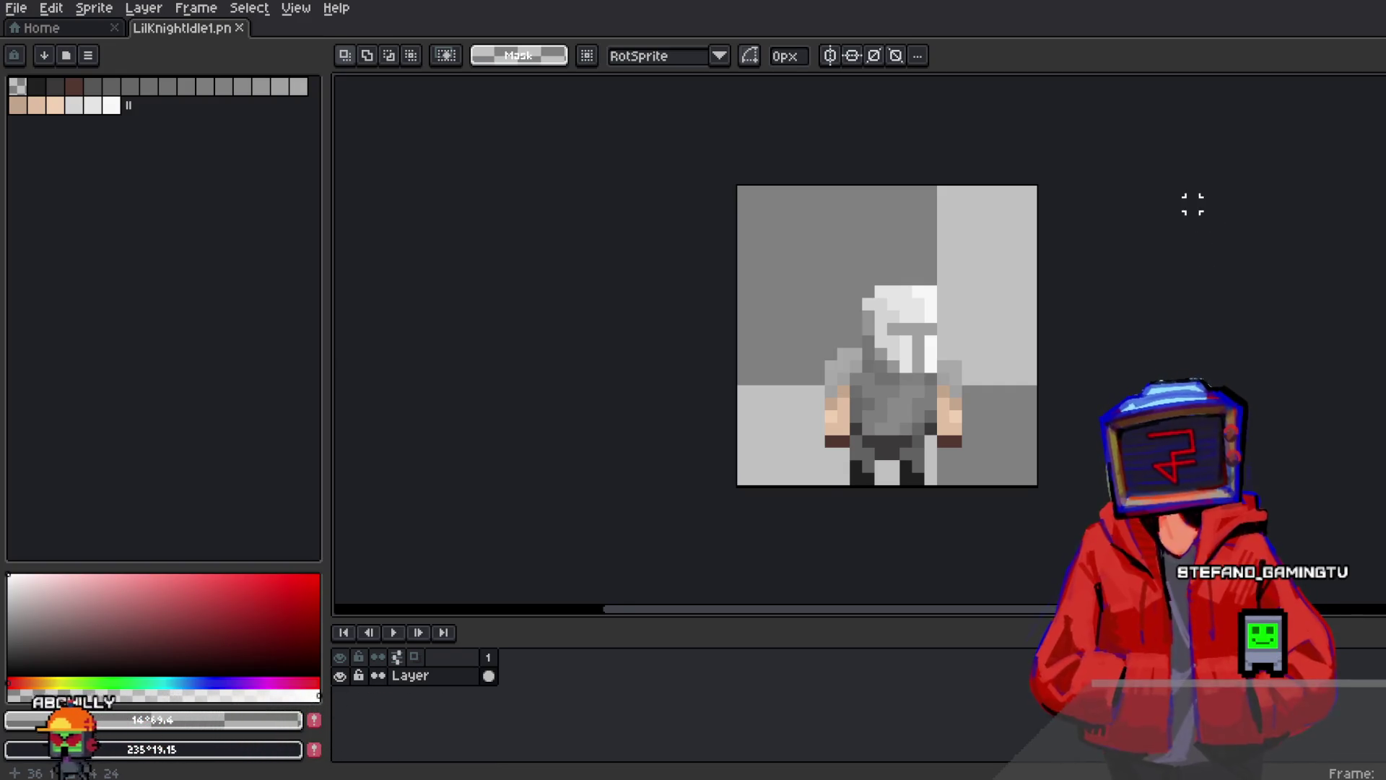
{"action": "left_click_drag", "start_coordinate": [1192, 205], "coordinate": [1157, 197]}
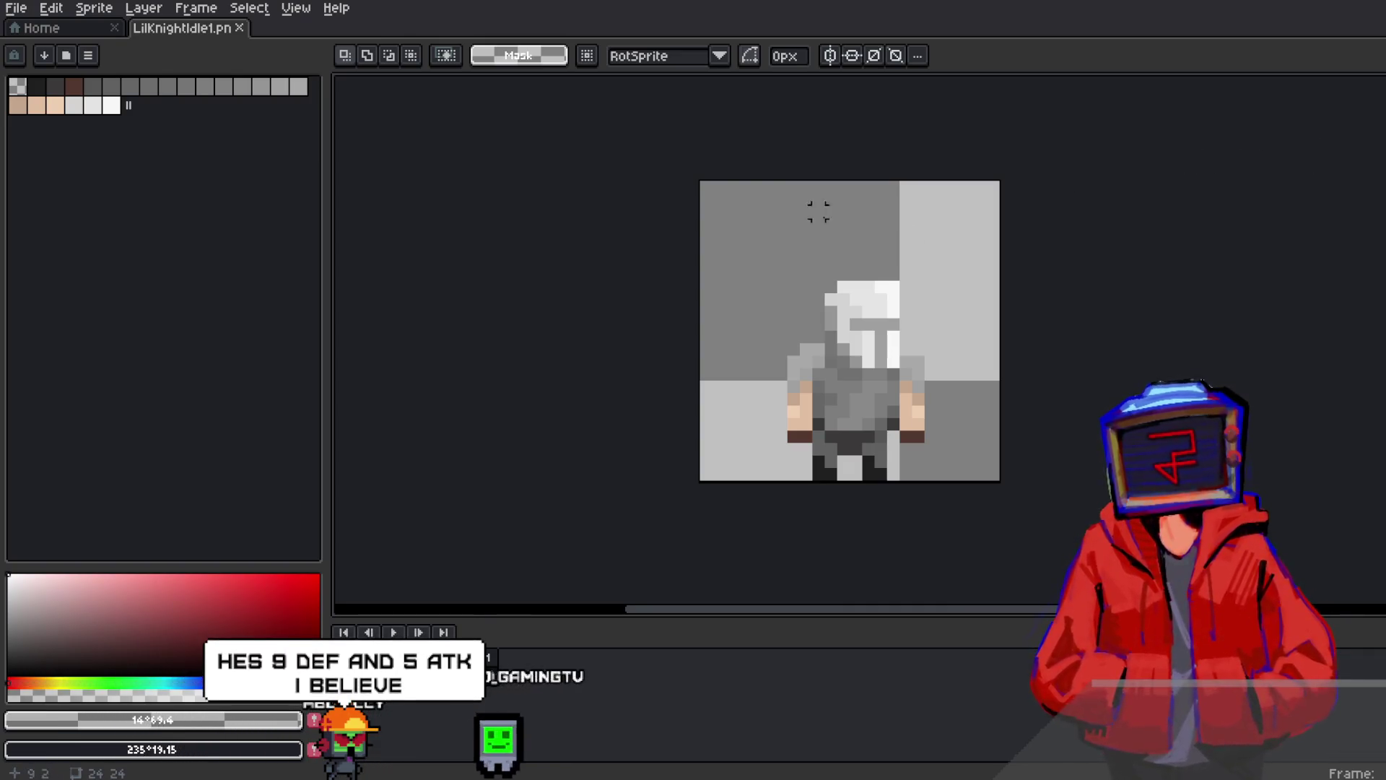
Zoom in on the knight's helmet and undo a stray black mark on the left arm
{"action": "right_click", "coordinate": [437, 675]}
{"action": "mouse_move", "coordinate": [497, 665]}
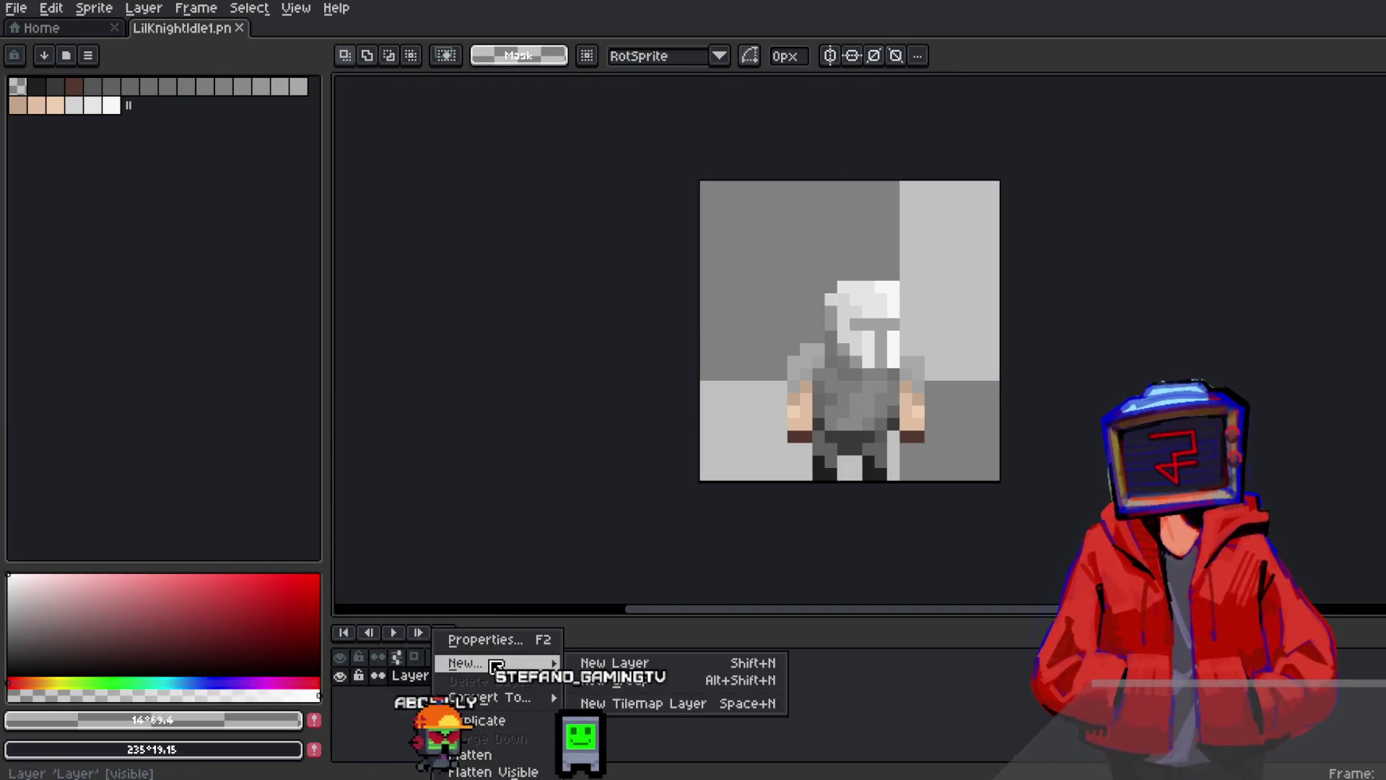
{"action": "left_click", "coordinate": [706, 518]}
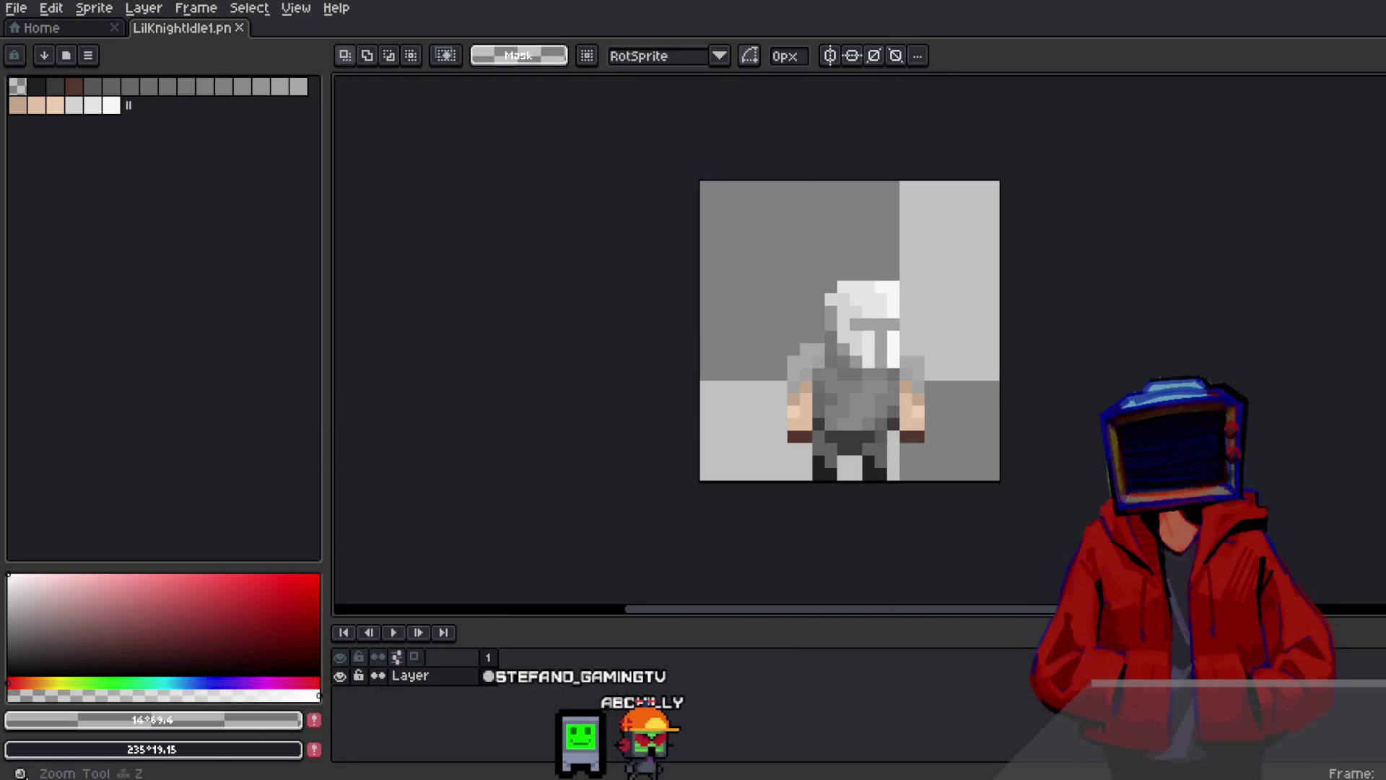
{"action": "left_click", "coordinate": [889, 272]}
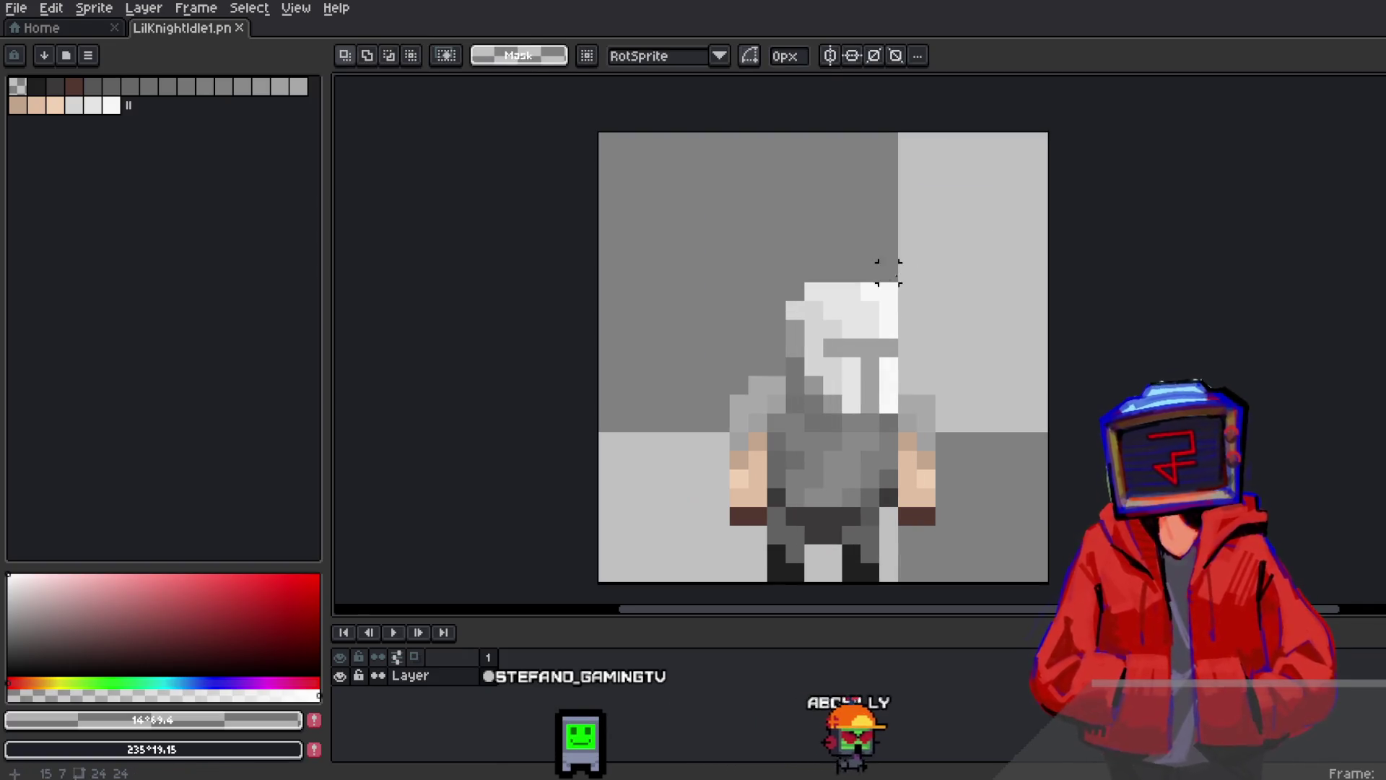
{"action": "left_click_drag", "start_coordinate": [869, 294], "coordinate": [816, 245]}
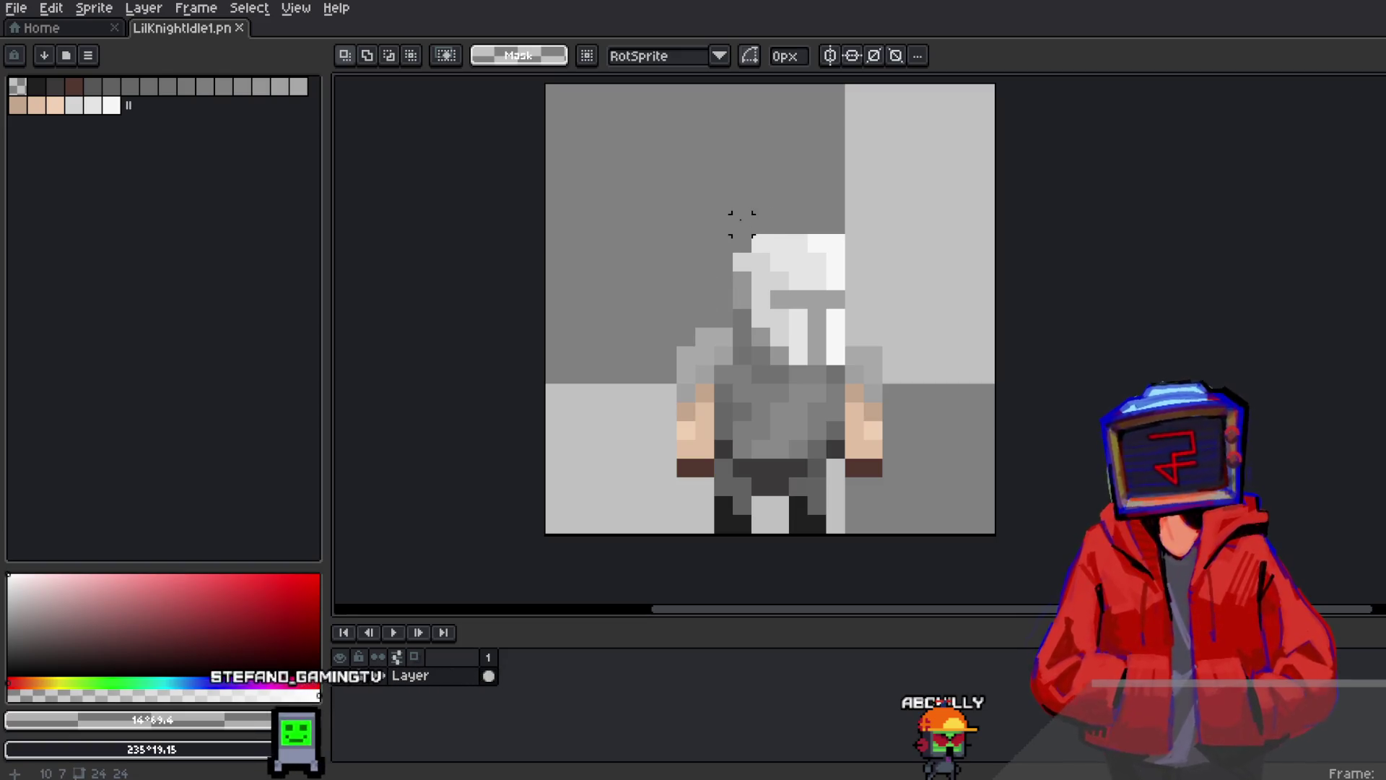
{"action": "key", "text": "q"}
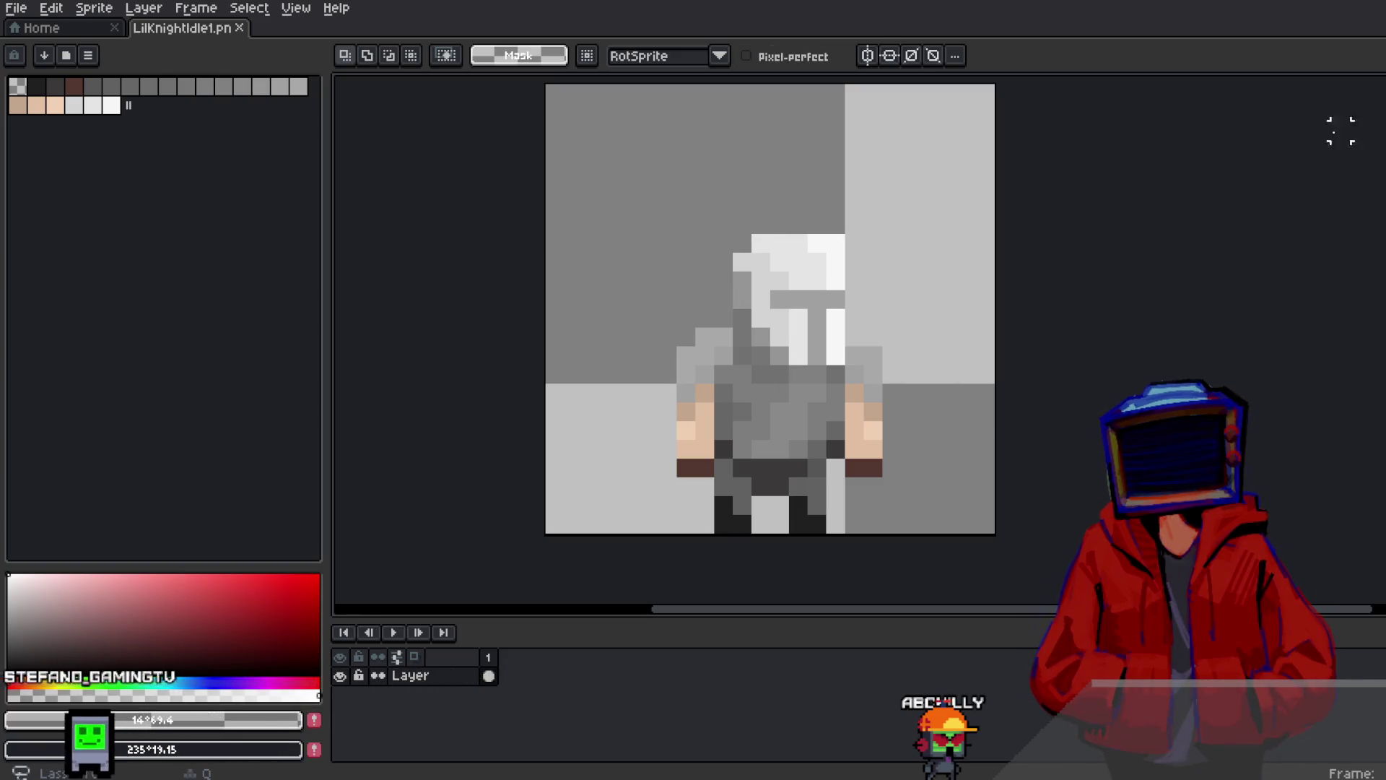
{"action": "left_click_drag", "start_coordinate": [705, 394], "coordinate": [688, 411]}
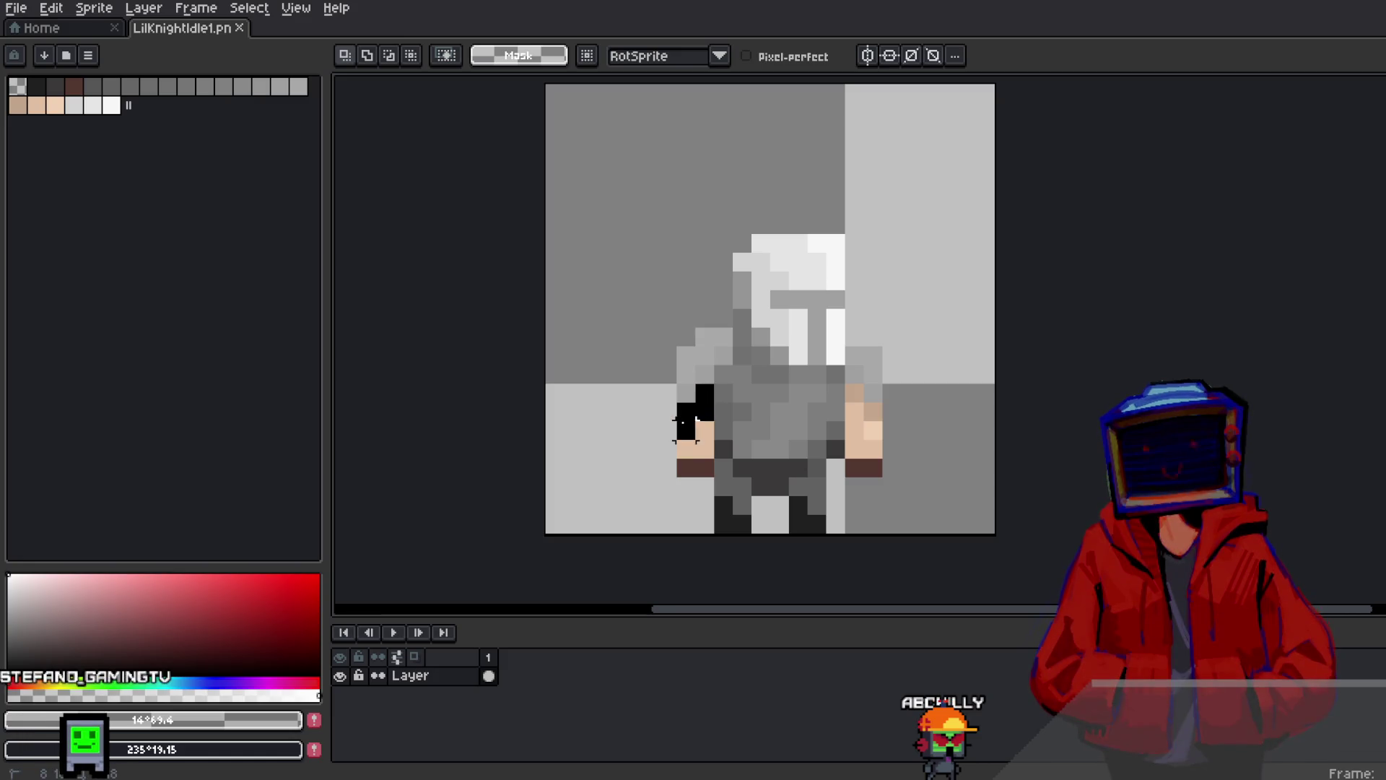
{"action": "key", "text": "ctrl+z"}
{"action": "key", "text": "ctrl+z"}
{"action": "key", "text": "ctrl+z"}
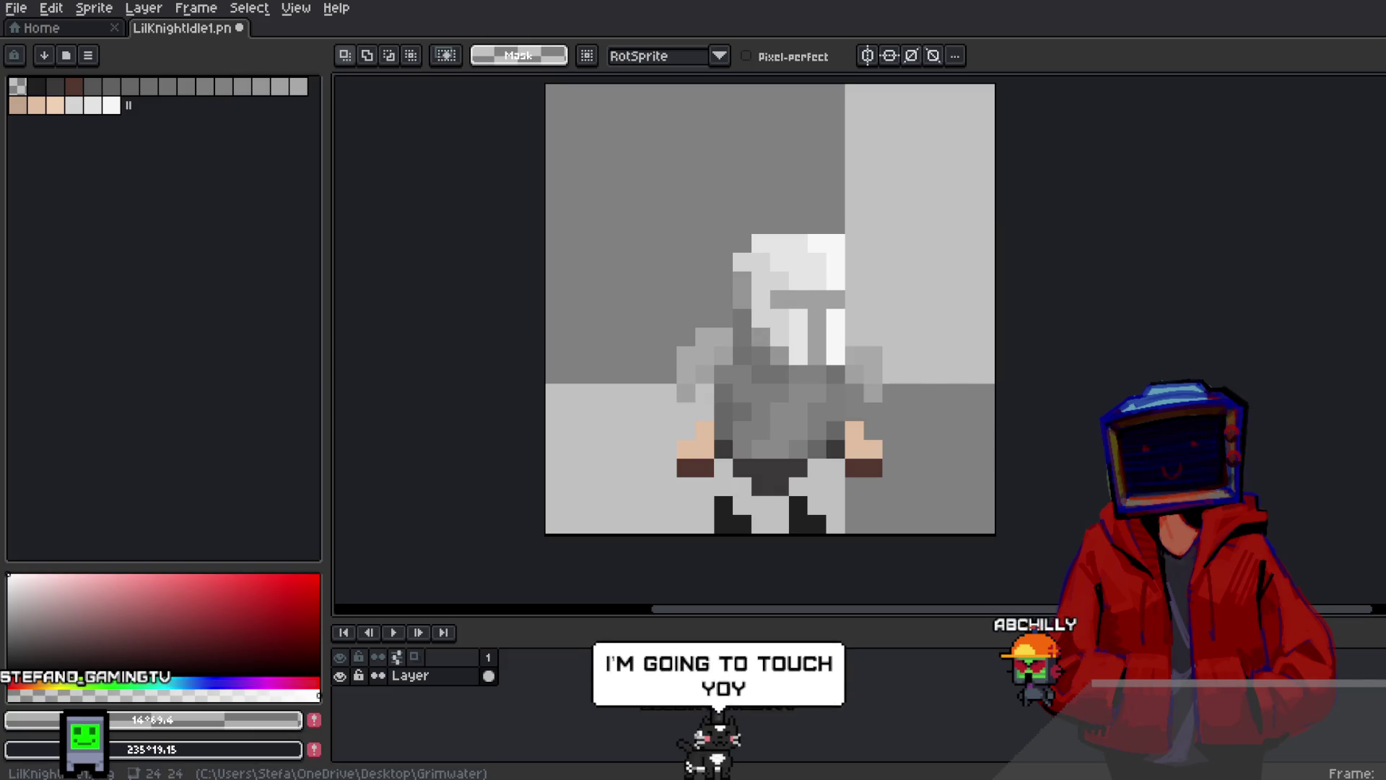
Raise the helmet, shift the left arm, and nudge the upper body up one pixel
{"action": "key", "text": "m"}
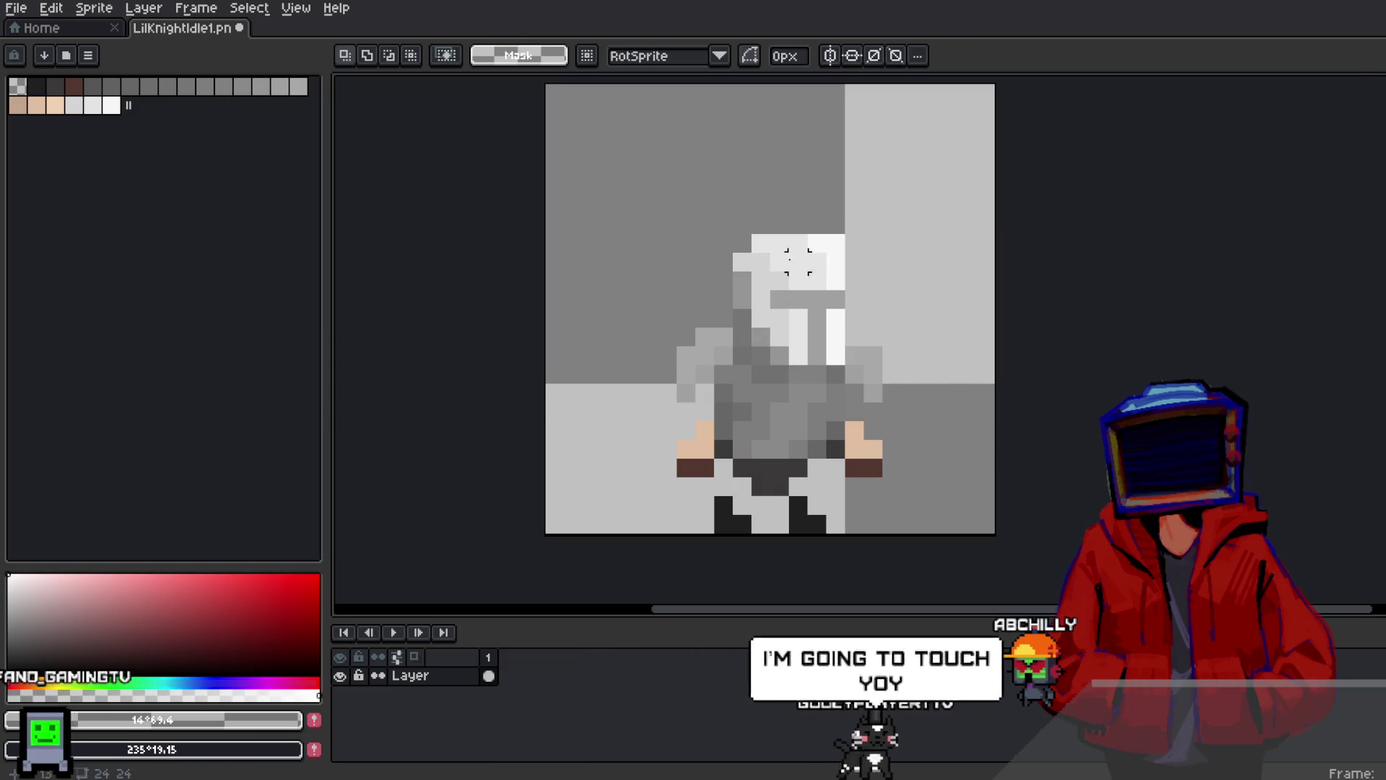
{"action": "left_click_drag", "start_coordinate": [742, 224], "coordinate": [846, 366]}
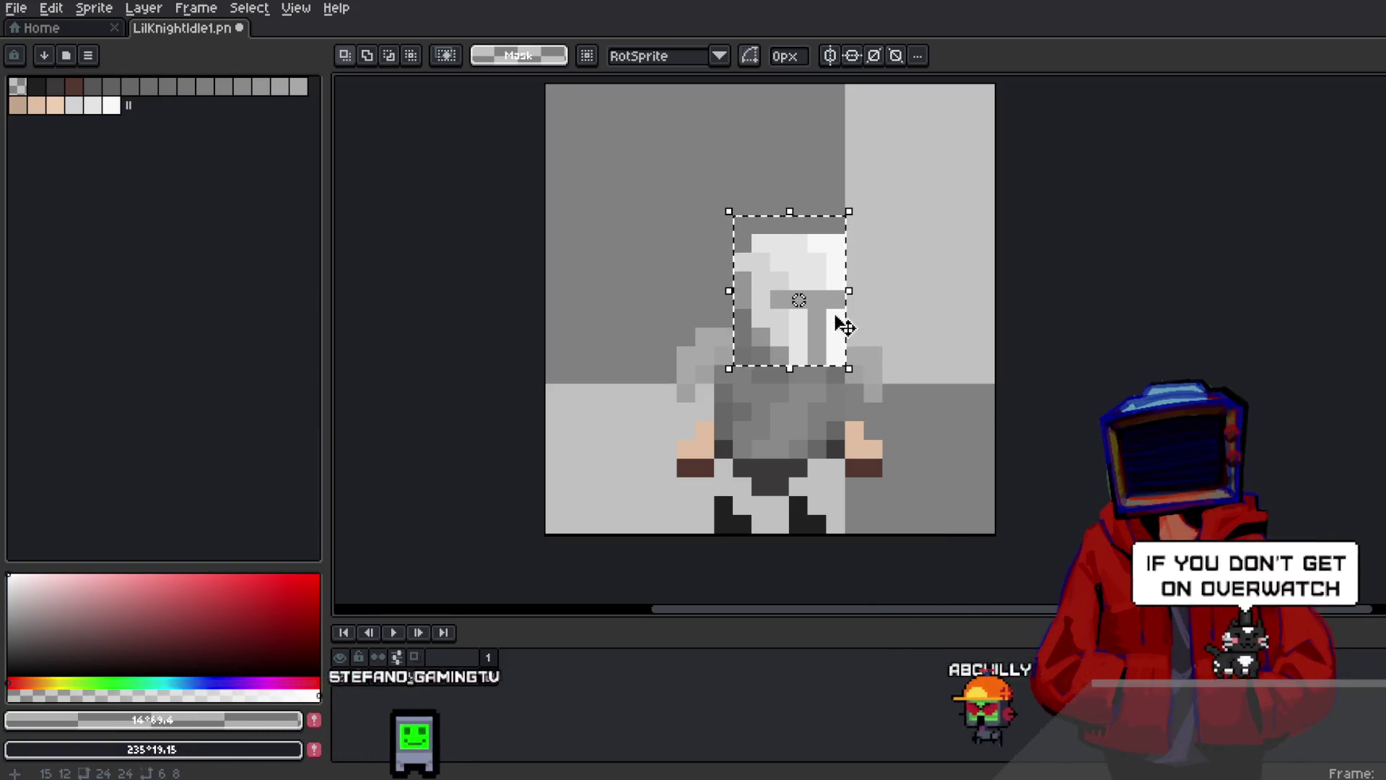
{"action": "mouse_move", "coordinate": [835, 347]}
{"action": "left_mouse_down"}
{"action": "mouse_move", "coordinate": [830, 294]}
{"action": "mouse_move", "coordinate": [977, 533]}
{"action": "mouse_move", "coordinate": [996, 534]}
{"action": "left_mouse_up"}
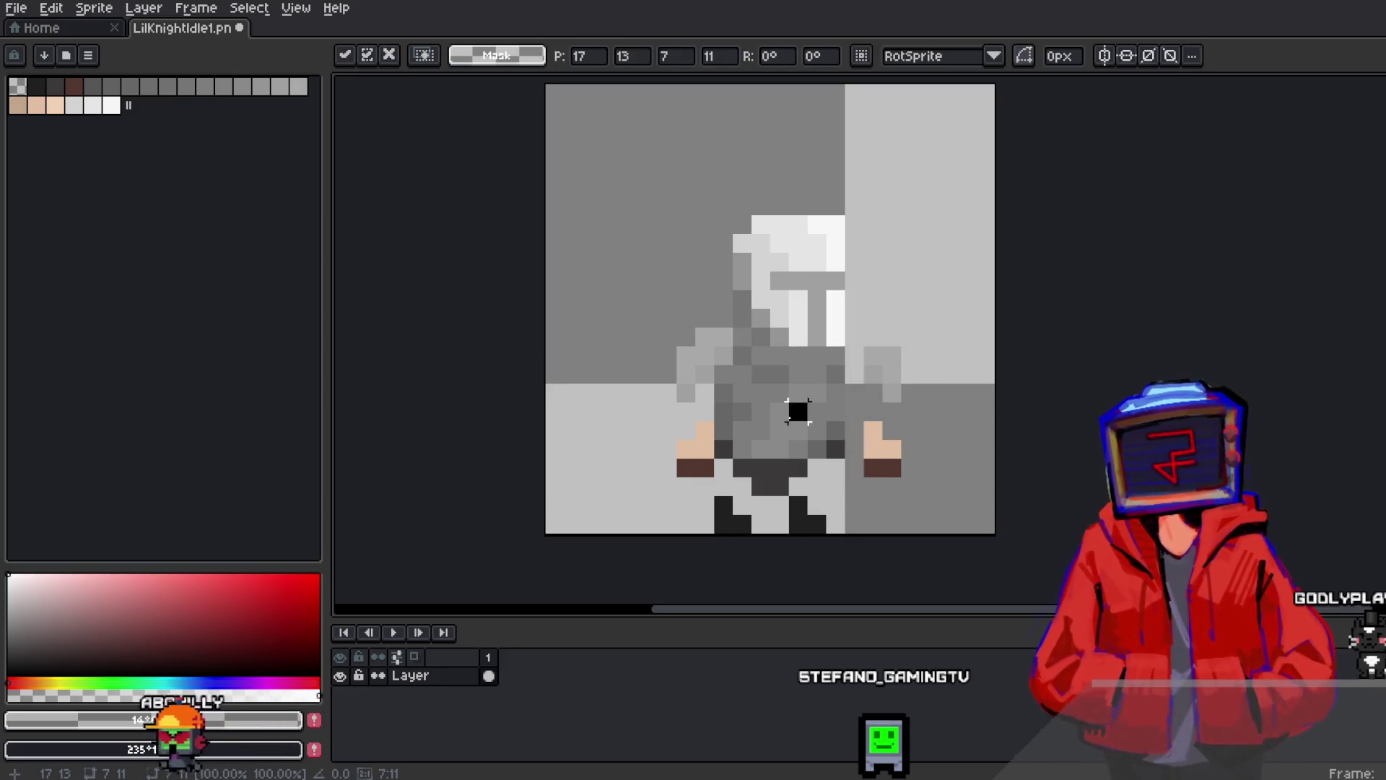
{"action": "key", "text": "Return"}
{"action": "mouse_move", "coordinate": [736, 305]}
{"action": "left_mouse_down"}
{"action": "mouse_move", "coordinate": [691, 368]}
{"action": "mouse_move", "coordinate": [654, 481]}
{"action": "left_mouse_up"}
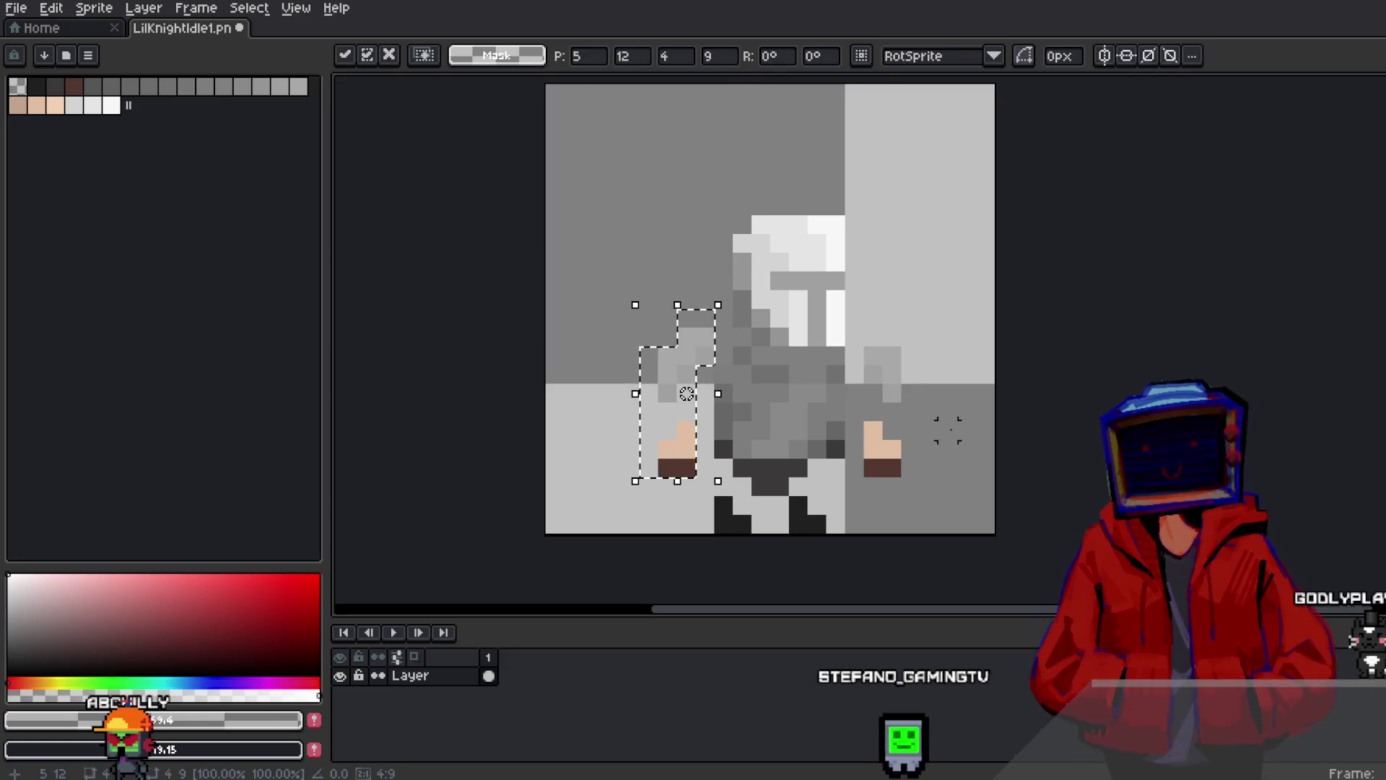
{"action": "key", "text": "Return"}
{"action": "mouse_move", "coordinate": [598, 174]}
{"action": "left_mouse_down"}
{"action": "mouse_move", "coordinate": [936, 509]}
{"action": "mouse_move", "coordinate": [971, 497]}
{"action": "left_mouse_up"}
{"action": "key", "text": "Up"}
{"action": "key", "text": "Return"}
{"action": "mouse_move", "coordinate": [873, 318]}
{"action": "left_mouse_down"}
{"action": "mouse_move", "coordinate": [911, 413]}
{"action": "mouse_move", "coordinate": [914, 395]}
{"action": "left_mouse_up"}
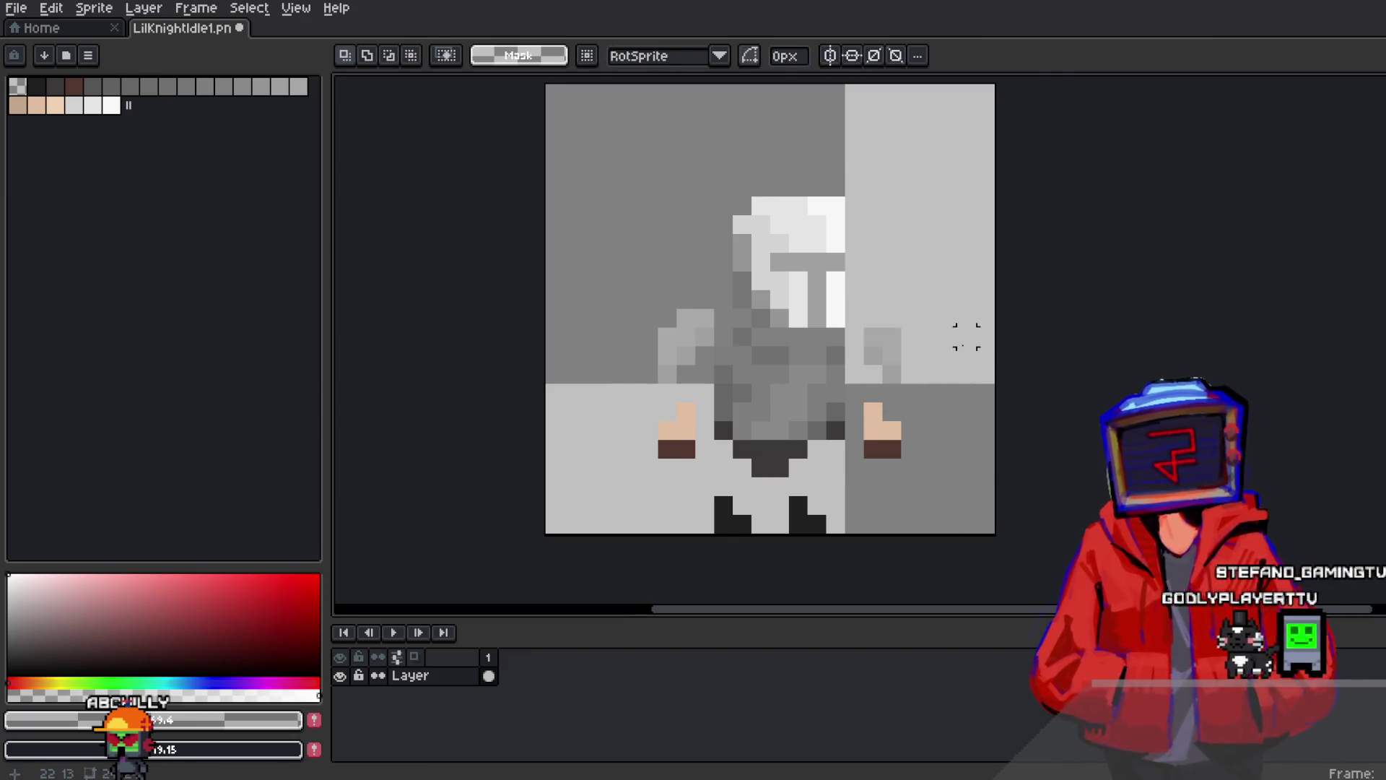
Add a new Layer 1 and fill it with dark grey
{"action": "right_click", "coordinate": [410, 675]}
{"action": "mouse_move", "coordinate": [442, 659]}
{"action": "left_click", "coordinate": [587, 659]}
{"action": "mouse_move", "coordinate": [137, 650]}
{"action": "left_mouse_down"}
{"action": "mouse_move", "coordinate": [74, 629]}
{"action": "mouse_move", "coordinate": [7, 653]}
{"action": "left_mouse_up"}
{"action": "key", "text": "g"}
{"action": "left_click", "coordinate": [677, 269]}
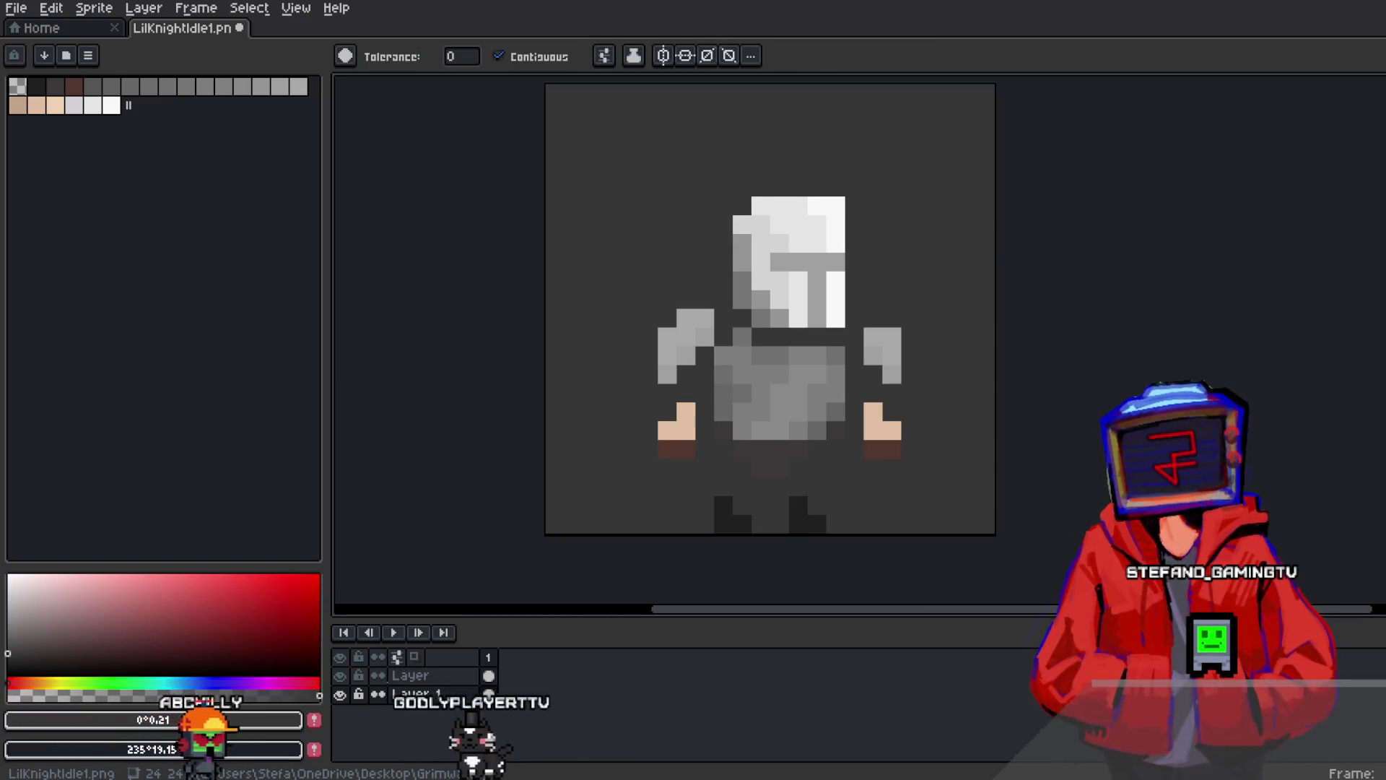
Sample the armour grey and paint both of the knight's hands with it
{"action": "key", "text": "m"}
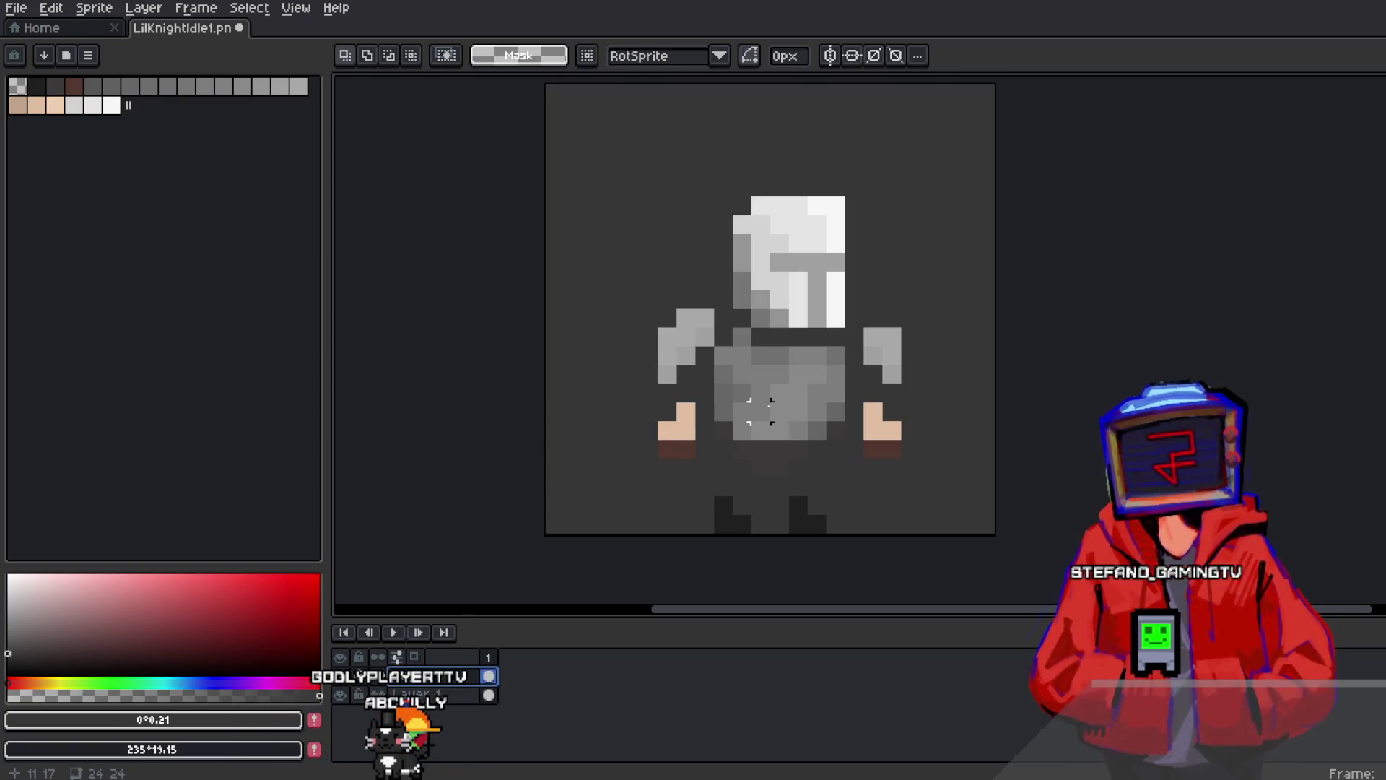
{"action": "key", "text": "i"}
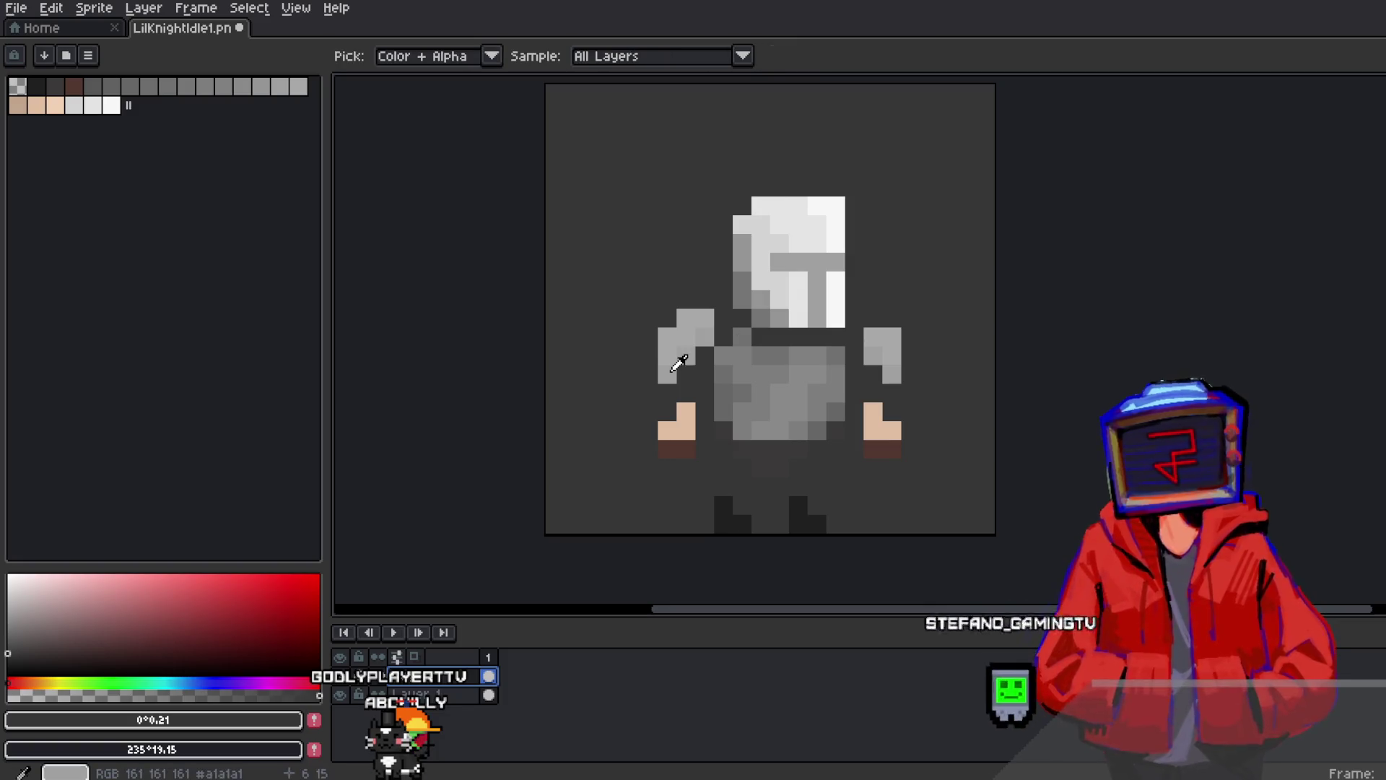
{"action": "left_click", "coordinate": [685, 350]}
{"action": "key", "text": "b"}
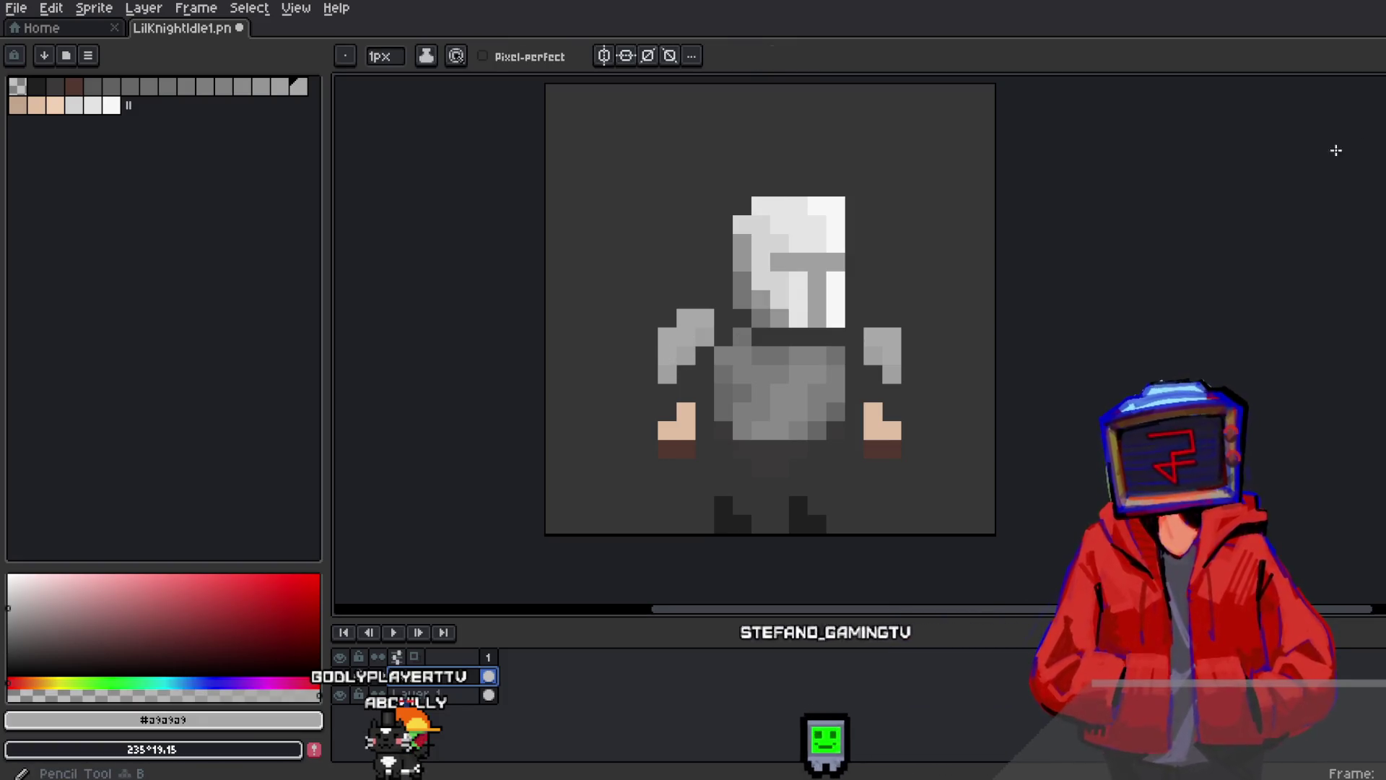
{"action": "left_click", "coordinate": [682, 431]}
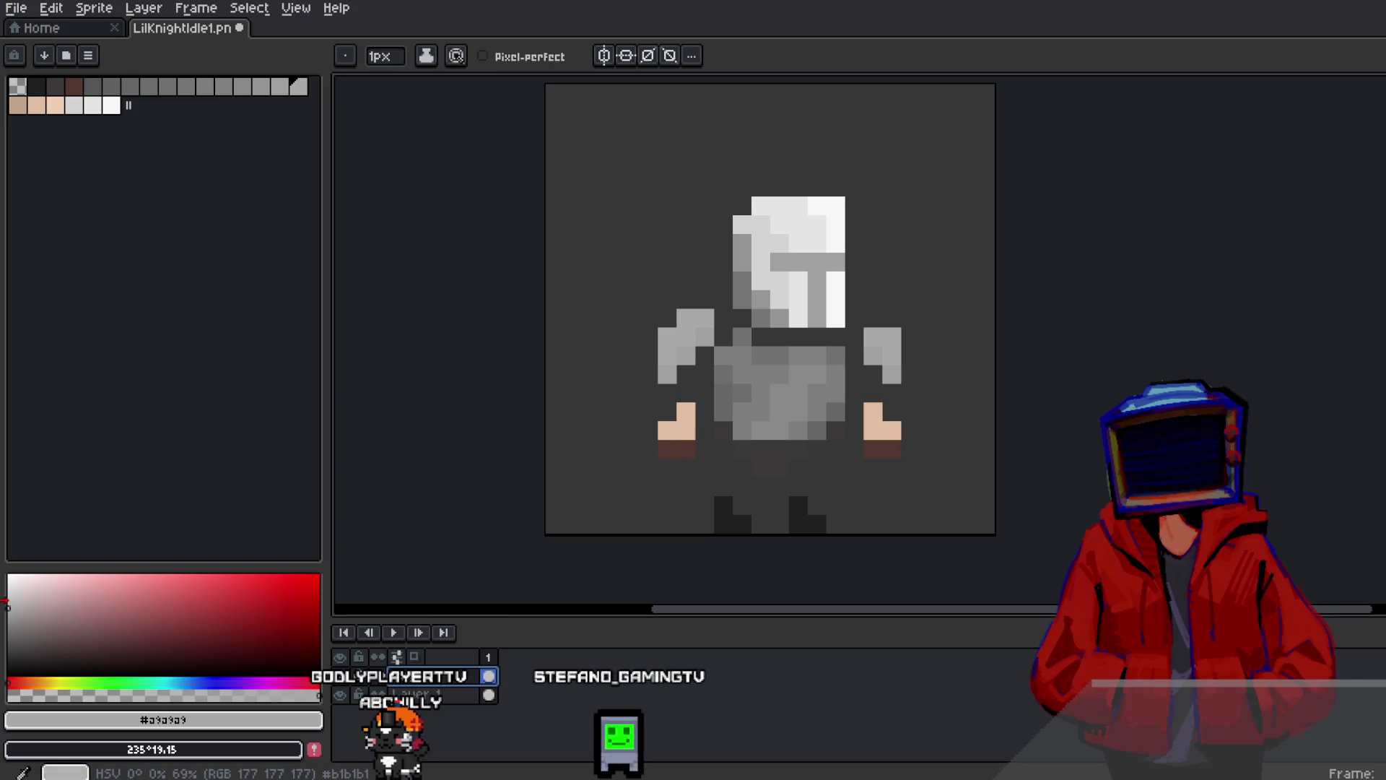
{"action": "left_click", "coordinate": [871, 438]}
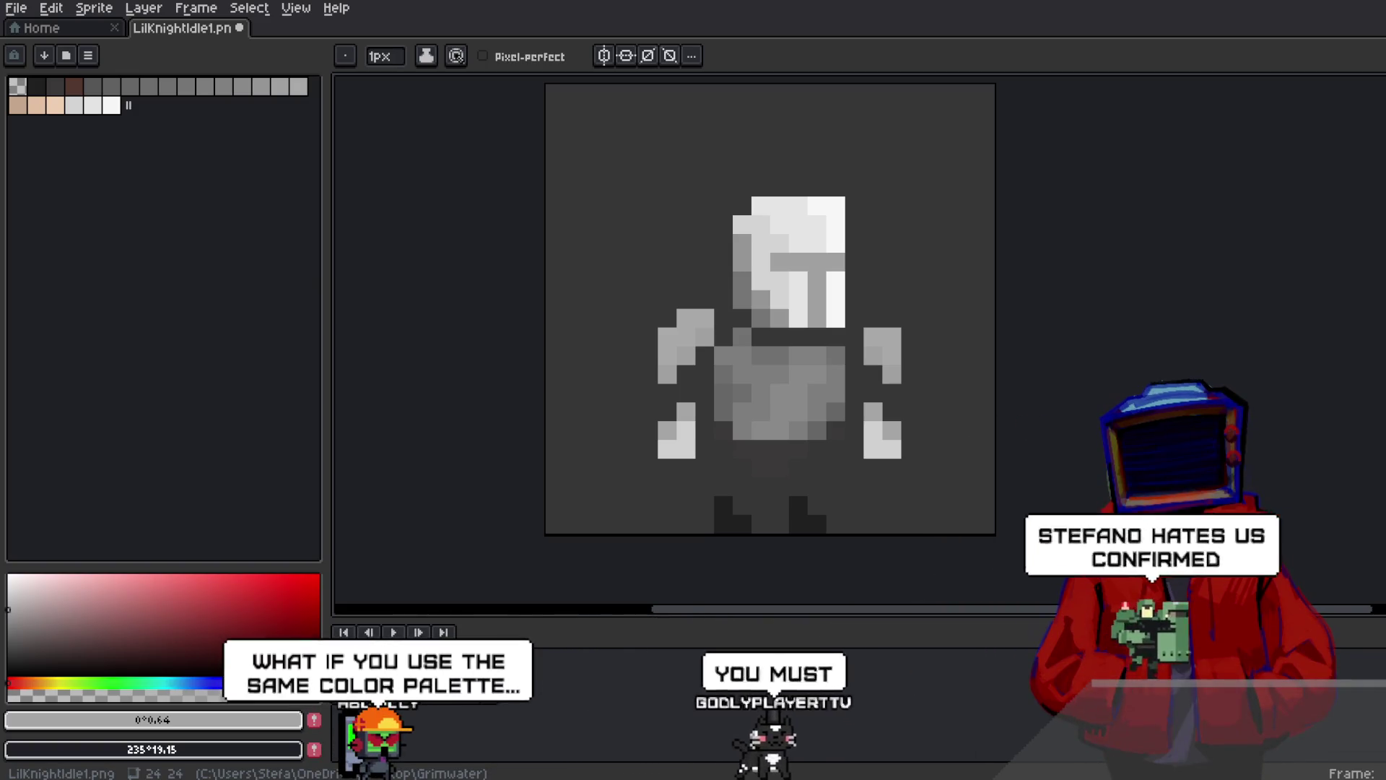
{"action": "key", "text": "m"}
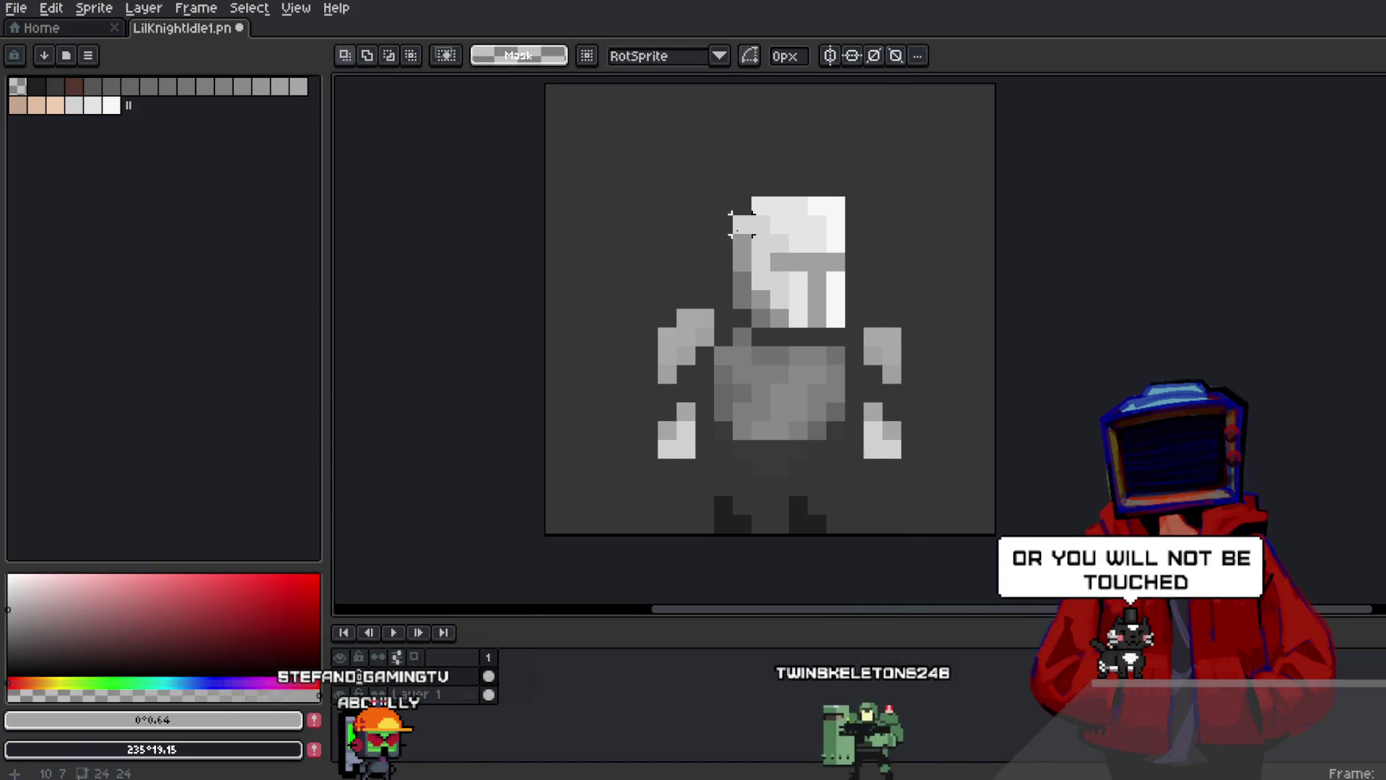
Move both arms one pixel outward and raise the knight's head one pixel
{"action": "scroll", "coordinate": [742, 228], "scroll_direction": "down", "scroll_amount": 1}
{"action": "scroll", "coordinate": [729, 251], "scroll_direction": "up", "scroll_amount": 1}
{"action": "mouse_move", "coordinate": [888, 298]}
{"action": "left_mouse_down"}
{"action": "mouse_move", "coordinate": [957, 370]}
{"action": "mouse_move", "coordinate": [932, 340]}
{"action": "left_mouse_up"}
{"action": "left_click", "coordinate": [756, 298]}
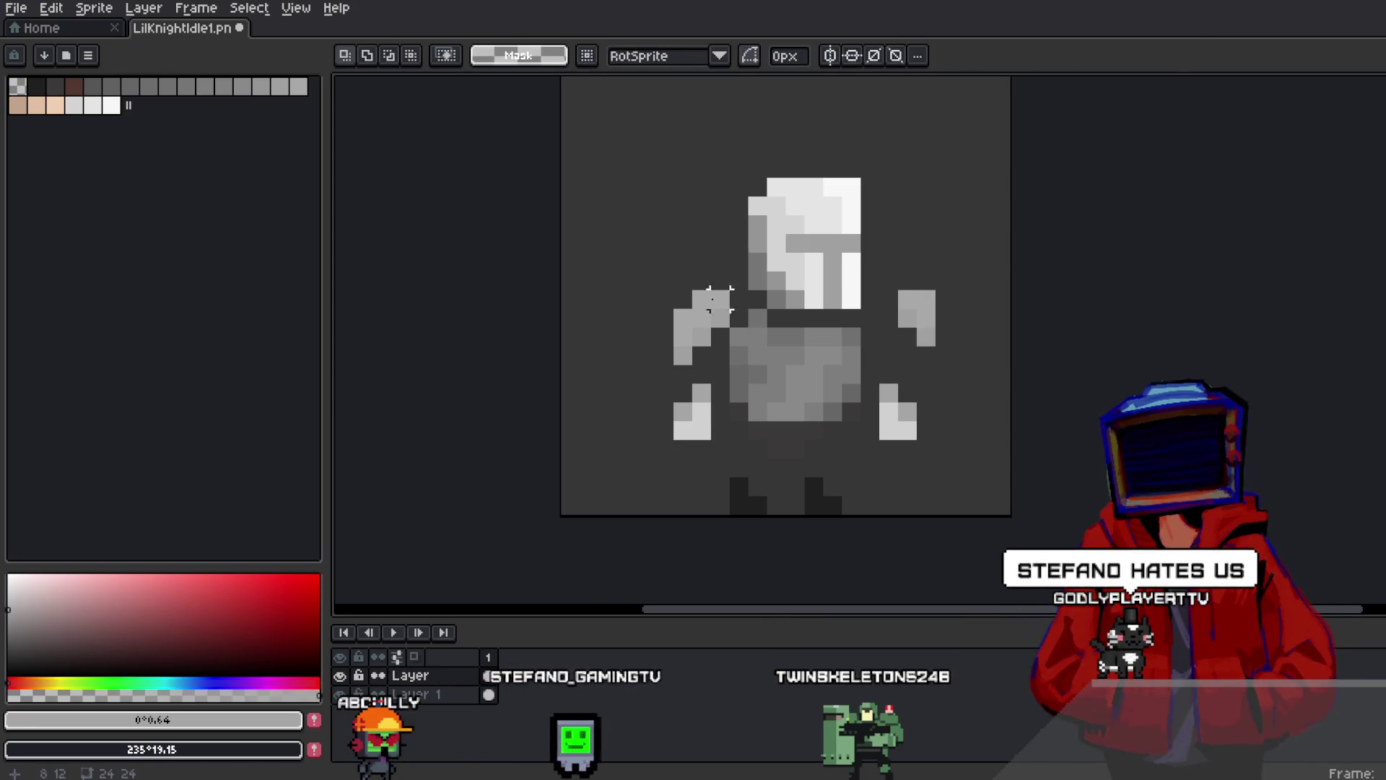
{"action": "mouse_move", "coordinate": [617, 254]}
{"action": "left_mouse_down"}
{"action": "mouse_move", "coordinate": [730, 364]}
{"action": "mouse_move", "coordinate": [681, 309]}
{"action": "left_mouse_up"}
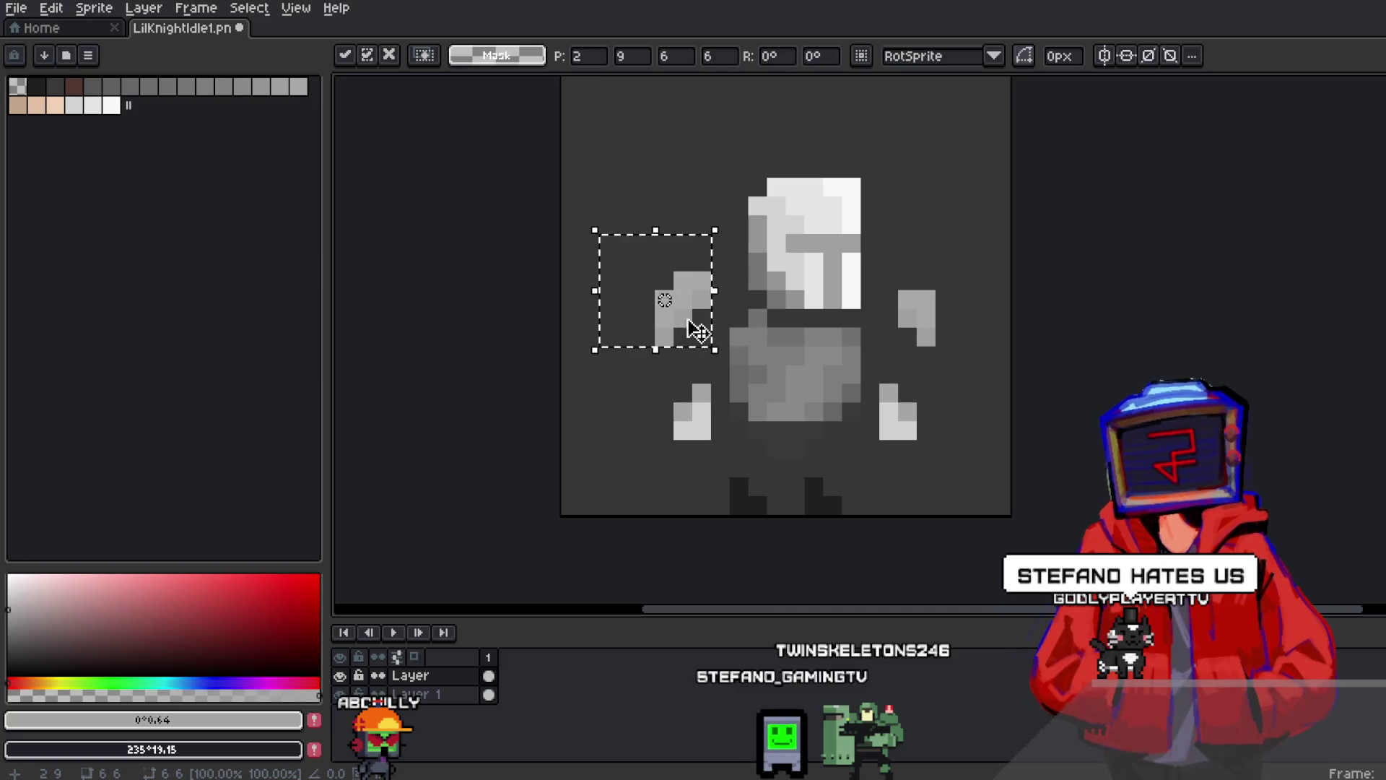
{"action": "left_click", "coordinate": [776, 186]}
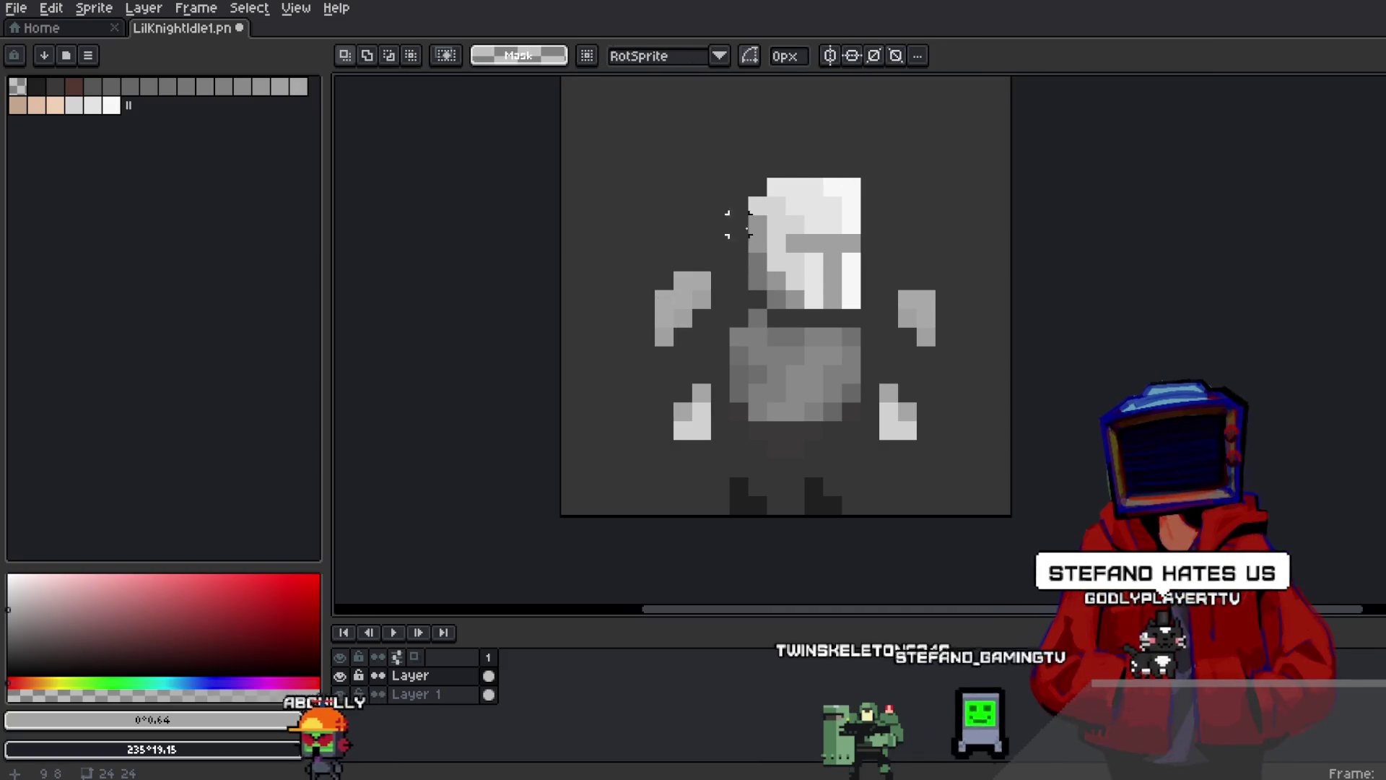
{"action": "mouse_move", "coordinate": [860, 249]}
{"action": "left_mouse_down"}
{"action": "mouse_move", "coordinate": [876, 300]}
{"action": "mouse_move", "coordinate": [869, 279]}
{"action": "left_mouse_up"}
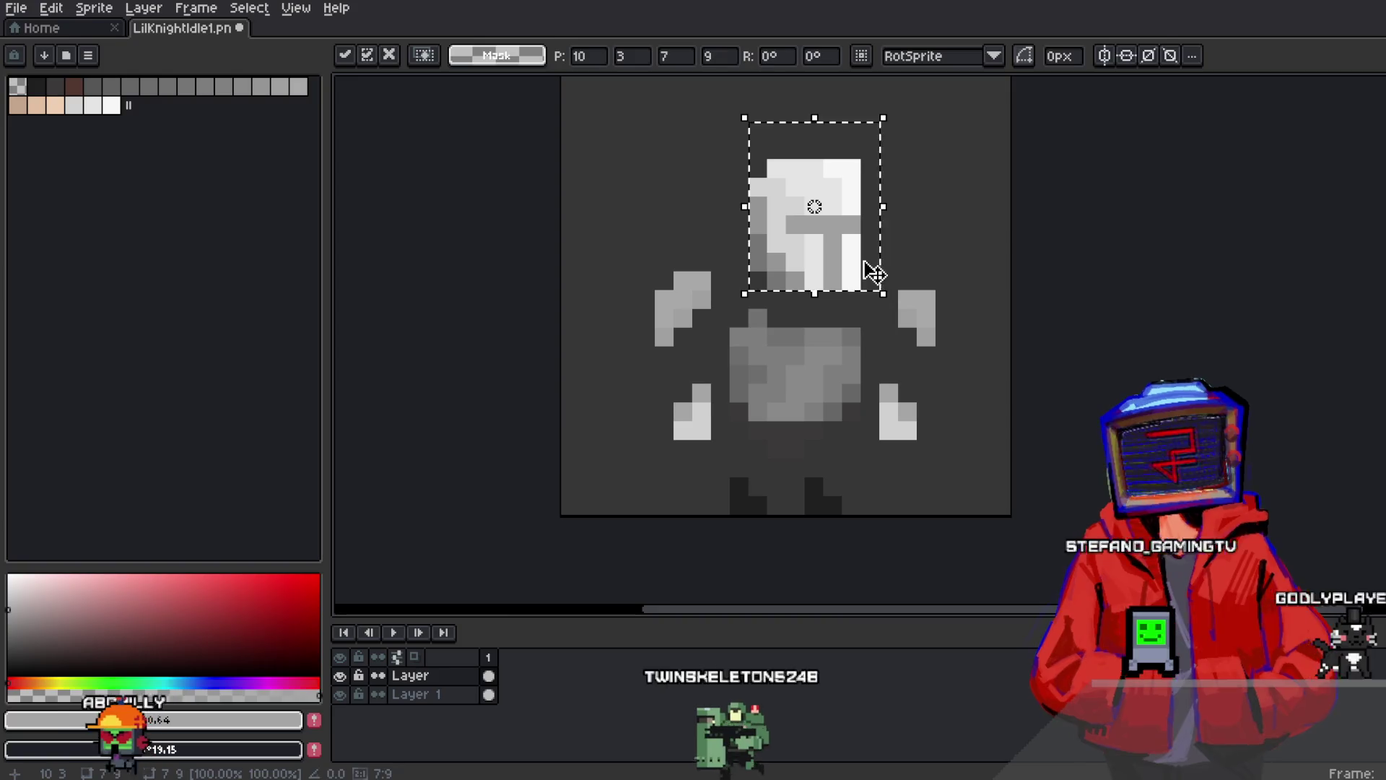
{"action": "left_click", "coordinate": [888, 376]}
Move the right hand one pixel and the left hand two pixels outward
{"action": "mouse_move", "coordinate": [877, 362]}
{"action": "left_mouse_down"}
{"action": "mouse_move", "coordinate": [933, 439]}
{"action": "mouse_move", "coordinate": [928, 416]}
{"action": "left_mouse_up"}
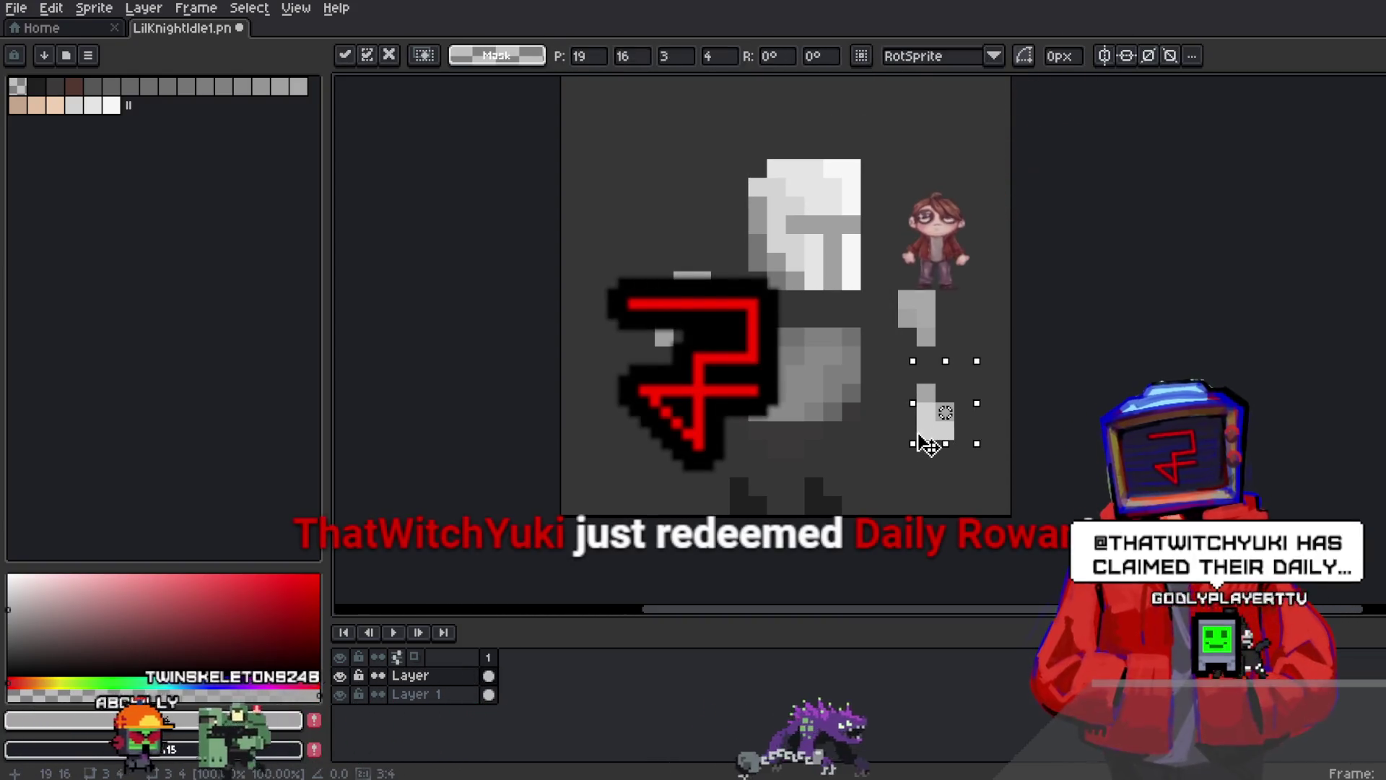
{"action": "left_click", "coordinate": [852, 408]}
{"action": "mouse_move", "coordinate": [632, 361]}
{"action": "left_mouse_down"}
{"action": "mouse_move", "coordinate": [715, 462]}
{"action": "mouse_move", "coordinate": [654, 441]}
{"action": "left_mouse_up"}
{"action": "left_click", "coordinate": [851, 412]}
{"action": "left_click", "coordinate": [433, 697]}
Add a new layer above Layer 1 and choose a bright cyan paint colour
{"action": "right_click", "coordinate": [433, 697]}
{"action": "key", "text": "Escape"}
{"action": "right_click", "coordinate": [422, 695]}
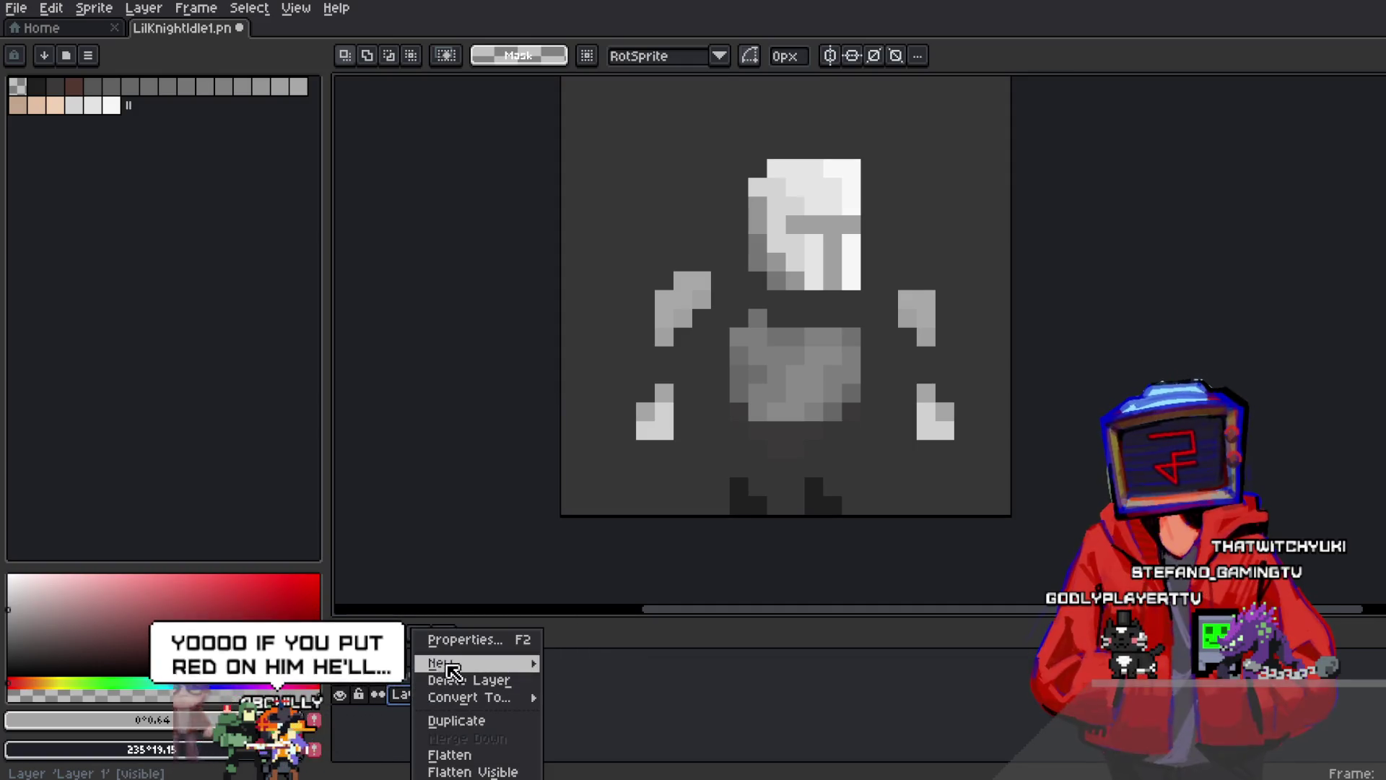
{"action": "left_click", "coordinate": [462, 660]}
{"action": "left_click", "coordinate": [160, 682]}
{"action": "left_click", "coordinate": [169, 574]}
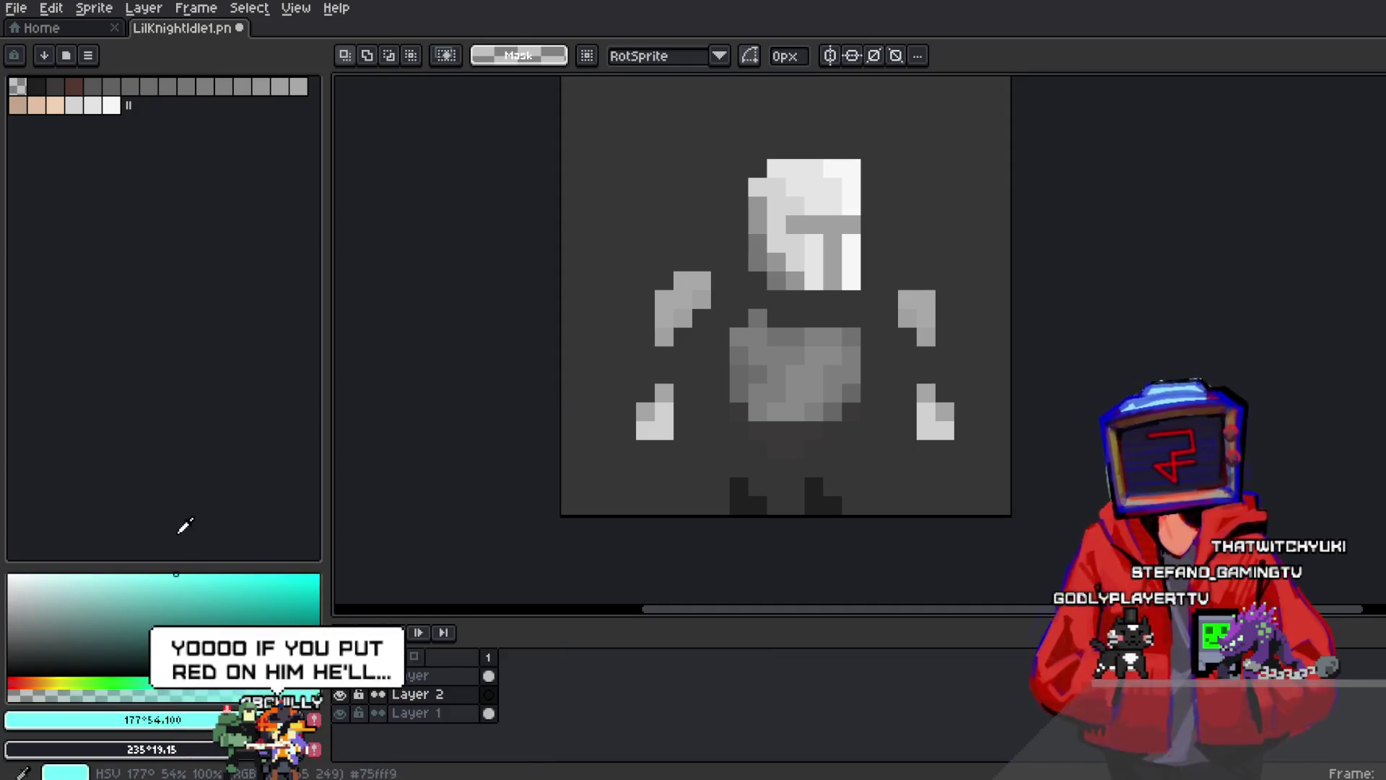
{"action": "key", "text": "b"}
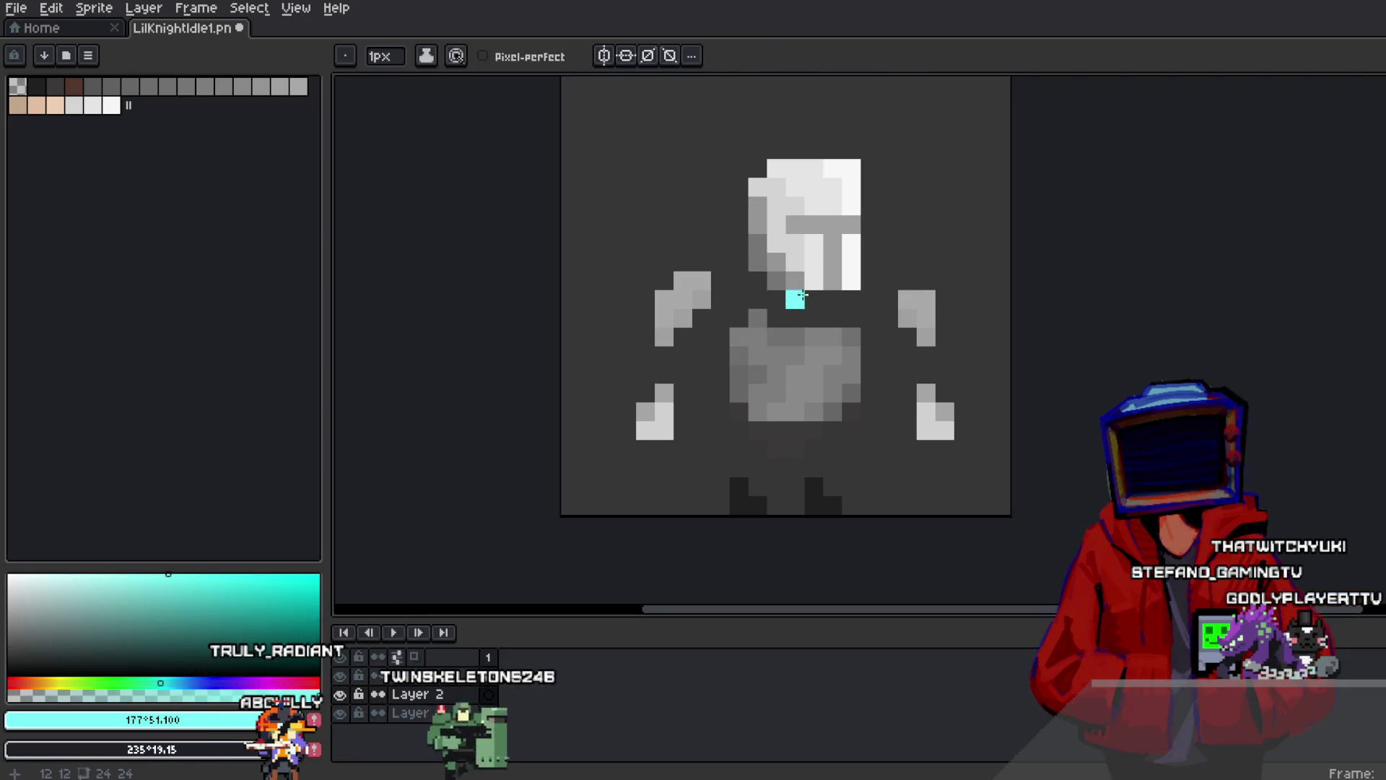
Paint cyan pixels over the knight's neck, left shoulder and arms
{"action": "mouse_move", "coordinate": [795, 300]}
{"action": "left_mouse_down"}
{"action": "mouse_move", "coordinate": [813, 300]}
{"action": "mouse_move", "coordinate": [814, 318]}
{"action": "left_mouse_up"}
{"action": "mouse_move", "coordinate": [702, 318]}
{"action": "left_mouse_down"}
{"action": "mouse_move", "coordinate": [701, 337]}
{"action": "mouse_move", "coordinate": [720, 337]}
{"action": "left_mouse_up"}
{"action": "left_click", "coordinate": [720, 355]}
{"action": "mouse_move", "coordinate": [664, 373]}
{"action": "left_mouse_down"}
{"action": "mouse_move", "coordinate": [659, 359]}
{"action": "mouse_move", "coordinate": [645, 392]}
{"action": "left_mouse_up"}
{"action": "left_click", "coordinate": [927, 357]}
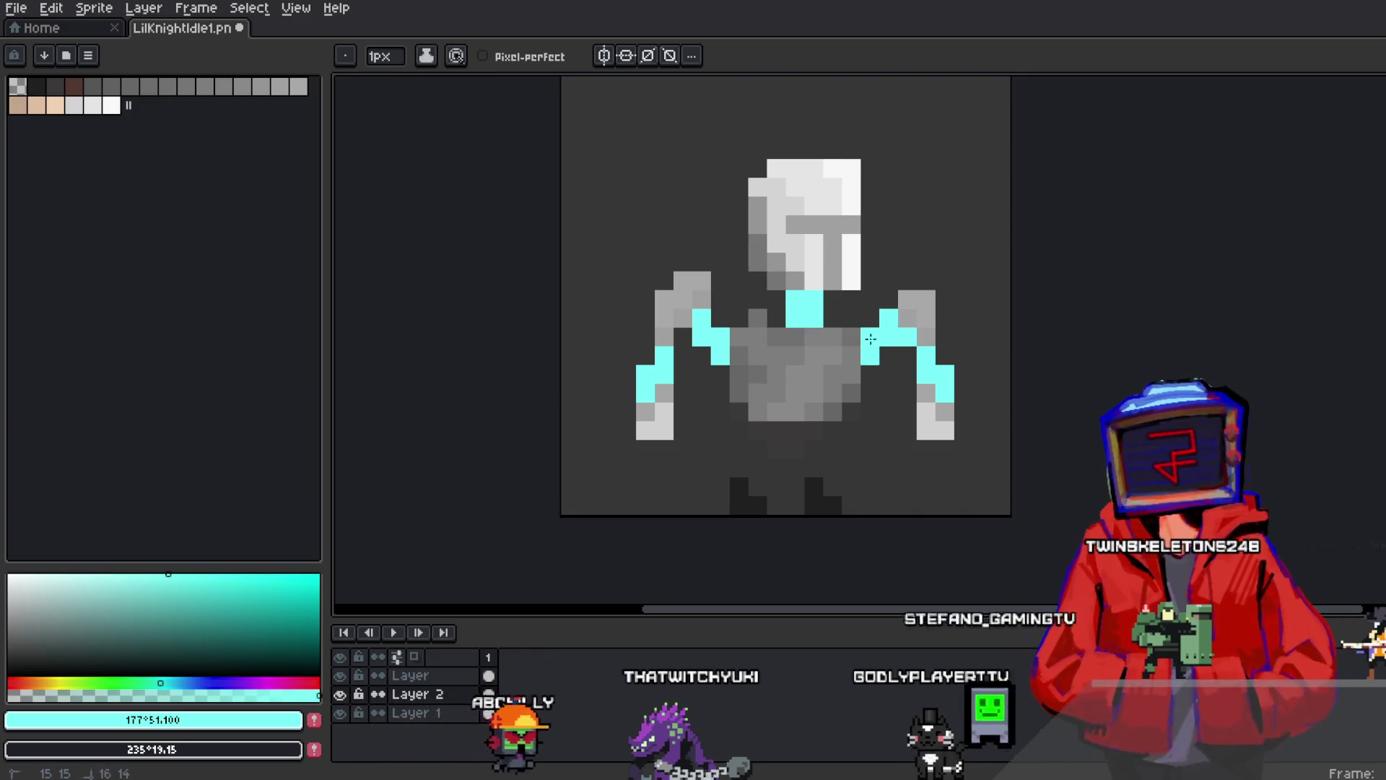
Paint a cyan strip down the left leg and add a cyan pixel at the torso's right
{"action": "left_click_drag", "start_coordinate": [740, 430], "coordinate": [750, 481]}
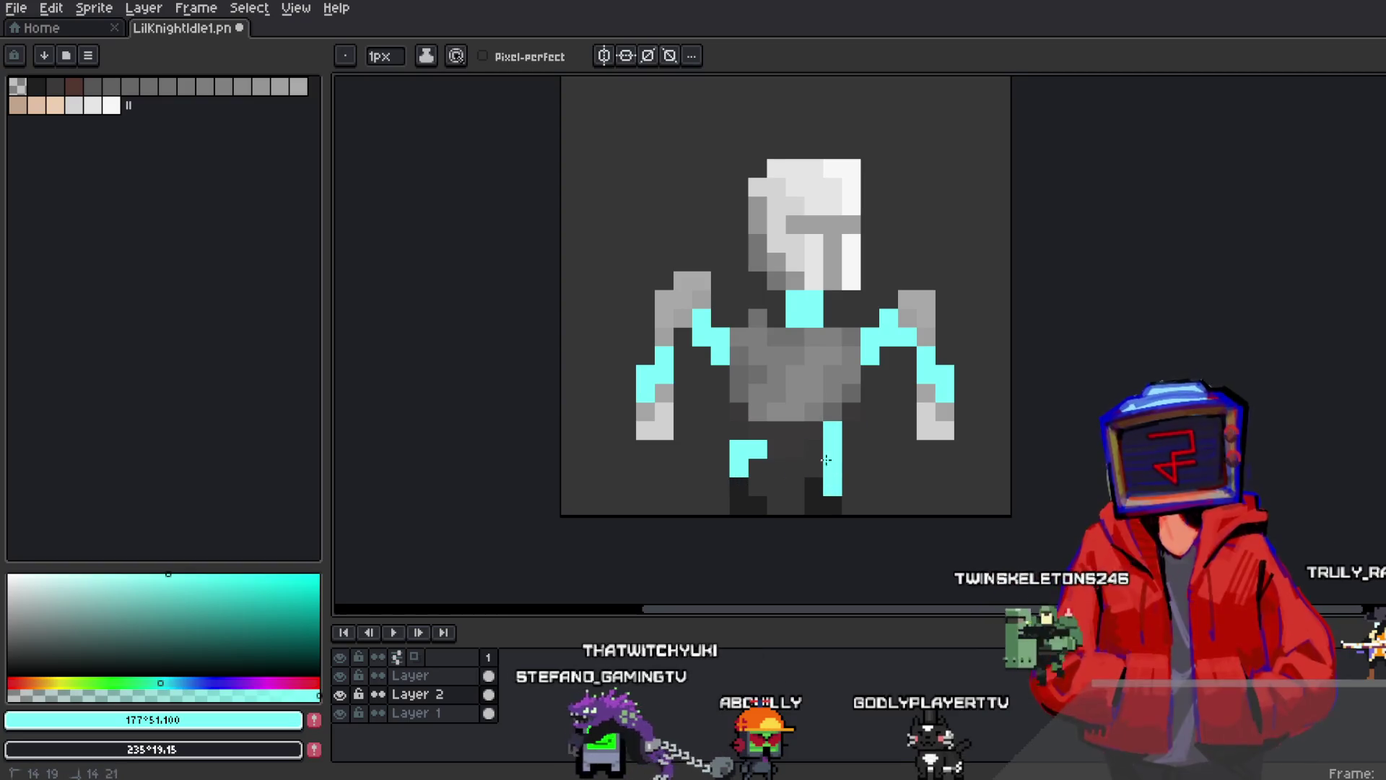
{"action": "mouse_move", "coordinate": [842, 434]}
{"action": "left_mouse_down"}
{"action": "mouse_move", "coordinate": [817, 438]}
{"action": "mouse_move", "coordinate": [832, 431]}
{"action": "left_mouse_up"}
{"action": "key", "text": "ctrl+z"}
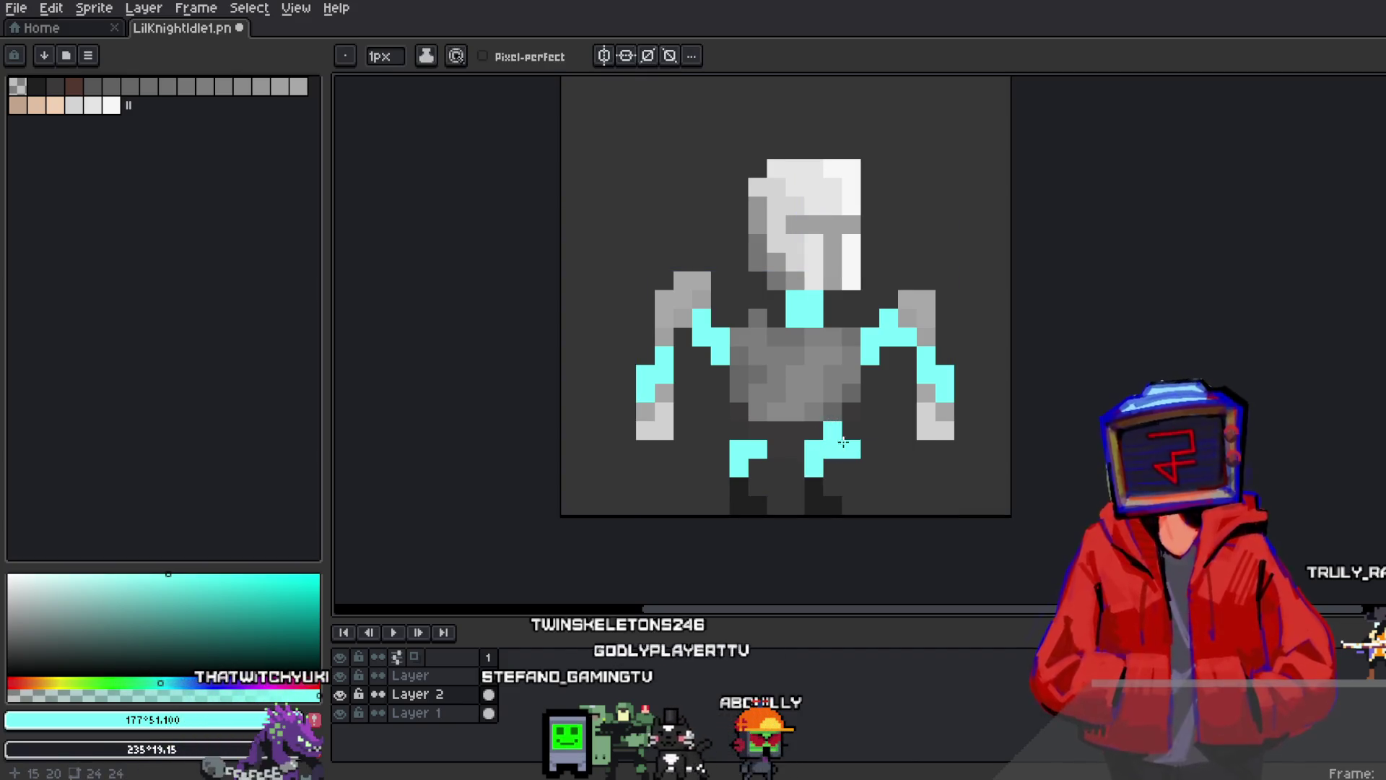
{"action": "scroll", "coordinate": [982, 454], "scroll_direction": "down", "scroll_amount": 1}
{"action": "scroll", "coordinate": [981, 455], "scroll_direction": "up", "scroll_amount": 1}
{"action": "key", "text": "q"}
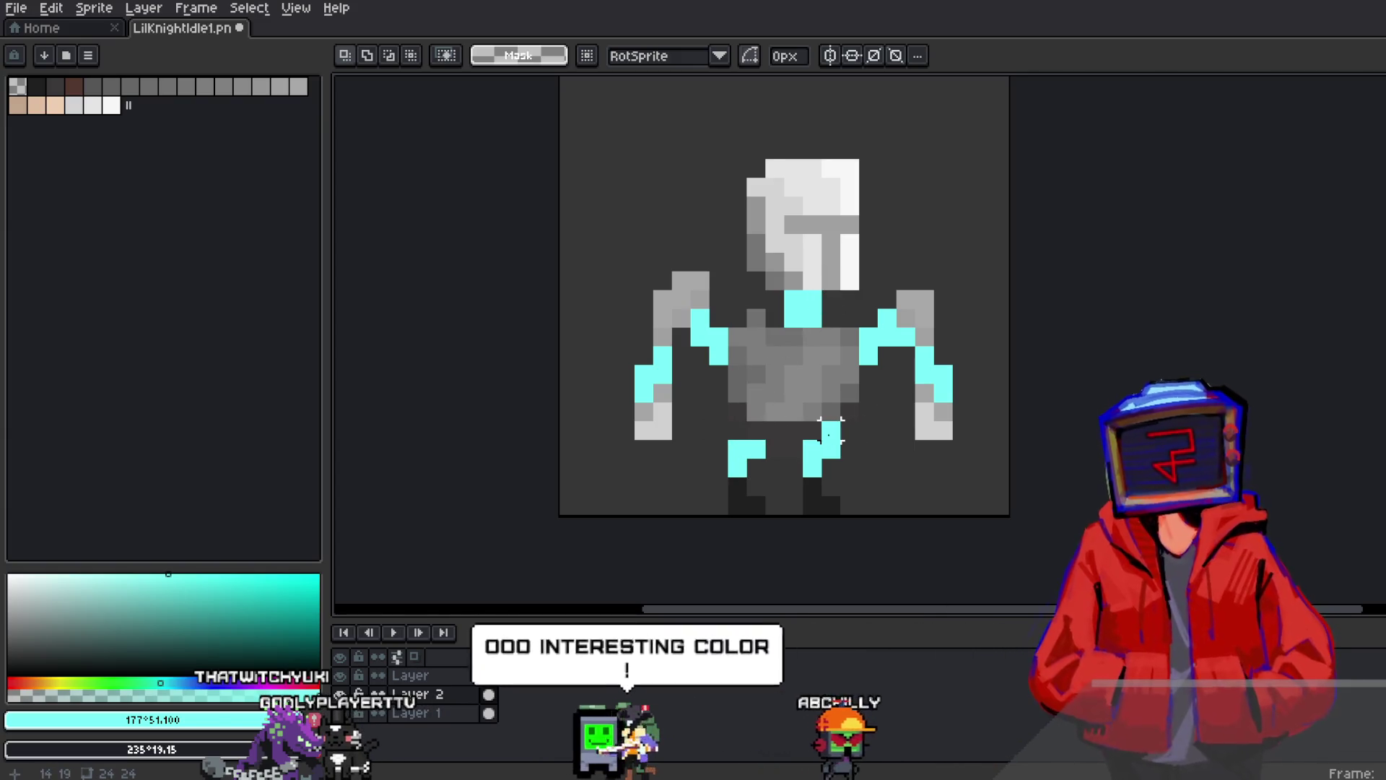
{"action": "key", "text": "b"}
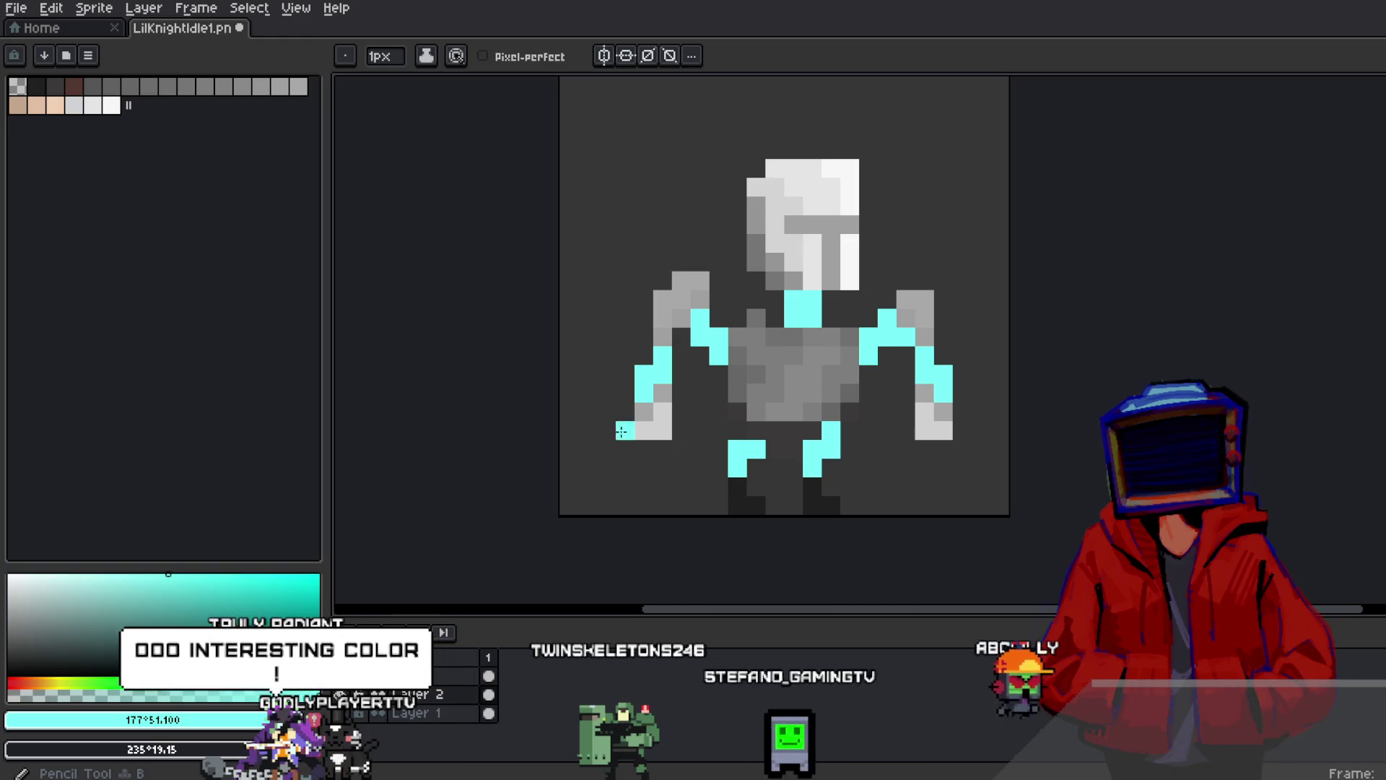
{"action": "left_click", "coordinate": [869, 400]}
{"action": "scroll", "coordinate": [874, 399], "scroll_direction": "down", "scroll_amount": 1}
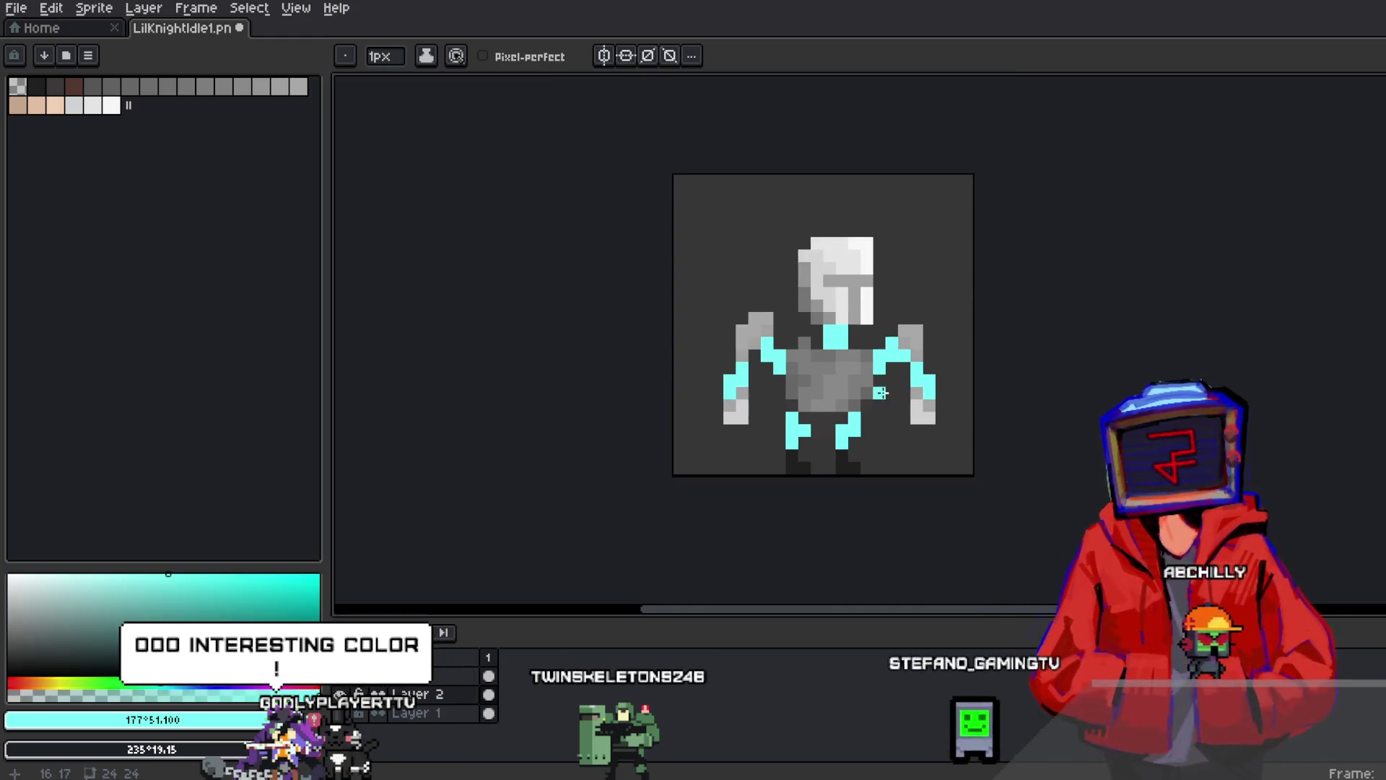
Undo the stray torso pixel and paint a light-blue glow around the left arm
{"action": "scroll", "coordinate": [880, 397], "scroll_direction": "up", "scroll_amount": 1}
{"action": "key", "text": "ctrl+z"}
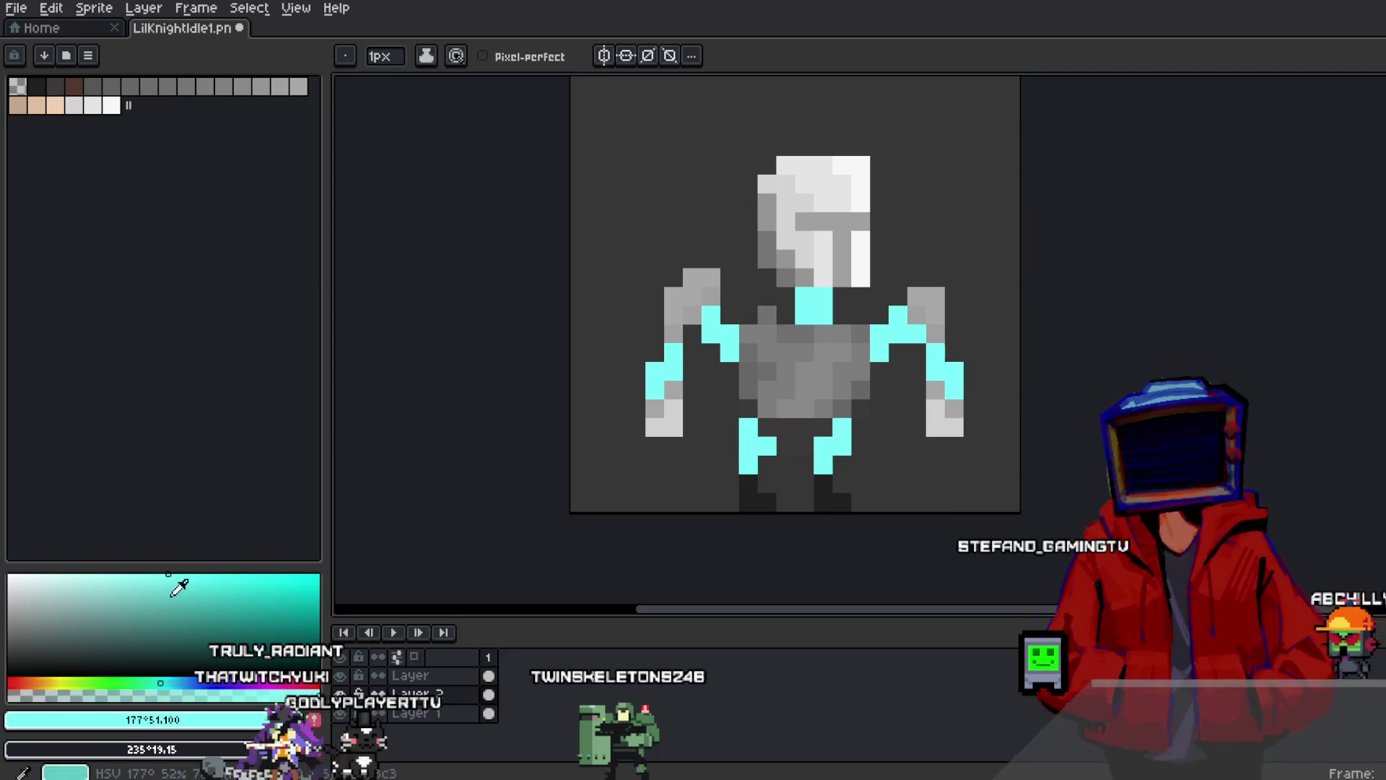
{"action": "left_click", "coordinate": [181, 682]}
{"action": "left_click_drag", "start_coordinate": [636, 379], "coordinate": [693, 322]}
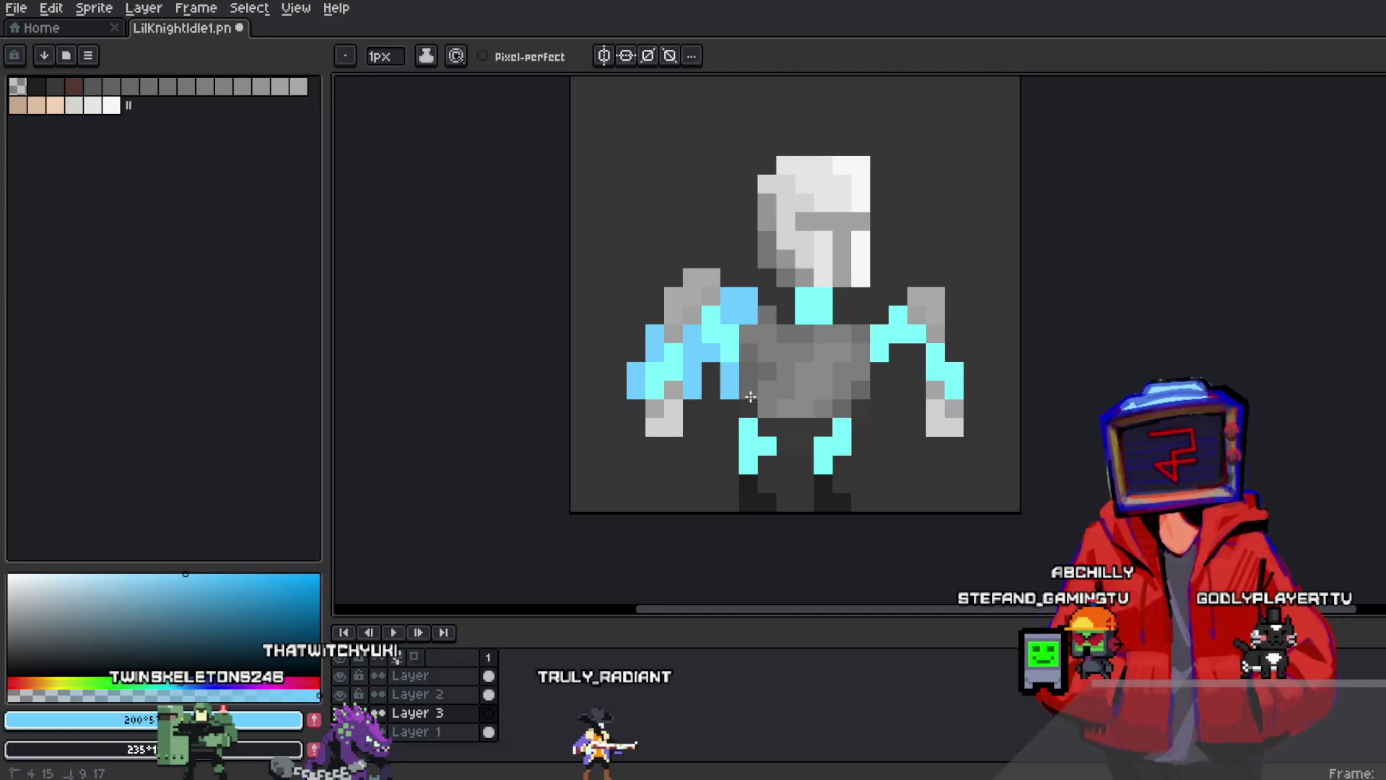
{"action": "key", "text": "ctrl+z"}
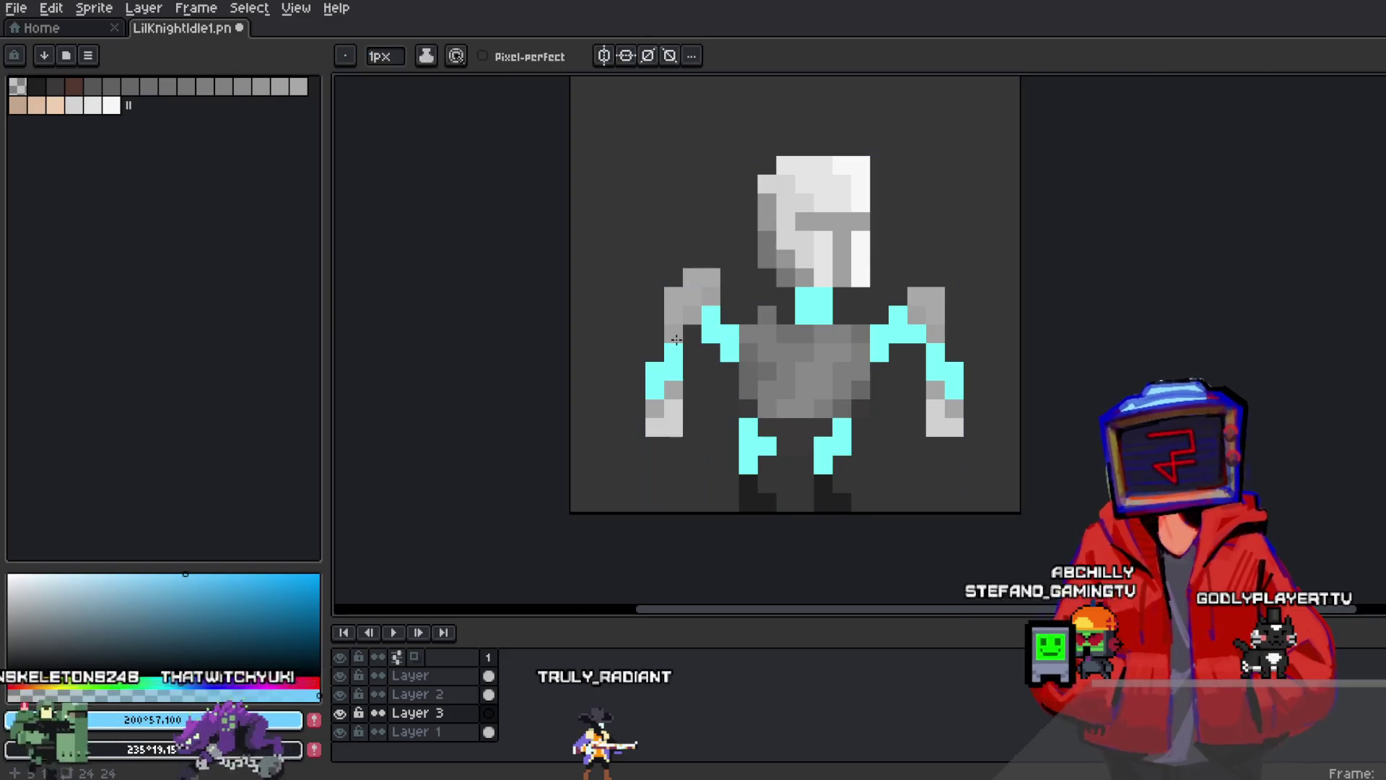
{"action": "key", "text": "ctrl+y"}
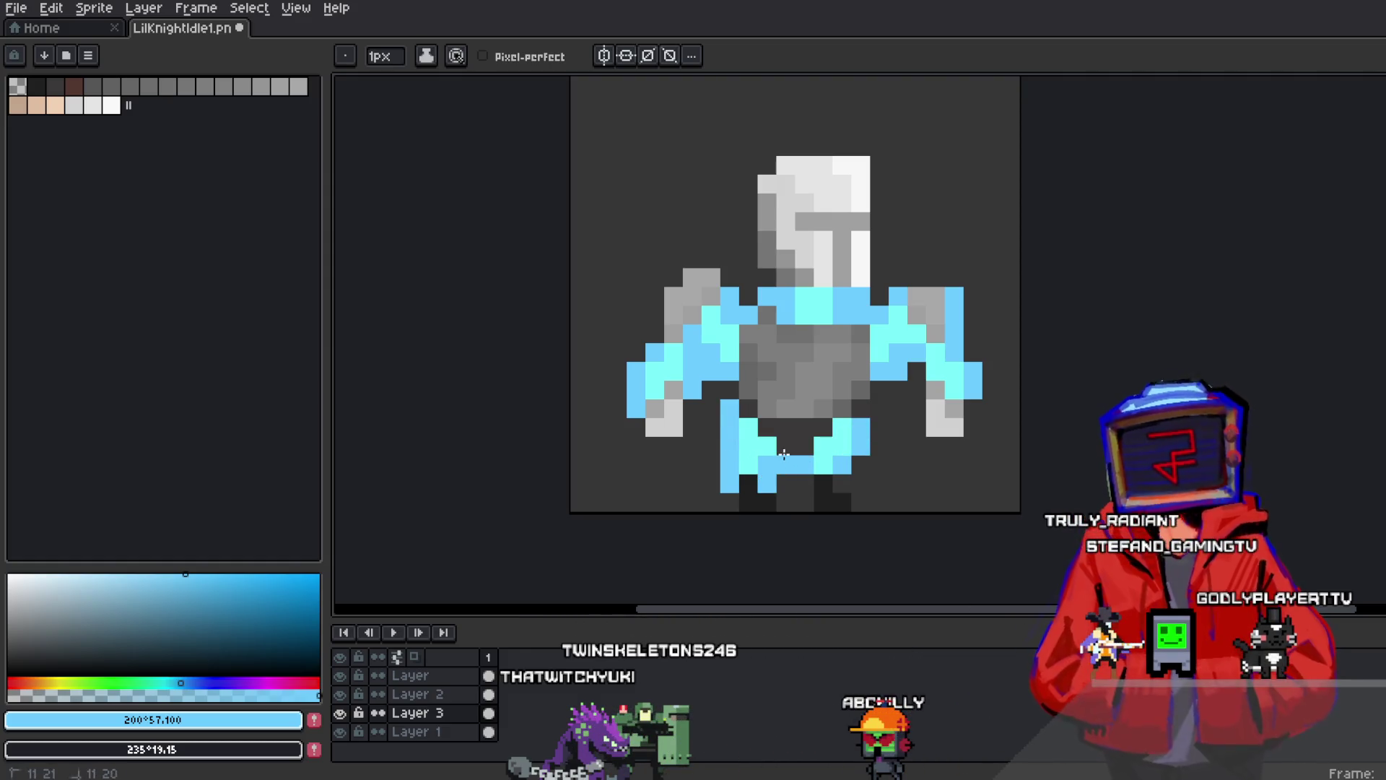
{"action": "scroll", "coordinate": [958, 431], "scroll_direction": "down", "scroll_amount": 3}
{"action": "scroll", "coordinate": [990, 442], "scroll_direction": "up", "scroll_amount": 3}
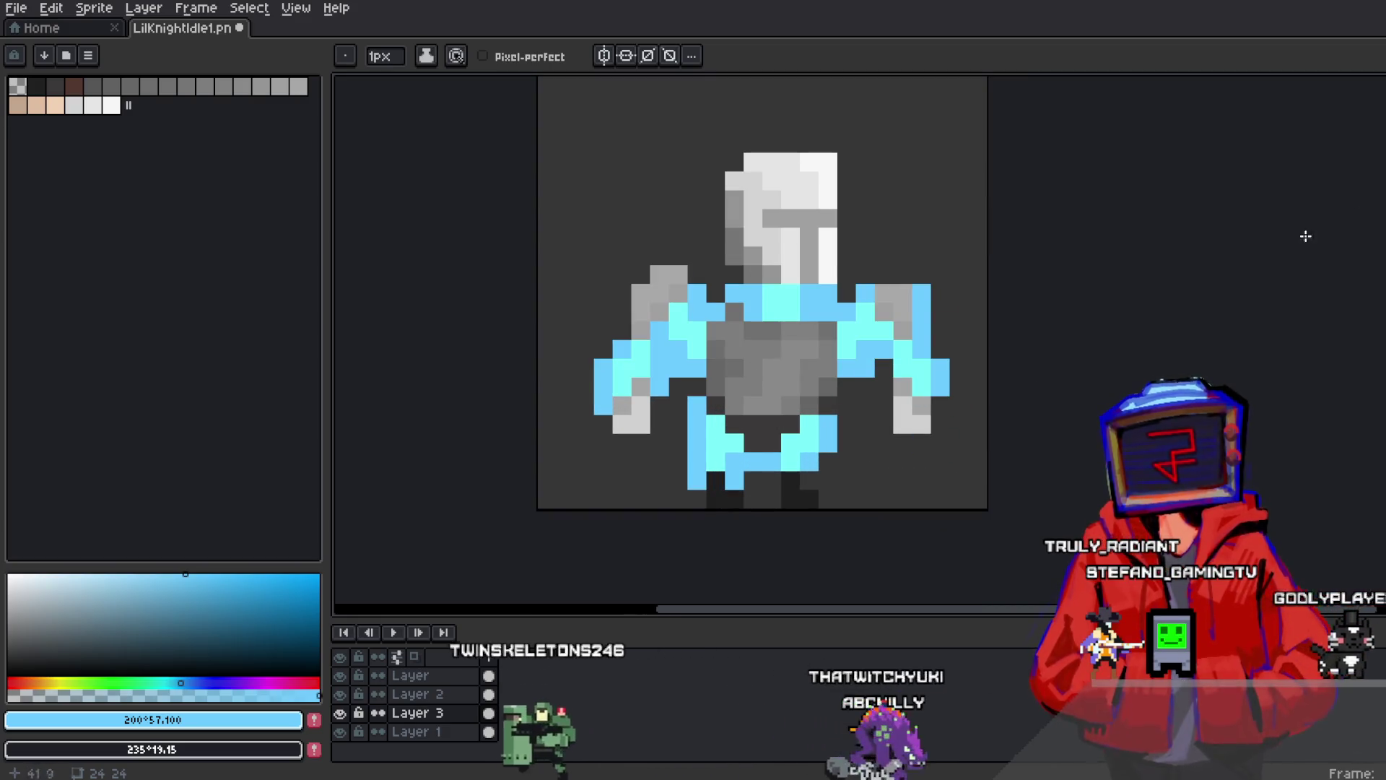
{"action": "key", "text": "m"}
{"action": "left_click", "coordinate": [417, 694]}
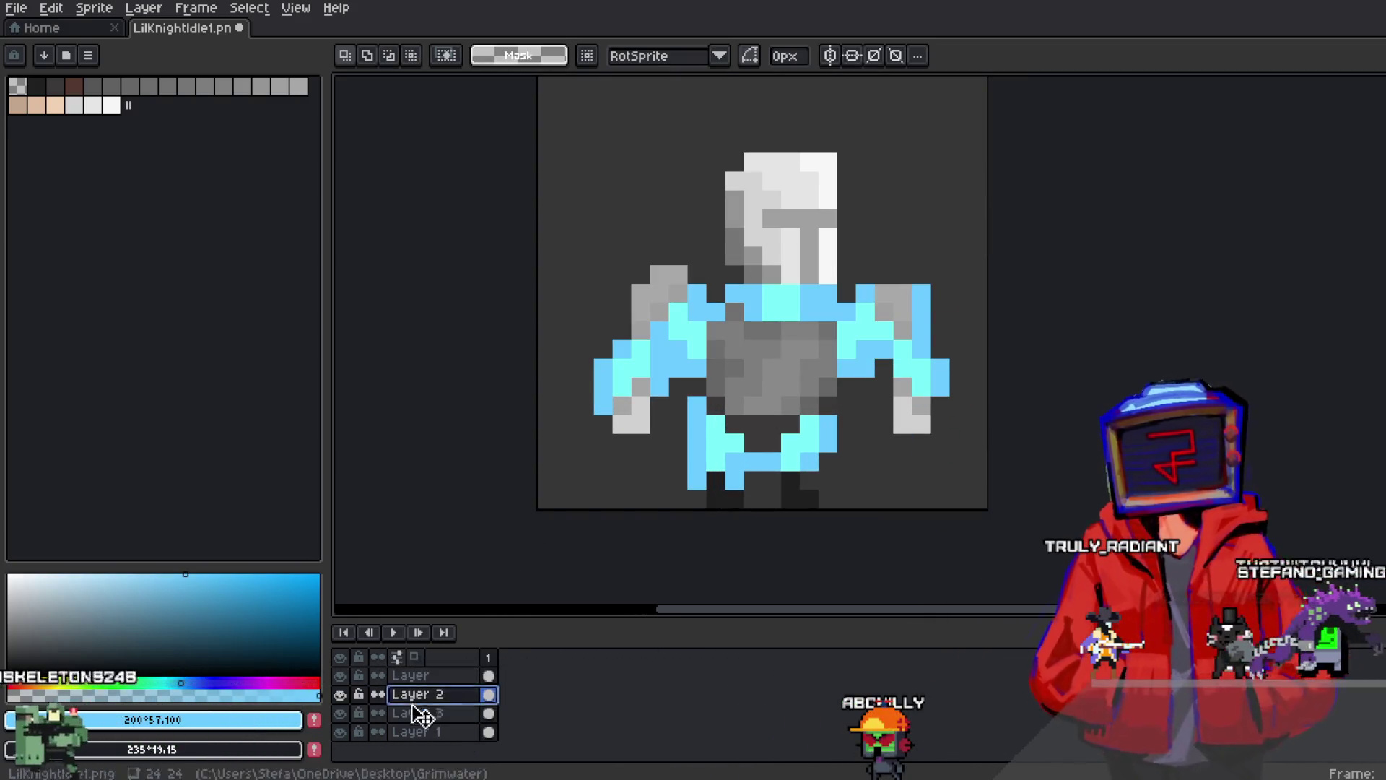
Flatten the visible layers into a single layer
{"action": "right_click", "coordinate": [433, 697]}
{"action": "key", "text": "Escape"}
{"action": "left_click", "coordinate": [462, 770]}
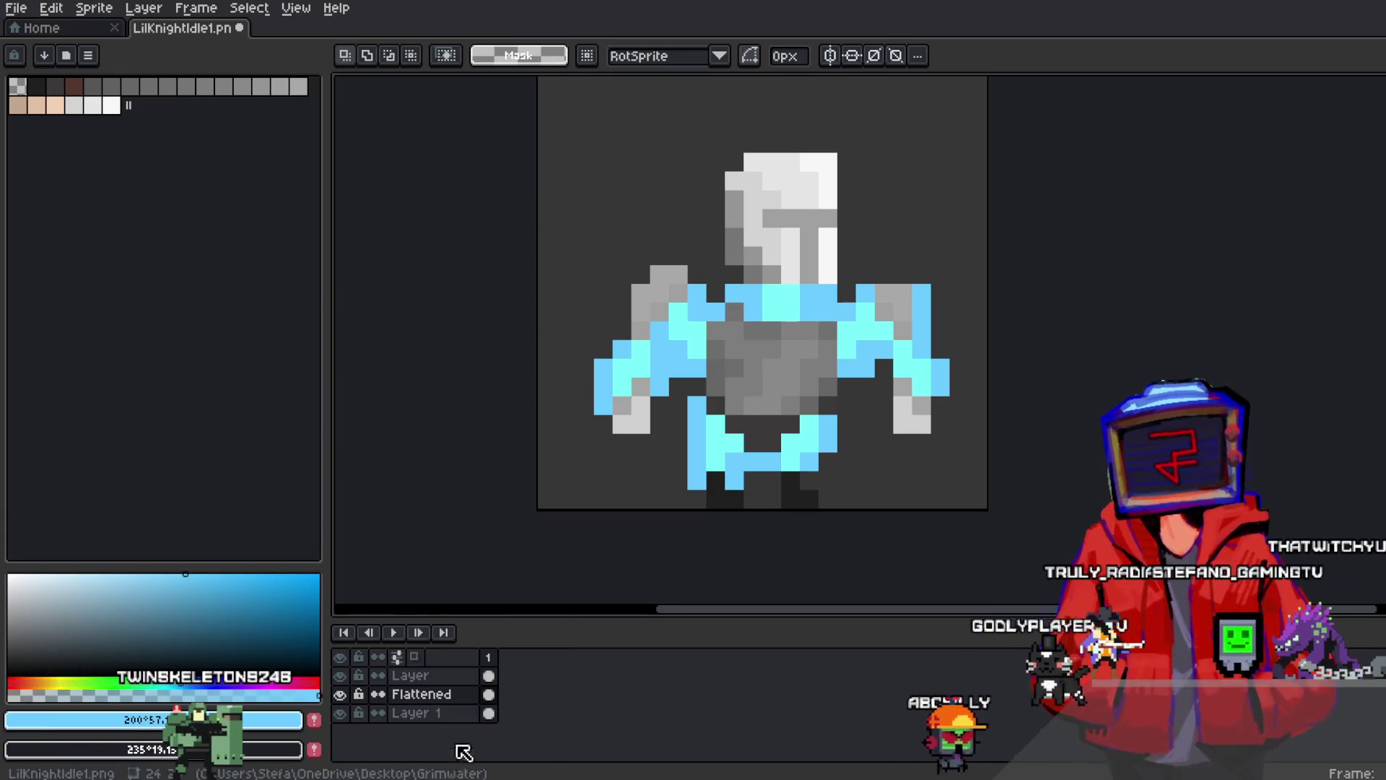
Select the whole canvas, preview Convolution Matrix blur-5x5 and blur-3x3 kernels, then cancel the blur
{"action": "key", "text": "ctrl+a"}
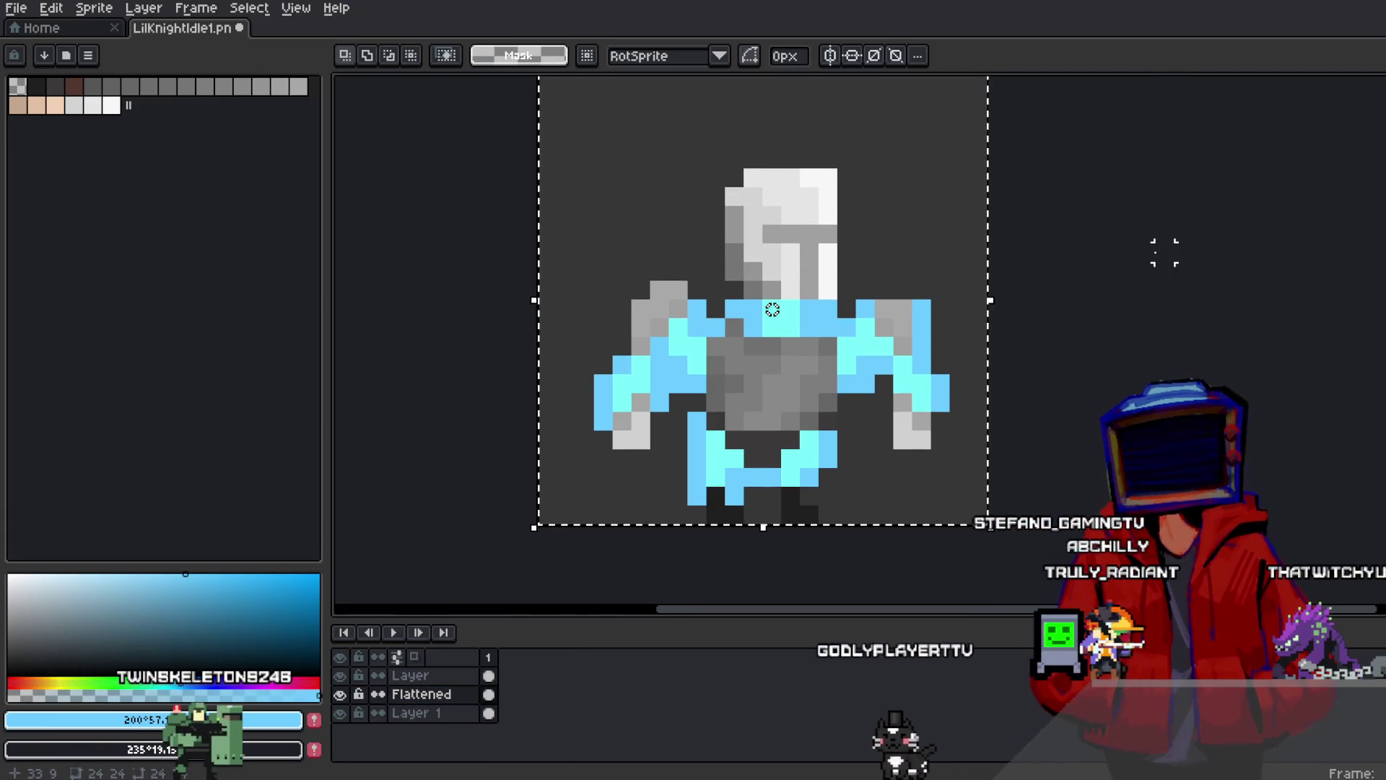
{"action": "left_click", "coordinate": [51, 9]}
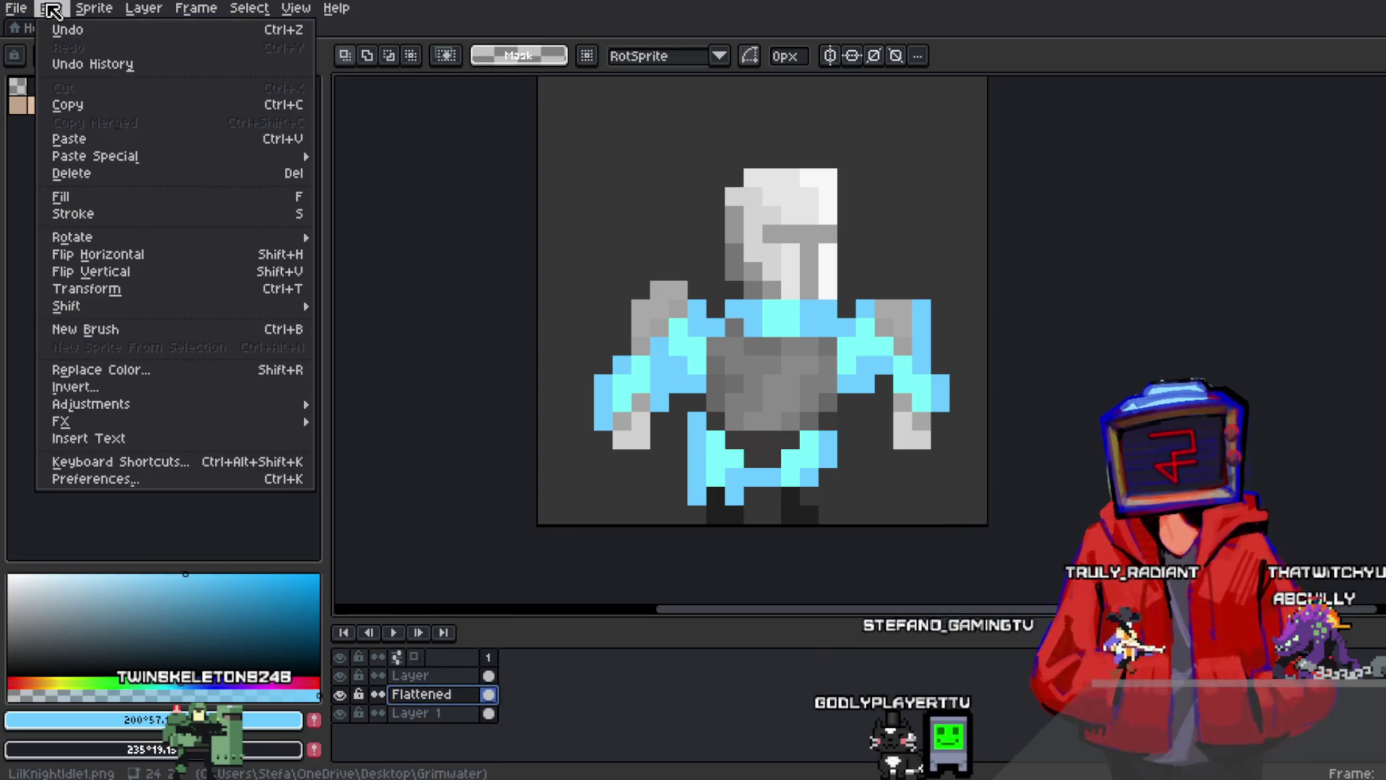
{"action": "mouse_move", "coordinate": [110, 426]}
{"action": "left_click", "coordinate": [404, 439]}
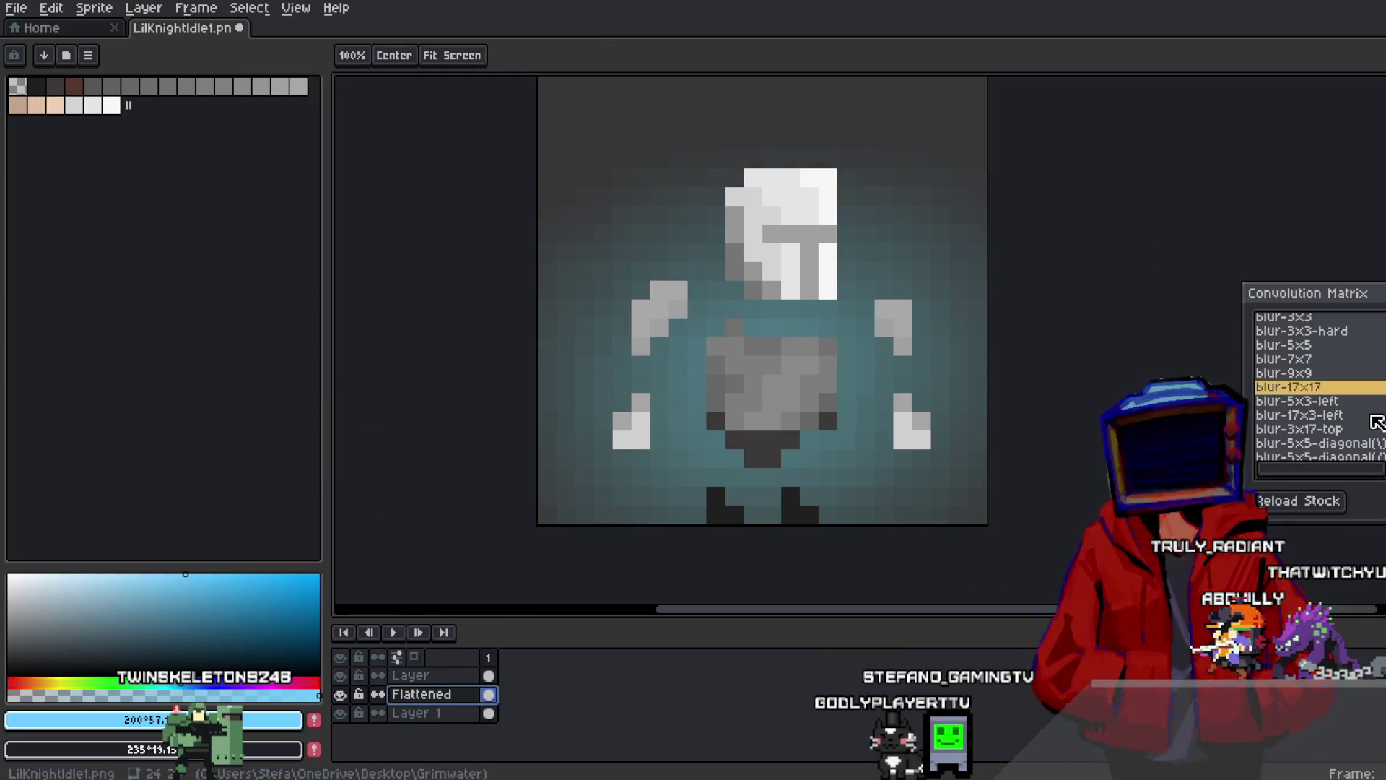
{"action": "left_click", "coordinate": [1352, 373]}
{"action": "left_click", "coordinate": [1343, 359]}
{"action": "left_click", "coordinate": [1335, 331]}
{"action": "left_click", "coordinate": [1332, 347]}
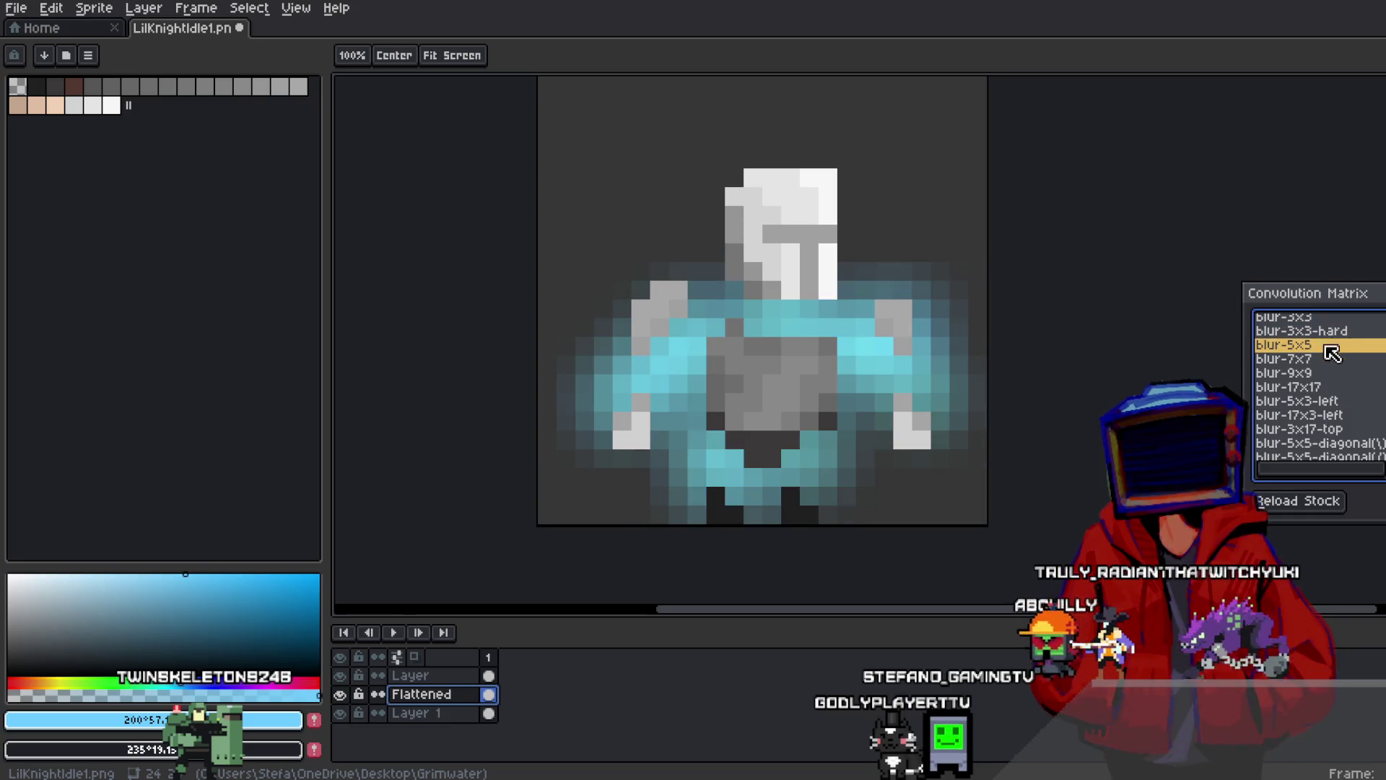
{"action": "scroll", "coordinate": [1333, 349], "scroll_direction": "up", "scroll_amount": 1}
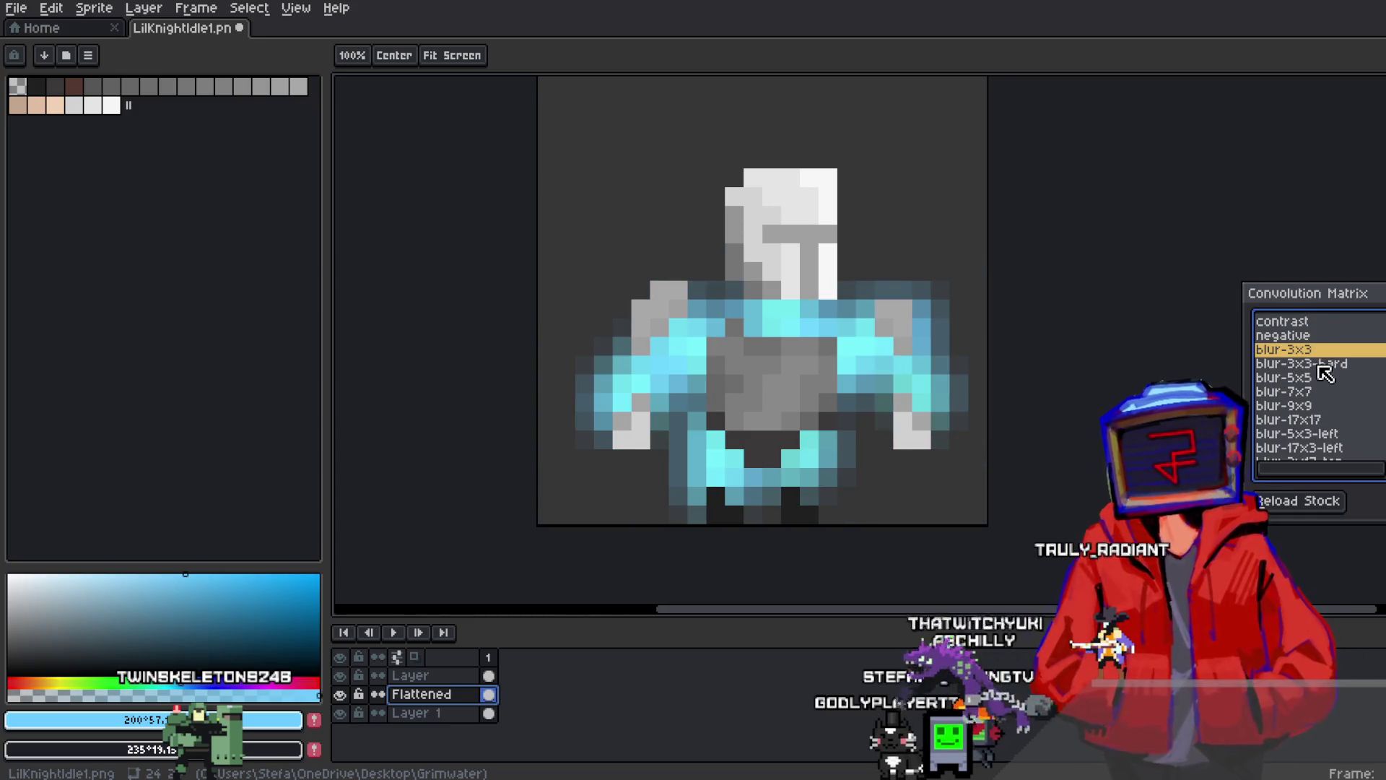
{"action": "key", "text": "Up"}
{"action": "key", "text": "Up"}
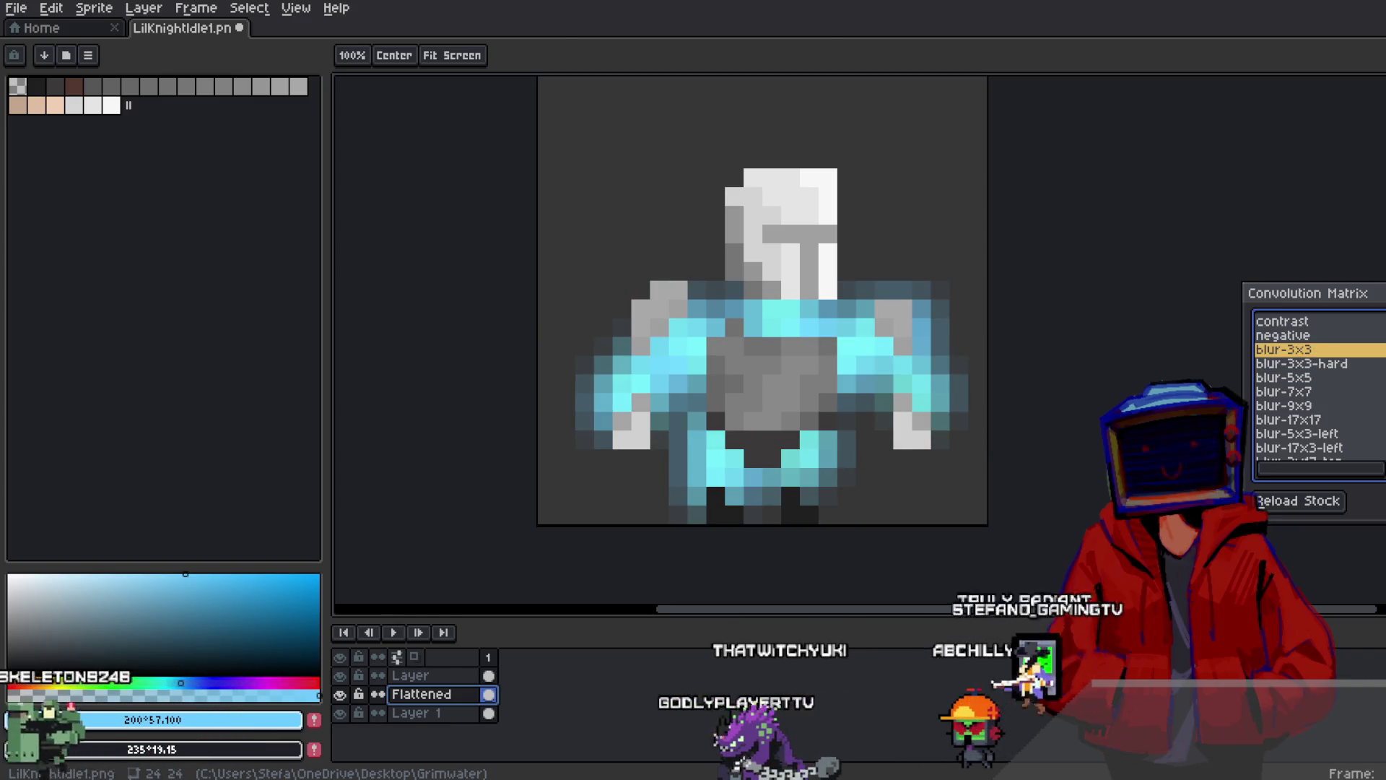
{"action": "key", "text": "Escape"}
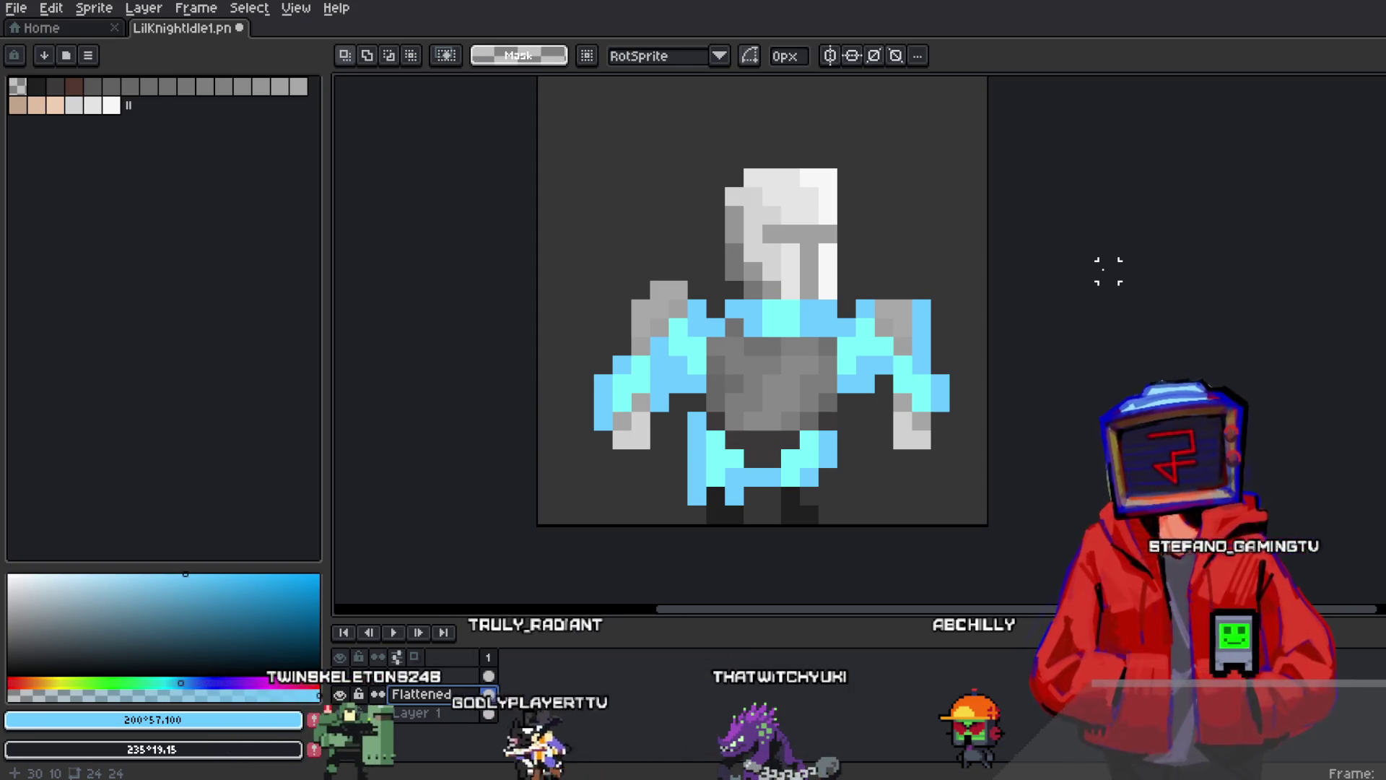
Preview a Hue/Saturation alpha fade, cancel it, and undo the flatten to restore Layer 2 and Layer 3
{"action": "left_click", "coordinate": [50, 8]}
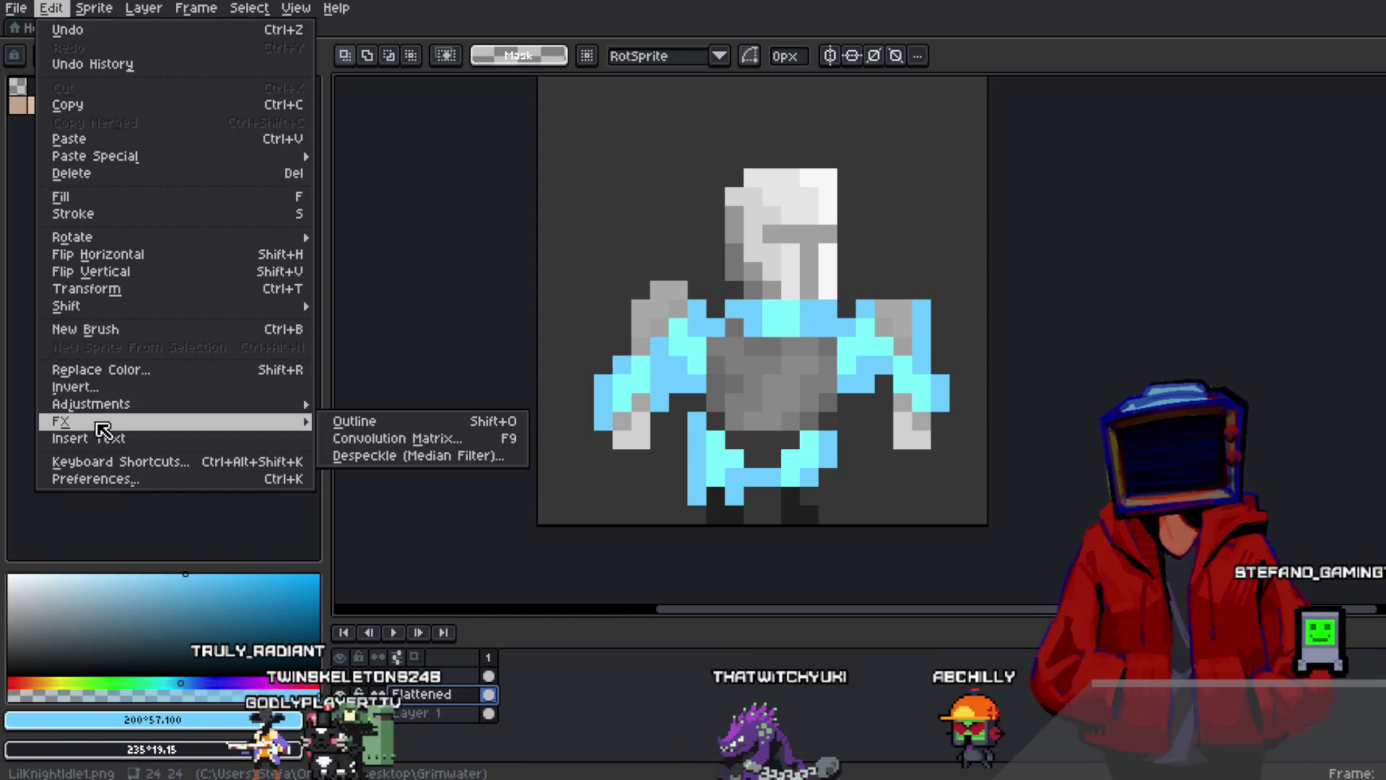
{"action": "mouse_move", "coordinate": [202, 405]}
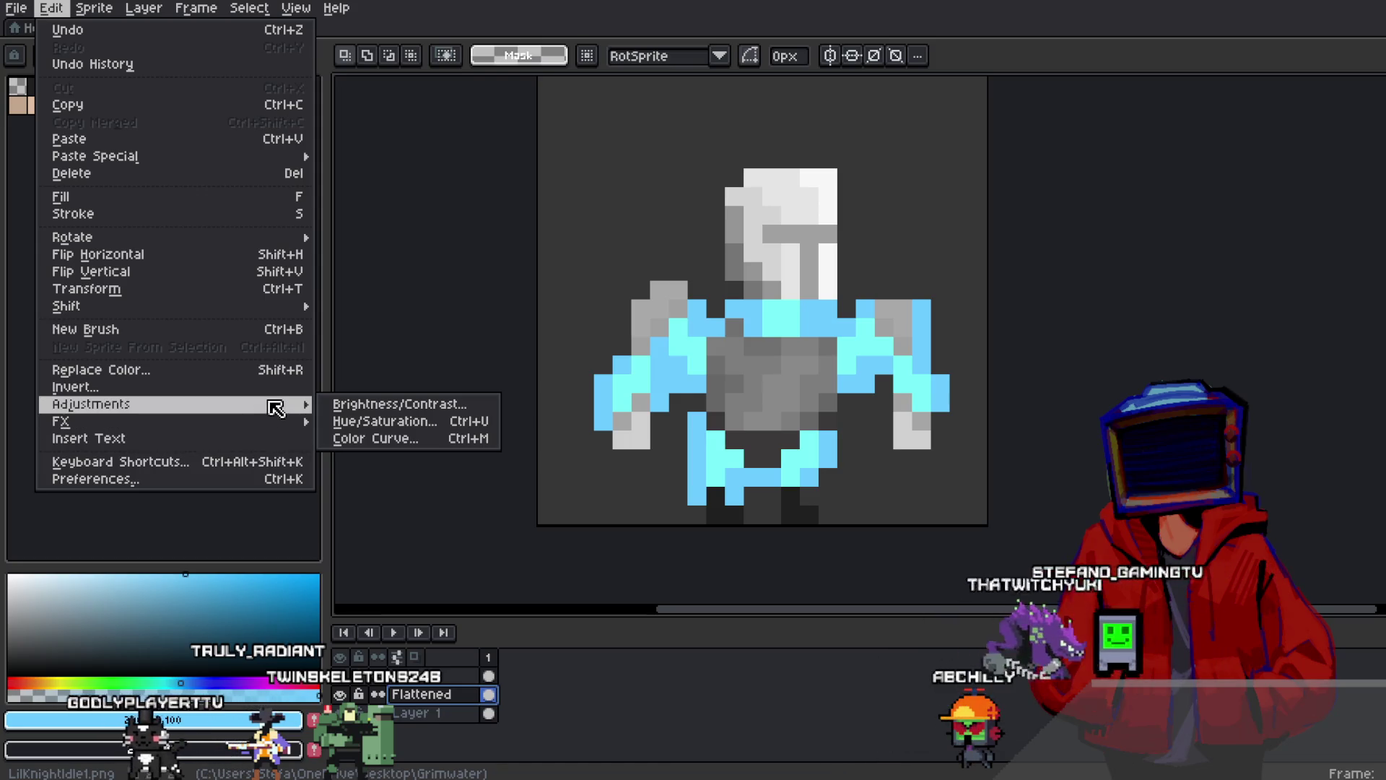
{"action": "left_click", "coordinate": [385, 422]}
{"action": "mouse_move", "coordinate": [110, 311]}
{"action": "left_mouse_down"}
{"action": "mouse_move", "coordinate": [53, 322]}
{"action": "mouse_move", "coordinate": [140, 319]}
{"action": "left_mouse_up"}
{"action": "left_click", "coordinate": [354, 256]}
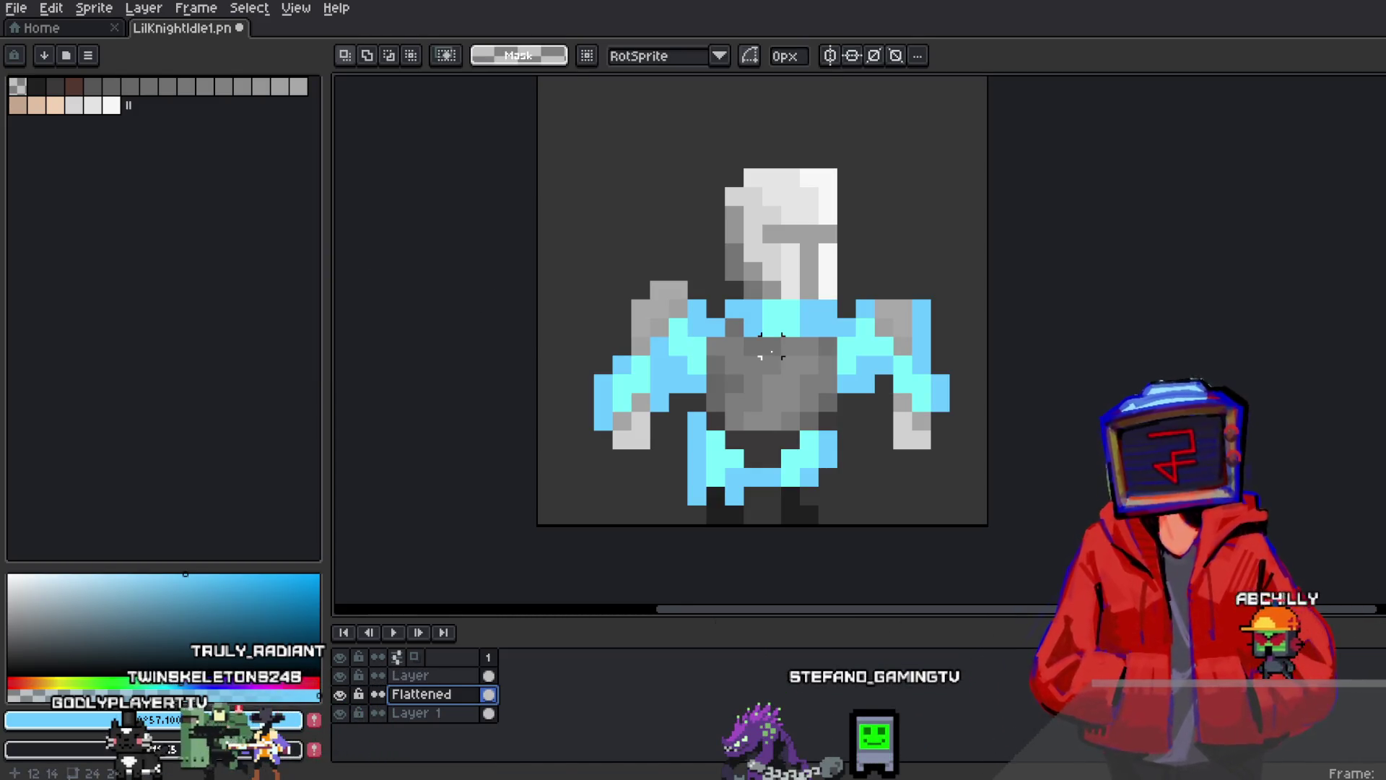
{"action": "scroll", "coordinate": [771, 352], "scroll_direction": "down", "scroll_amount": 1}
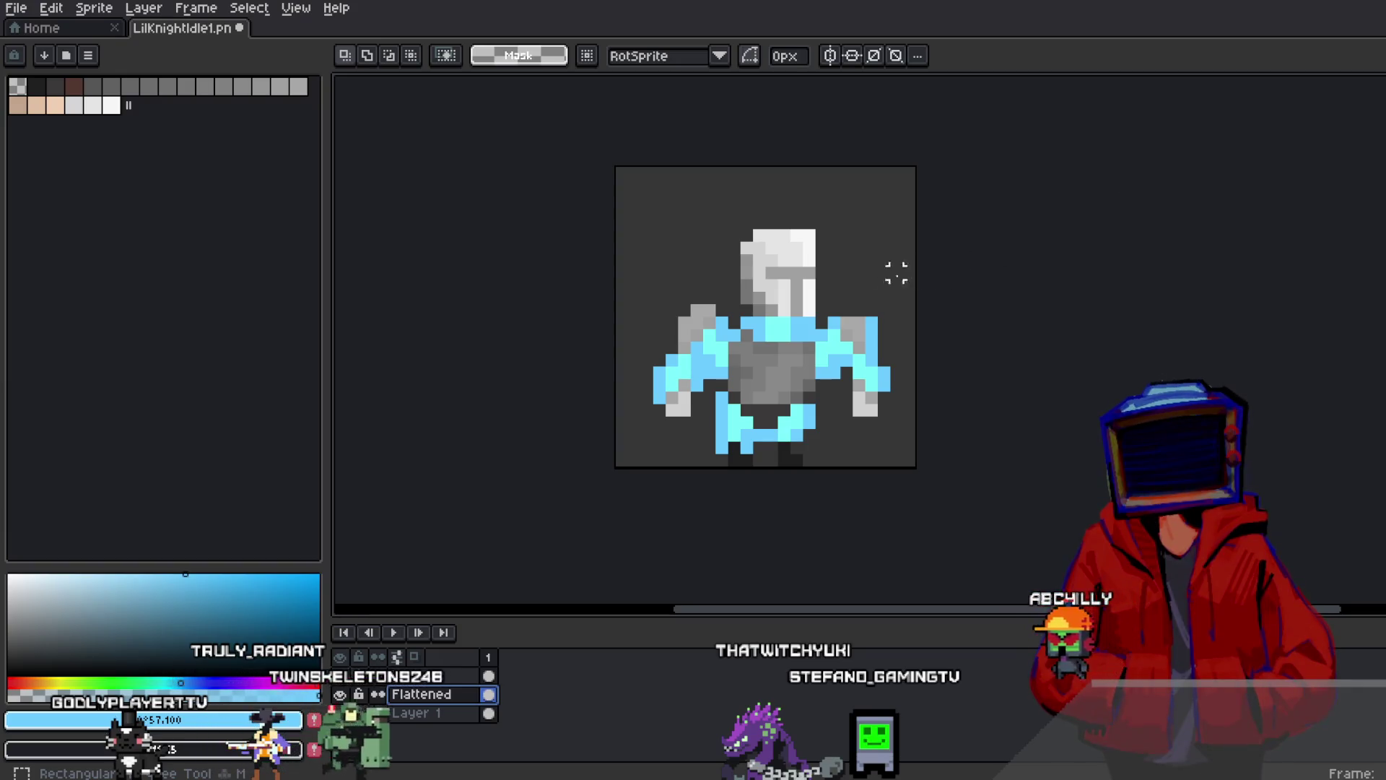
{"action": "key", "text": "ctrl+z"}
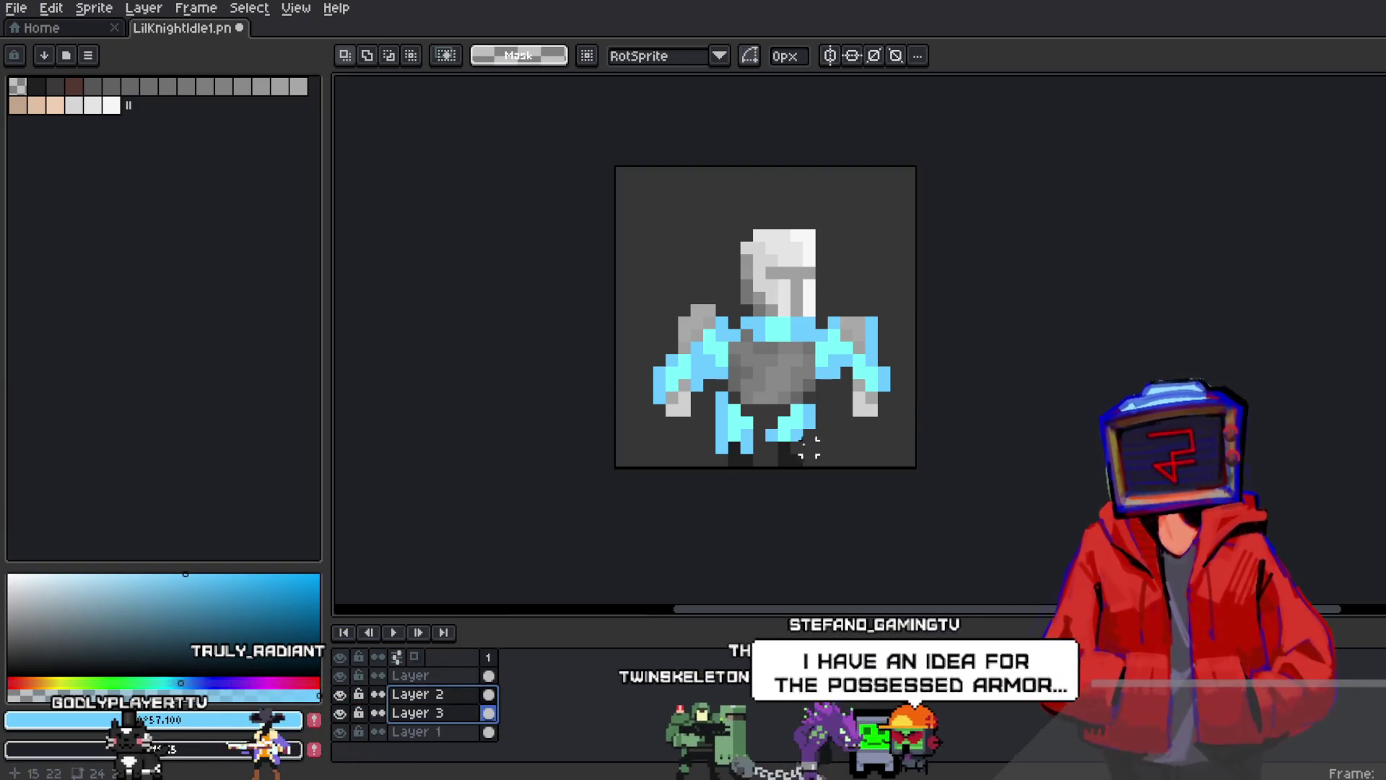
{"action": "right_click", "coordinate": [439, 693]}
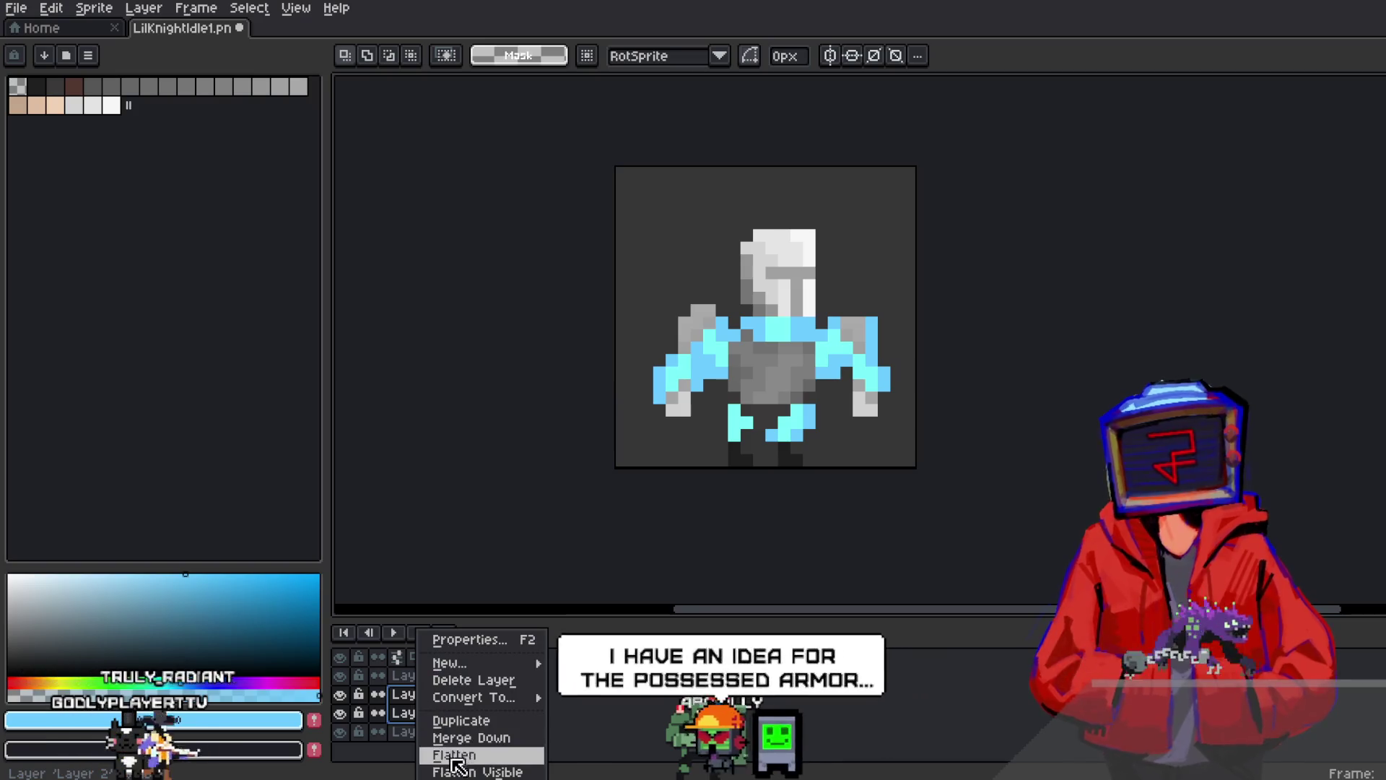
Delete the cyan glow layer and raise the helmet higher on the canvas
{"action": "left_click", "coordinate": [475, 680]}
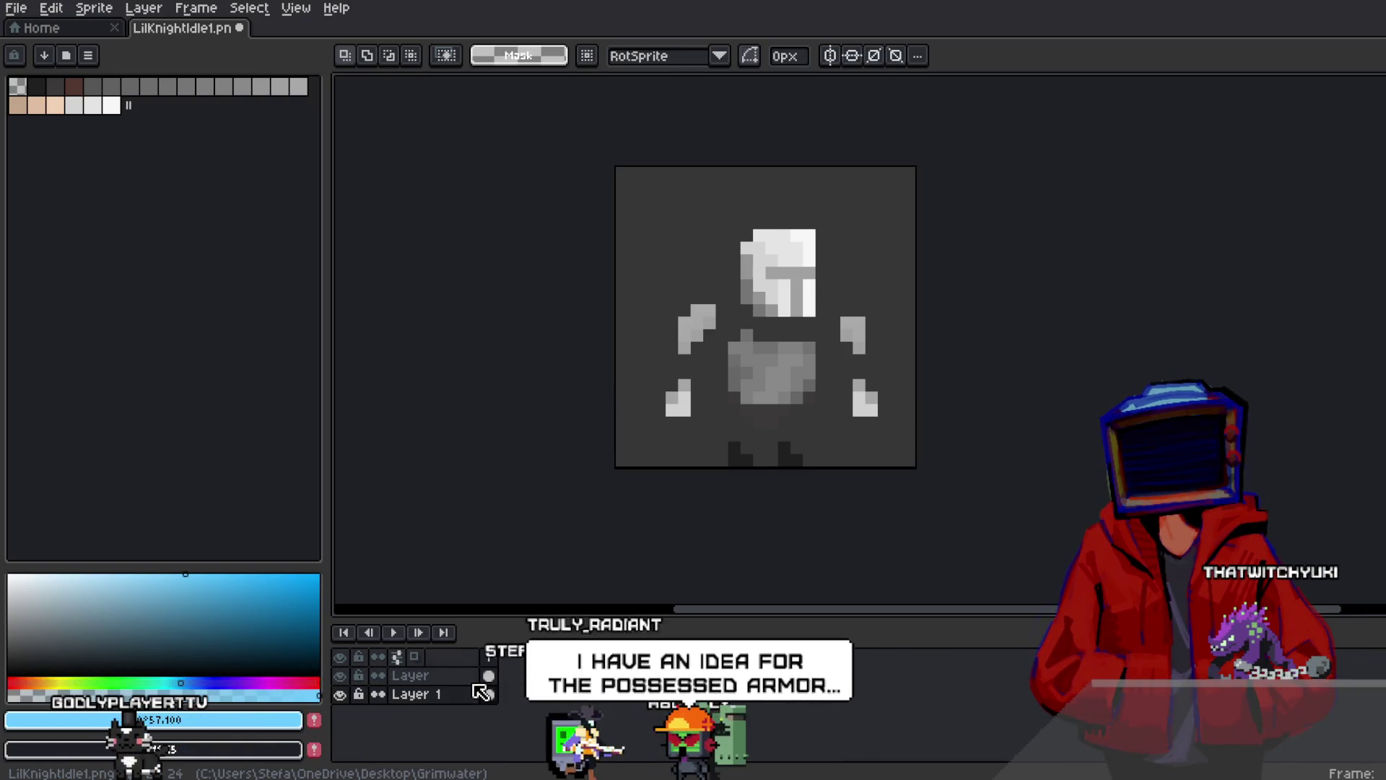
{"action": "mouse_move", "coordinate": [724, 201]}
{"action": "left_mouse_down"}
{"action": "mouse_move", "coordinate": [831, 330]}
{"action": "mouse_move", "coordinate": [795, 245]}
{"action": "left_mouse_up"}
{"action": "mouse_move", "coordinate": [724, 299]}
{"action": "left_mouse_down"}
{"action": "mouse_move", "coordinate": [731, 334]}
{"action": "mouse_move", "coordinate": [806, 417]}
{"action": "mouse_move", "coordinate": [805, 367]}
{"action": "left_mouse_up"}
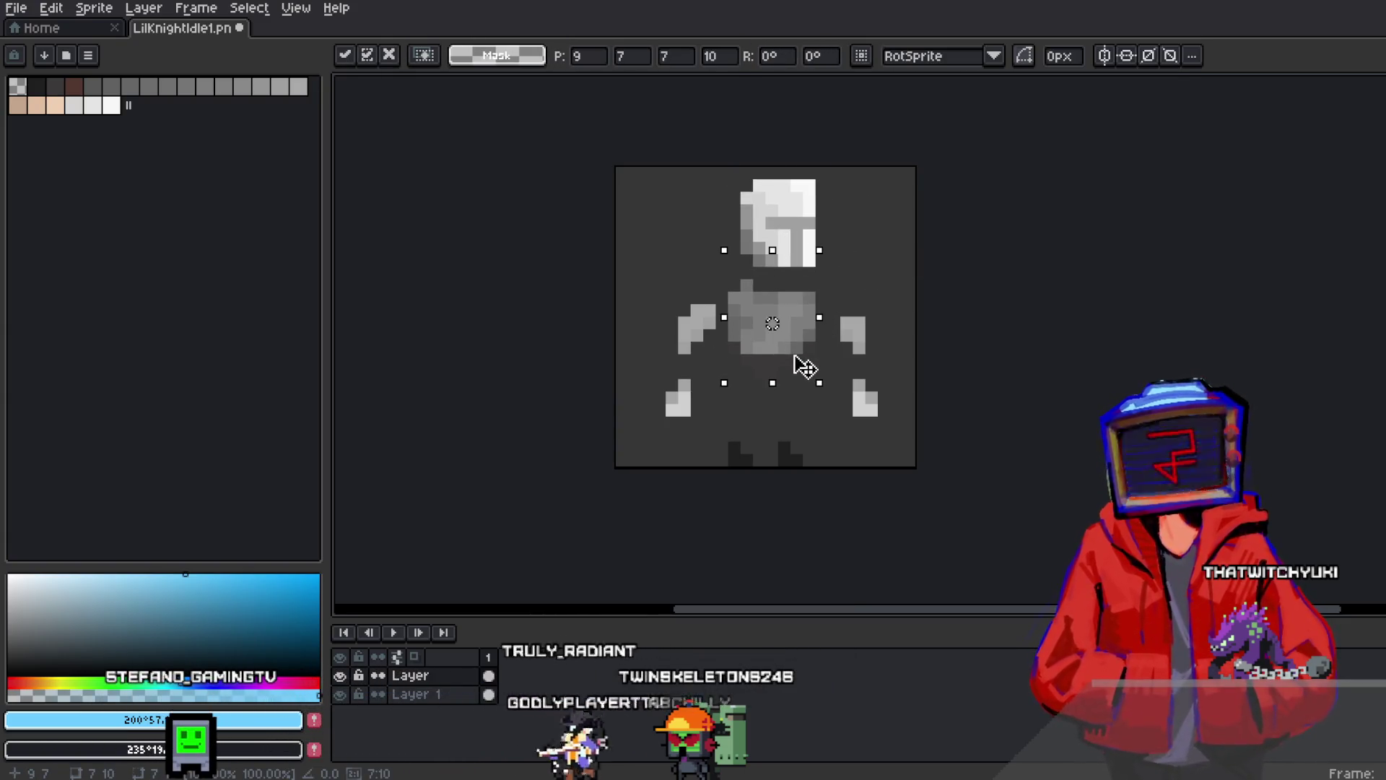
{"action": "left_click", "coordinate": [969, 331]}
Raise the right arm and lift the left arm slightly
{"action": "mouse_move", "coordinate": [837, 276]}
{"action": "left_mouse_down"}
{"action": "mouse_move", "coordinate": [907, 446]}
{"action": "mouse_move", "coordinate": [870, 371]}
{"action": "left_mouse_up"}
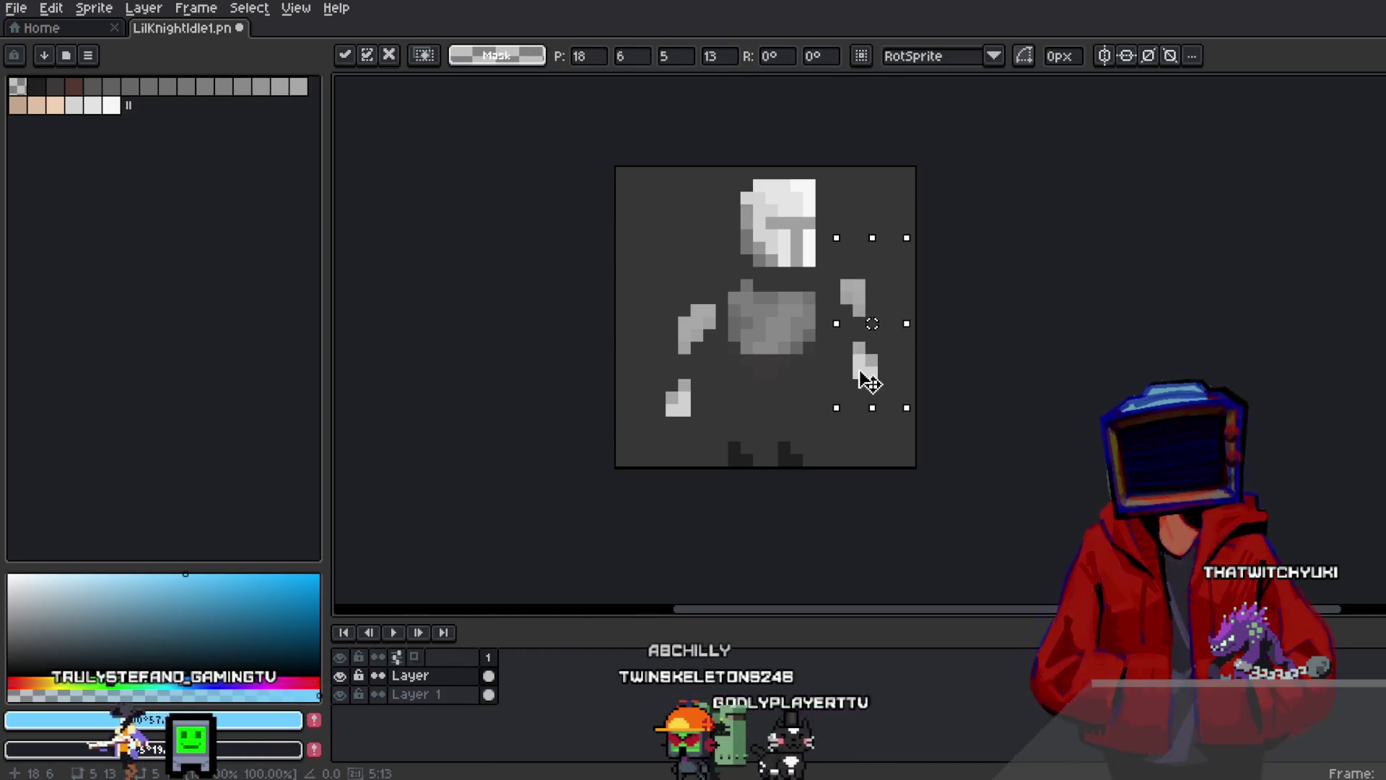
{"action": "left_click", "coordinate": [569, 297]}
{"action": "mouse_move", "coordinate": [603, 254]}
{"action": "left_mouse_down"}
{"action": "mouse_move", "coordinate": [674, 411]}
{"action": "mouse_move", "coordinate": [715, 426]}
{"action": "mouse_move", "coordinate": [696, 383]}
{"action": "left_mouse_up"}
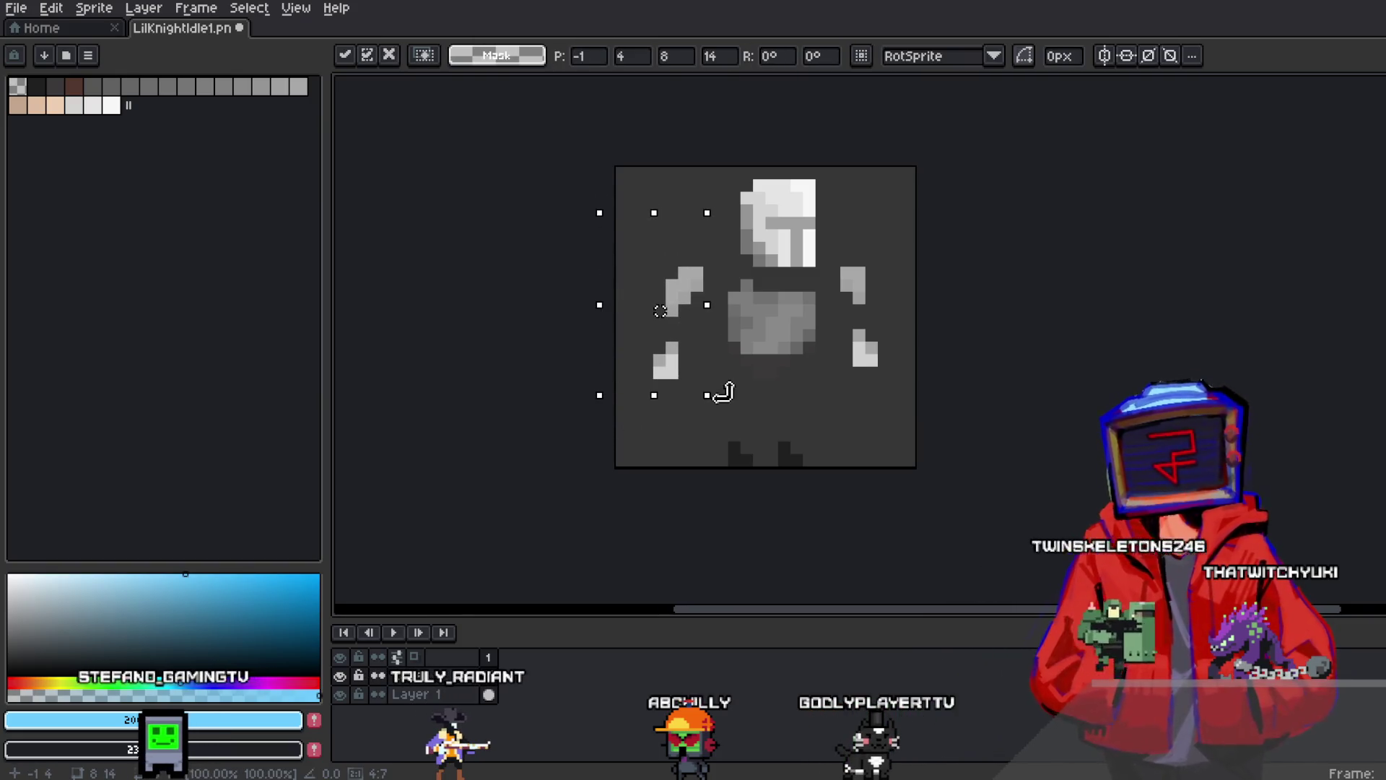
{"action": "key", "text": "Return"}
Lower both bottom hands to matching heights, nudging the left hand one pixel right
{"action": "mouse_move", "coordinate": [625, 309]}
{"action": "left_mouse_down"}
{"action": "mouse_move", "coordinate": [705, 434]}
{"action": "mouse_move", "coordinate": [684, 436]}
{"action": "left_mouse_up"}
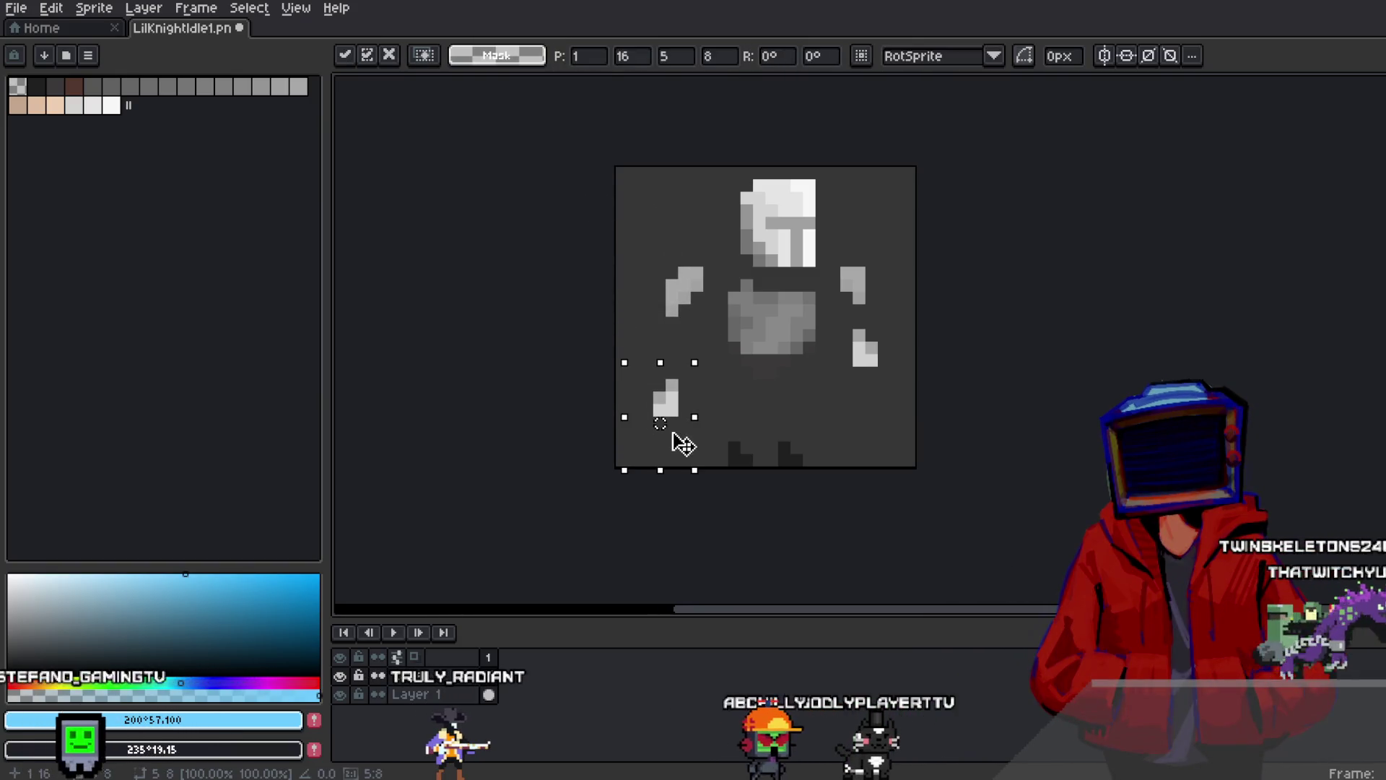
{"action": "left_click", "coordinate": [859, 357]}
{"action": "mouse_move", "coordinate": [836, 327]}
{"action": "left_mouse_down"}
{"action": "mouse_move", "coordinate": [894, 433]}
{"action": "mouse_move", "coordinate": [880, 439]}
{"action": "left_mouse_up"}
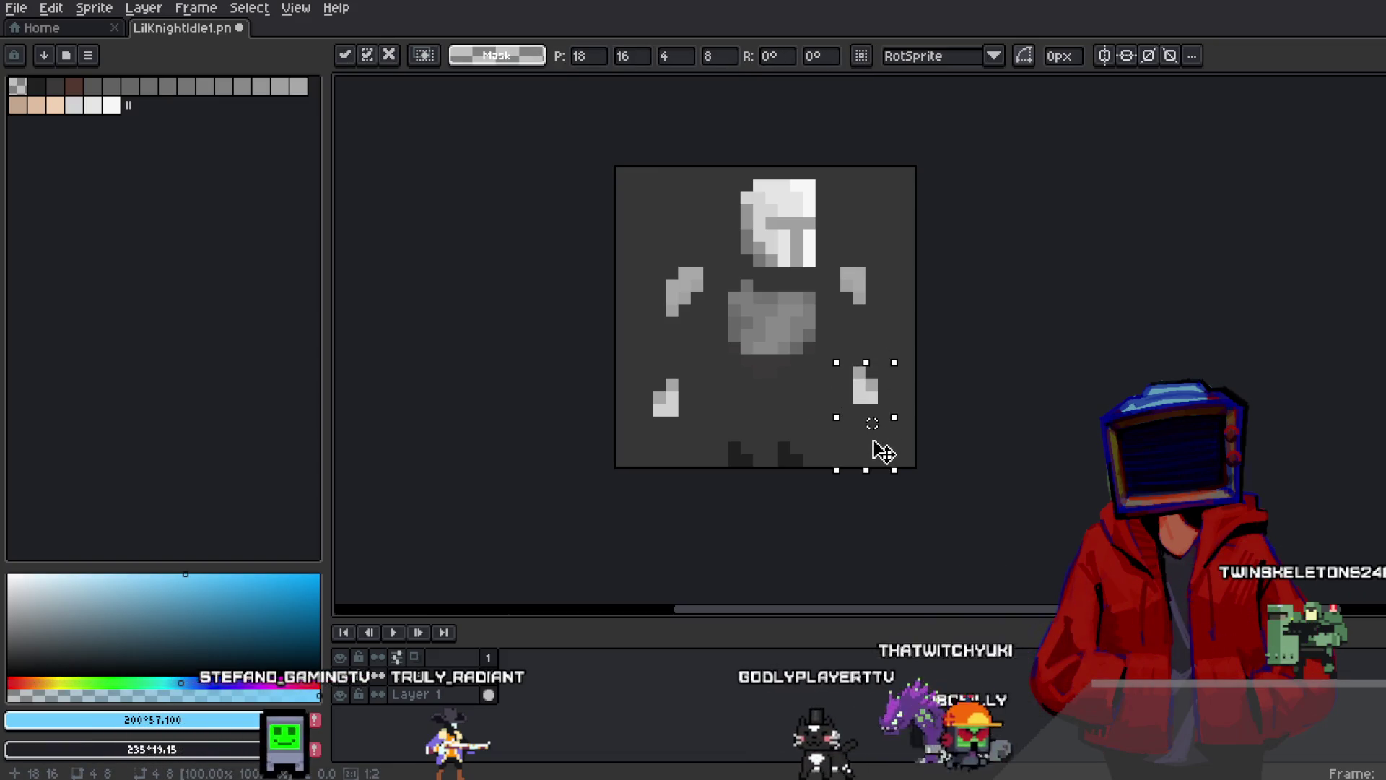
{"action": "key", "text": "Return"}
{"action": "mouse_move", "coordinate": [617, 350]}
{"action": "left_mouse_down"}
{"action": "mouse_move", "coordinate": [706, 447]}
{"action": "mouse_move", "coordinate": [686, 423]}
{"action": "left_mouse_up"}
{"action": "key", "text": "Return"}
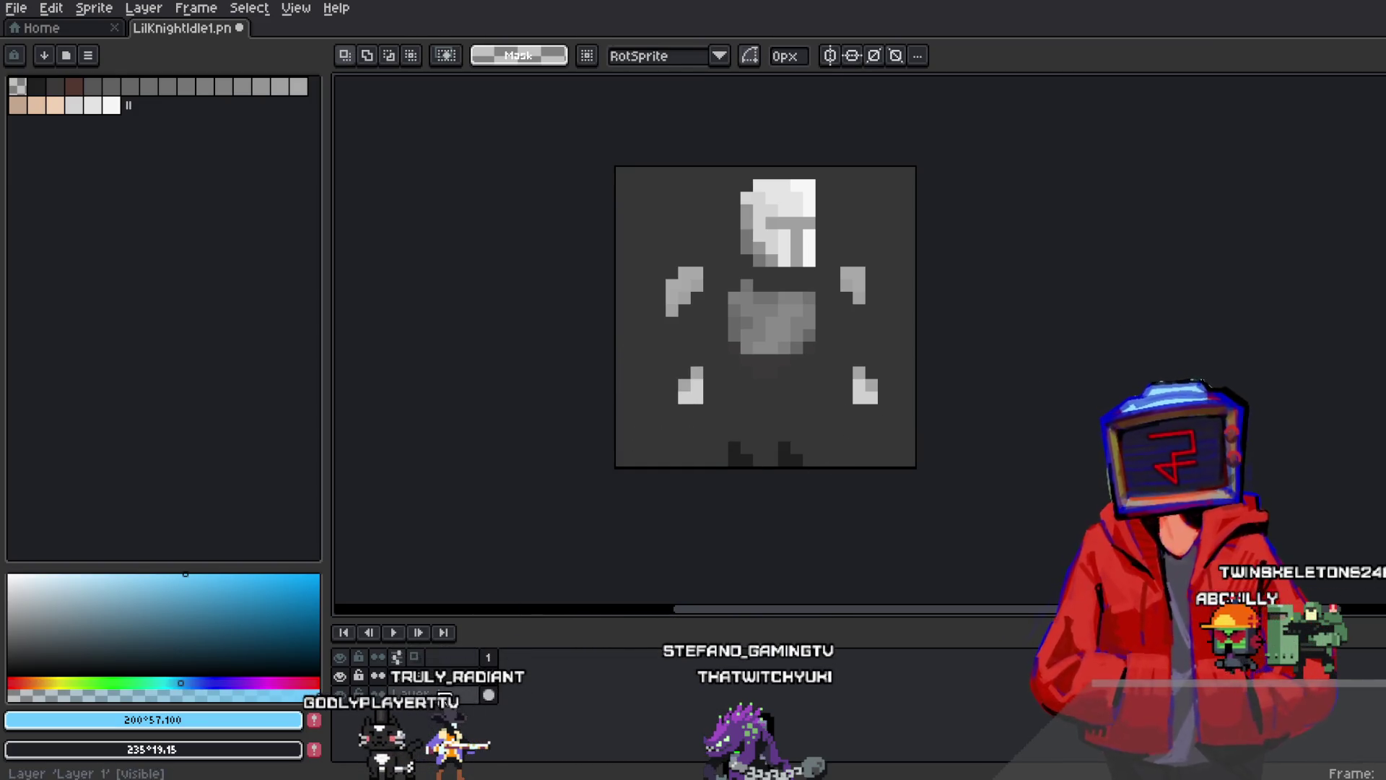
Add two new layers from the layer menu
{"action": "left_click", "coordinate": [617, 663]}
{"action": "right_click", "coordinate": [444, 693]}
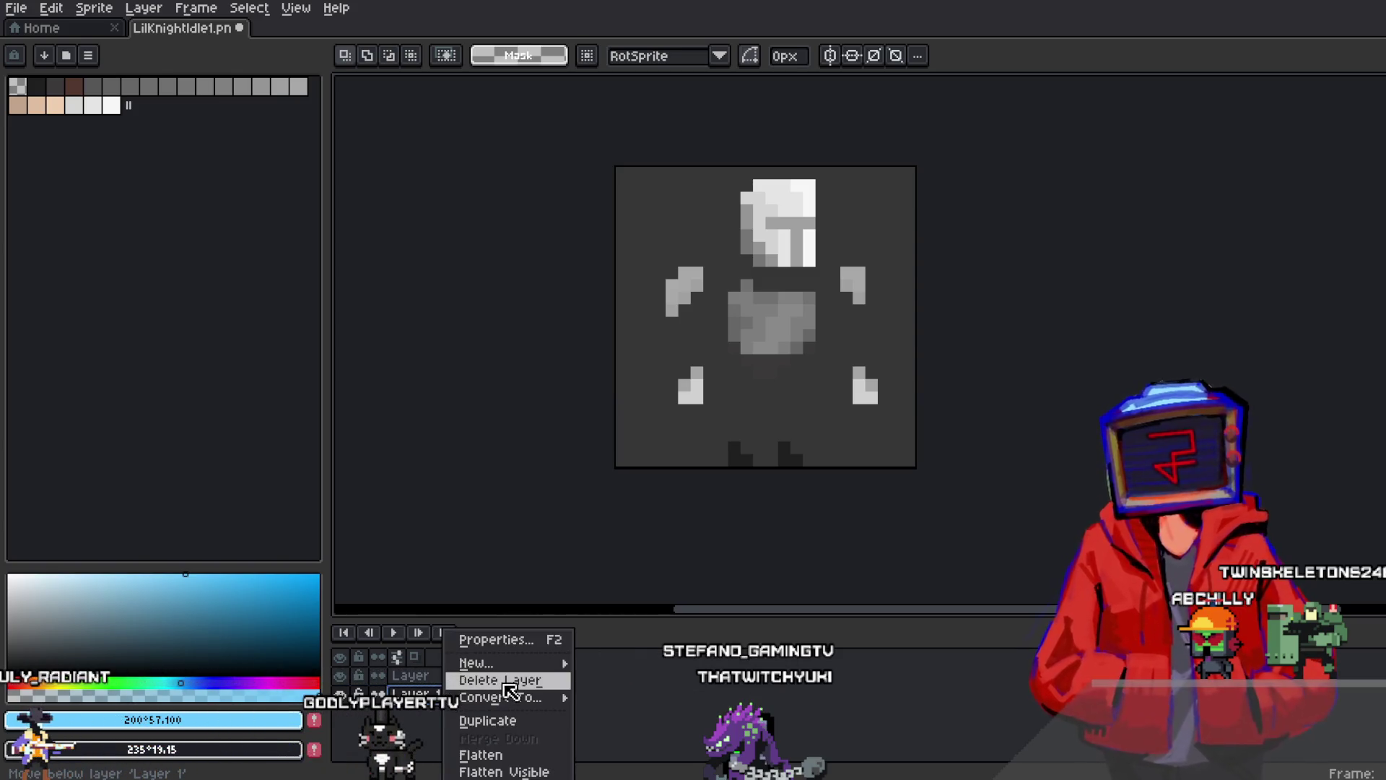
{"action": "left_click", "coordinate": [616, 663]}
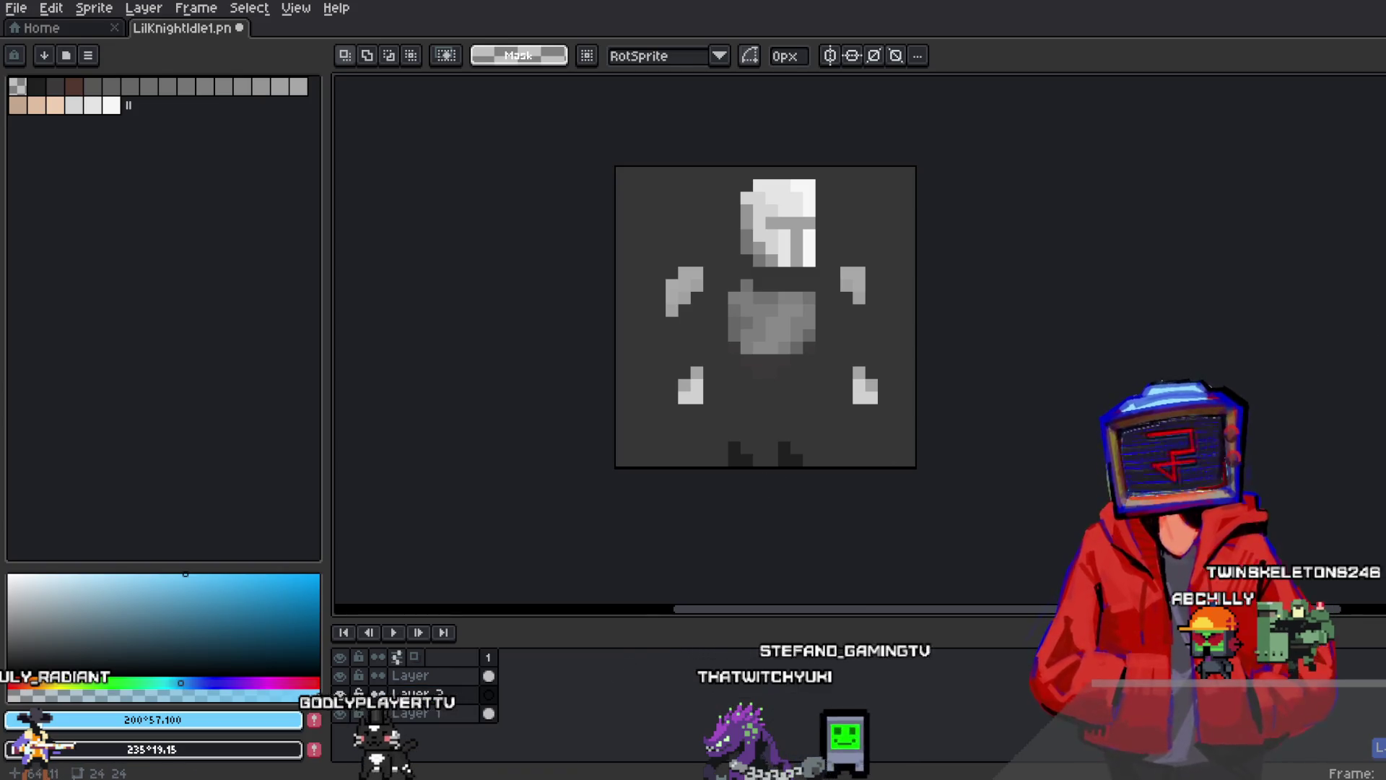
Choose the Pencil tool with a soft red paint colour
{"action": "key", "text": "b"}
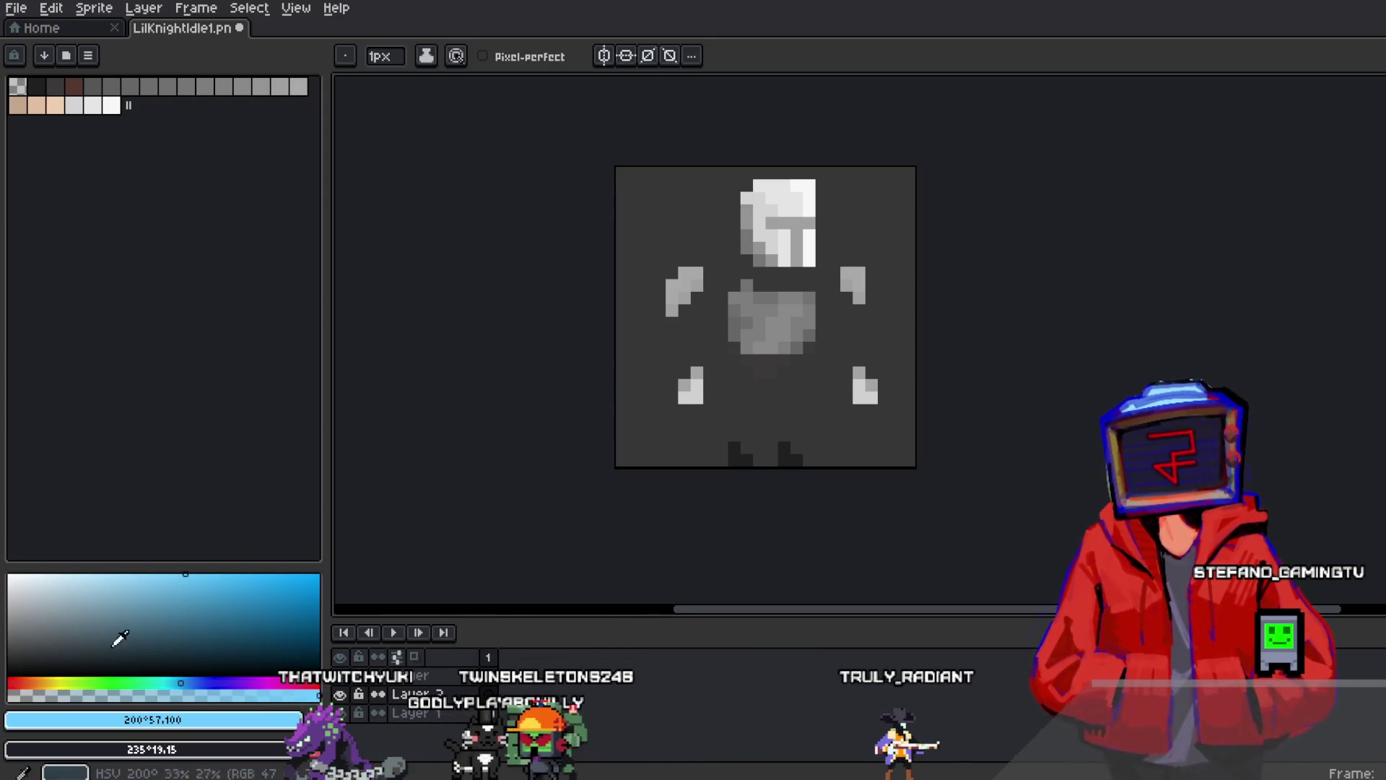
{"action": "left_click", "coordinate": [11, 682]}
{"action": "scroll", "coordinate": [787, 297], "scroll_direction": "up", "scroll_amount": 2}
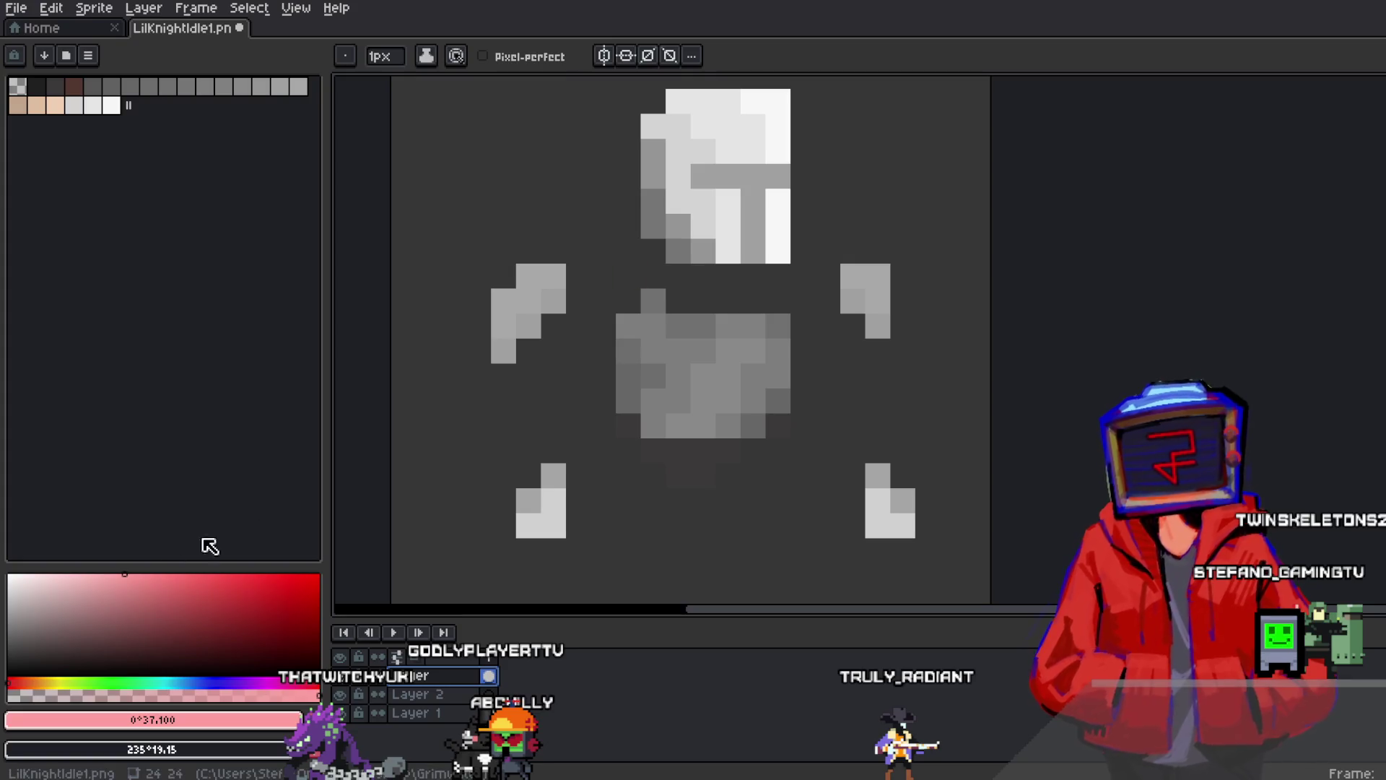
{"action": "left_click", "coordinate": [152, 577]}
{"action": "key", "text": "shift+b"}
{"action": "key", "text": "b"}
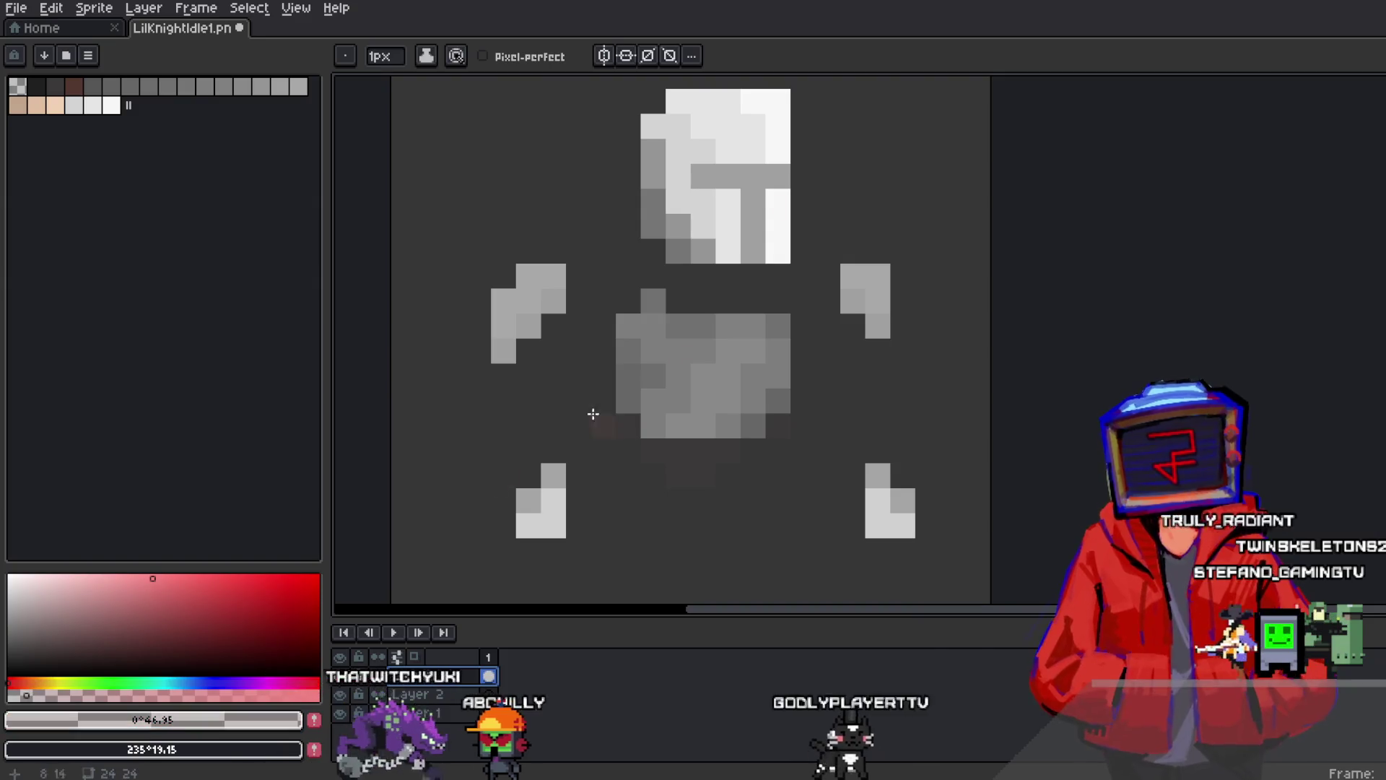
Set the ink to Lock Alpha and paint a red streak down the torso
{"action": "right_click", "coordinate": [442, 685]}
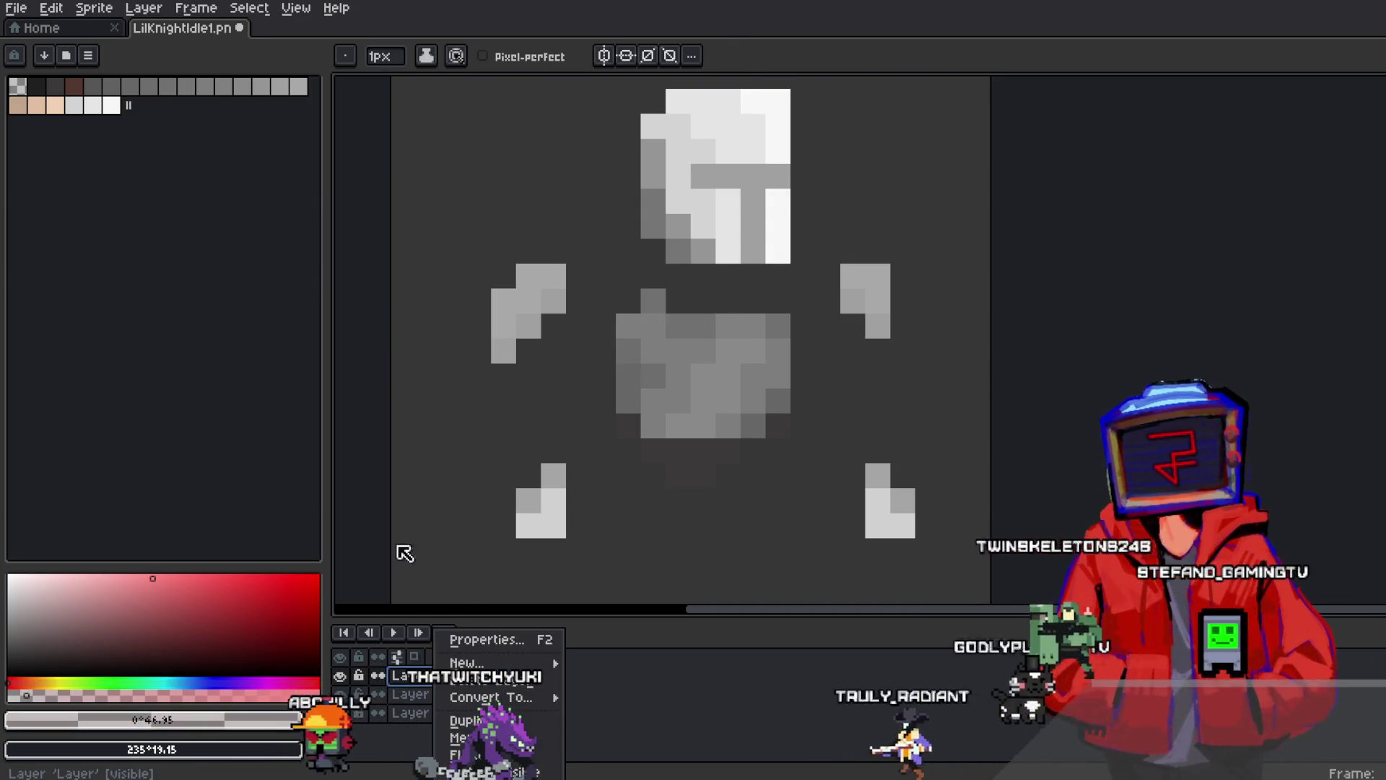
{"action": "key", "text": "Escape"}
{"action": "left_click", "coordinate": [434, 59]}
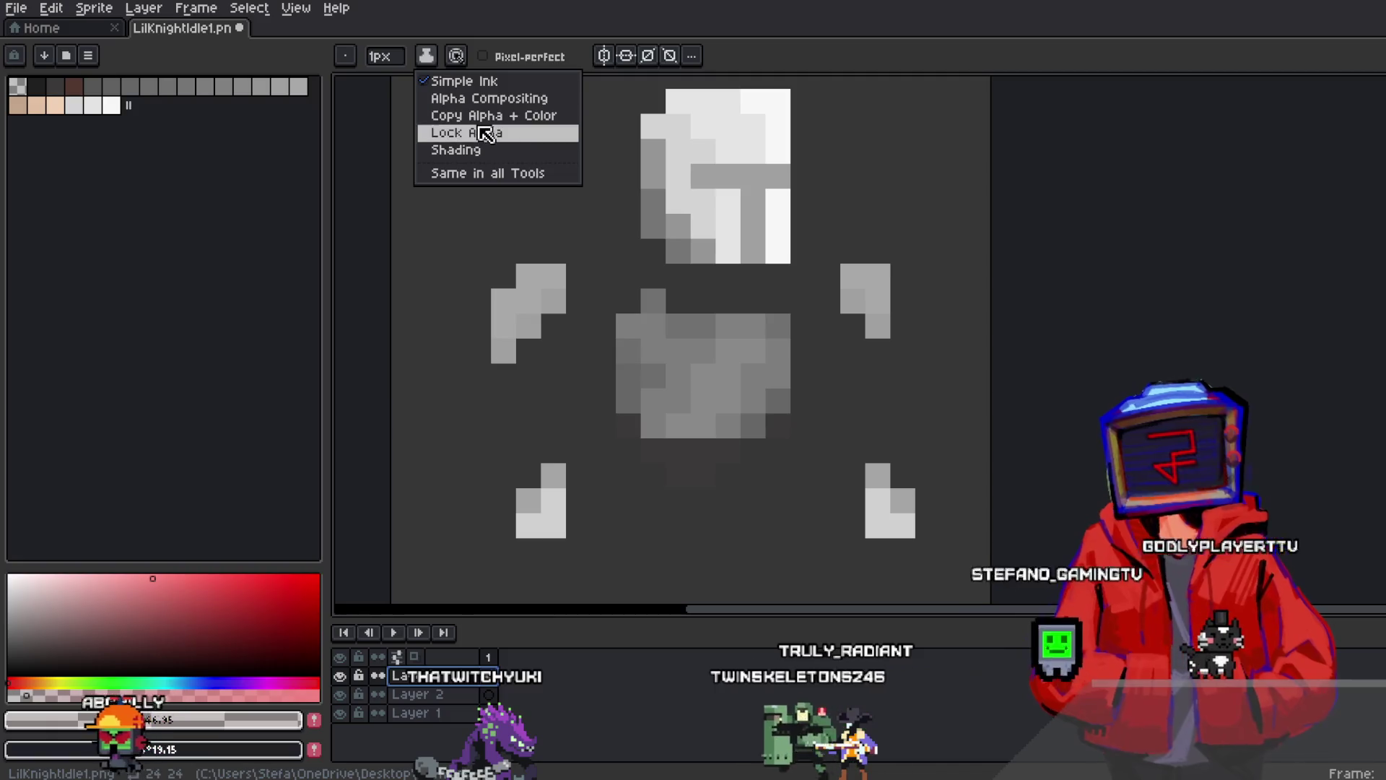
{"action": "left_click", "coordinate": [480, 133]}
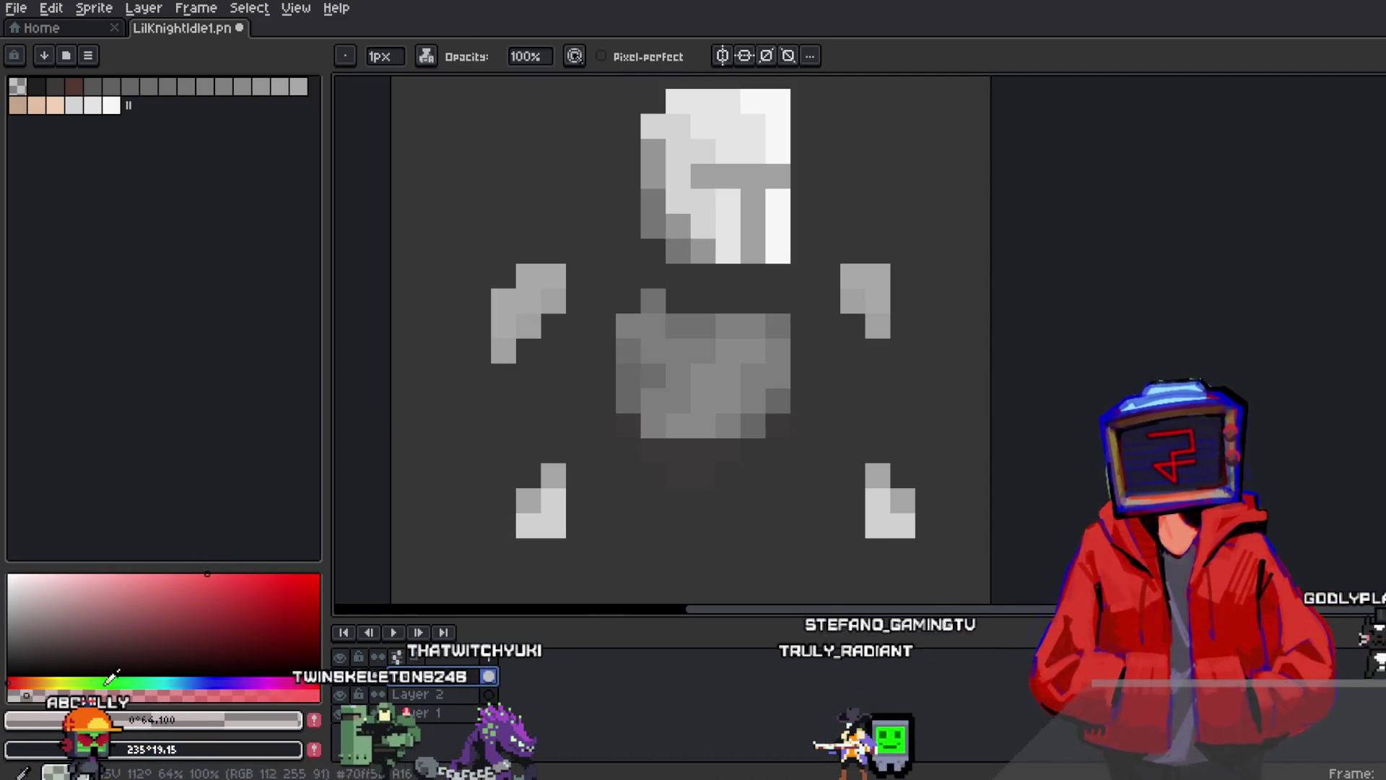
{"action": "left_click_drag", "start_coordinate": [729, 341], "coordinate": [682, 455]}
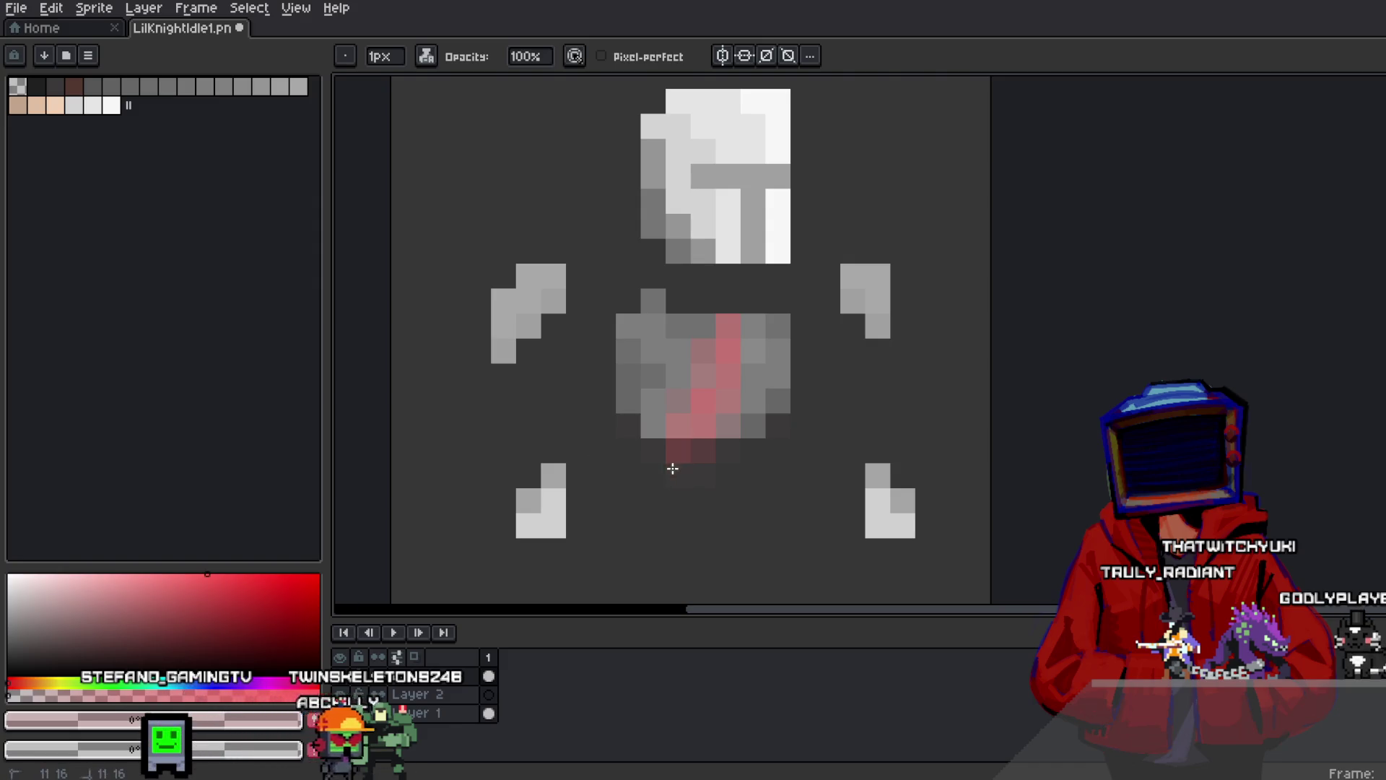
{"action": "key", "text": "e"}
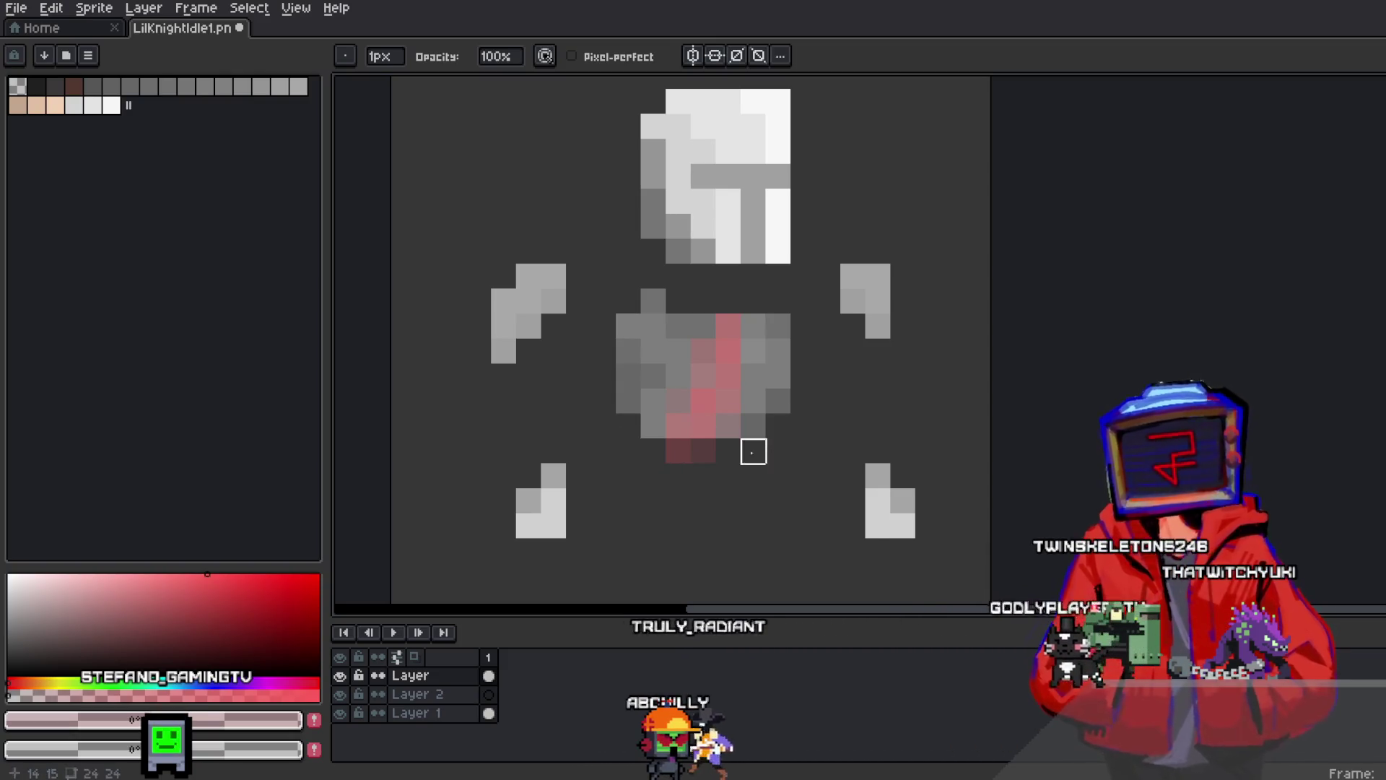
Try stretching the selected torso taller and wider, then cancel the change
{"action": "key", "text": "m"}
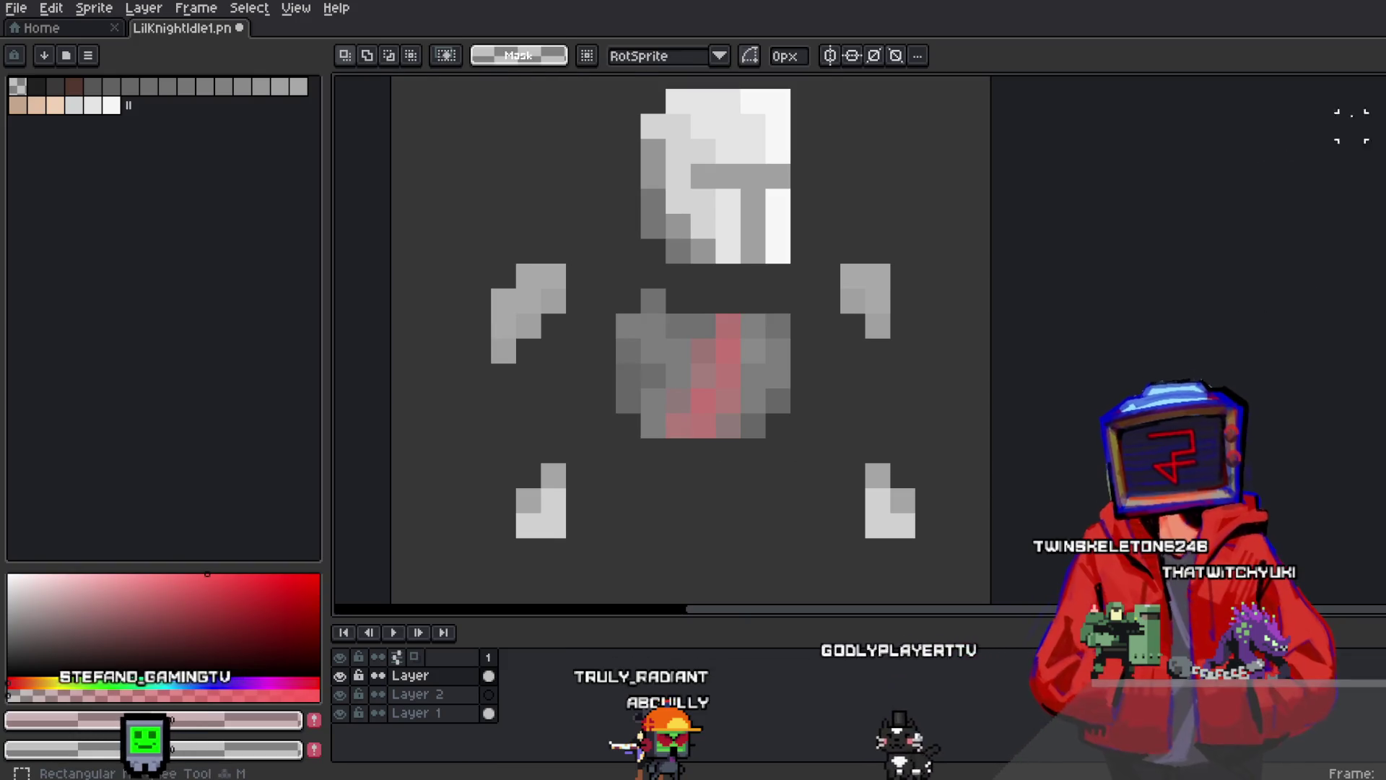
{"action": "left_click_drag", "start_coordinate": [628, 275], "coordinate": [794, 478]}
{"action": "left_click_drag", "start_coordinate": [723, 497], "coordinate": [715, 600]}
{"action": "mouse_move", "coordinate": [819, 415]}
{"action": "left_mouse_down"}
{"action": "mouse_move", "coordinate": [878, 418]}
{"action": "mouse_move", "coordinate": [829, 424]}
{"action": "mouse_move", "coordinate": [811, 398]}
{"action": "left_mouse_up"}
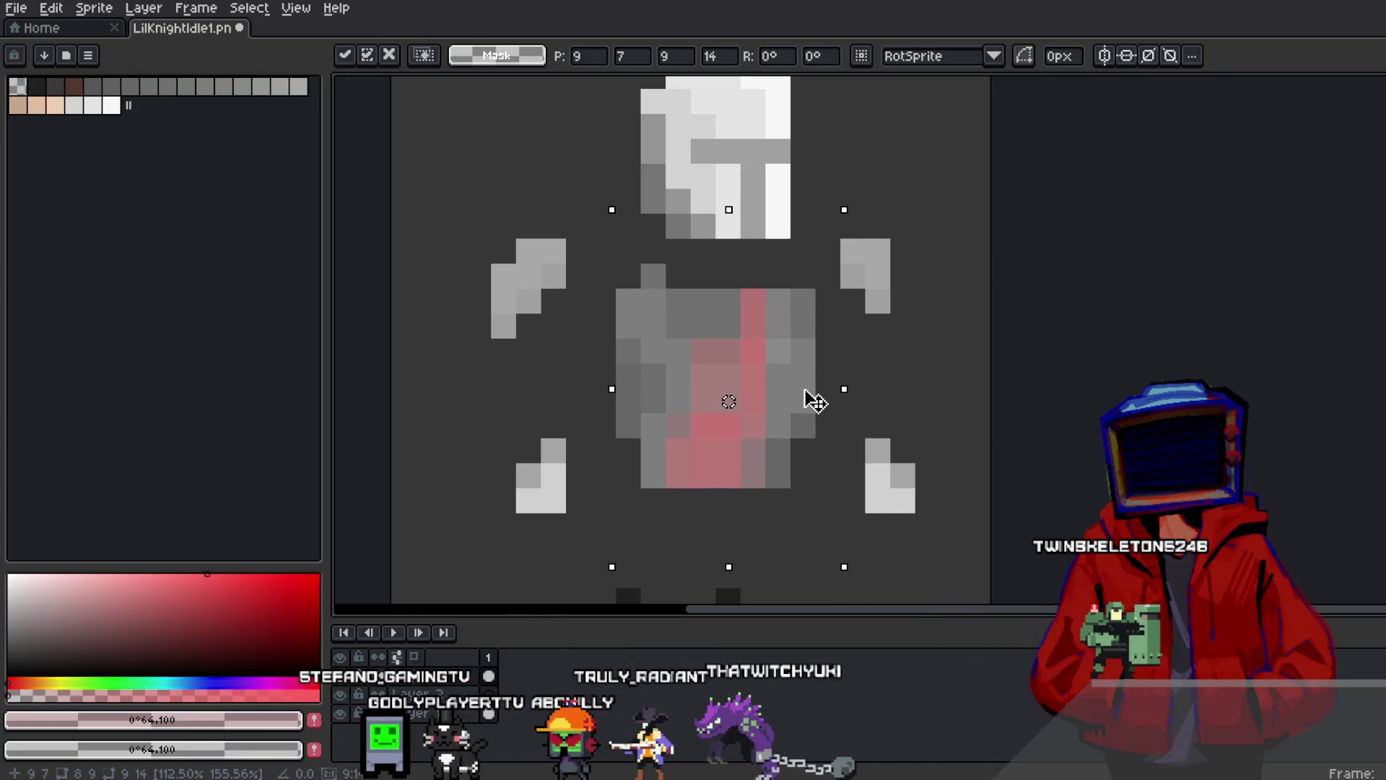
{"action": "scroll", "coordinate": [860, 391], "scroll_direction": "down", "scroll_amount": 1}
{"action": "key", "text": "Escape"}
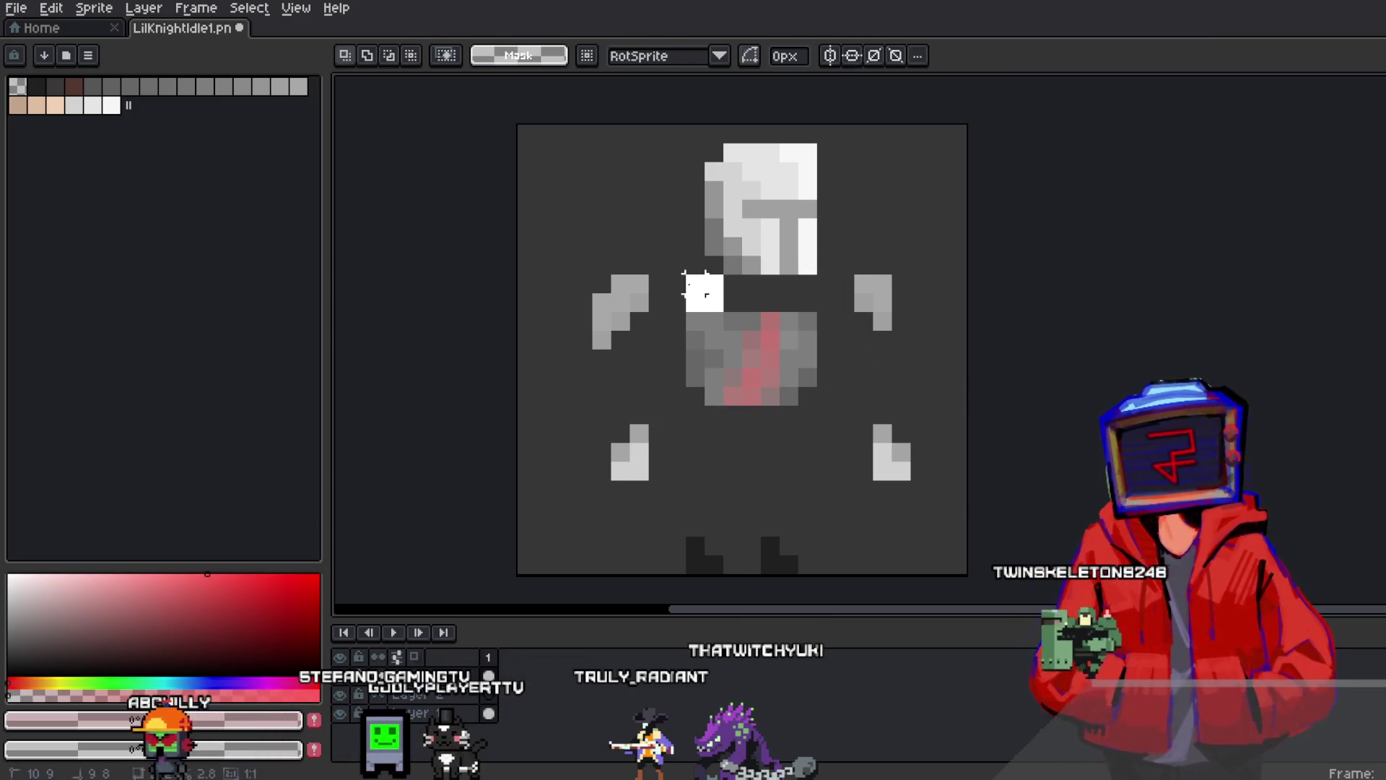
{"action": "scroll", "coordinate": [713, 302], "scroll_direction": "up", "scroll_amount": 2}
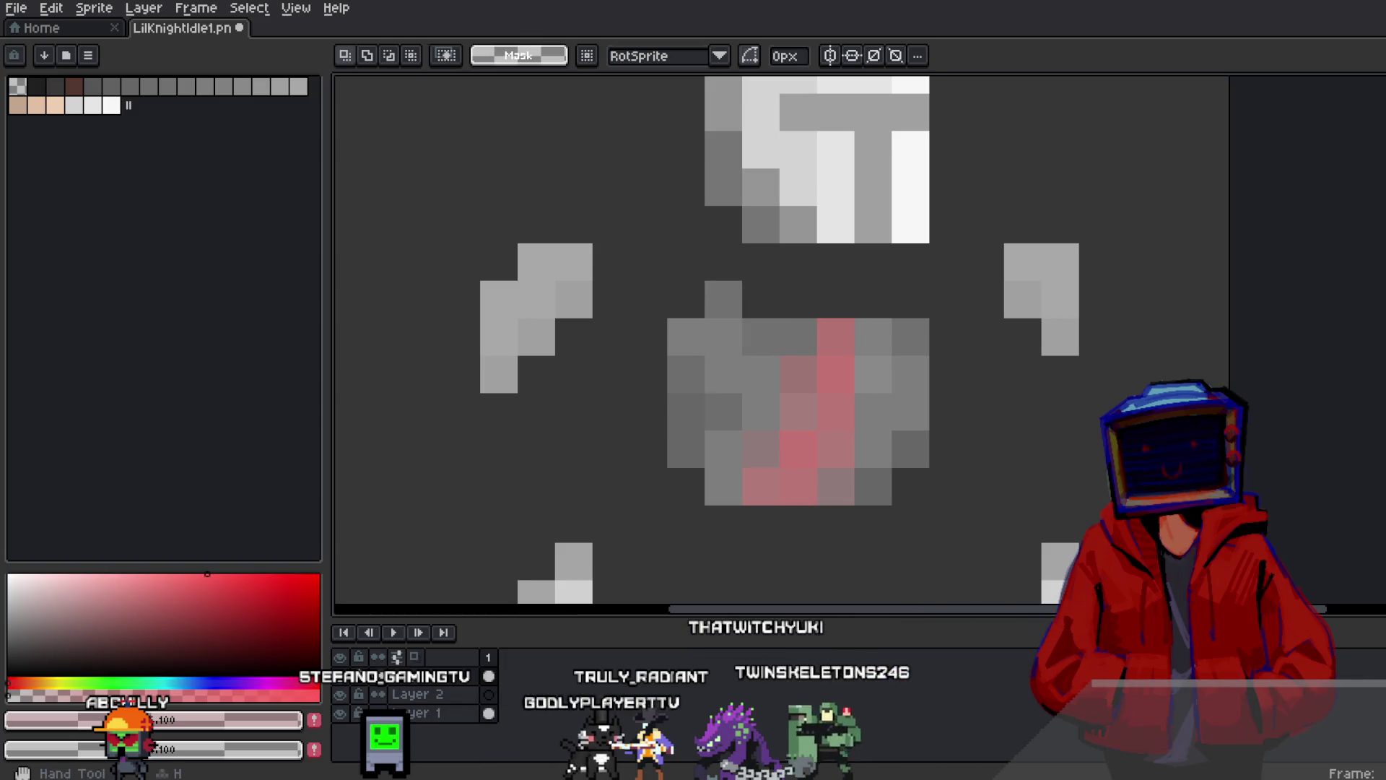
Pick the armour grey and add grey pixels to the body's top with Simple ink
{"action": "key", "text": "i"}
{"action": "left_click", "coordinate": [719, 324]}
{"action": "key", "text": "b"}
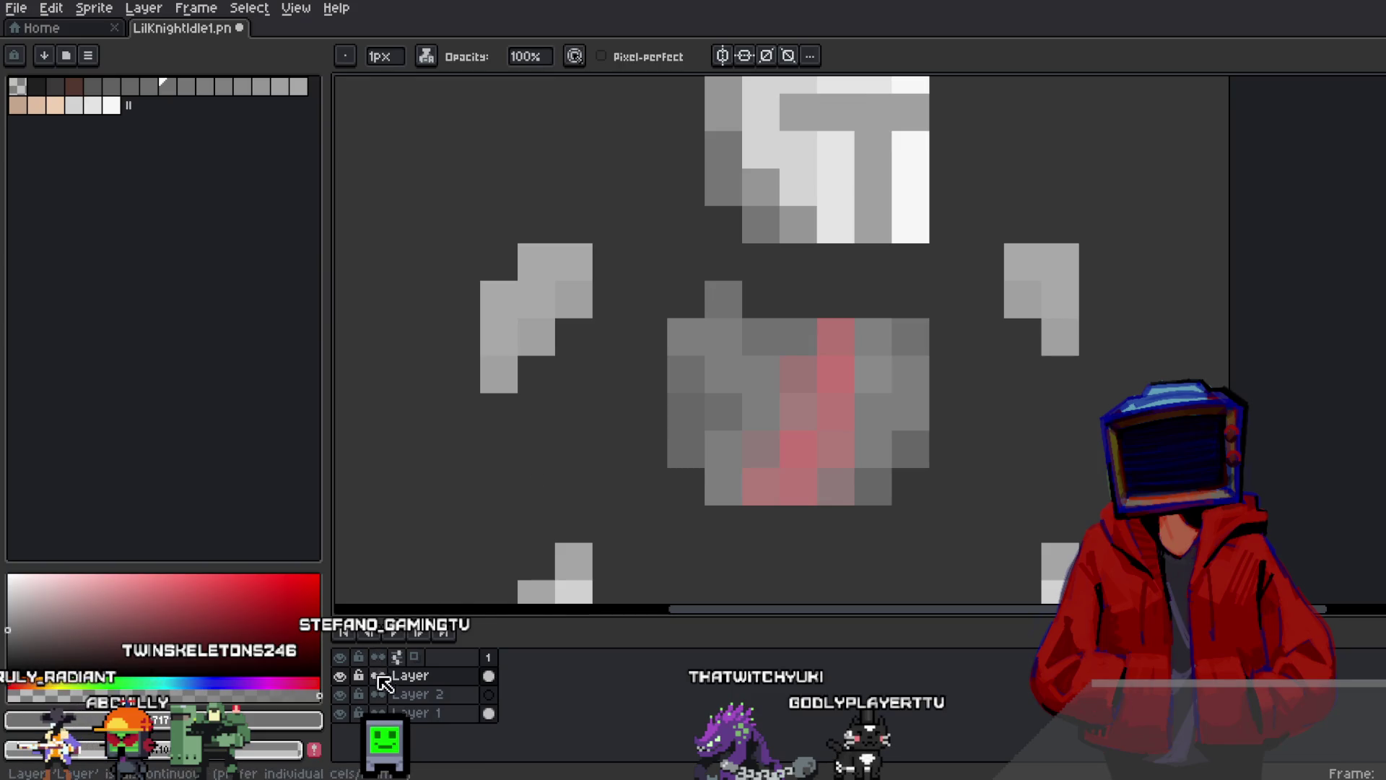
{"action": "left_click", "coordinate": [427, 56]}
{"action": "left_click", "coordinate": [463, 116]}
{"action": "left_click", "coordinate": [667, 293]}
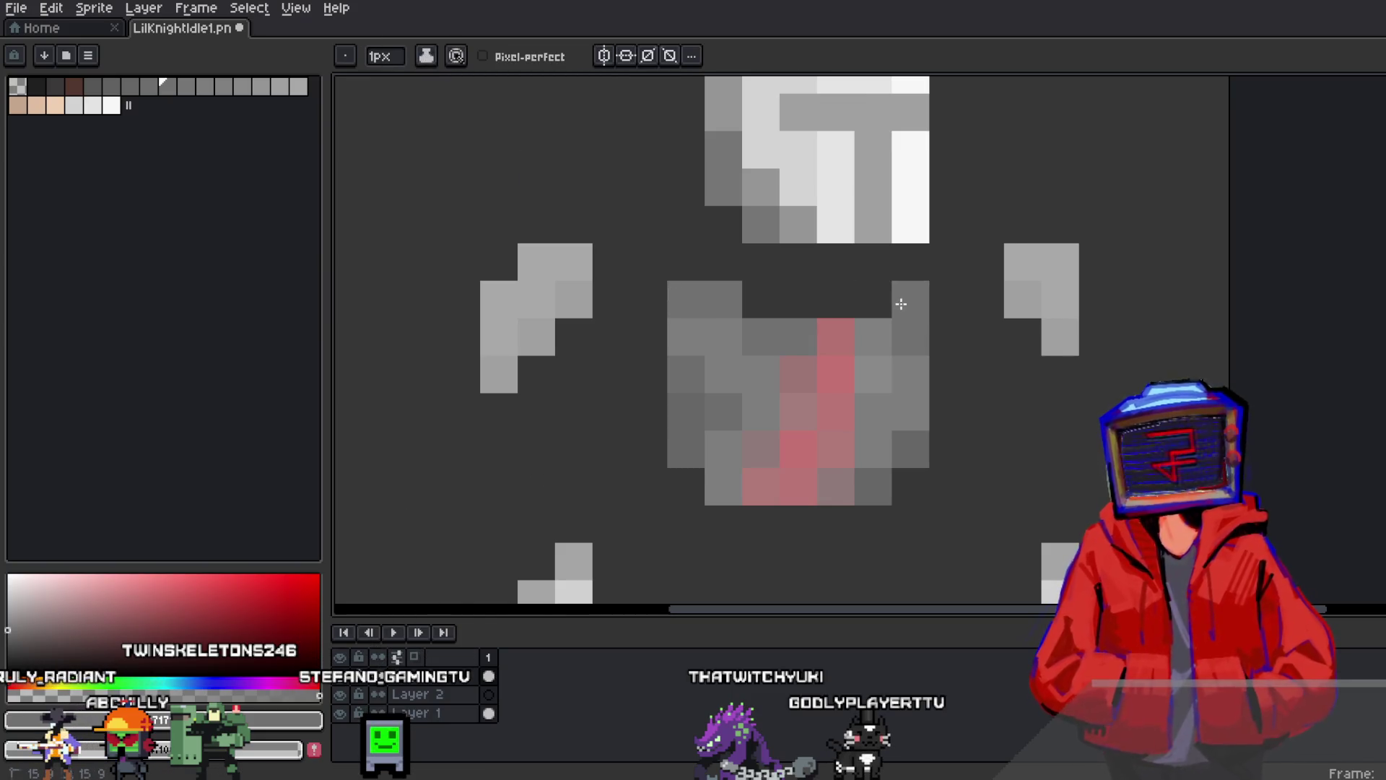
{"action": "left_click", "coordinate": [946, 307]}
Paint a red stripe down the centre of the chest
{"action": "scroll", "coordinate": [946, 307], "scroll_direction": "down", "scroll_amount": 1}
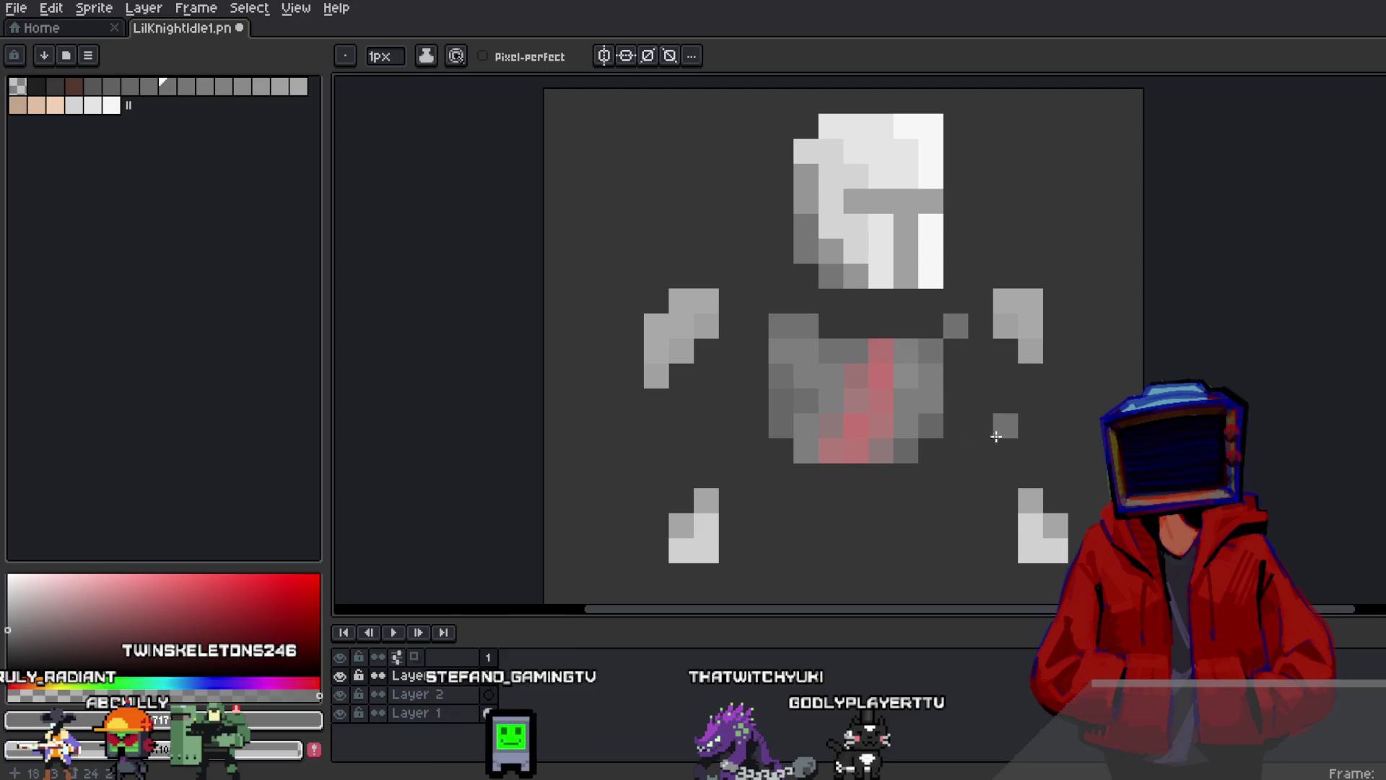
{"action": "scroll", "coordinate": [959, 349], "scroll_direction": "down", "scroll_amount": 1}
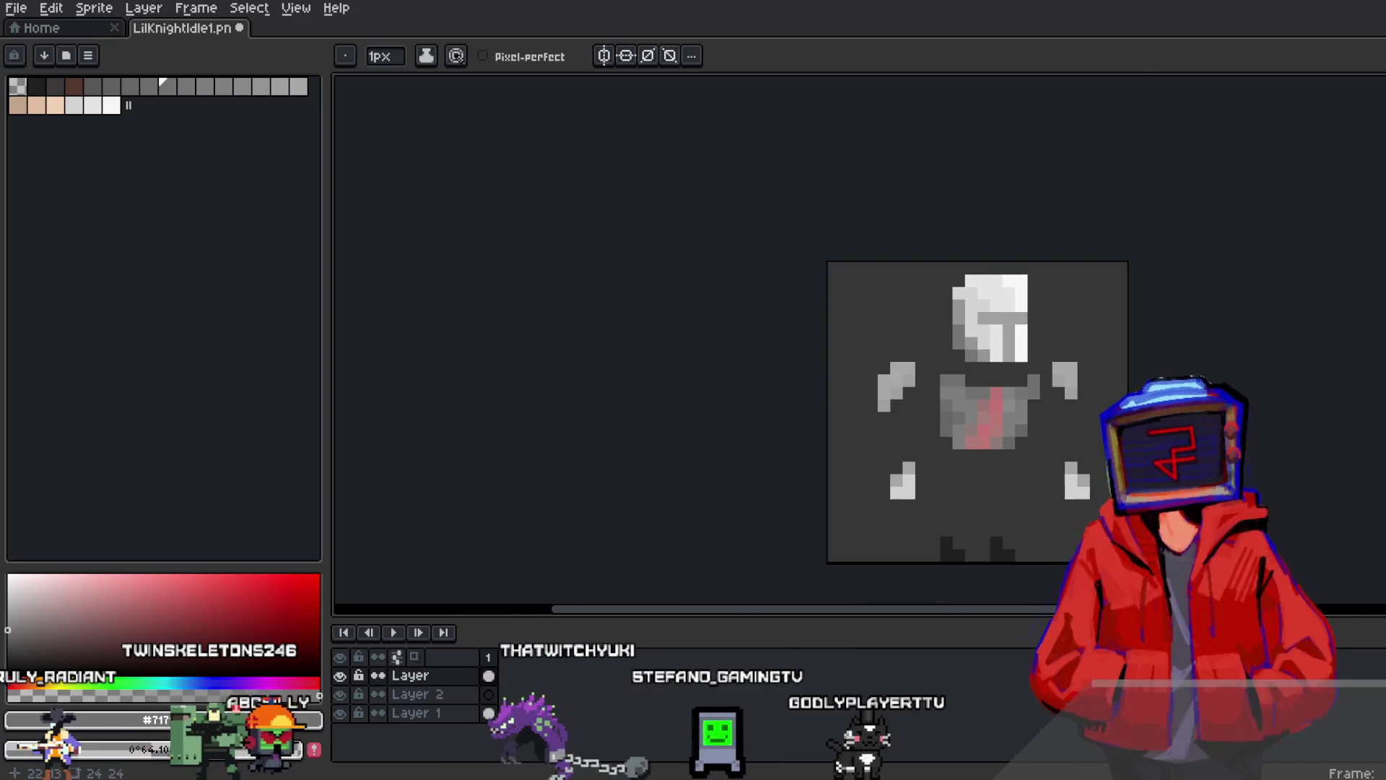
{"action": "scroll", "coordinate": [1030, 362], "scroll_direction": "up", "scroll_amount": 1}
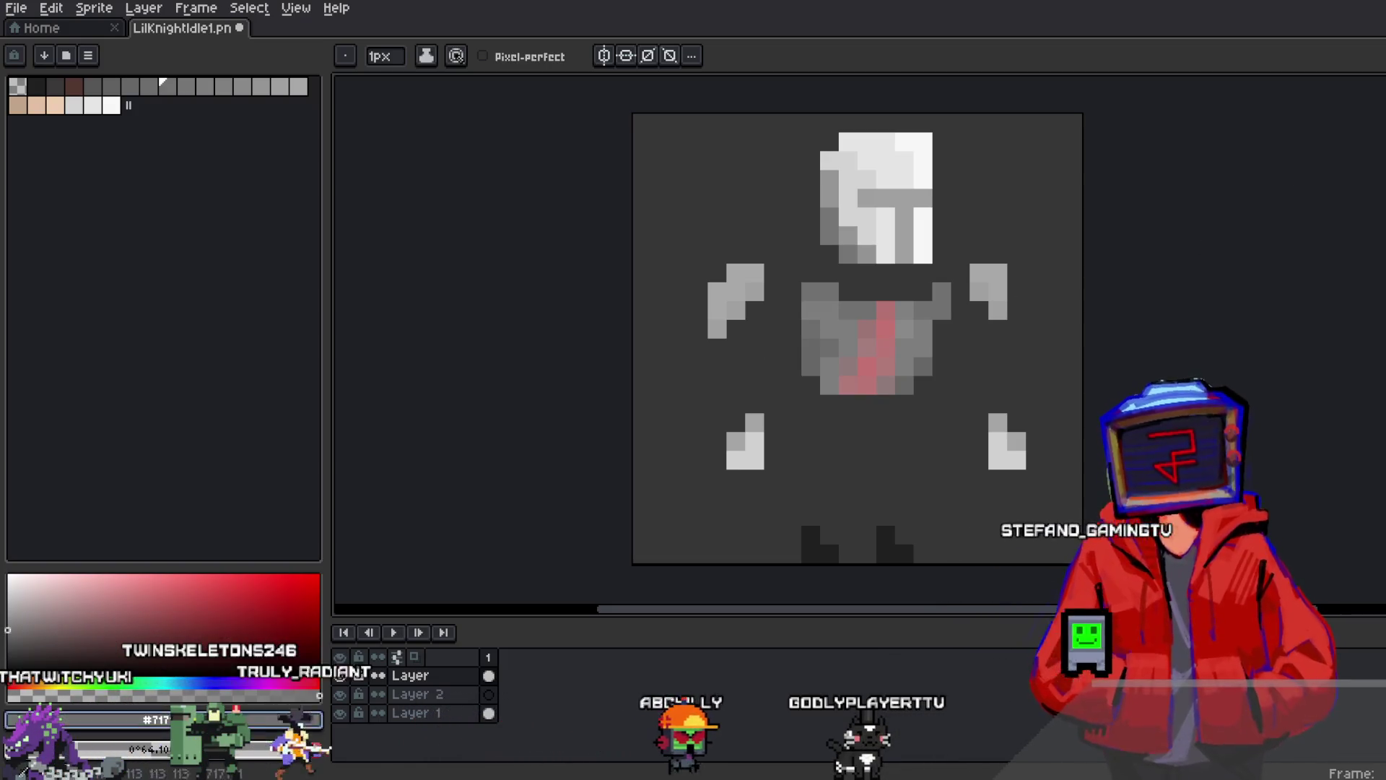
{"action": "scroll", "coordinate": [851, 296], "scroll_direction": "up", "scroll_amount": 1}
{"action": "left_click_drag", "start_coordinate": [851, 296], "coordinate": [832, 410]}
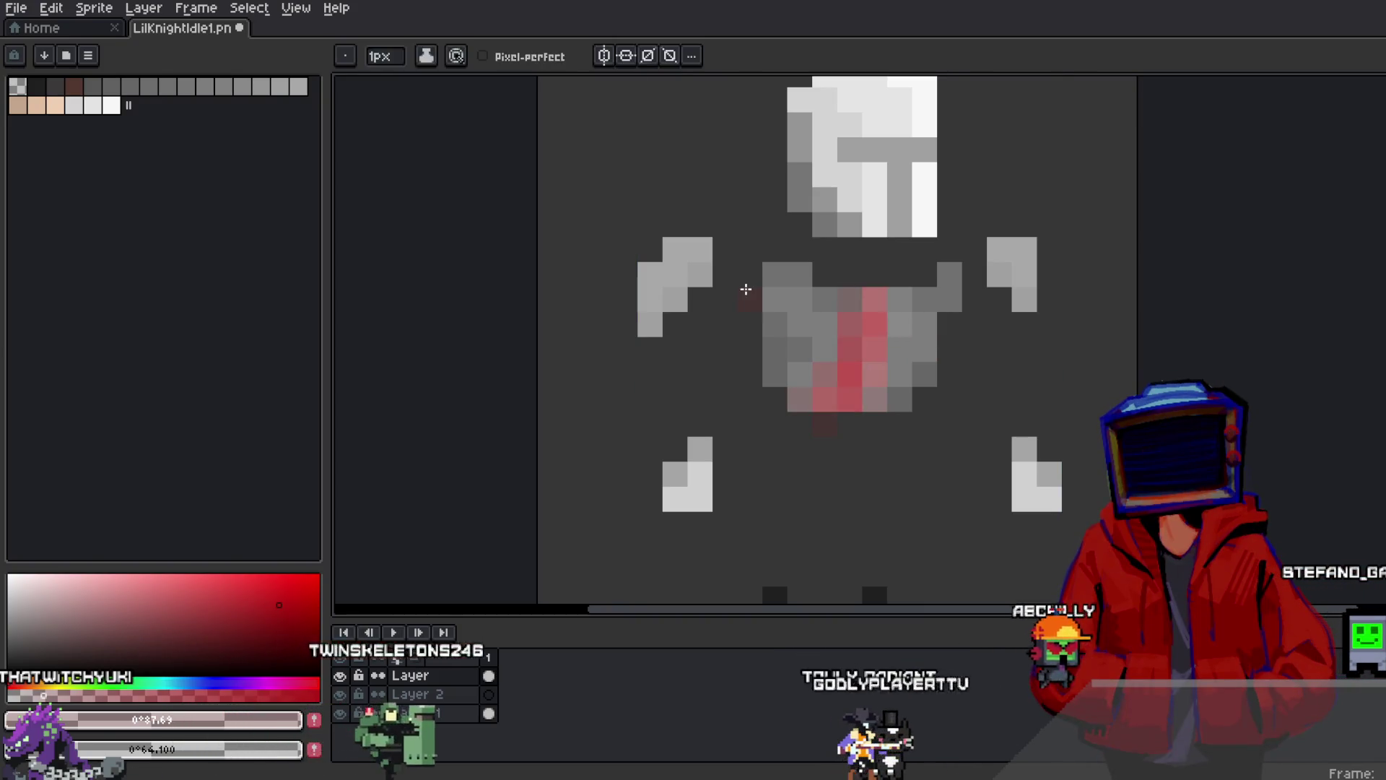
{"action": "left_click", "coordinate": [428, 58]}
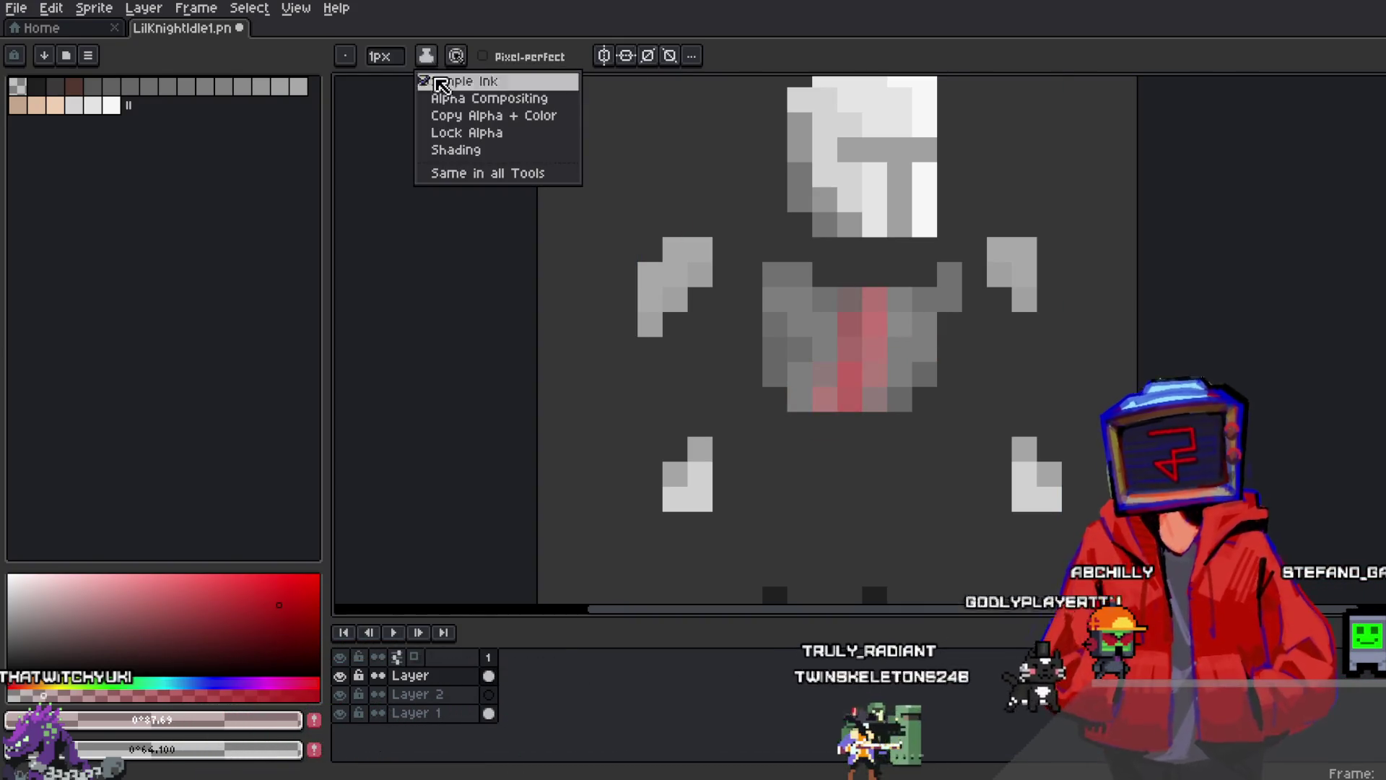
With Lock Alpha ink, paint the helmet pink and shade its top and sides dark red
{"action": "left_click", "coordinate": [449, 130]}
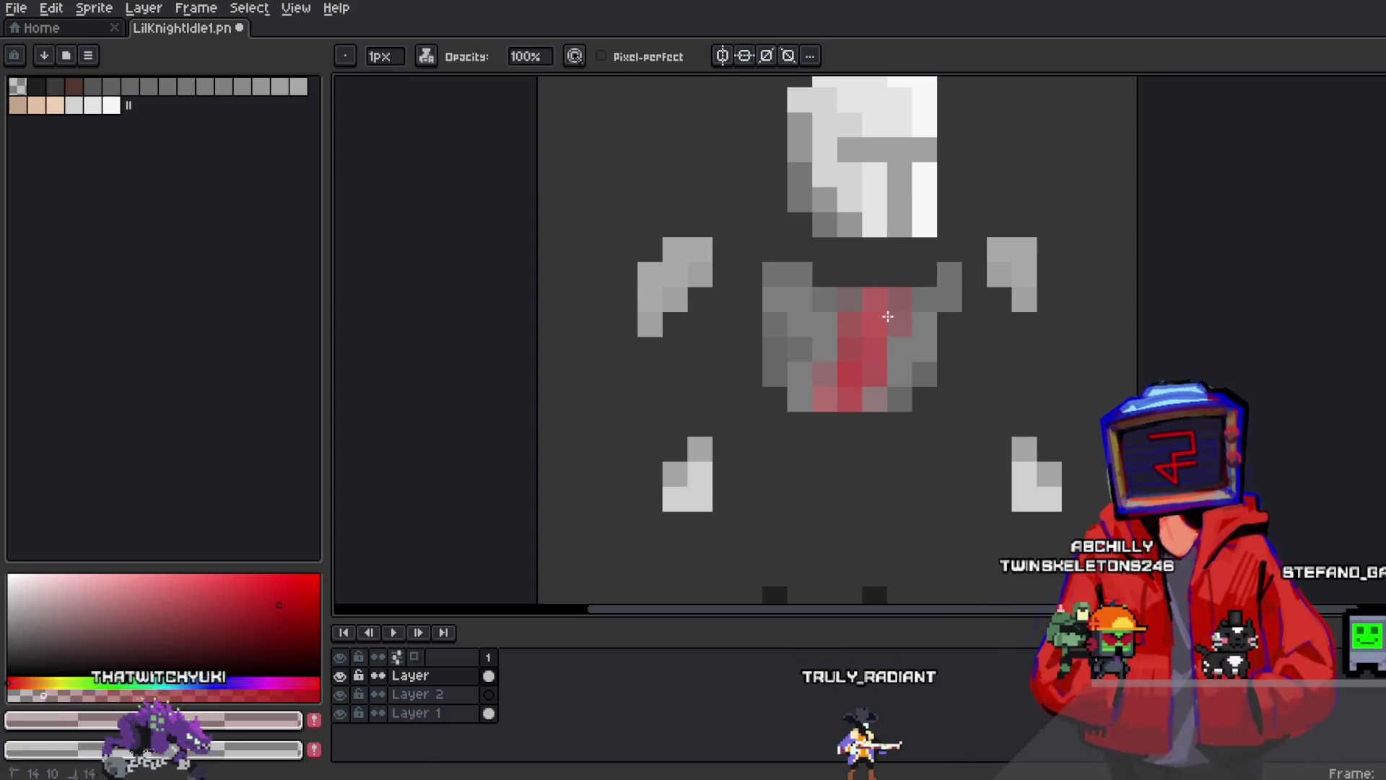
{"action": "scroll", "coordinate": [899, 286], "scroll_direction": "up", "scroll_amount": 3}
{"action": "left_click", "coordinate": [894, 215]}
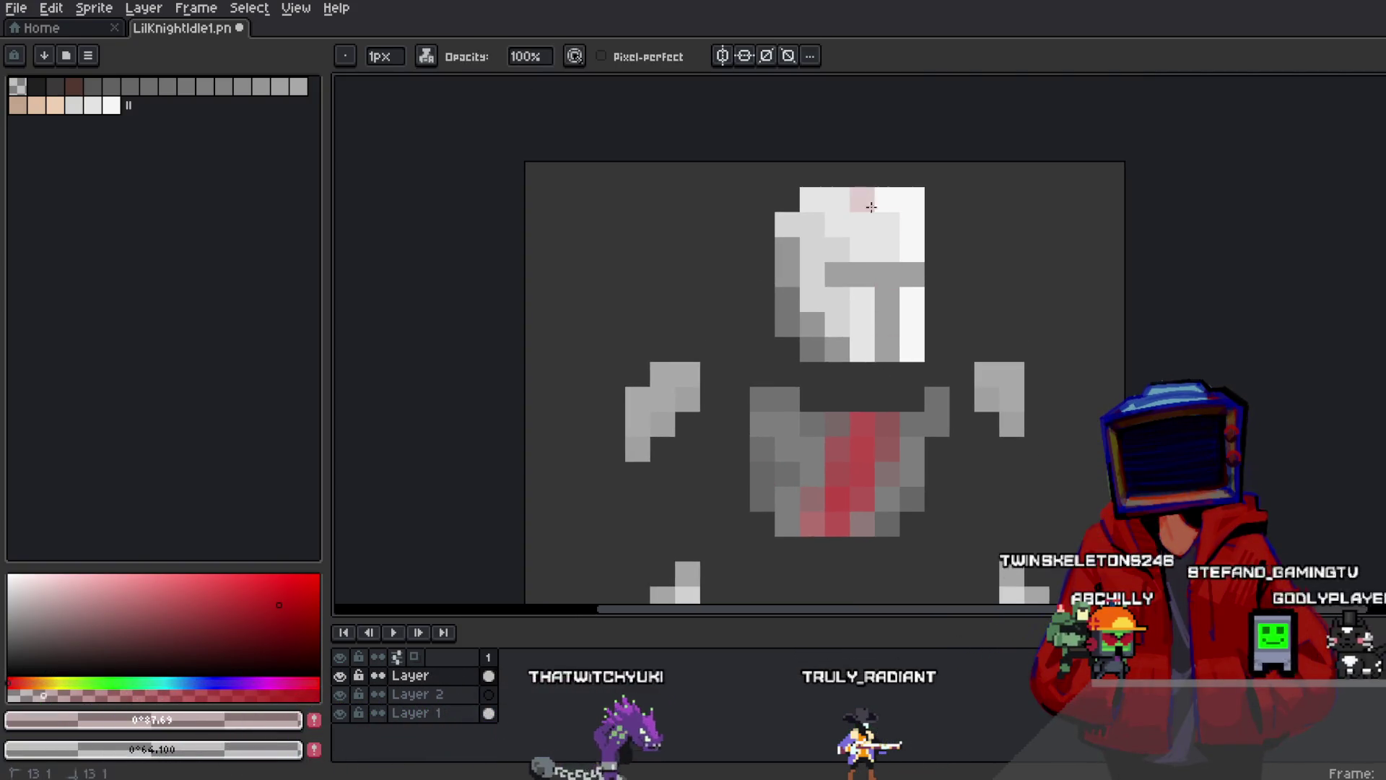
{"action": "left_click_drag", "start_coordinate": [866, 198], "coordinate": [891, 258]}
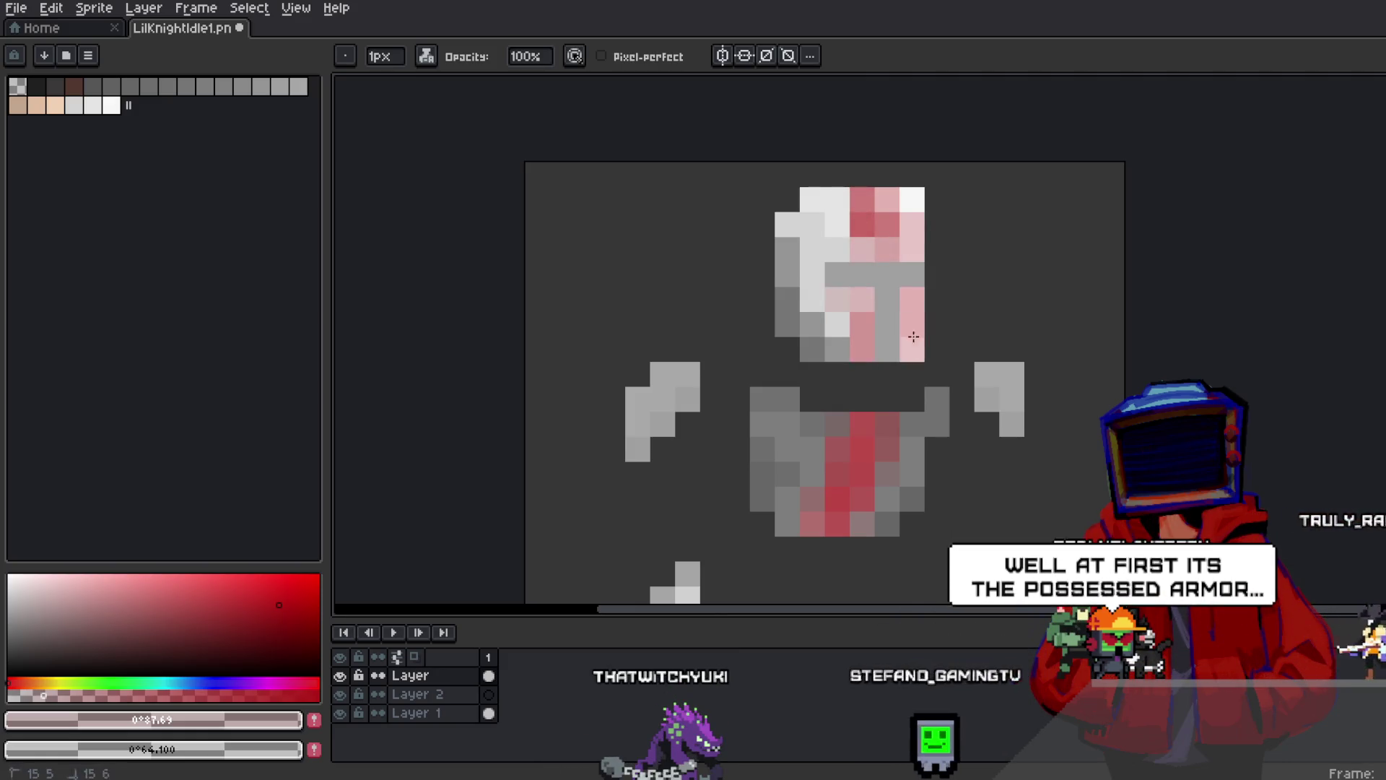
{"action": "left_click_drag", "start_coordinate": [843, 292], "coordinate": [773, 295]}
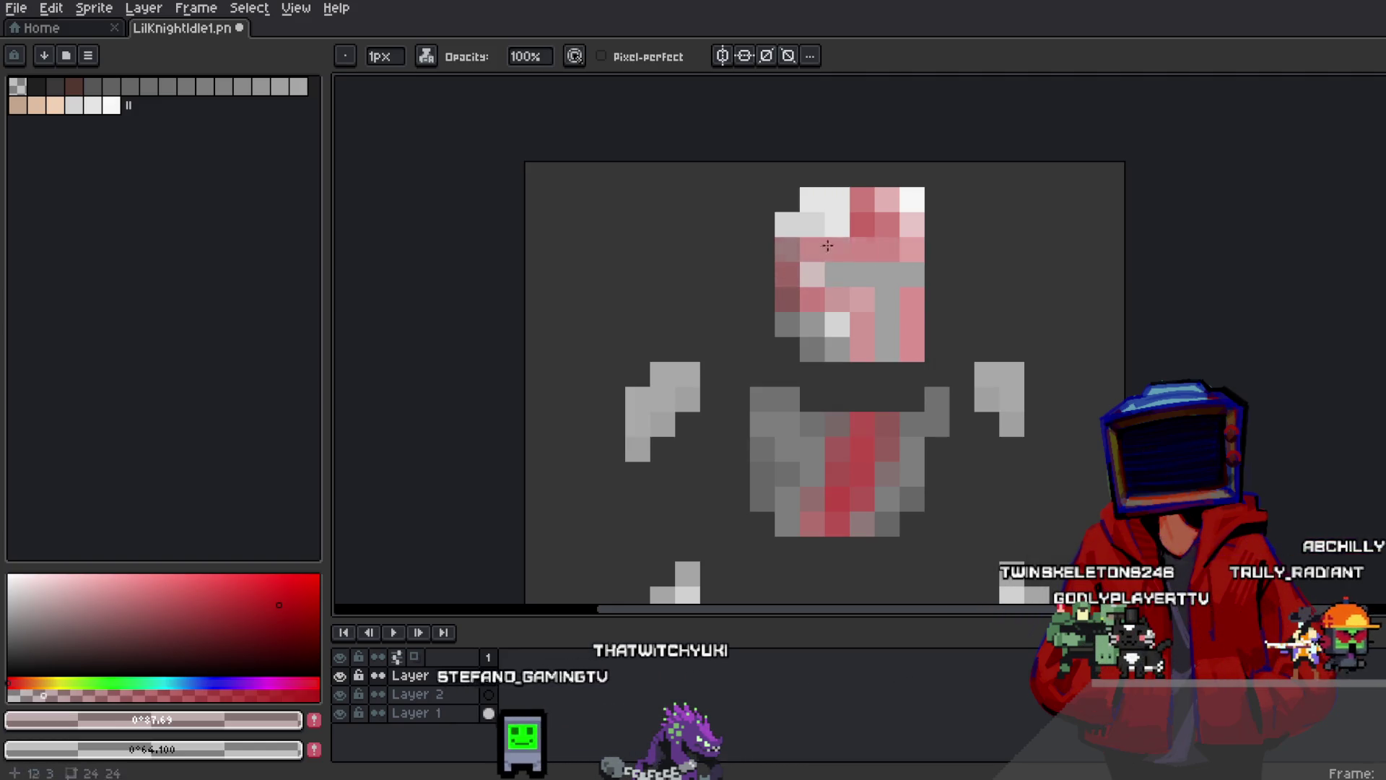
{"action": "left_click", "coordinate": [811, 273]}
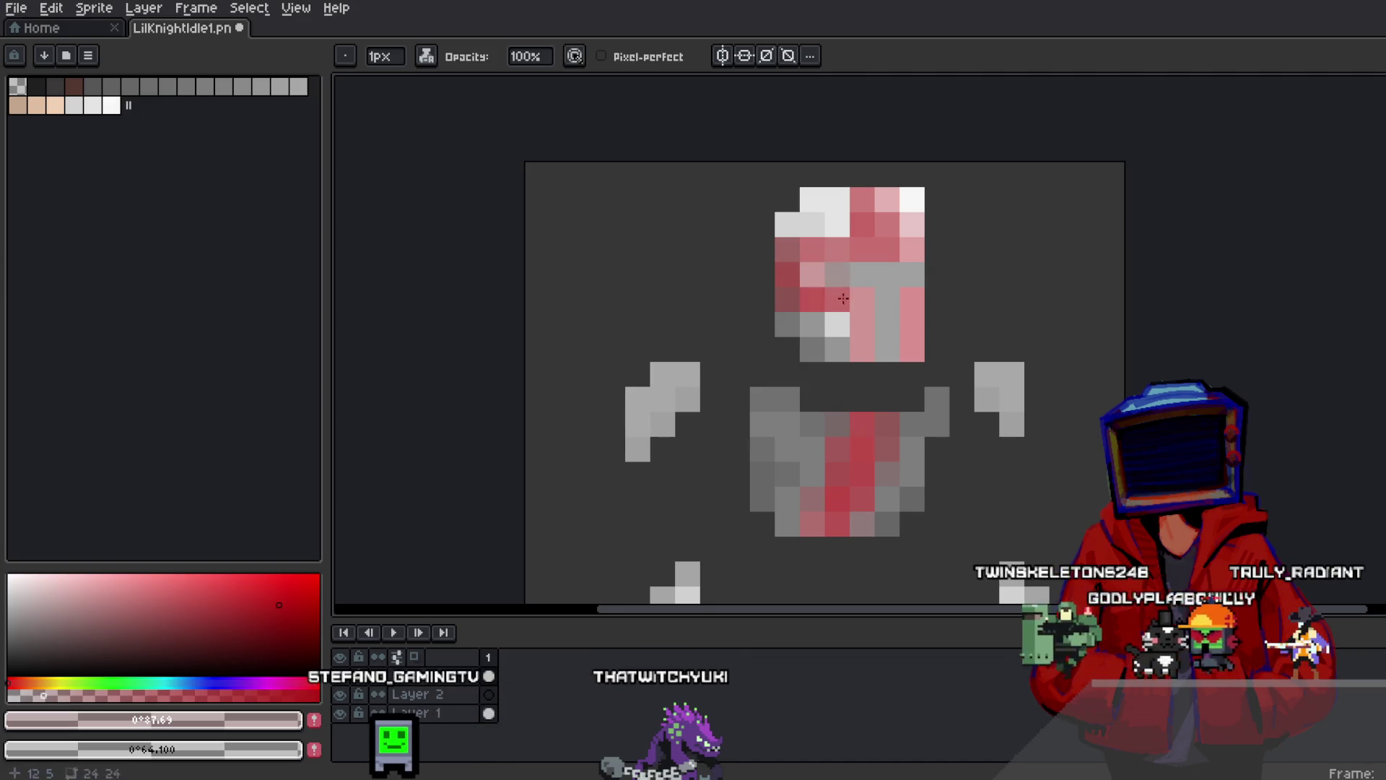
{"action": "left_click_drag", "start_coordinate": [912, 350], "coordinate": [912, 296]}
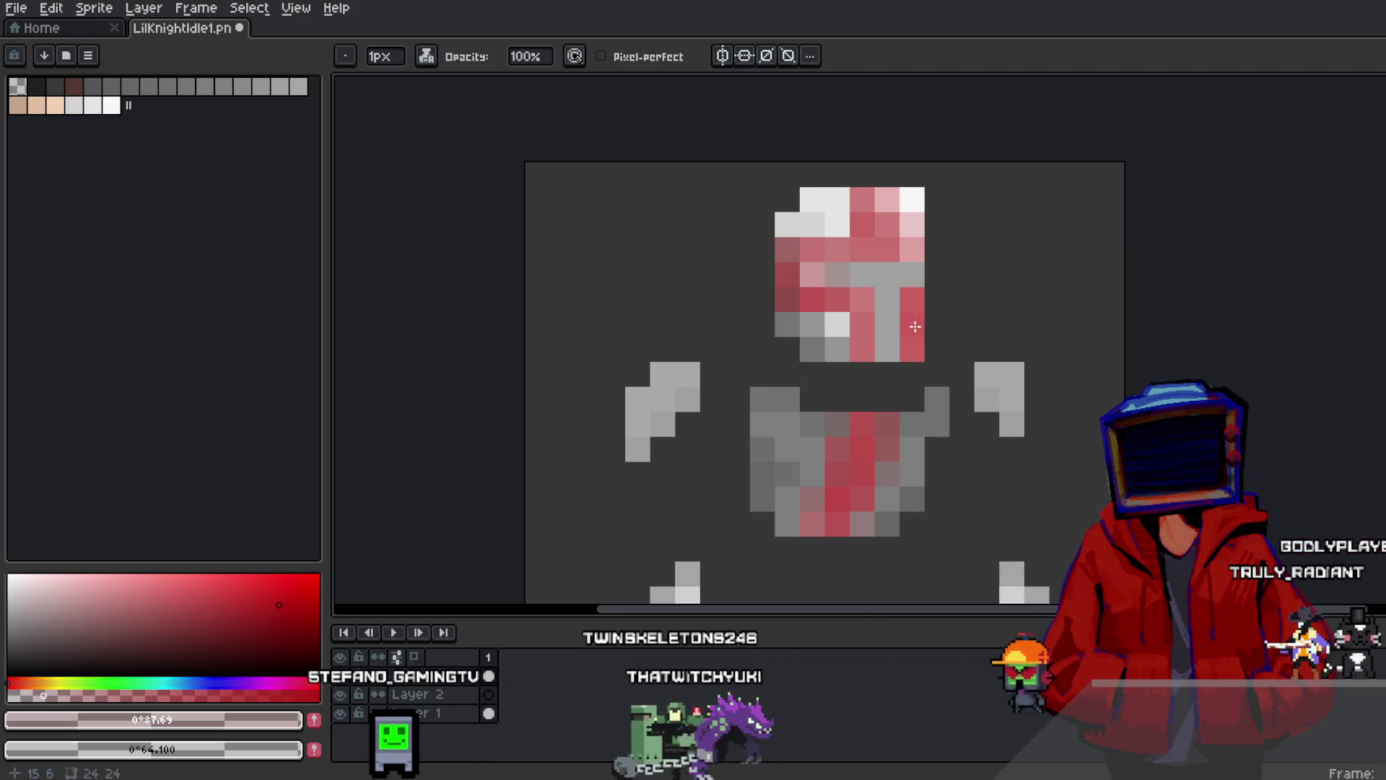
{"action": "left_click_drag", "start_coordinate": [887, 224], "coordinate": [887, 247]}
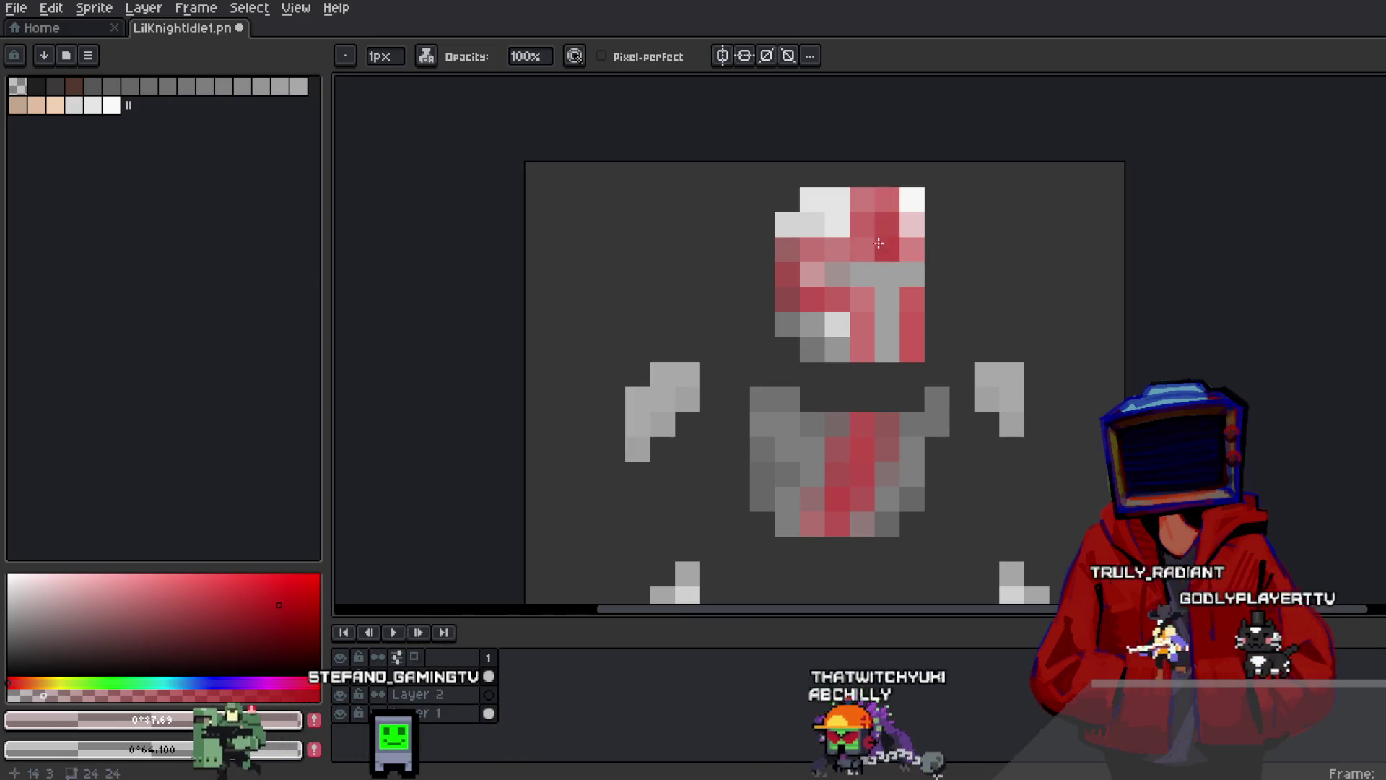
{"action": "left_click_drag", "start_coordinate": [792, 251], "coordinate": [812, 251]}
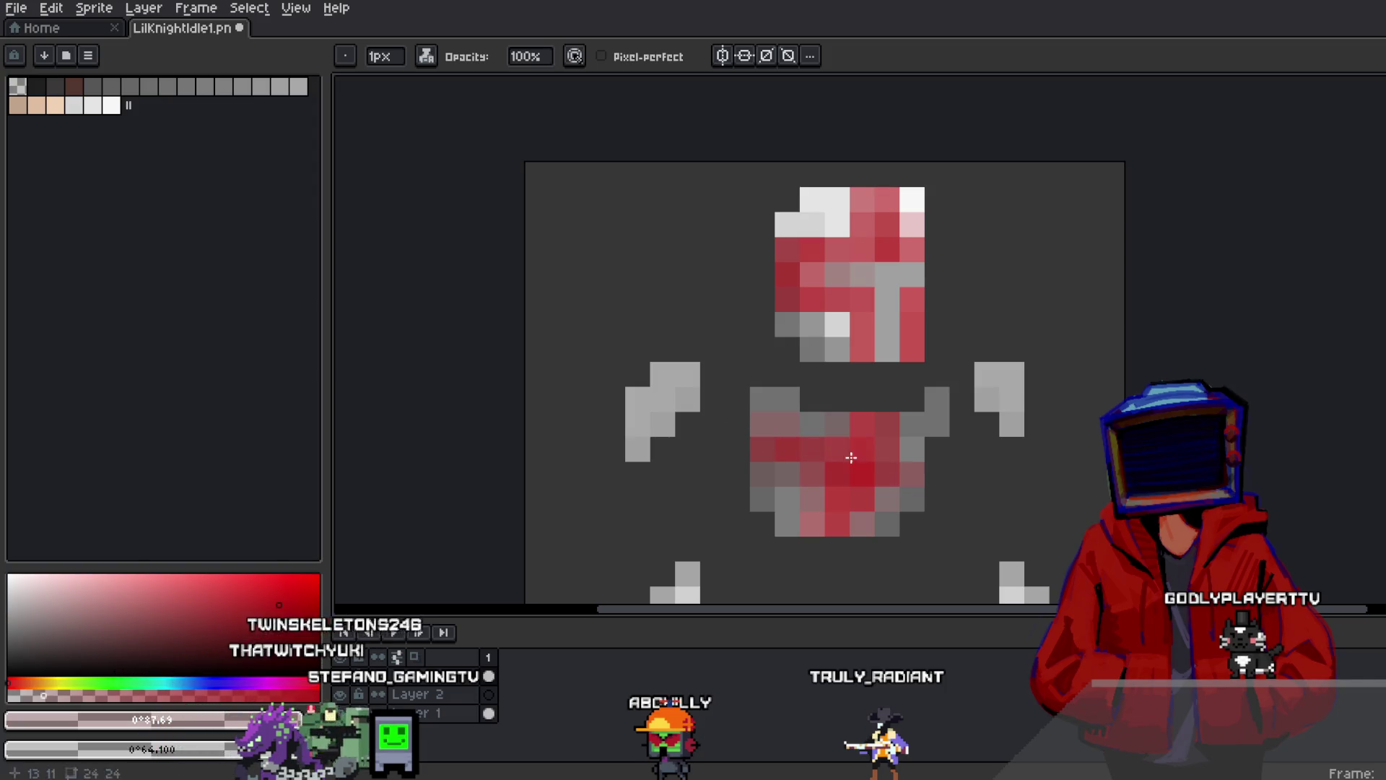
Tint the tops of both arms and the feet pink
{"action": "scroll", "coordinate": [972, 470], "scroll_direction": "down", "scroll_amount": 2}
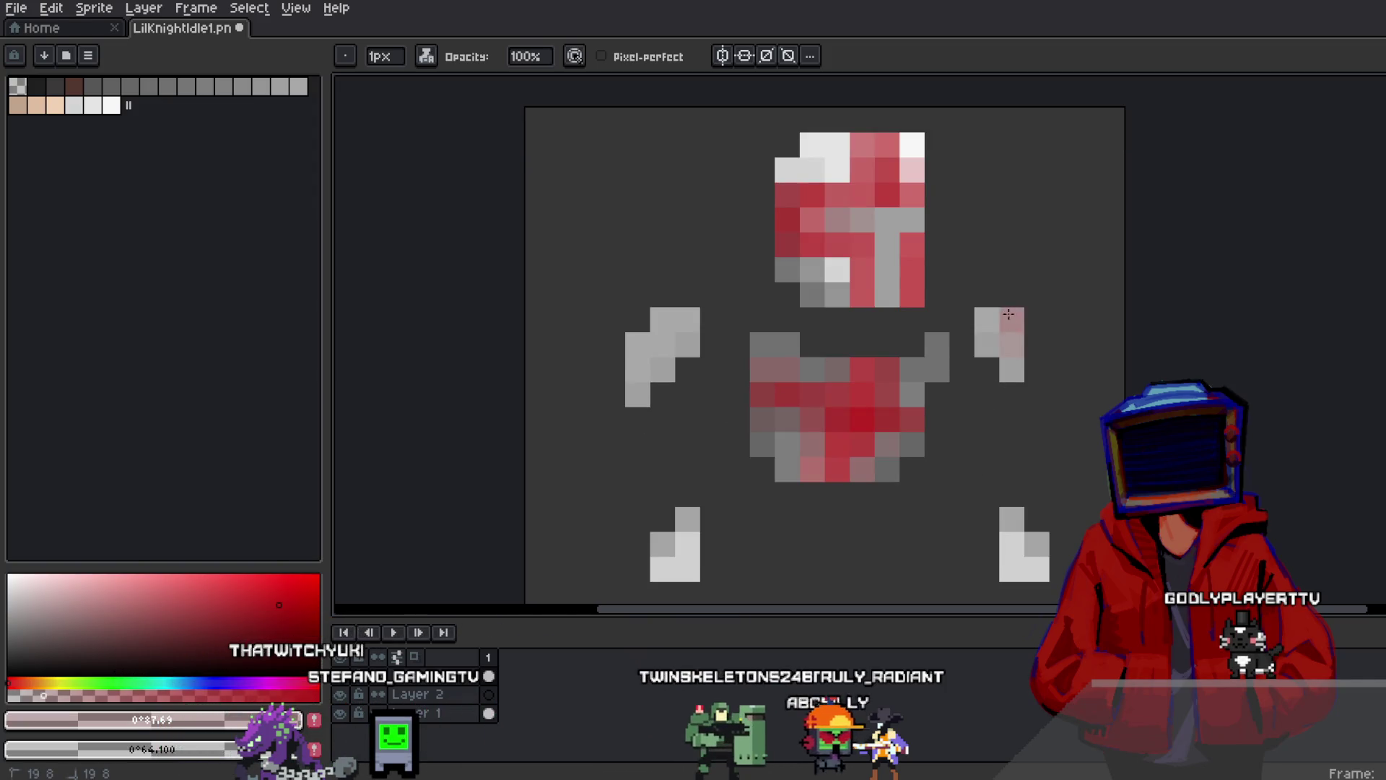
{"action": "left_click_drag", "start_coordinate": [987, 319], "coordinate": [1011, 344]}
{"action": "left_click_drag", "start_coordinate": [638, 344], "coordinate": [664, 314]}
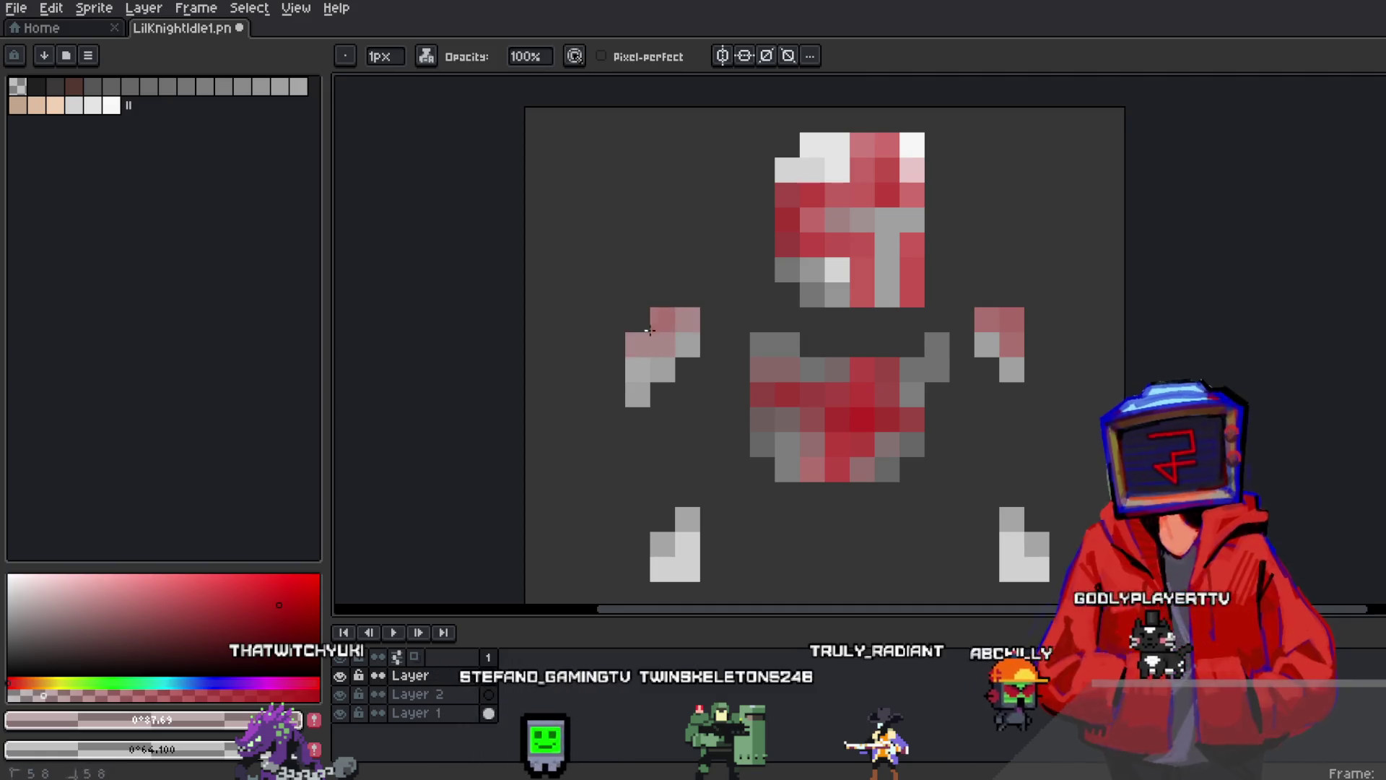
{"action": "scroll", "coordinate": [712, 232], "scroll_direction": "down", "scroll_amount": 4}
{"action": "left_click_drag", "start_coordinate": [681, 462], "coordinate": [707, 436]}
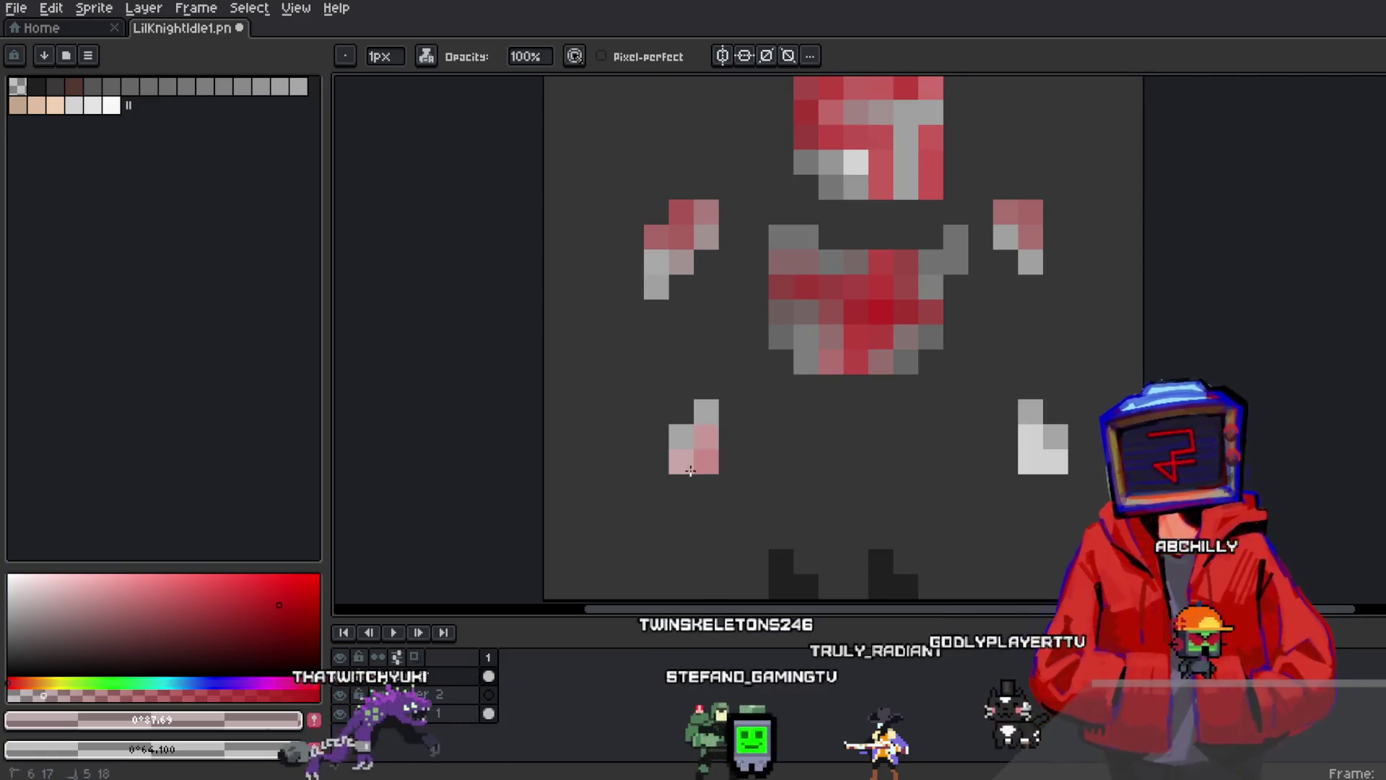
{"action": "left_click_drag", "start_coordinate": [1035, 463], "coordinate": [1055, 462]}
{"action": "scroll", "coordinate": [1057, 469], "scroll_direction": "down", "scroll_amount": 1}
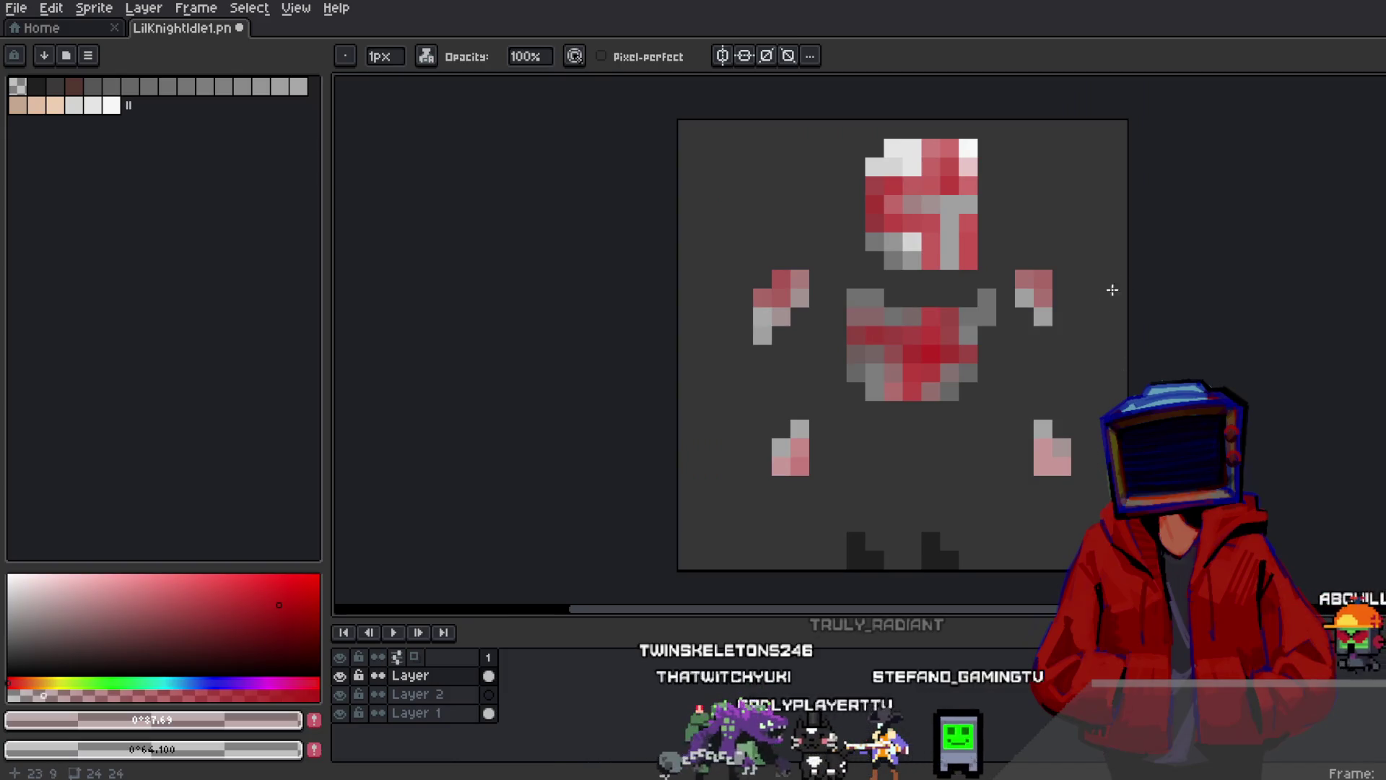
{"action": "scroll", "coordinate": [1090, 328], "scroll_direction": "up", "scroll_amount": 1}
{"action": "left_click", "coordinate": [167, 682]}
Draw a full-brightness cyan T-shaped visor on the helmet
{"action": "left_click", "coordinate": [249, 575]}
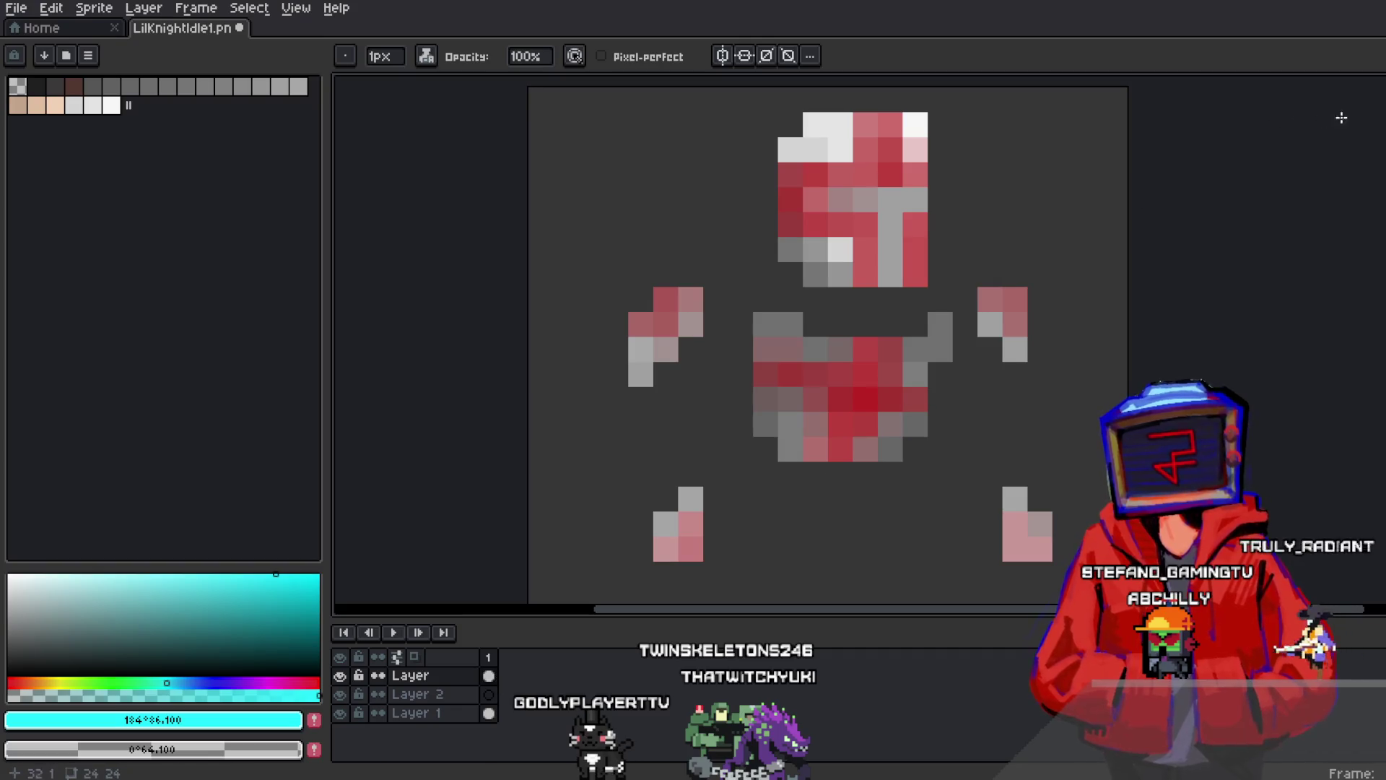
{"action": "mouse_move", "coordinate": [856, 196]}
{"action": "left_mouse_down"}
{"action": "mouse_move", "coordinate": [888, 198]}
{"action": "mouse_move", "coordinate": [900, 272]}
{"action": "left_mouse_up"}
{"action": "scroll", "coordinate": [909, 271], "scroll_direction": "down", "scroll_amount": 1}
{"action": "scroll", "coordinate": [943, 269], "scroll_direction": "up", "scroll_amount": 1}
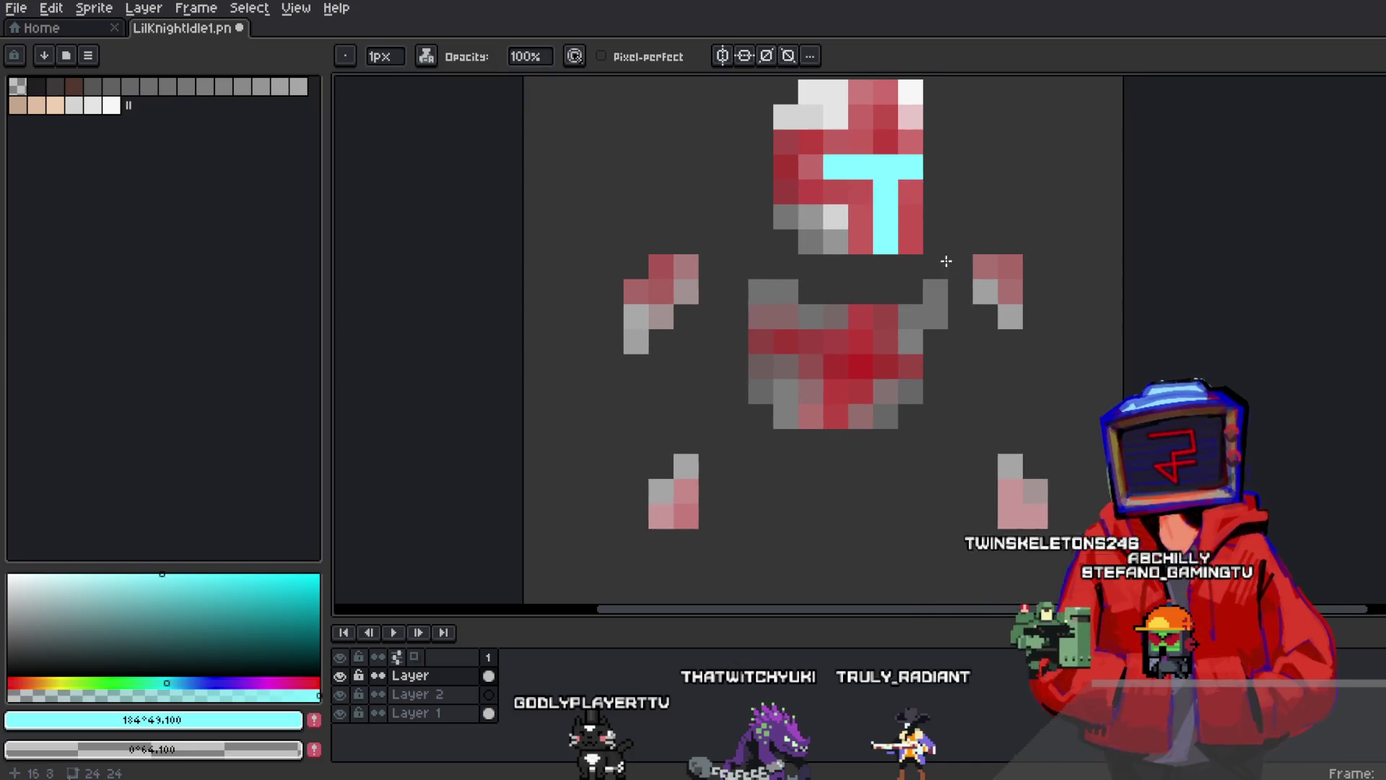
{"action": "key", "text": "ctrl+z"}
{"action": "left_click", "coordinate": [829, 160]}
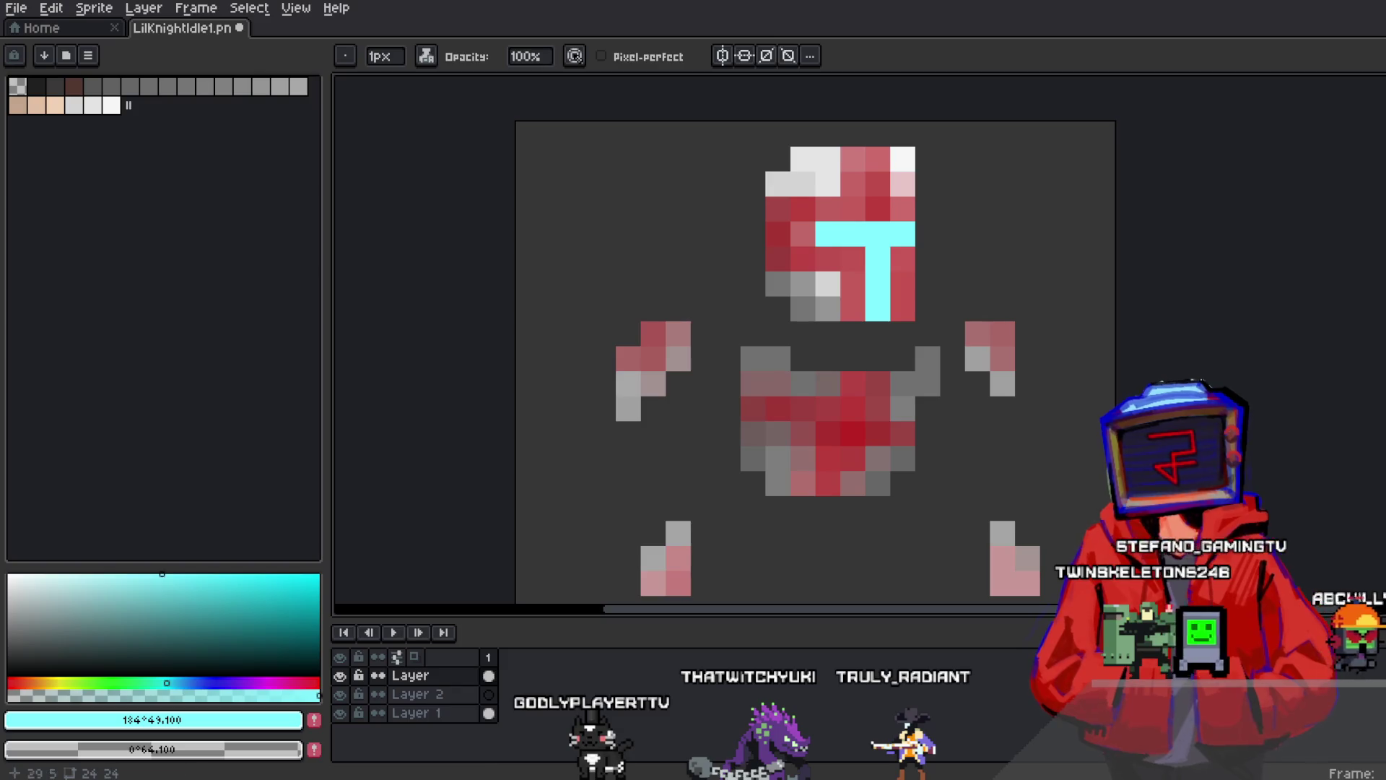
{"action": "left_click_drag", "start_coordinate": [845, 277], "coordinate": [843, 231]}
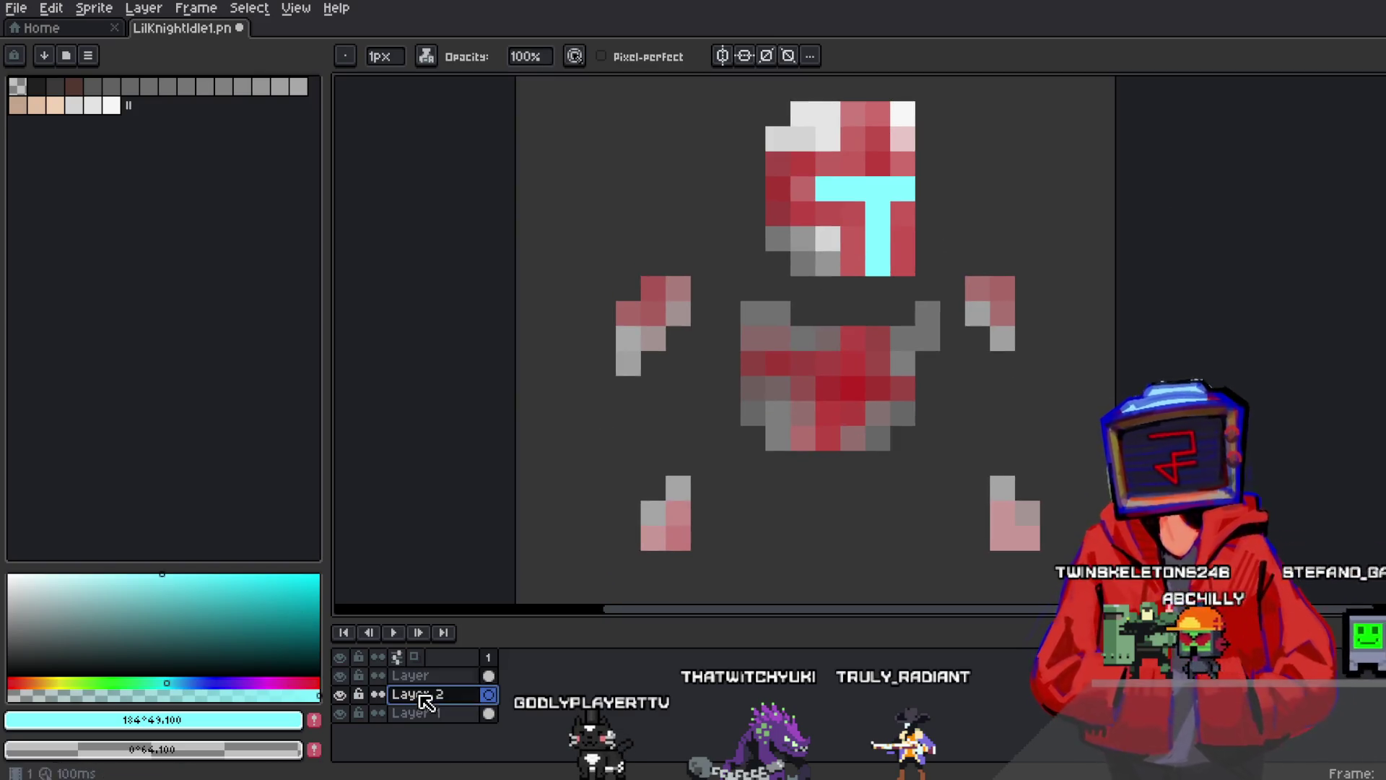
Switch to Simple ink and paint paler cyan below the helmet
{"action": "left_click", "coordinate": [427, 55]}
{"action": "left_click", "coordinate": [476, 102]}
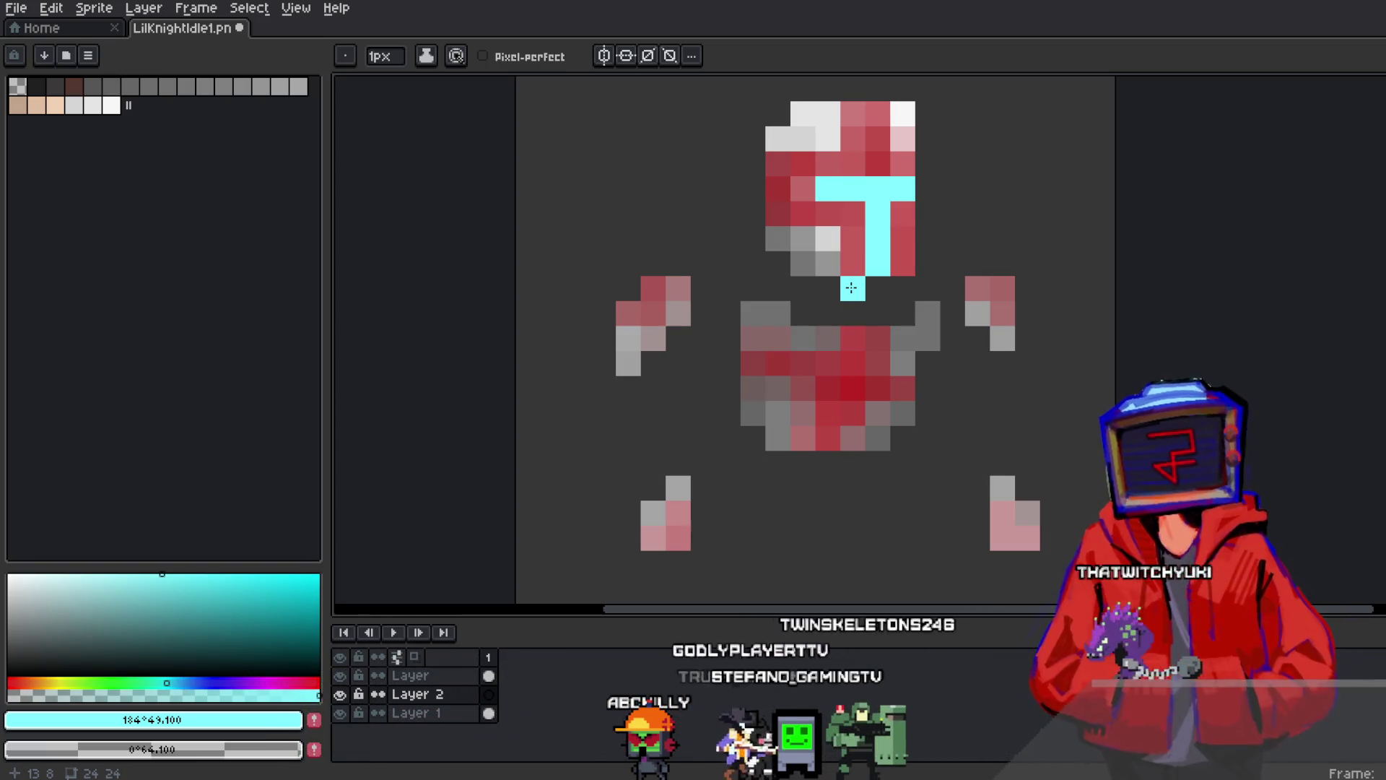
{"action": "left_click", "coordinate": [843, 290]}
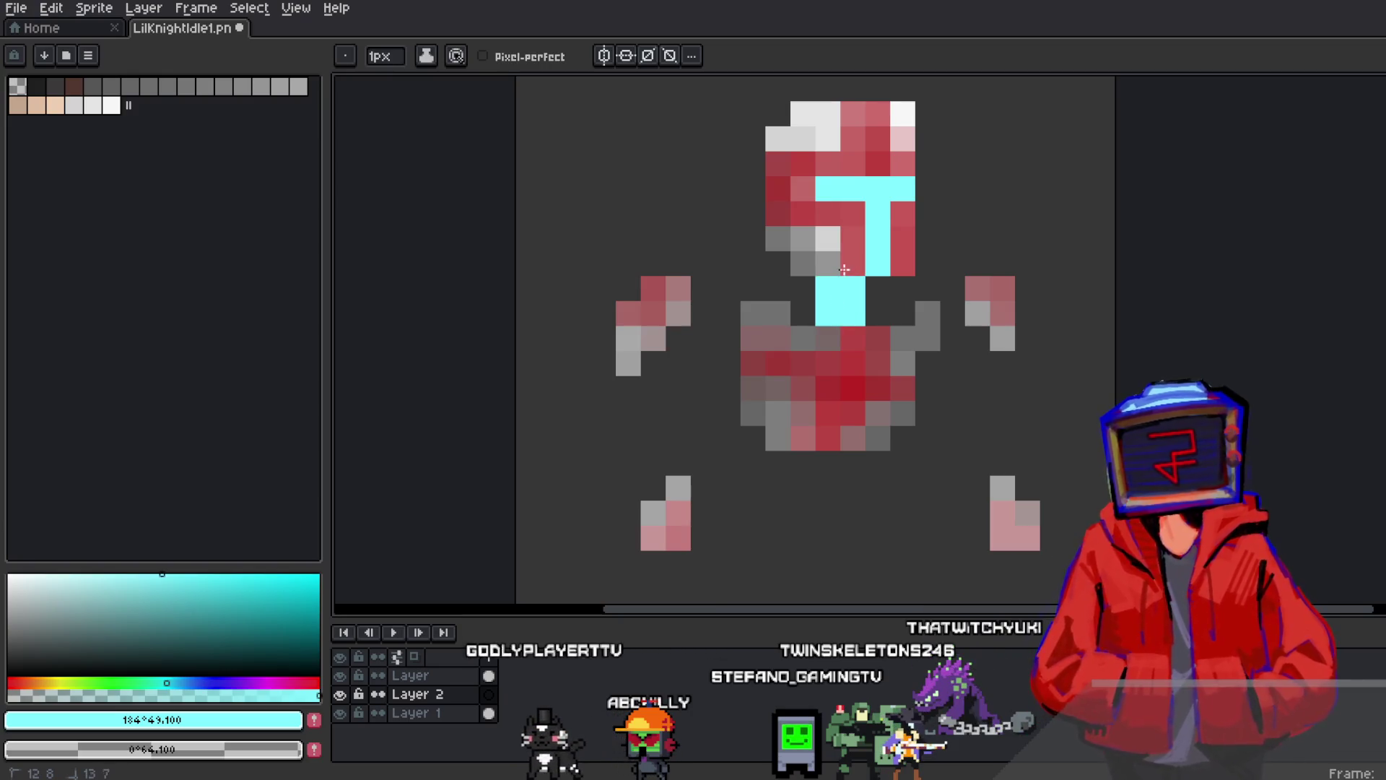
{"action": "key", "text": "ctrl+z"}
{"action": "left_click", "coordinate": [109, 574]}
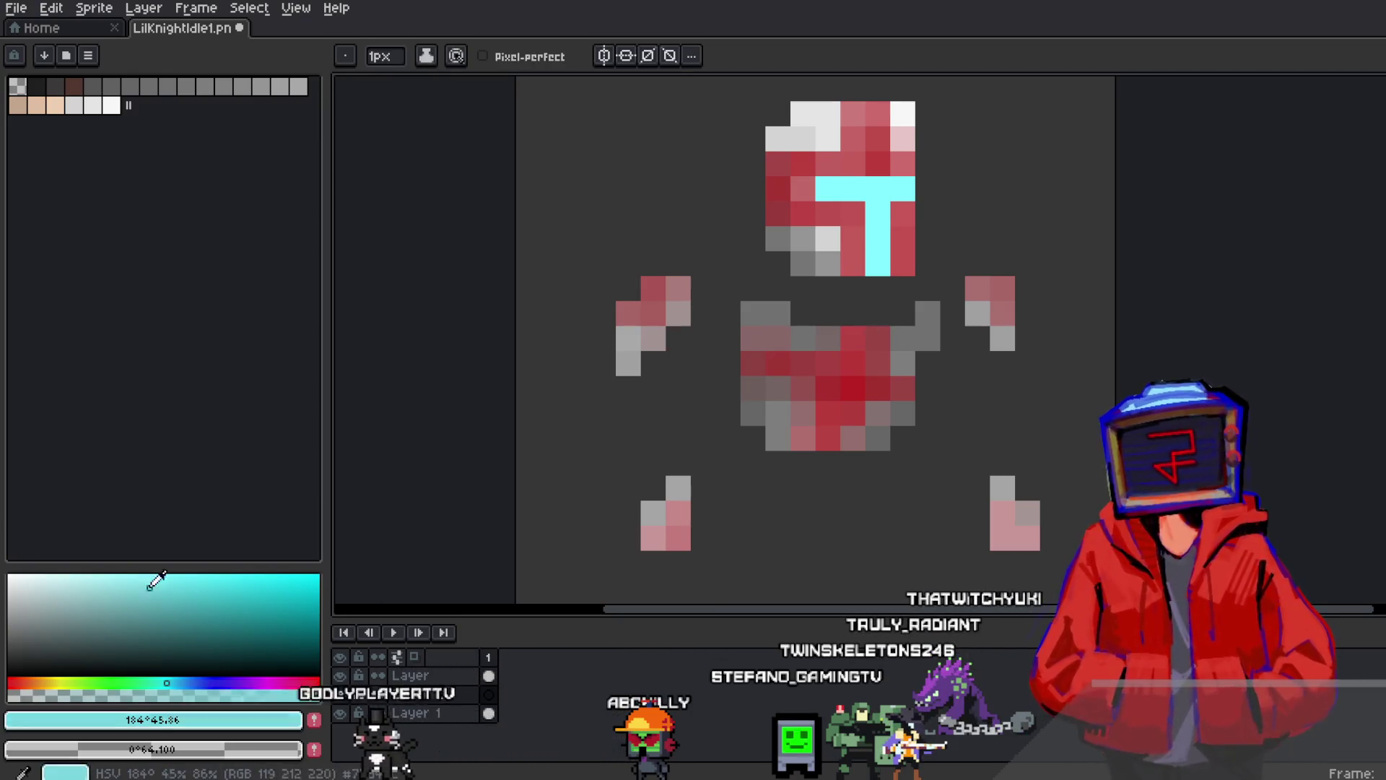
{"action": "left_click", "coordinate": [721, 380]}
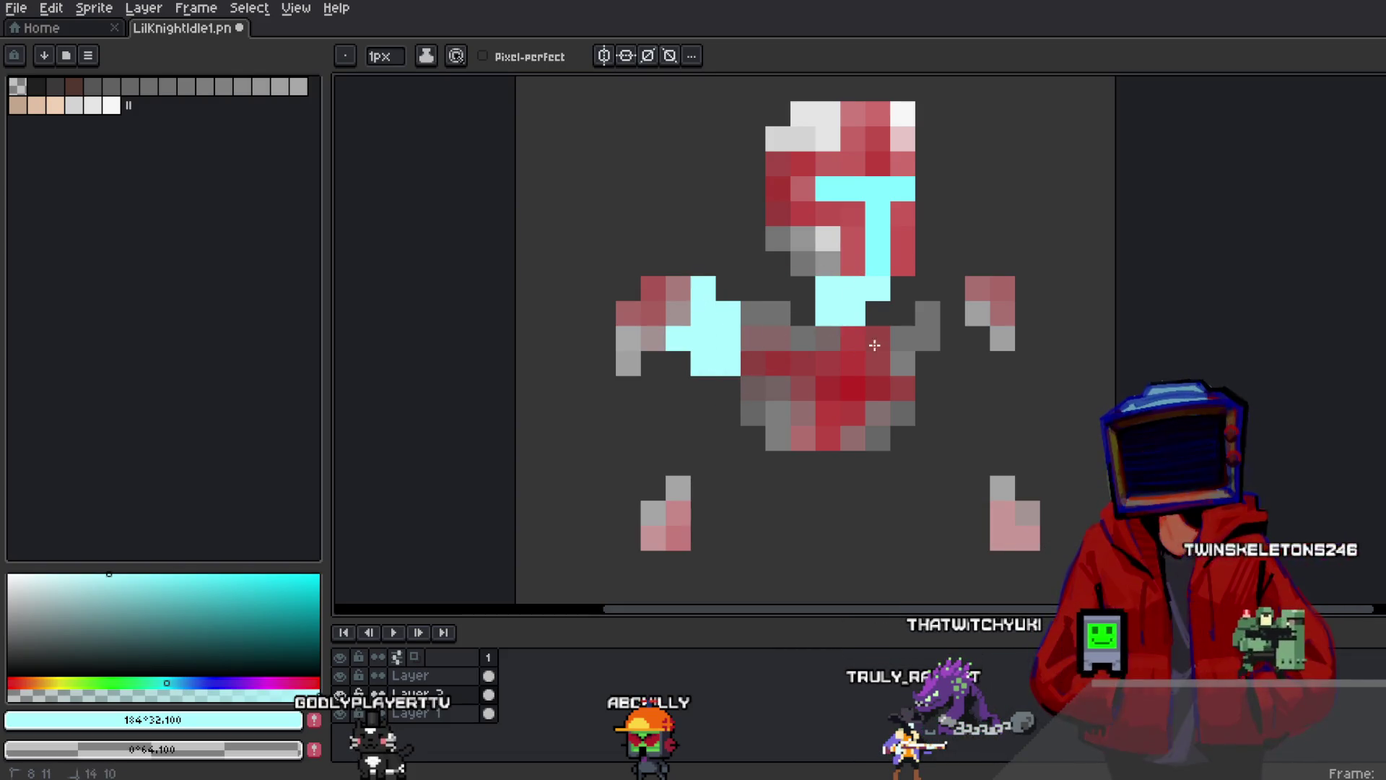
Paint light-cyan glow around both arms, undoing the stray leg pixels
{"action": "left_click", "coordinate": [977, 363]}
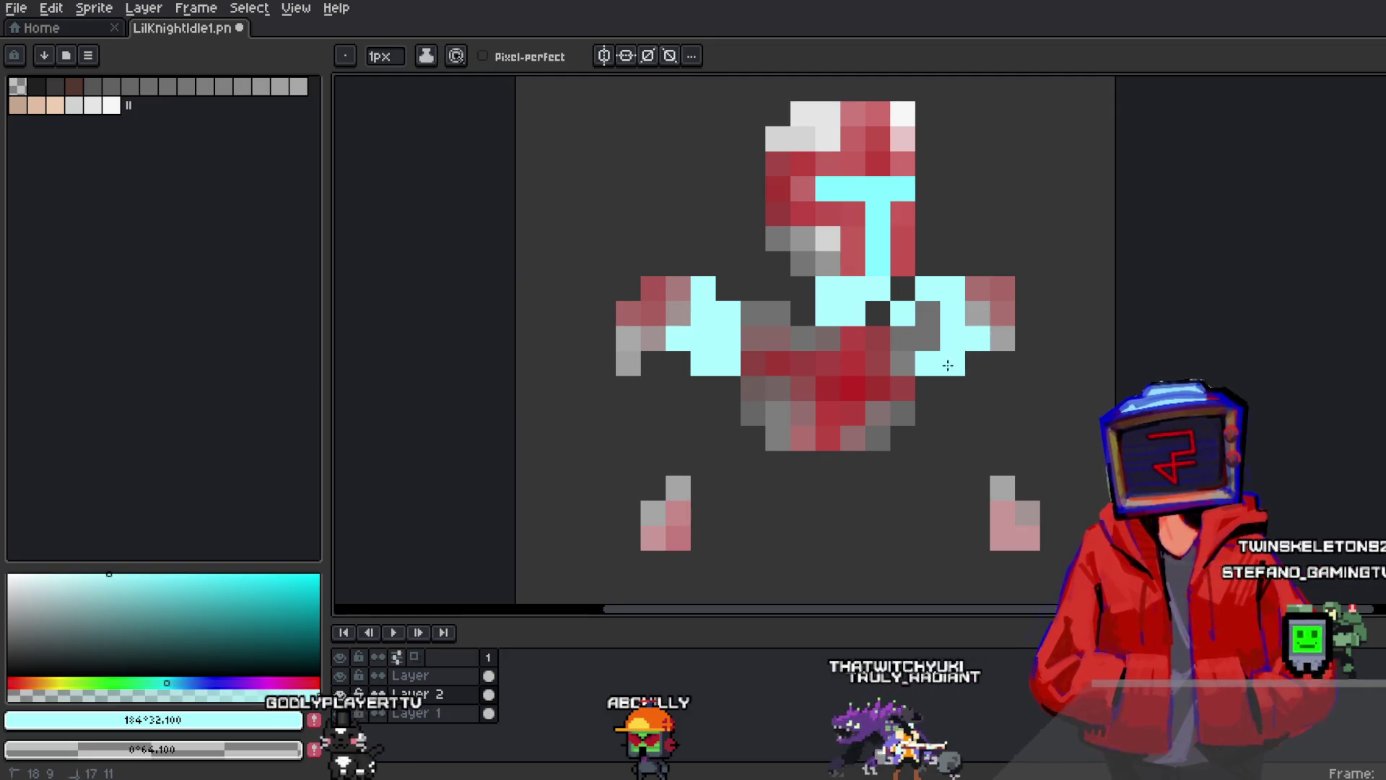
{"action": "mouse_move", "coordinate": [728, 388]}
{"action": "left_mouse_down"}
{"action": "mouse_move", "coordinate": [644, 391]}
{"action": "mouse_move", "coordinate": [650, 486]}
{"action": "left_mouse_up"}
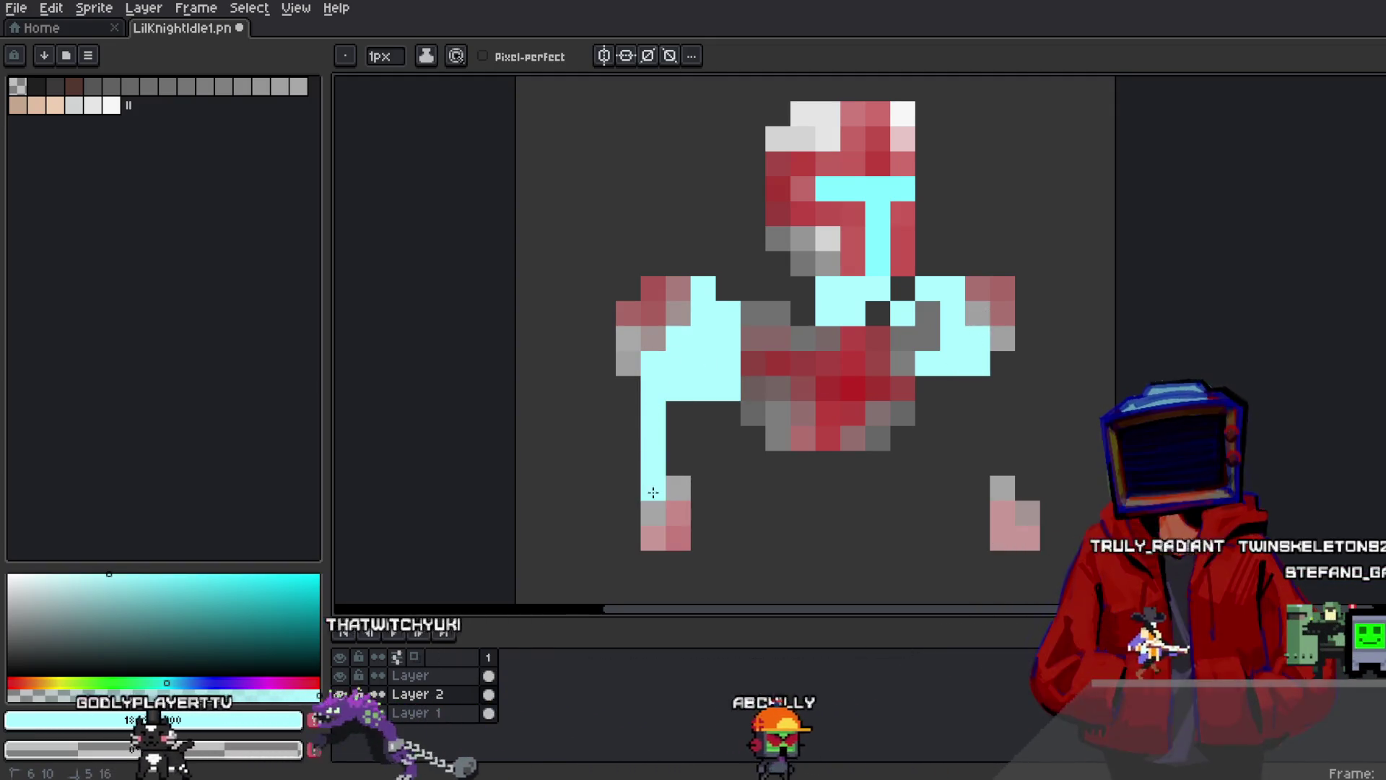
{"action": "left_click_drag", "start_coordinate": [678, 421], "coordinate": [708, 301]}
{"action": "left_click", "coordinate": [766, 446]}
{"action": "scroll", "coordinate": [768, 450], "scroll_direction": "down", "scroll_amount": 1}
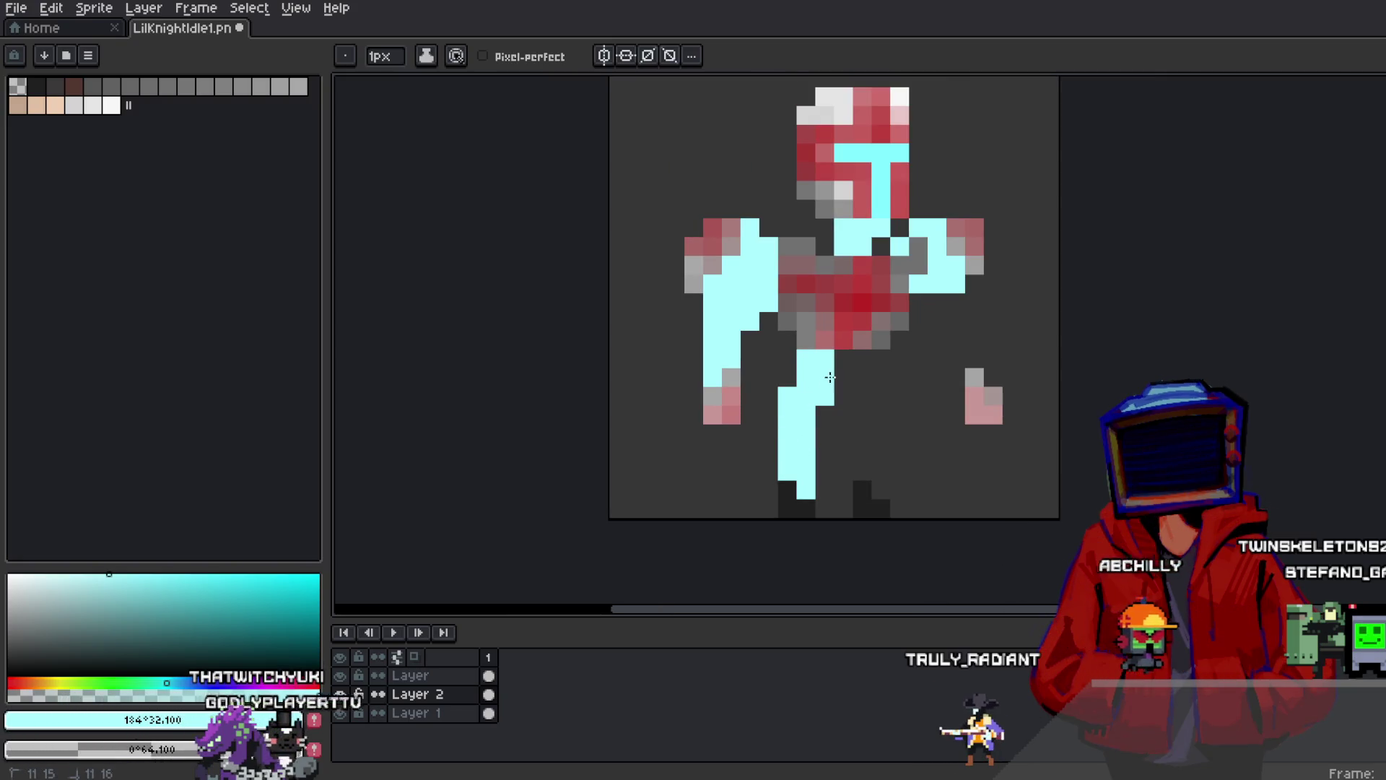
{"action": "key", "text": "ctrl+z"}
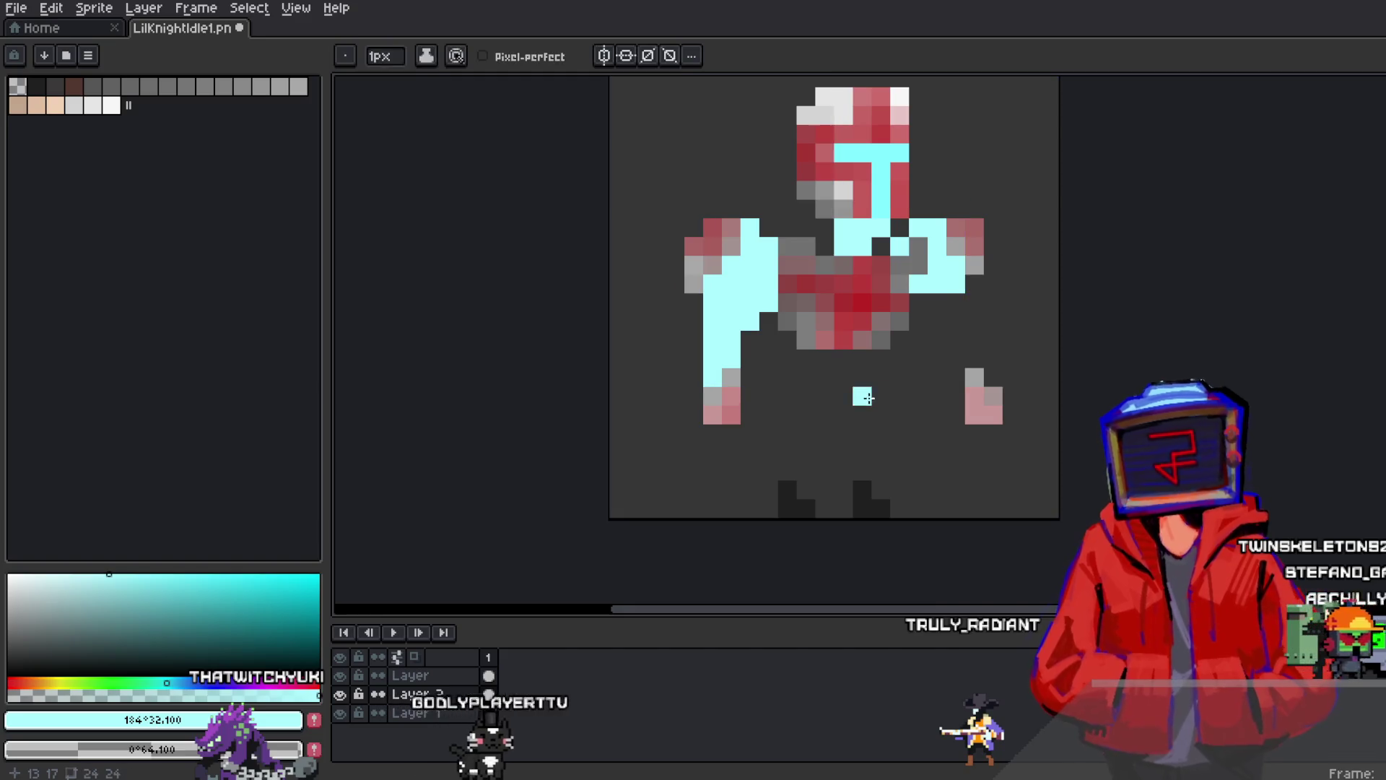
{"action": "key", "text": "shift+m"}
{"action": "scroll", "coordinate": [770, 472], "scroll_direction": "up", "scroll_amount": 1}
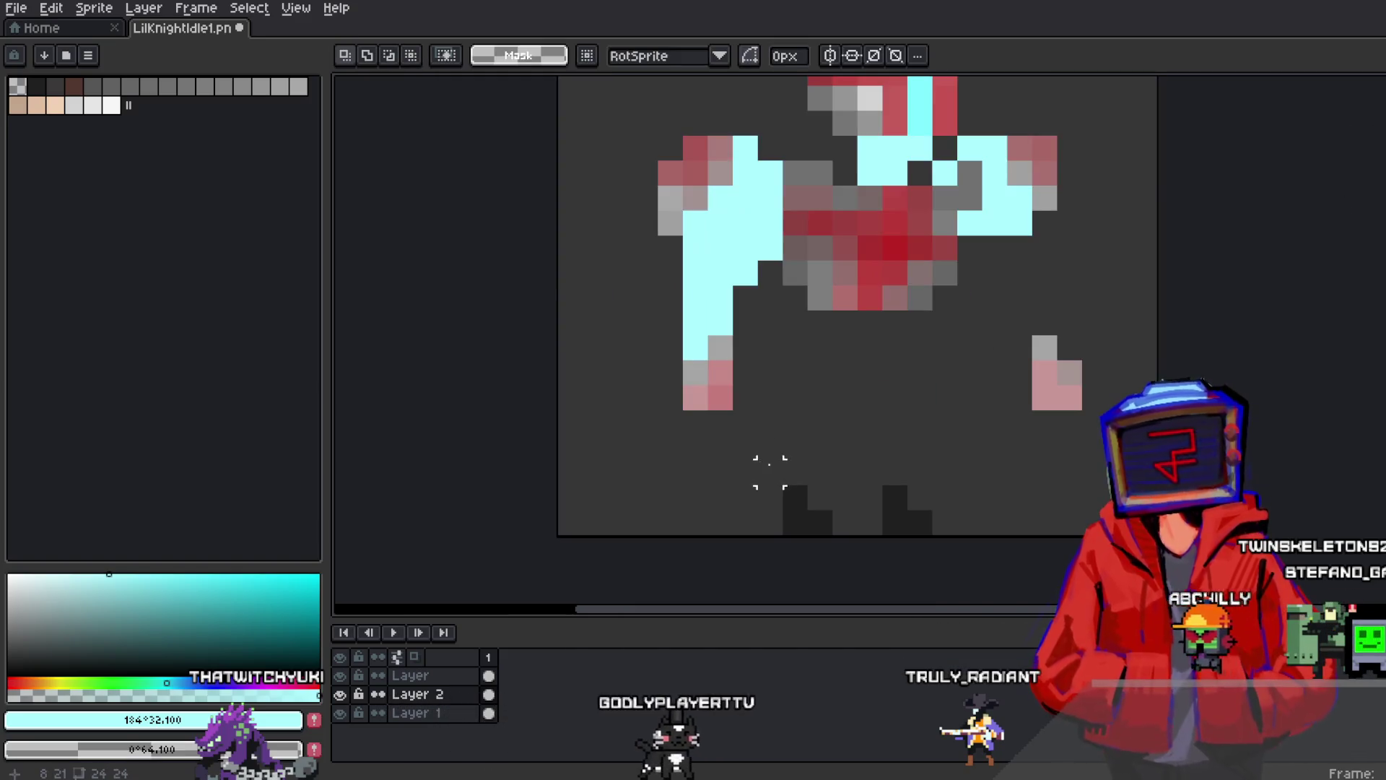
Select the leg pixels, try an 18-degree rotation, then cancel it
{"action": "left_click_drag", "start_coordinate": [755, 431], "coordinate": [962, 538]}
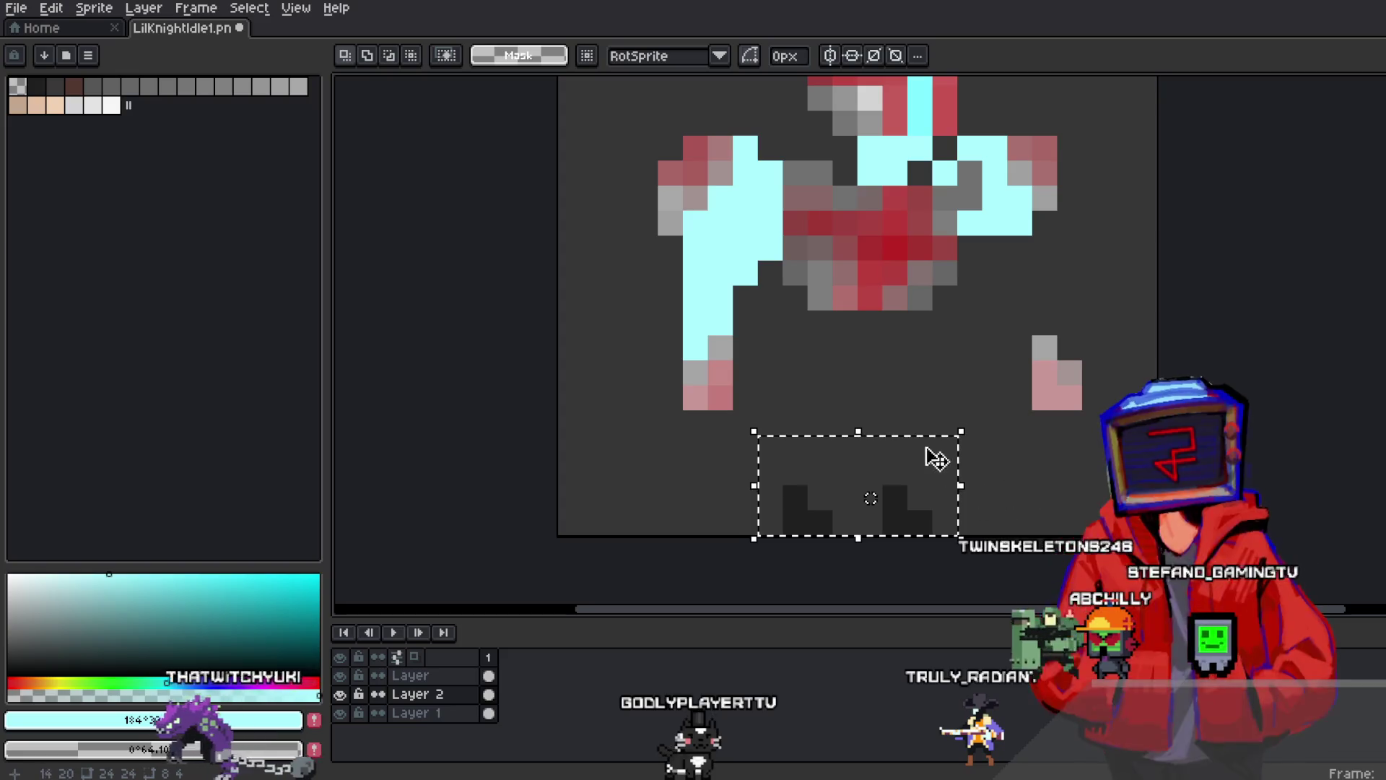
{"action": "left_click", "coordinate": [421, 683]}
{"action": "left_click", "coordinate": [873, 526]}
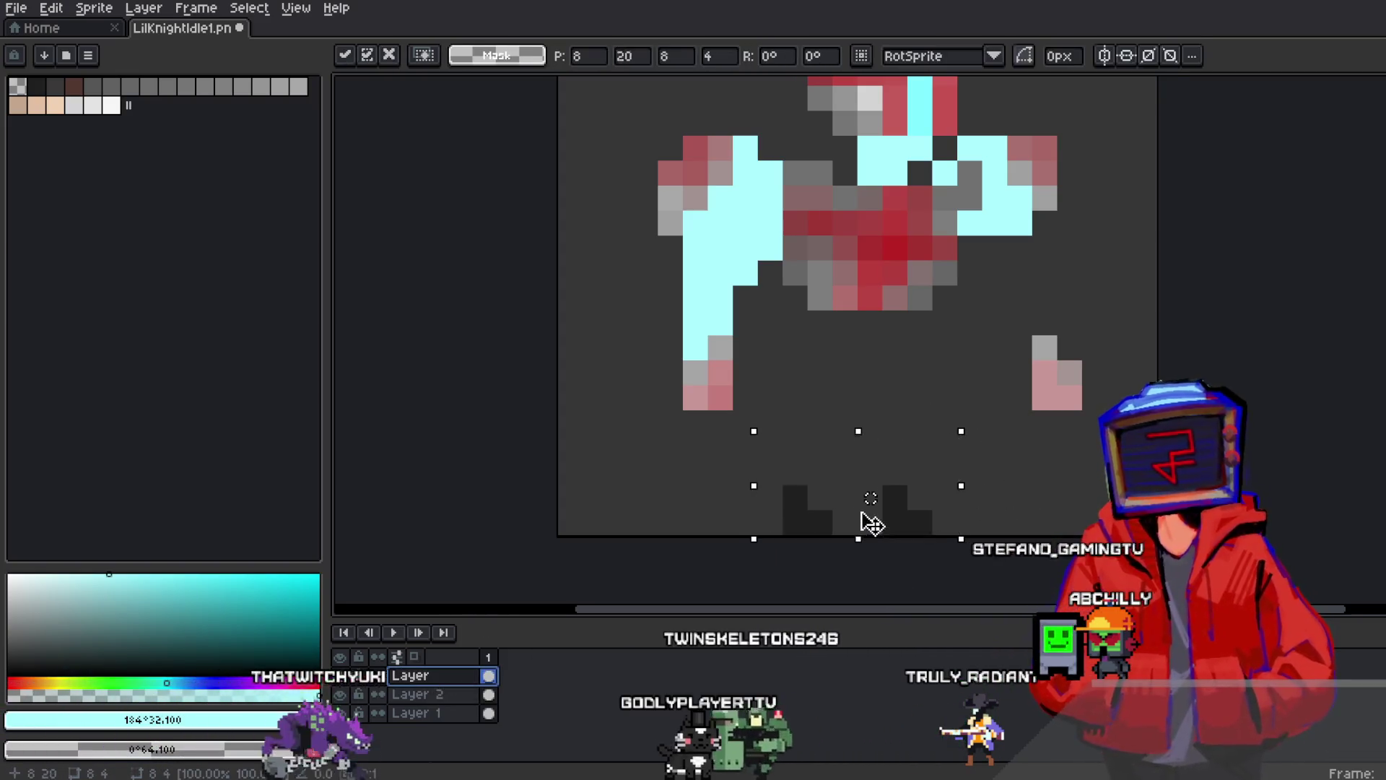
{"action": "left_click_drag", "start_coordinate": [975, 387], "coordinate": [1011, 423]}
{"action": "key", "text": "Escape"}
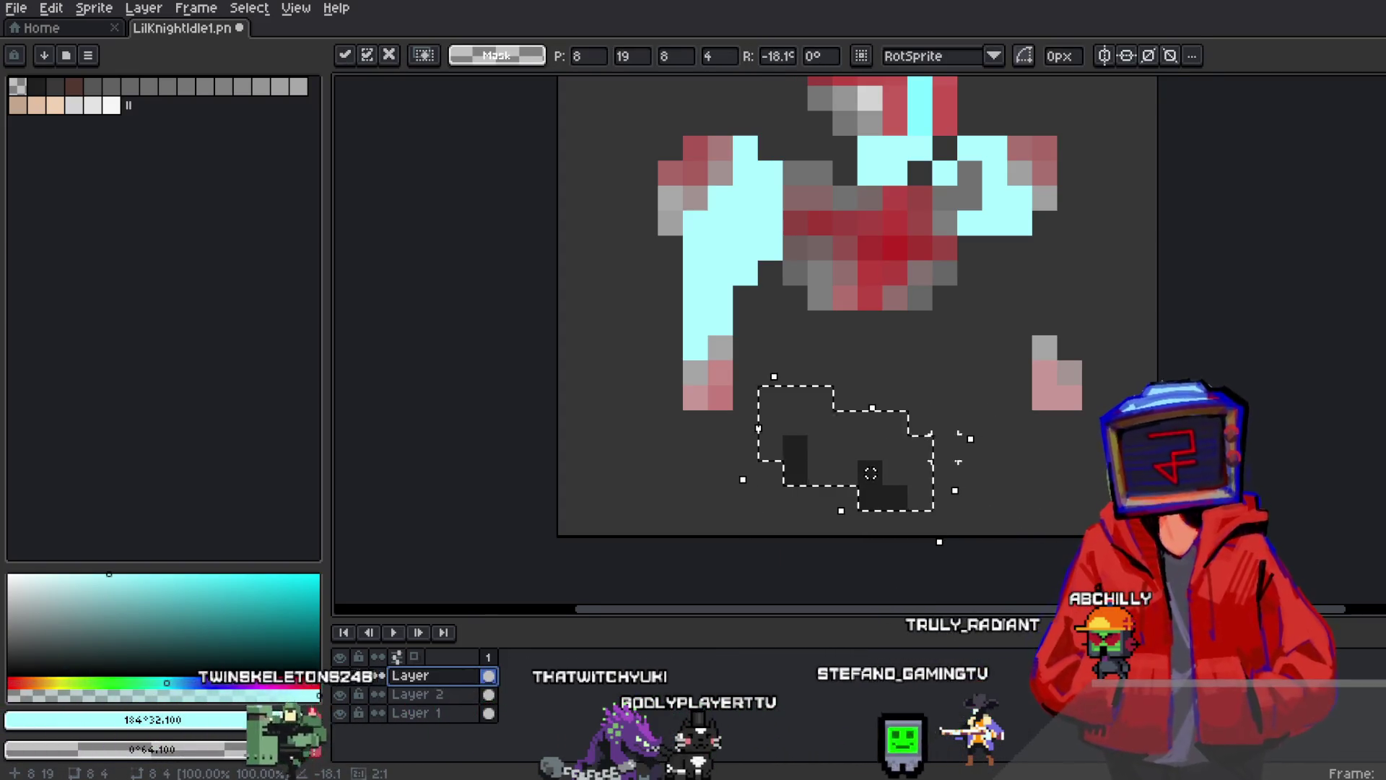
{"action": "left_click", "coordinate": [916, 495]}
{"action": "key", "text": "Escape"}
{"action": "left_click", "coordinate": [1020, 473]}
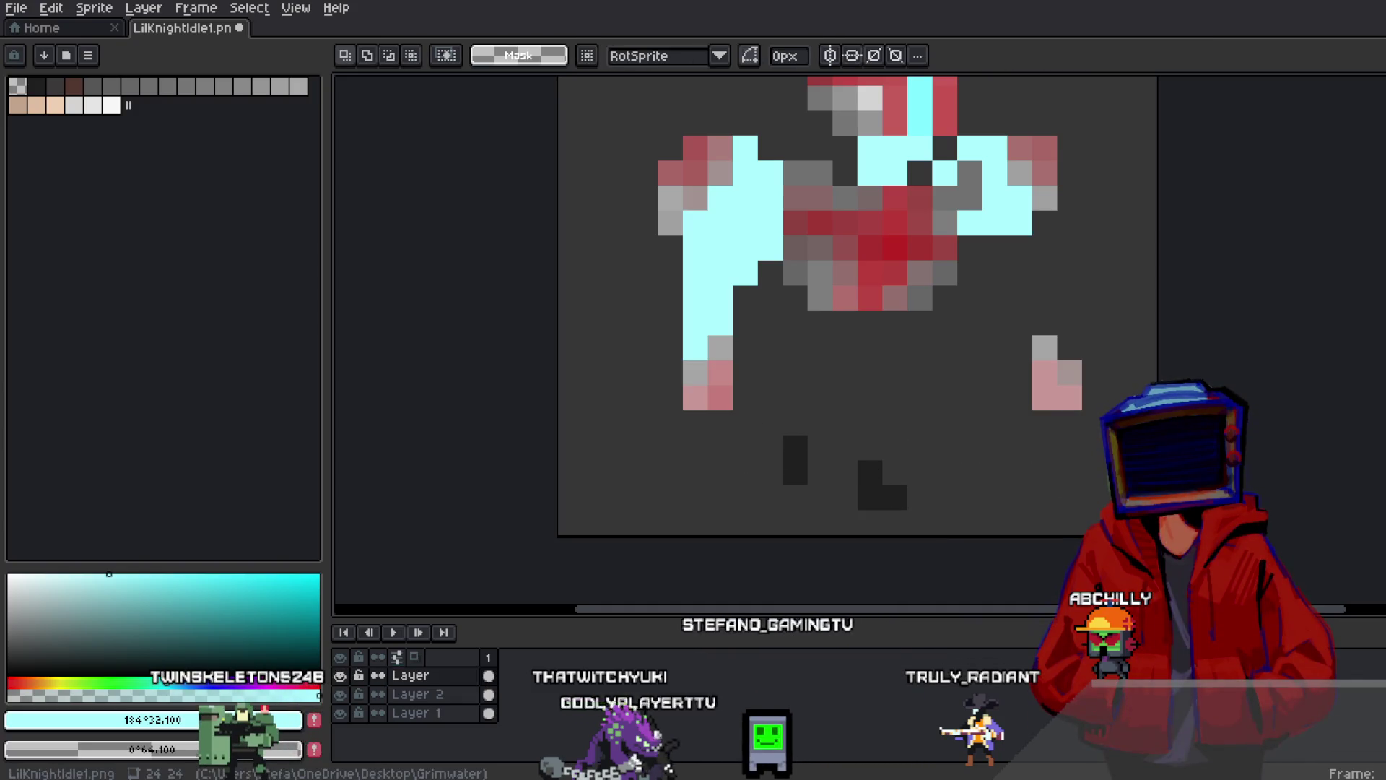
Sample the dark grey #373737 and move the dark leg pixels beneath the knight
{"action": "key", "text": "i"}
{"action": "left_click", "coordinate": [885, 474]}
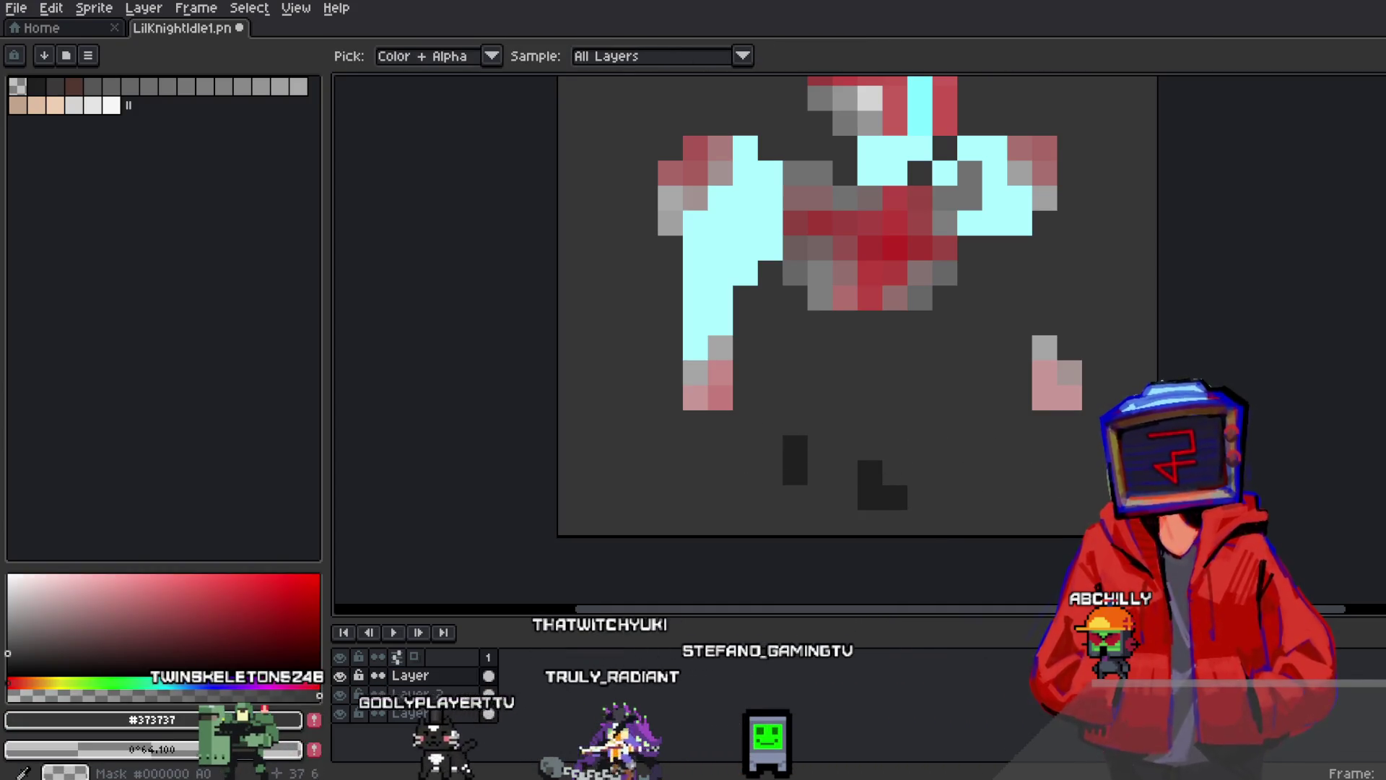
{"action": "key", "text": "m"}
{"action": "mouse_move", "coordinate": [883, 484]}
{"action": "left_mouse_down"}
{"action": "mouse_move", "coordinate": [957, 559]}
{"action": "mouse_move", "coordinate": [1094, 520]}
{"action": "left_mouse_up"}
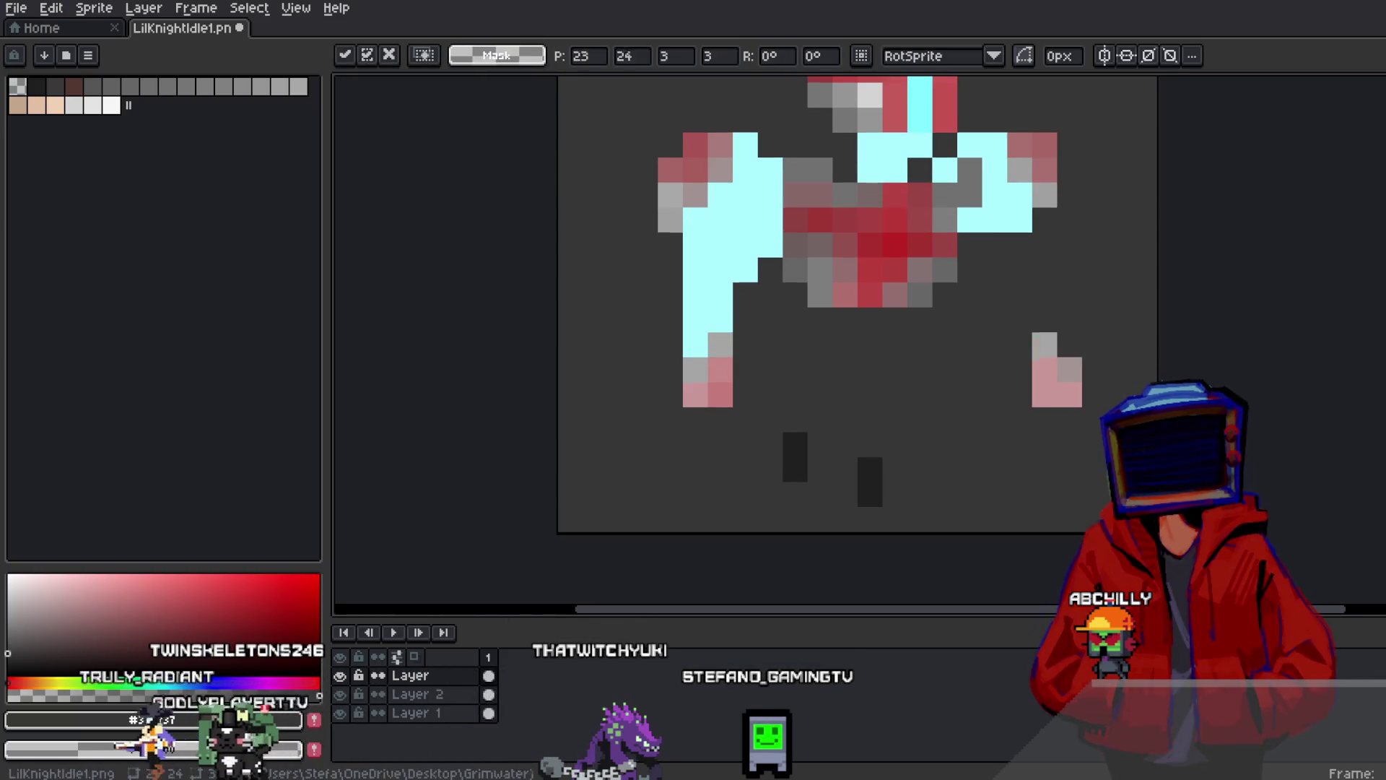
{"action": "scroll", "coordinate": [859, 361], "scroll_direction": "down", "scroll_amount": 1}
{"action": "left_click_drag", "start_coordinate": [756, 344], "coordinate": [914, 496]}
{"action": "left_click_drag", "start_coordinate": [852, 433], "coordinate": [875, 458]}
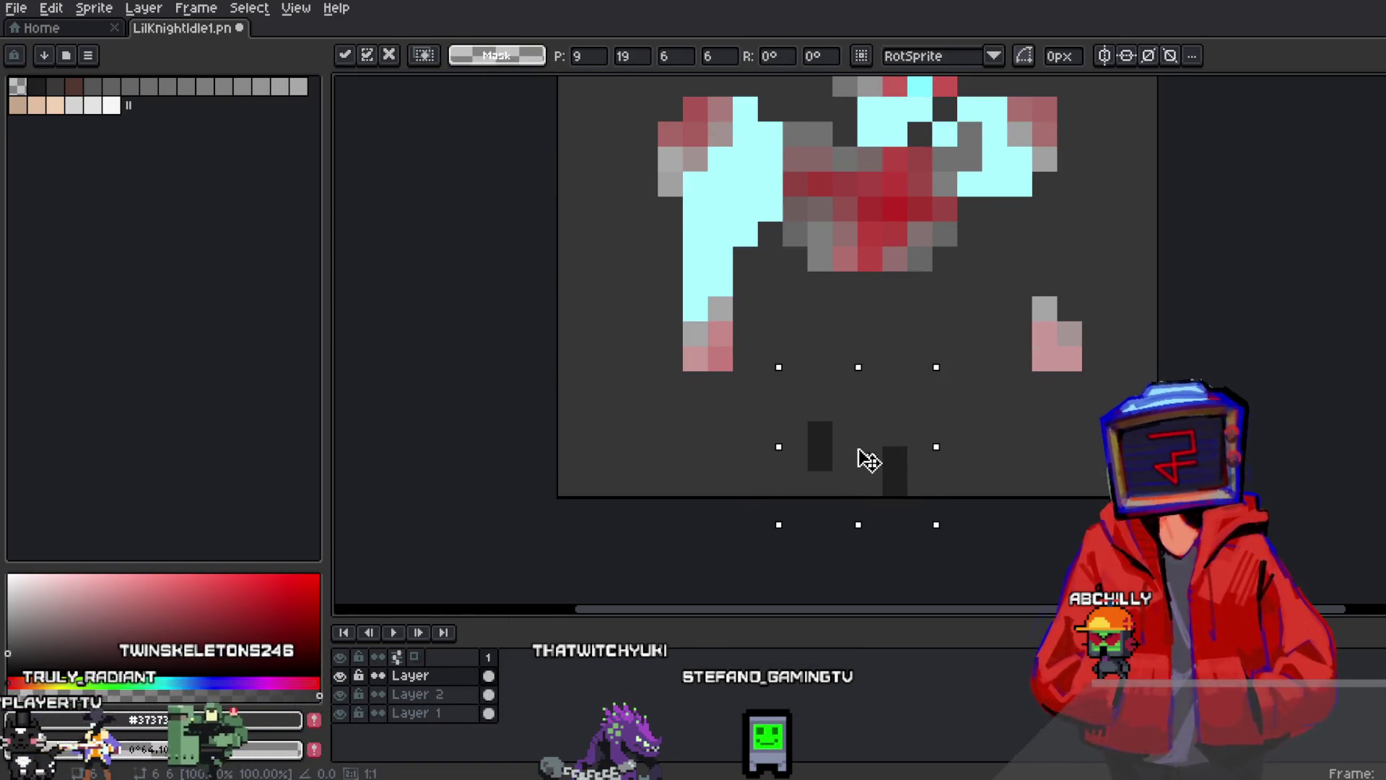
{"action": "scroll", "coordinate": [869, 460], "scroll_direction": "down", "scroll_amount": 2}
{"action": "scroll", "coordinate": [990, 464], "scroll_direction": "up", "scroll_amount": 1}
Hide Layer 1 and flatten the visible upper layers into one Flattened layer
{"action": "left_click", "coordinate": [990, 464]}
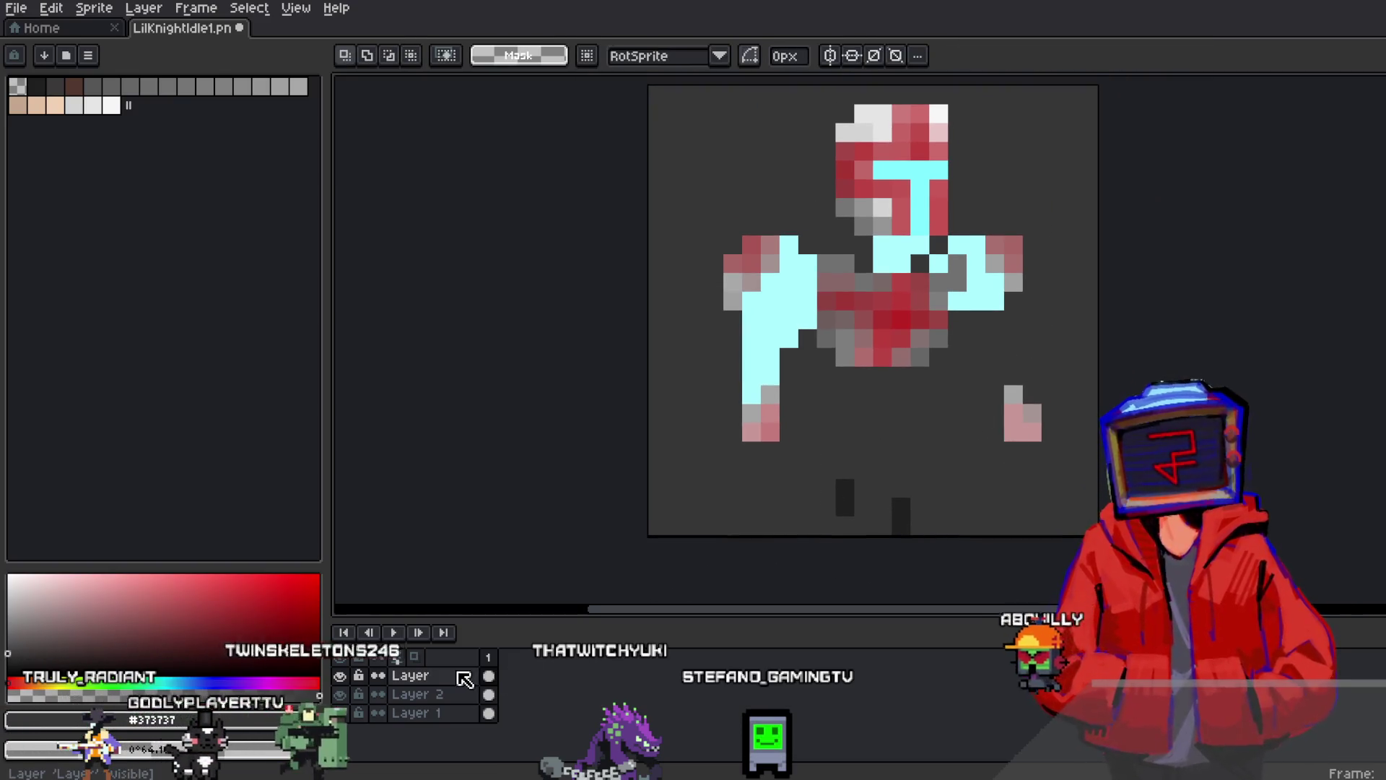
{"action": "left_click", "coordinate": [345, 713]}
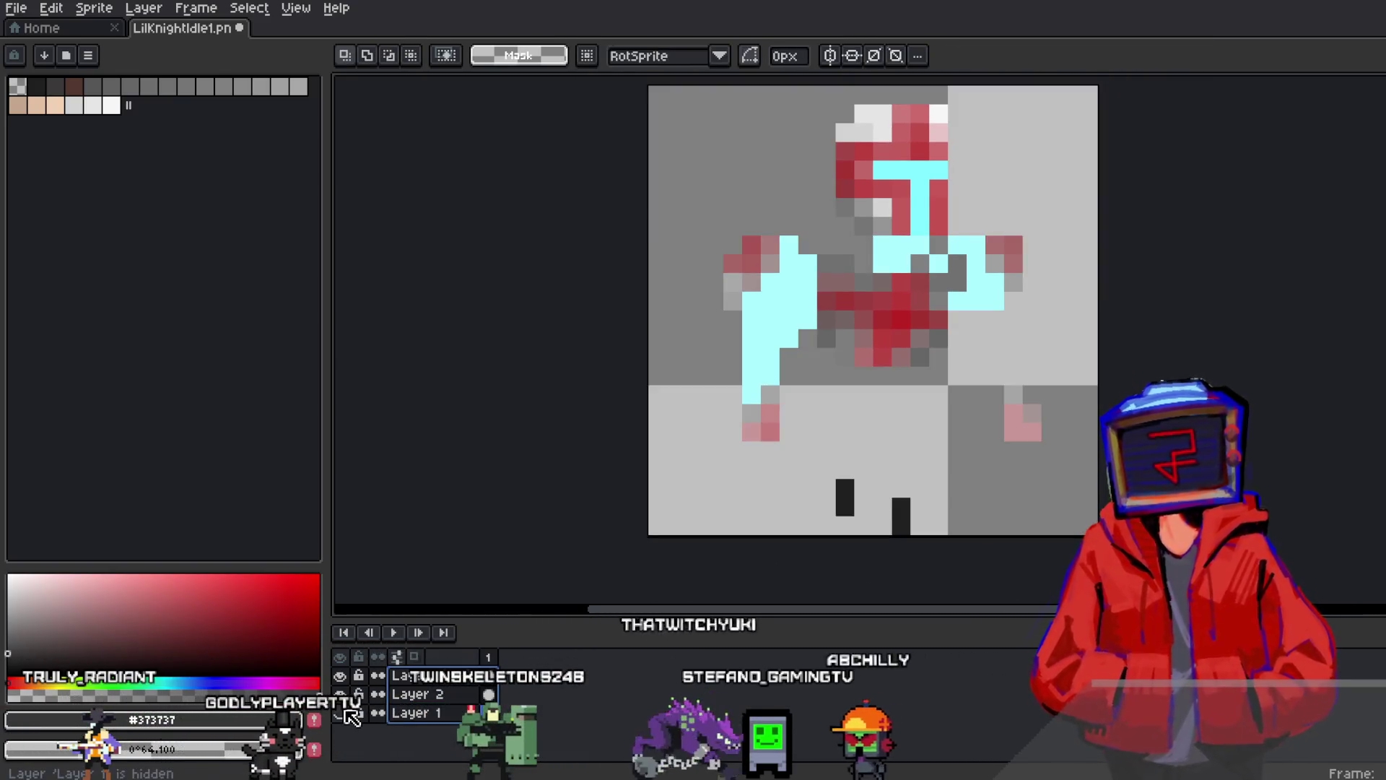
{"action": "right_click", "coordinate": [426, 694]}
{"action": "left_click", "coordinate": [491, 722]}
Shift the two dark foot blocks up one pixel and pick the sprite's cyan for the Pencil
{"action": "mouse_move", "coordinate": [780, 442]}
{"action": "left_mouse_down"}
{"action": "mouse_move", "coordinate": [951, 536]}
{"action": "mouse_move", "coordinate": [895, 511]}
{"action": "mouse_move", "coordinate": [941, 498]}
{"action": "mouse_move", "coordinate": [938, 481]}
{"action": "left_mouse_up"}
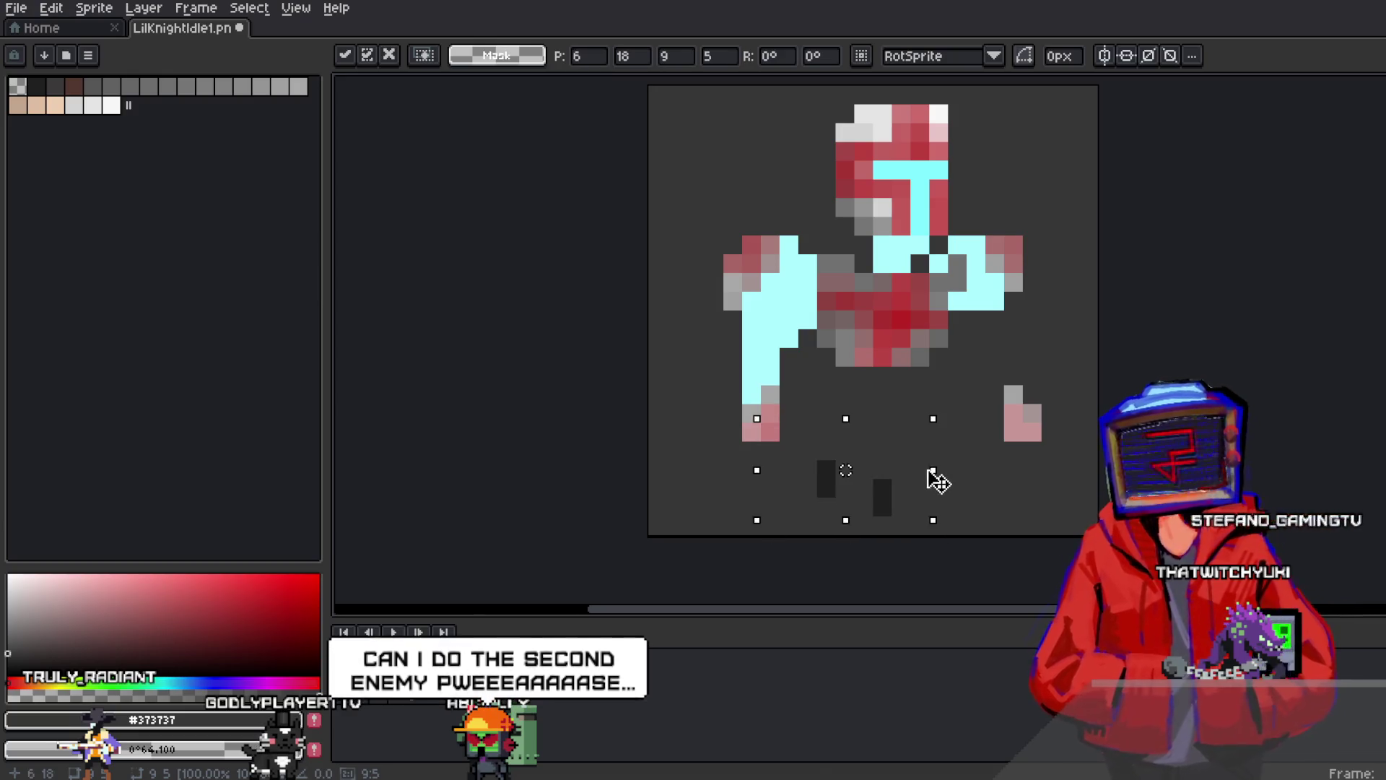
{"action": "left_click", "coordinate": [1069, 432]}
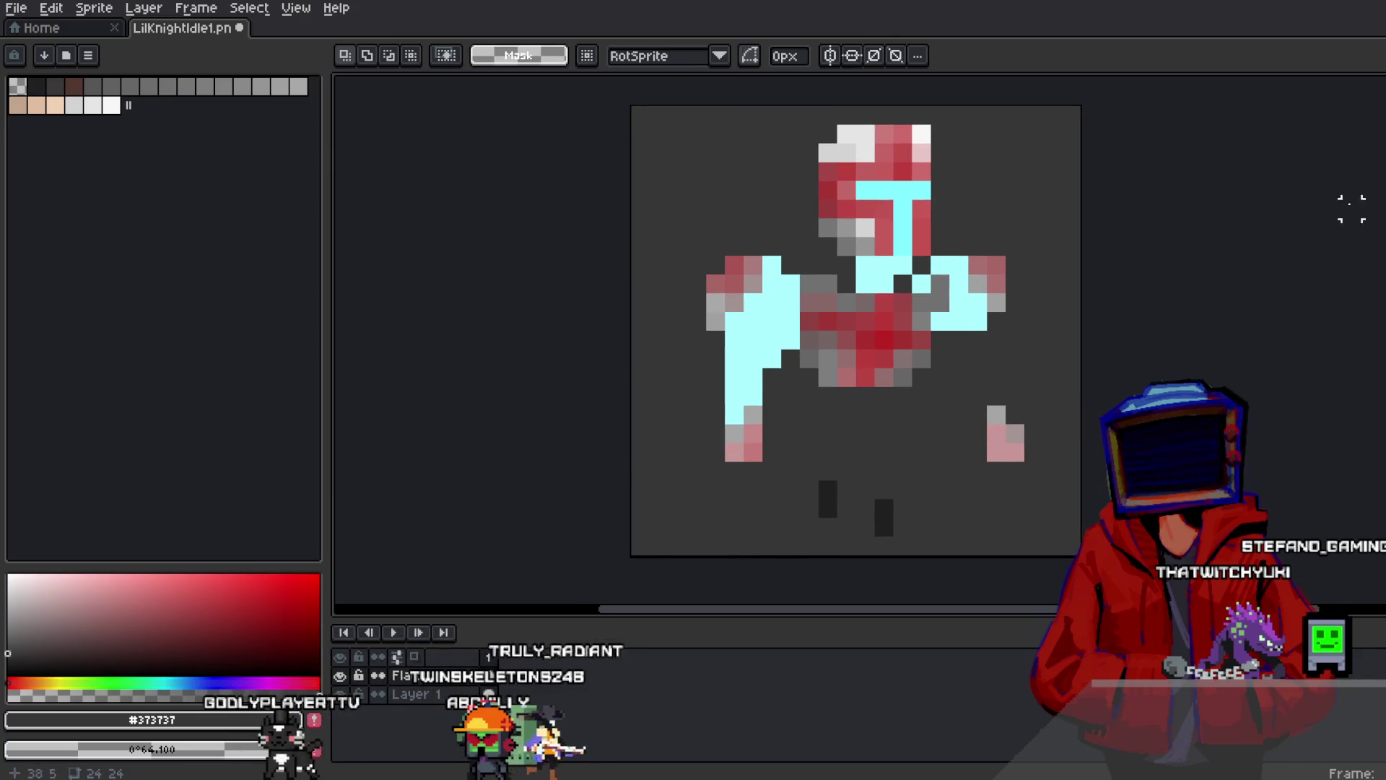
{"action": "key", "text": "b"}
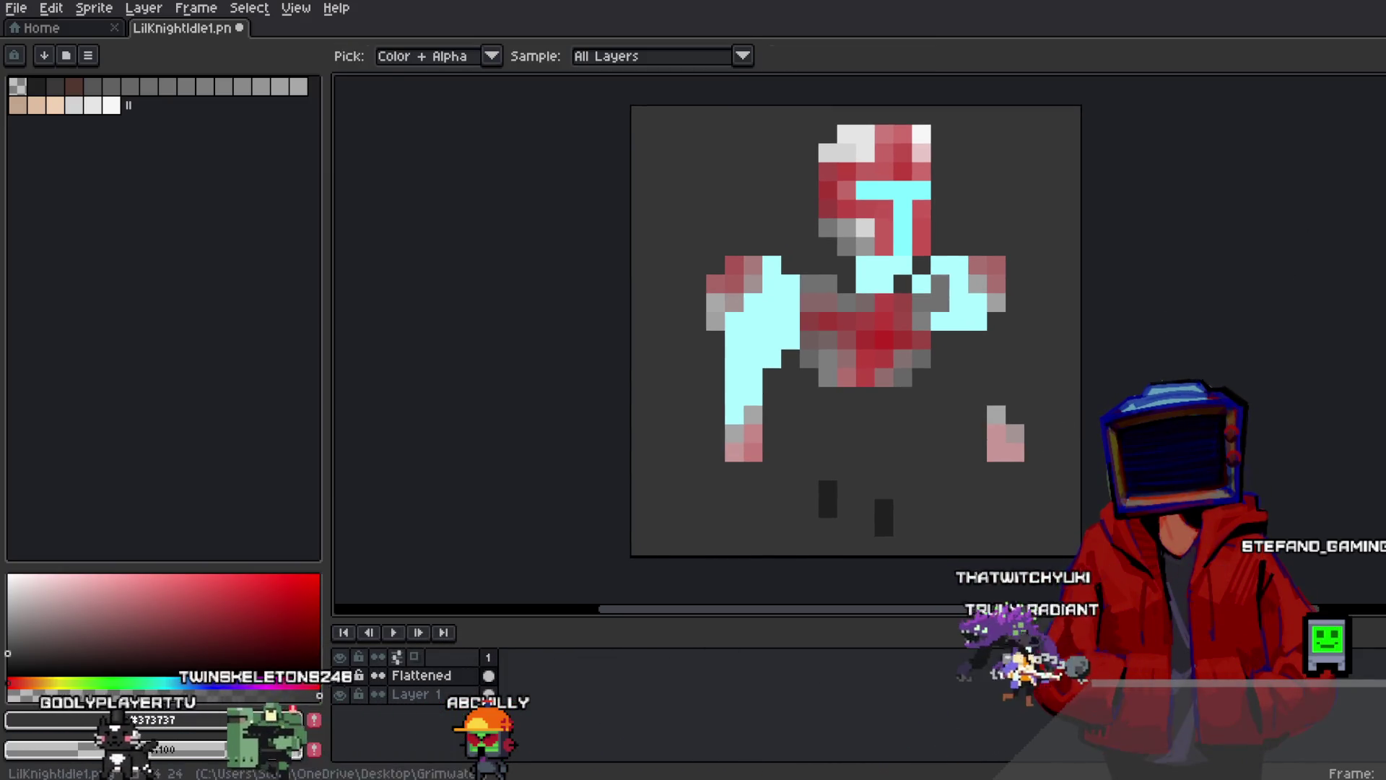
{"action": "left_click", "coordinate": [751, 339], "text": "alt"}
Undo the trial cyan arm stroke and add a new Layer 2
{"action": "mouse_move", "coordinate": [978, 336]}
{"action": "left_mouse_down"}
{"action": "mouse_move", "coordinate": [996, 415]}
{"action": "mouse_move", "coordinate": [990, 394]}
{"action": "left_mouse_up"}
{"action": "key", "text": "ctrl+z"}
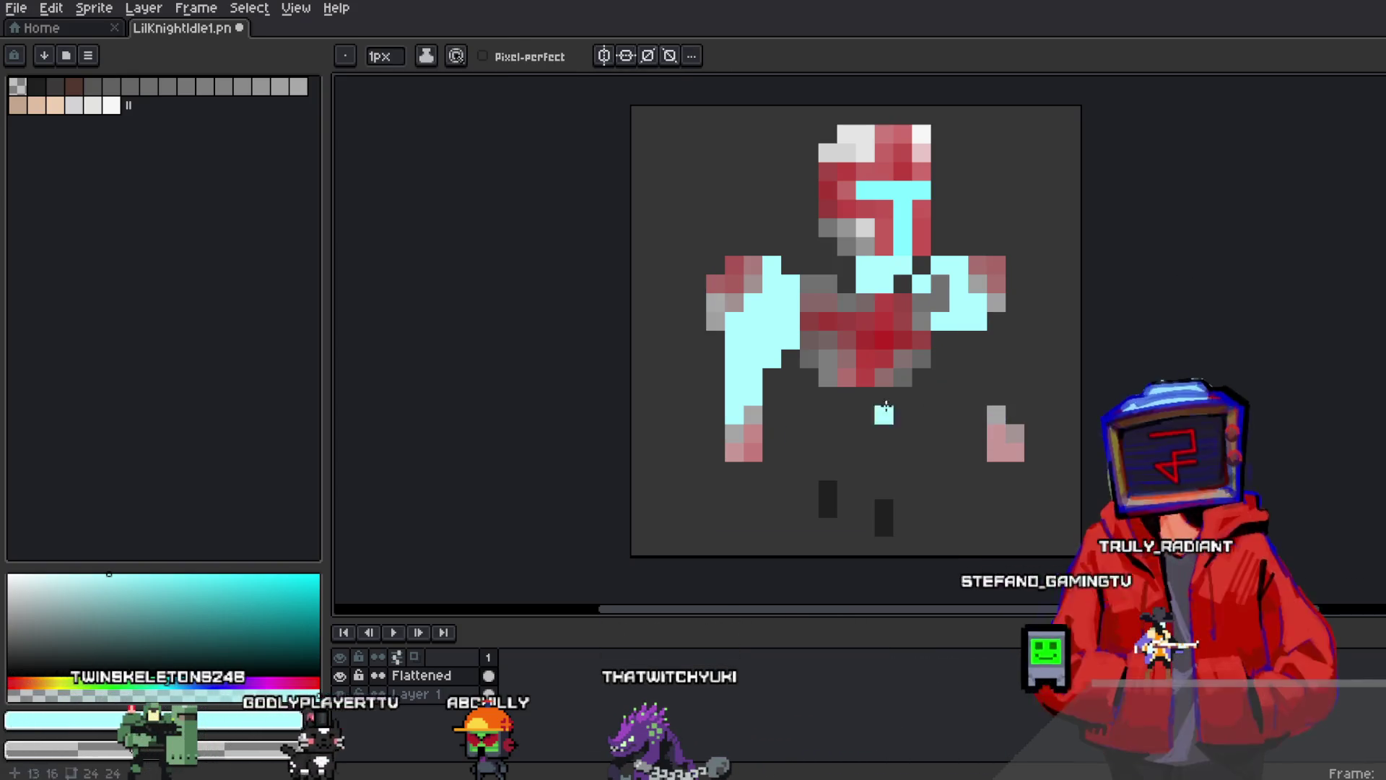
{"action": "right_click", "coordinate": [444, 675]}
{"action": "left_click", "coordinate": [605, 661]}
On Layer 2, paint cyan over the lower right arm, the chest and the block below it
{"action": "mouse_move", "coordinate": [979, 336]}
{"action": "left_mouse_down"}
{"action": "mouse_move", "coordinate": [1007, 416]}
{"action": "mouse_move", "coordinate": [997, 361]}
{"action": "left_mouse_up"}
{"action": "left_click", "coordinate": [910, 287]}
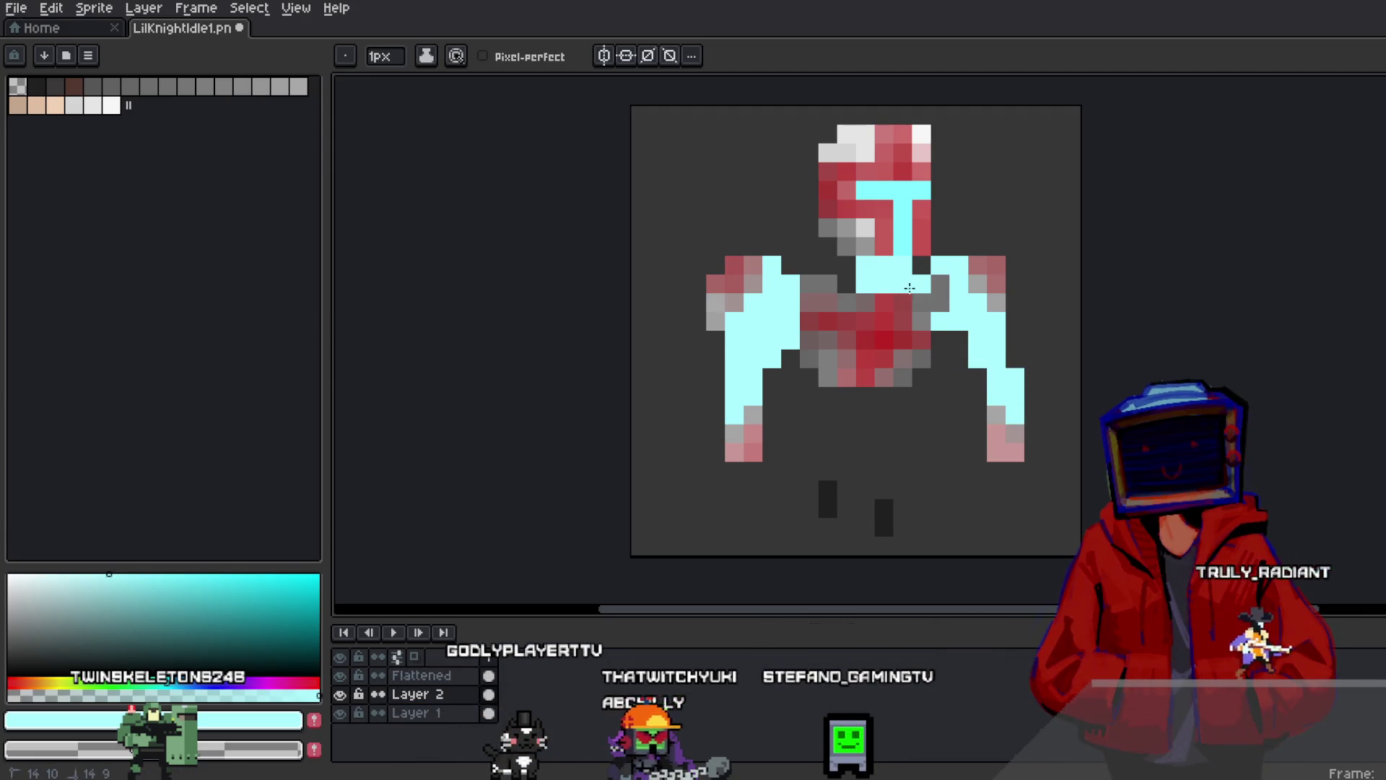
{"action": "left_click_drag", "start_coordinate": [803, 286], "coordinate": [820, 279]}
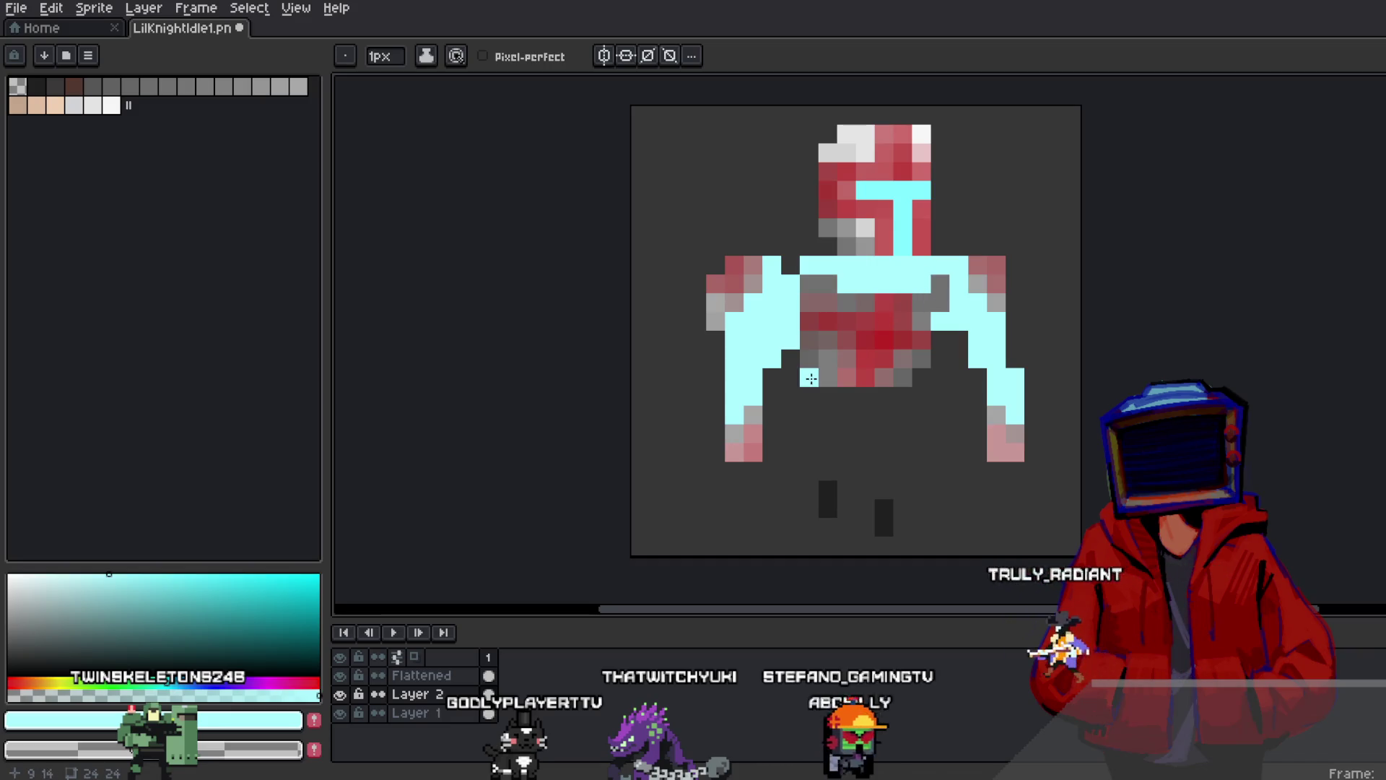
{"action": "mouse_move", "coordinate": [845, 396]}
{"action": "left_mouse_down"}
{"action": "mouse_move", "coordinate": [828, 469]}
{"action": "mouse_move", "coordinate": [866, 397]}
{"action": "mouse_move", "coordinate": [883, 417]}
{"action": "mouse_move", "coordinate": [883, 488]}
{"action": "left_mouse_up"}
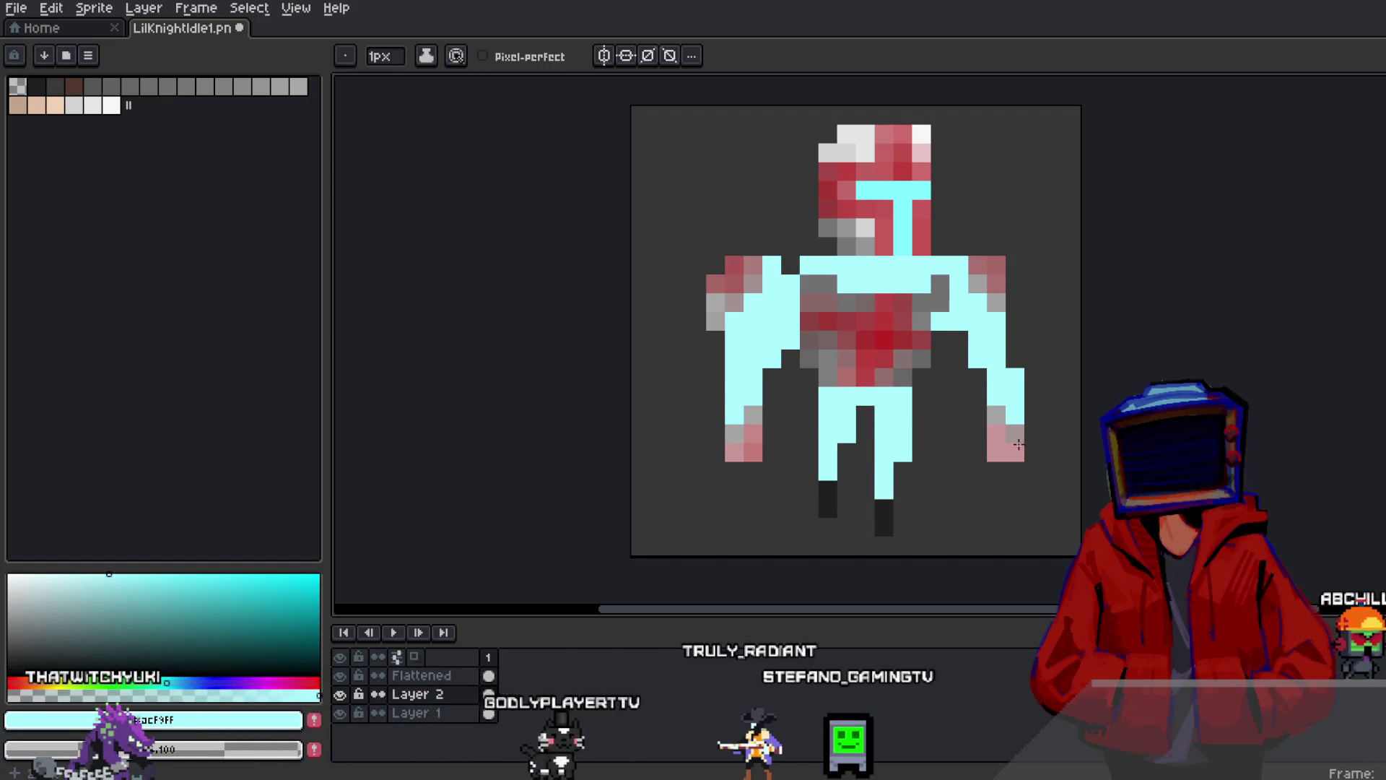
{"action": "scroll", "coordinate": [1073, 449], "scroll_direction": "down", "scroll_amount": 1}
{"action": "scroll", "coordinate": [975, 373], "scroll_direction": "up", "scroll_amount": 1}
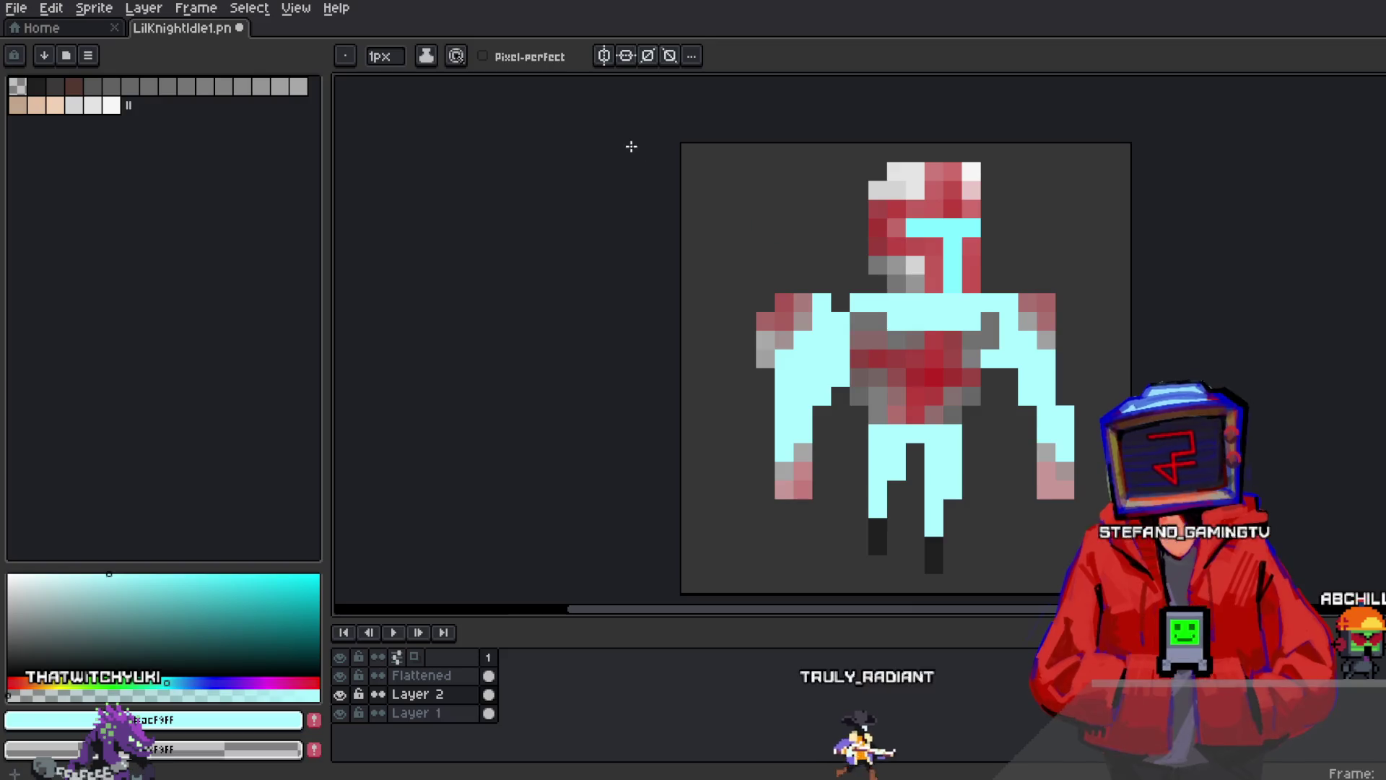
Keep painting with the ink mode set to Simple Ink
{"action": "left_click", "coordinate": [426, 56]}
{"action": "left_click", "coordinate": [481, 78]}
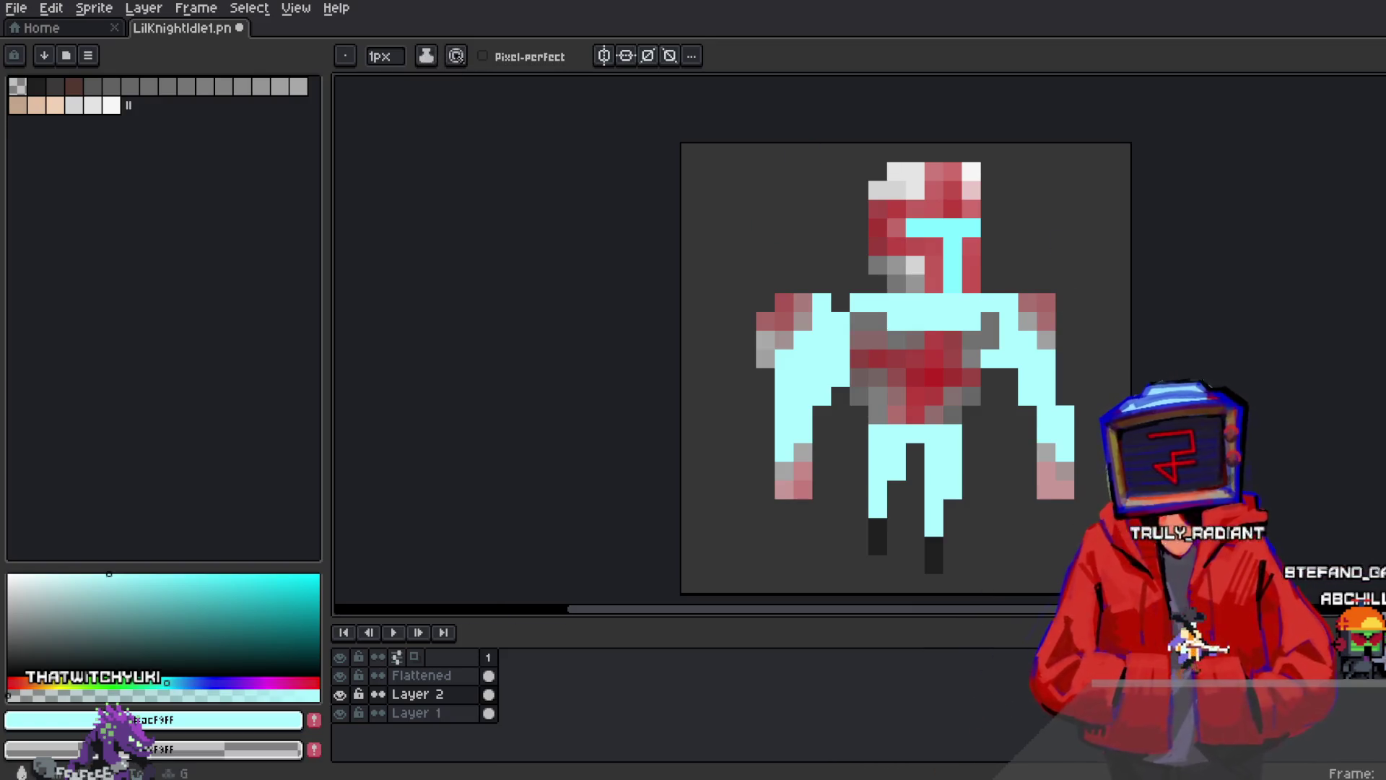
{"action": "left_click", "coordinate": [1381, 159]}
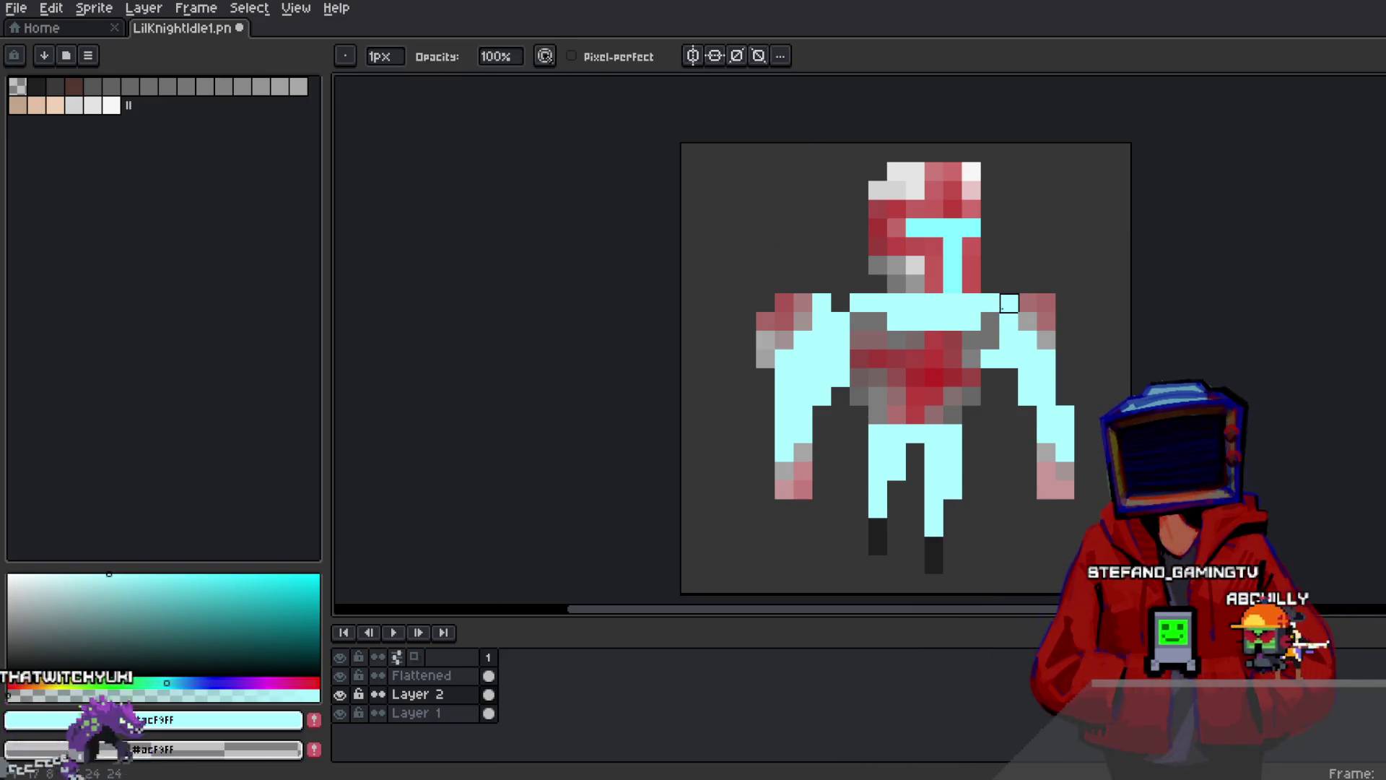
Merge Layer 2 down into the Flattened layer
{"action": "right_click", "coordinate": [415, 694]}
{"action": "left_click", "coordinate": [382, 696]}
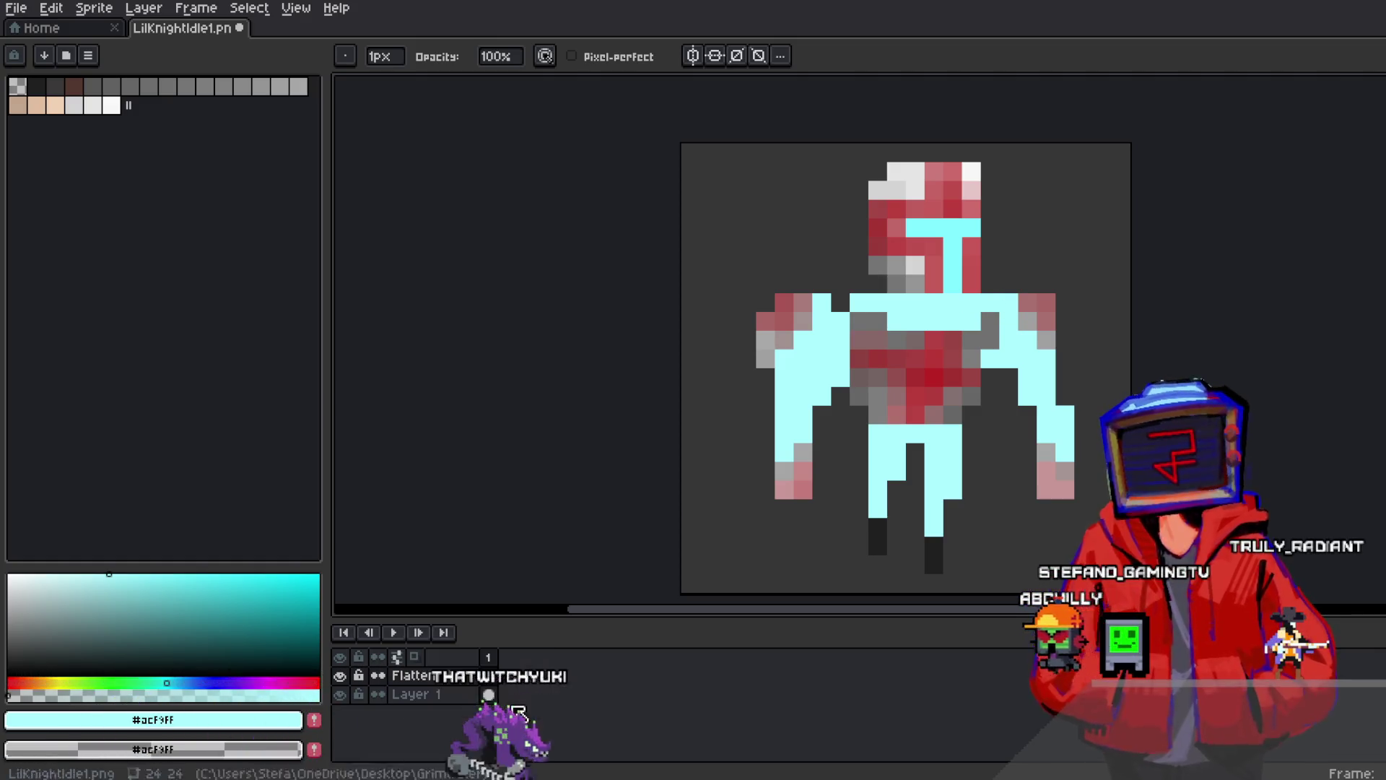
{"action": "scroll", "coordinate": [1216, 322], "scroll_direction": "down", "scroll_amount": 2}
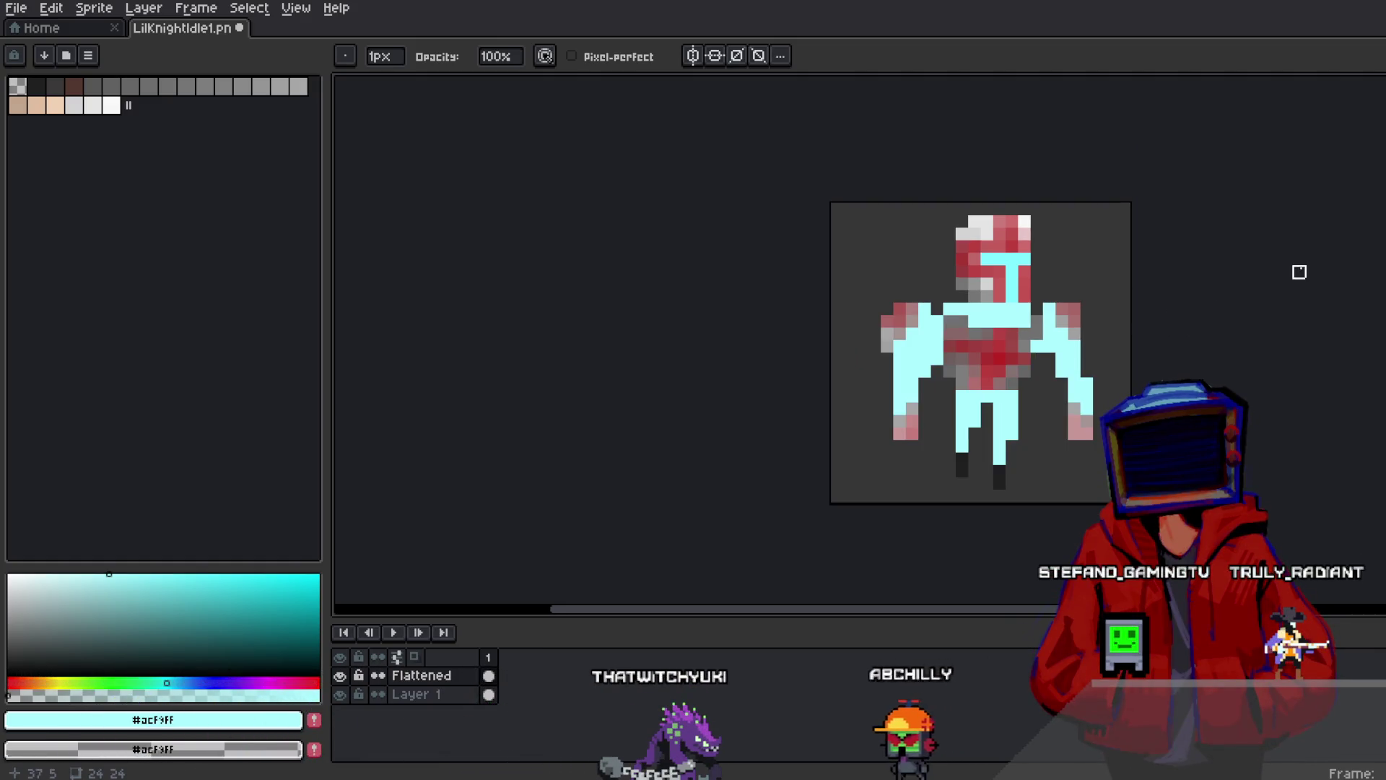
Magic-wand select the light-cyan body pixels and ready the Spray tool with a paler cyan
{"action": "key", "text": "w"}
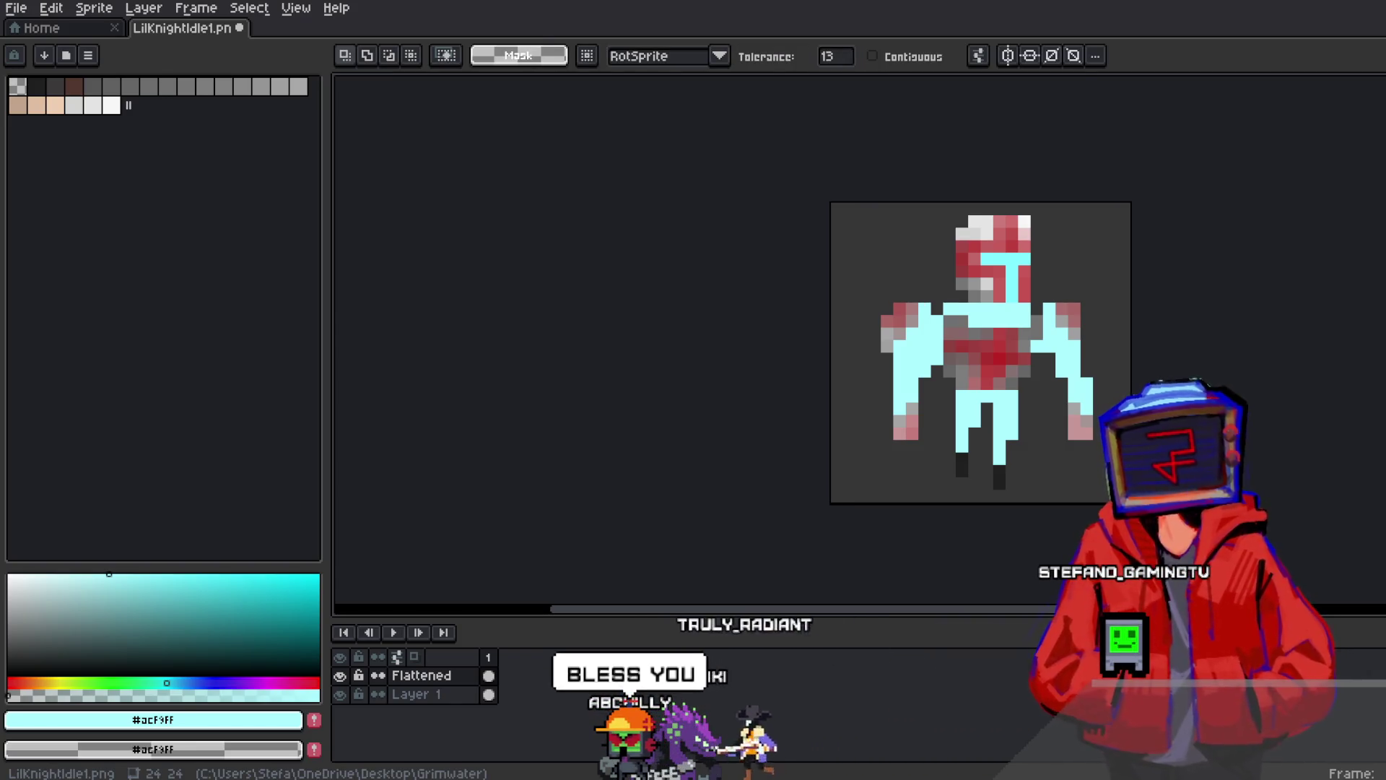
{"action": "left_click", "coordinate": [1004, 404]}
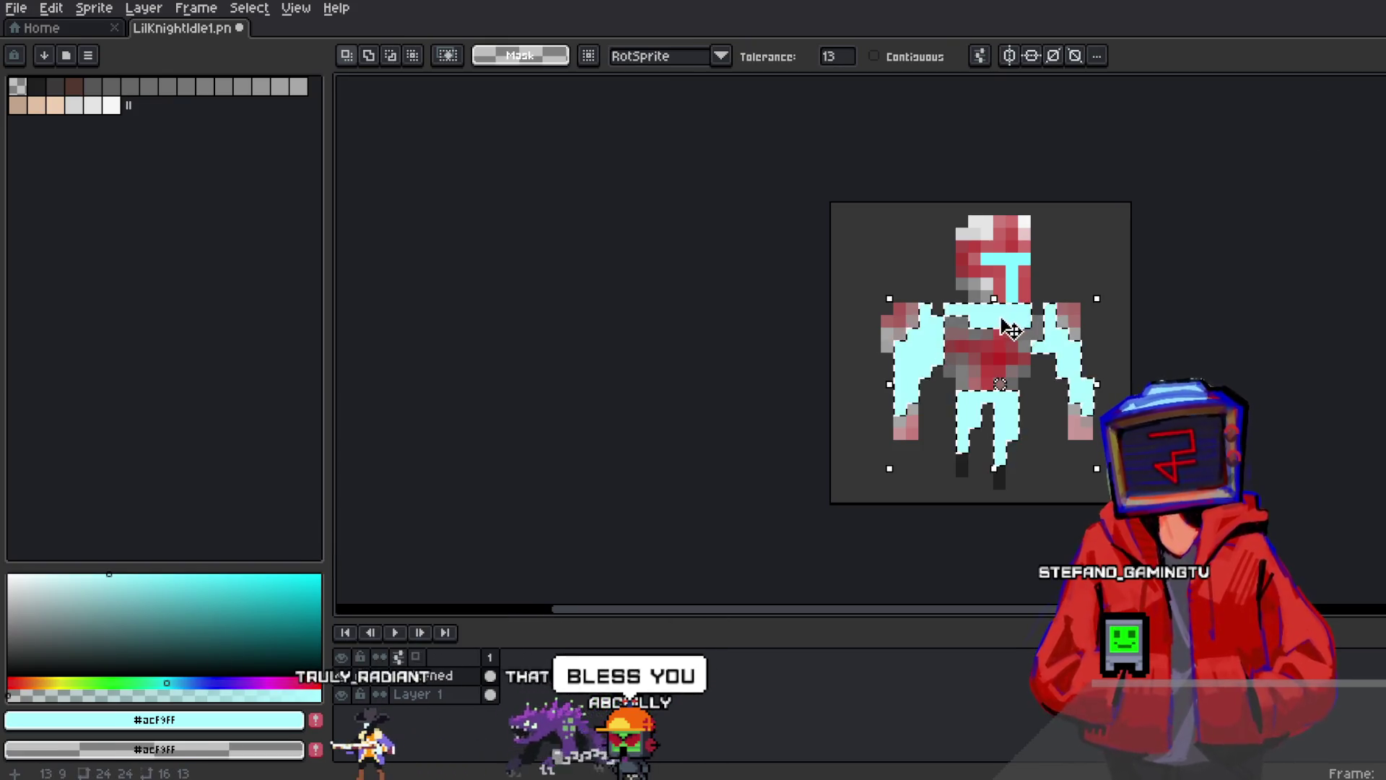
{"action": "key", "text": "shift+b"}
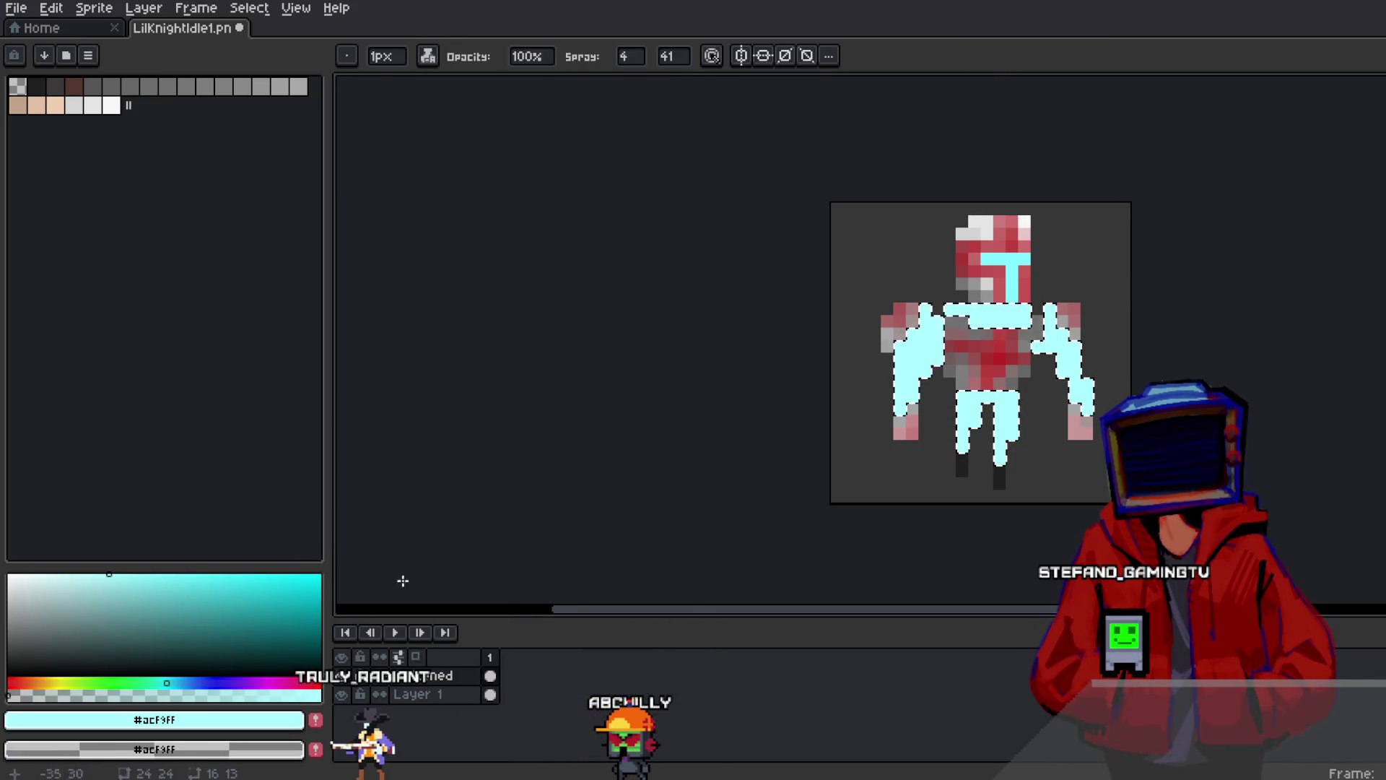
{"action": "left_click", "coordinate": [30, 575]}
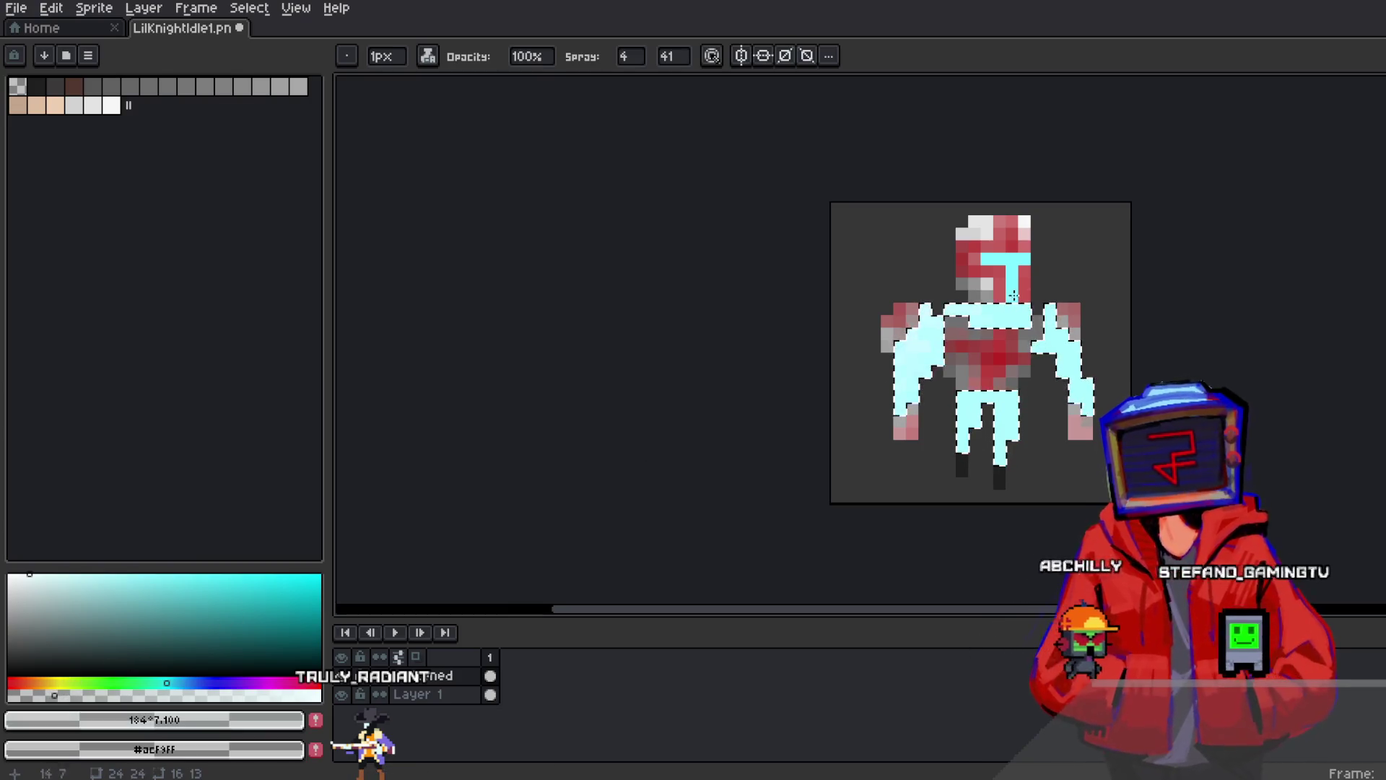
Drop the cyan pixel selection and return to the Magic Wand
{"action": "key", "text": "m"}
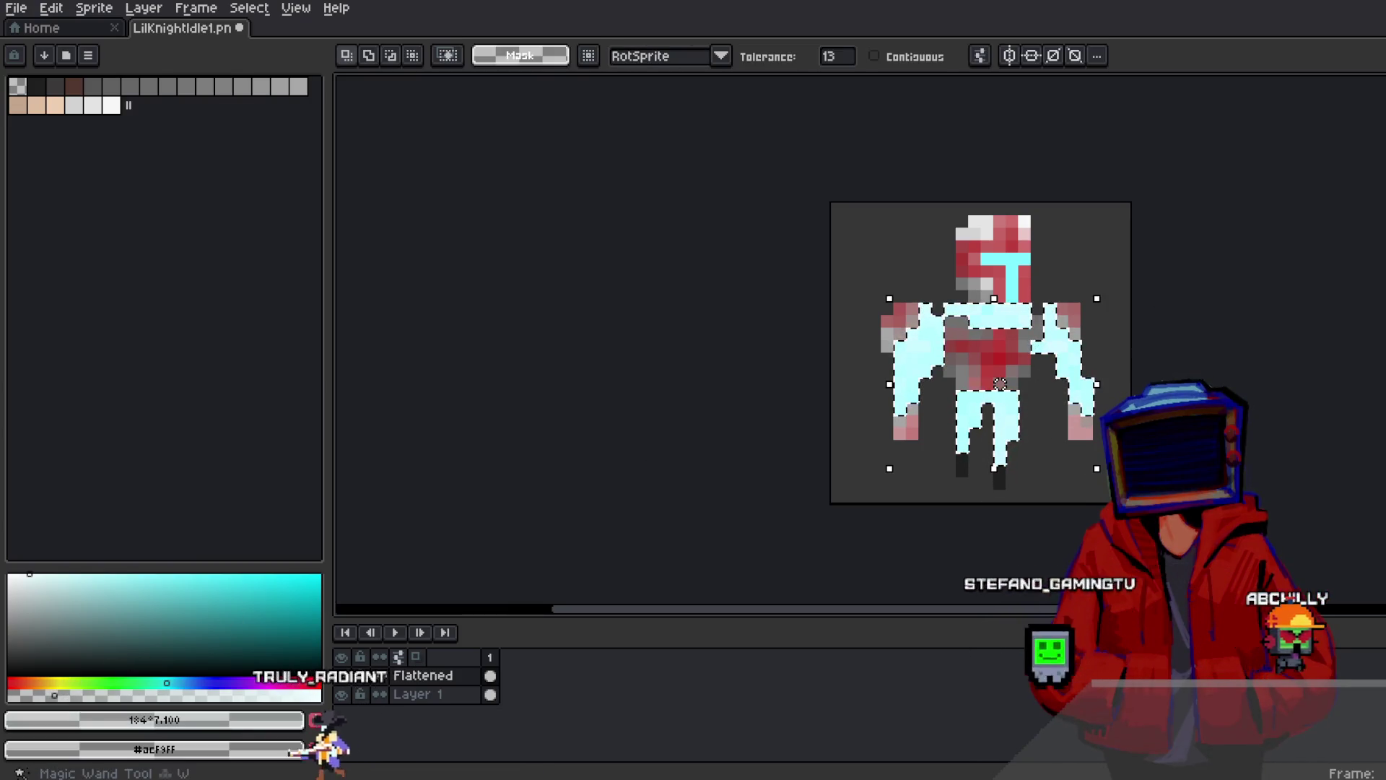
{"action": "scroll", "coordinate": [1269, 139], "scroll_direction": "up", "scroll_amount": 2}
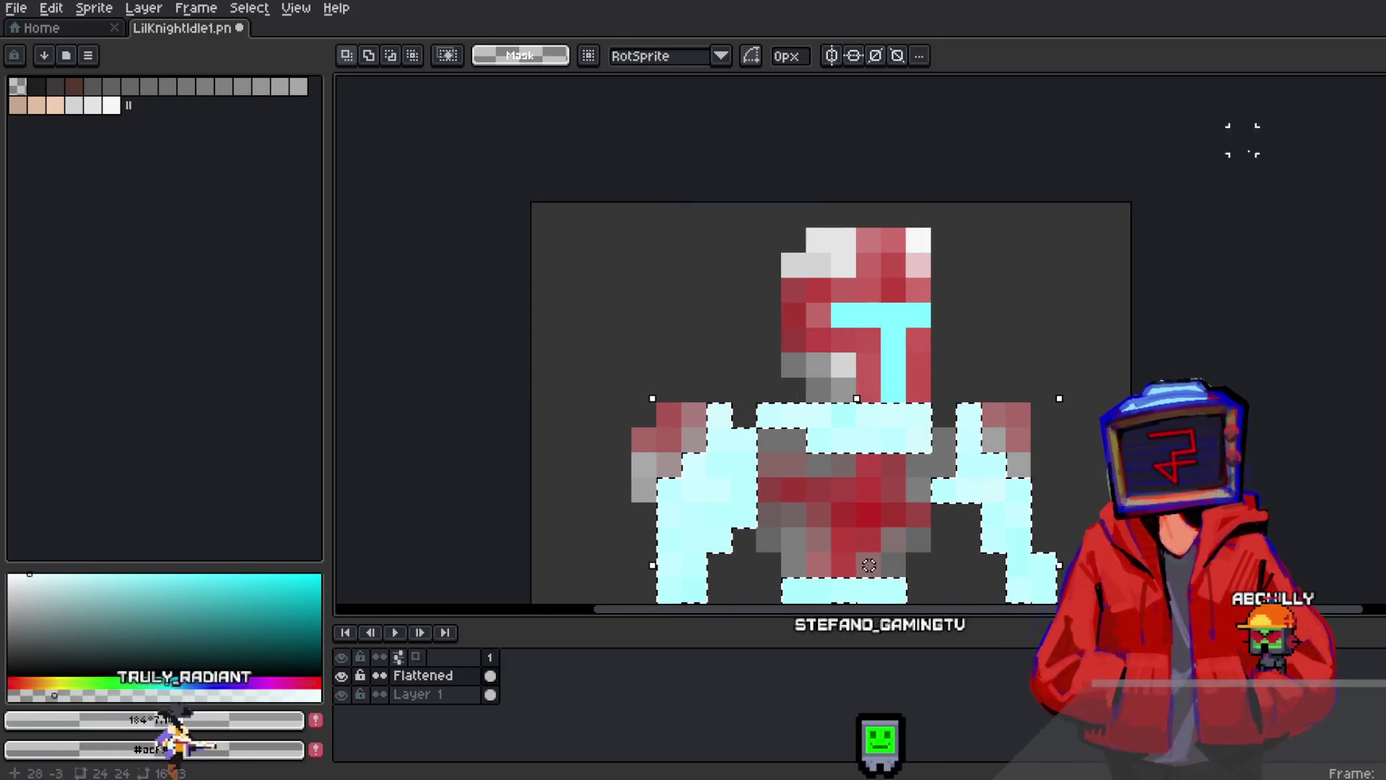
{"action": "scroll", "coordinate": [1247, 267], "scroll_direction": "down", "scroll_amount": 2}
{"action": "key", "text": "ctrl+d"}
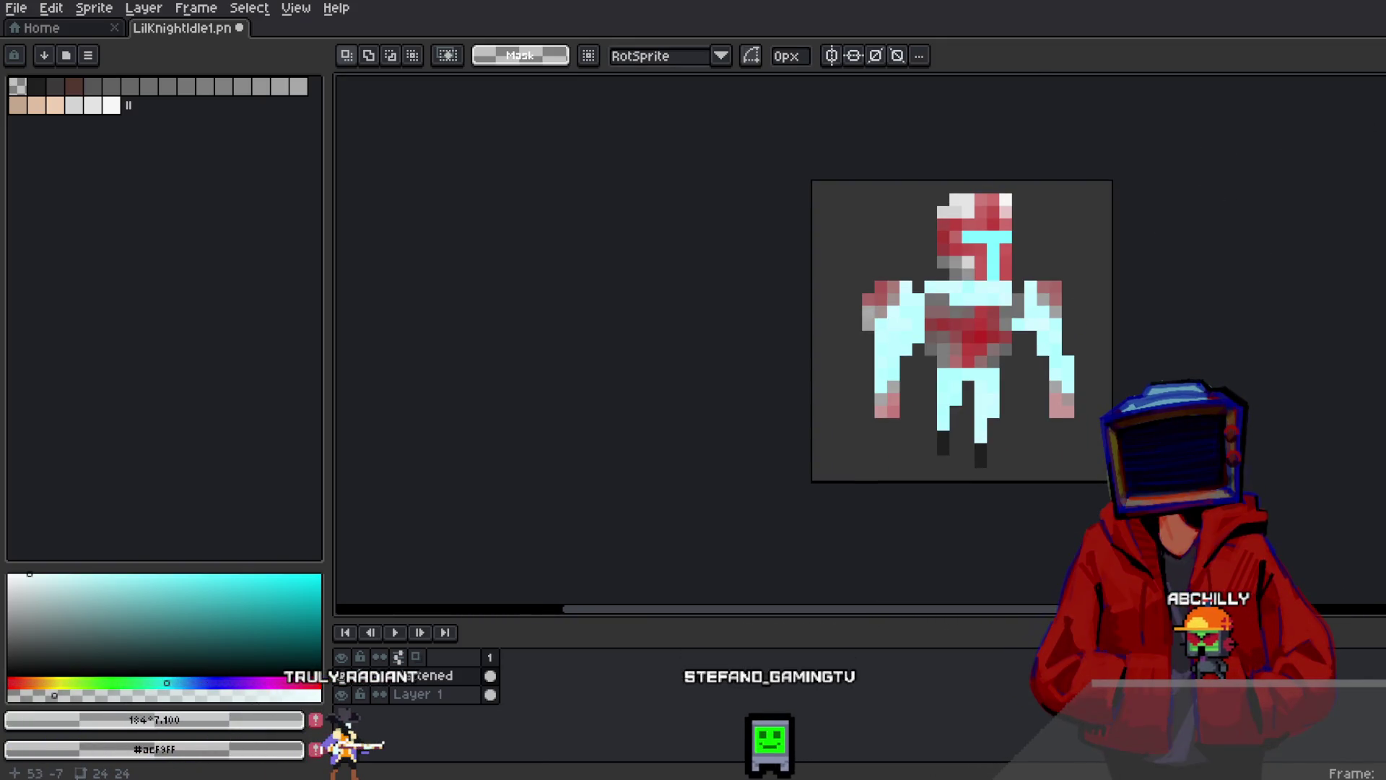
{"action": "key", "text": "w"}
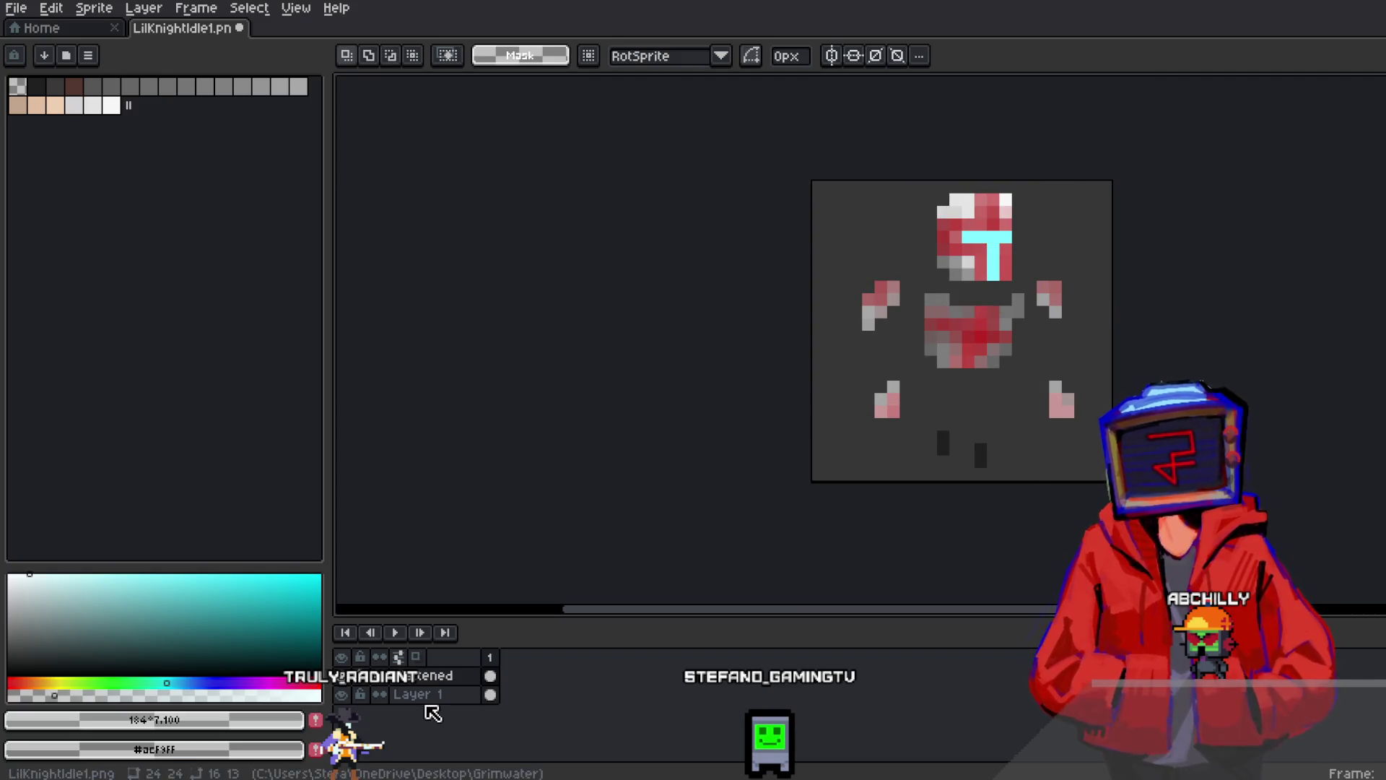
Add new layers Layer 2 and Layer 3, selecting the whole canvas in between
{"action": "right_click", "coordinate": [433, 715]}
{"action": "mouse_move", "coordinate": [448, 659]}
{"action": "left_click", "coordinate": [498, 659]}
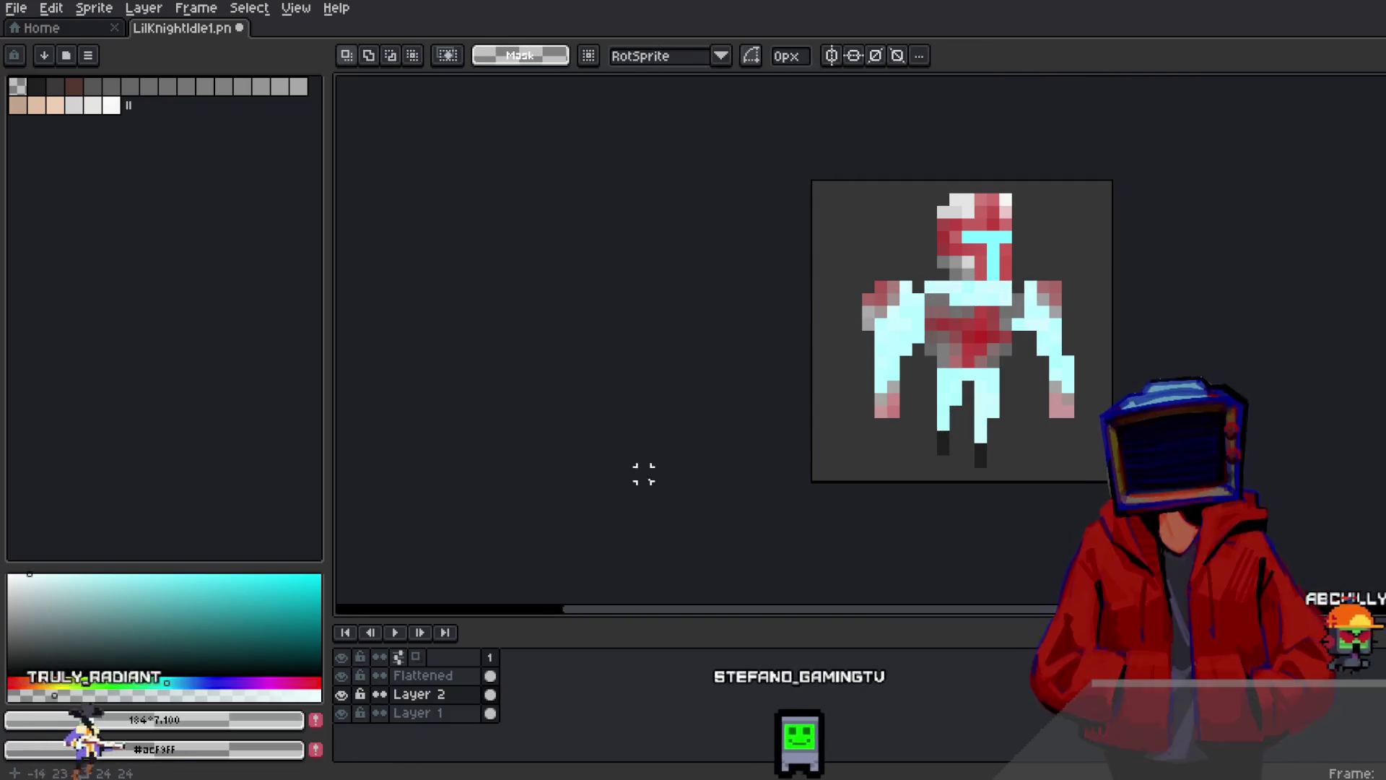
{"action": "key", "text": "ctrl+a"}
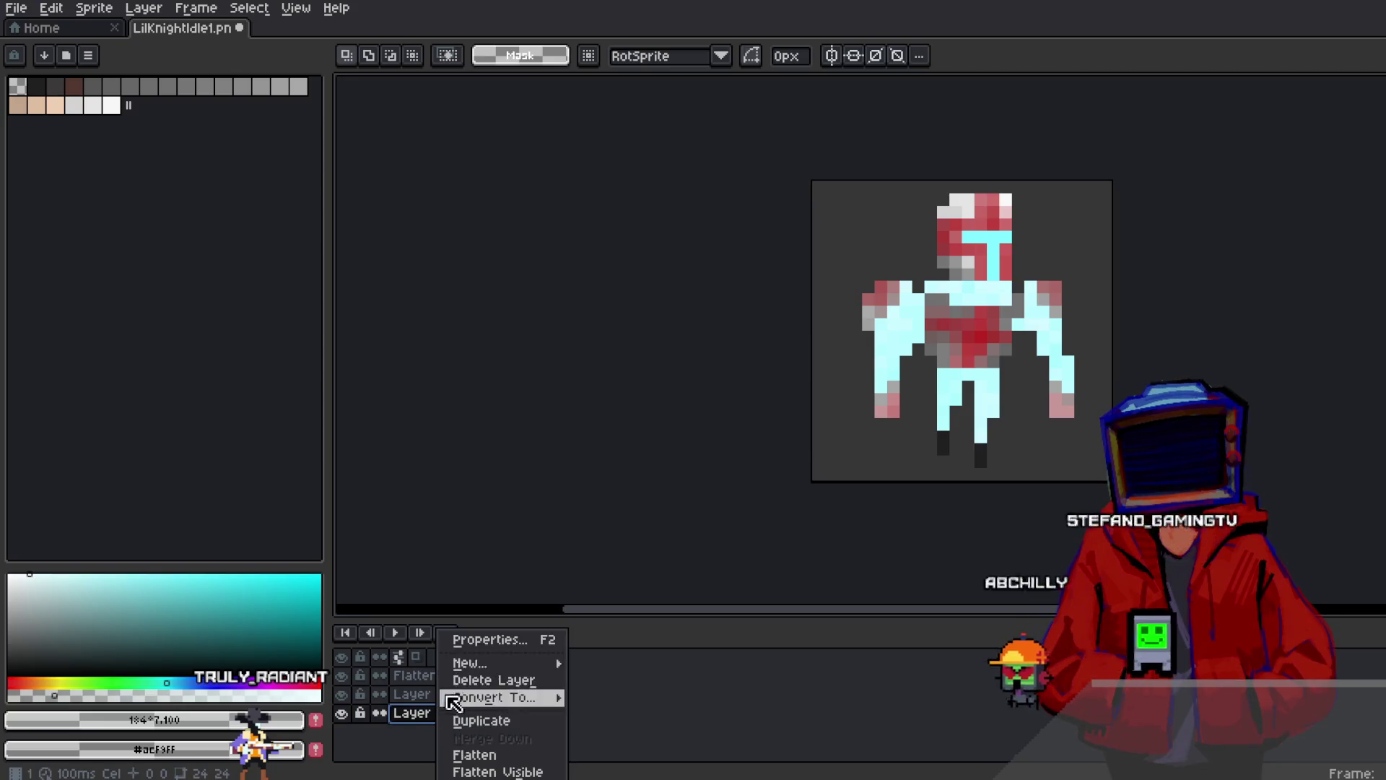
{"action": "left_click", "coordinate": [614, 662]}
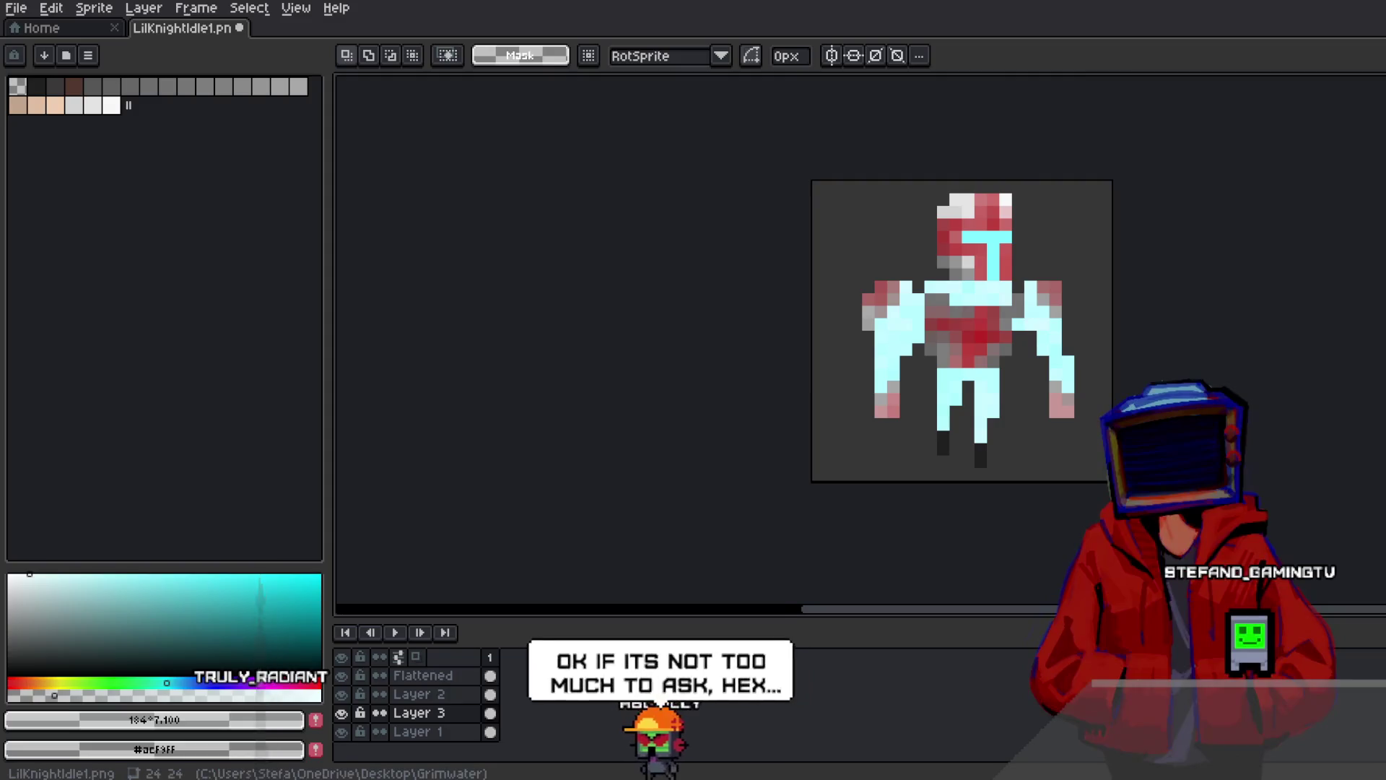
Open the Convolution Matrix filter and preview several blur presets, including blur-5x5 and blur-7x7
{"action": "left_click", "coordinate": [50, 10]}
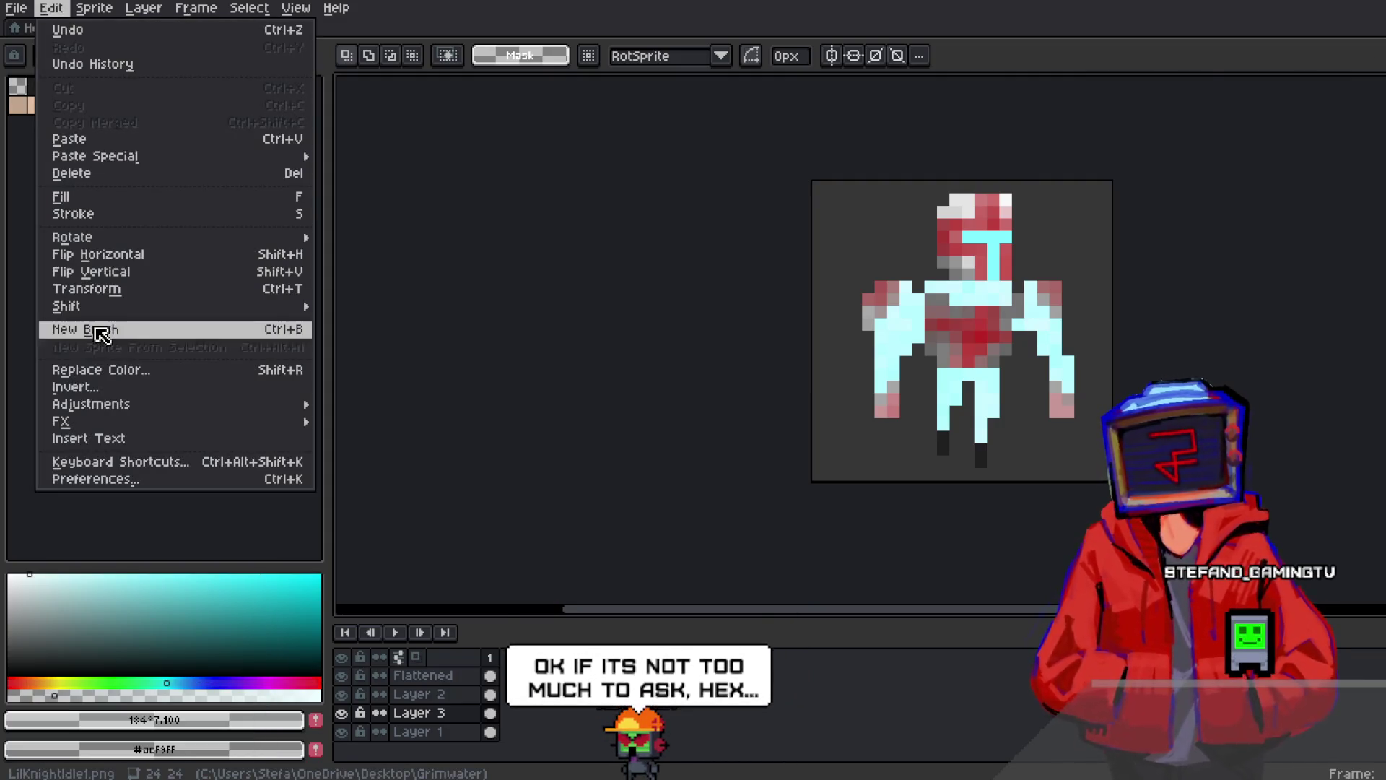
{"action": "mouse_move", "coordinate": [79, 421]}
{"action": "left_click", "coordinate": [381, 439]}
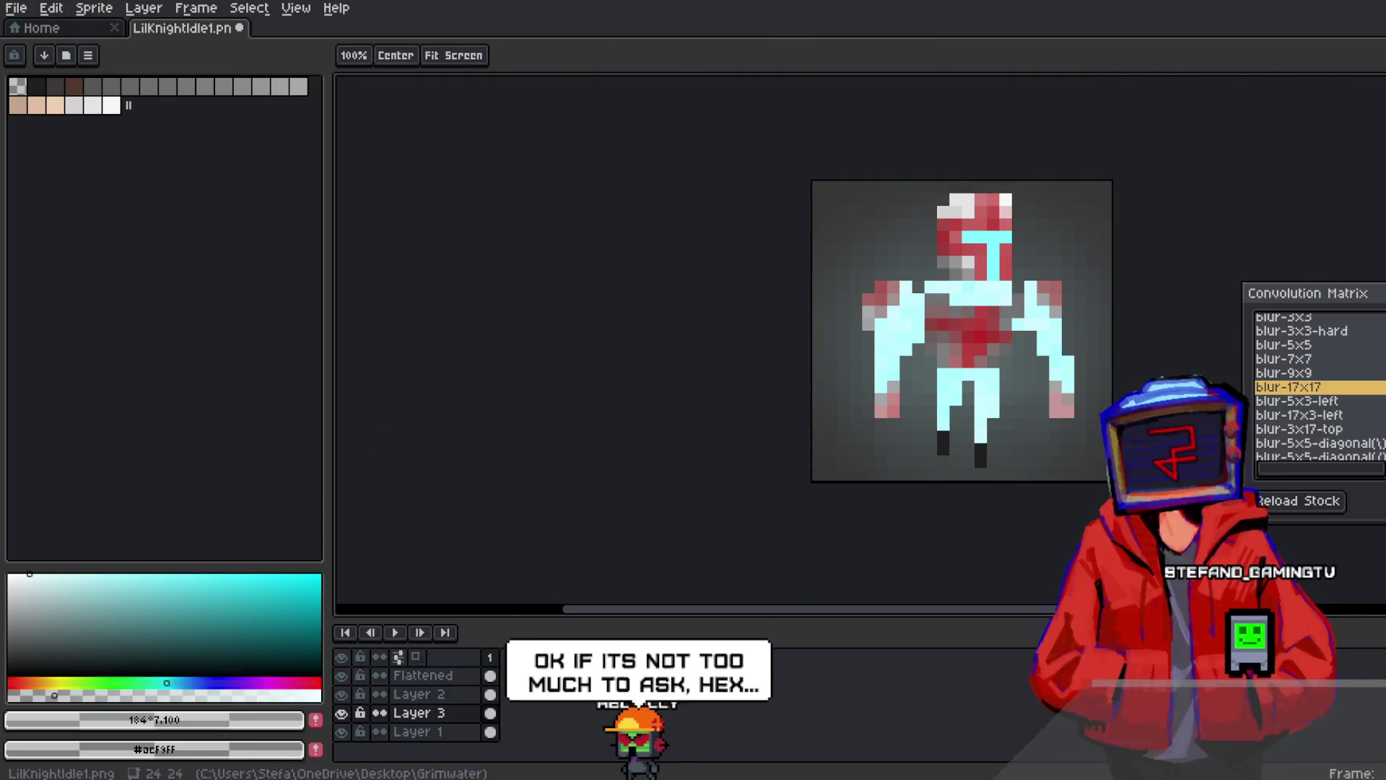
{"action": "left_click", "coordinate": [1353, 359]}
{"action": "left_click", "coordinate": [1347, 346]}
{"action": "left_click", "coordinate": [1339, 332]}
{"action": "left_click", "coordinate": [1334, 348]}
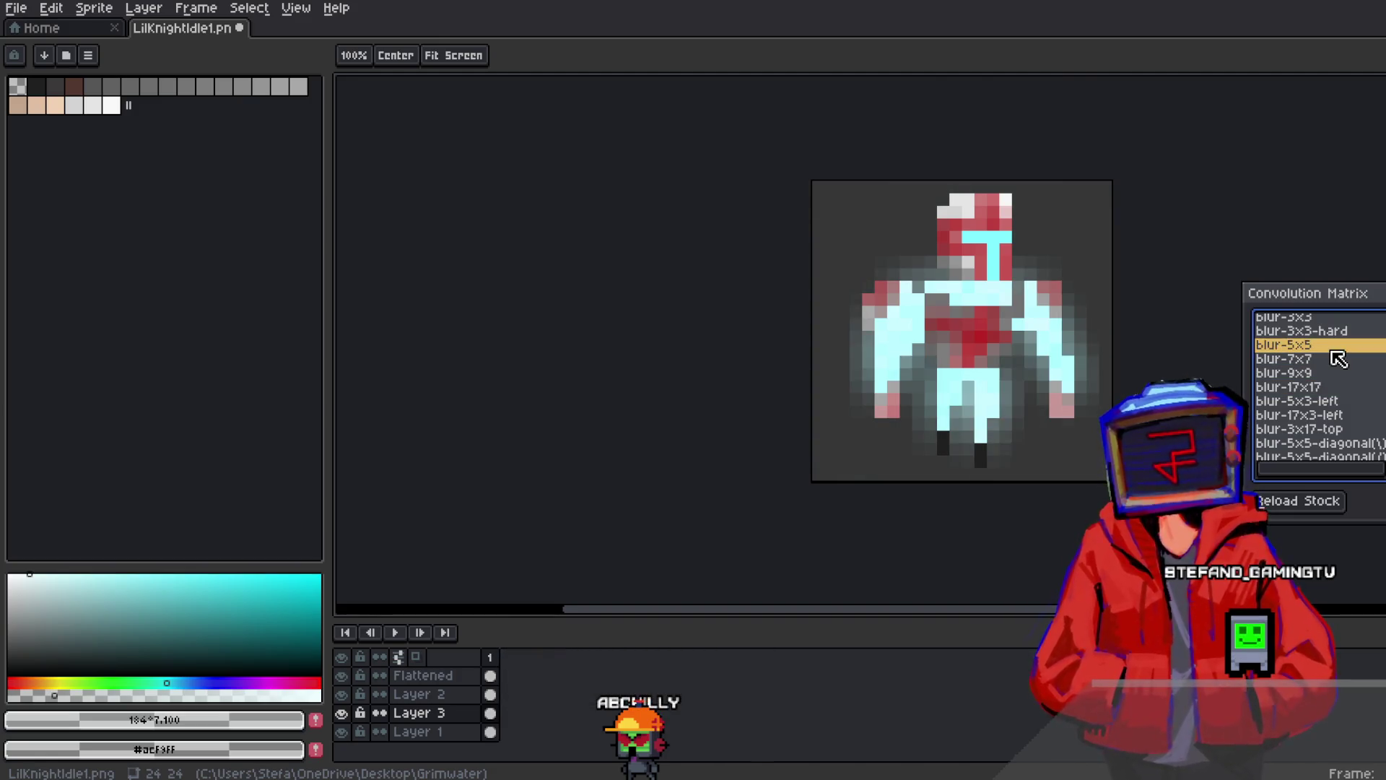
{"action": "left_click", "coordinate": [1330, 360]}
Settle on the blur-5x5 preset and apply it to the glow layer
{"action": "left_click", "coordinate": [1329, 390]}
{"action": "left_click", "coordinate": [1321, 375]}
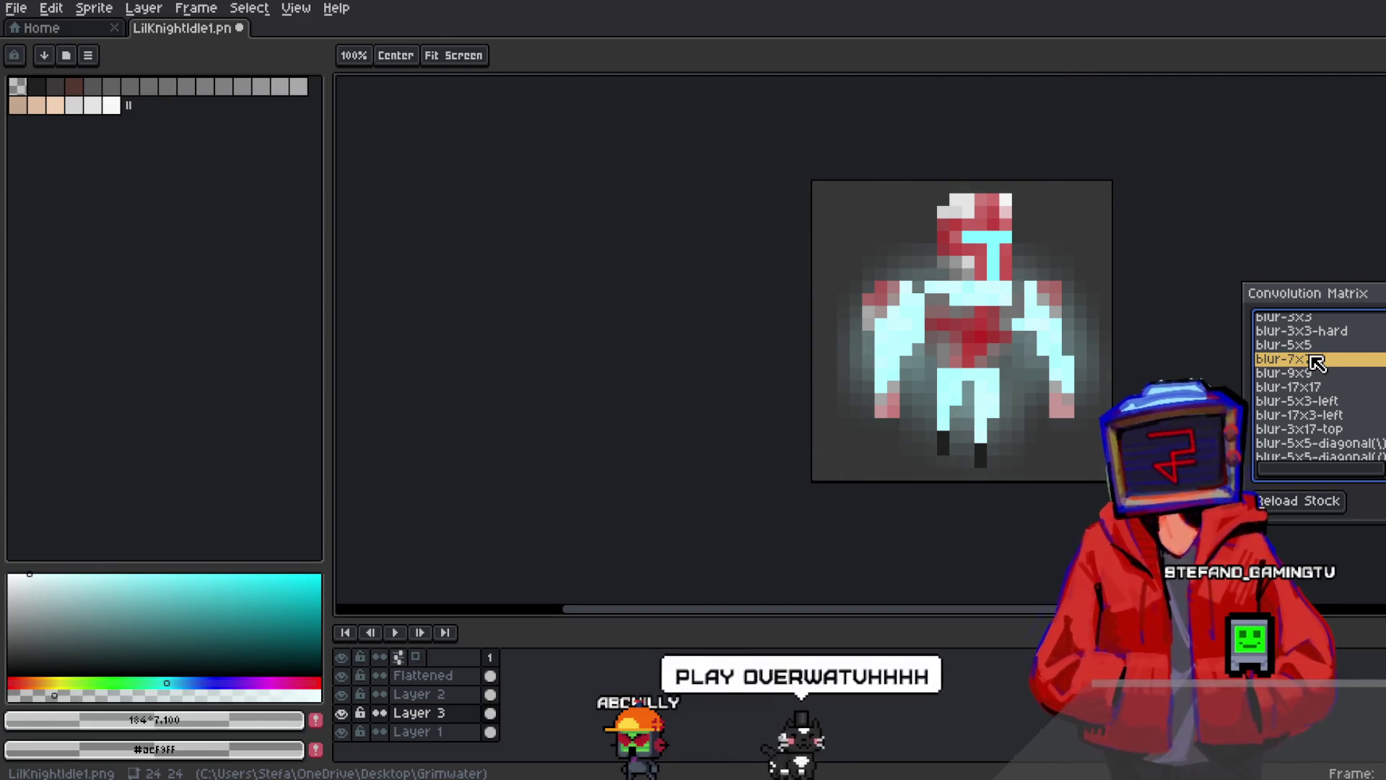
{"action": "scroll", "coordinate": [1318, 363], "scroll_direction": "up", "scroll_amount": 1}
{"action": "left_click", "coordinate": [1325, 364]}
{"action": "left_click", "coordinate": [1322, 378]}
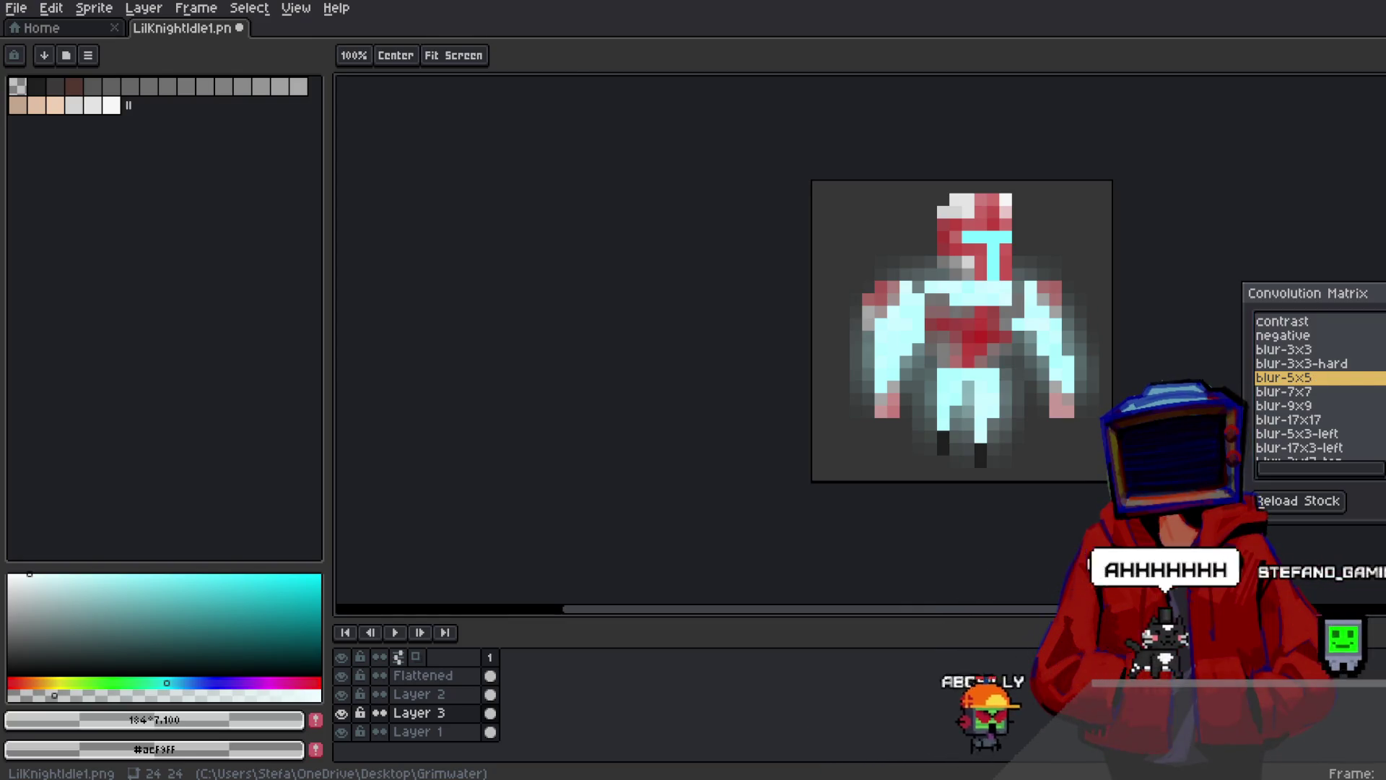
{"action": "key", "text": "Return"}
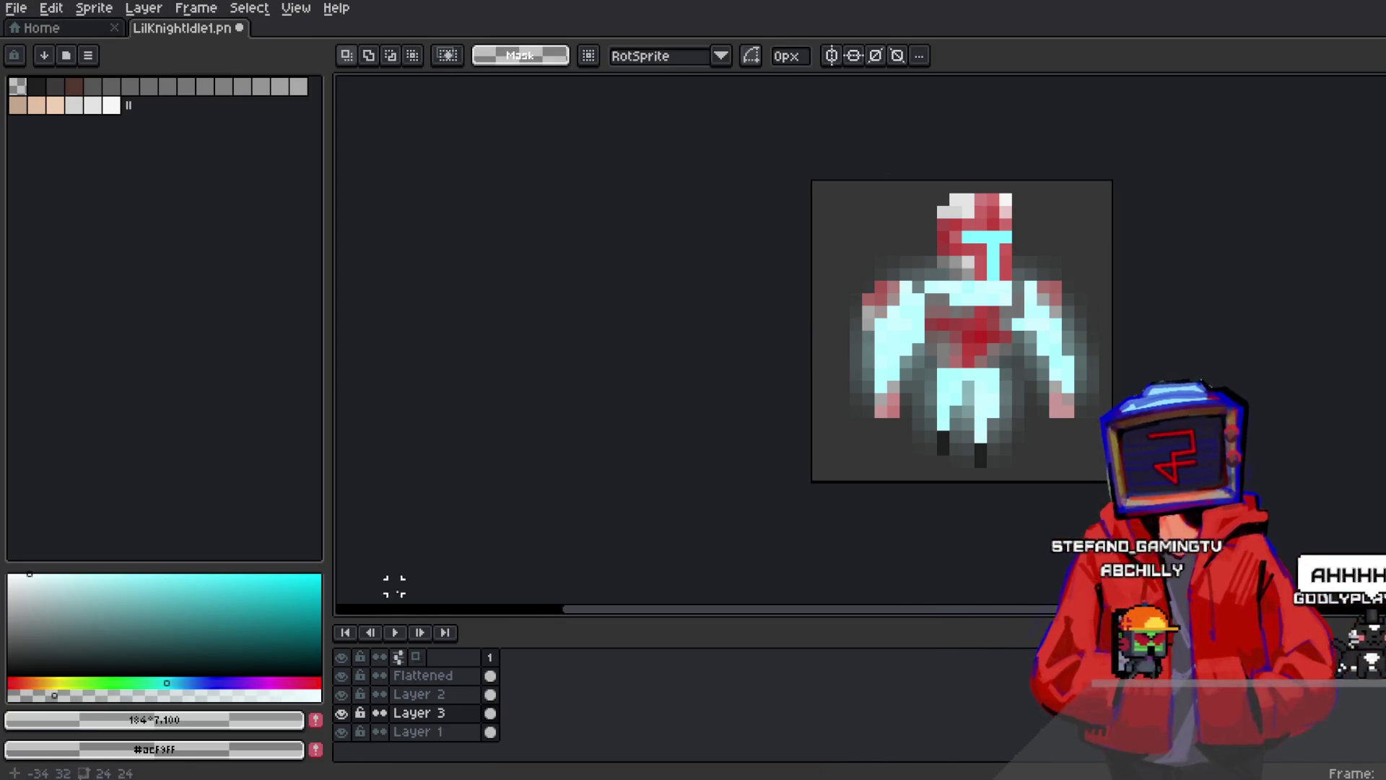
Set Layer 3's opacity to 44% in its Layer Properties and review the fainter glow
{"action": "right_click", "coordinate": [415, 713]}
{"action": "left_click", "coordinate": [442, 635]}
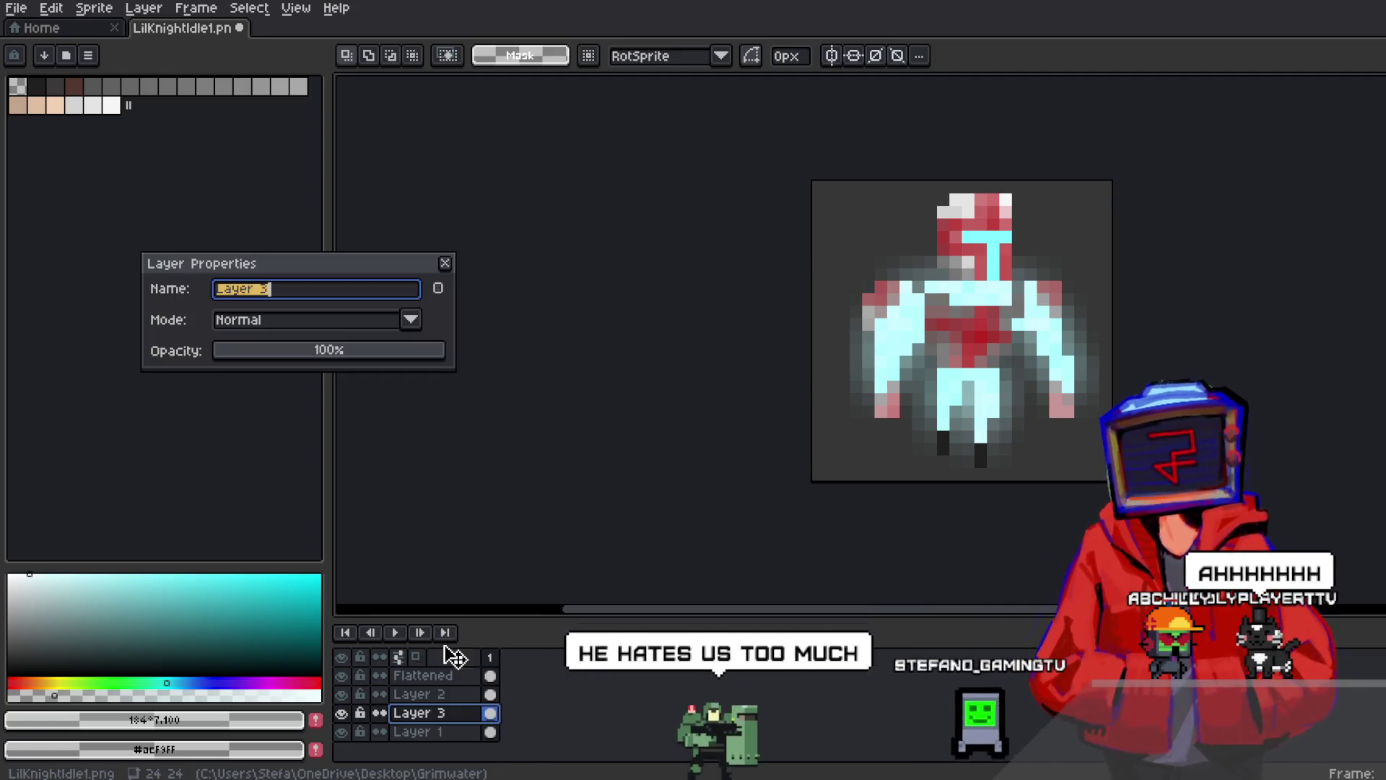
{"action": "mouse_move", "coordinate": [299, 350]}
{"action": "left_mouse_down"}
{"action": "mouse_move", "coordinate": [331, 355]}
{"action": "mouse_move", "coordinate": [316, 351]}
{"action": "left_mouse_up"}
{"action": "left_click", "coordinate": [445, 263]}
{"action": "scroll", "coordinate": [886, 275], "scroll_direction": "down", "scroll_amount": 2}
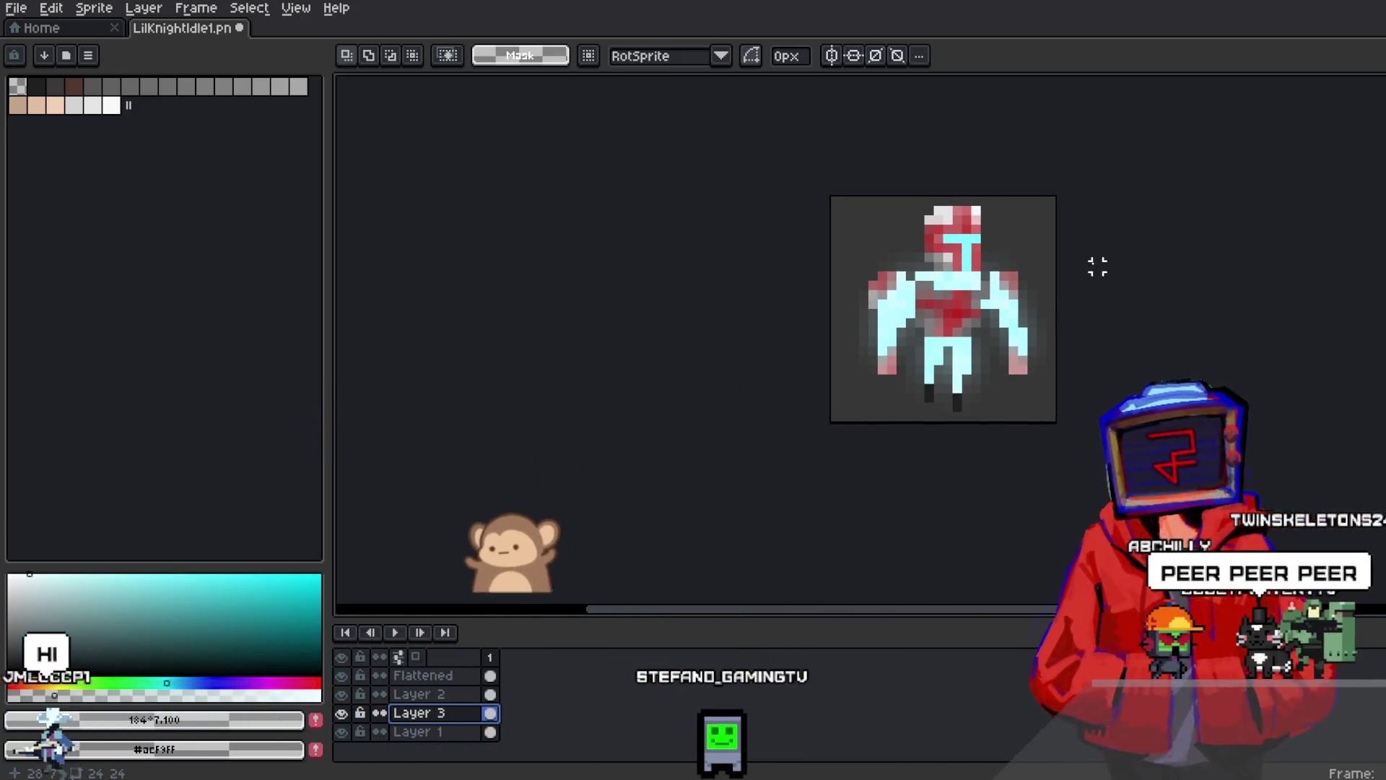
{"action": "scroll", "coordinate": [1097, 266], "scroll_direction": "up", "scroll_amount": 1}
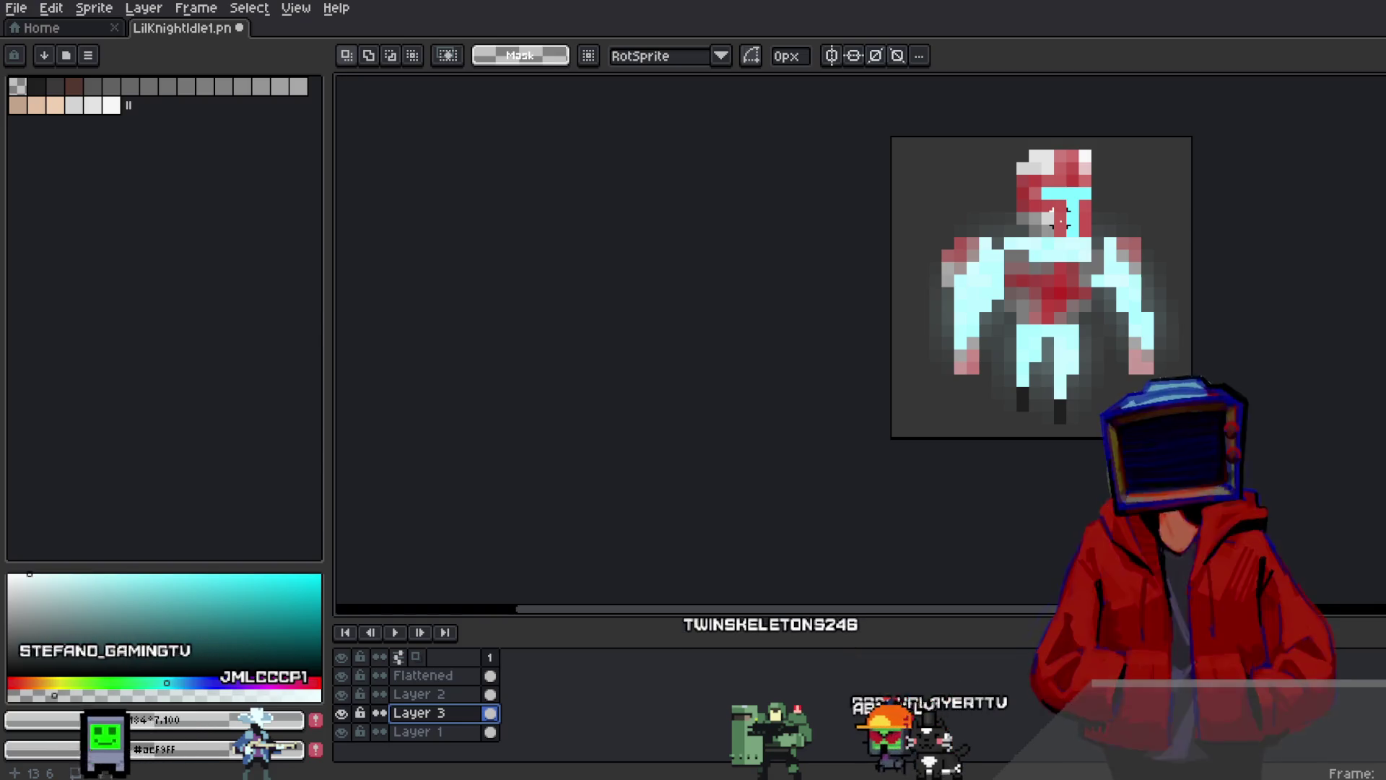
{"action": "scroll", "coordinate": [1014, 346], "scroll_direction": "down", "scroll_amount": 2}
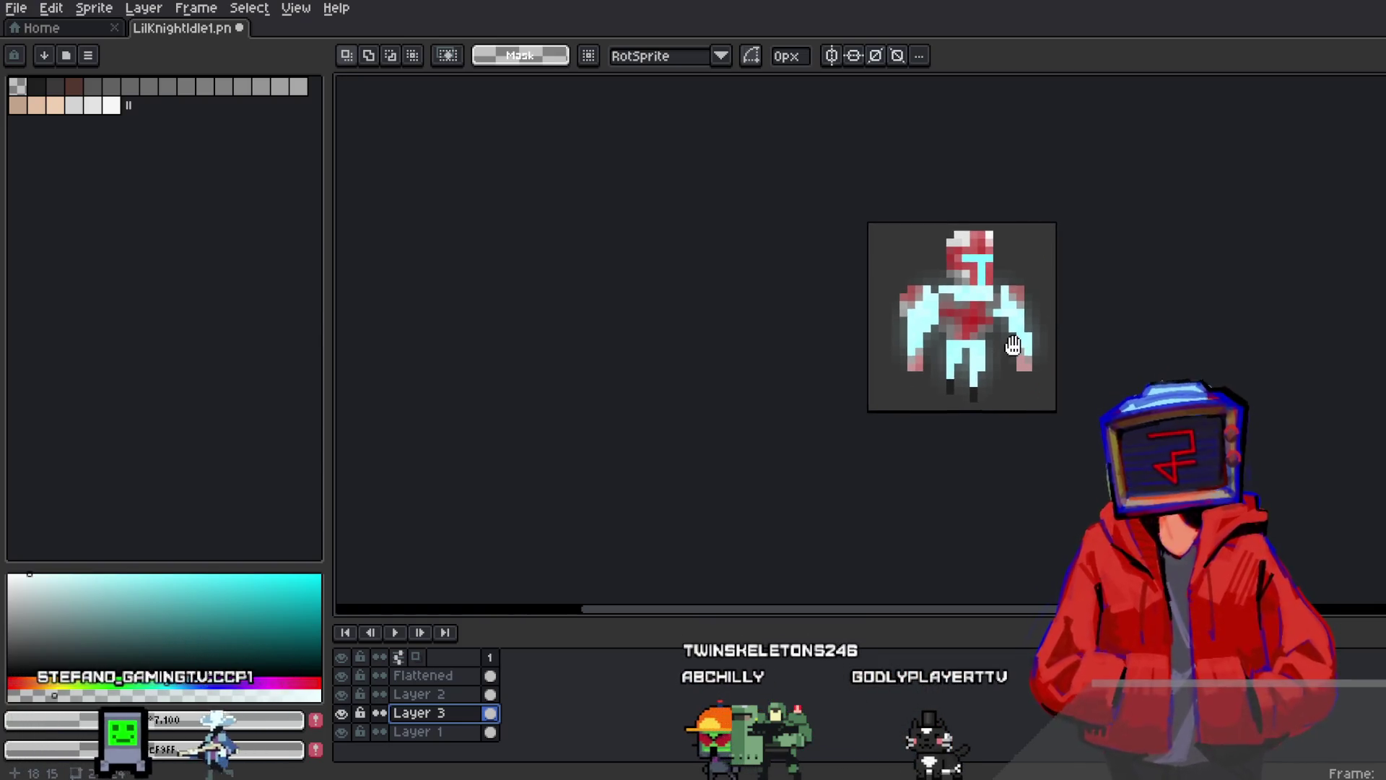
{"action": "scroll", "coordinate": [1014, 346], "scroll_direction": "up", "scroll_amount": 2}
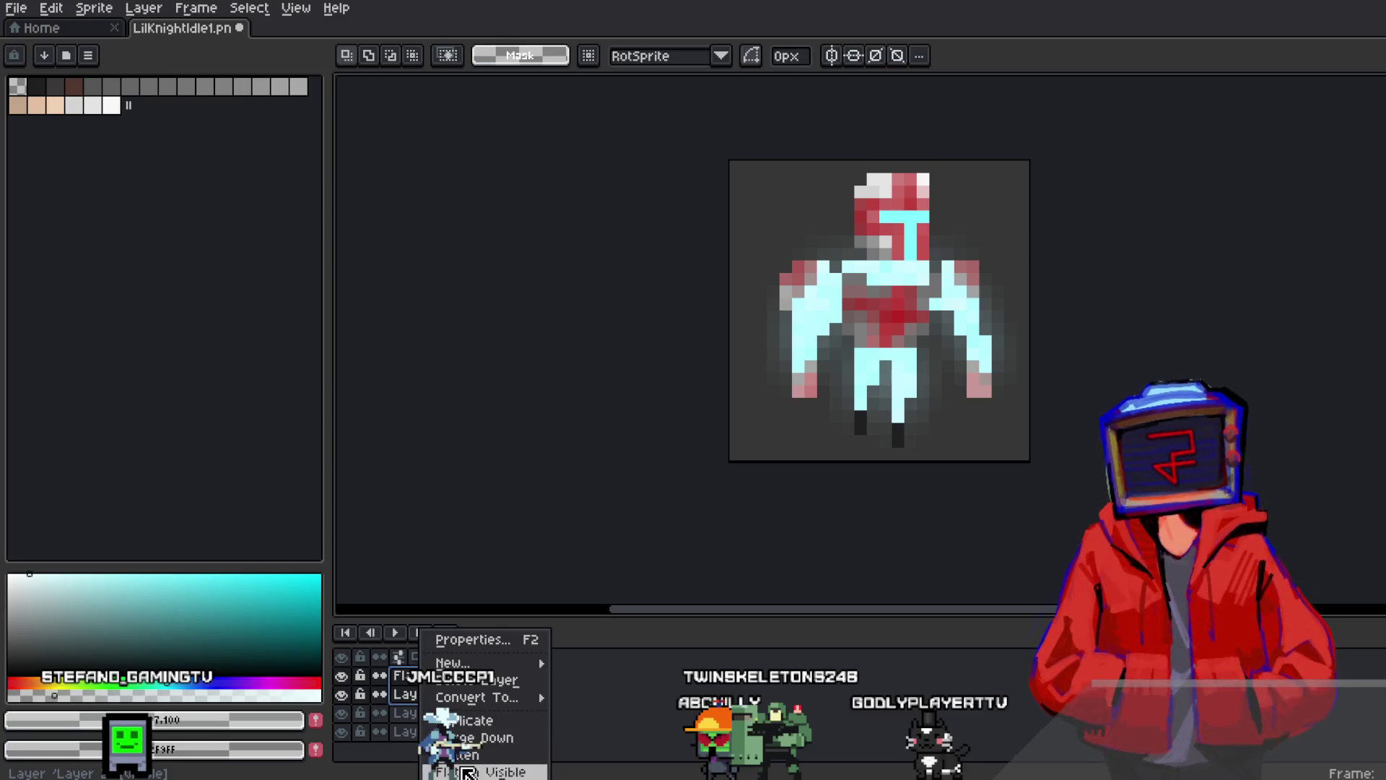
Flatten all layers into one Flattened layer and add a second animation frame
{"action": "left_click", "coordinate": [468, 773]}
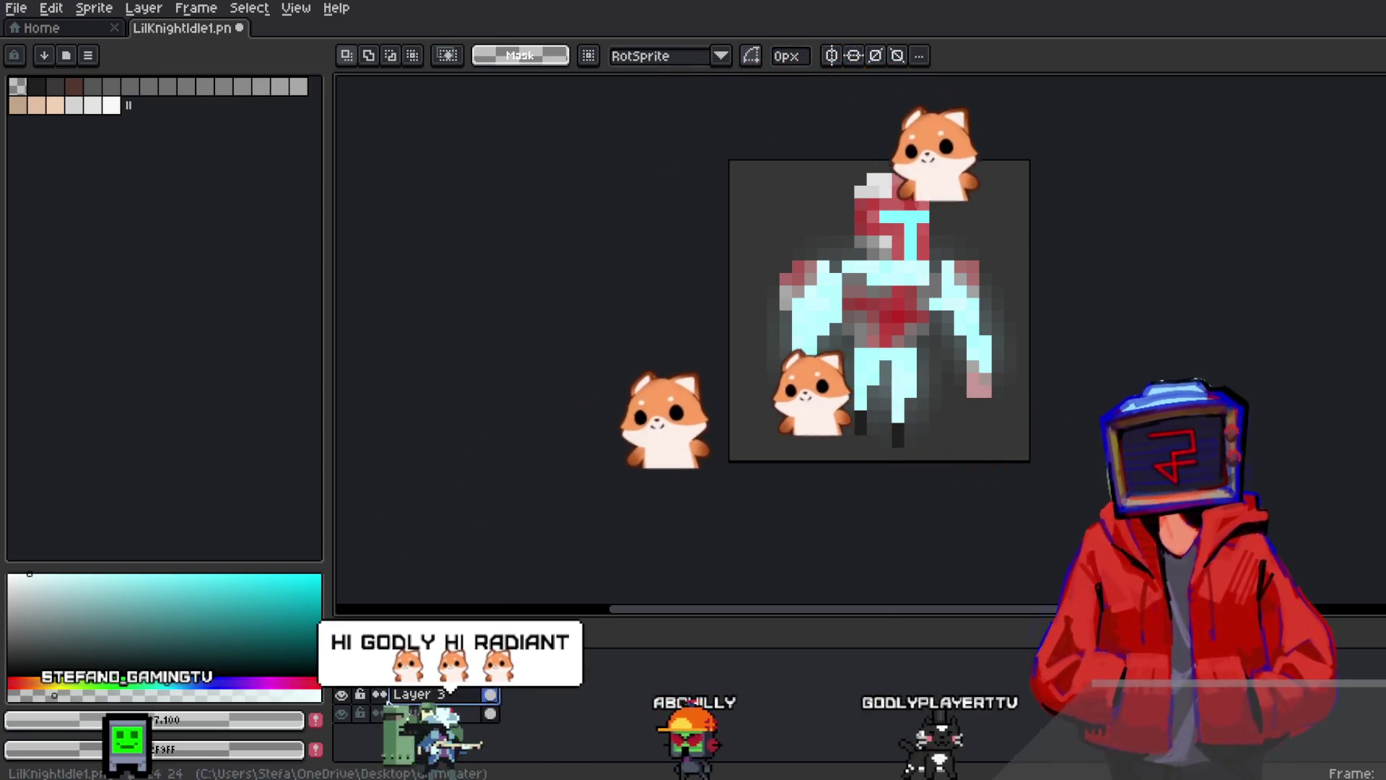
{"action": "right_click", "coordinate": [434, 714]}
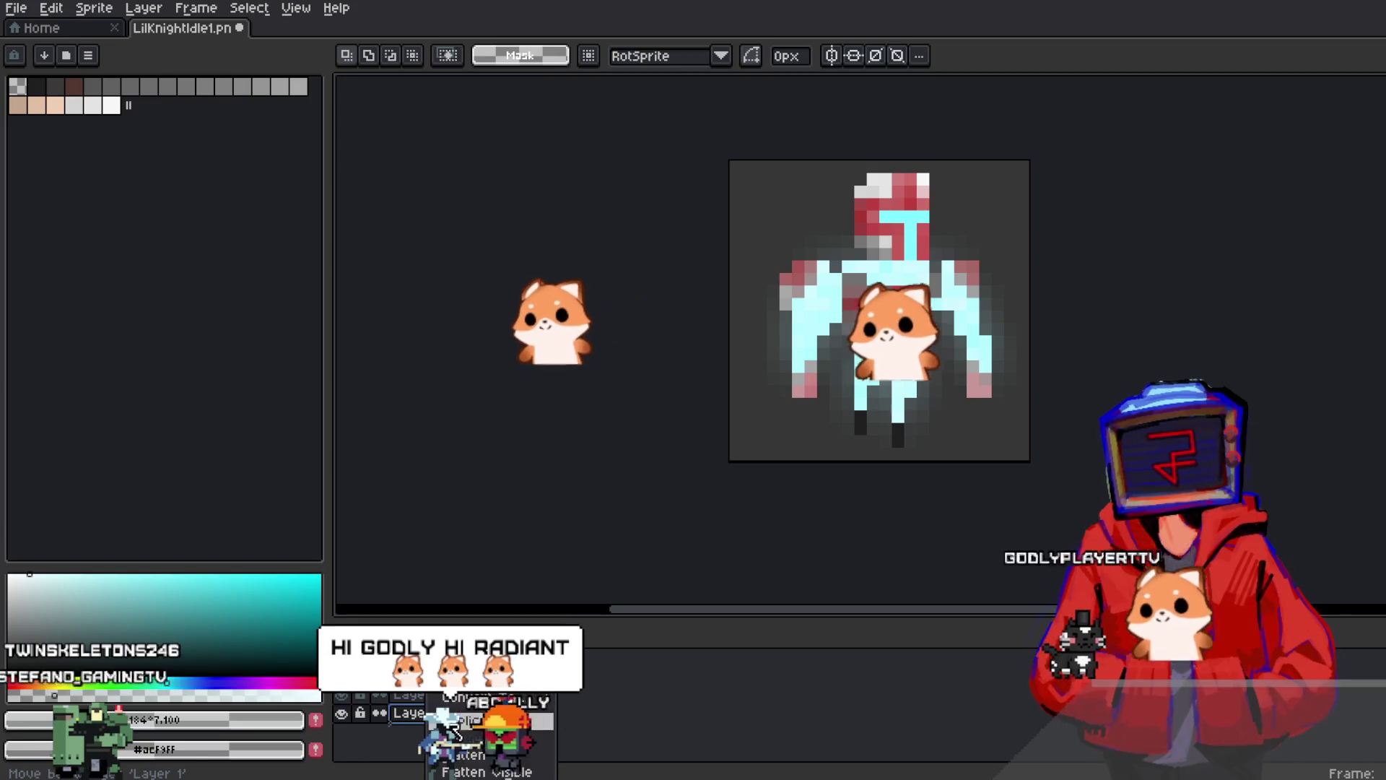
{"action": "left_click", "coordinate": [462, 754]}
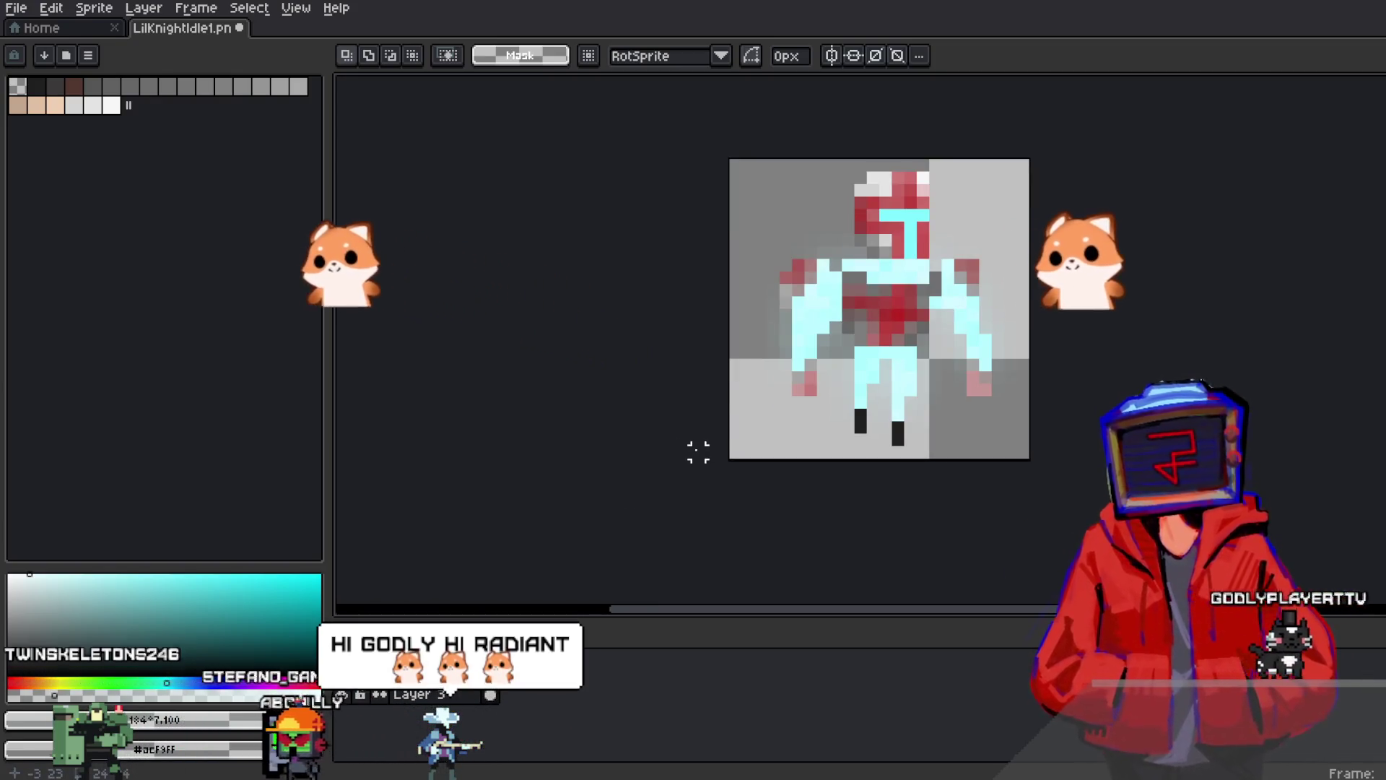
{"action": "right_click", "coordinate": [491, 644]}
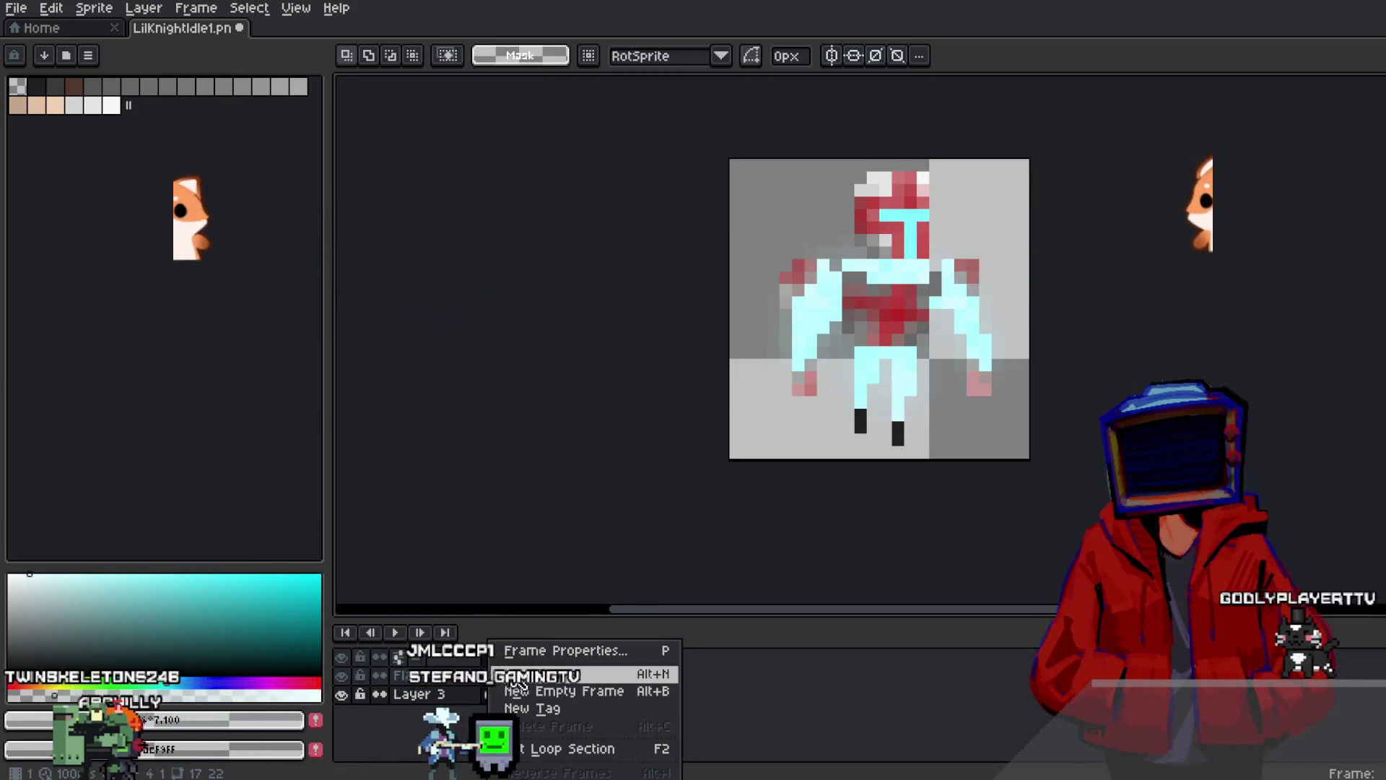
{"action": "left_click", "coordinate": [518, 674]}
{"action": "right_click", "coordinate": [433, 694]}
{"action": "left_click", "coordinate": [490, 753]}
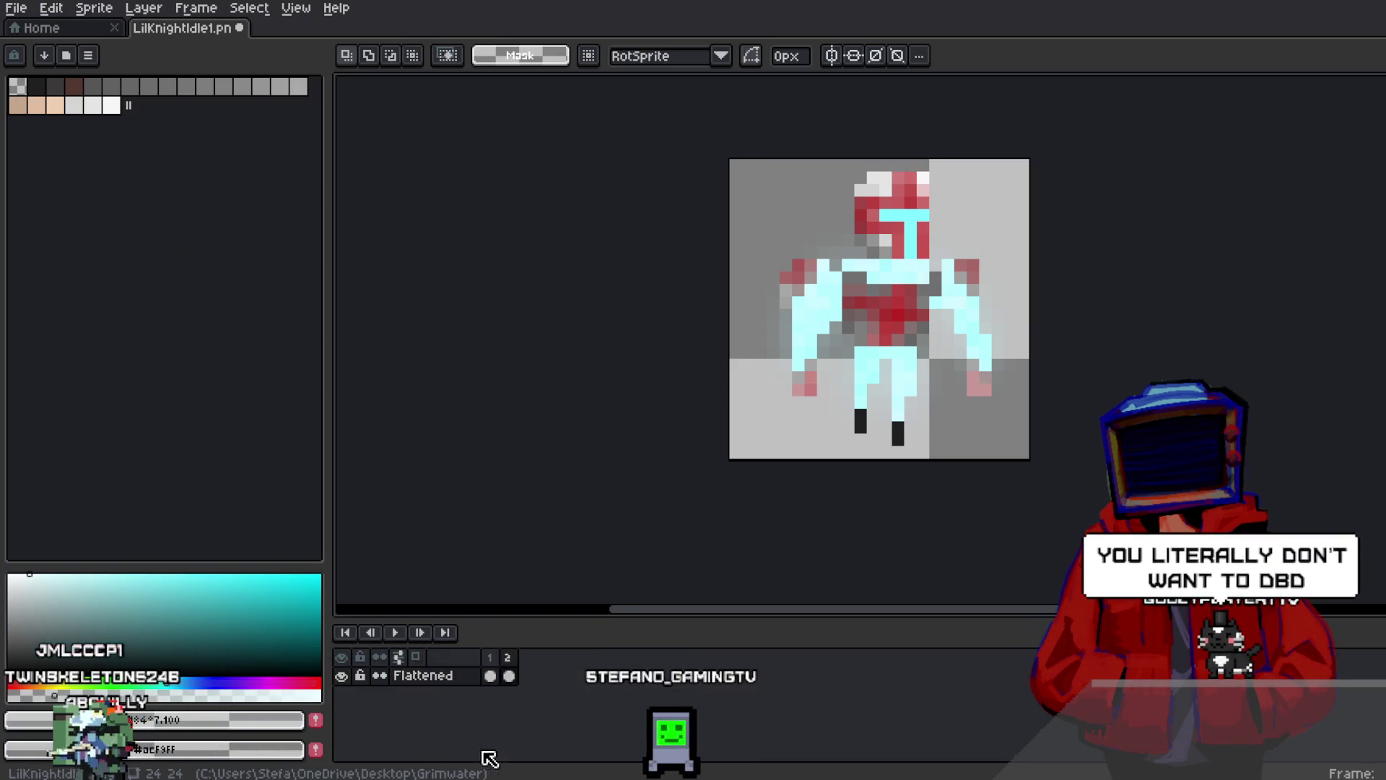
On the new frame, move the whole sprite down one pixel, then play and stop the idle preview
{"action": "left_click_drag", "start_coordinate": [736, 140], "coordinate": [1072, 465]}
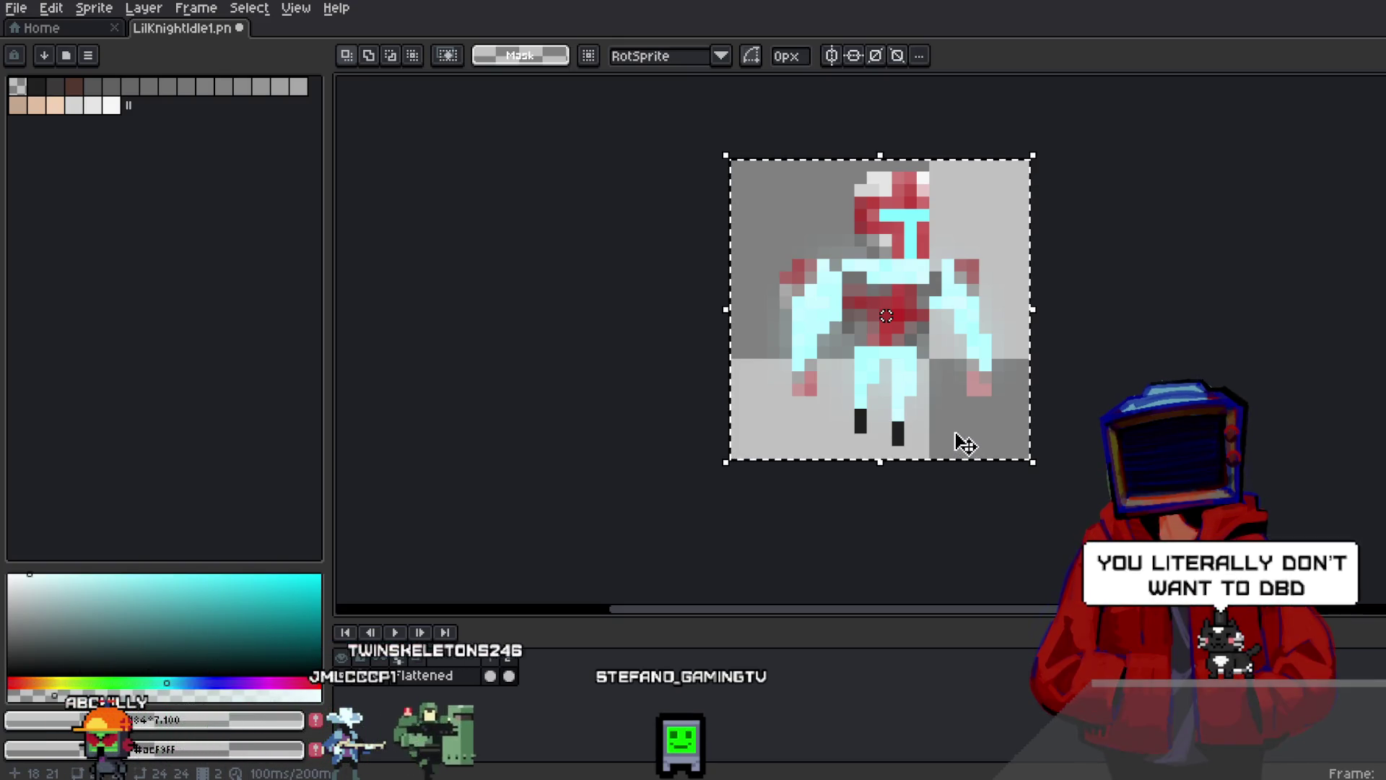
{"action": "left_click_drag", "start_coordinate": [965, 443], "coordinate": [965, 448]}
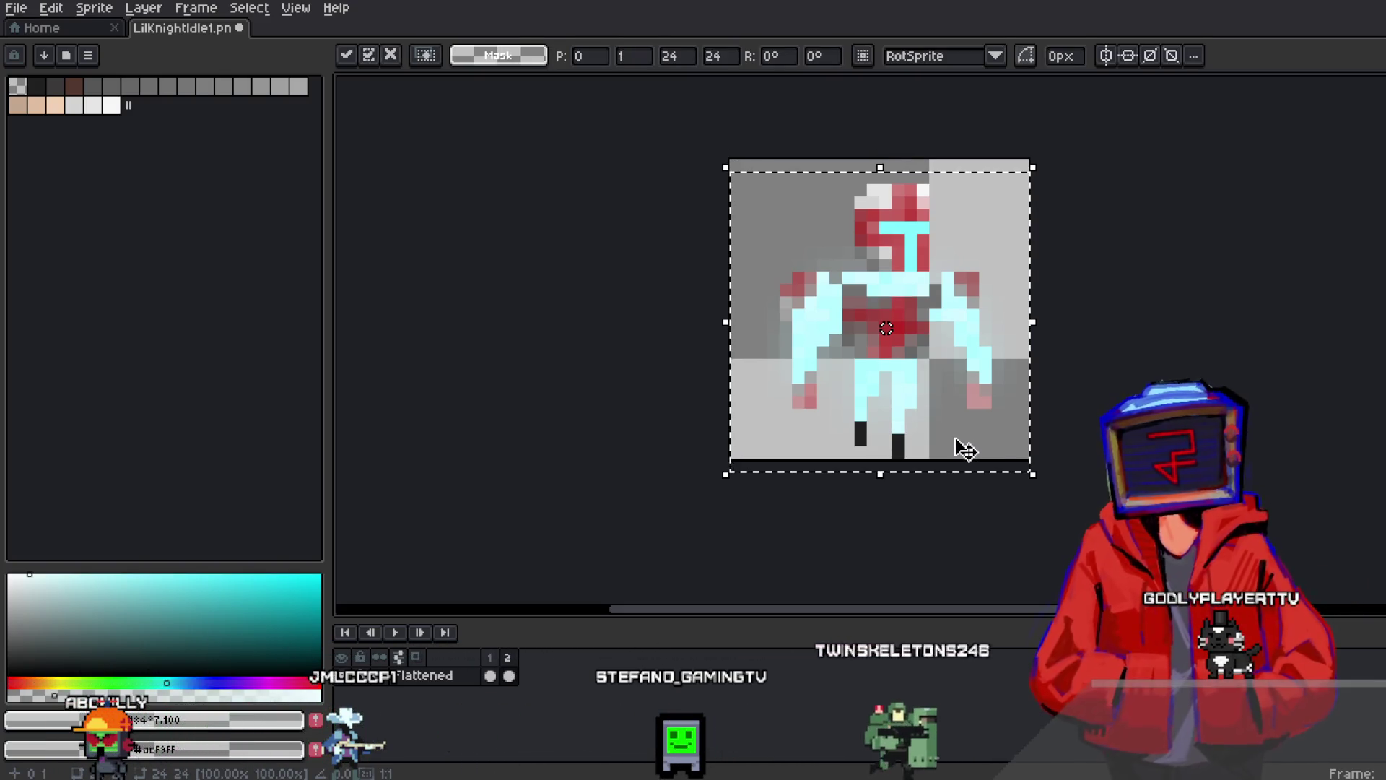
{"action": "left_click", "coordinate": [485, 589]}
{"action": "left_click", "coordinate": [395, 636]}
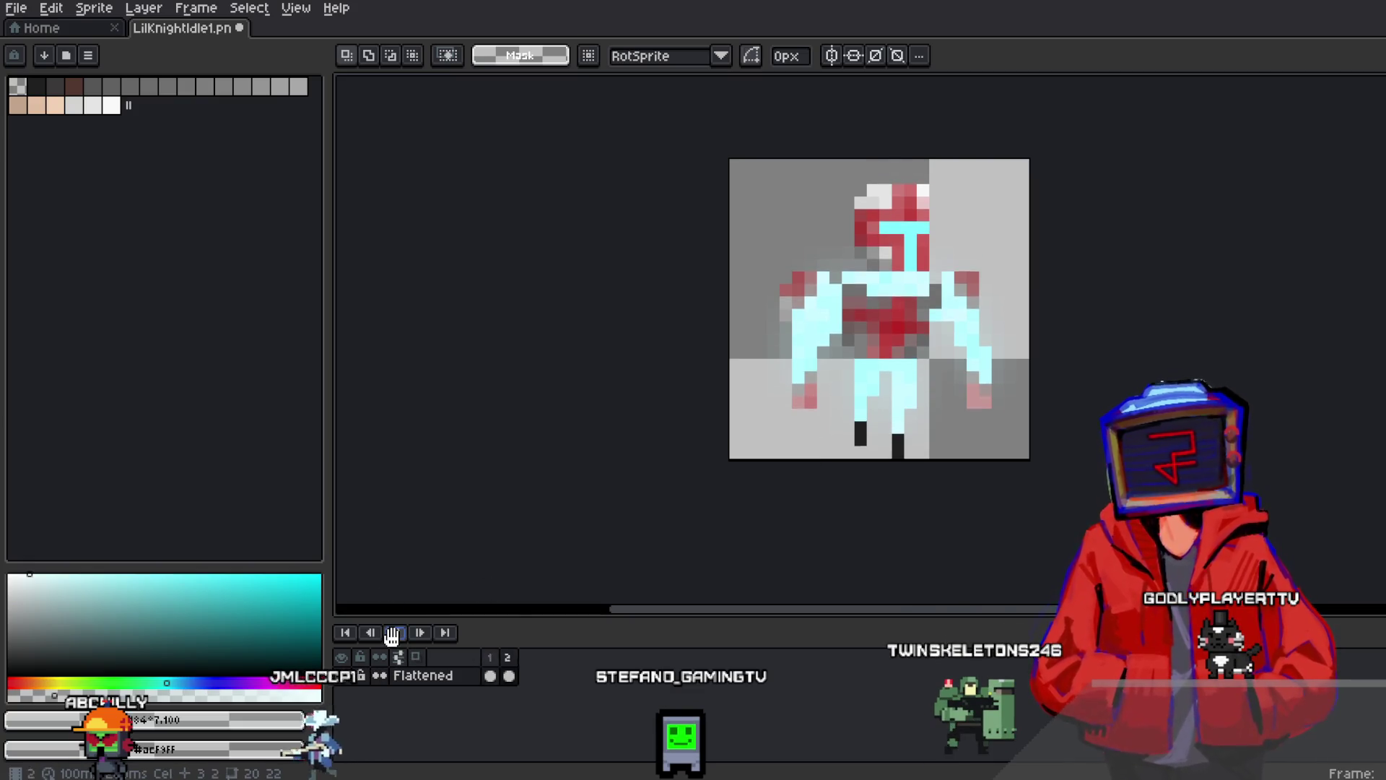
{"action": "left_click", "coordinate": [396, 636]}
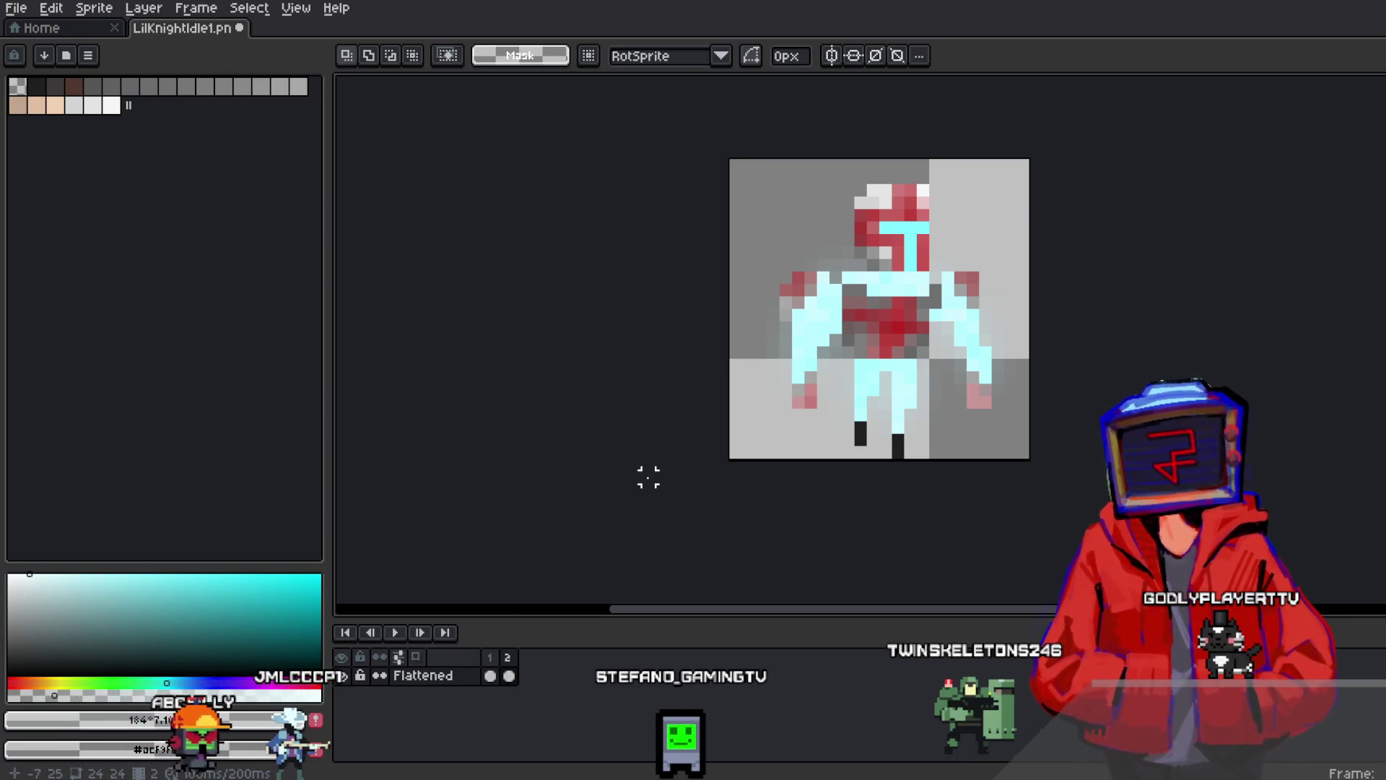
{"action": "left_click", "coordinate": [445, 633]}
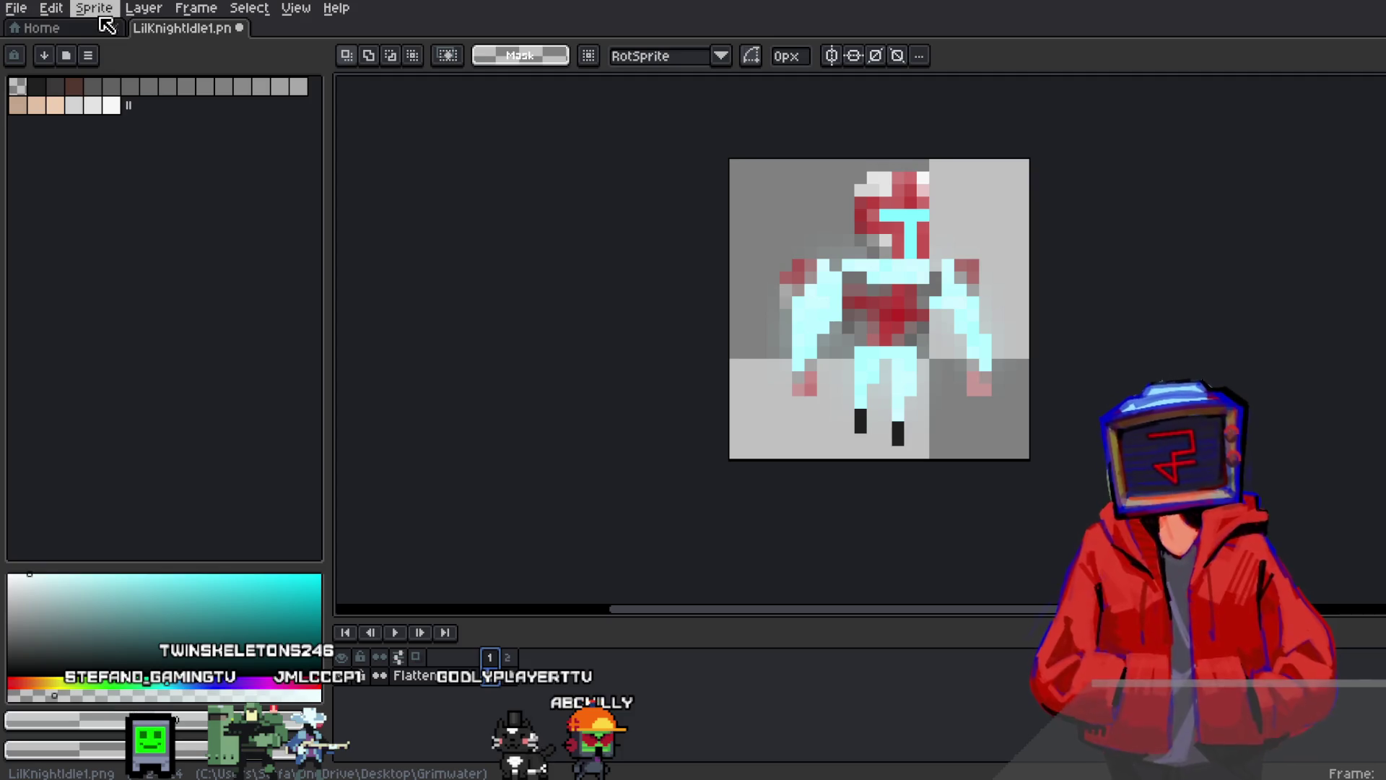
Start exporting all frames as LilKnightIdle1.gif and open the output-file browser
{"action": "left_click", "coordinate": [16, 9]}
{"action": "left_click", "coordinate": [16, 8]}
{"action": "left_click", "coordinate": [16, 9]}
{"action": "mouse_move", "coordinate": [47, 172]}
{"action": "left_click", "coordinate": [216, 162]}
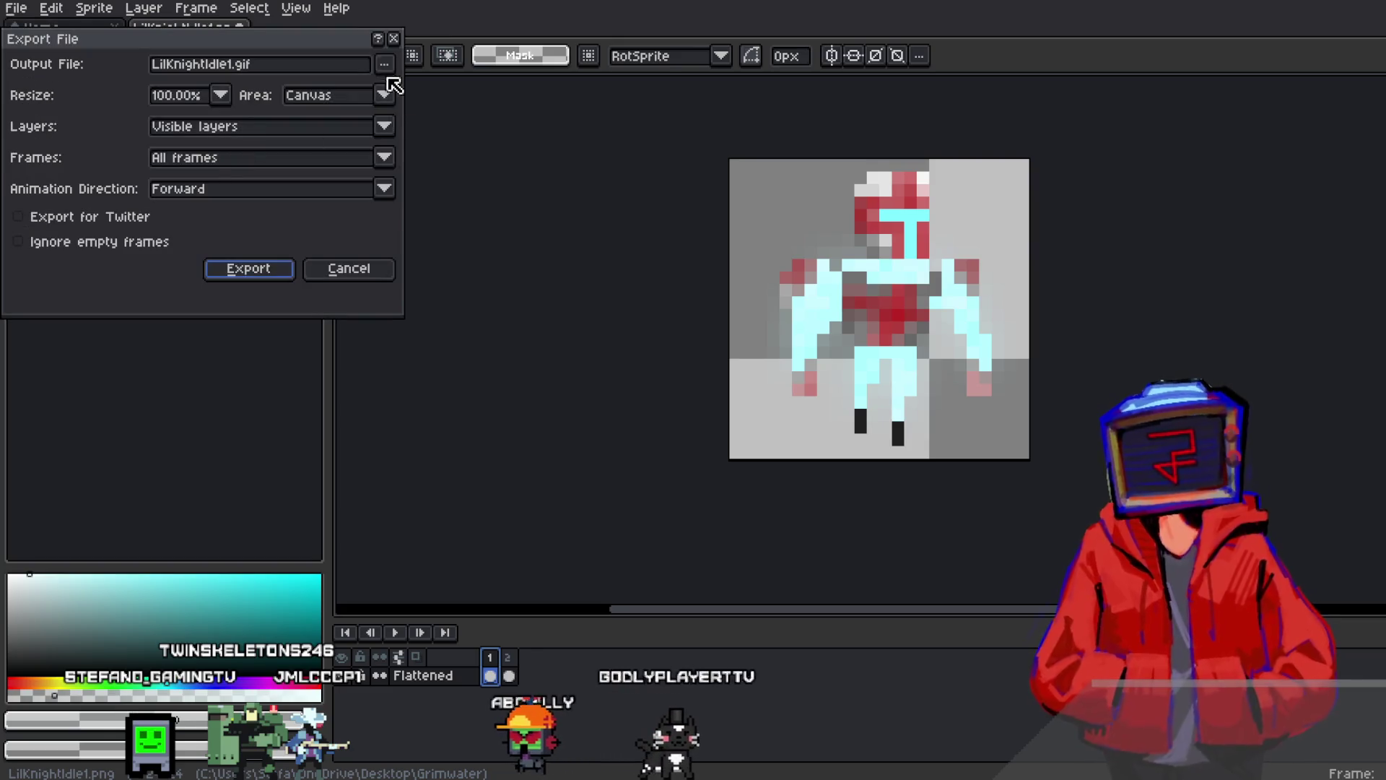
{"action": "left_click", "coordinate": [385, 65]}
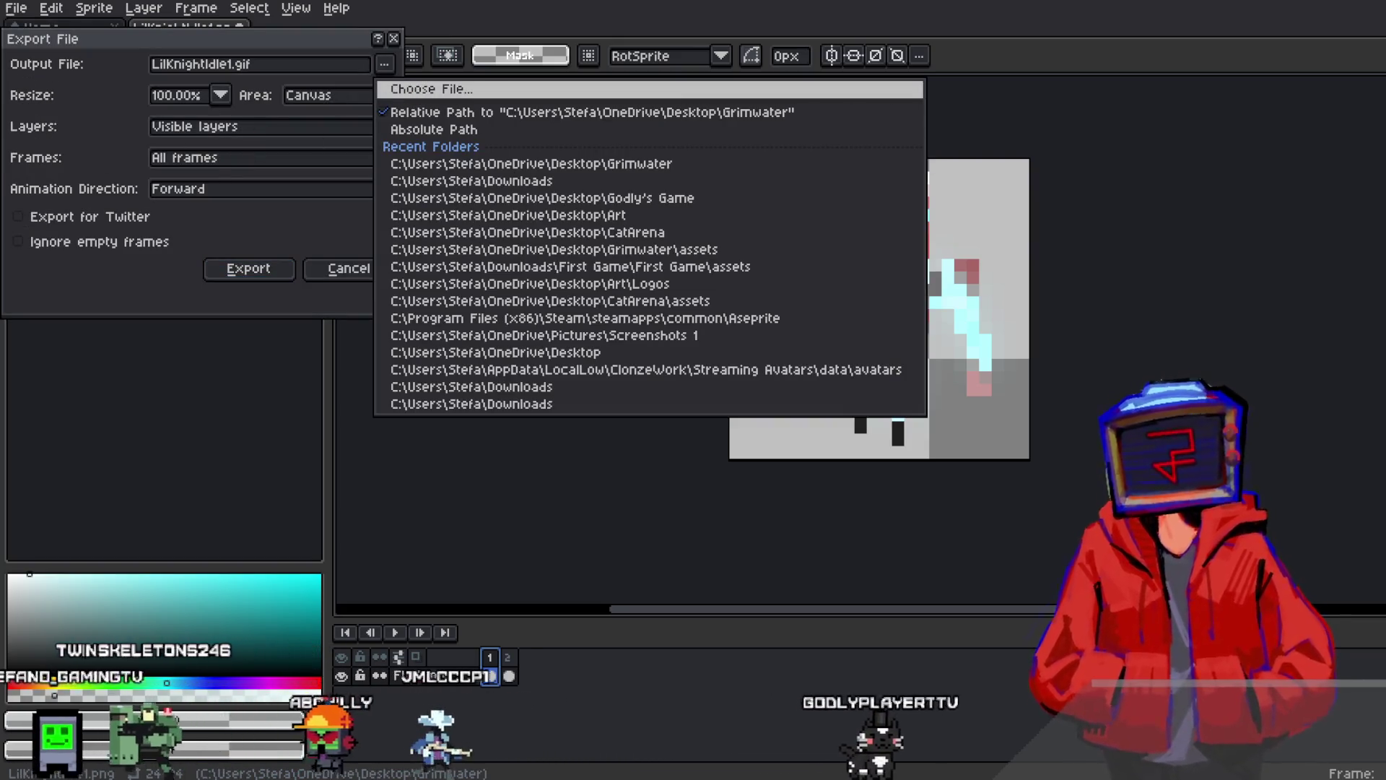
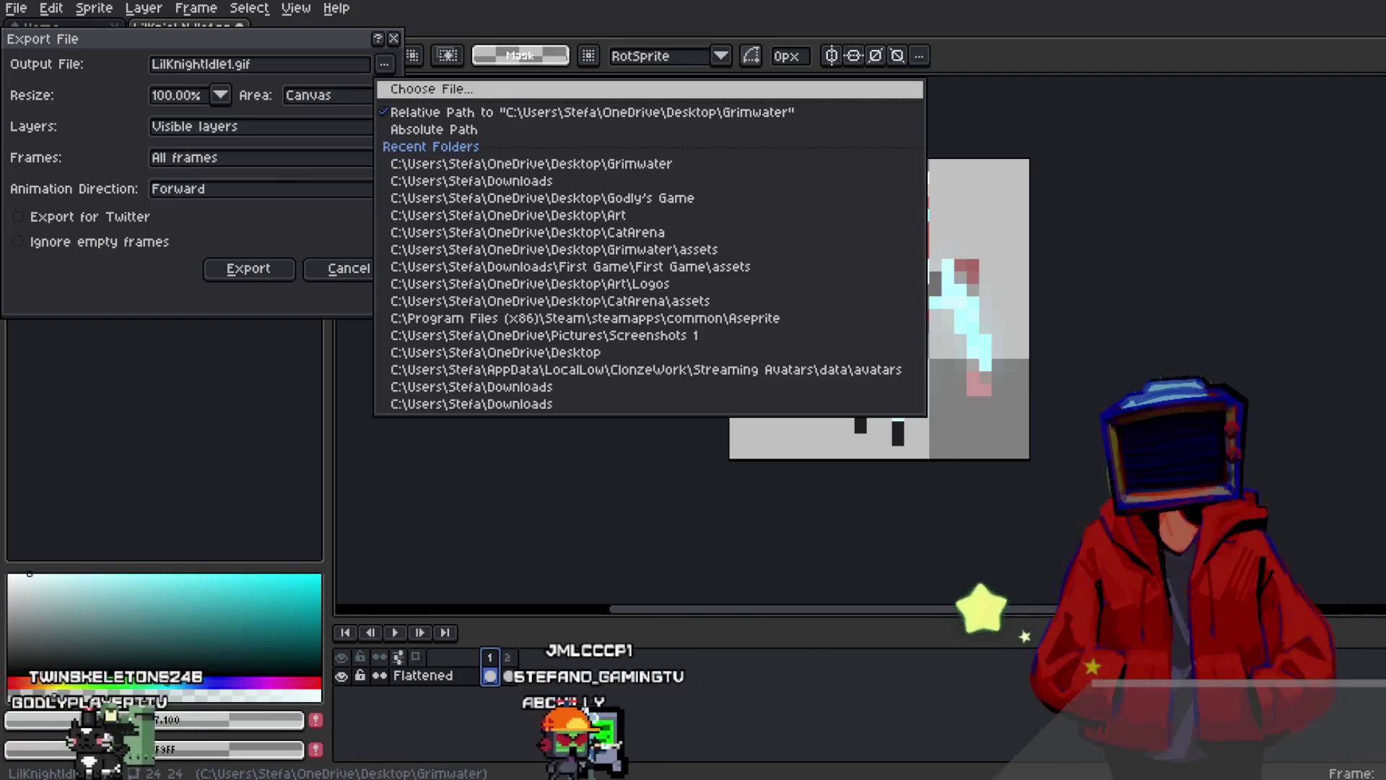
Export the armor animation to the Grimwater folder as two separate files, HauntedArmor1.png and HauntedArmor2.png
{"action": "left_click", "coordinate": [404, 318]}
{"action": "left_click", "coordinate": [249, 268]}
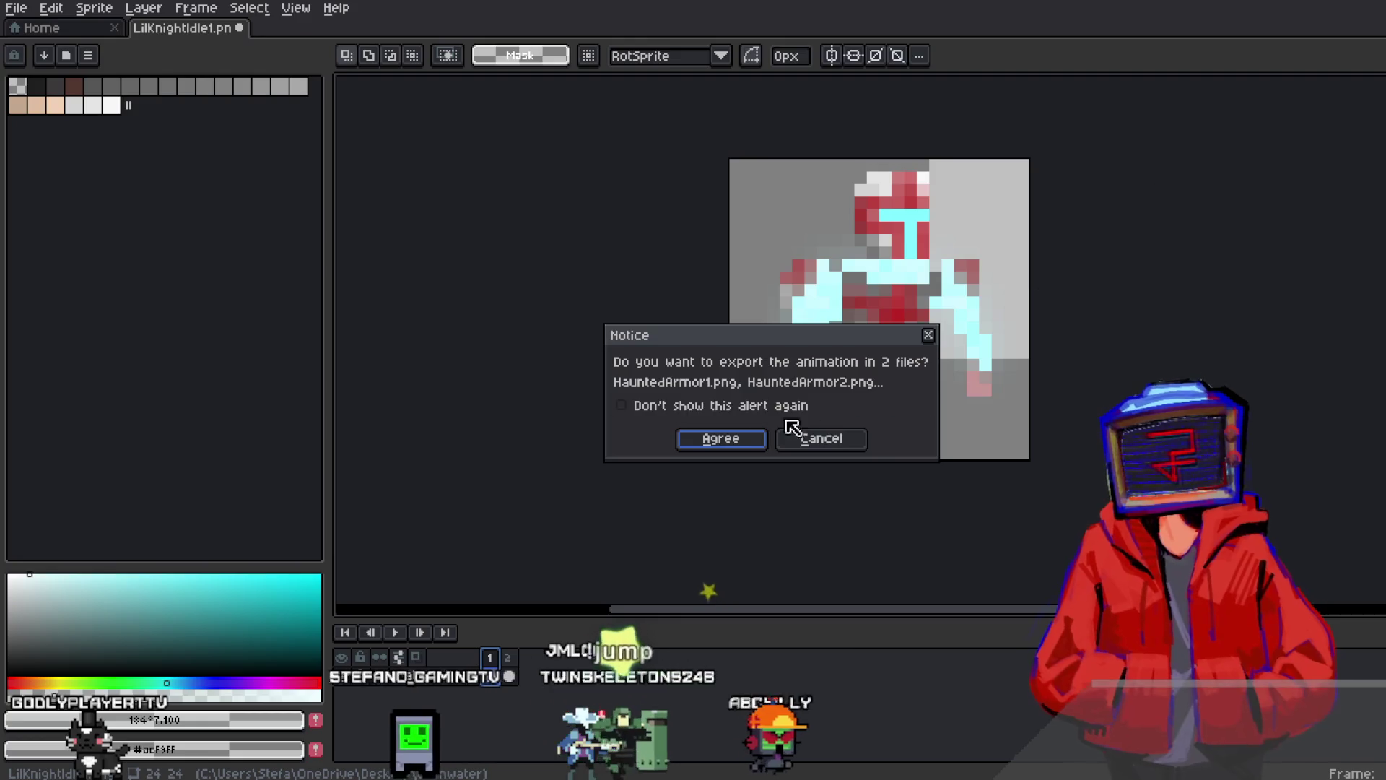
{"action": "left_click", "coordinate": [718, 436]}
{"action": "key", "text": "alt+Tab"}
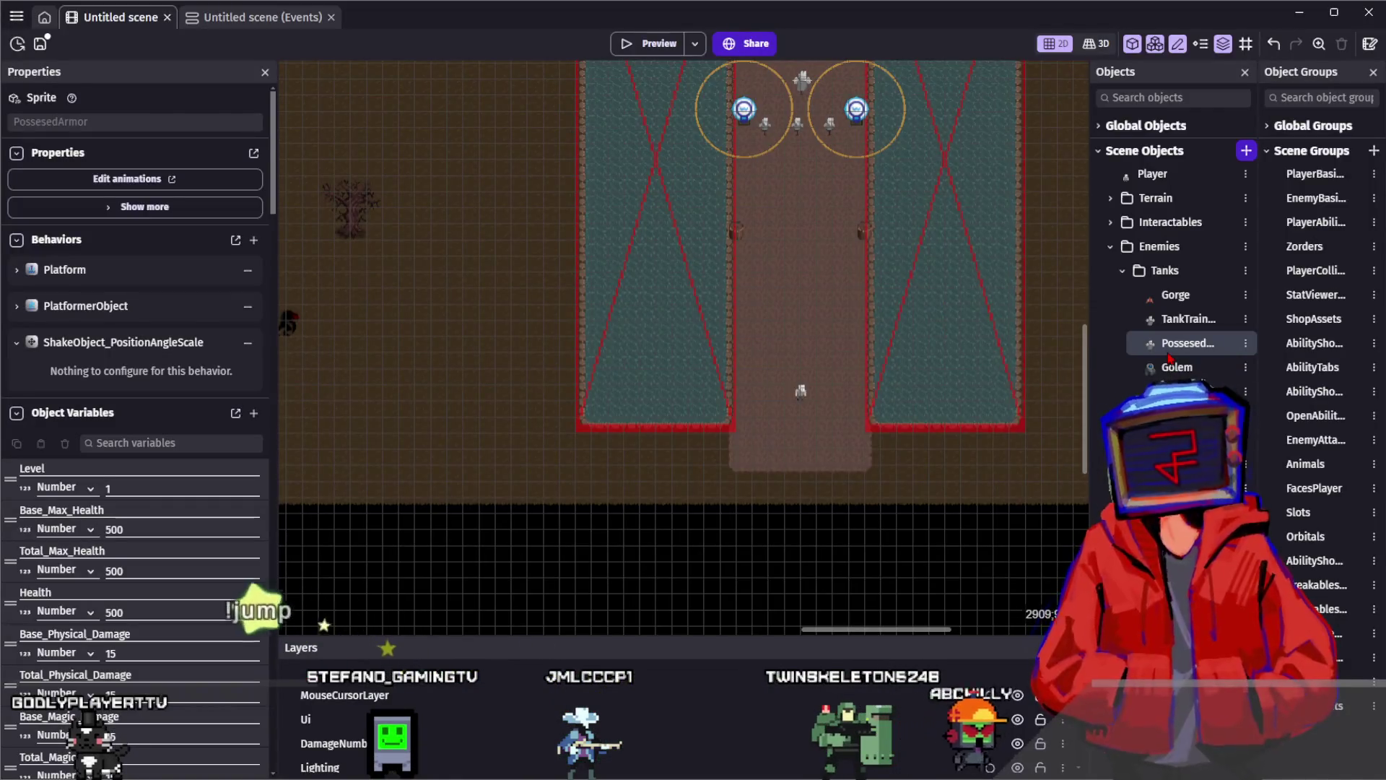
Add the two new armor frames to PossessedArmor's Idle animation and preview it
{"action": "left_click", "coordinate": [57, 181]}
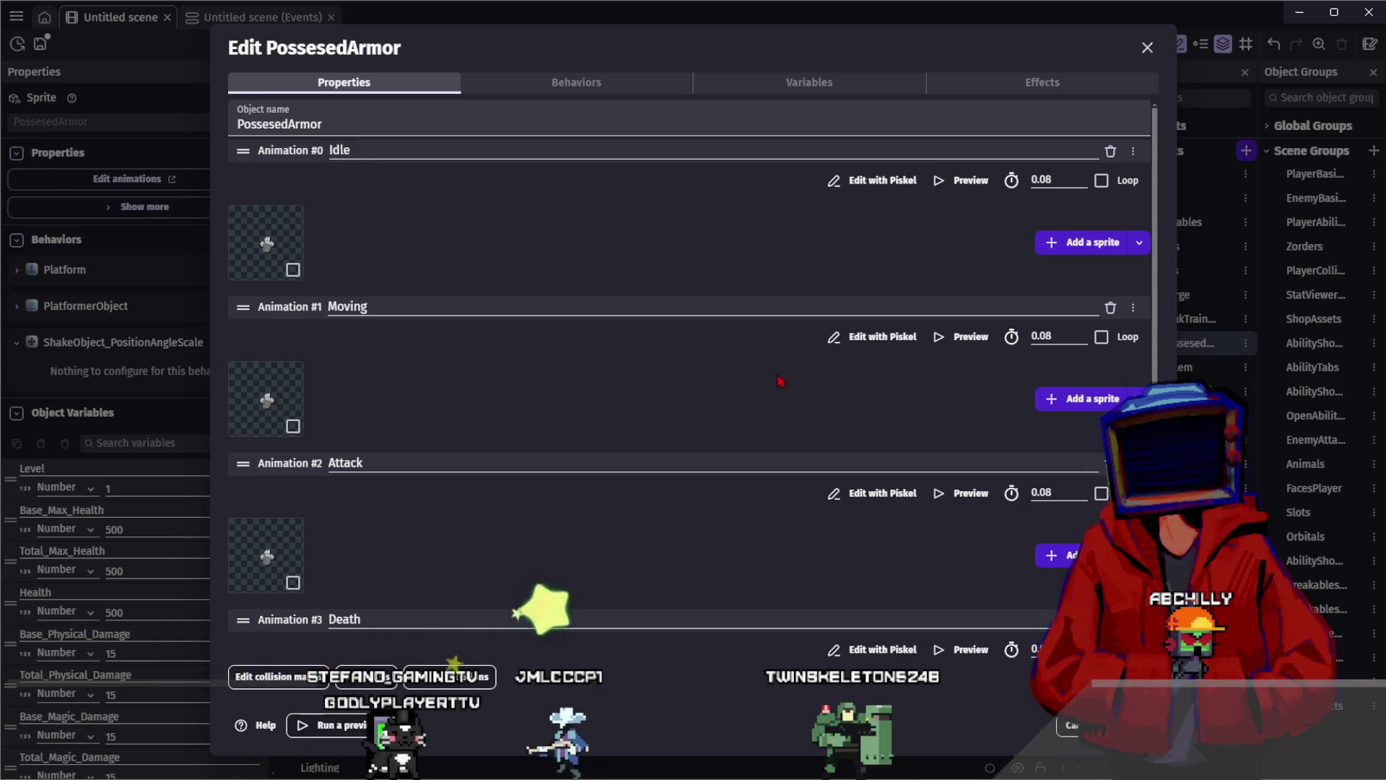
{"action": "left_click", "coordinate": [289, 242]}
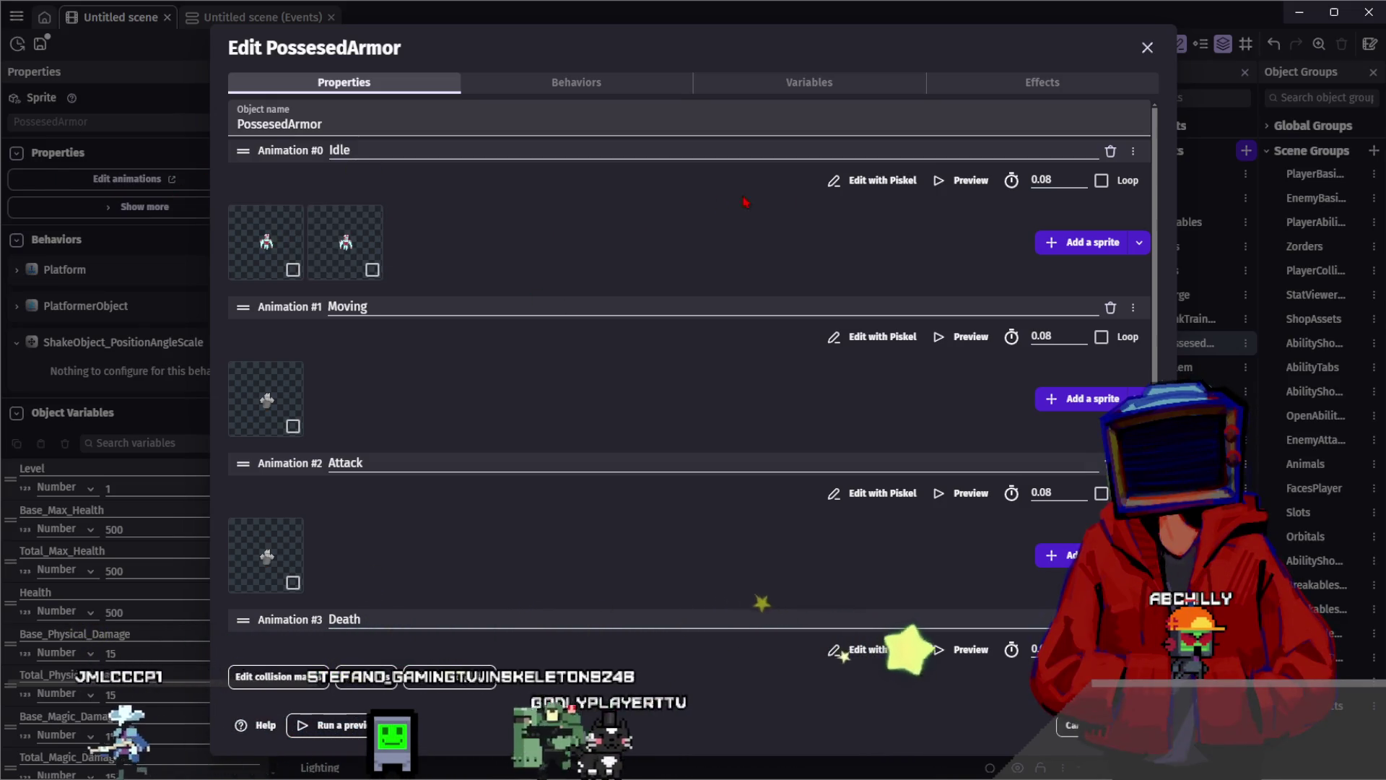
{"action": "left_click", "coordinate": [963, 180]}
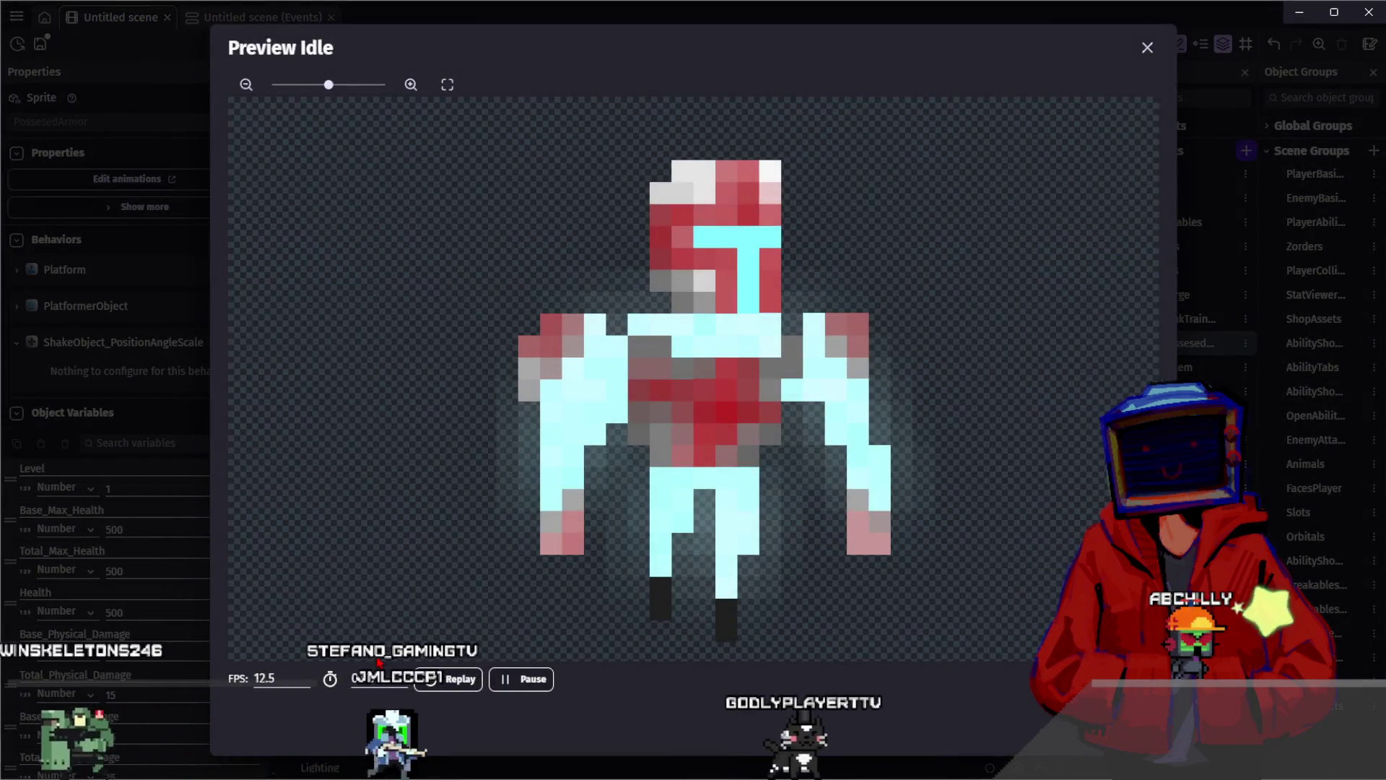
{"action": "key", "text": "Escape"}
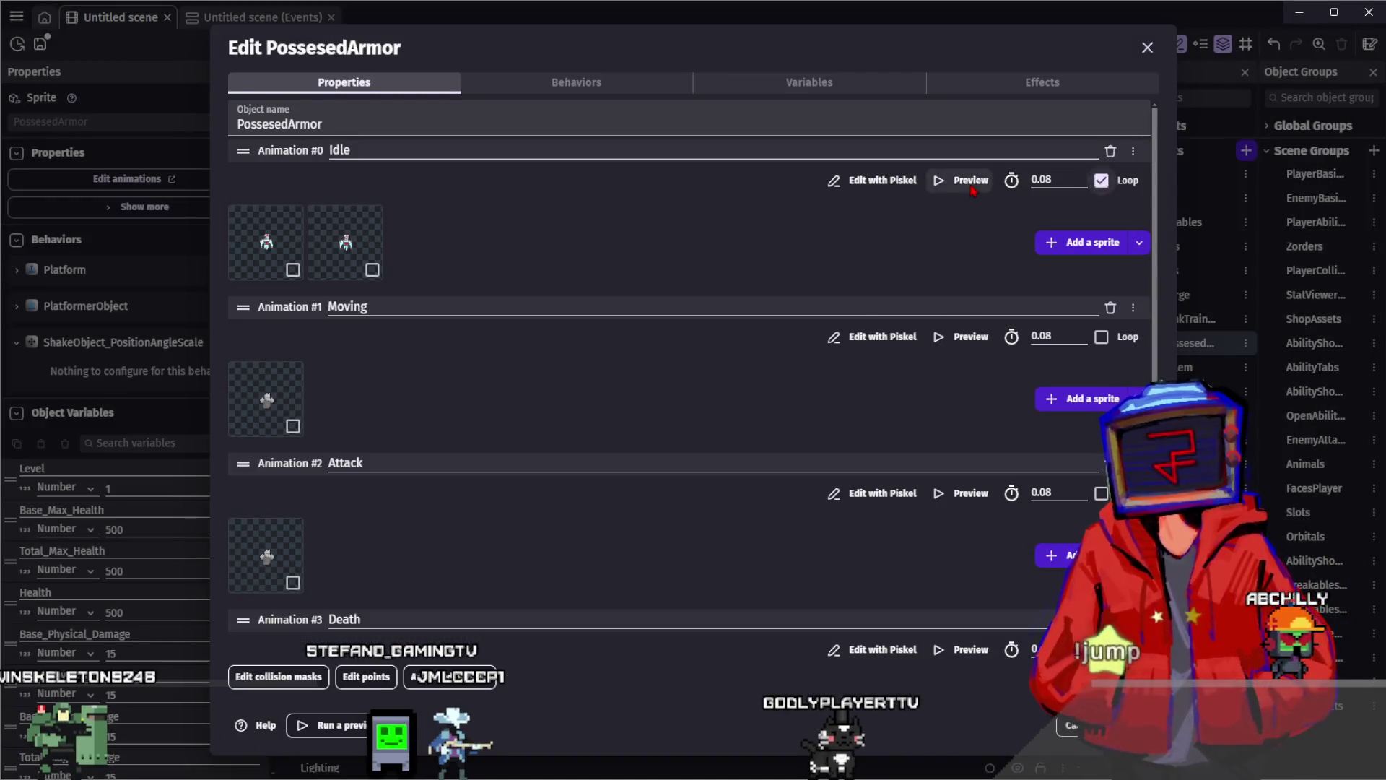
Slow the Idle animation to 4 FPS (0.25 s per frame) with looping on
{"action": "left_click", "coordinate": [962, 181]}
{"action": "type", "text": "8"}
{"action": "left_click", "coordinate": [304, 682]}
{"action": "left_click", "coordinate": [304, 682]}
{"action": "left_click", "coordinate": [304, 683]}
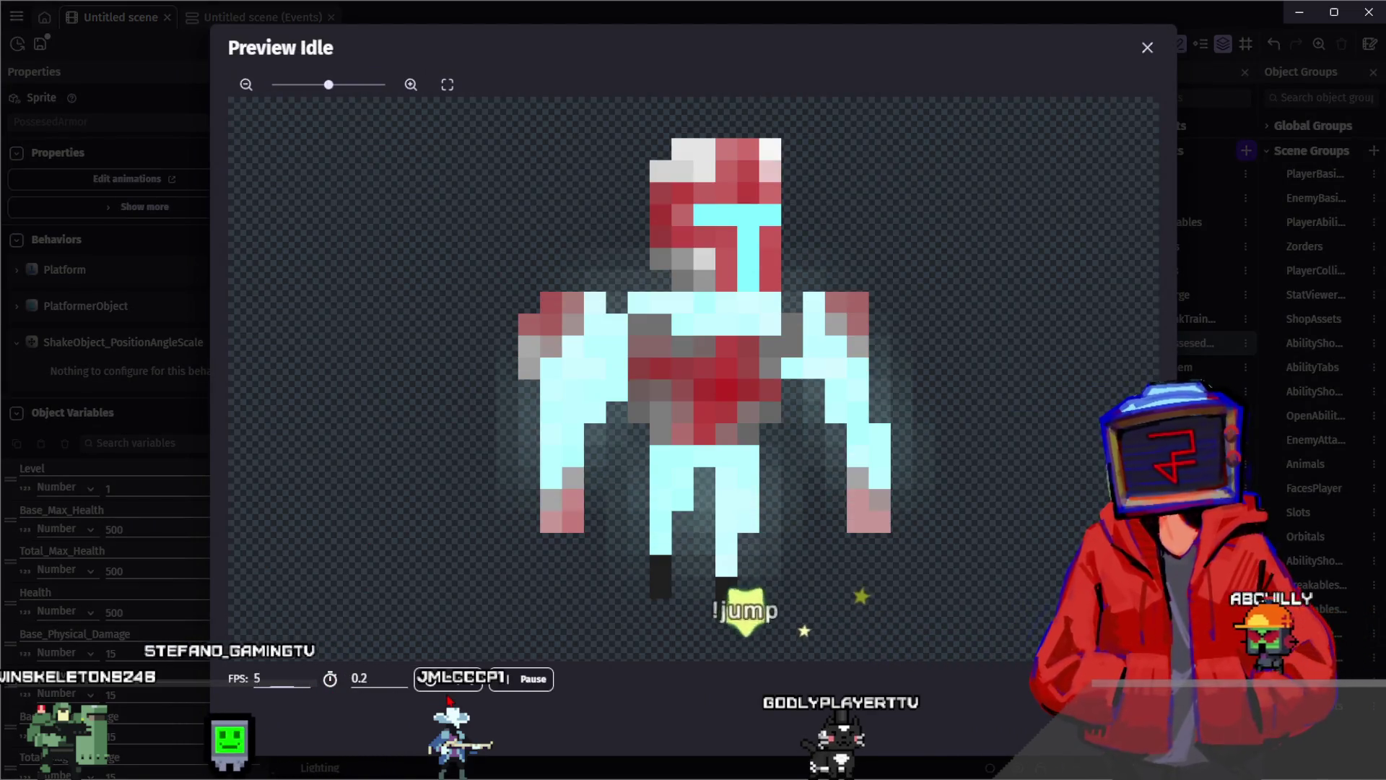
{"action": "left_click", "coordinate": [306, 682]}
{"action": "left_click", "coordinate": [304, 683]}
{"action": "left_click", "coordinate": [304, 683]}
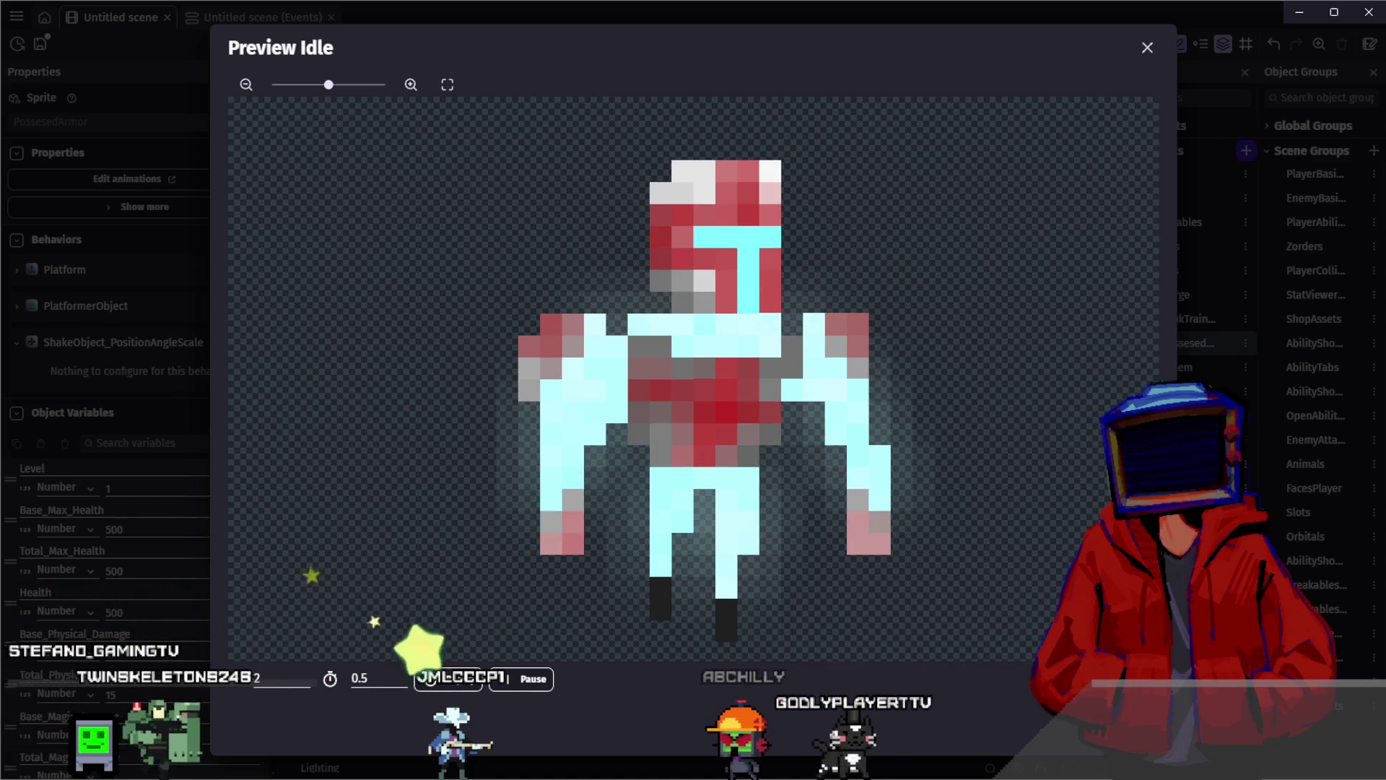
{"action": "type", "text": "4"}
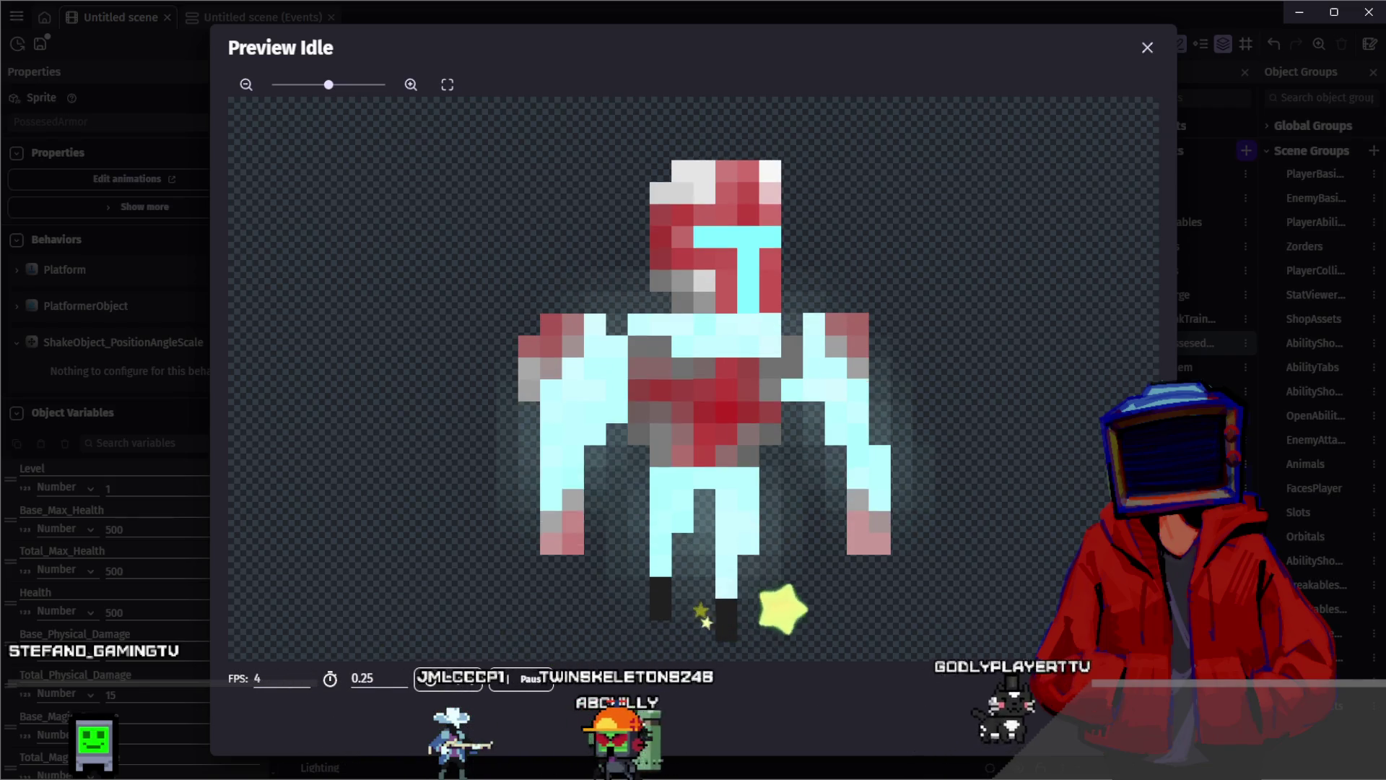
{"action": "key", "text": "Escape"}
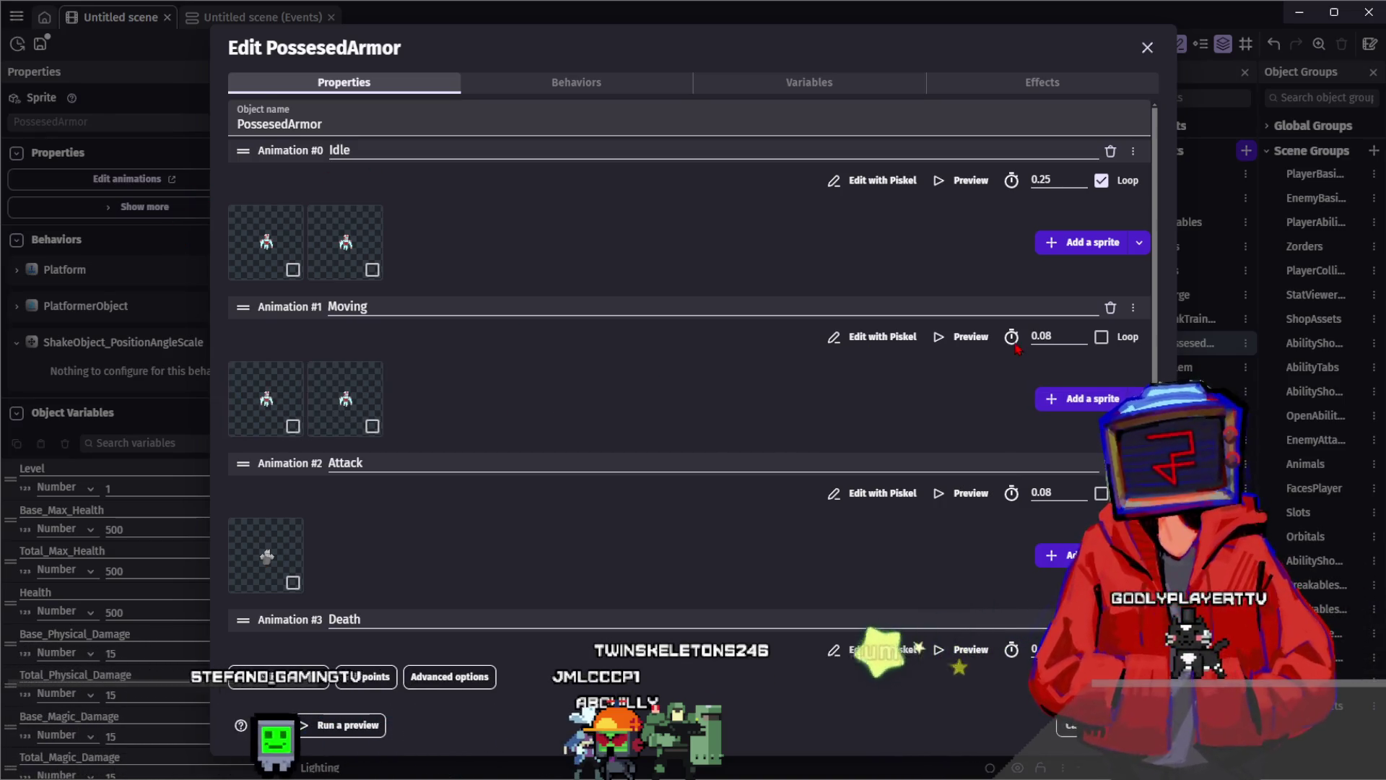
Set the Moving animation's frame duration to 0.25 seconds and preview it
{"action": "triple_click", "coordinate": [1054, 336]}
{"action": "type", "text": "0.25"}
{"action": "left_click", "coordinate": [955, 346]}
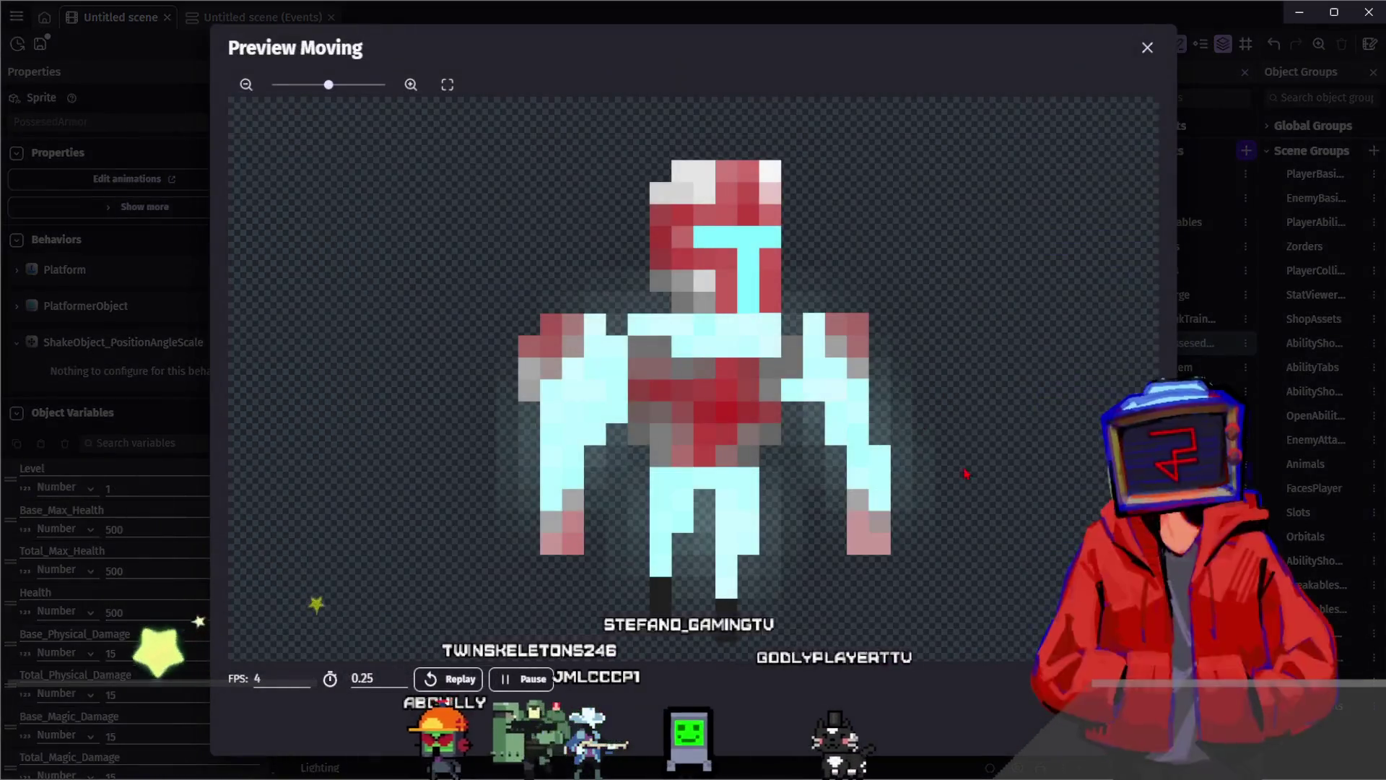
{"action": "key", "text": "Escape"}
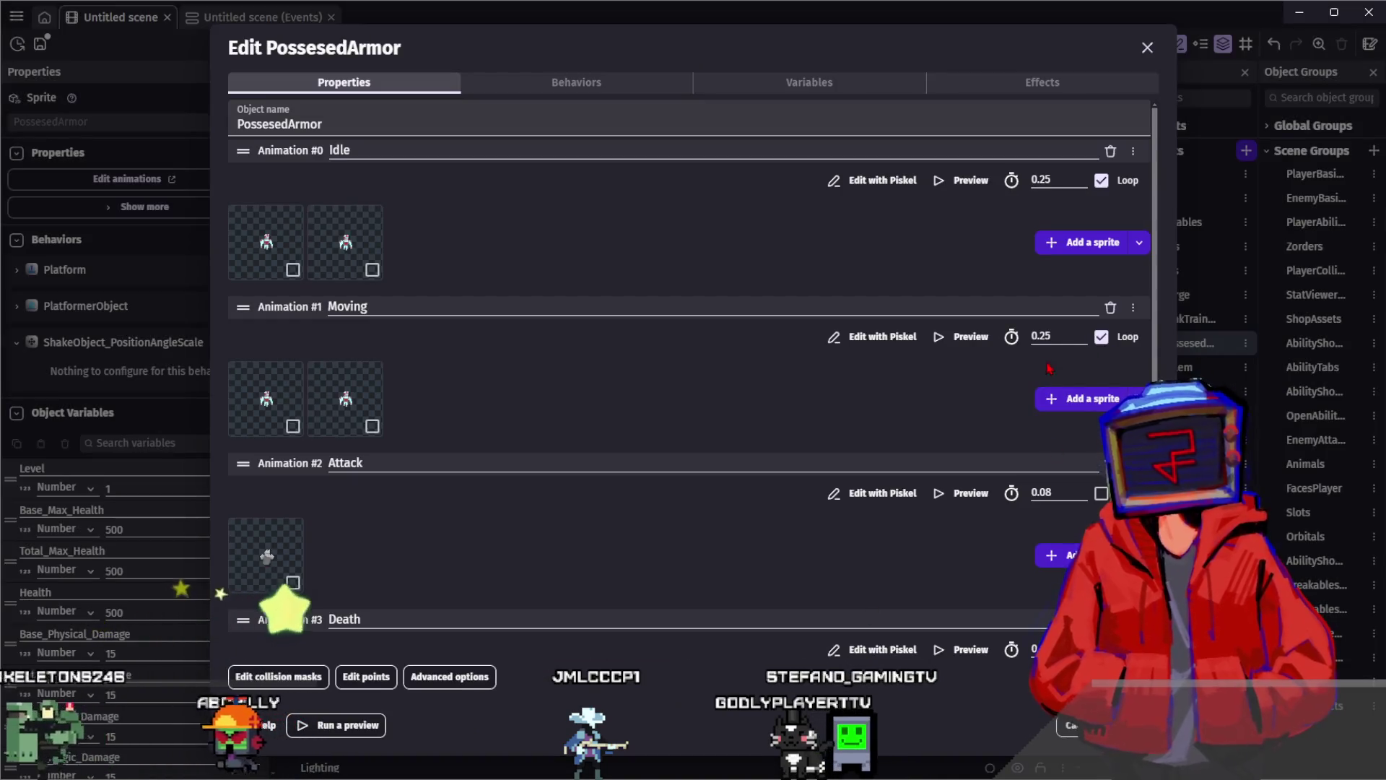
{"action": "left_click", "coordinate": [941, 336]}
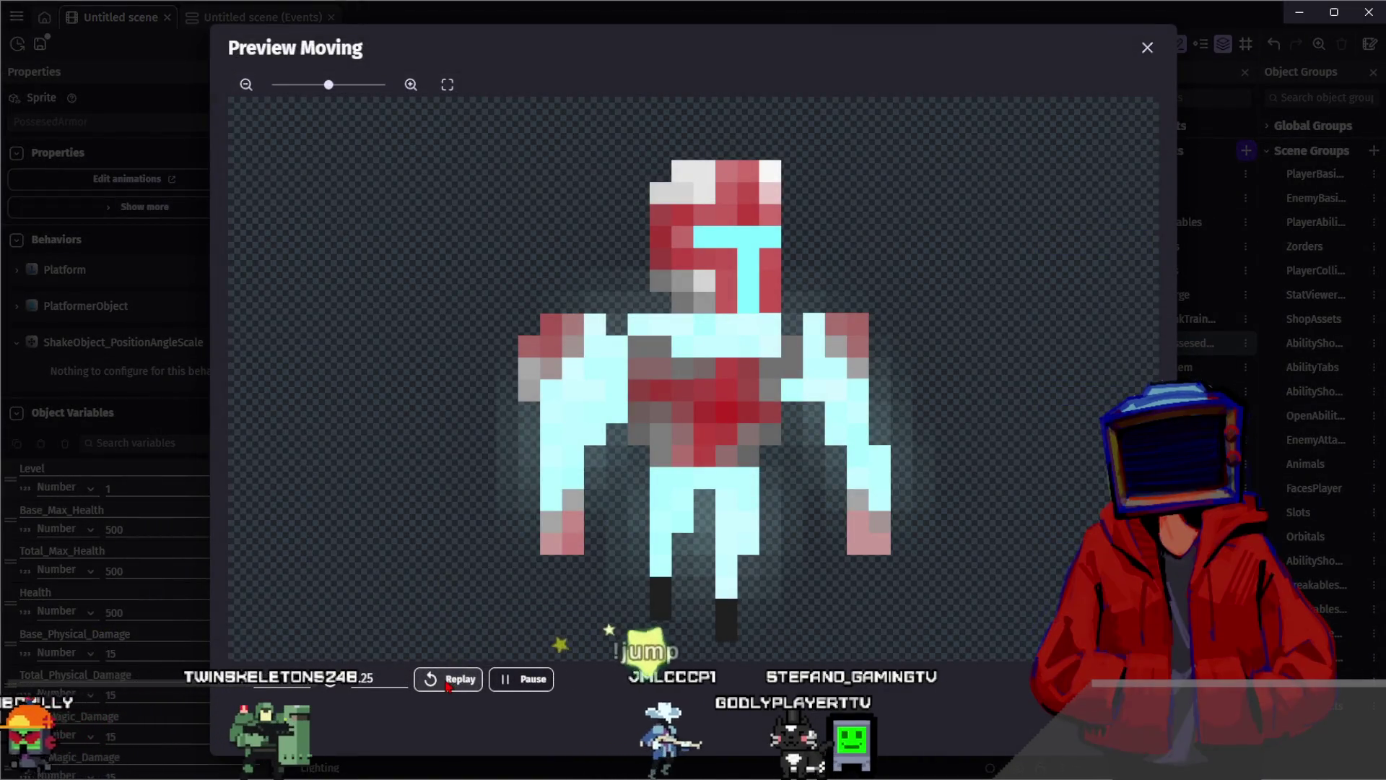
{"action": "left_click", "coordinate": [543, 683]}
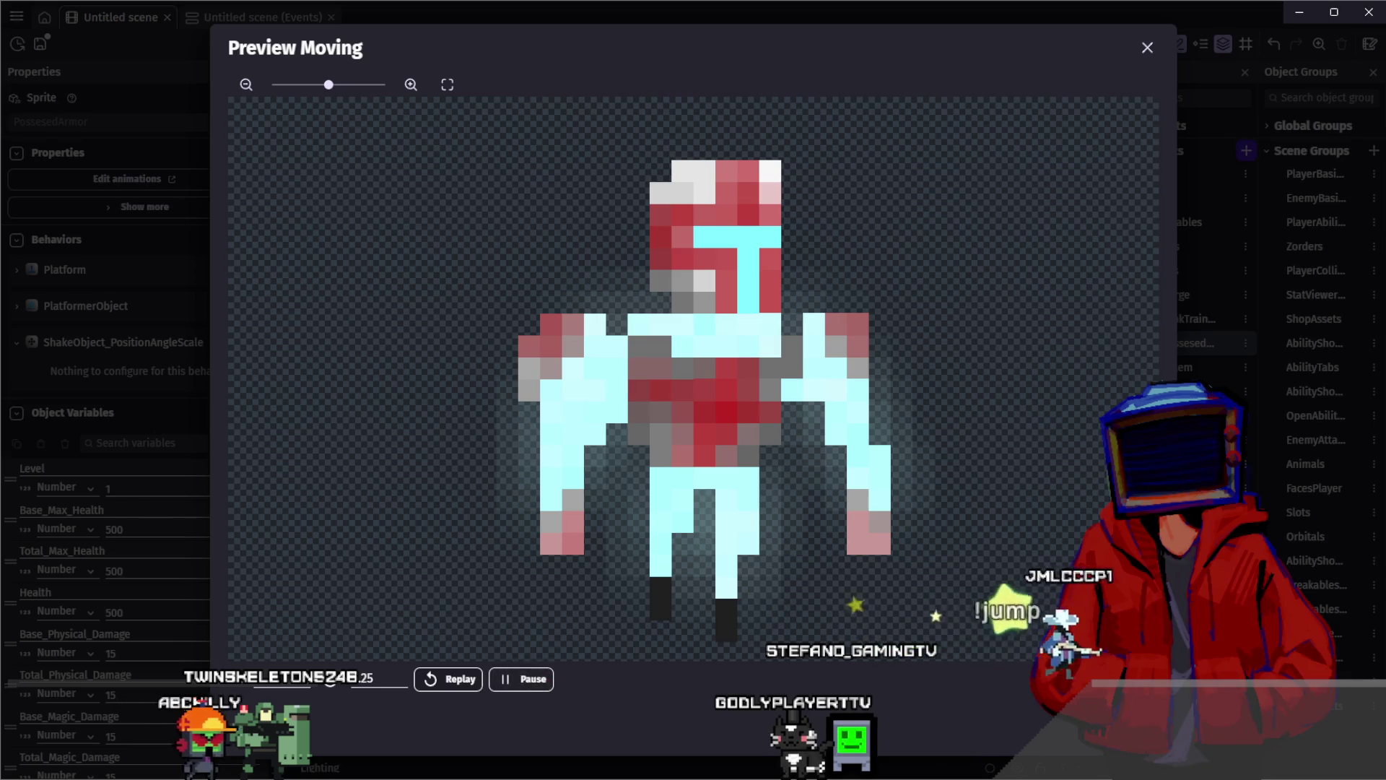
{"action": "key", "text": "Escape"}
Preview Idle and then Moving to compare their timing
{"action": "scroll", "coordinate": [597, 392], "scroll_direction": "down", "scroll_amount": 1}
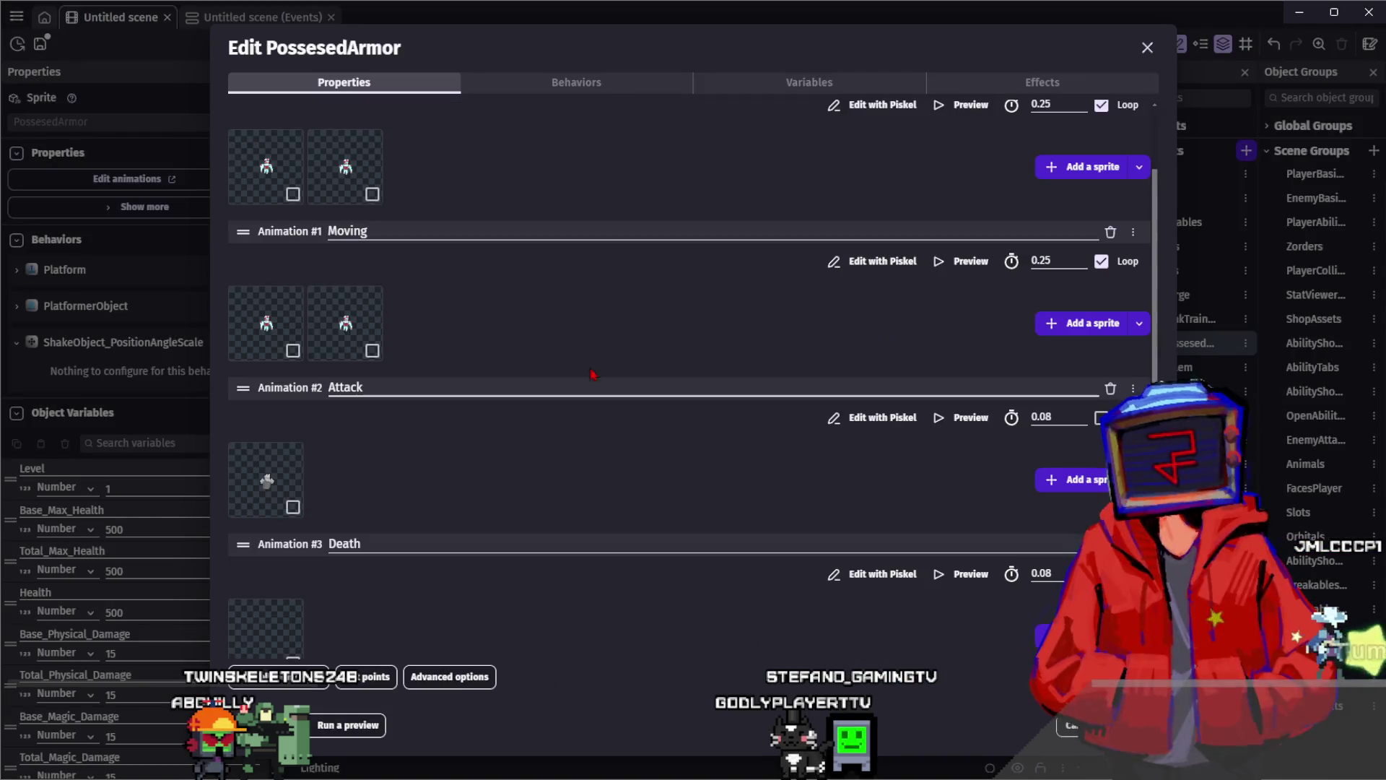
{"action": "left_click", "coordinate": [962, 112]}
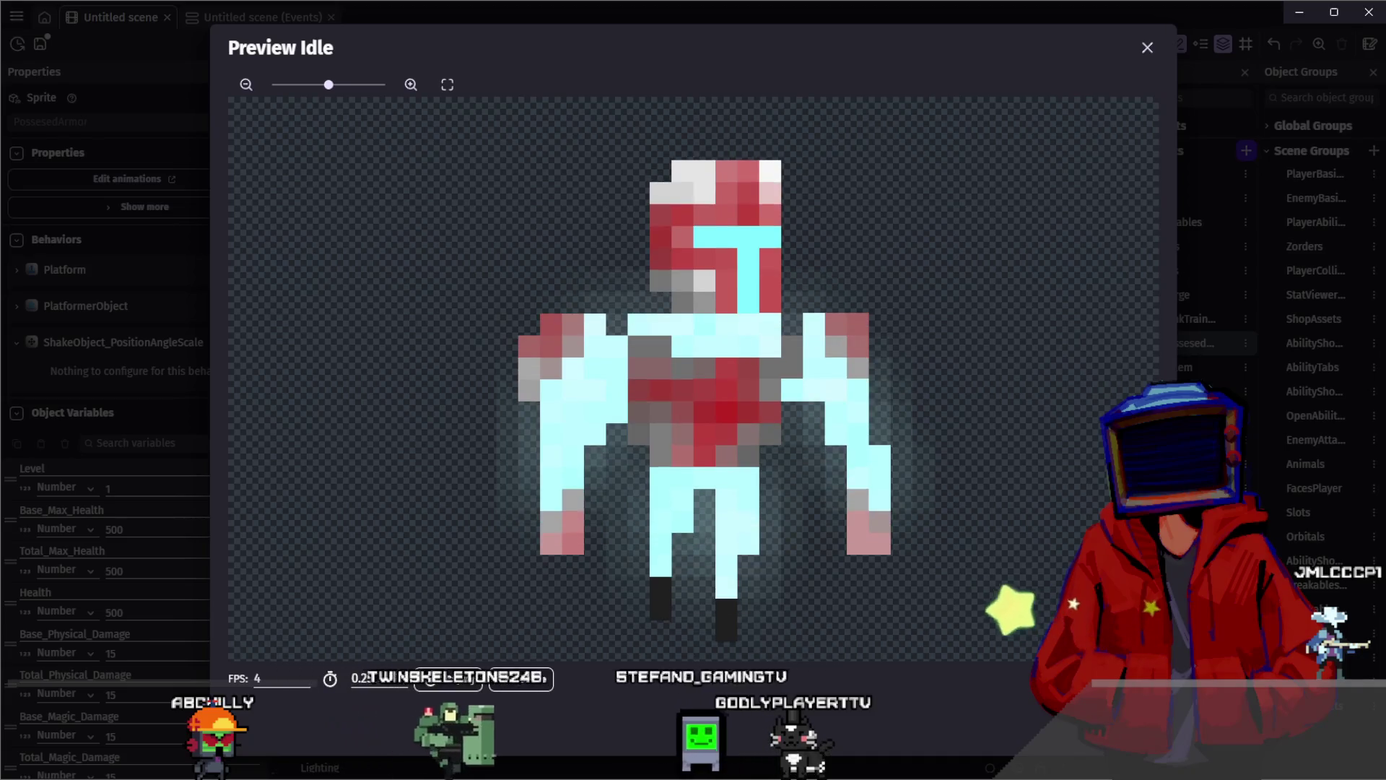
{"action": "key", "text": "Escape"}
{"action": "left_click", "coordinate": [969, 269]}
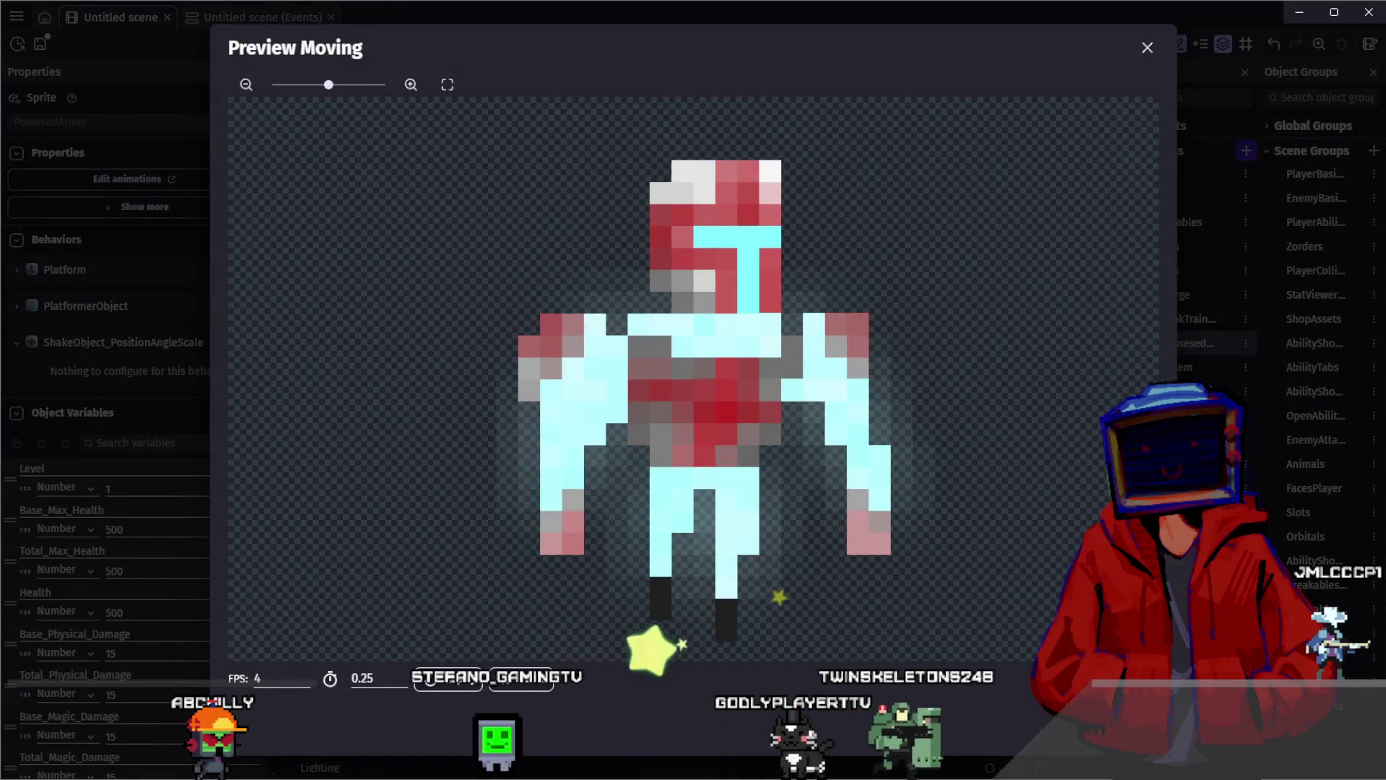
{"action": "key", "text": "Escape"}
{"action": "scroll", "coordinate": [997, 181], "scroll_direction": "up", "scroll_amount": 1}
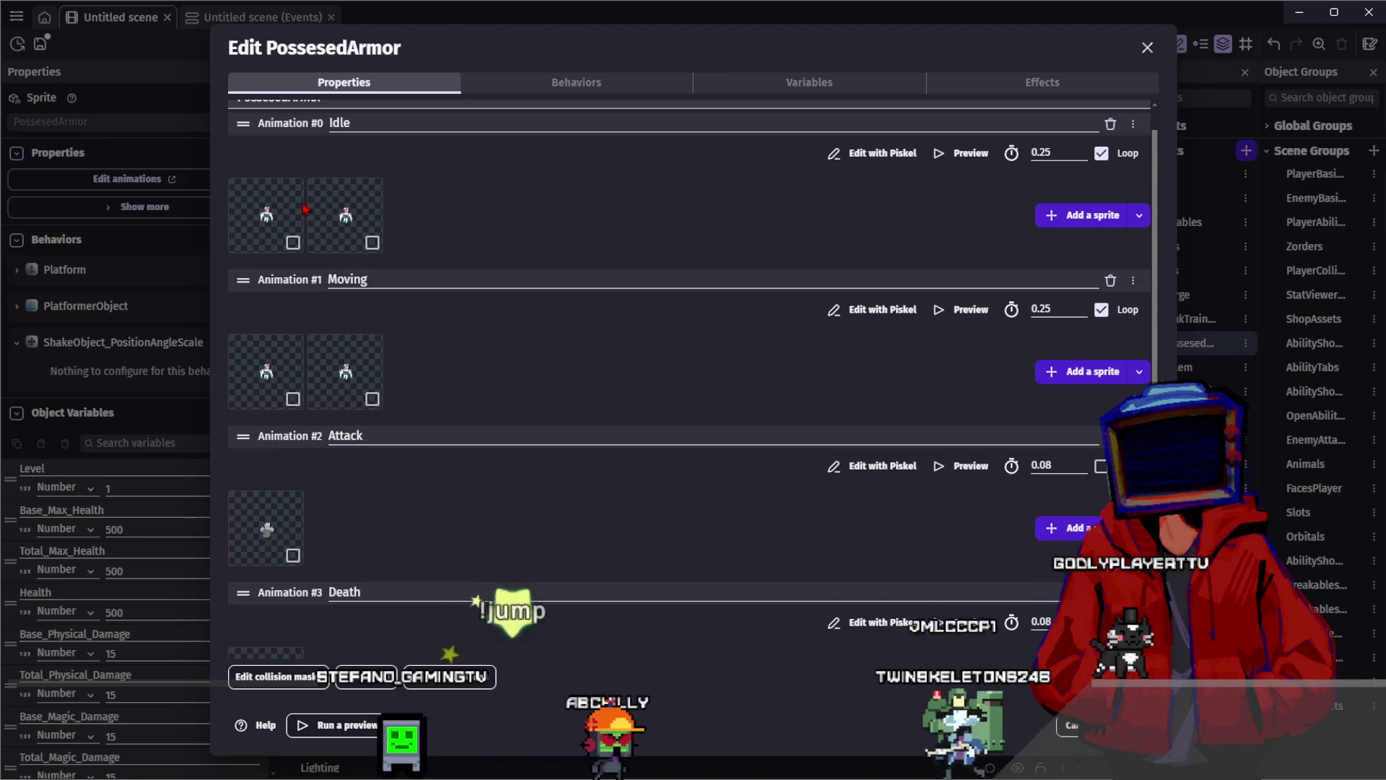
Replace Moving's old frames with HauntedArmor1 and HauntedArmor2, found by searching project resources for 'haunt'
{"action": "left_click", "coordinate": [377, 374]}
{"action": "key", "text": "Delete"}
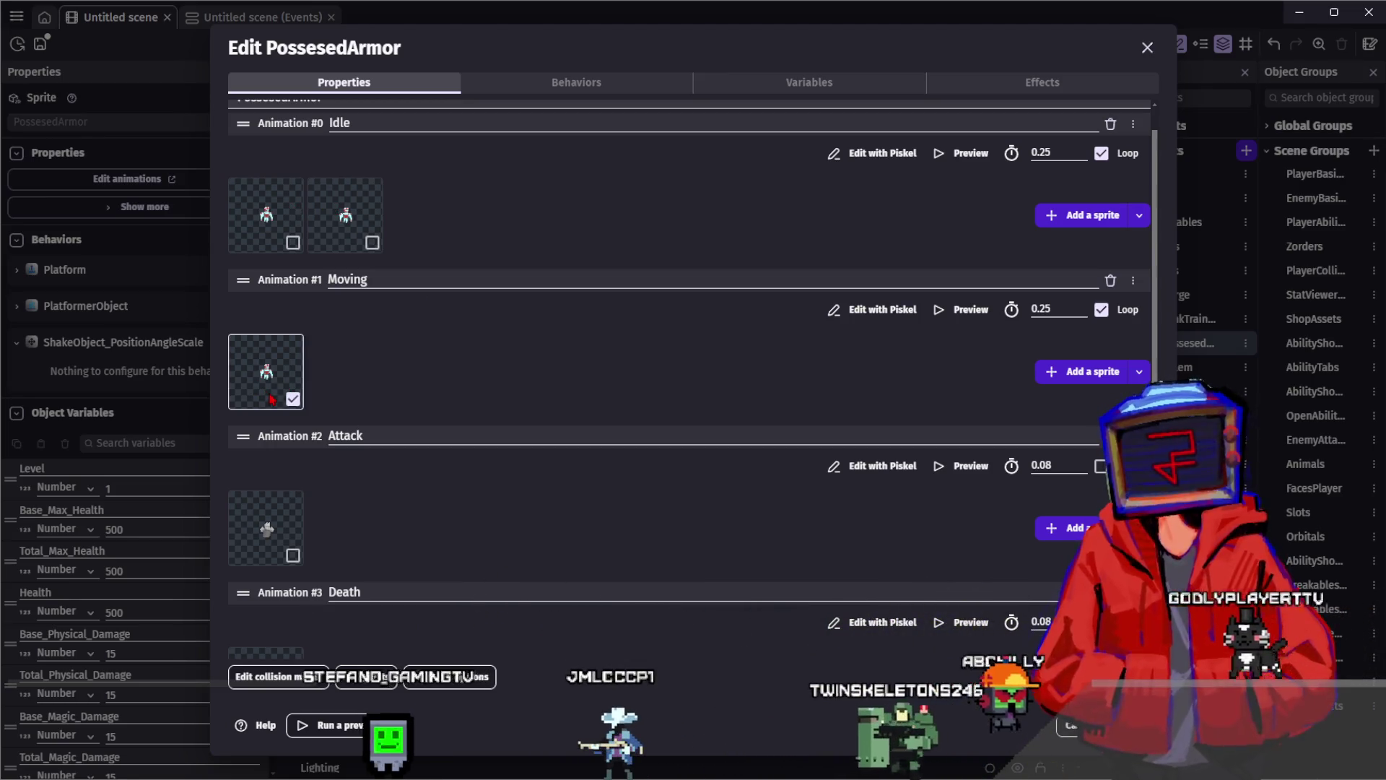
{"action": "key", "text": "Delete"}
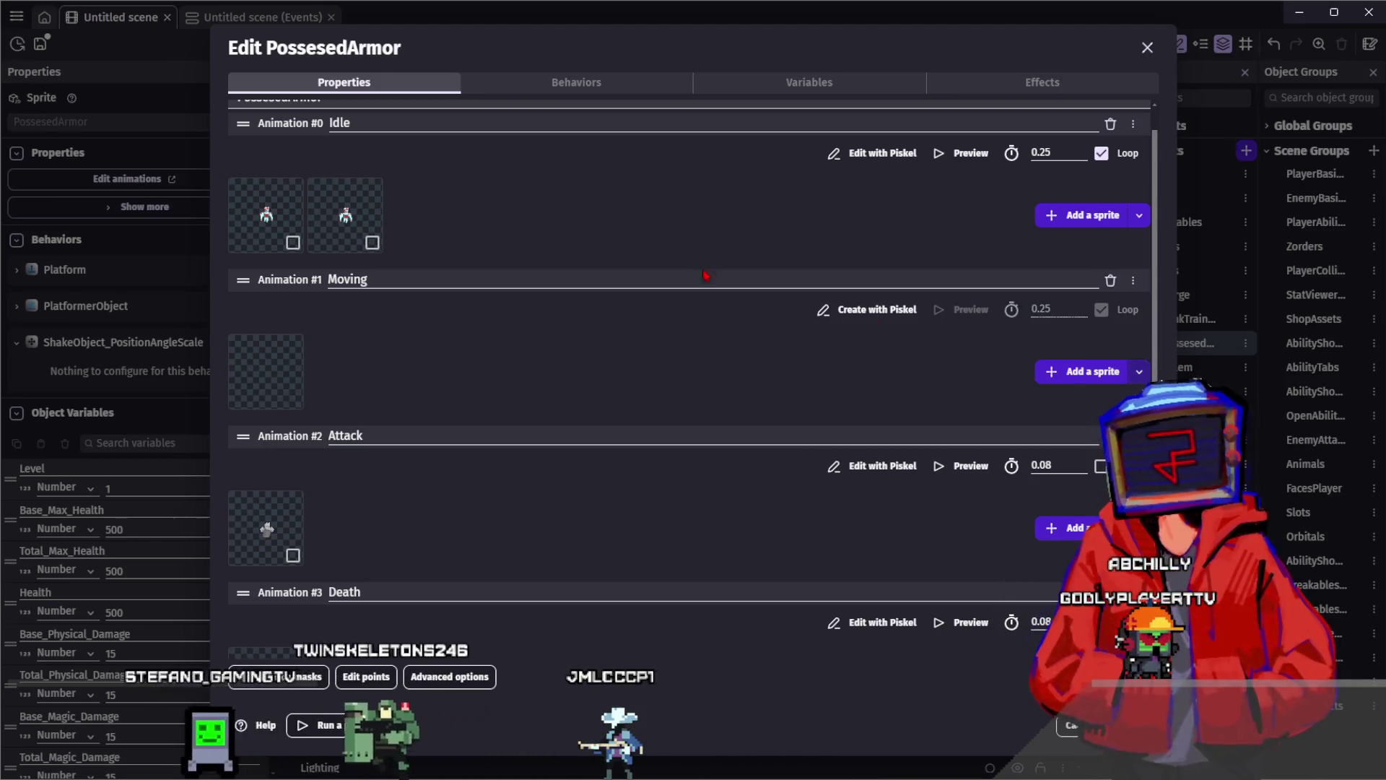
{"action": "left_click", "coordinate": [1083, 372]}
{"action": "left_click", "coordinate": [560, 117]}
{"action": "type", "text": "haunt"}
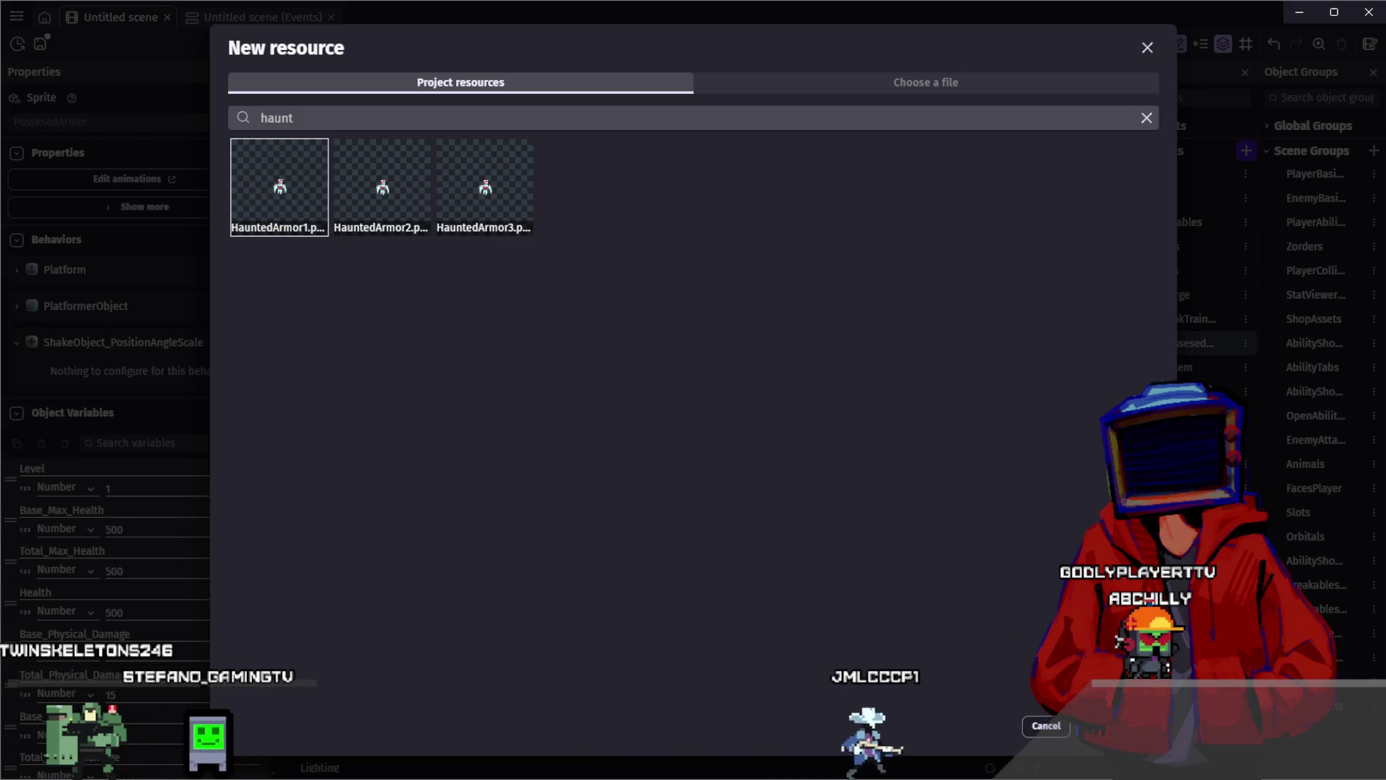
{"action": "left_click", "coordinate": [1112, 726]}
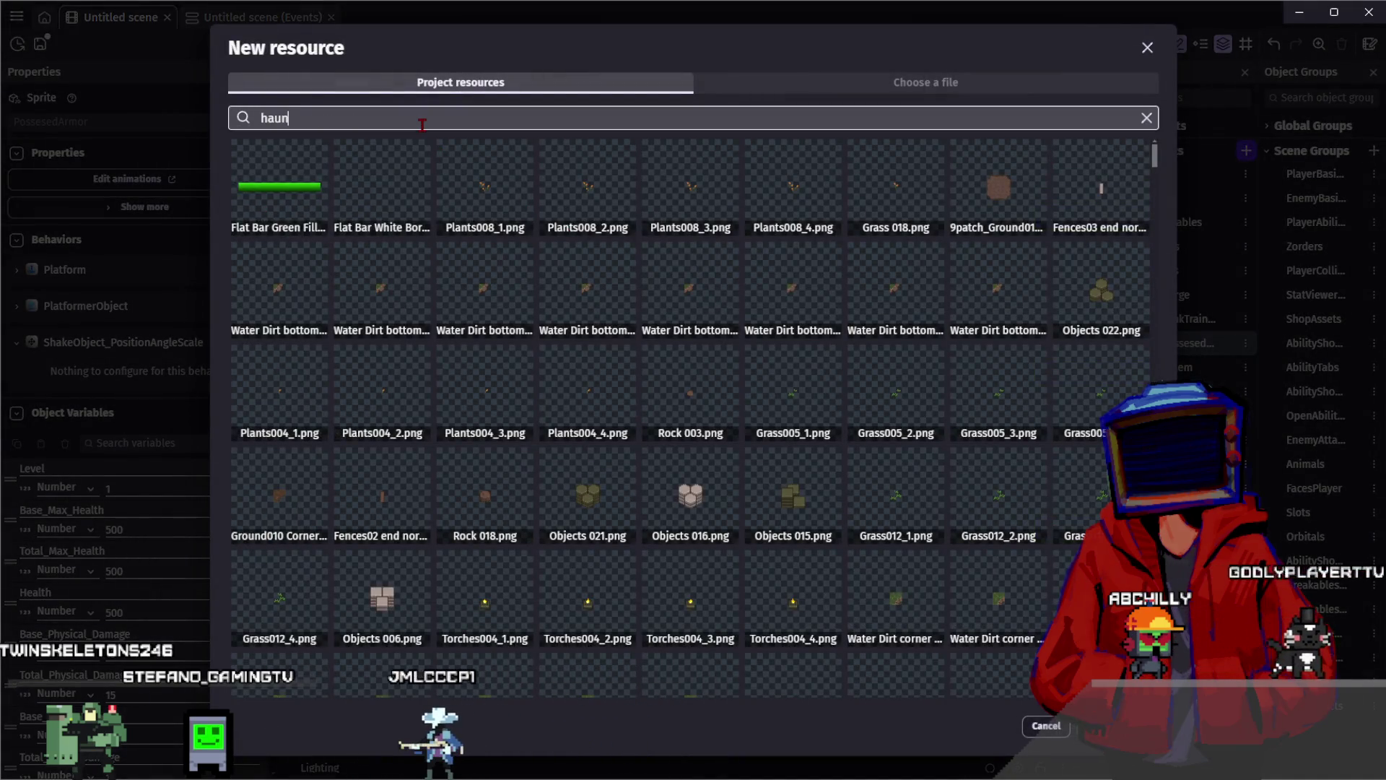
{"action": "type", "text": "t"}
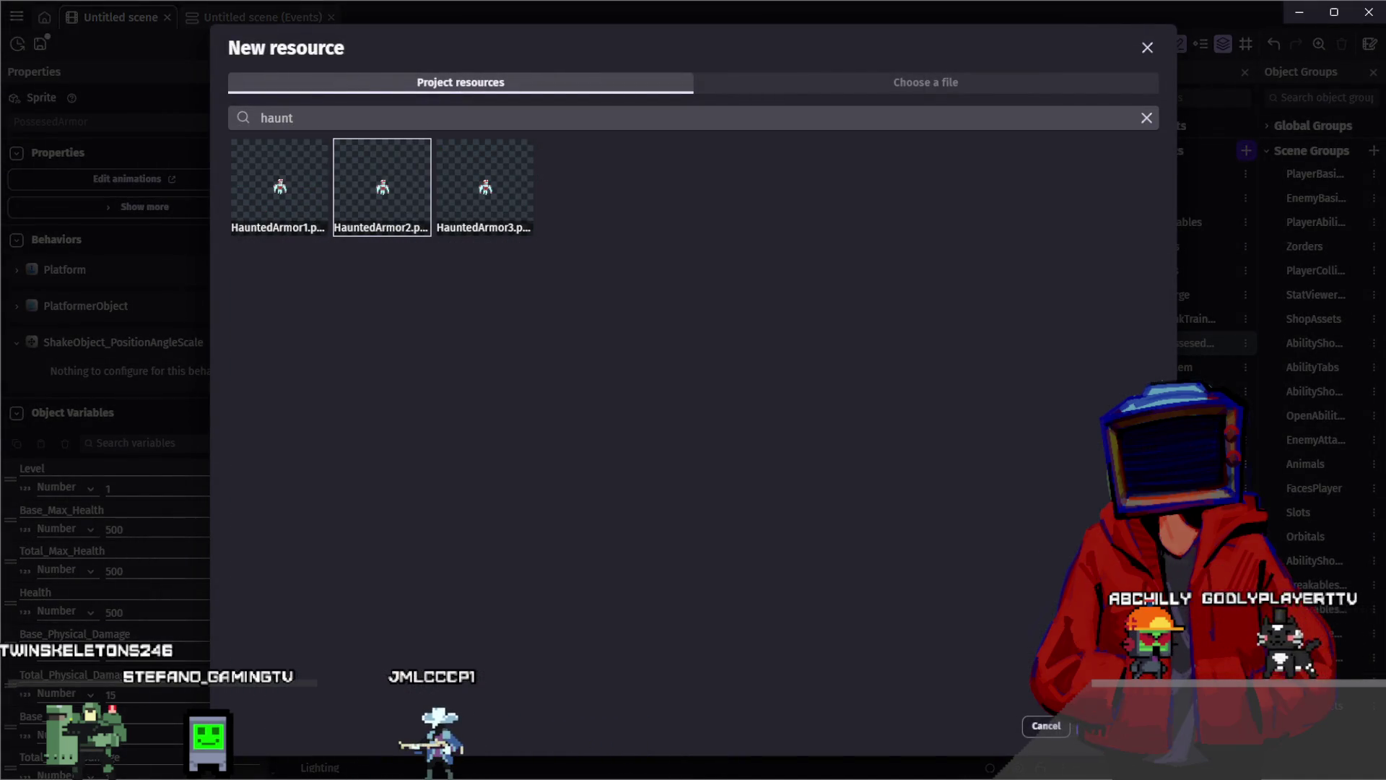
{"action": "double_click", "coordinate": [383, 186]}
Preview the rebuilt Moving animation, then return to Aseprite
{"action": "left_click", "coordinate": [942, 312]}
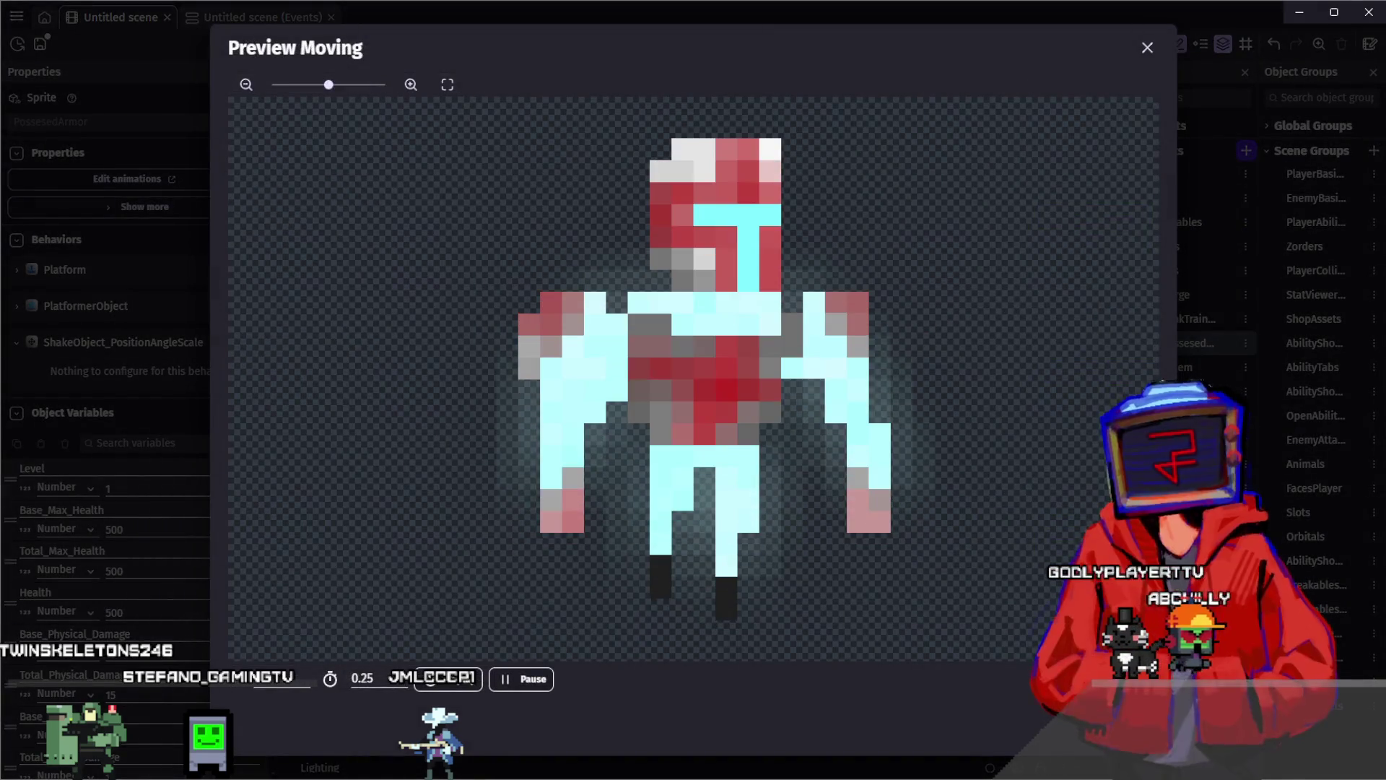
{"action": "key", "text": "Escape"}
{"action": "scroll", "coordinate": [616, 494], "scroll_direction": "down", "scroll_amount": 1}
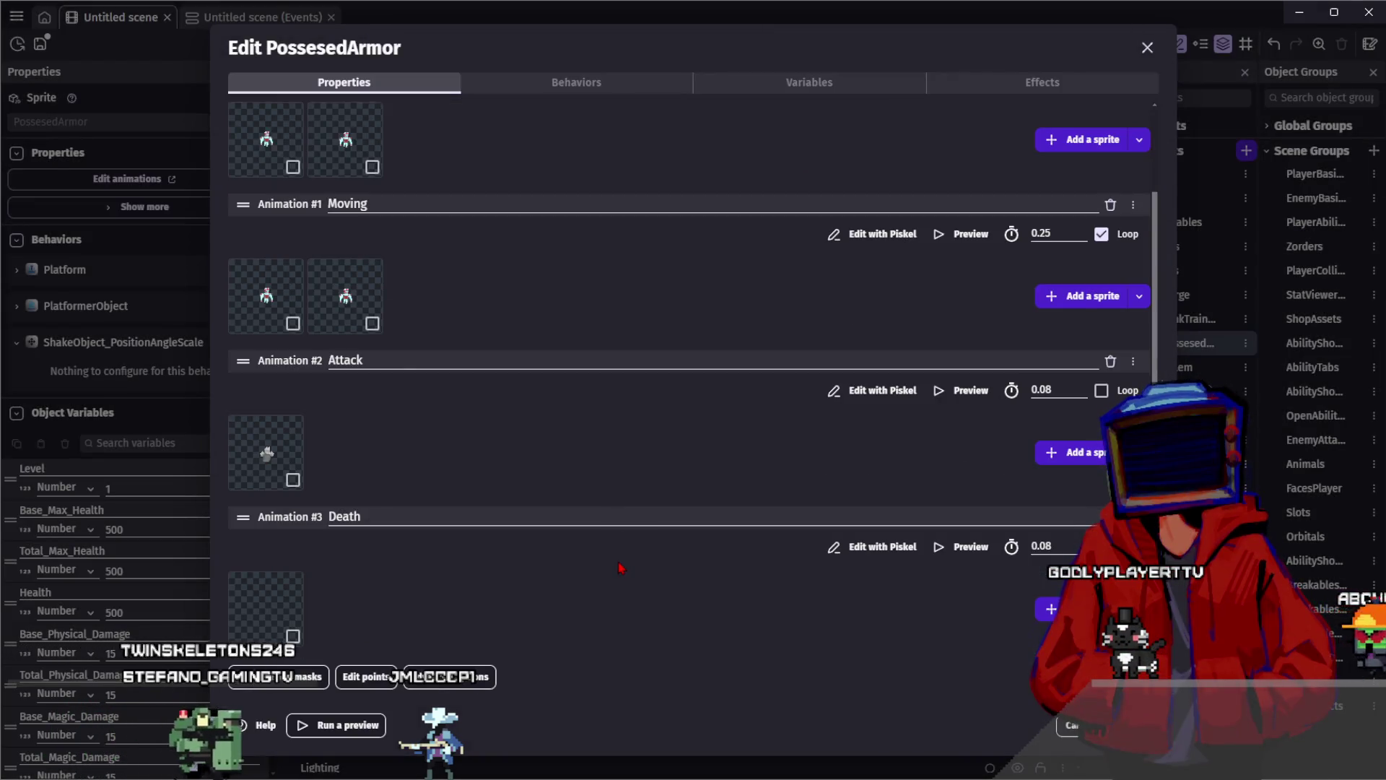
{"action": "key", "text": "alt+Tab"}
{"action": "scroll", "coordinate": [961, 208], "scroll_direction": "up", "scroll_amount": 1}
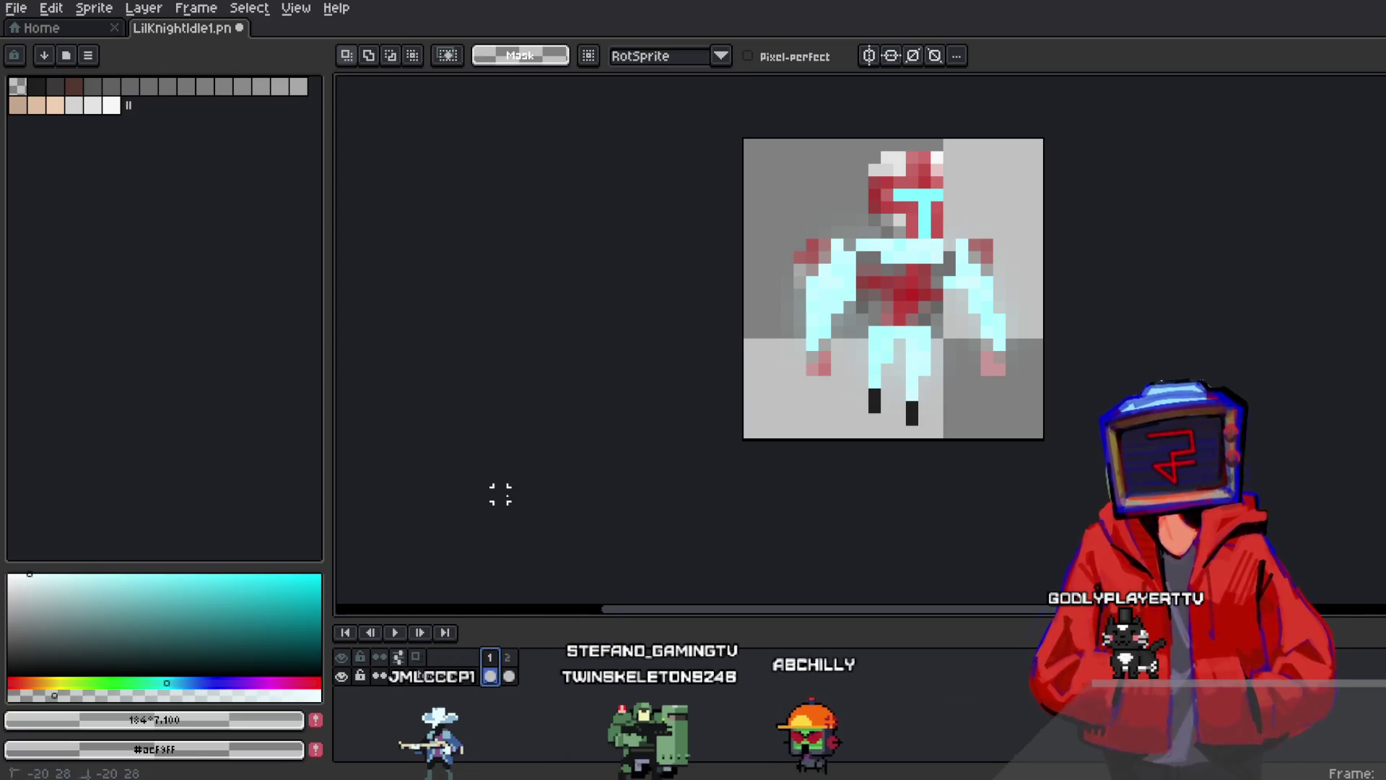
Undo the last transform, hide Layer 3, add frame 2 and select the light-cyan armor pixels by colour
{"action": "key", "text": "ctrl+z"}
{"action": "key", "text": "ctrl+z"}
{"action": "key", "text": "ctrl+z"}
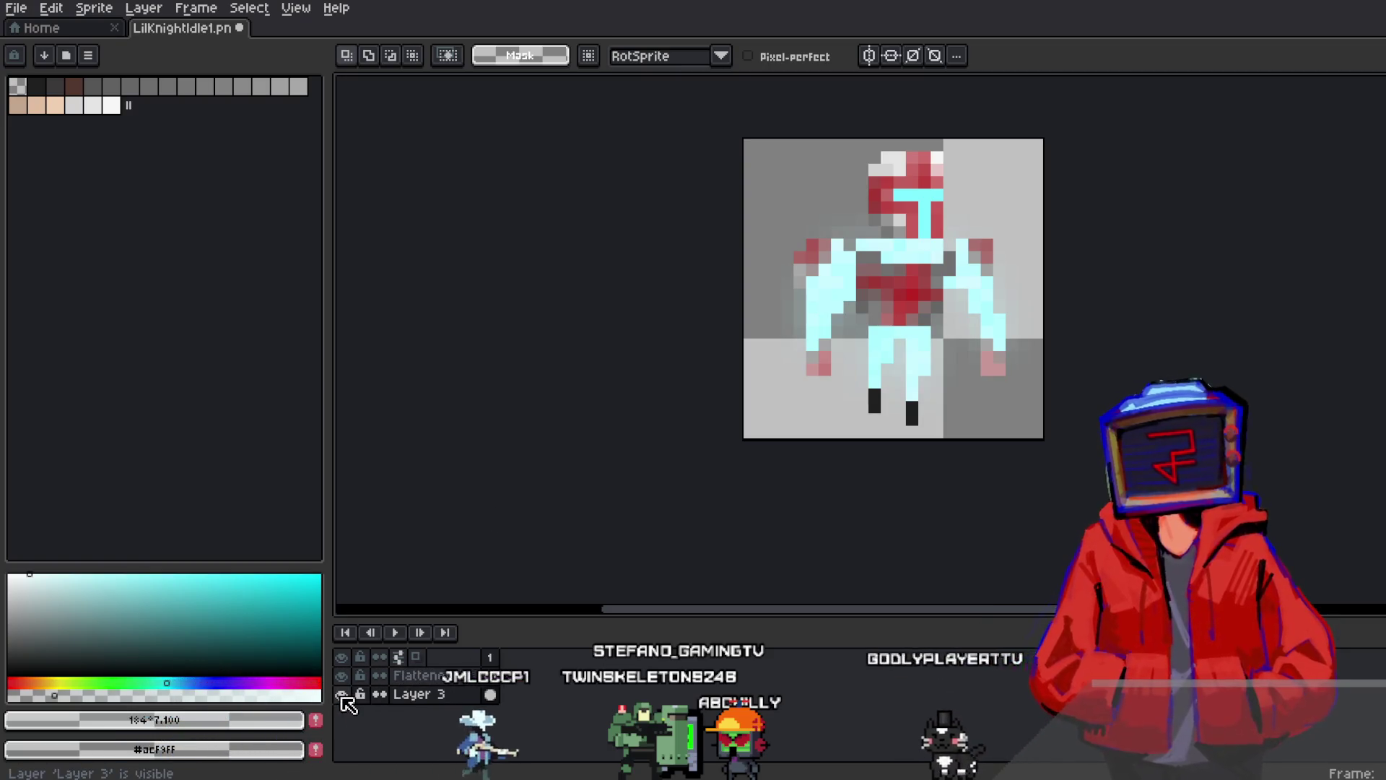
{"action": "left_click", "coordinate": [342, 694]}
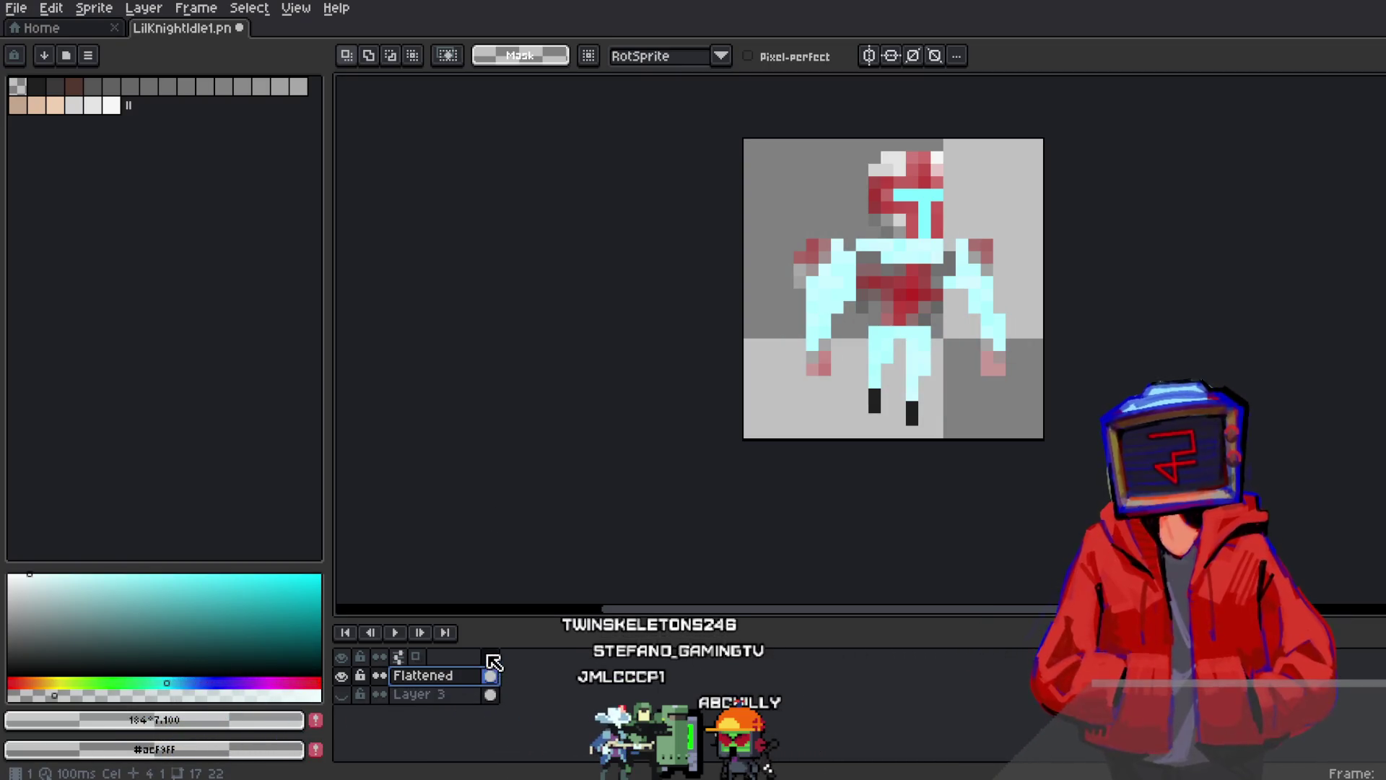
{"action": "left_click", "coordinate": [506, 674]}
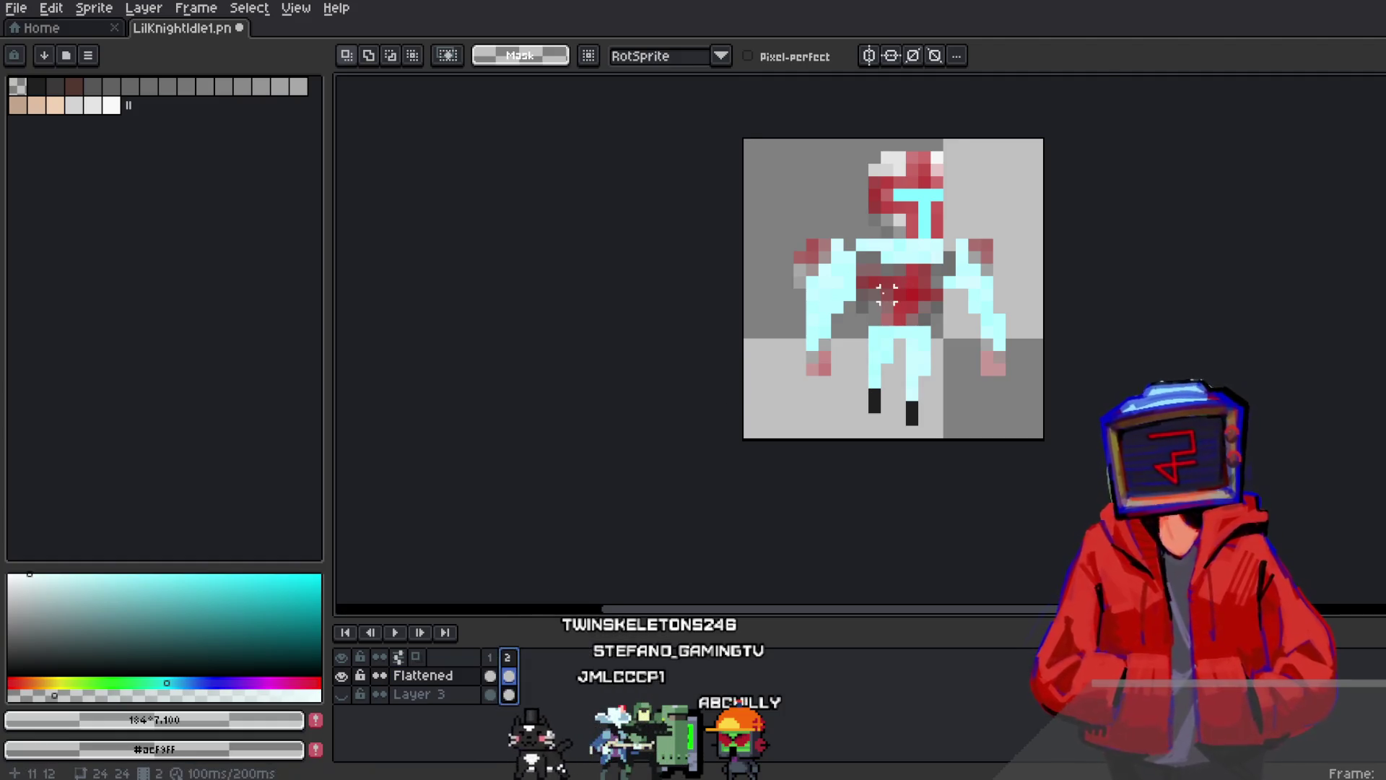
{"action": "scroll", "coordinate": [915, 247], "scroll_direction": "up", "scroll_amount": 2}
{"action": "key", "text": "w"}
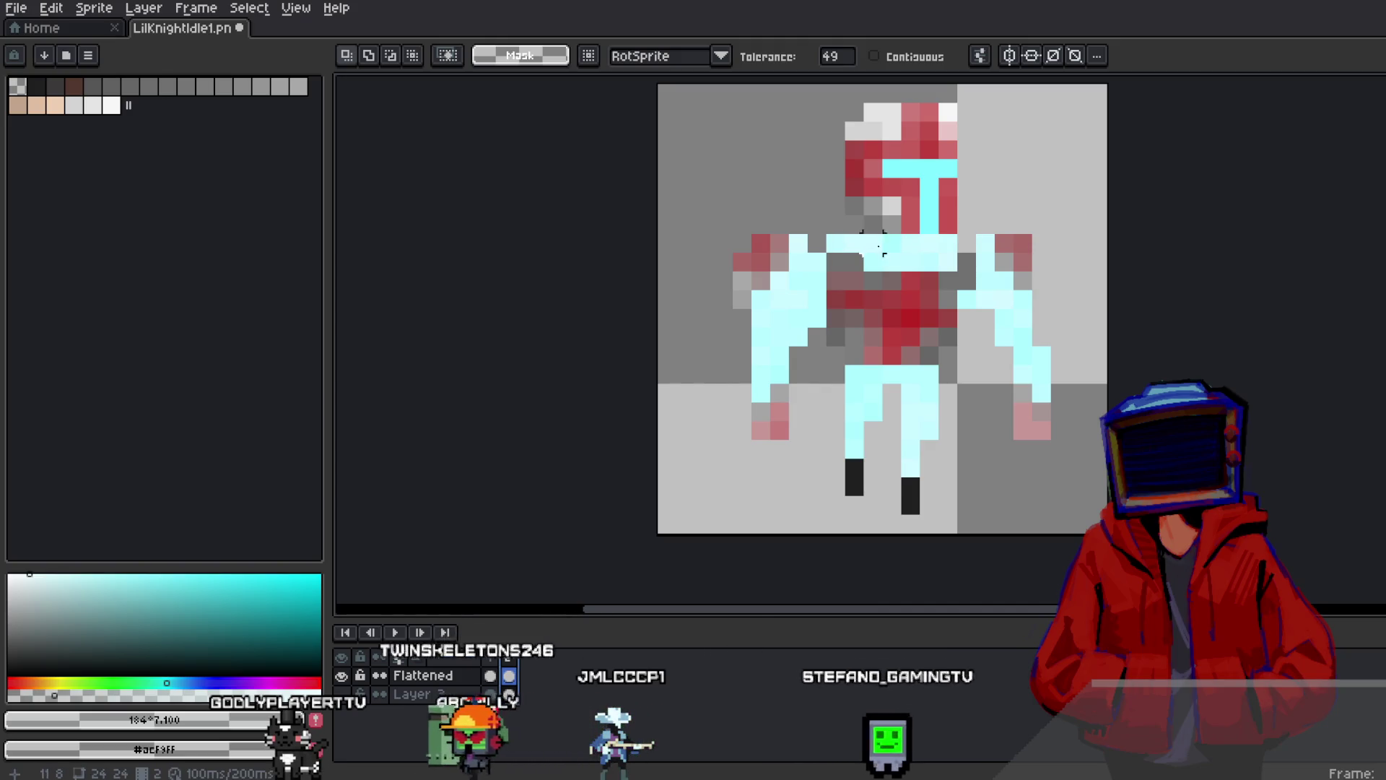
{"action": "left_click", "coordinate": [873, 247]}
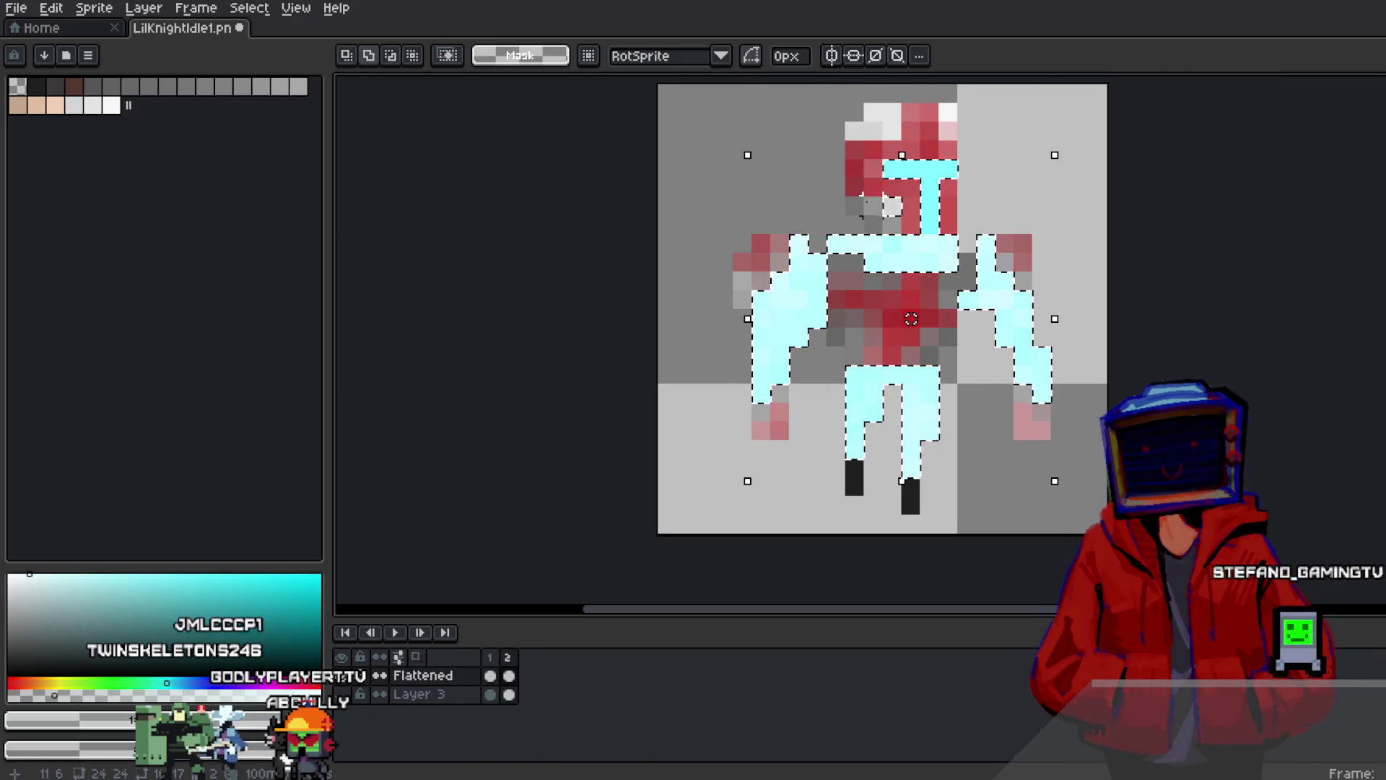
{"action": "left_click", "coordinate": [1007, 310]}
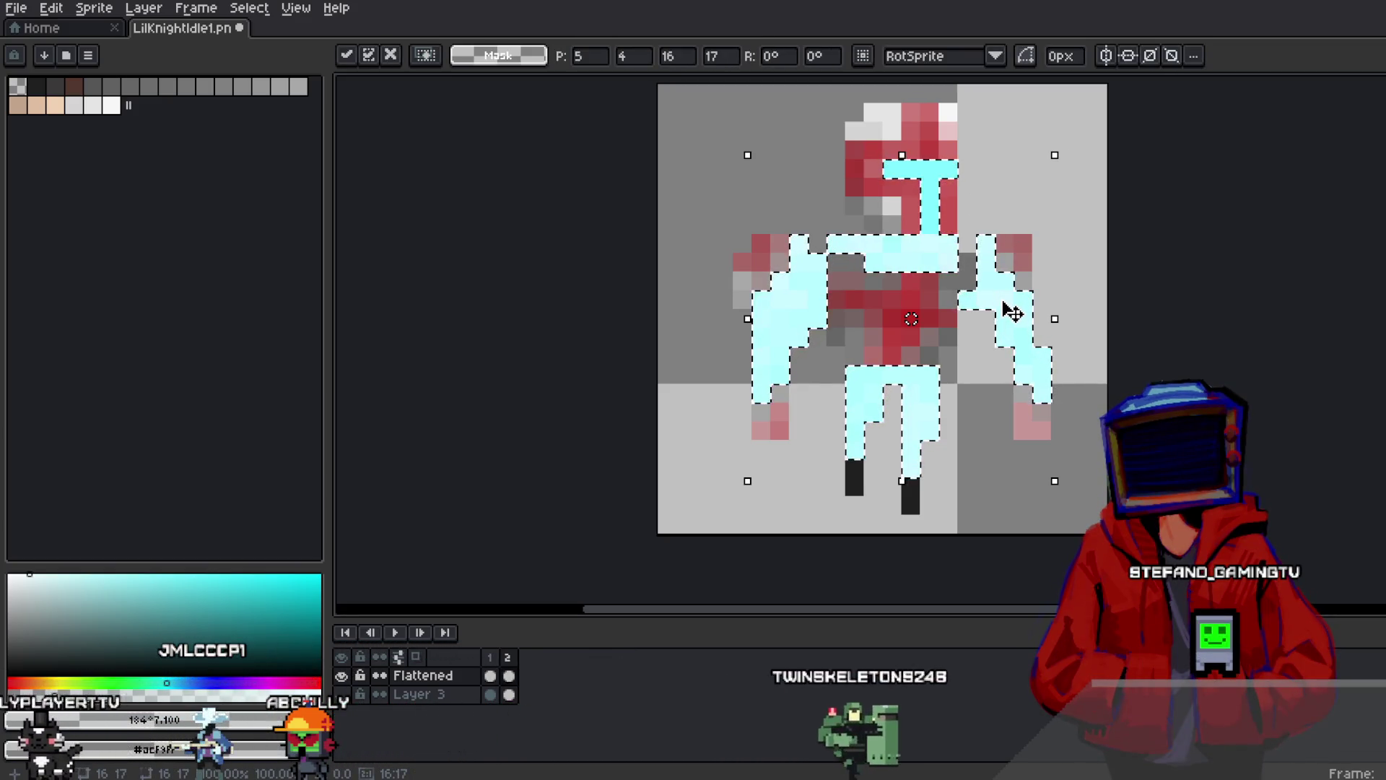
{"action": "left_click", "coordinate": [56, 15]}
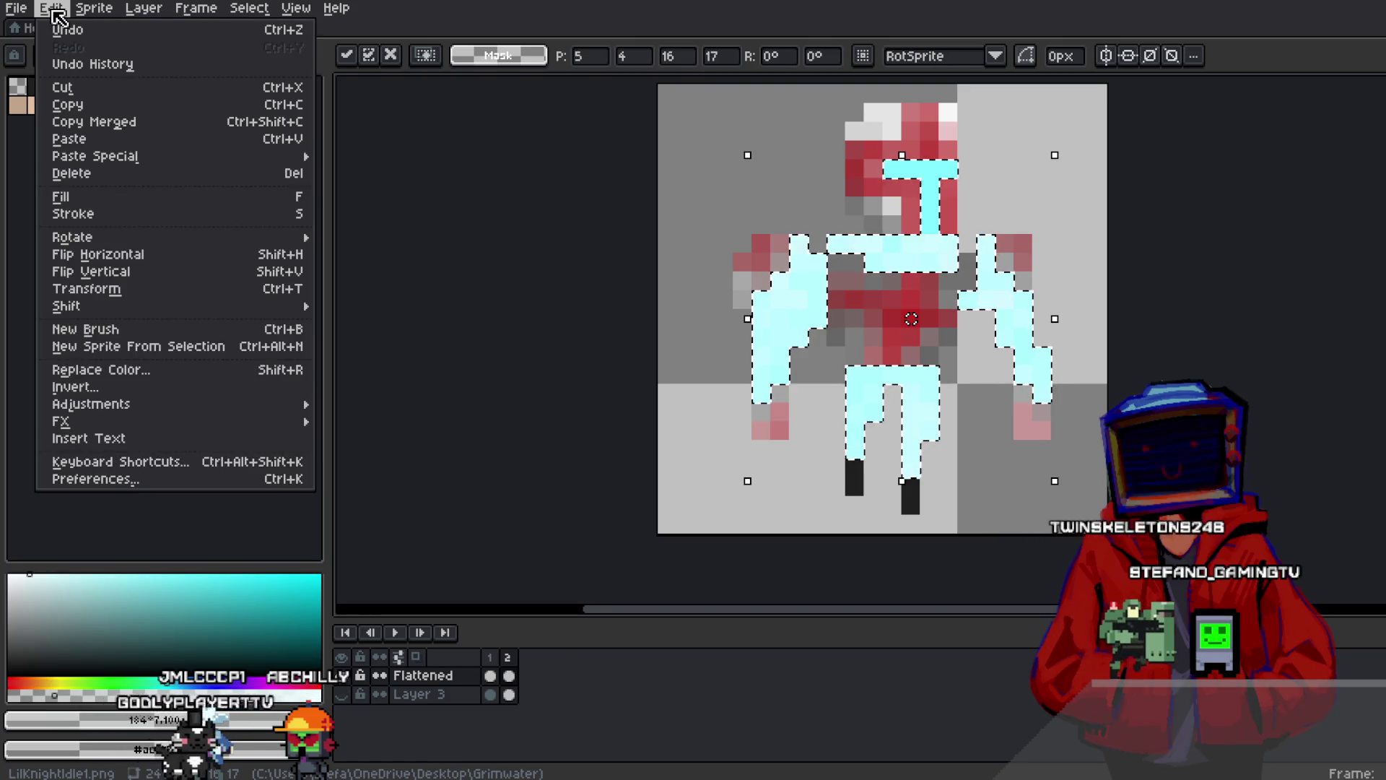
{"action": "left_click", "coordinate": [253, 336]}
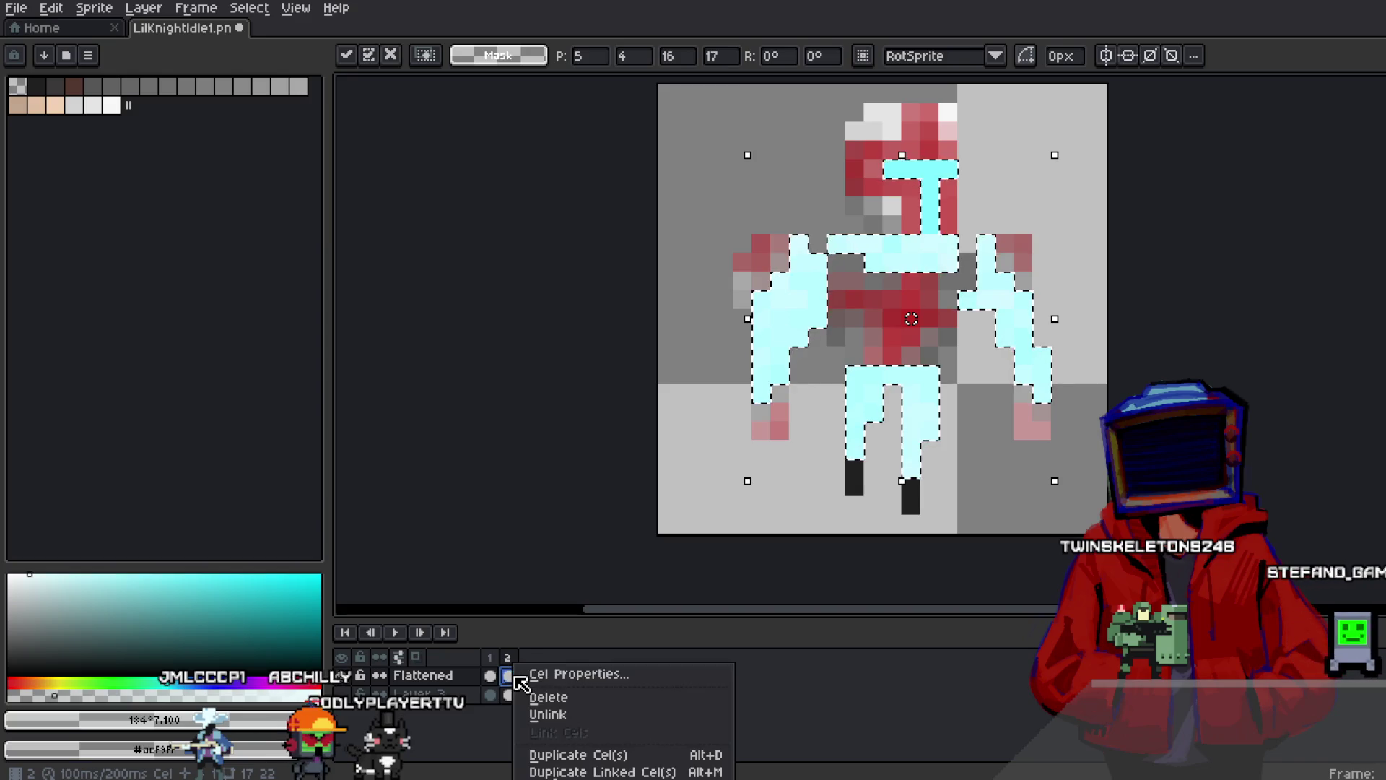
Raise the frame 2 cel's opacity from 31% to 100%
{"action": "right_click", "coordinate": [510, 679]}
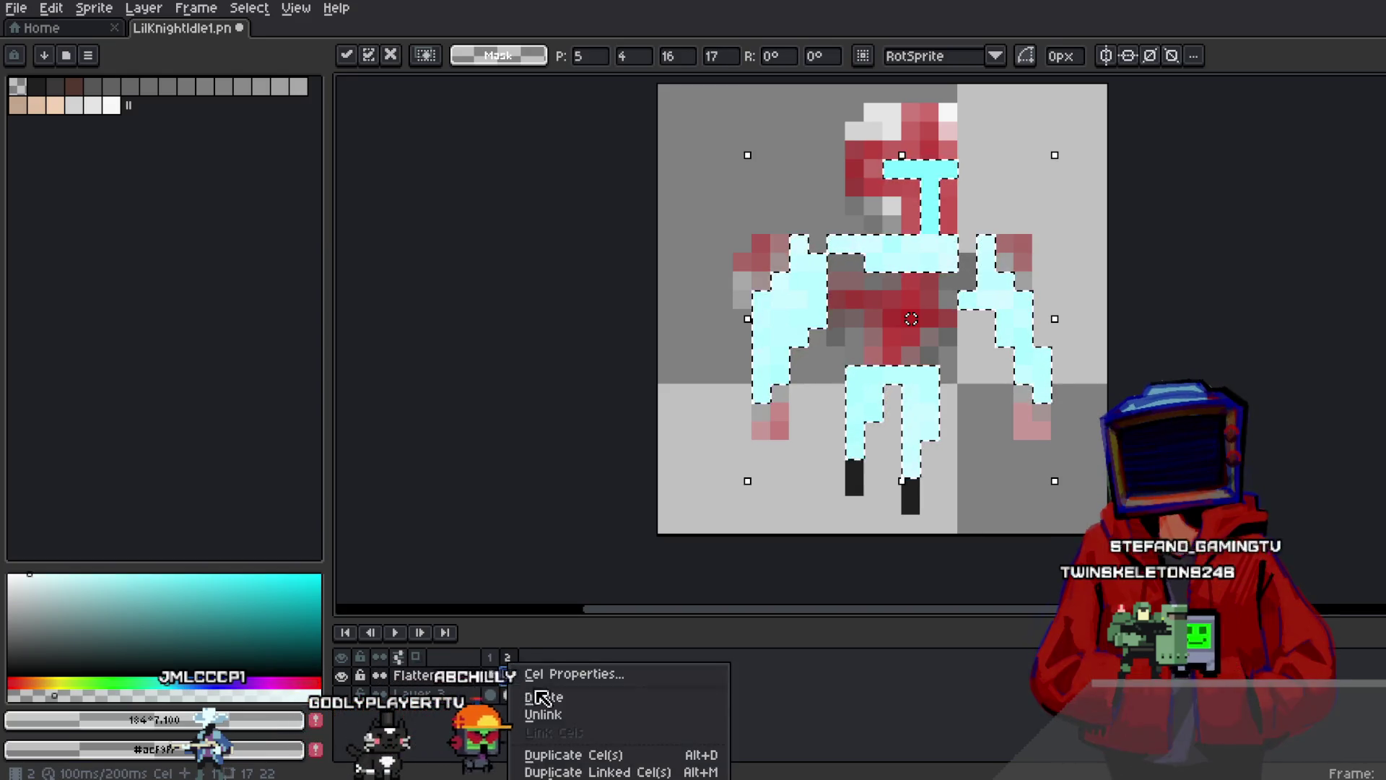
{"action": "left_click", "coordinate": [578, 674]}
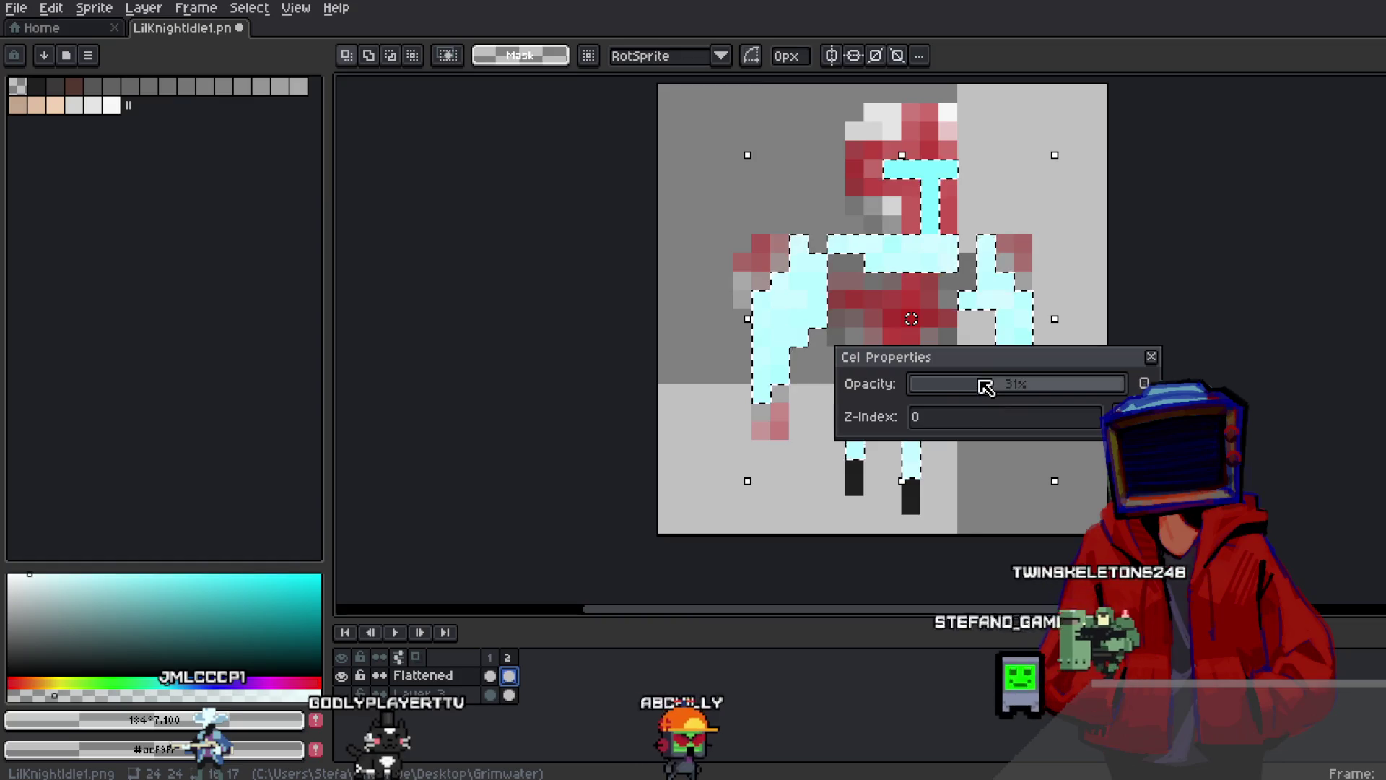
{"action": "left_click_drag", "start_coordinate": [978, 390], "coordinate": [1158, 370]}
{"action": "left_click", "coordinate": [1152, 358]}
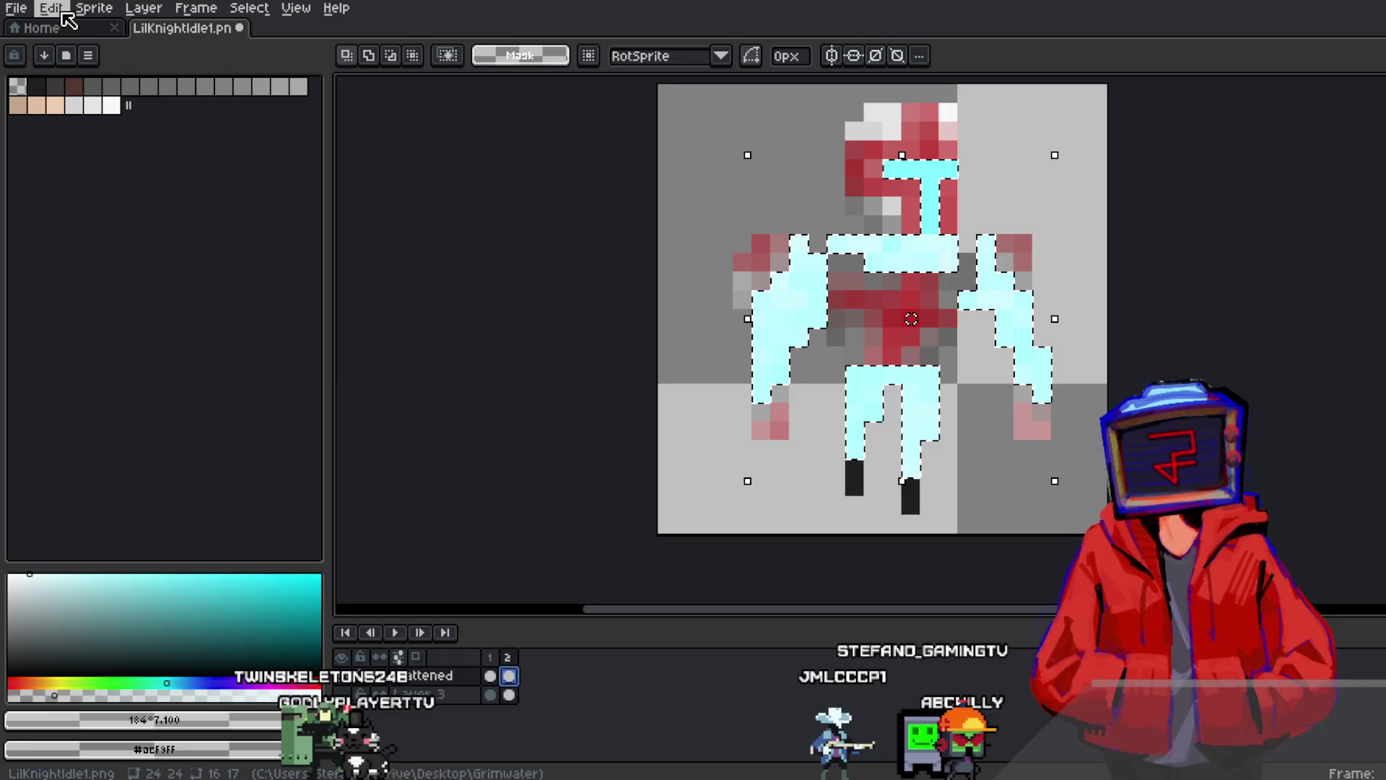
{"action": "left_click", "coordinate": [50, 8]}
{"action": "mouse_move", "coordinate": [123, 404]}
{"action": "left_click", "coordinate": [375, 417]}
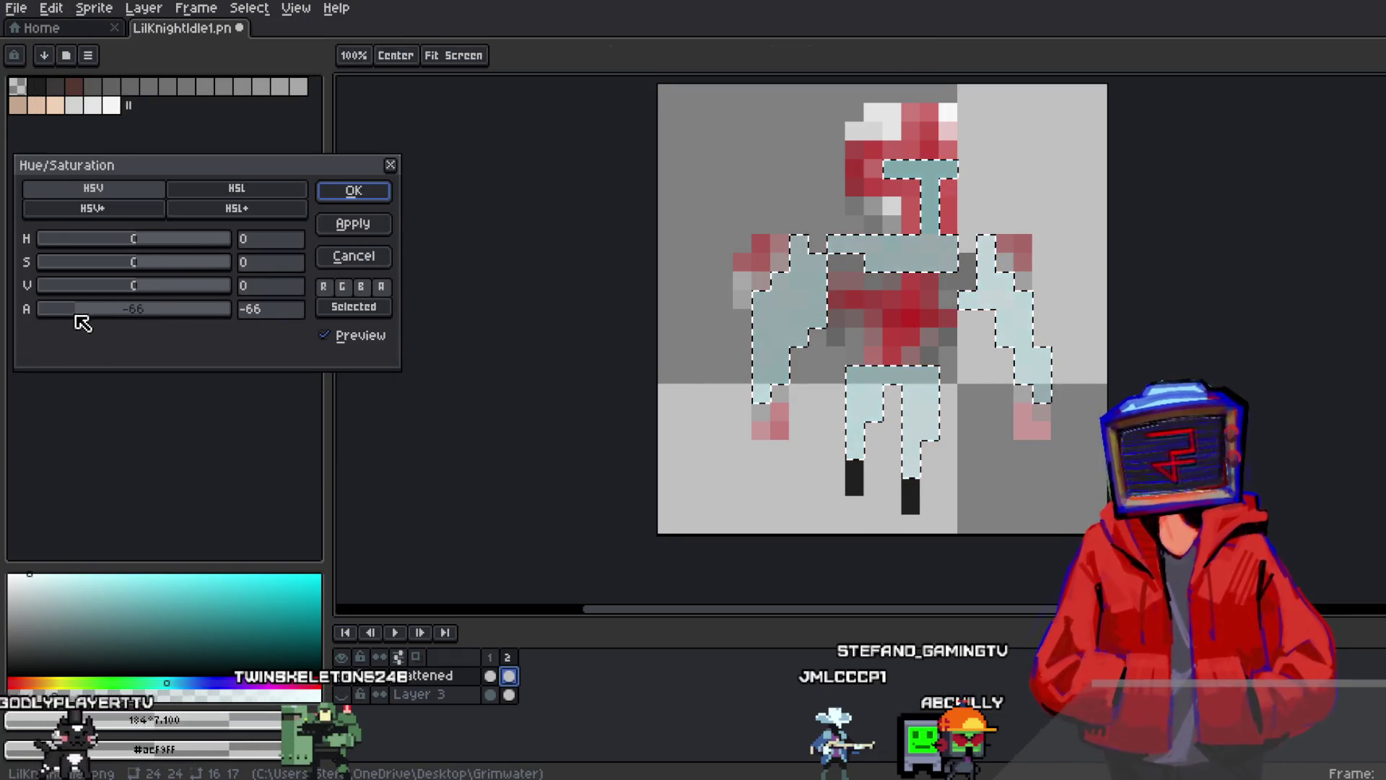
Fade frame 2's cyan pixels with alpha -66, then add frame 3 with those pixels deleted
{"action": "left_click", "coordinate": [345, 189]}
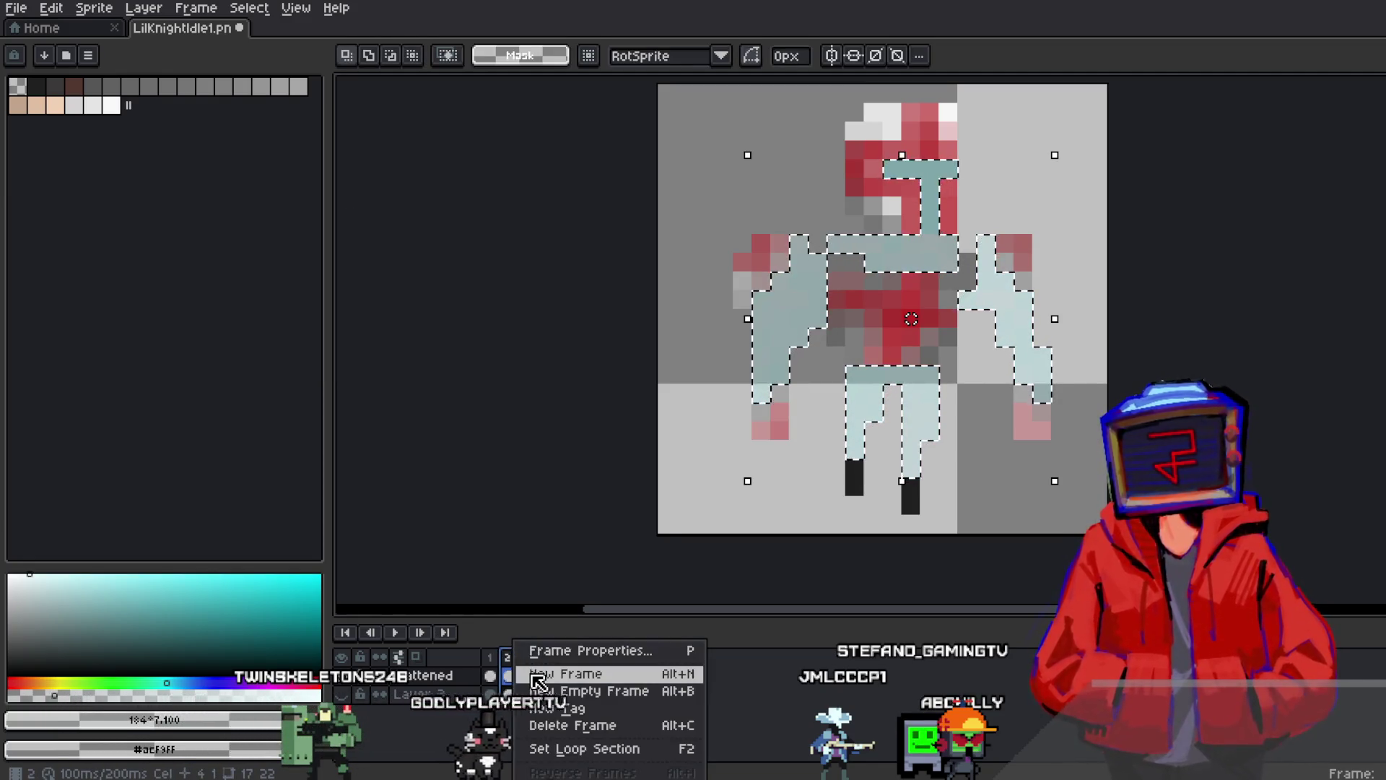
{"action": "left_click", "coordinate": [538, 681]}
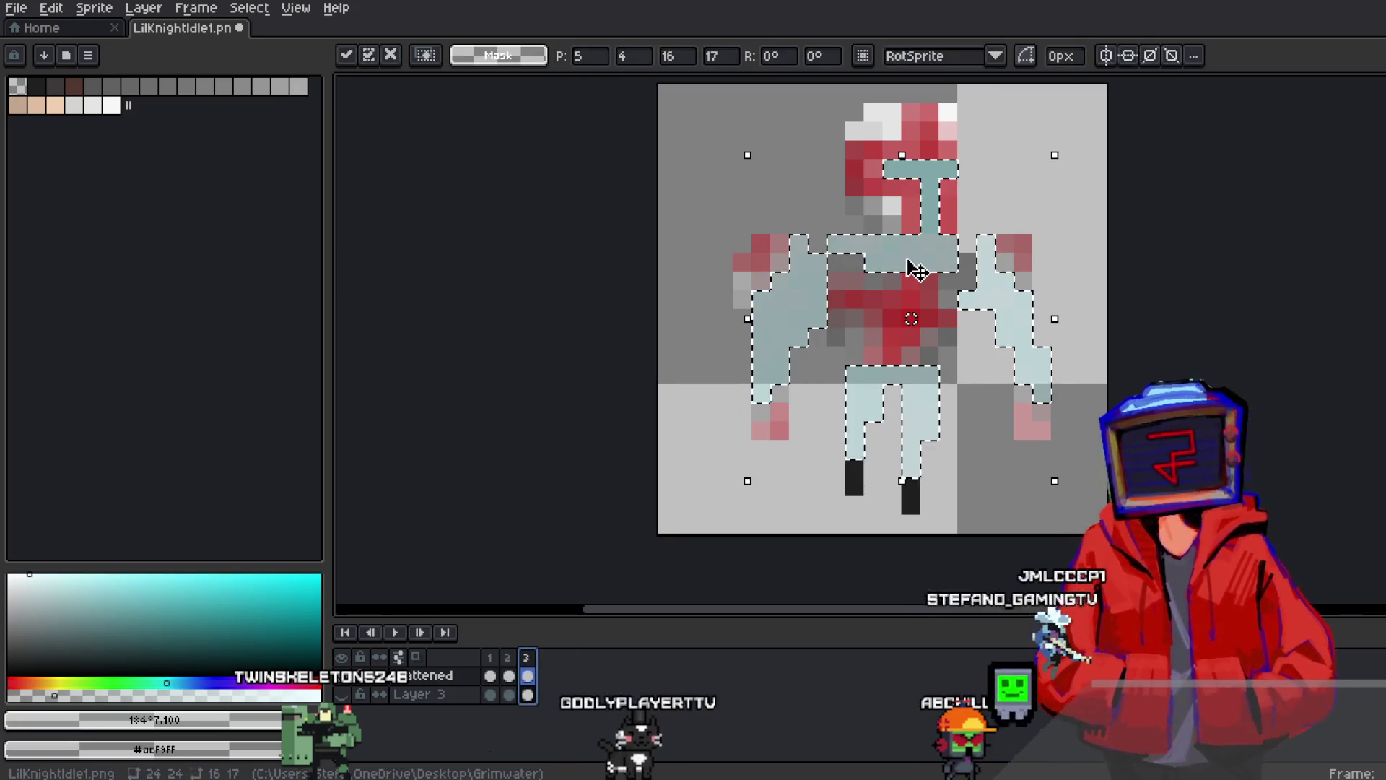
{"action": "key", "text": "Delete"}
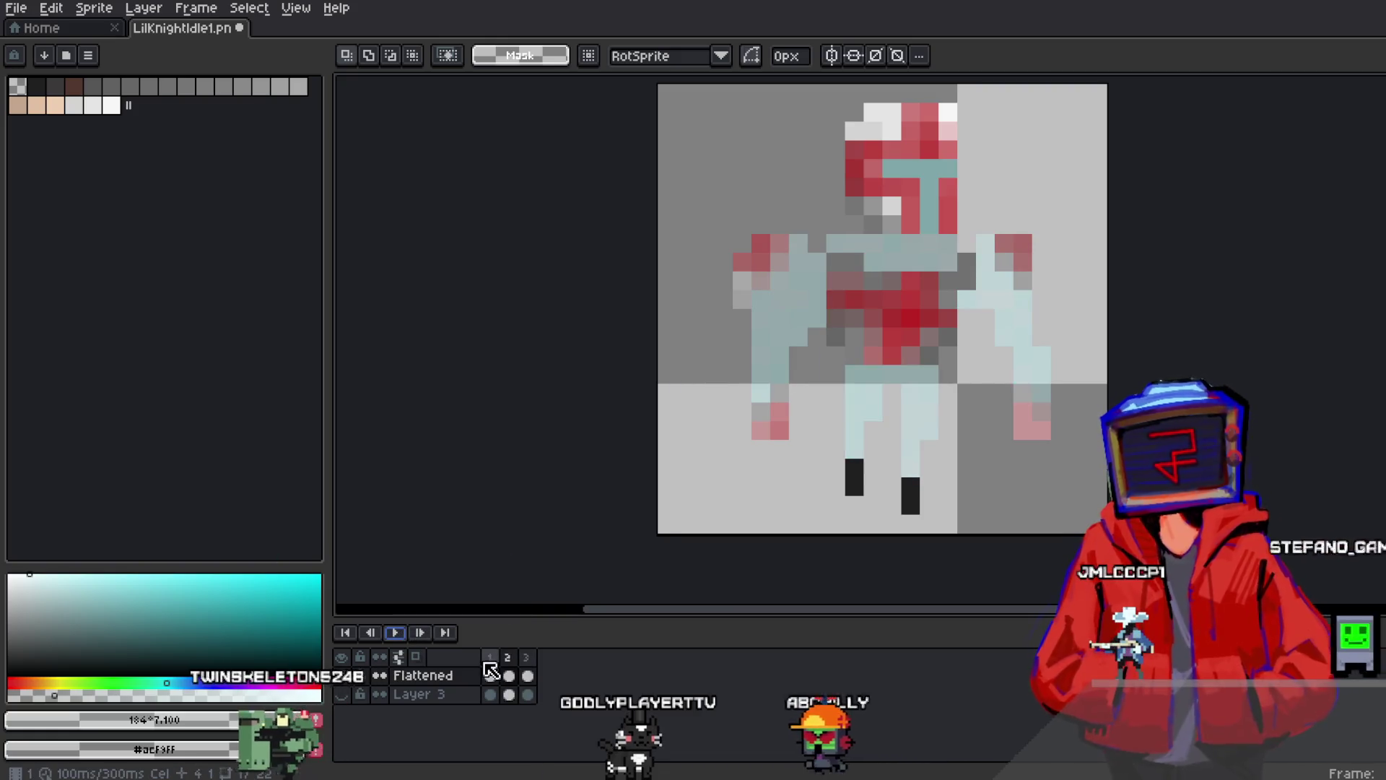
Play back and step through frames 1 to 3 to compare the cyan armor
{"action": "key", "text": "Return"}
{"action": "key", "text": "Return"}
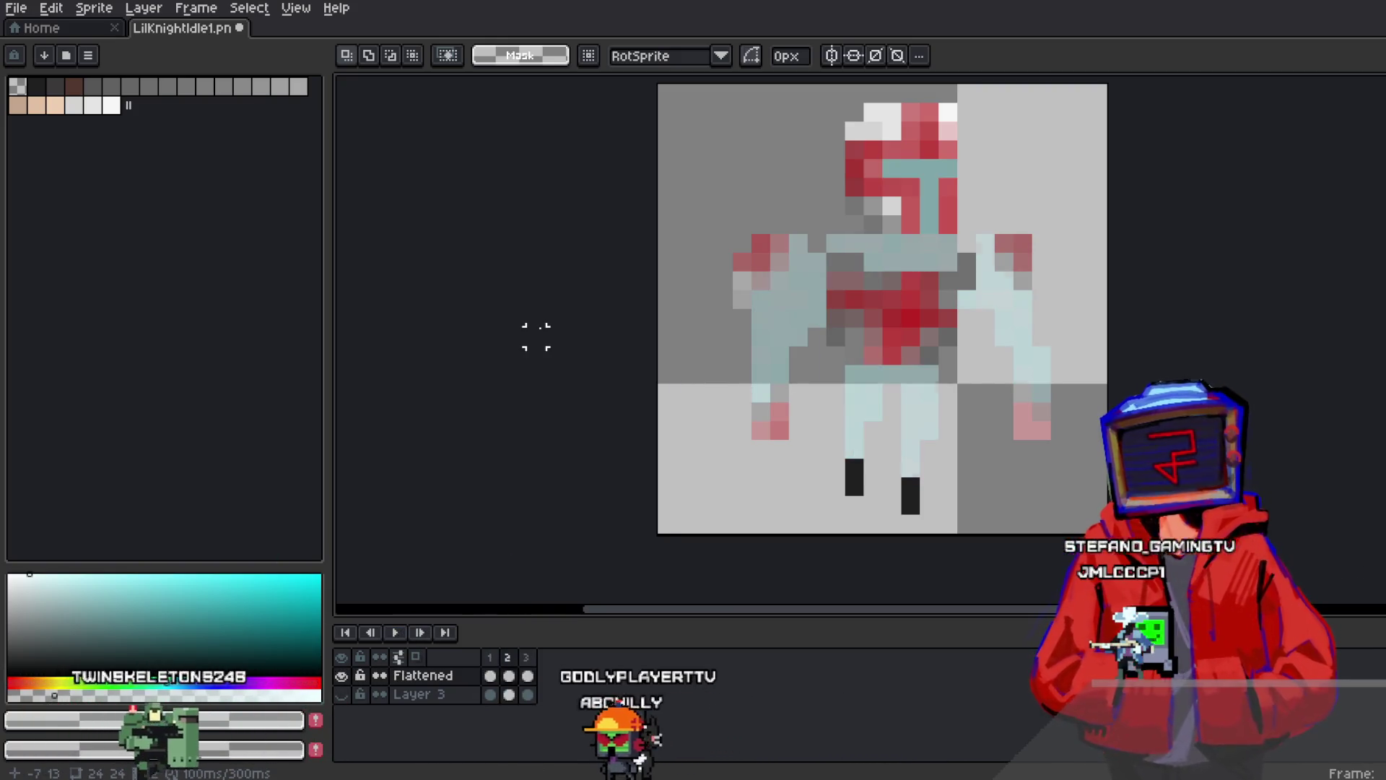
{"action": "key", "text": "Return"}
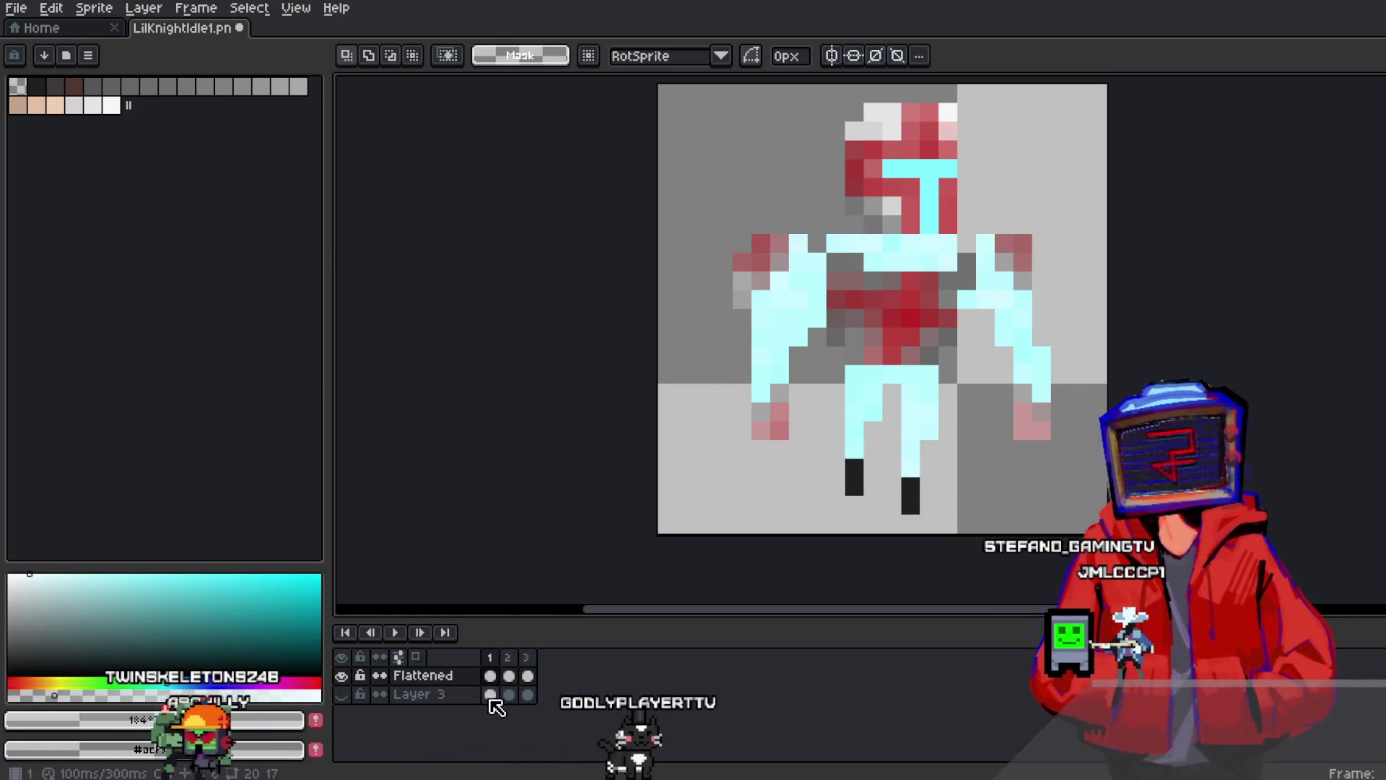
{"action": "key", "text": "Return"}
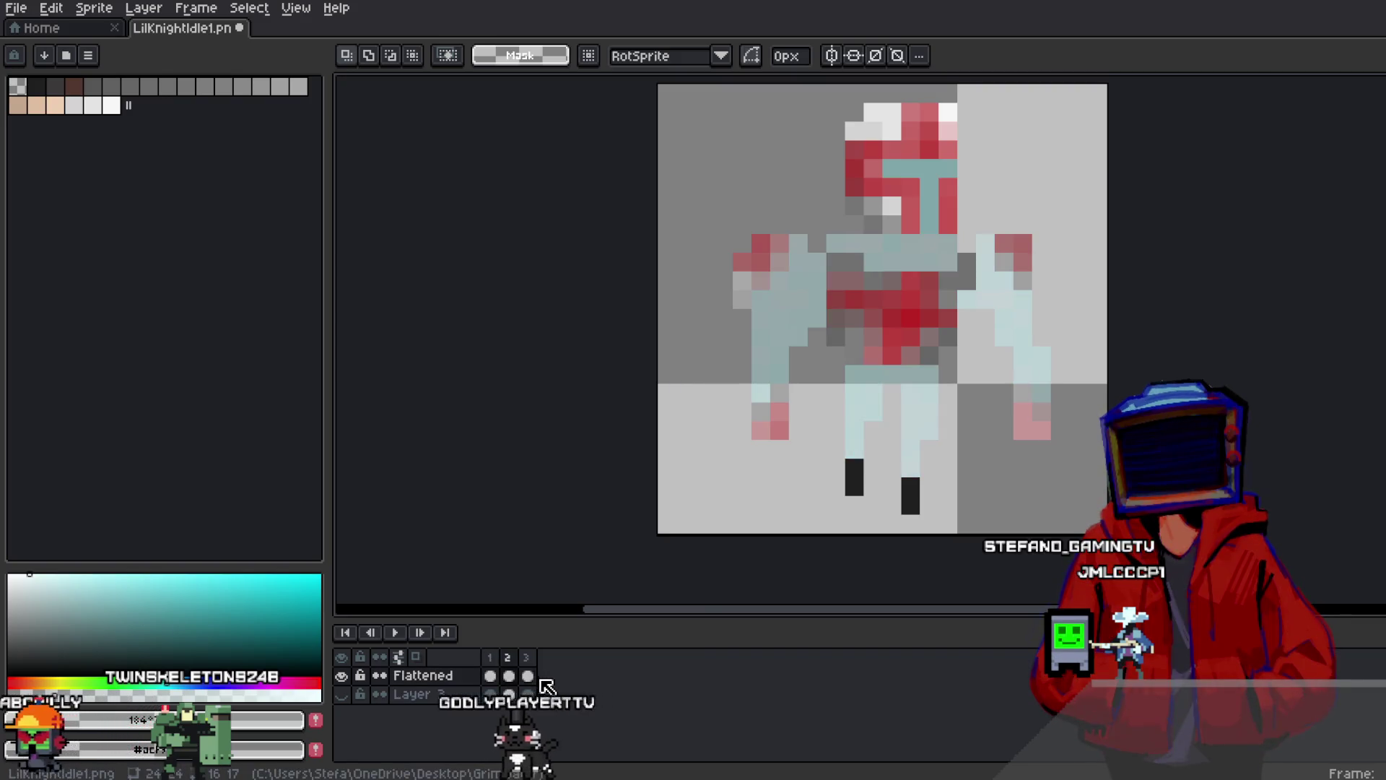
{"action": "left_click", "coordinate": [538, 679]}
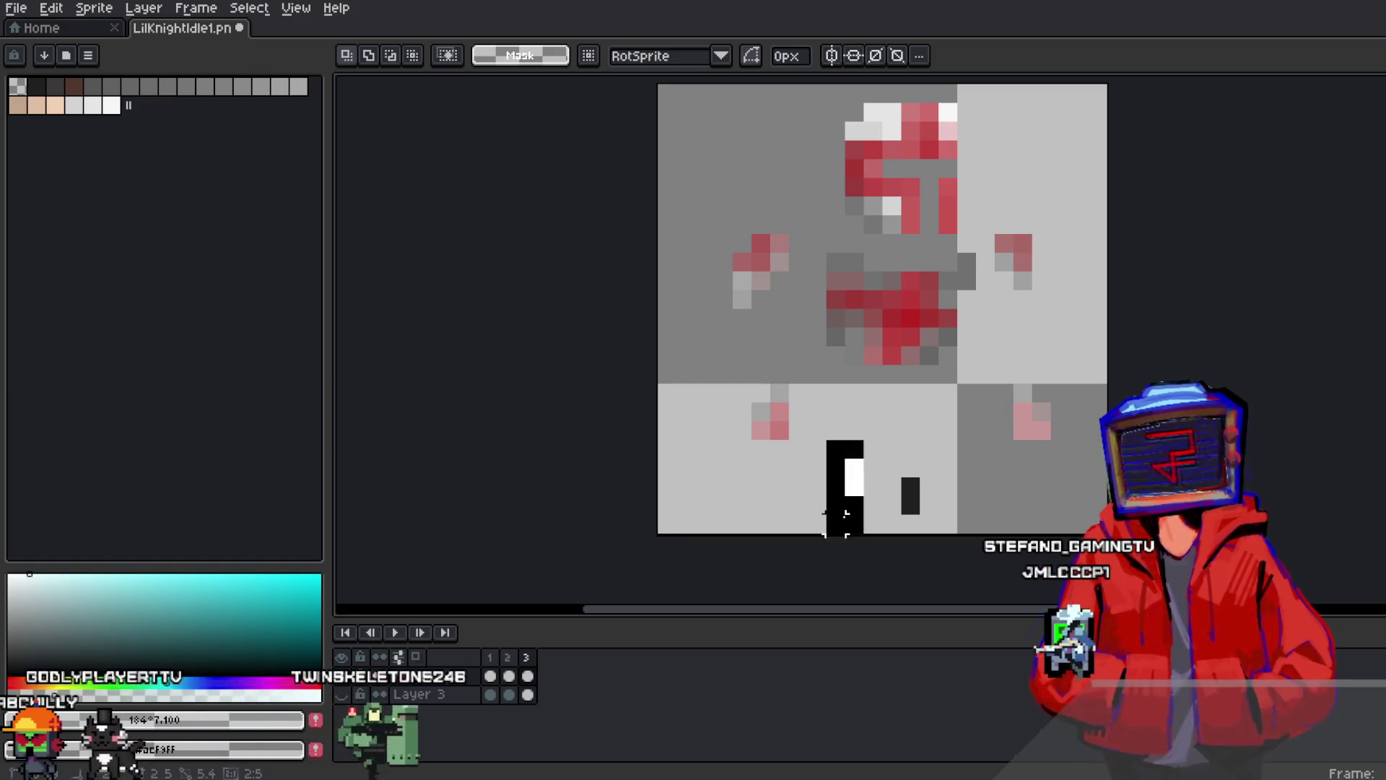
Add frame 4 and move both of the knight's feet down to the bottom
{"action": "right_click", "coordinate": [527, 657]}
{"action": "left_click", "coordinate": [571, 672]}
{"action": "mouse_move", "coordinate": [827, 442]}
{"action": "left_mouse_down"}
{"action": "mouse_move", "coordinate": [861, 491]}
{"action": "mouse_move", "coordinate": [846, 532]}
{"action": "left_mouse_up"}
{"action": "key", "text": "Return"}
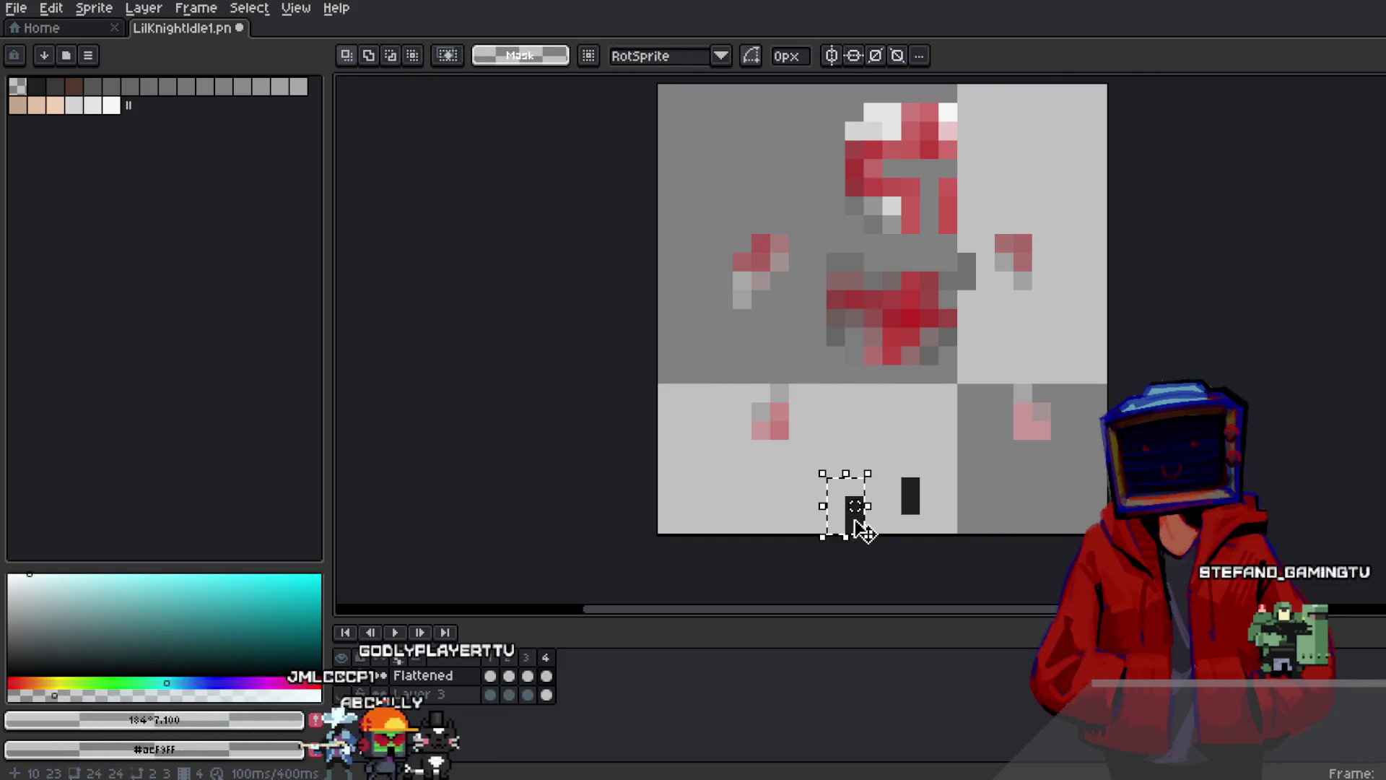
{"action": "left_click_drag", "start_coordinate": [850, 509], "coordinate": [831, 538]}
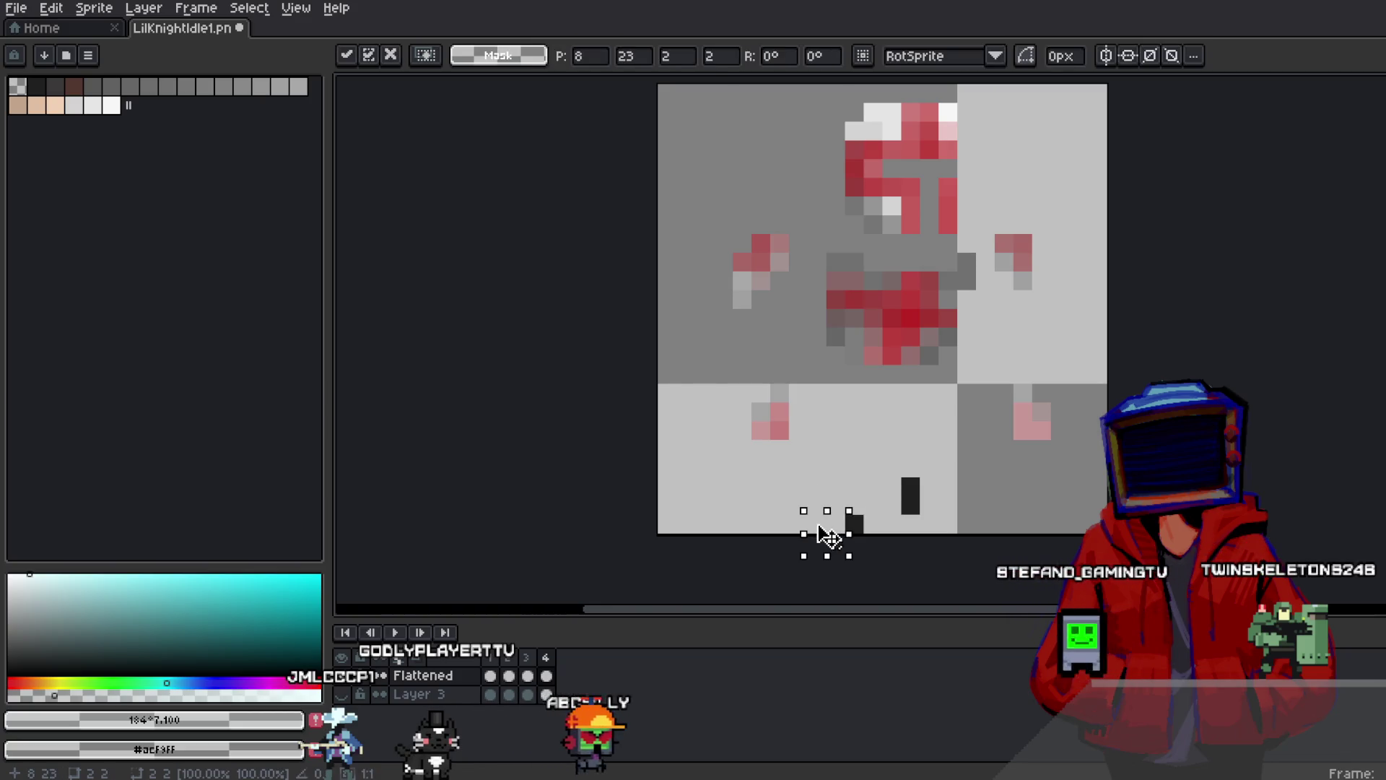
{"action": "key", "text": "Return"}
{"action": "mouse_move", "coordinate": [898, 477]}
{"action": "left_mouse_down"}
{"action": "mouse_move", "coordinate": [943, 521]}
{"action": "mouse_move", "coordinate": [926, 488]}
{"action": "mouse_move", "coordinate": [961, 514]}
{"action": "left_mouse_up"}
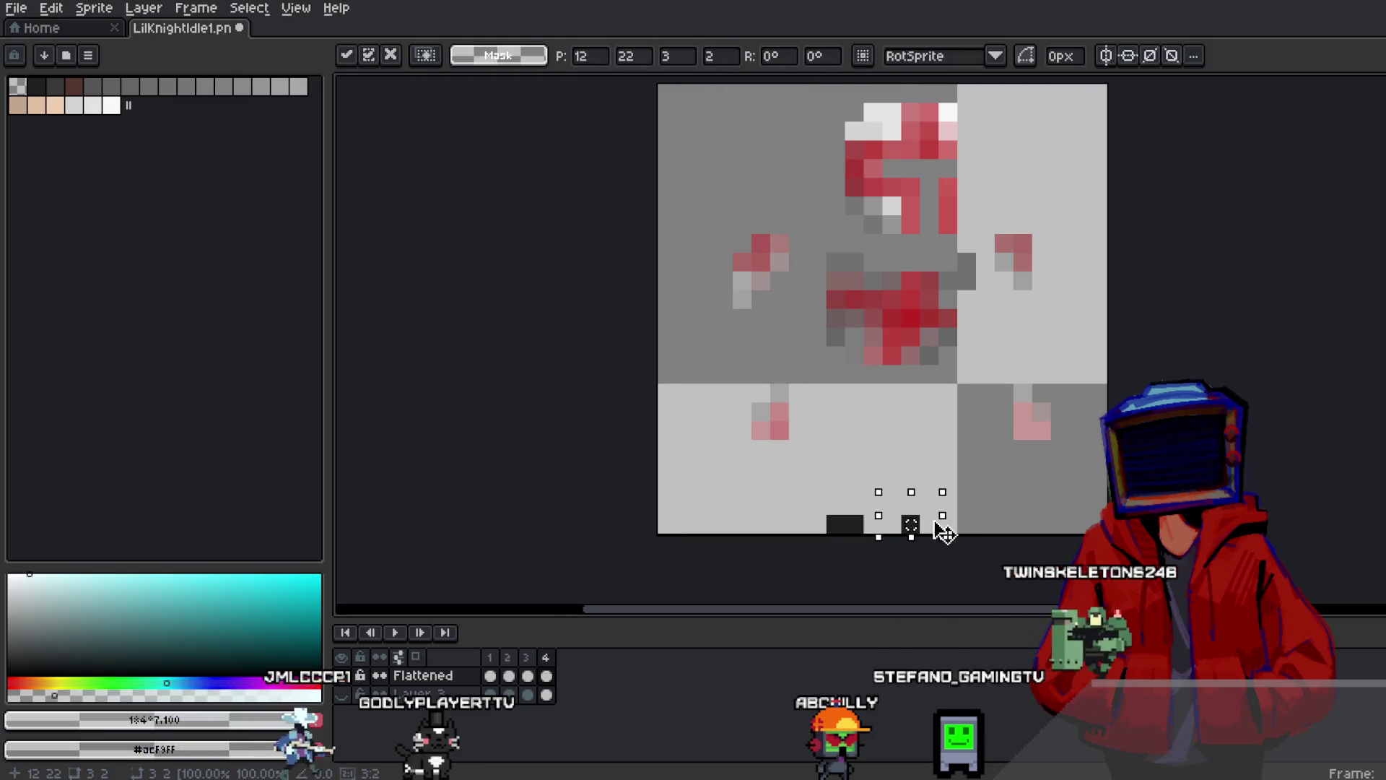
{"action": "left_click", "coordinate": [1022, 507]}
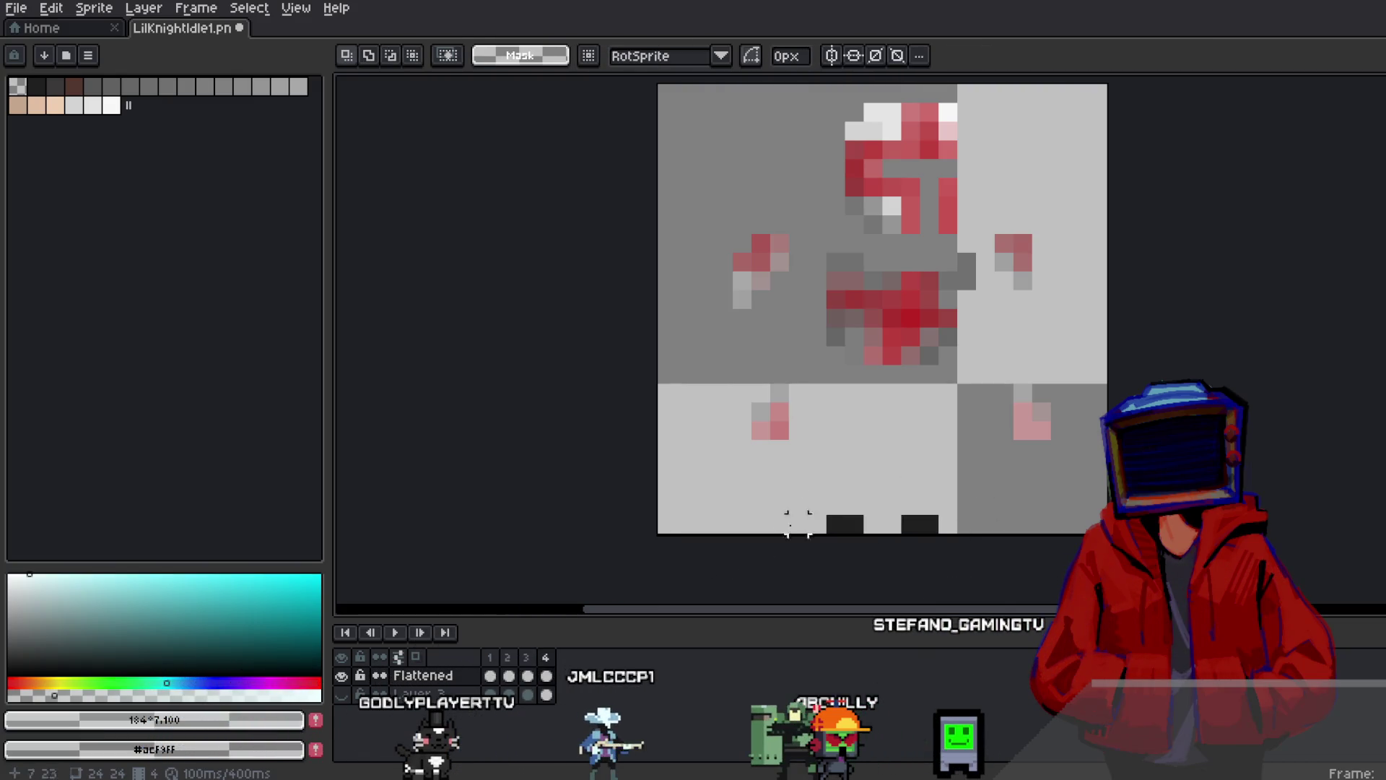
Lower the hands, left arm and torso about five pixels and the helmet about four
{"action": "mouse_move", "coordinate": [712, 362]}
{"action": "left_mouse_down"}
{"action": "mouse_move", "coordinate": [809, 461]}
{"action": "mouse_move", "coordinate": [747, 516]}
{"action": "left_mouse_up"}
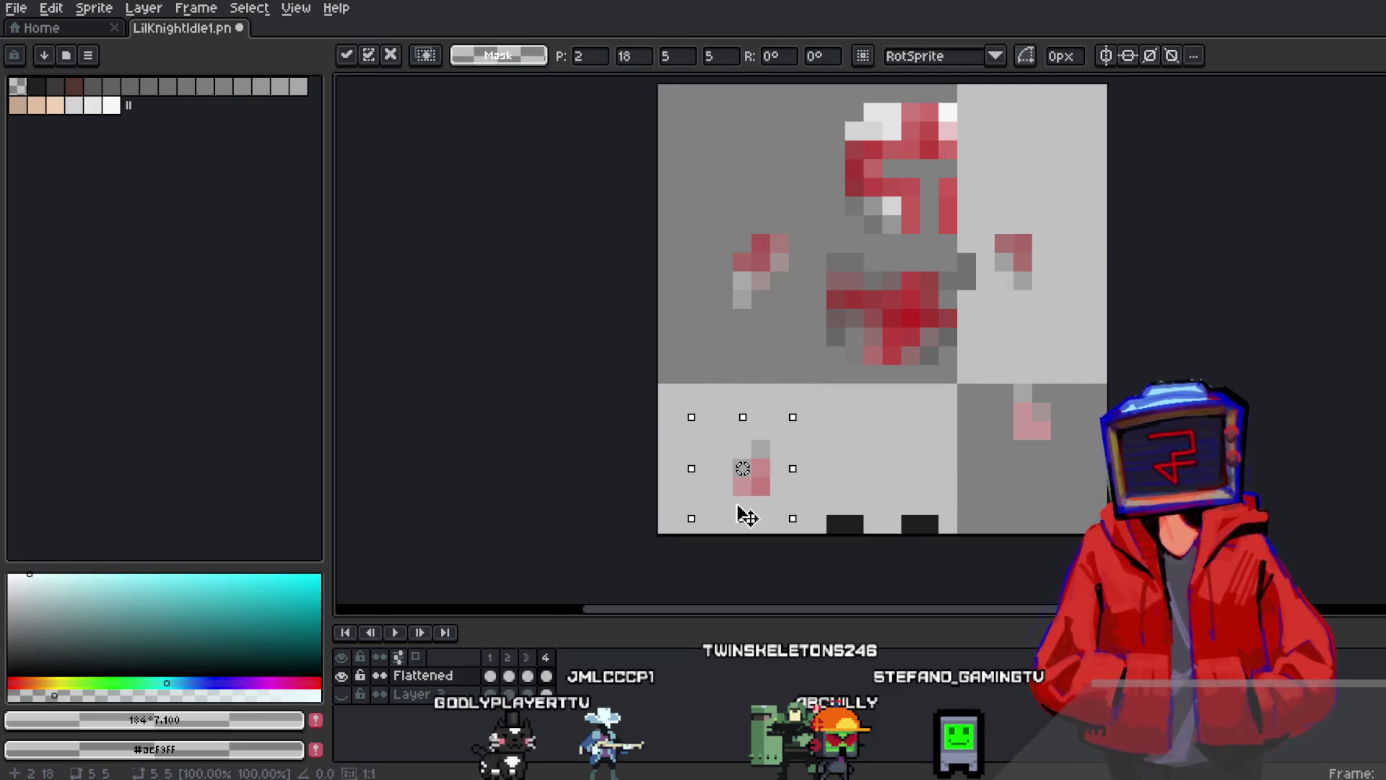
{"action": "mouse_move", "coordinate": [996, 441]}
{"action": "left_mouse_down"}
{"action": "mouse_move", "coordinate": [1065, 479]}
{"action": "mouse_move", "coordinate": [1105, 588]}
{"action": "left_mouse_up"}
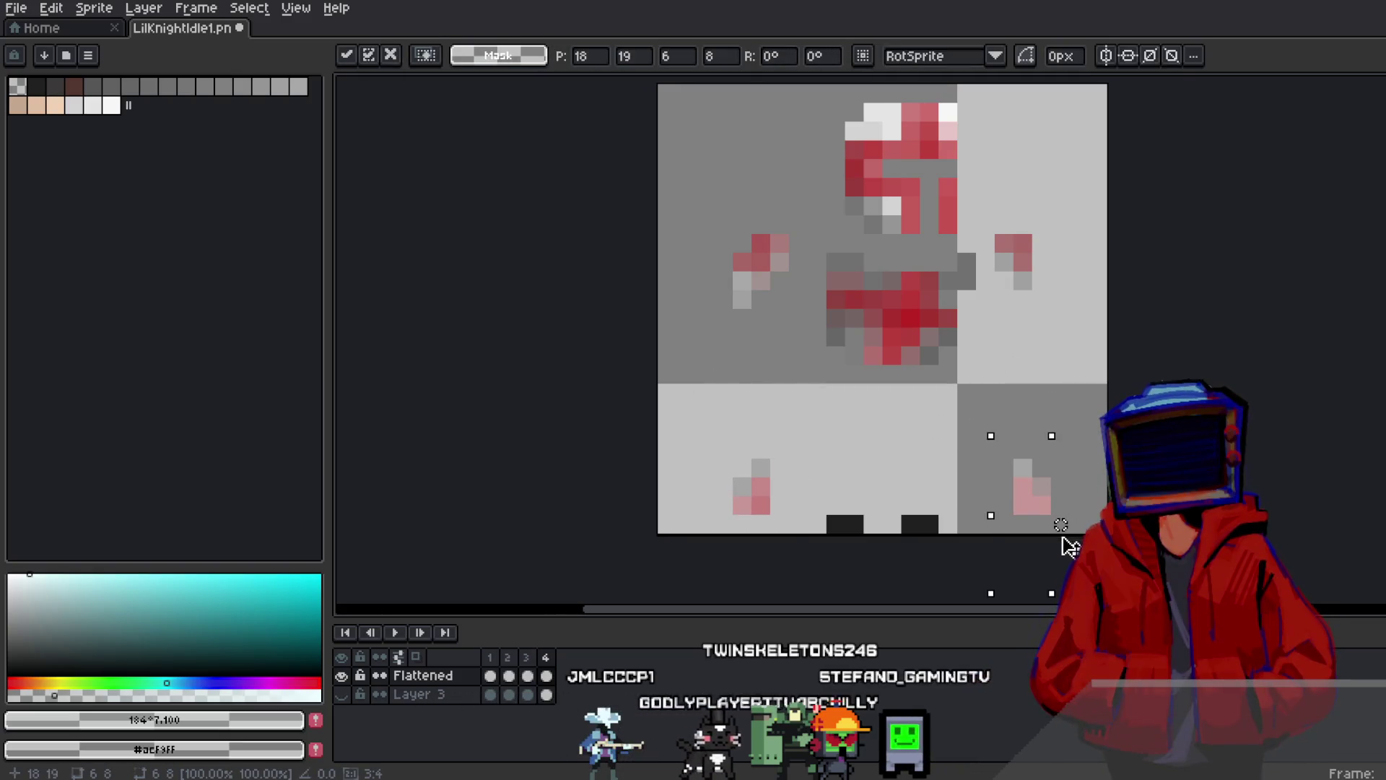
{"action": "left_click", "coordinate": [1041, 373]}
{"action": "mouse_move", "coordinate": [992, 205]}
{"action": "left_mouse_down"}
{"action": "mouse_move", "coordinate": [1098, 371]}
{"action": "mouse_move", "coordinate": [1064, 415]}
{"action": "left_mouse_up"}
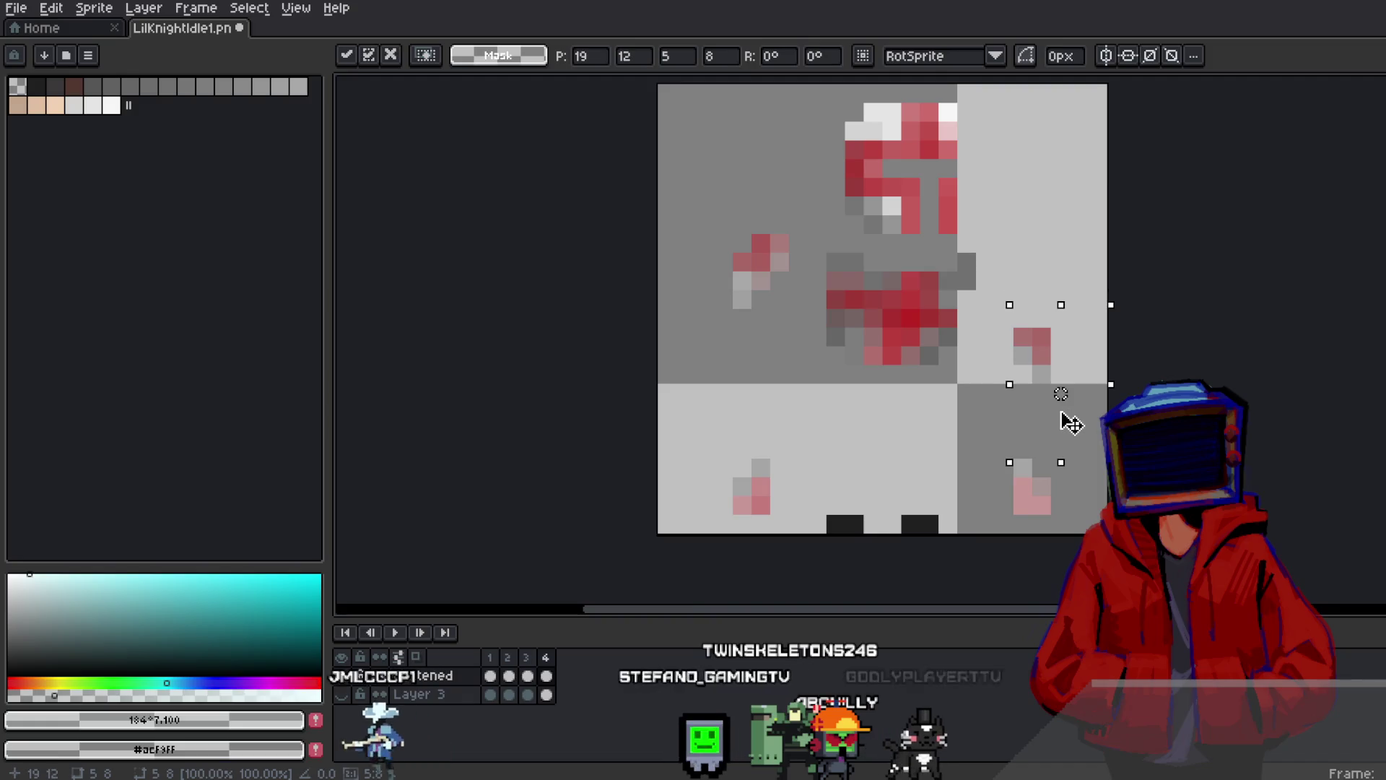
{"action": "mouse_move", "coordinate": [664, 155]}
{"action": "left_mouse_down"}
{"action": "mouse_move", "coordinate": [791, 325]}
{"action": "mouse_move", "coordinate": [793, 423]}
{"action": "left_mouse_up"}
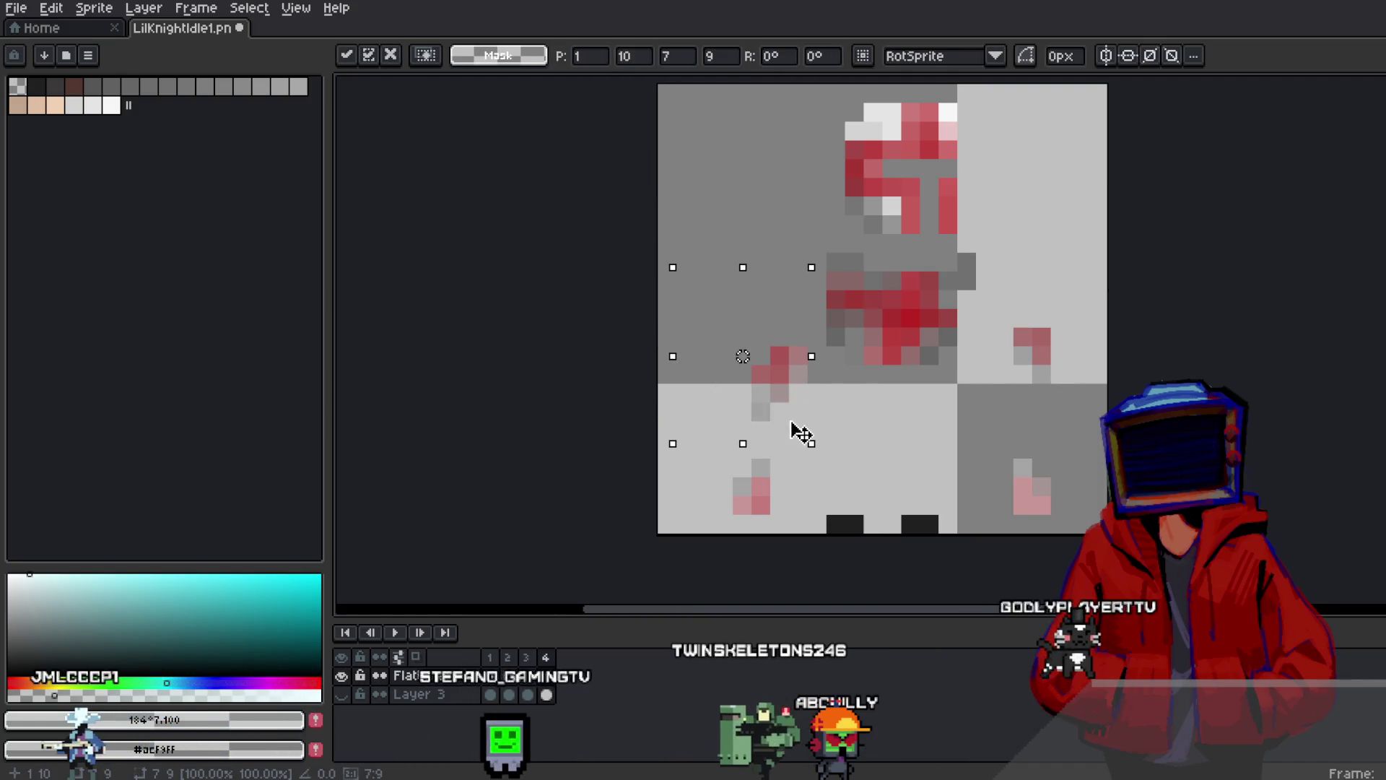
{"action": "mouse_move", "coordinate": [822, 249]}
{"action": "left_mouse_down"}
{"action": "mouse_move", "coordinate": [998, 406]}
{"action": "mouse_move", "coordinate": [954, 493]}
{"action": "left_mouse_up"}
{"action": "mouse_move", "coordinate": [822, 85]}
{"action": "left_mouse_down"}
{"action": "mouse_move", "coordinate": [830, 124]}
{"action": "mouse_move", "coordinate": [998, 308]}
{"action": "left_mouse_up"}
{"action": "left_click_drag", "start_coordinate": [960, 271], "coordinate": [972, 347]}
{"action": "key", "text": "Return"}
Add frame 5 and drop both of the knight's pink hands lower
{"action": "right_click", "coordinate": [558, 661]}
{"action": "left_click", "coordinate": [574, 674]}
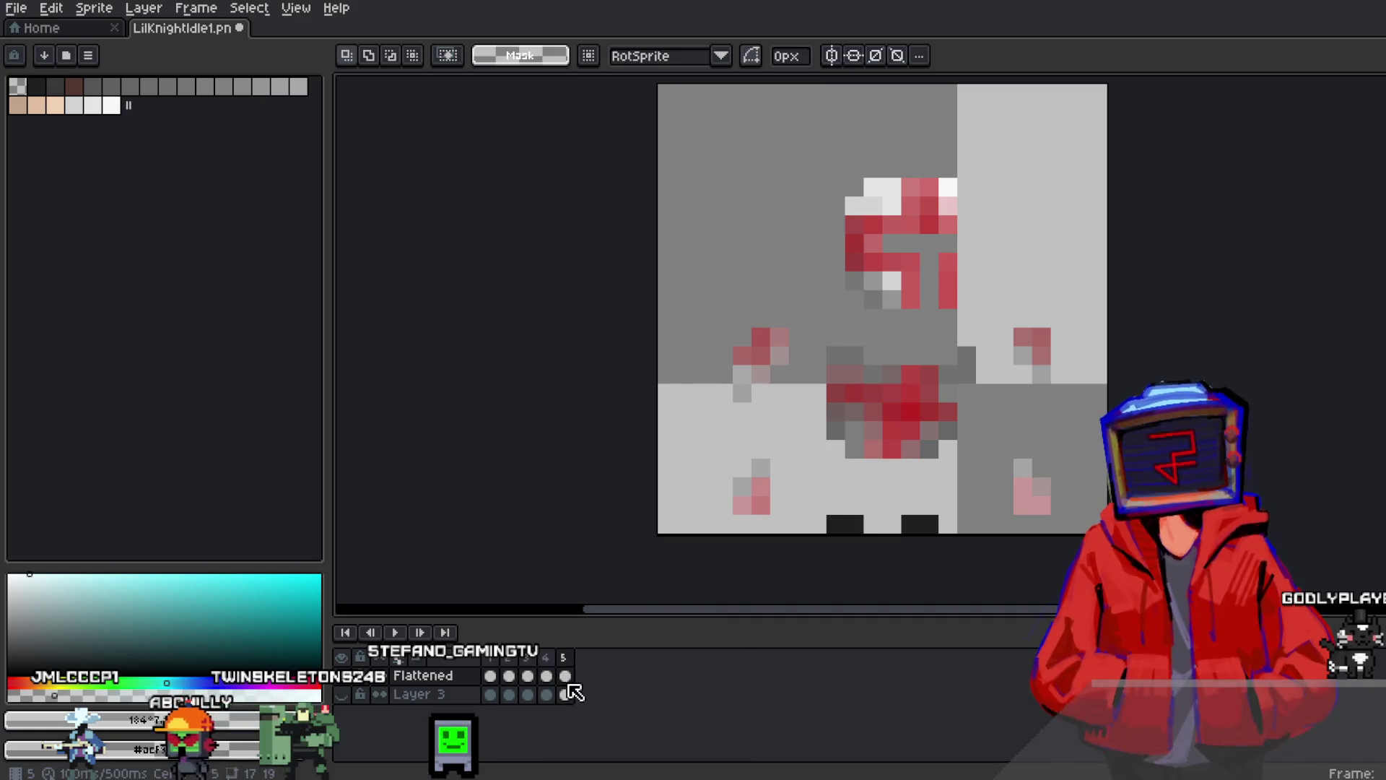
{"action": "mouse_move", "coordinate": [723, 449]}
{"action": "left_mouse_down"}
{"action": "mouse_move", "coordinate": [787, 527]}
{"action": "mouse_move", "coordinate": [1021, 462]}
{"action": "mouse_move", "coordinate": [1054, 527]}
{"action": "left_mouse_up"}
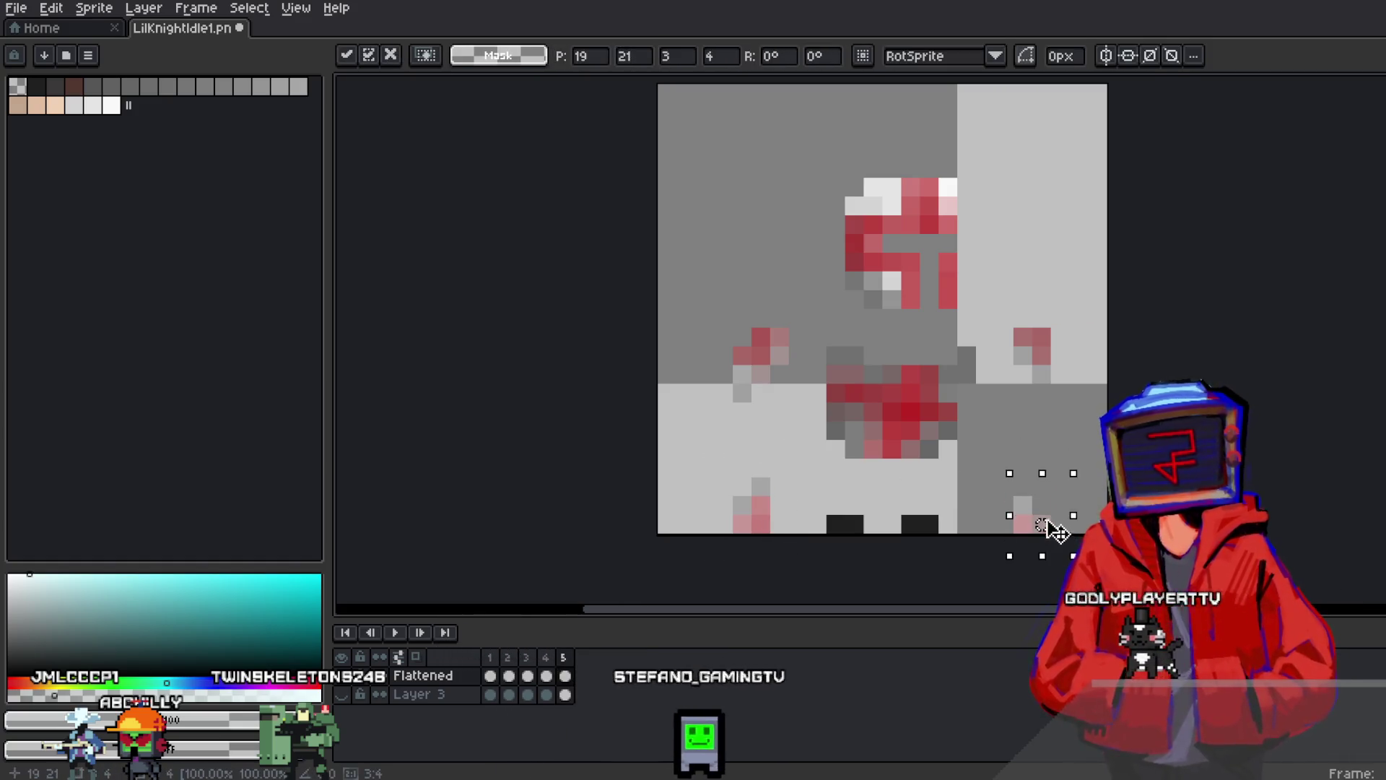
{"action": "mouse_move", "coordinate": [991, 267]}
{"action": "left_mouse_down"}
{"action": "mouse_move", "coordinate": [1044, 306]}
{"action": "mouse_move", "coordinate": [1102, 497]}
{"action": "mouse_move", "coordinate": [1075, 505]}
{"action": "mouse_move", "coordinate": [1077, 482]}
{"action": "mouse_move", "coordinate": [1066, 488]}
{"action": "left_mouse_up"}
{"action": "mouse_move", "coordinate": [718, 270]}
{"action": "left_mouse_down"}
{"action": "mouse_move", "coordinate": [780, 387]}
{"action": "mouse_move", "coordinate": [771, 492]}
{"action": "left_mouse_up"}
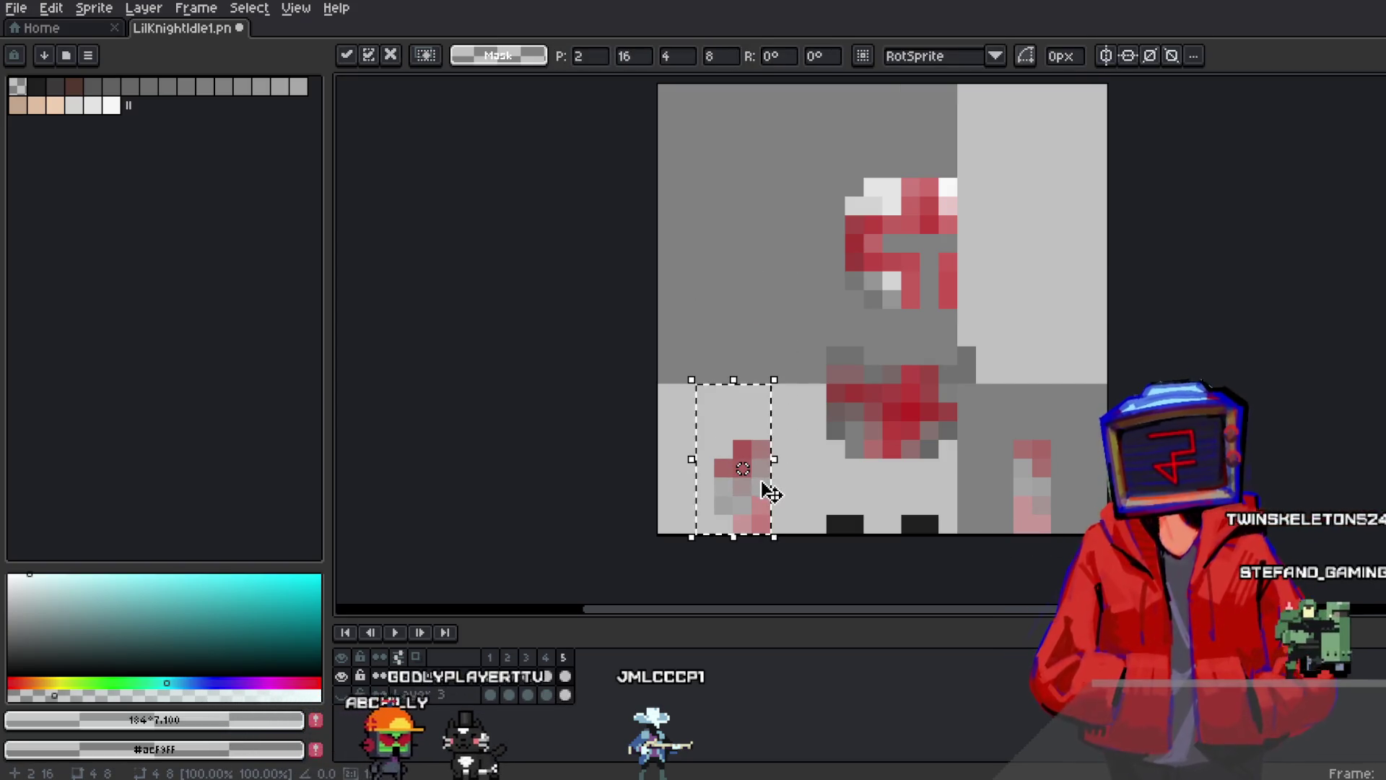
{"action": "left_click", "coordinate": [844, 476]}
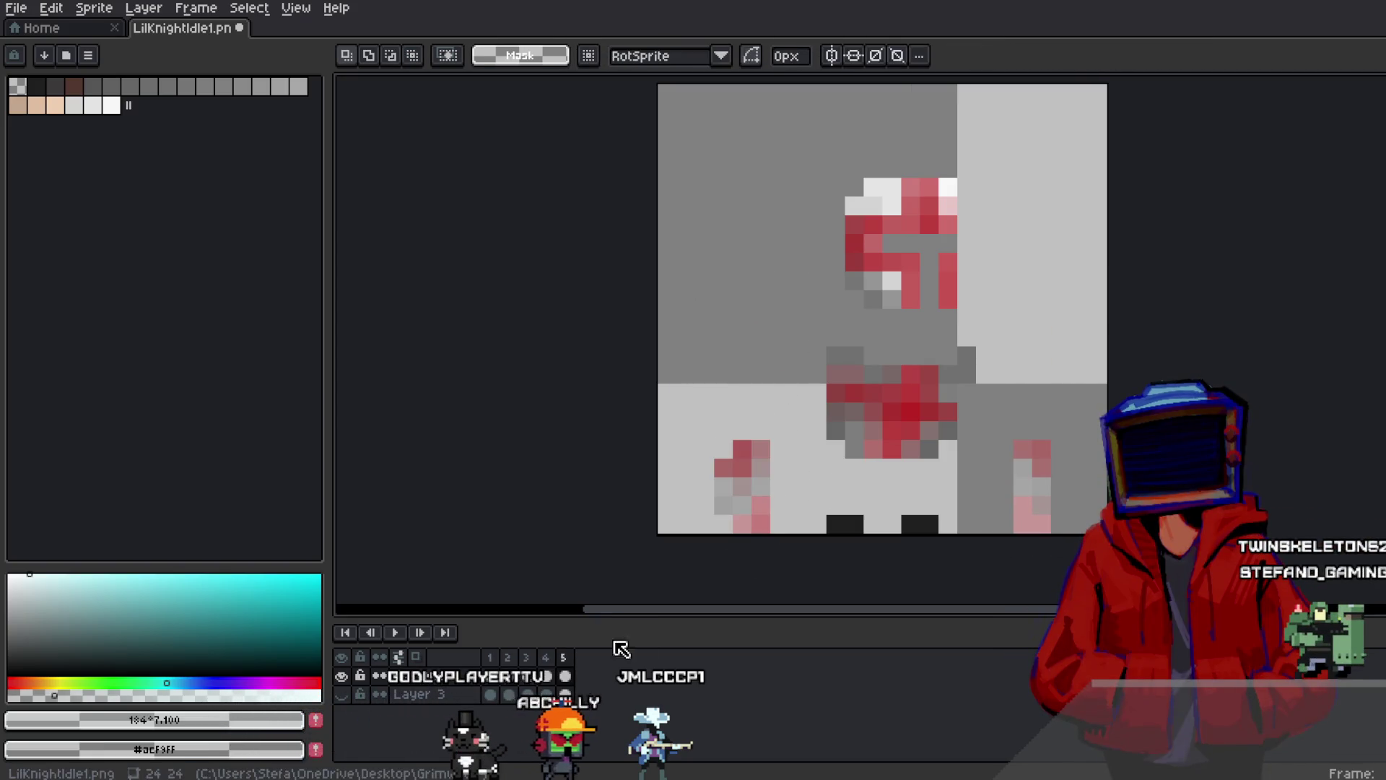
Move the lower body further down and sink the helmet onto it
{"action": "mouse_move", "coordinate": [805, 306]}
{"action": "left_mouse_down"}
{"action": "mouse_move", "coordinate": [946, 475]}
{"action": "mouse_move", "coordinate": [1015, 498]}
{"action": "left_mouse_up"}
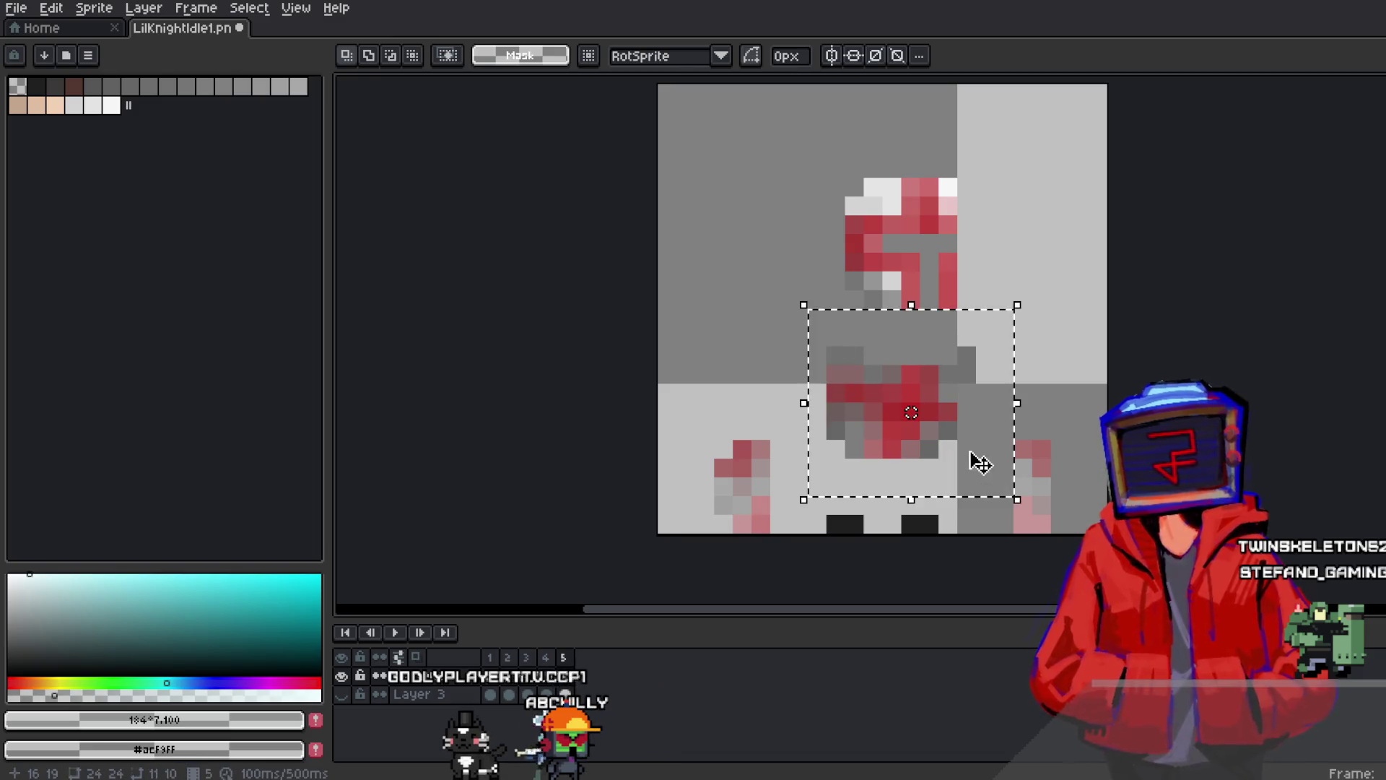
{"action": "left_click_drag", "start_coordinate": [972, 454], "coordinate": [973, 543]}
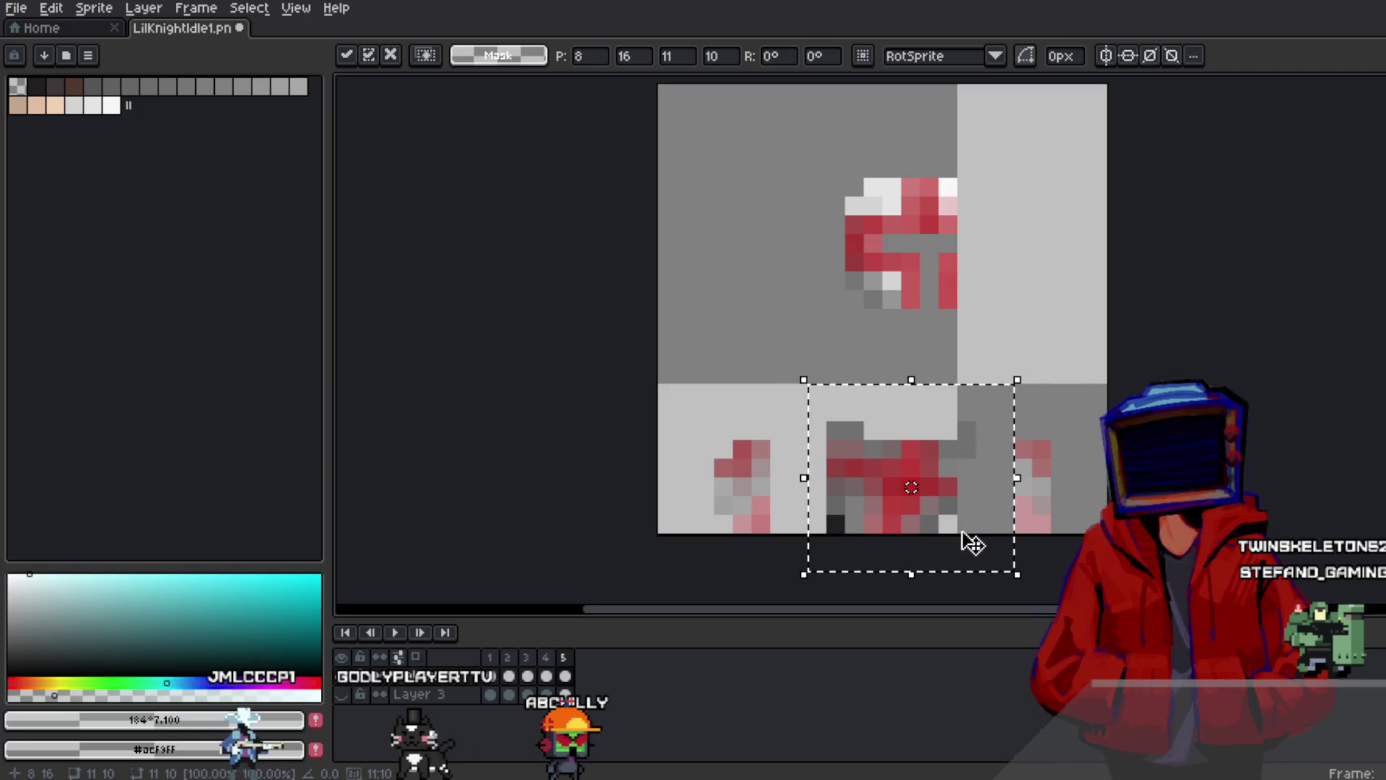
{"action": "left_click_drag", "start_coordinate": [804, 134], "coordinate": [1000, 350]}
{"action": "mouse_move", "coordinate": [970, 288]}
{"action": "left_mouse_down"}
{"action": "mouse_move", "coordinate": [966, 480]}
{"action": "mouse_move", "coordinate": [970, 379]}
{"action": "left_mouse_up"}
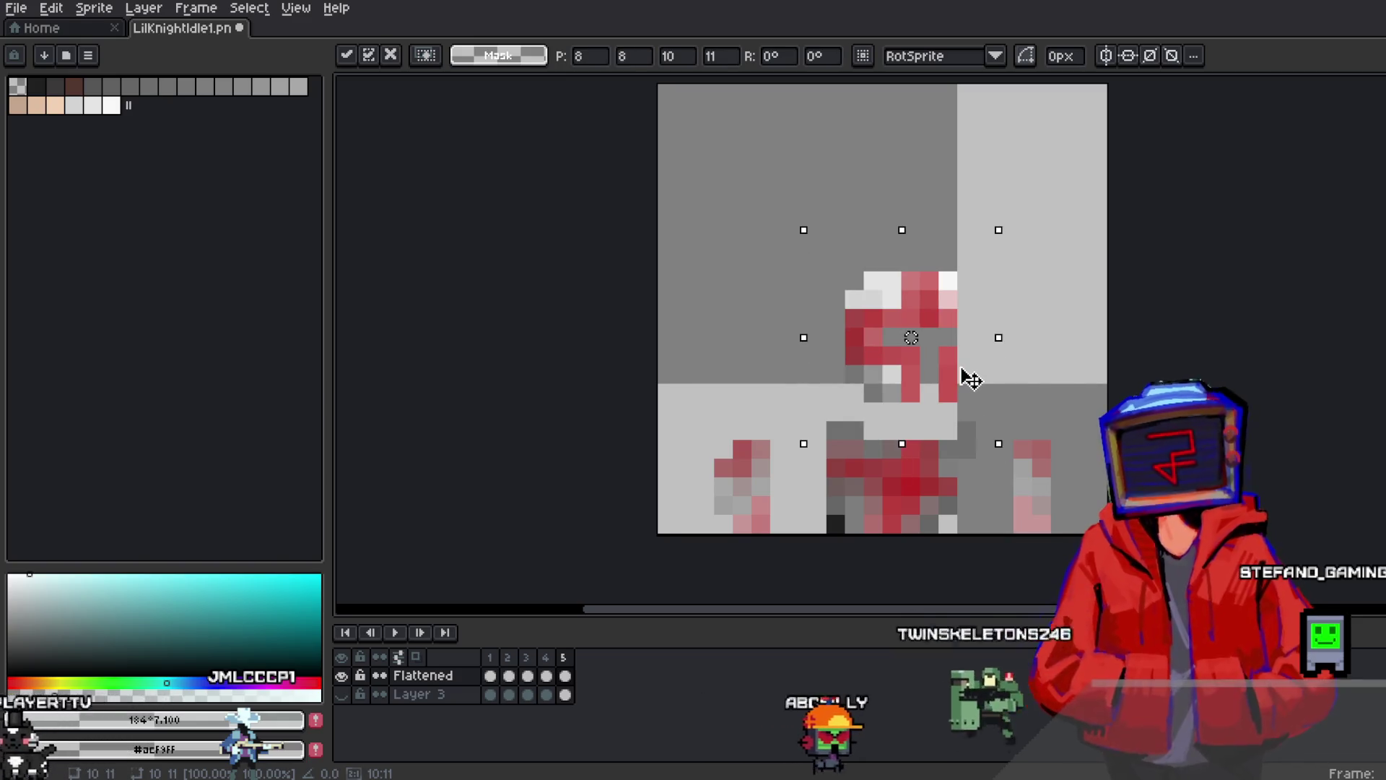
{"action": "left_click", "coordinate": [1120, 334]}
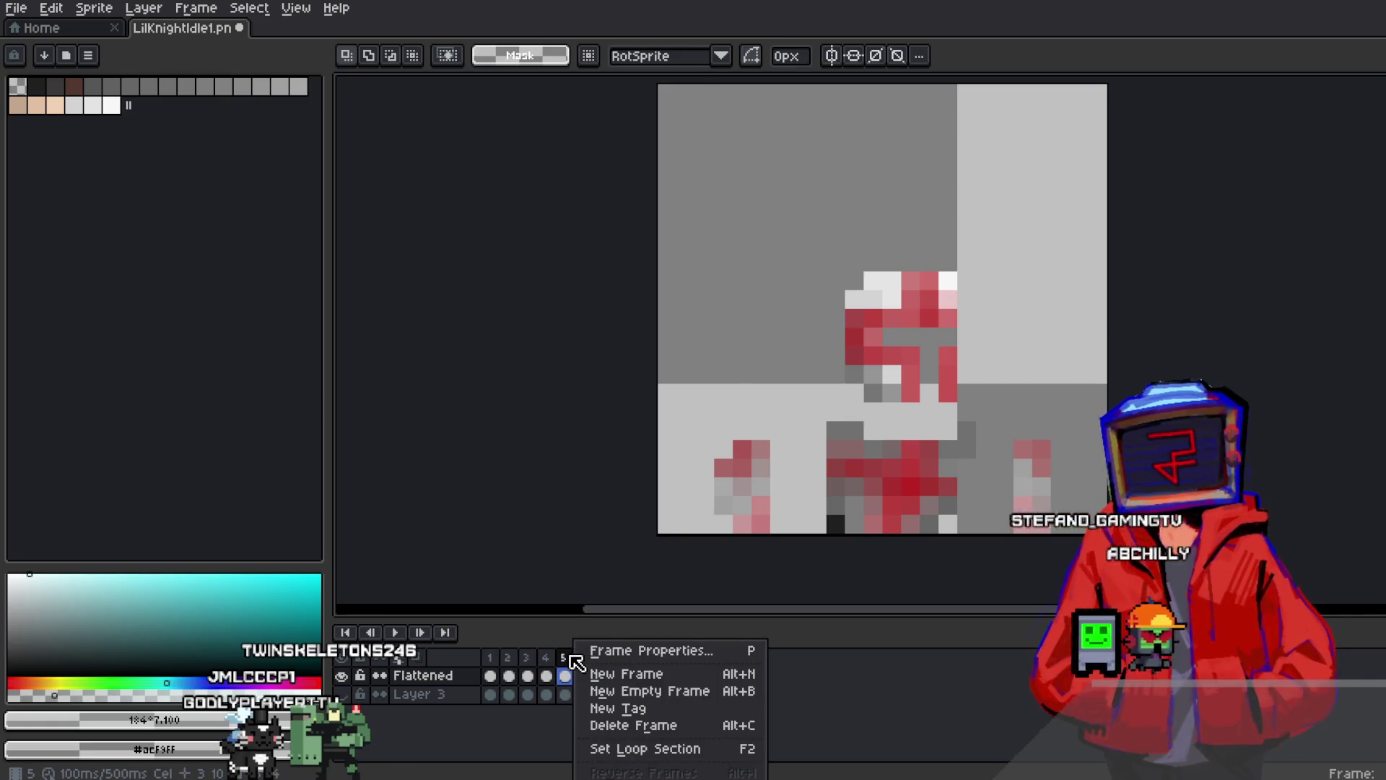
Lower the knight's head about three pixels, nudge it left, and check frames 5 and 6
{"action": "mouse_move", "coordinate": [844, 176]}
{"action": "left_mouse_down"}
{"action": "mouse_move", "coordinate": [929, 403]}
{"action": "mouse_move", "coordinate": [980, 404]}
{"action": "left_mouse_up"}
{"action": "mouse_move", "coordinate": [943, 301]}
{"action": "left_mouse_down"}
{"action": "mouse_move", "coordinate": [931, 401]}
{"action": "mouse_move", "coordinate": [938, 442]}
{"action": "mouse_move", "coordinate": [979, 439]}
{"action": "mouse_move", "coordinate": [941, 436]}
{"action": "mouse_move", "coordinate": [959, 436]}
{"action": "left_mouse_up"}
{"action": "left_click", "coordinate": [1042, 374]}
{"action": "scroll", "coordinate": [1042, 374], "scroll_direction": "down", "scroll_amount": 3}
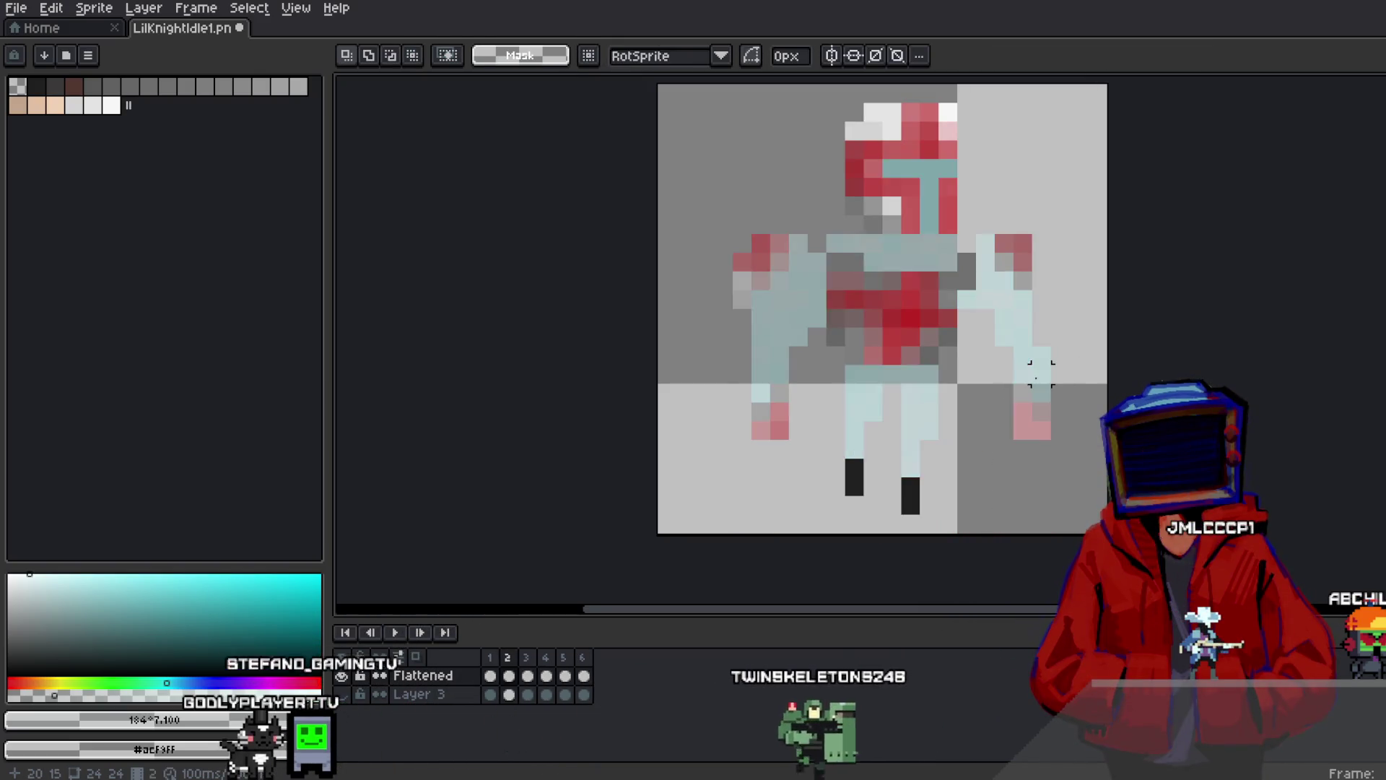
{"action": "scroll", "coordinate": [1042, 374], "scroll_direction": "up", "scroll_amount": 3}
{"action": "key", "text": "Return"}
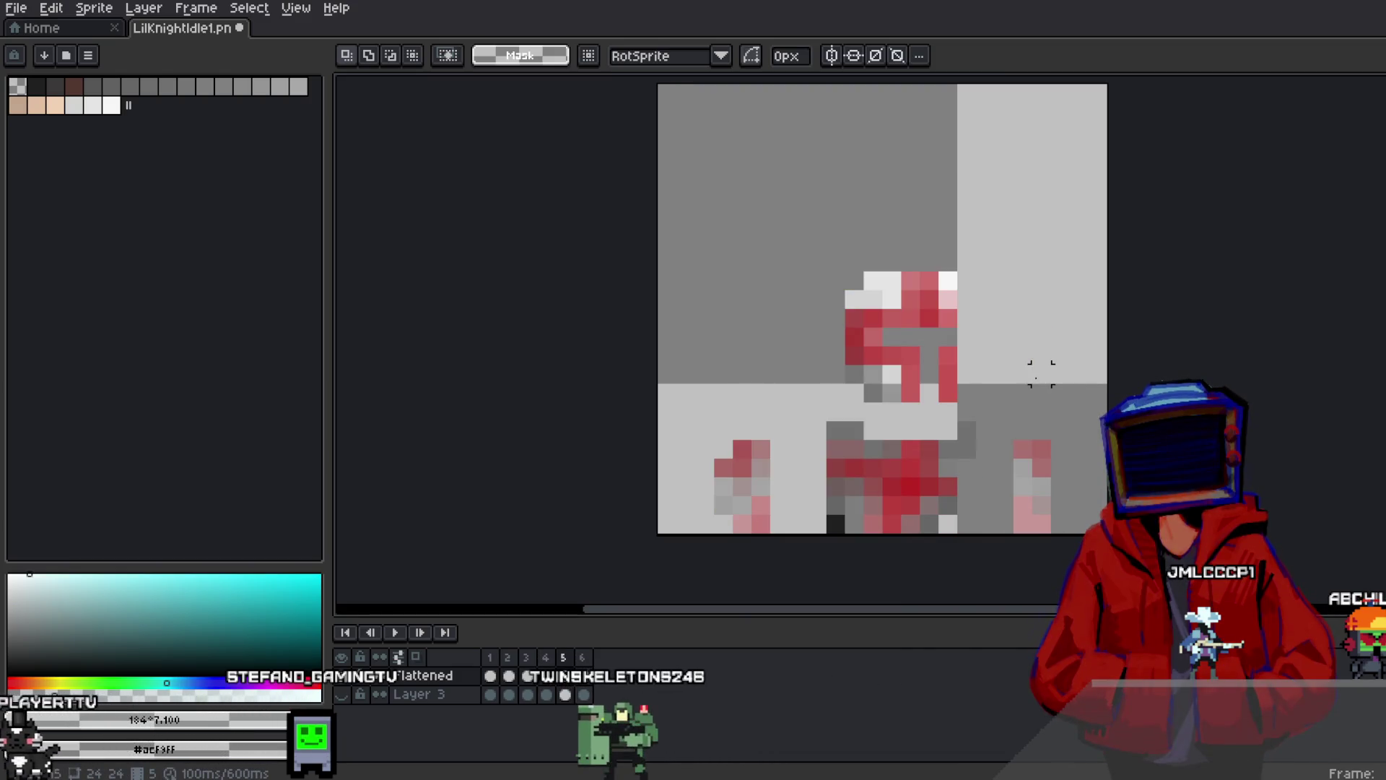
{"action": "left_click", "coordinate": [584, 658]}
Lower frame 5's head about six pixels, then play the animation and stop on frame 6
{"action": "right_click", "coordinate": [564, 657]}
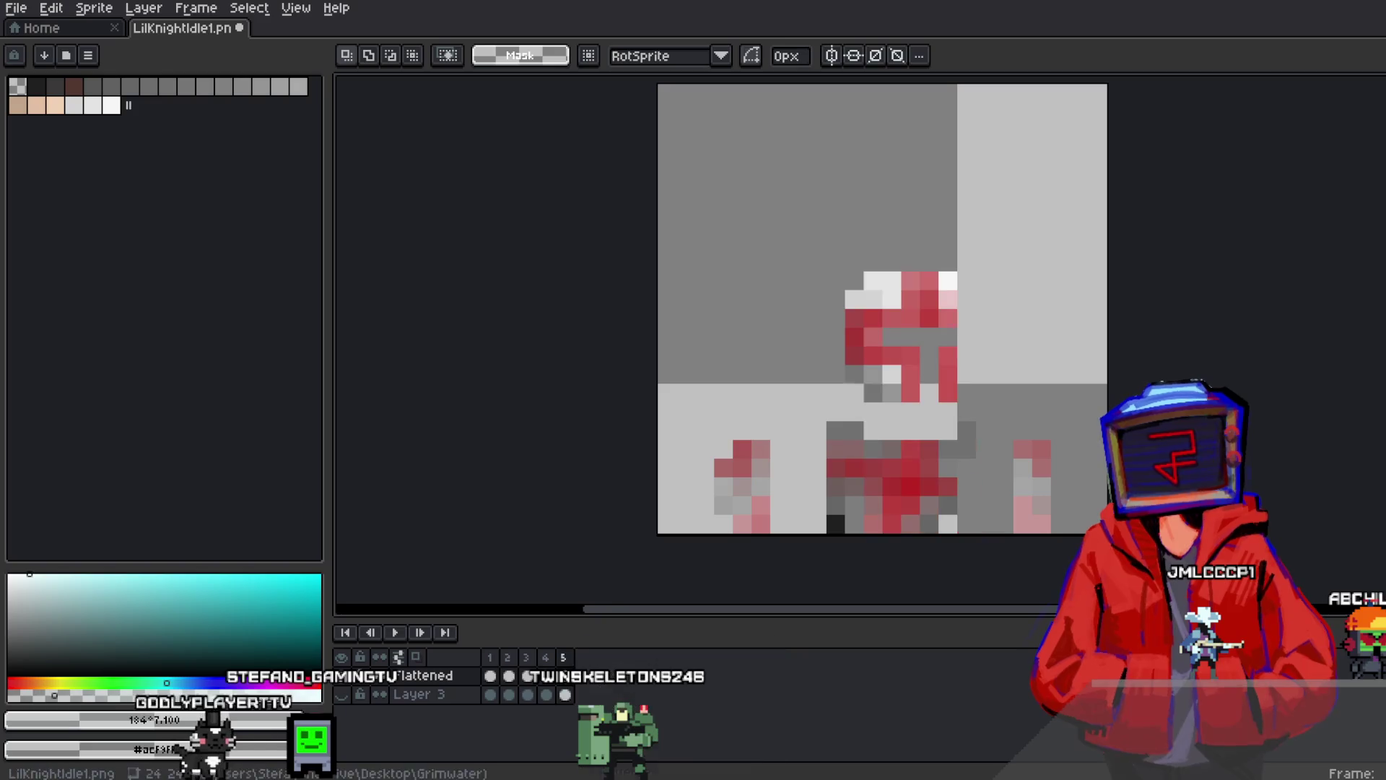
{"action": "left_click_drag", "start_coordinate": [835, 225], "coordinate": [1014, 416]}
{"action": "left_click_drag", "start_coordinate": [990, 371], "coordinate": [990, 477]}
{"action": "key", "text": "Return"}
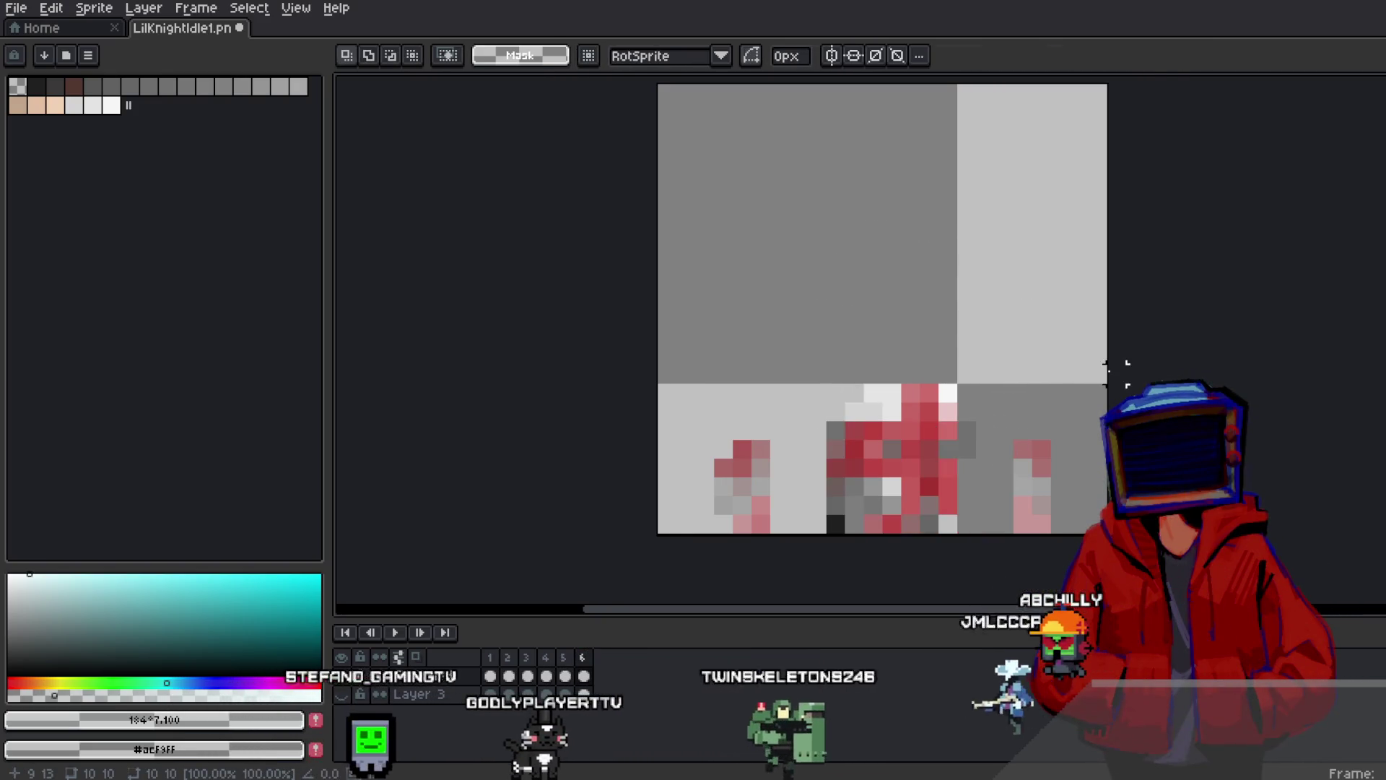
{"action": "left_click", "coordinate": [399, 639]}
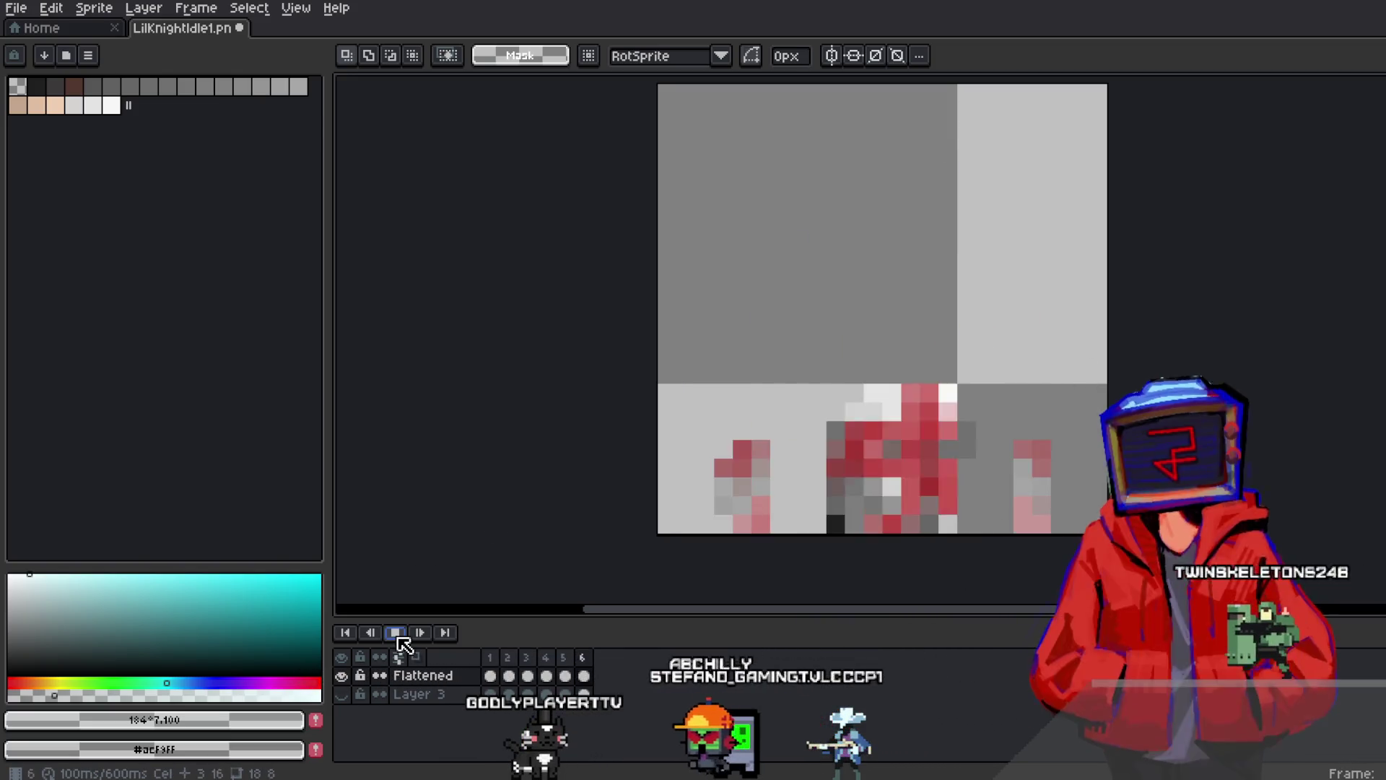
{"action": "left_click", "coordinate": [402, 639]}
{"action": "left_click", "coordinate": [585, 659]}
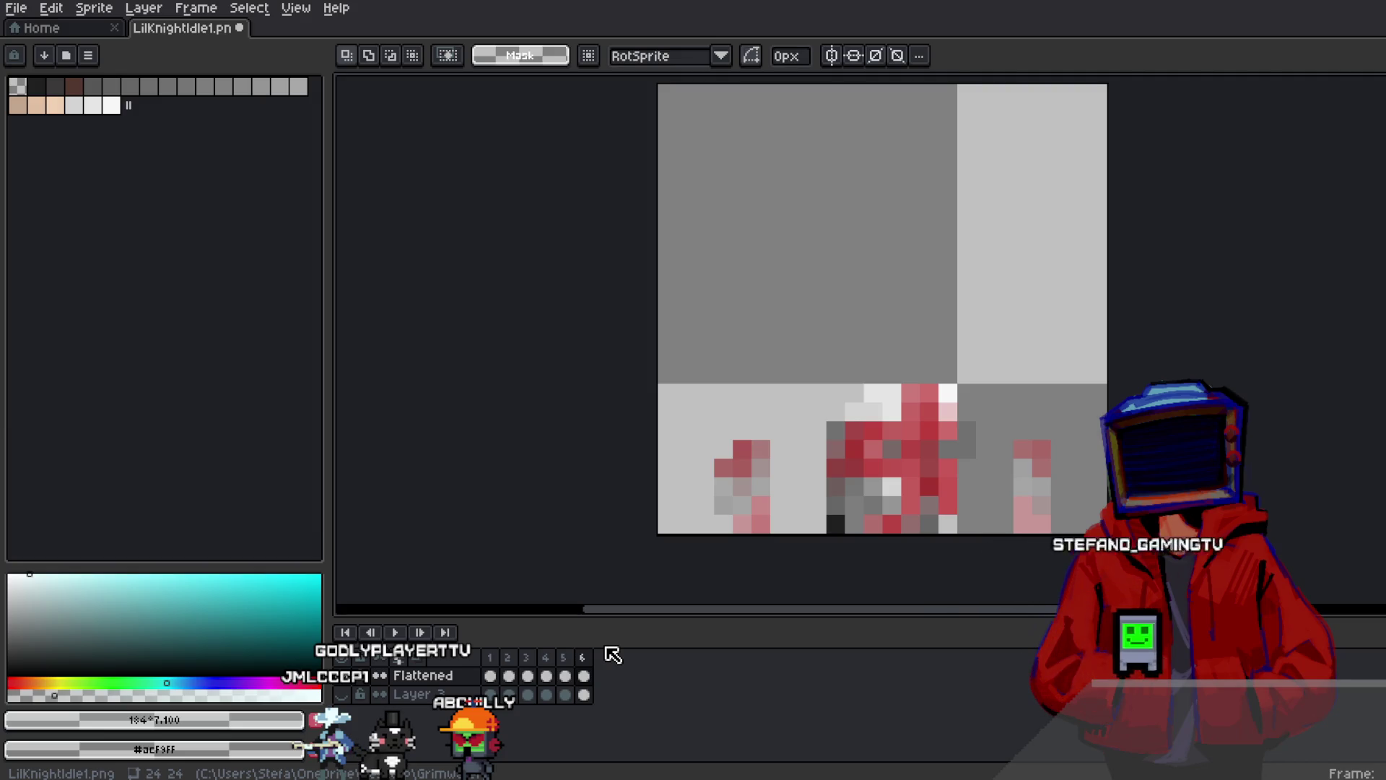
Export the six frames as separate PNGs named HADeadaf.png into the Downloads folder
{"action": "left_click", "coordinate": [22, 7]}
{"action": "mouse_move", "coordinate": [43, 161]}
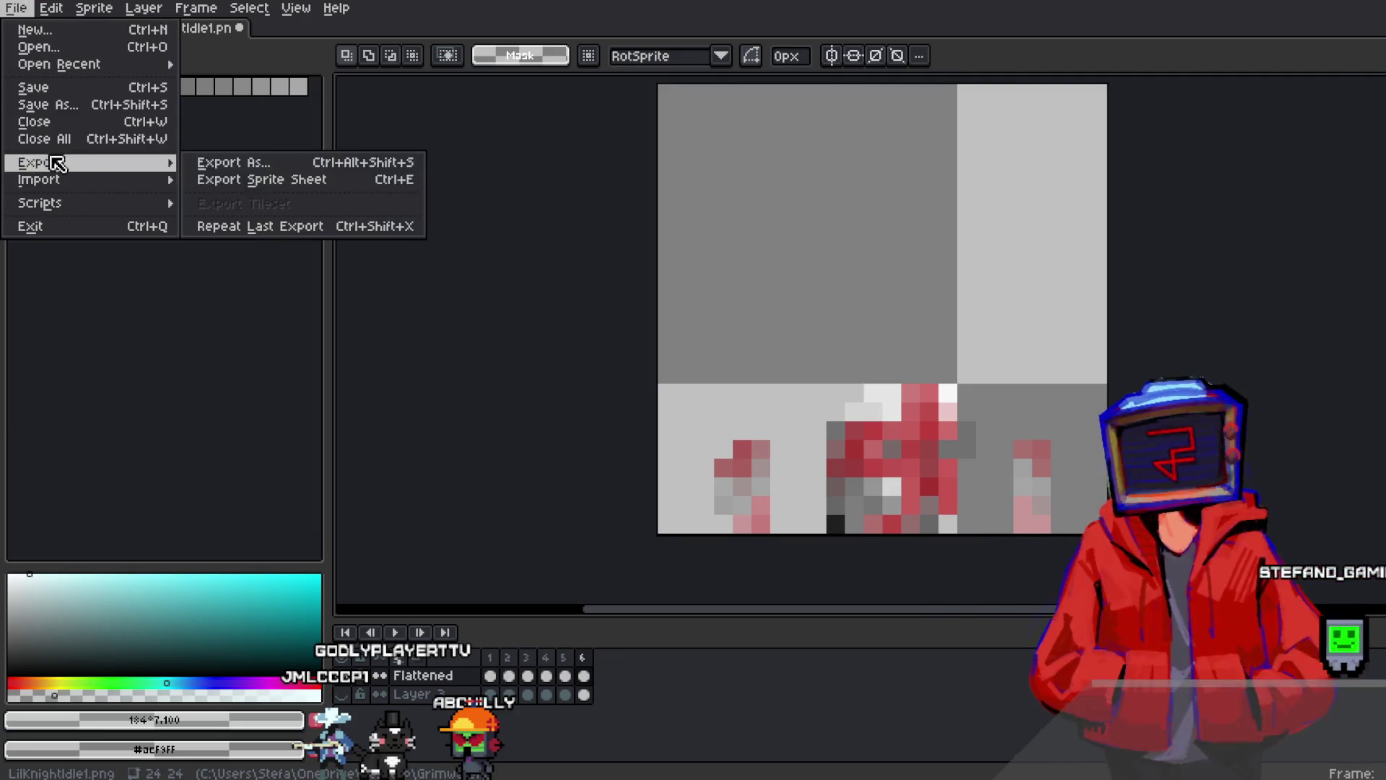
{"action": "left_click", "coordinate": [253, 162]}
{"action": "left_click", "coordinate": [384, 63]}
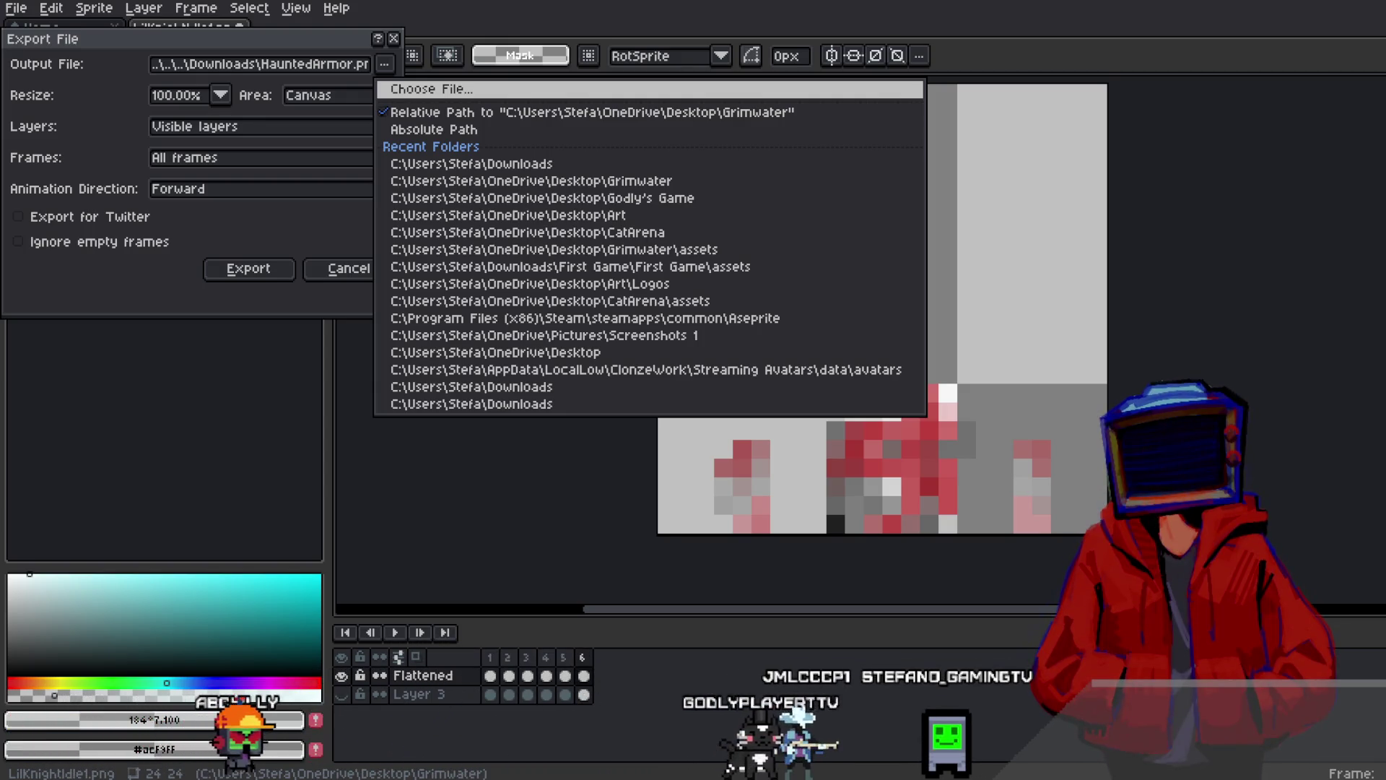
{"action": "key", "text": "Escape"}
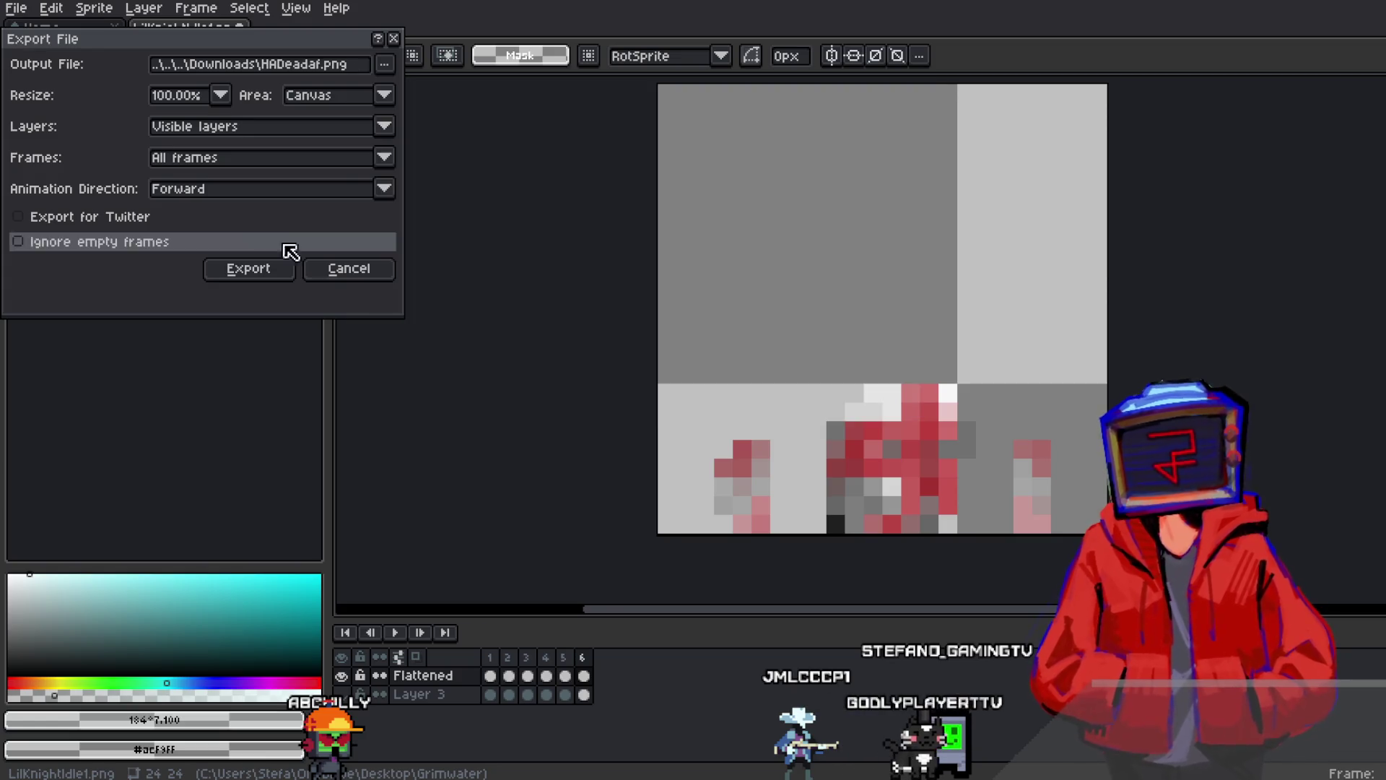
{"action": "left_click", "coordinate": [252, 275]}
{"action": "left_click", "coordinate": [758, 442]}
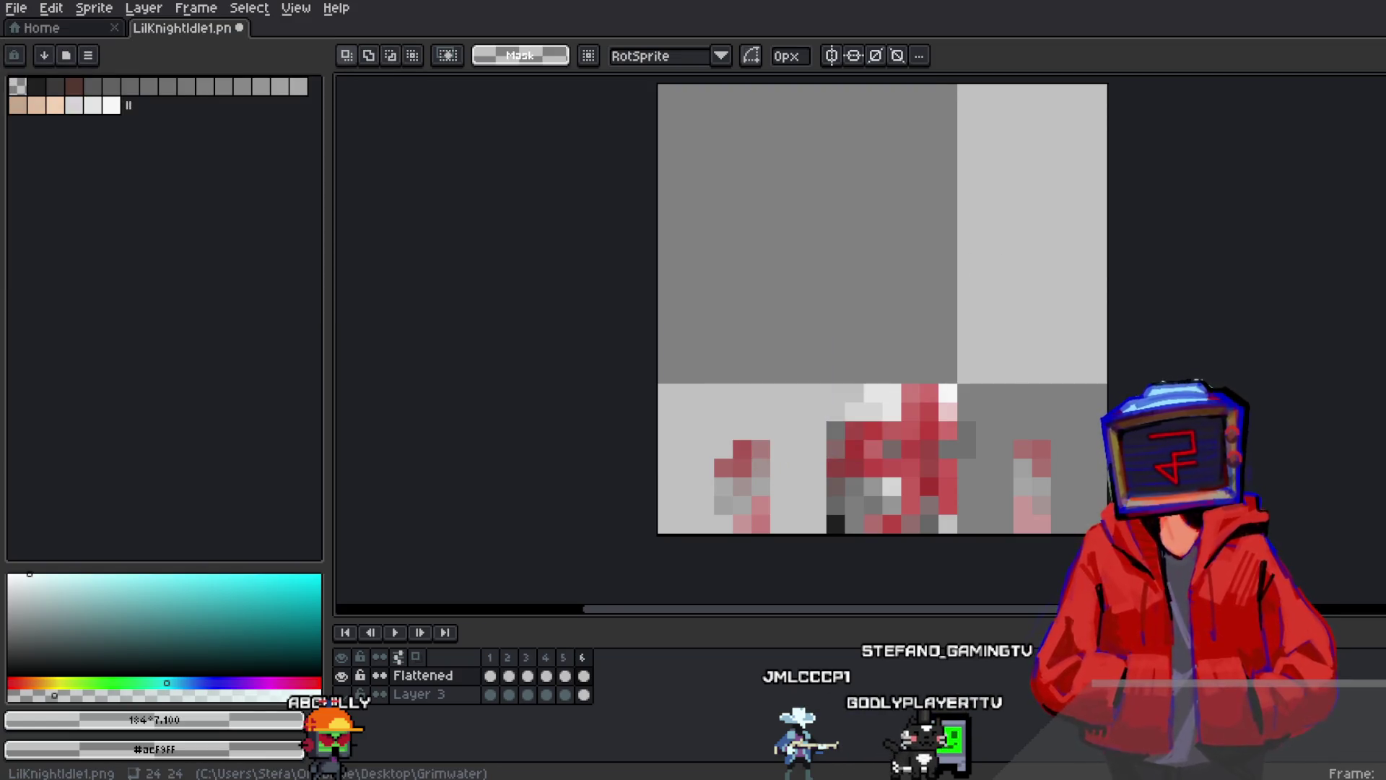
{"action": "key", "text": "alt+Tab"}
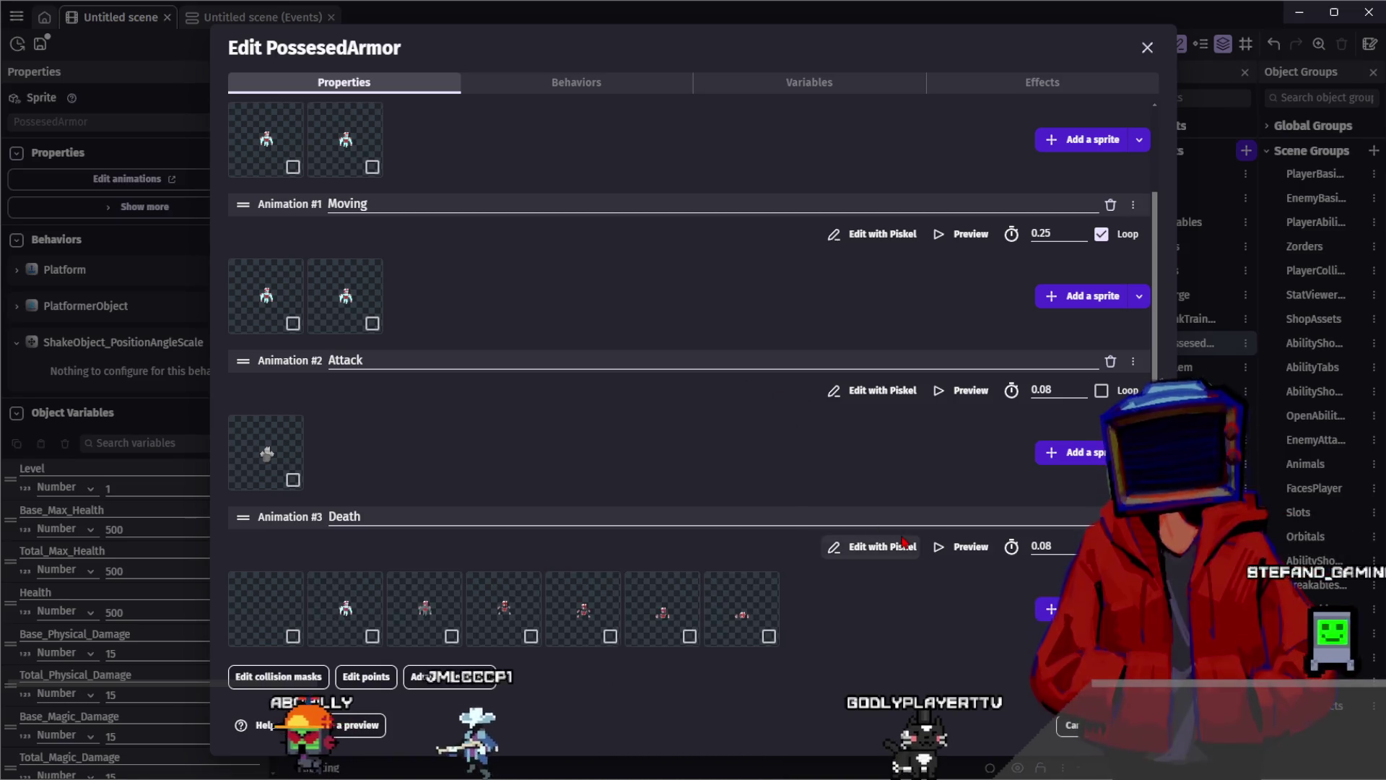
Delete the blank first Death frame and preview the remaining six frames at 0.08 s
{"action": "left_click", "coordinate": [277, 588]}
{"action": "key", "text": "Delete"}
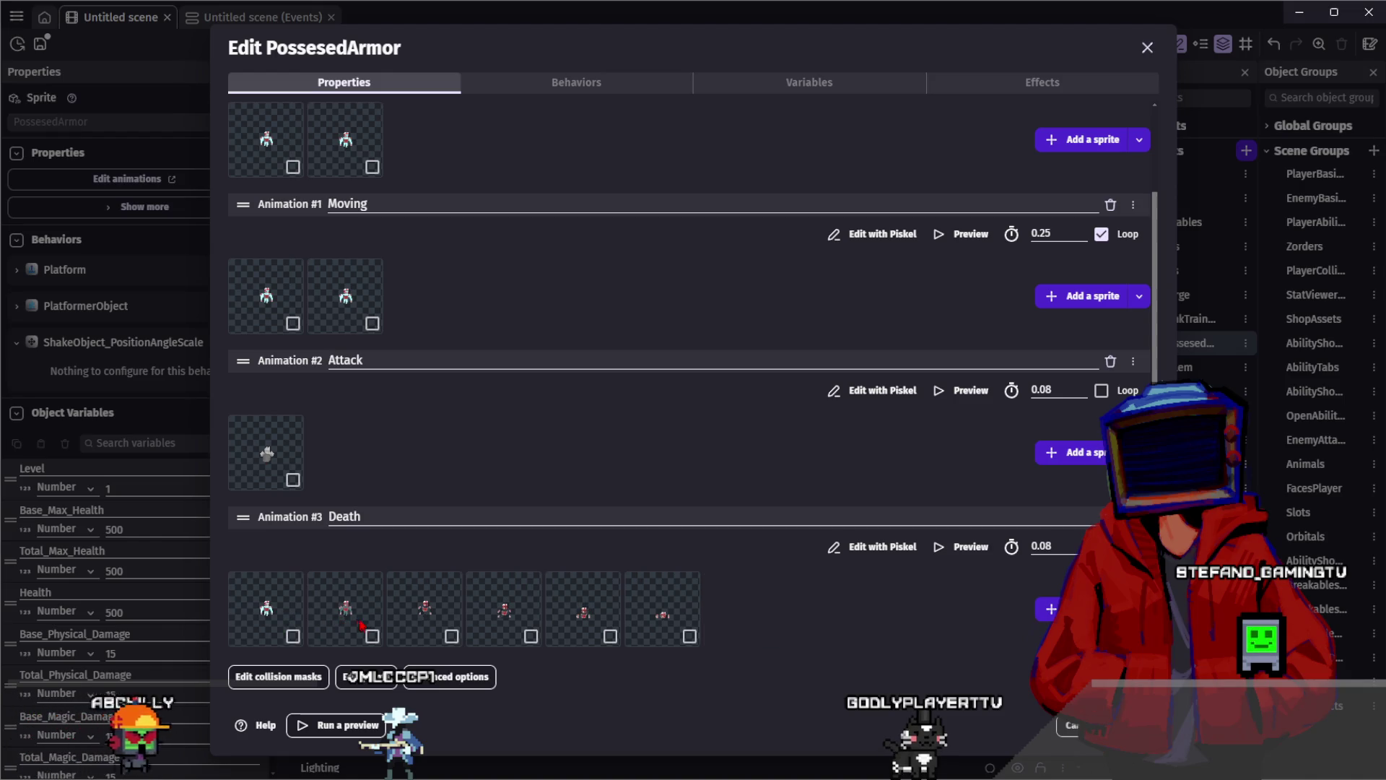
{"action": "left_click", "coordinate": [962, 547]}
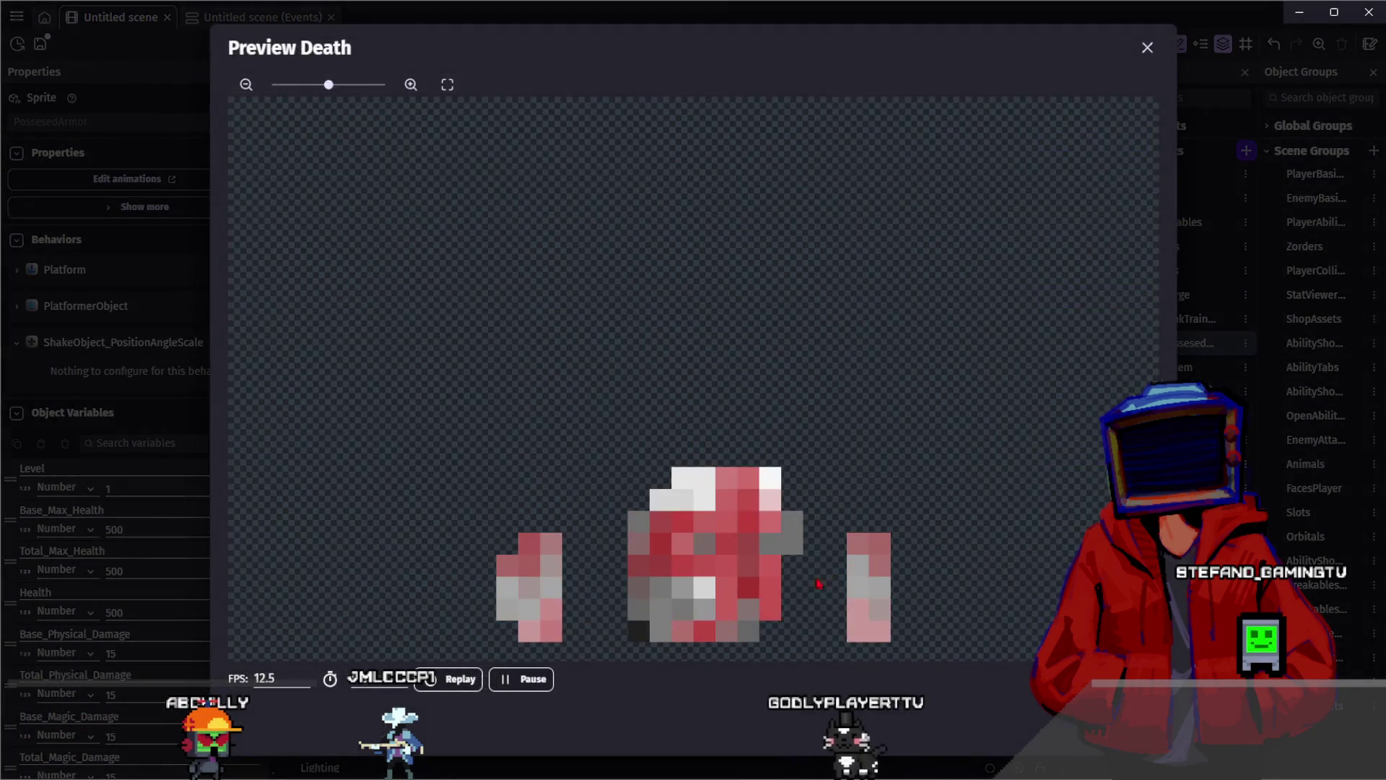
{"action": "left_click", "coordinate": [479, 682]}
{"action": "key", "text": "Escape"}
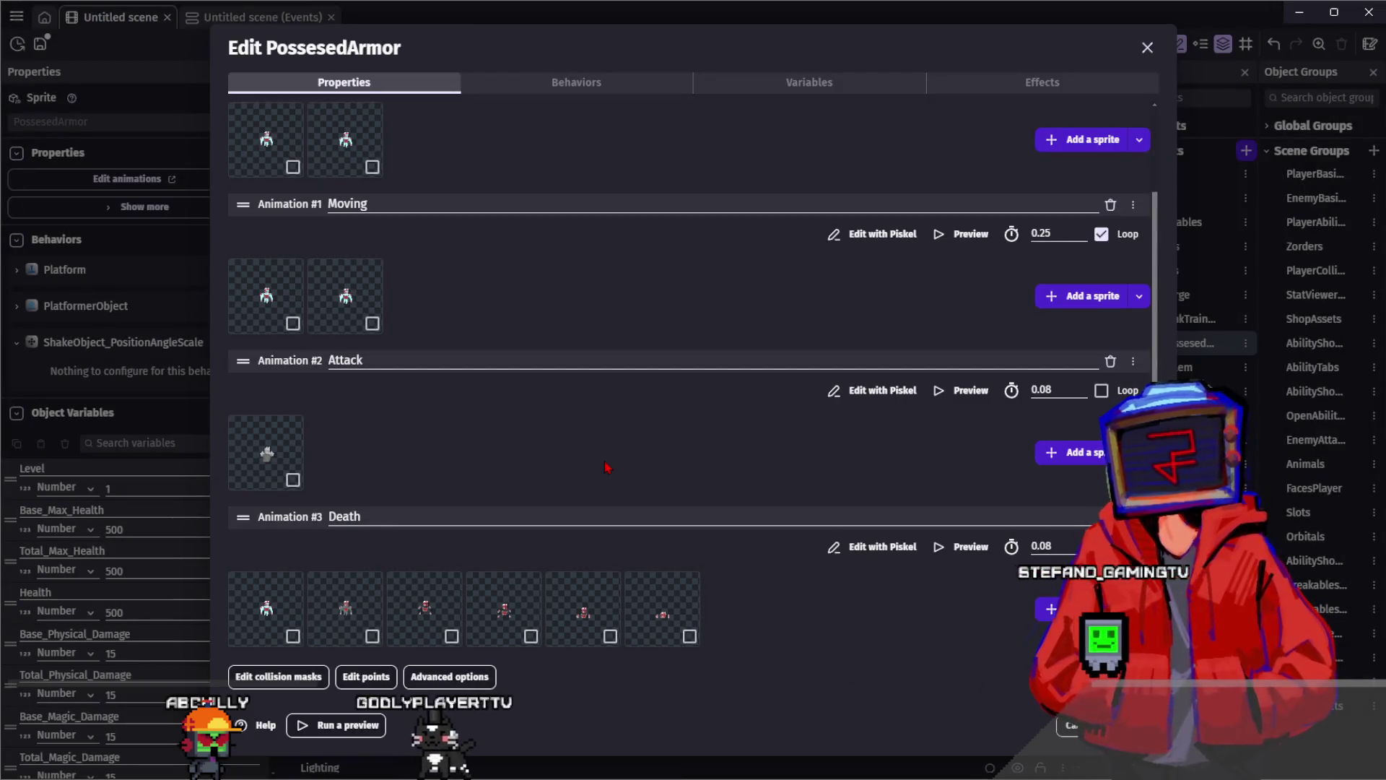
{"action": "key", "text": "alt+Tab"}
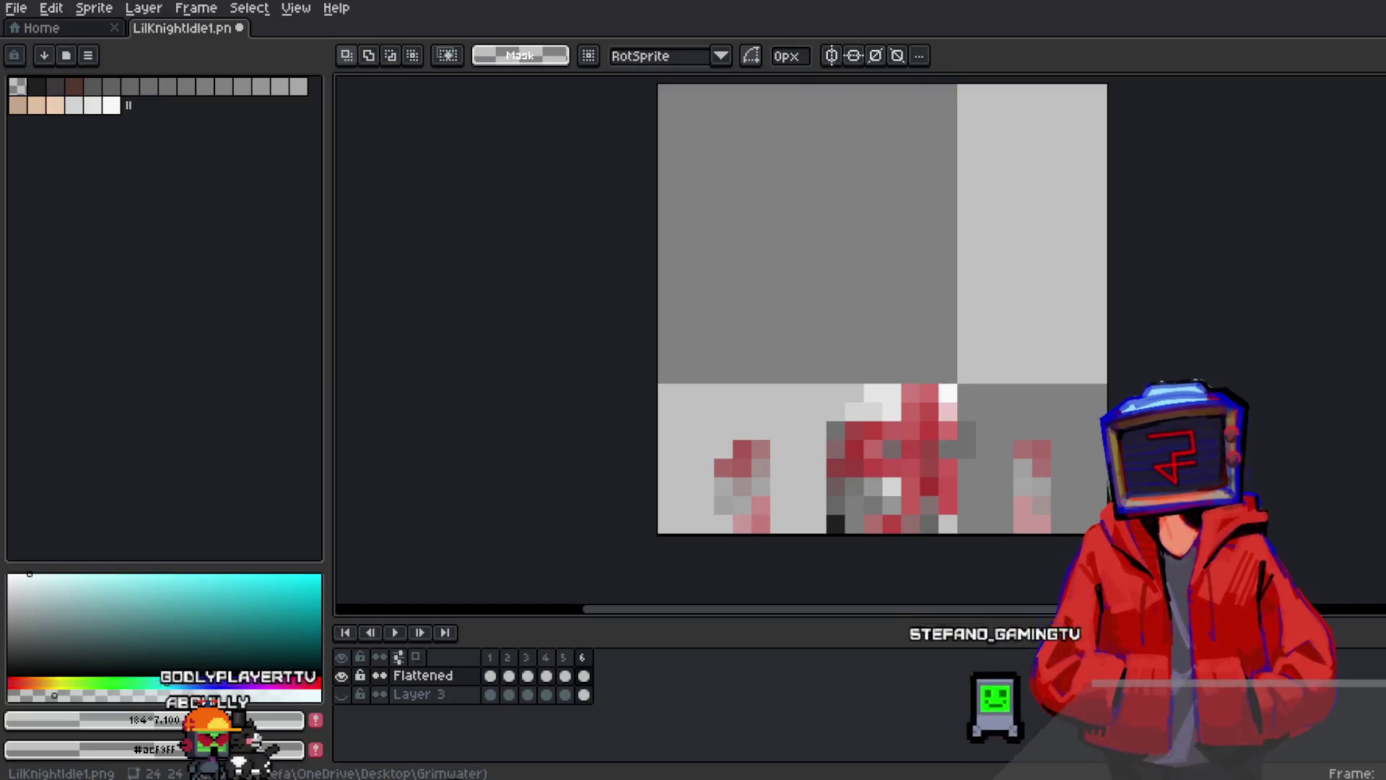
Delete frames 2 through 6 so only the standing knight in frame 1 remains
{"action": "left_click", "coordinate": [492, 657]}
{"action": "left_click_drag", "start_coordinate": [507, 657], "coordinate": [591, 668]}
{"action": "right_click", "coordinate": [590, 668]}
{"action": "left_click", "coordinate": [621, 721]}
Add a new second frame and select the whole canvas on its Layer 3 cel
{"action": "right_click", "coordinate": [506, 659]}
{"action": "left_click", "coordinate": [538, 687]}
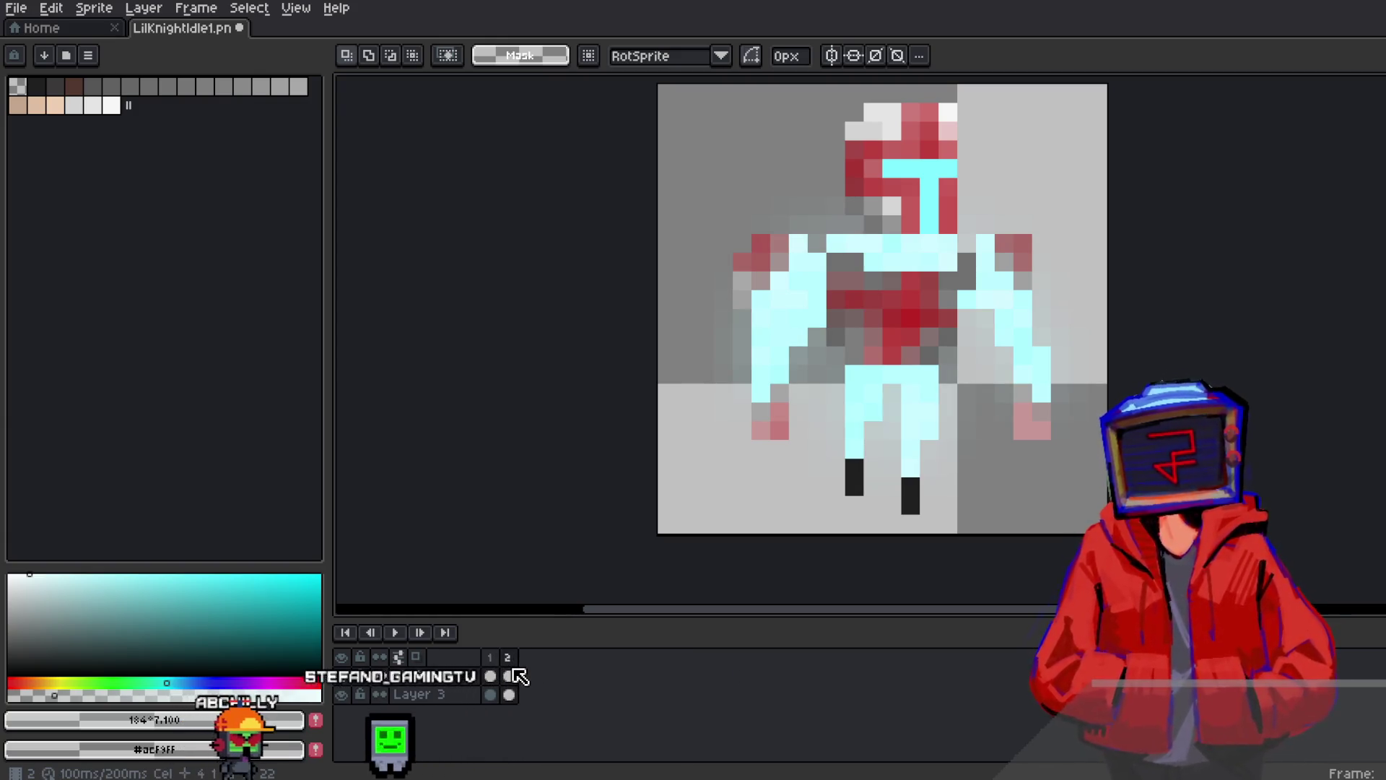
{"action": "left_click", "coordinate": [511, 696]}
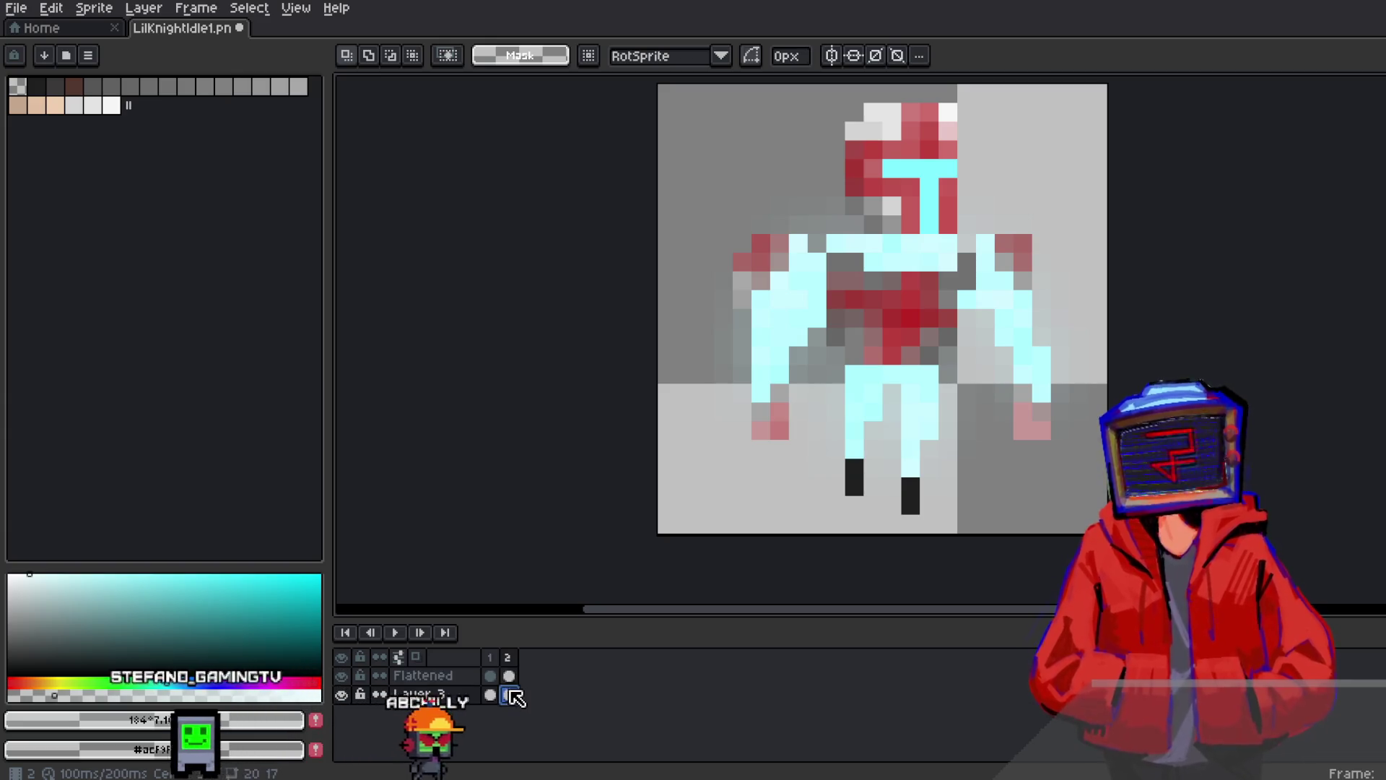
{"action": "key", "text": "ctrl+a"}
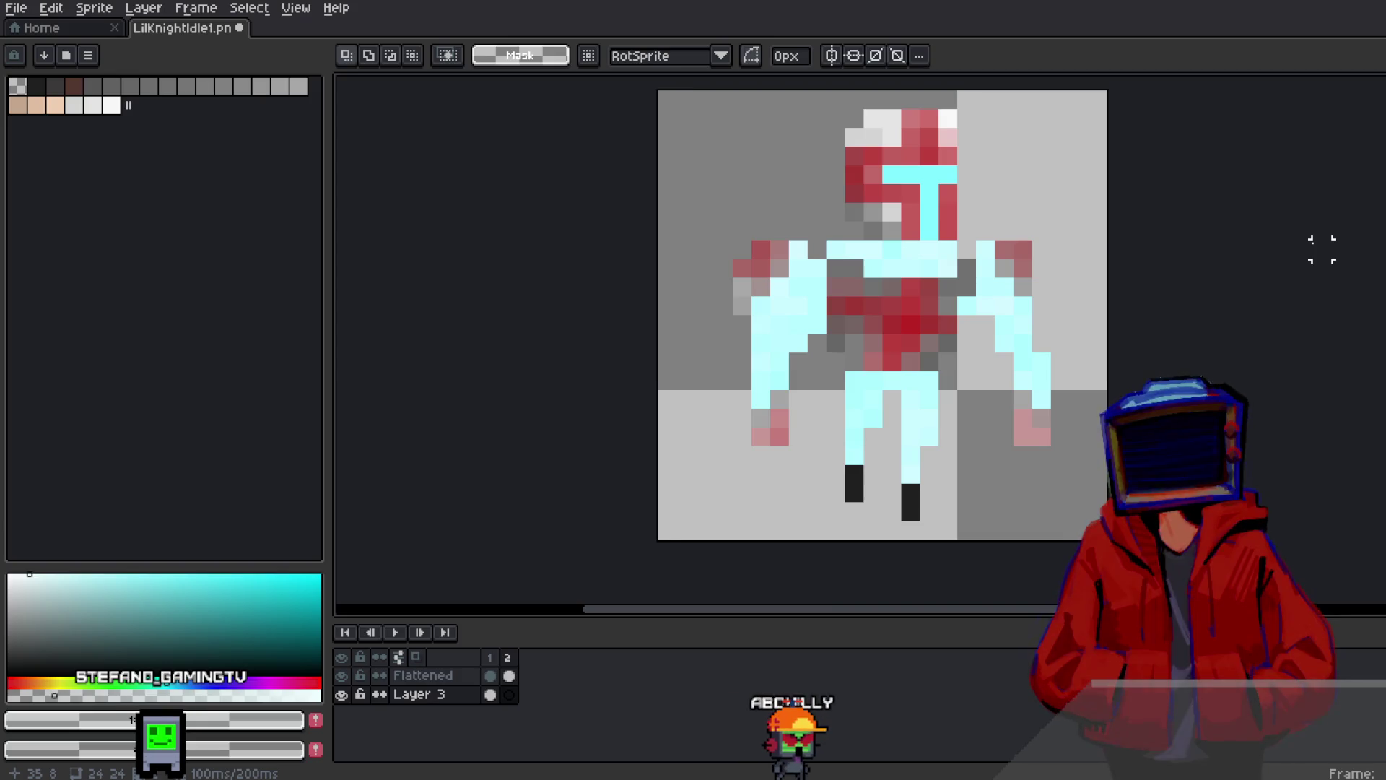
{"action": "left_click_drag", "start_coordinate": [1248, 324], "coordinate": [1191, 335]}
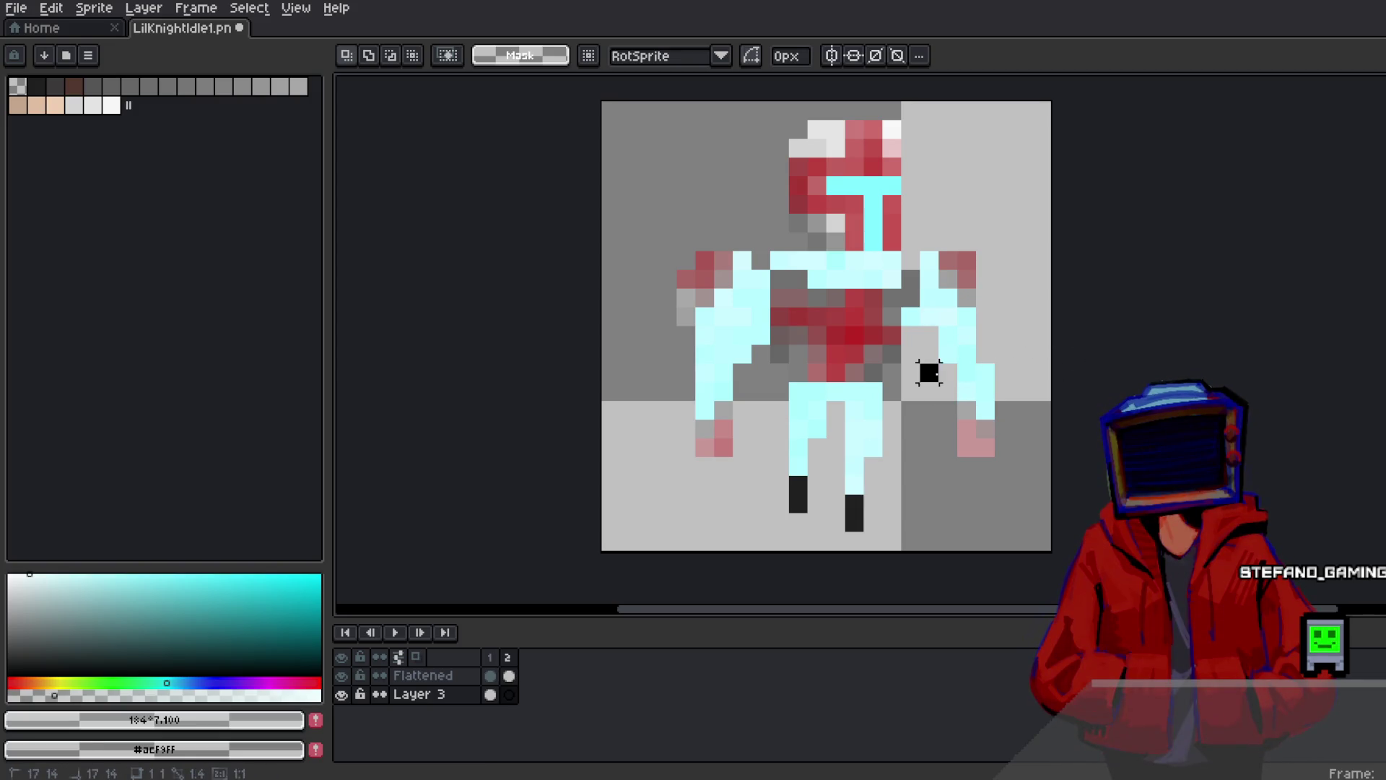
Select the right arm and rotate it about 90° to stick straight out sideways
{"action": "left_click_drag", "start_coordinate": [917, 360], "coordinate": [1035, 515]}
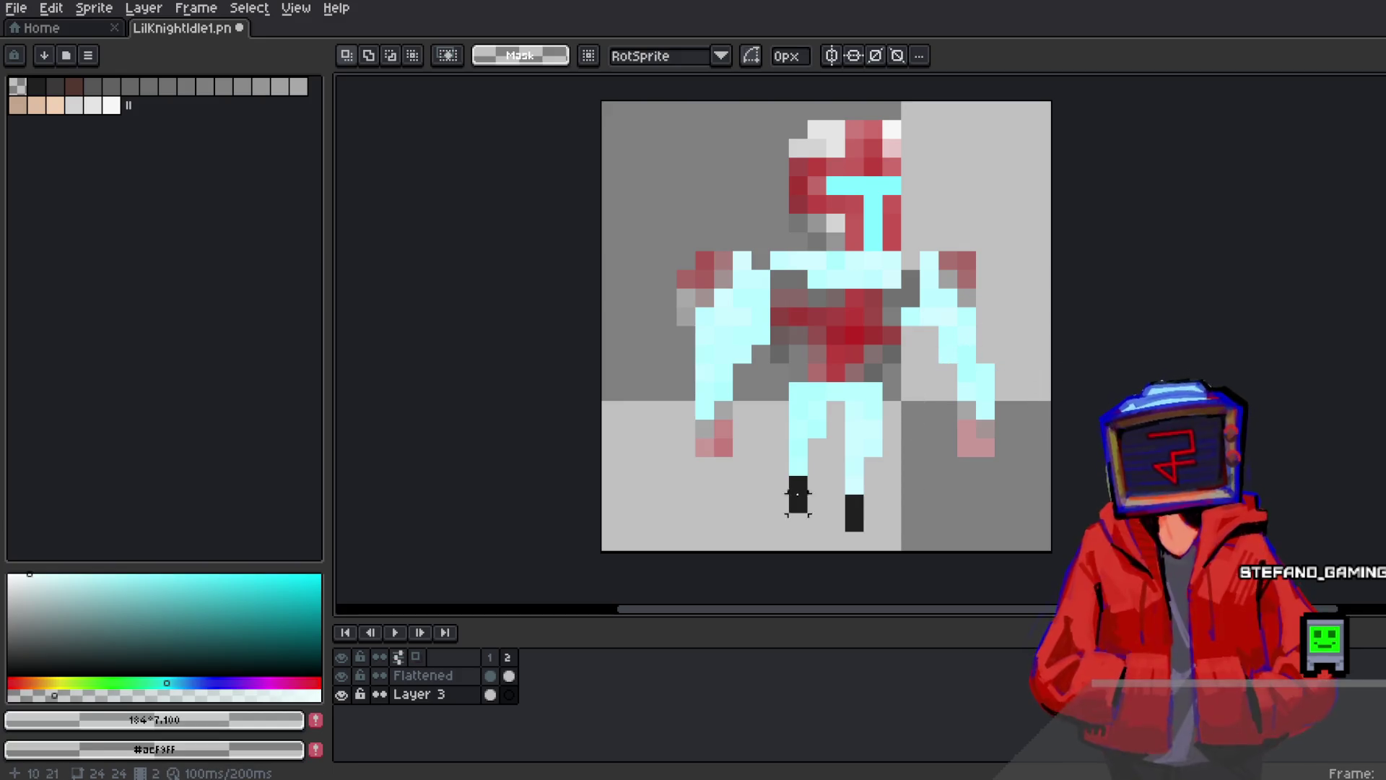
{"action": "key", "text": "Up"}
{"action": "left_click_drag", "start_coordinate": [939, 327], "coordinate": [1033, 533]}
{"action": "mouse_move", "coordinate": [1046, 304]}
{"action": "left_mouse_down"}
{"action": "mouse_move", "coordinate": [958, 308]}
{"action": "mouse_move", "coordinate": [826, 362]}
{"action": "left_mouse_up"}
{"action": "left_click_drag", "start_coordinate": [940, 436], "coordinate": [982, 337]}
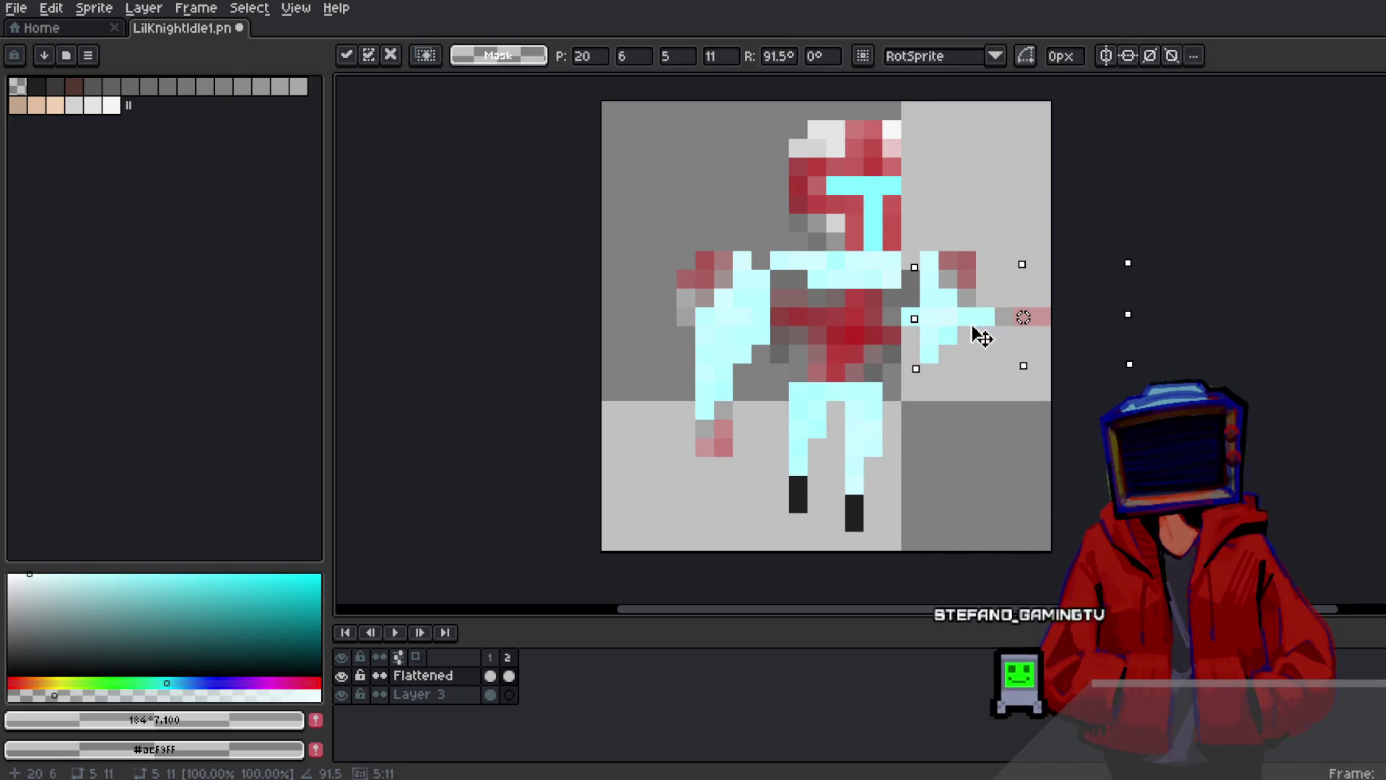
{"action": "key", "text": "Right"}
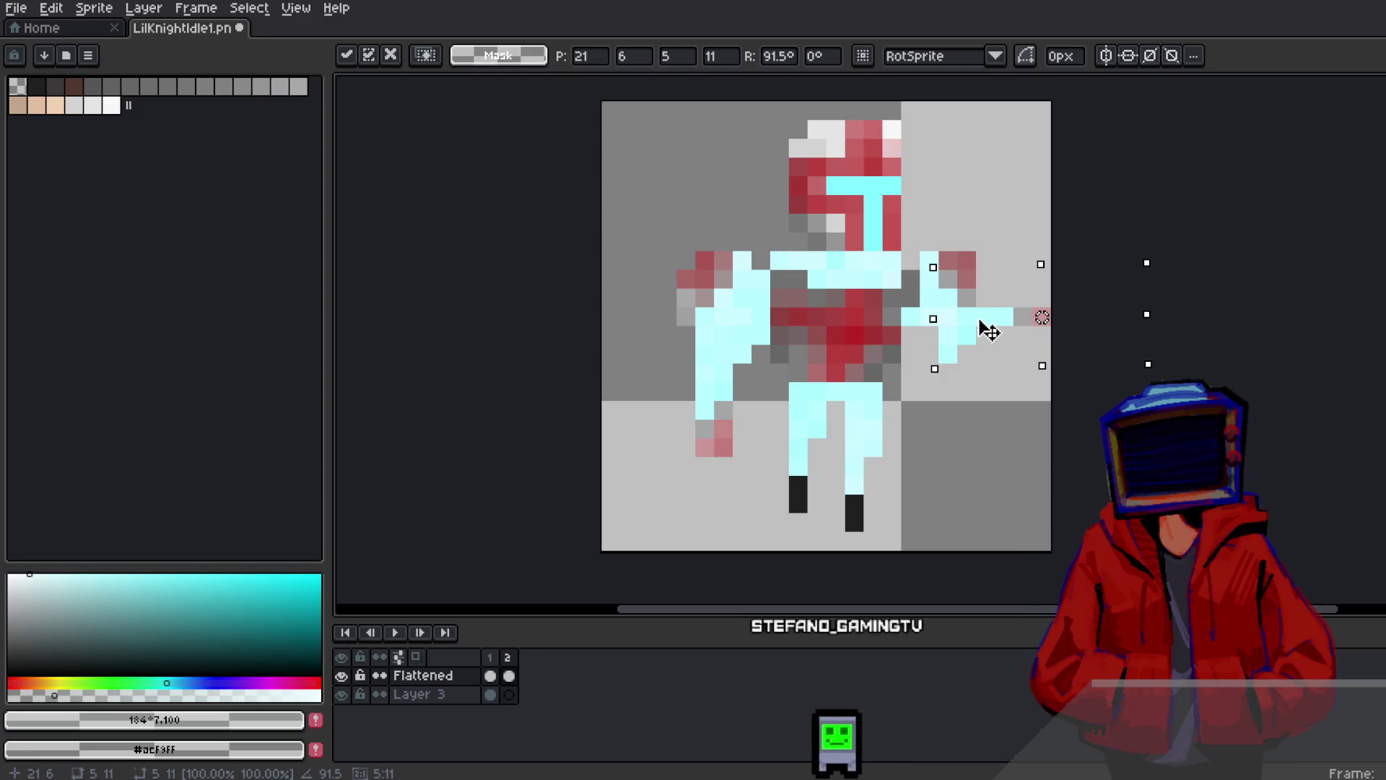
{"action": "key", "text": "Return"}
Tidy up the leftover pixels below the newly rotated arm
{"action": "left_click_drag", "start_coordinate": [1021, 294], "coordinate": [1047, 340]}
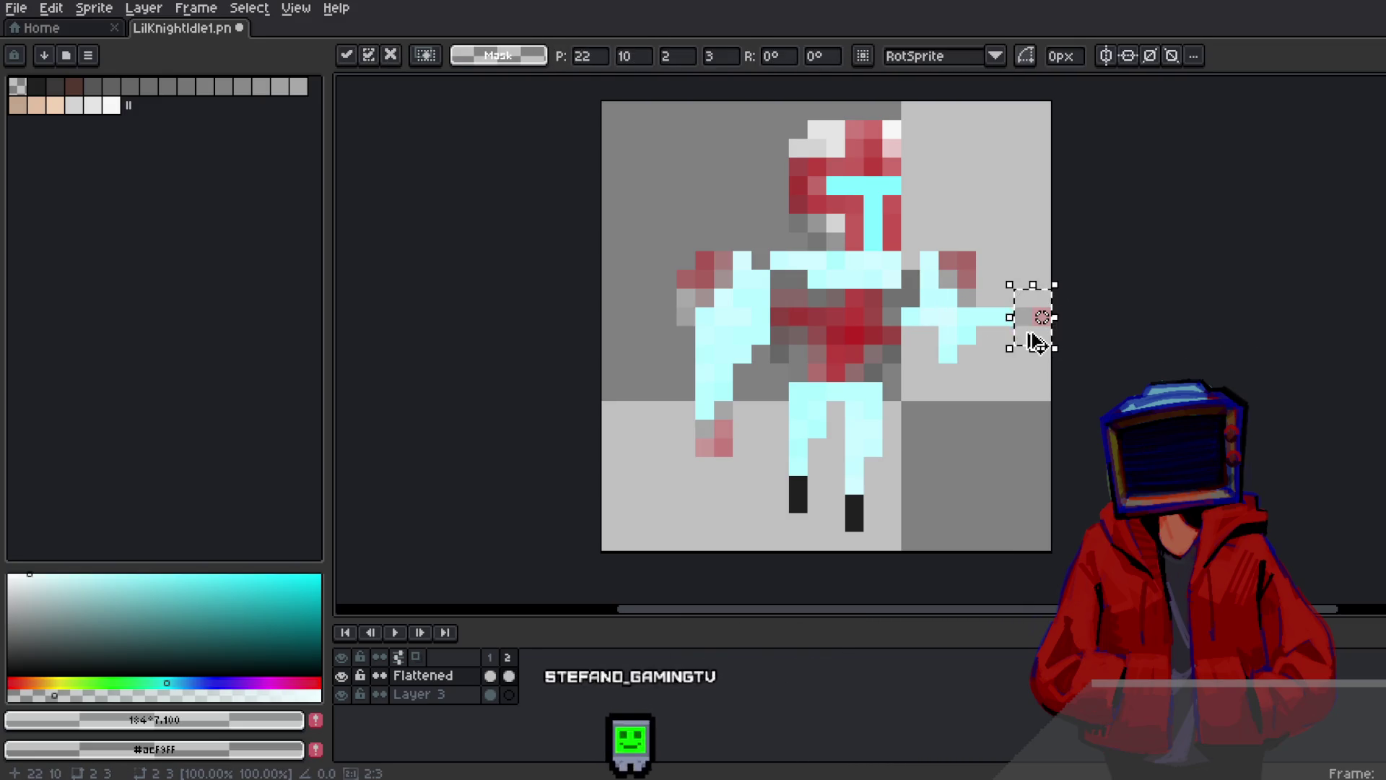
{"action": "key", "text": "ctrl+d"}
{"action": "left_click_drag", "start_coordinate": [1003, 367], "coordinate": [976, 386]}
{"action": "key", "text": "Right"}
{"action": "left_click_drag", "start_coordinate": [922, 347], "coordinate": [968, 410]}
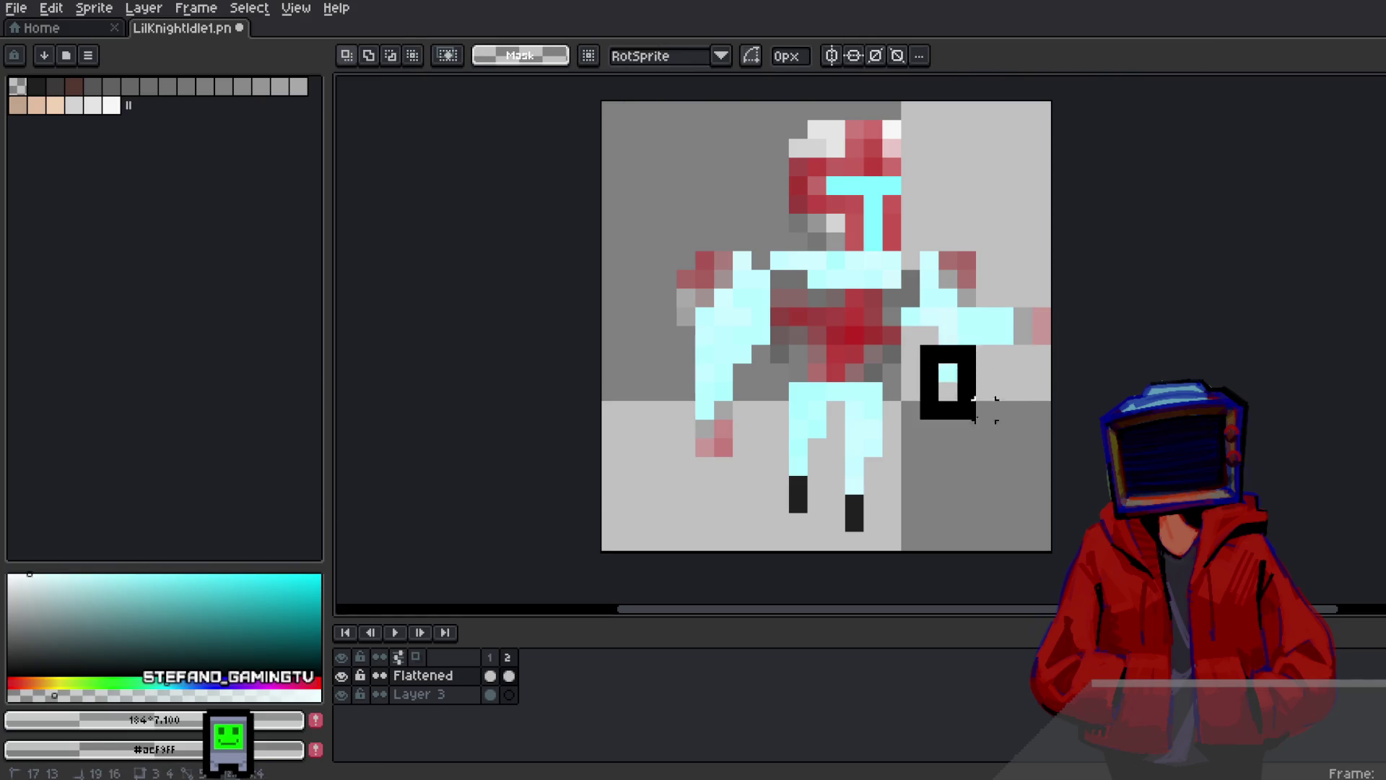
Paste the copied pixels onto Layer 3 of frame 2 and position them up and right
{"action": "left_click", "coordinate": [507, 659]}
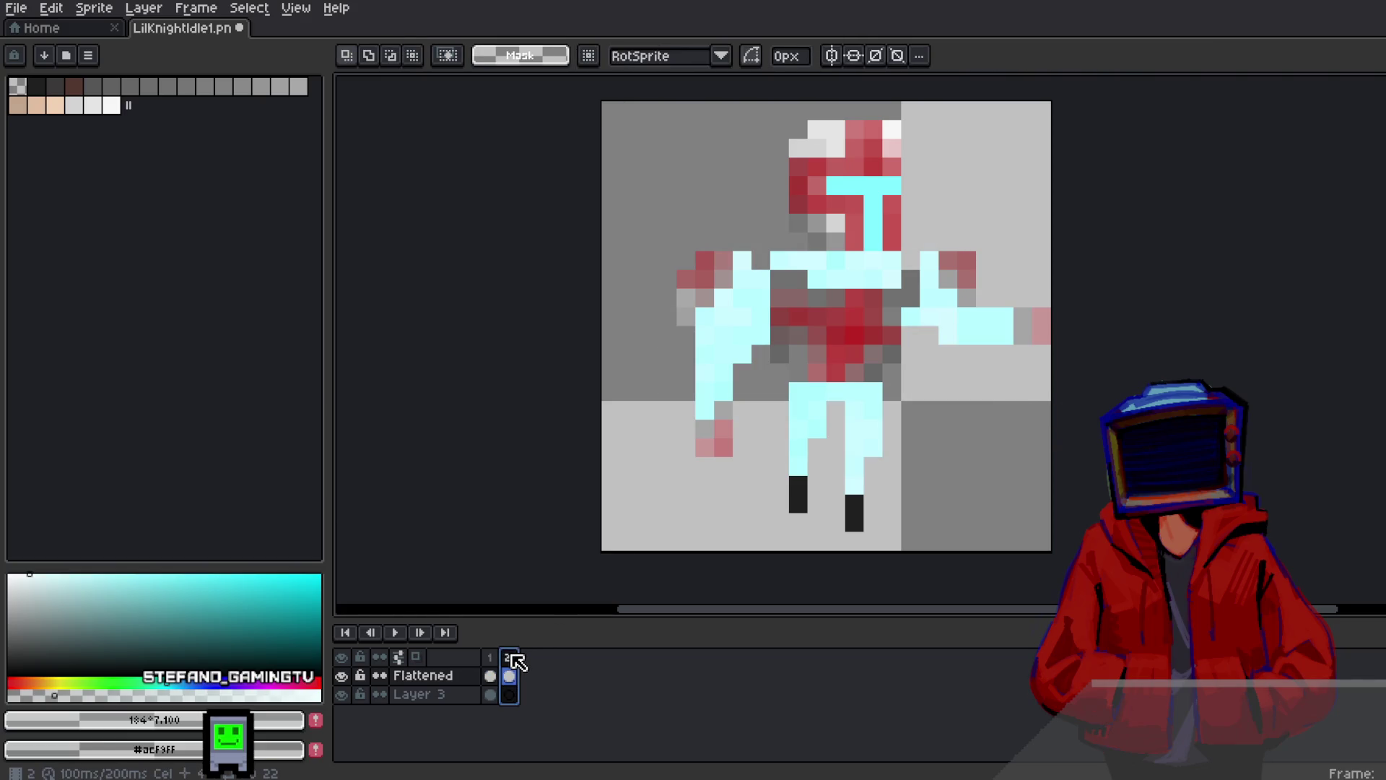
{"action": "left_click", "coordinate": [510, 694]}
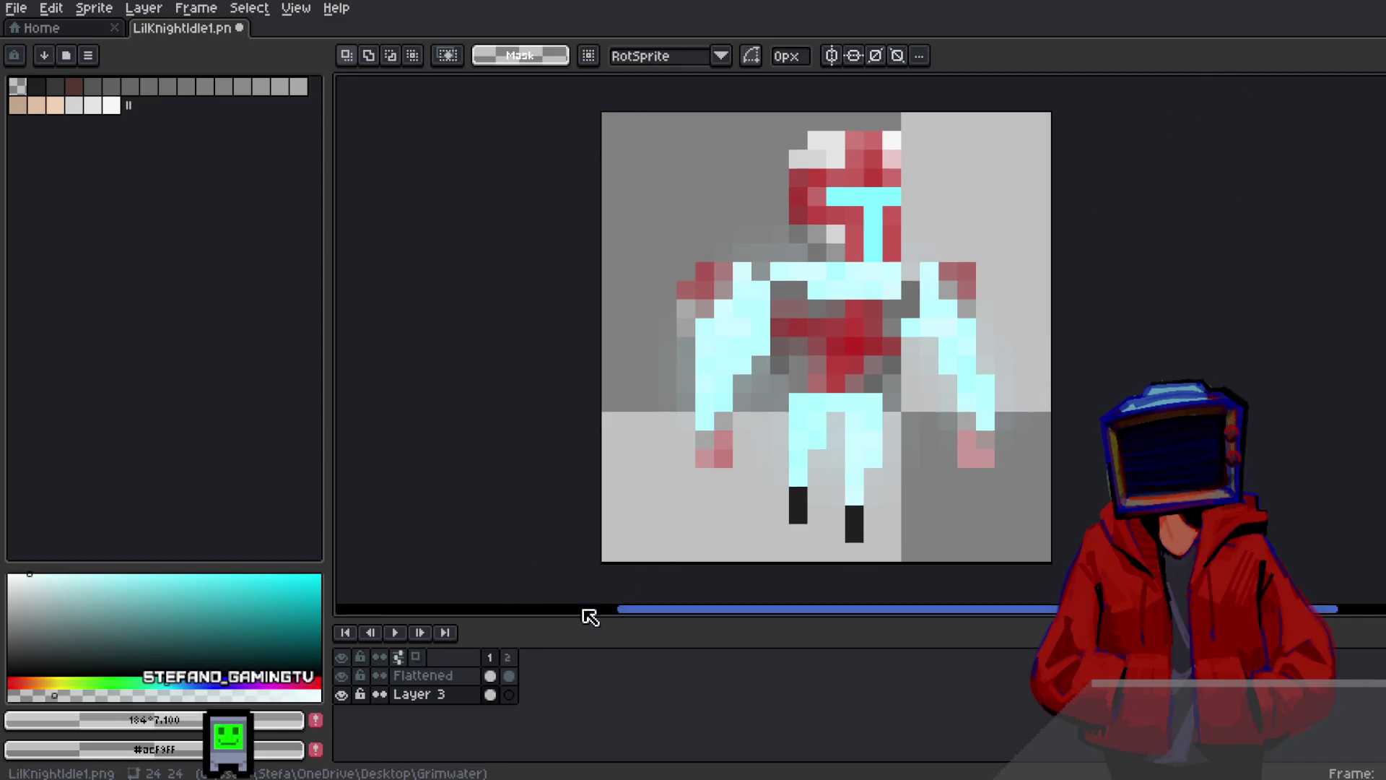
{"action": "key", "text": "ctrl+v"}
{"action": "left_click", "coordinate": [1061, 421]}
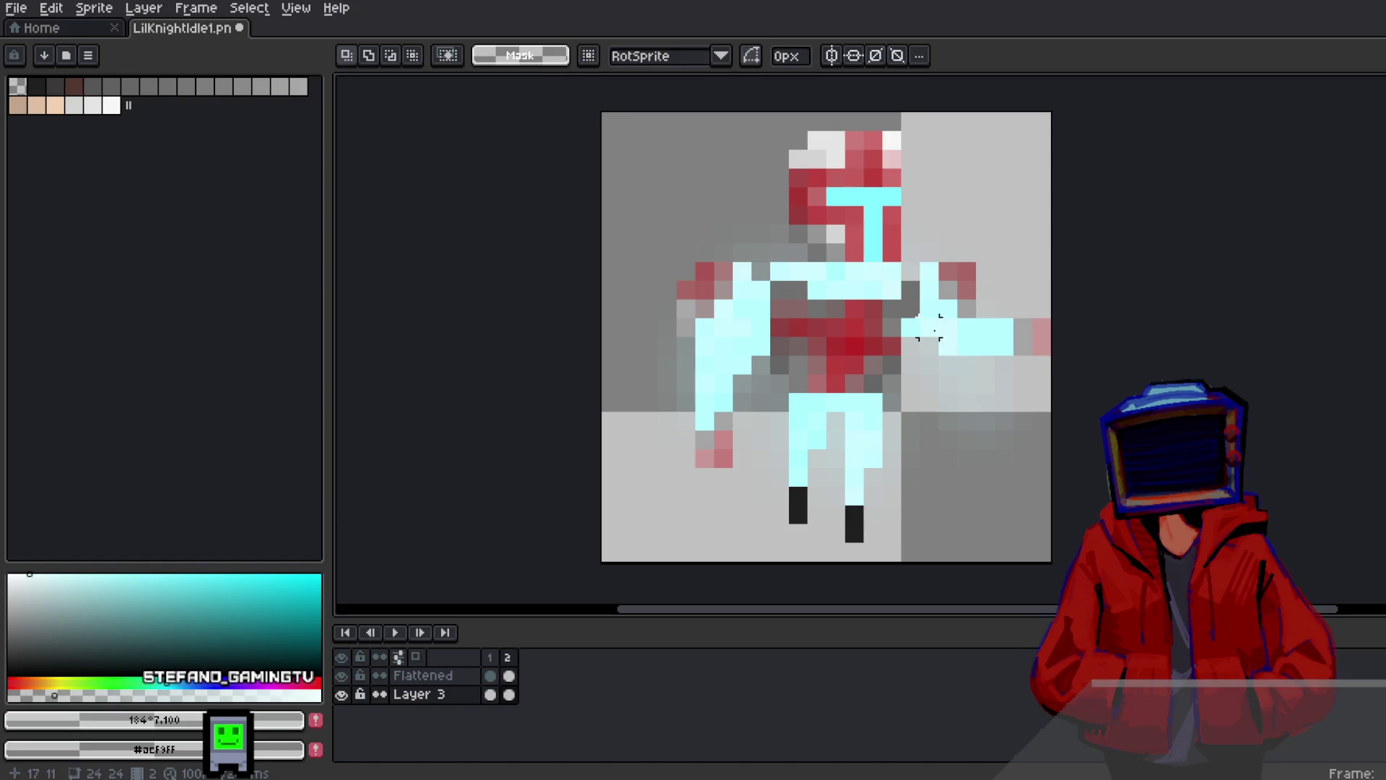
{"action": "left_click_drag", "start_coordinate": [1005, 447], "coordinate": [1024, 410]}
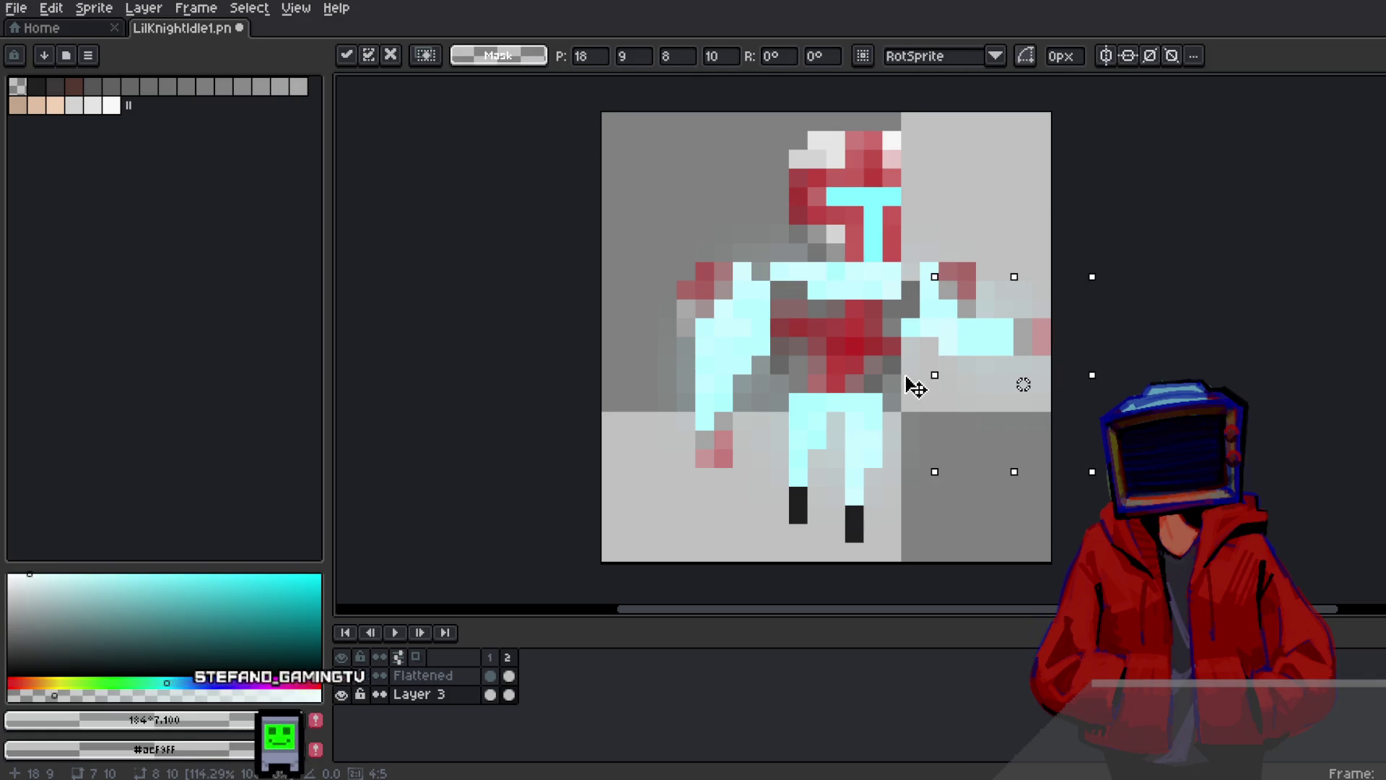
{"action": "left_click", "coordinate": [1188, 340]}
{"action": "left_click", "coordinate": [510, 658]}
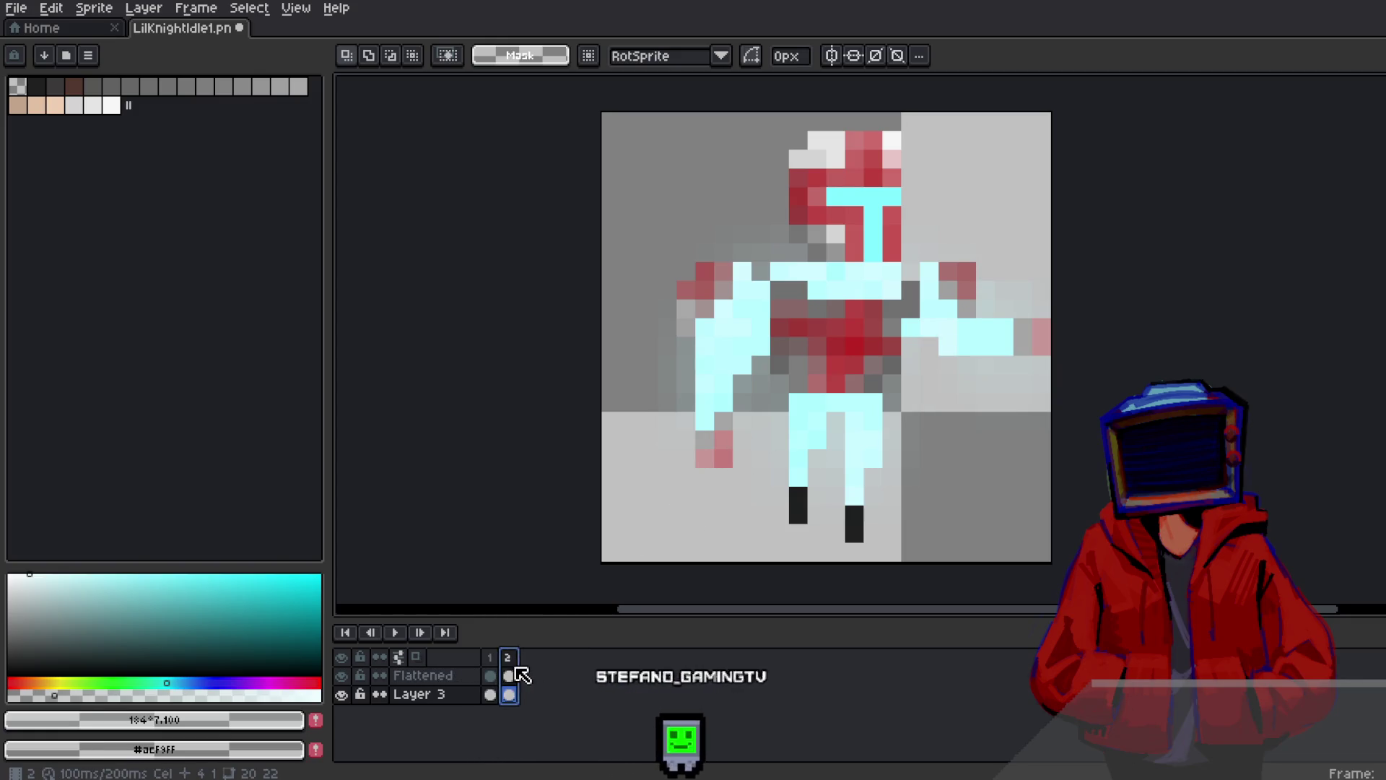
Add frame 3, select the cyan armour minus the head, and shift it to a more saturated lavender
{"action": "right_click", "coordinate": [510, 658]}
{"action": "left_click", "coordinate": [533, 669]}
{"action": "left_click", "coordinate": [528, 676]}
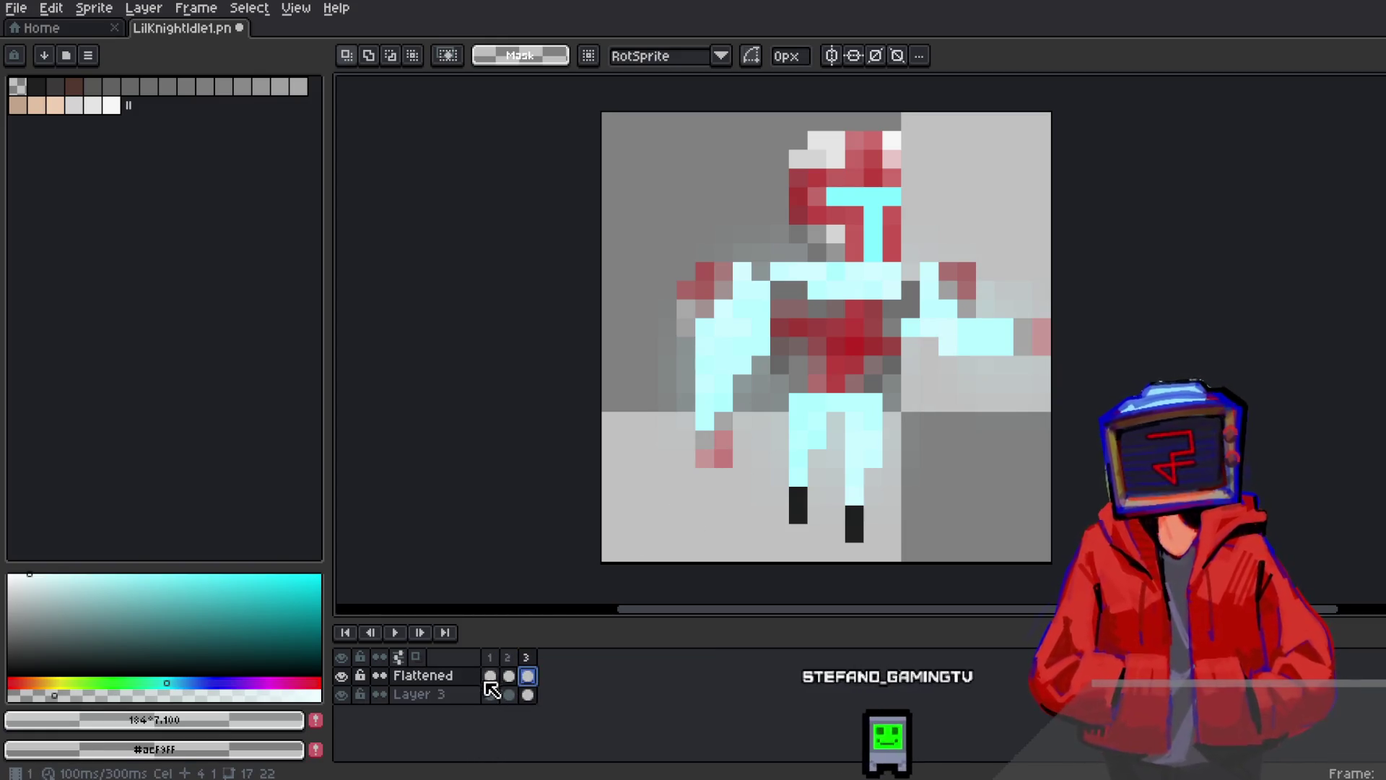
{"action": "key", "text": "w"}
{"action": "left_click", "coordinate": [854, 282]}
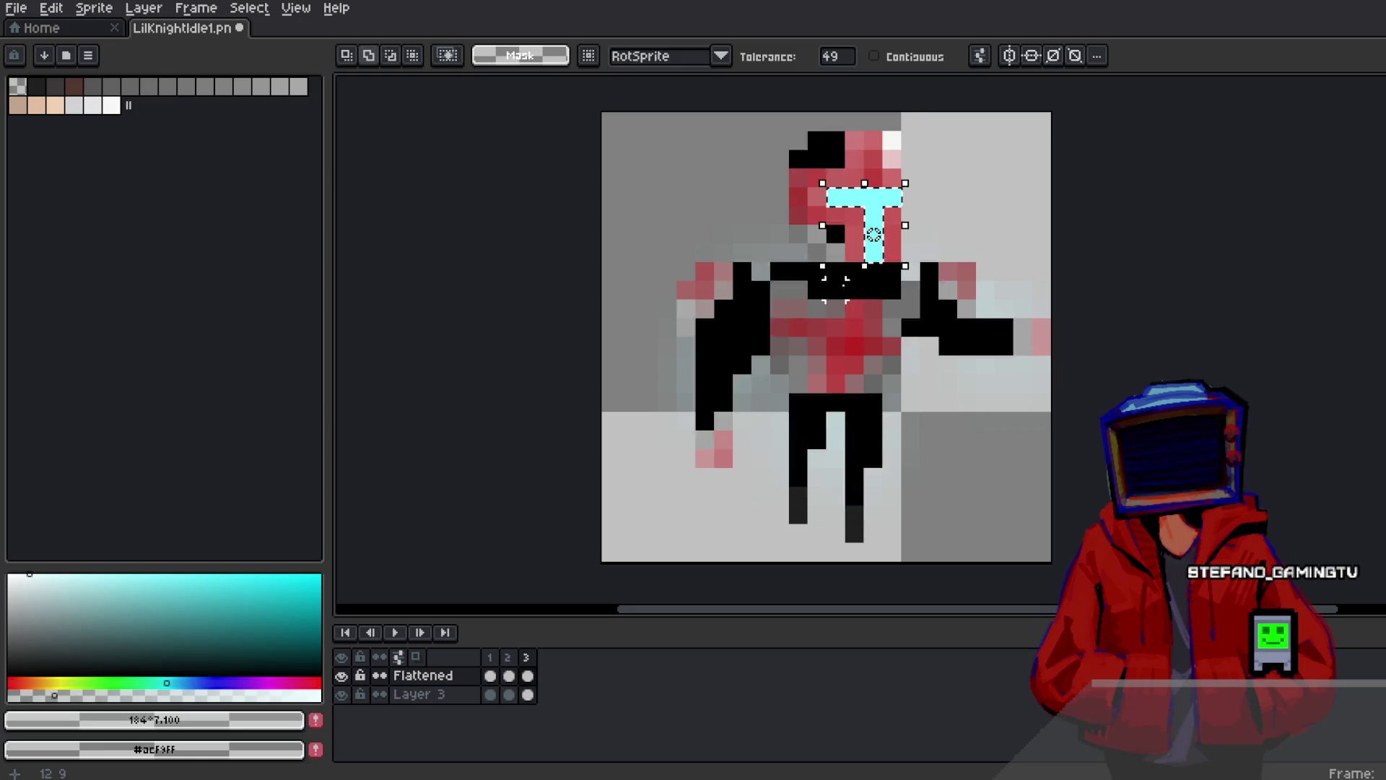
{"action": "left_click", "coordinate": [835, 234], "text": "alt"}
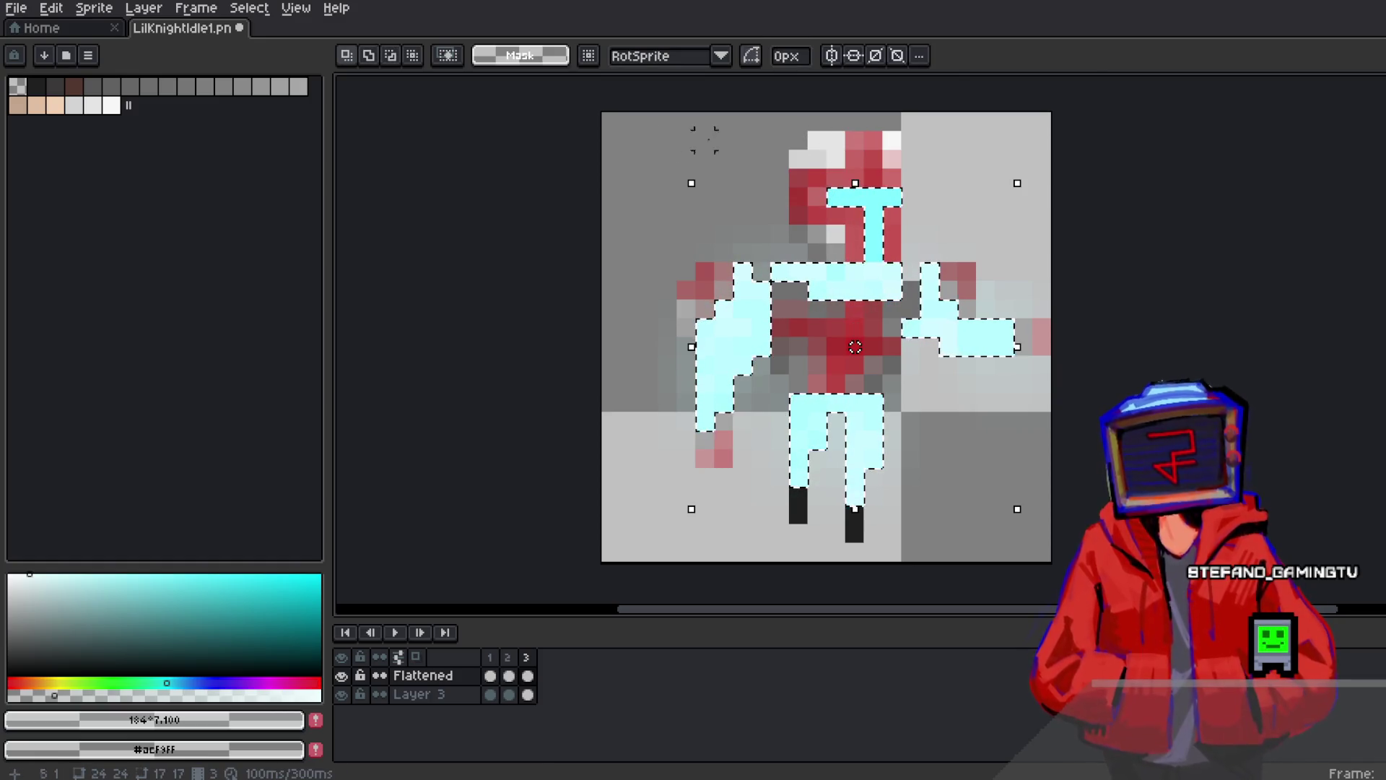
{"action": "left_click", "coordinate": [51, 8]}
{"action": "mouse_move", "coordinate": [62, 421]}
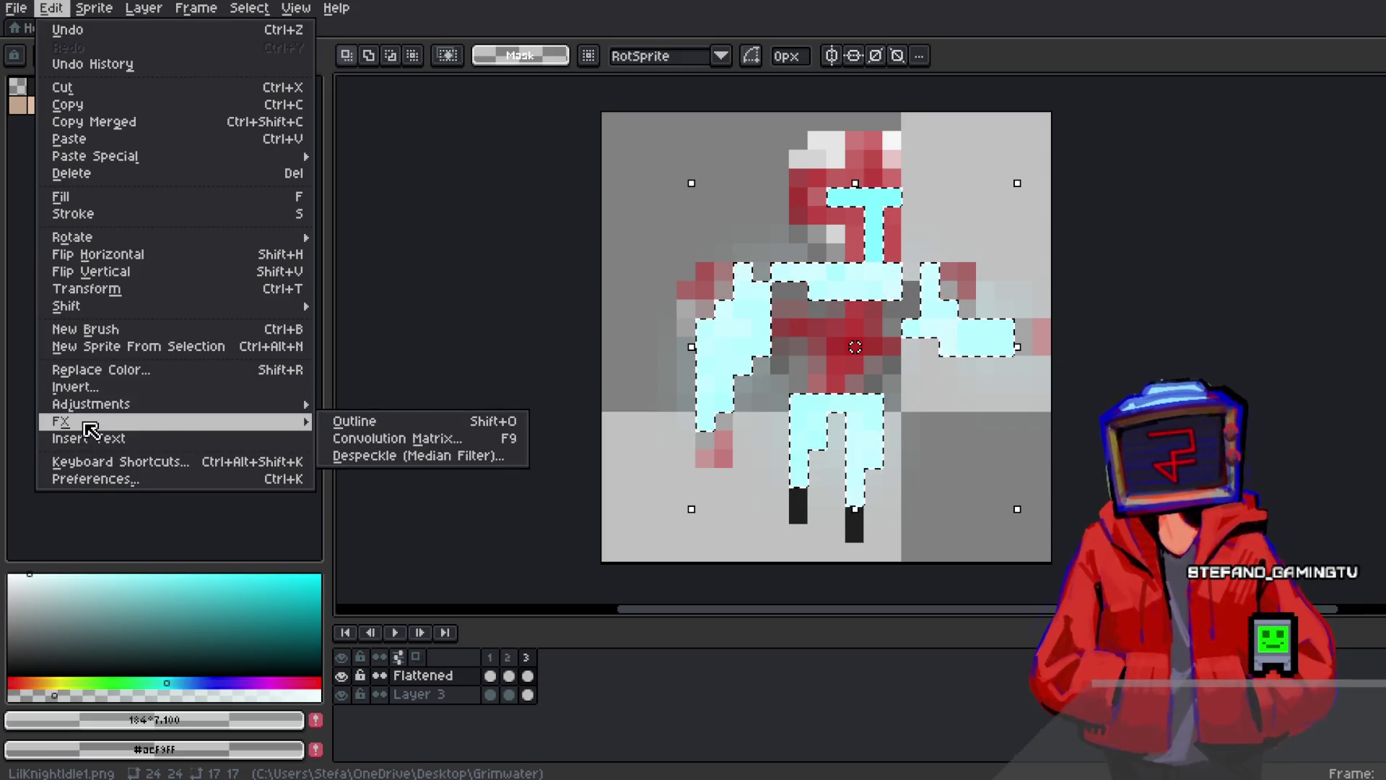
{"action": "mouse_move", "coordinate": [224, 405]}
{"action": "left_click", "coordinate": [375, 421]}
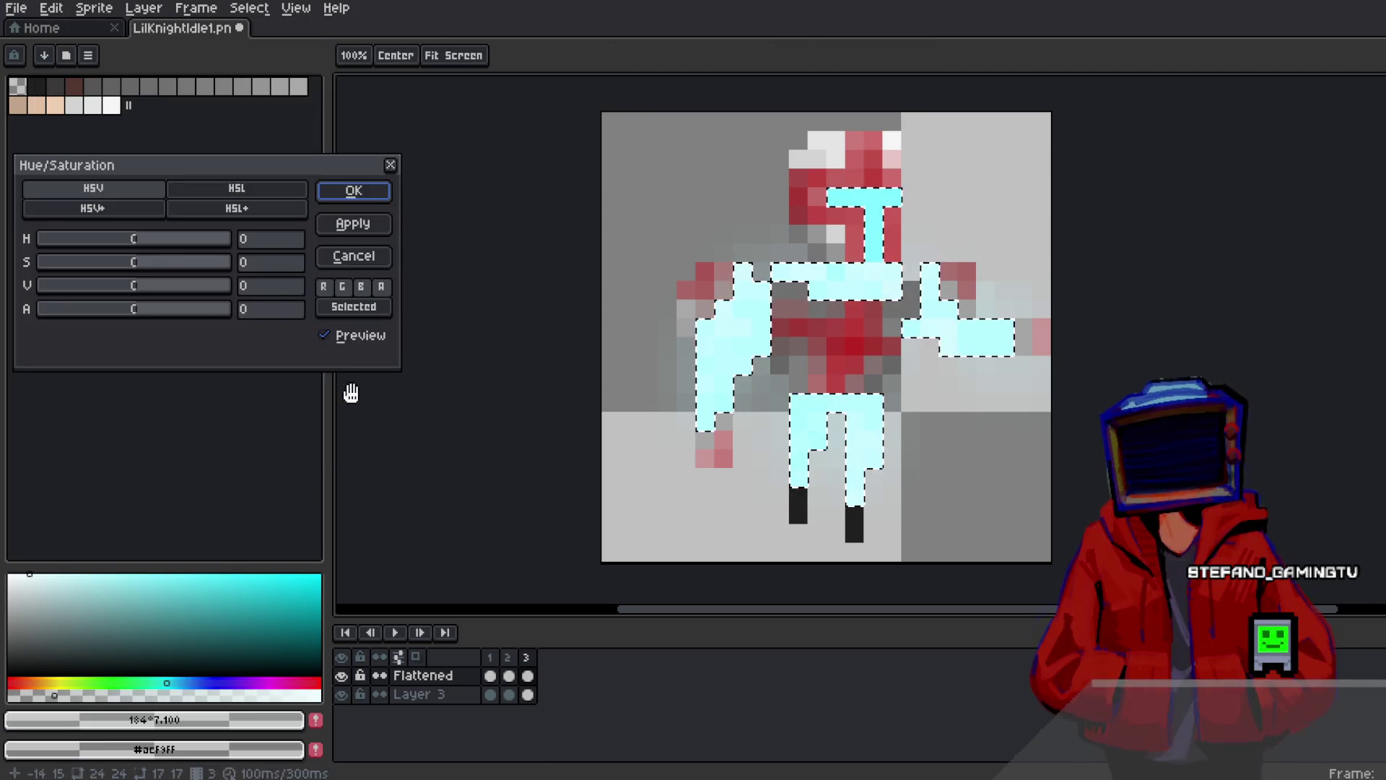
{"action": "mouse_move", "coordinate": [154, 240]}
{"action": "left_mouse_down"}
{"action": "mouse_move", "coordinate": [124, 241]}
{"action": "mouse_move", "coordinate": [223, 236]}
{"action": "mouse_move", "coordinate": [164, 244]}
{"action": "mouse_move", "coordinate": [177, 245]}
{"action": "left_mouse_up"}
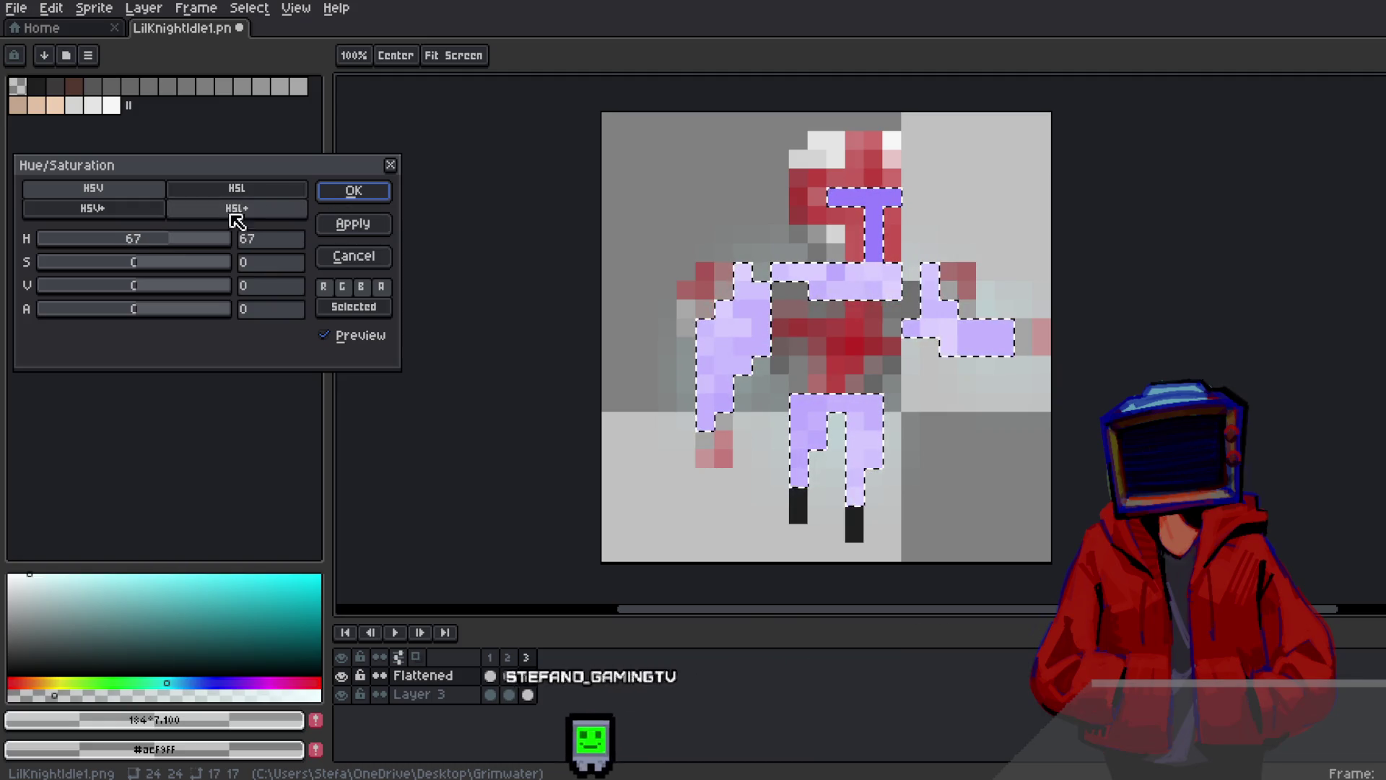
{"action": "mouse_move", "coordinate": [127, 255]}
{"action": "left_mouse_down"}
{"action": "mouse_move", "coordinate": [186, 269]}
{"action": "mouse_move", "coordinate": [162, 271]}
{"action": "left_mouse_up"}
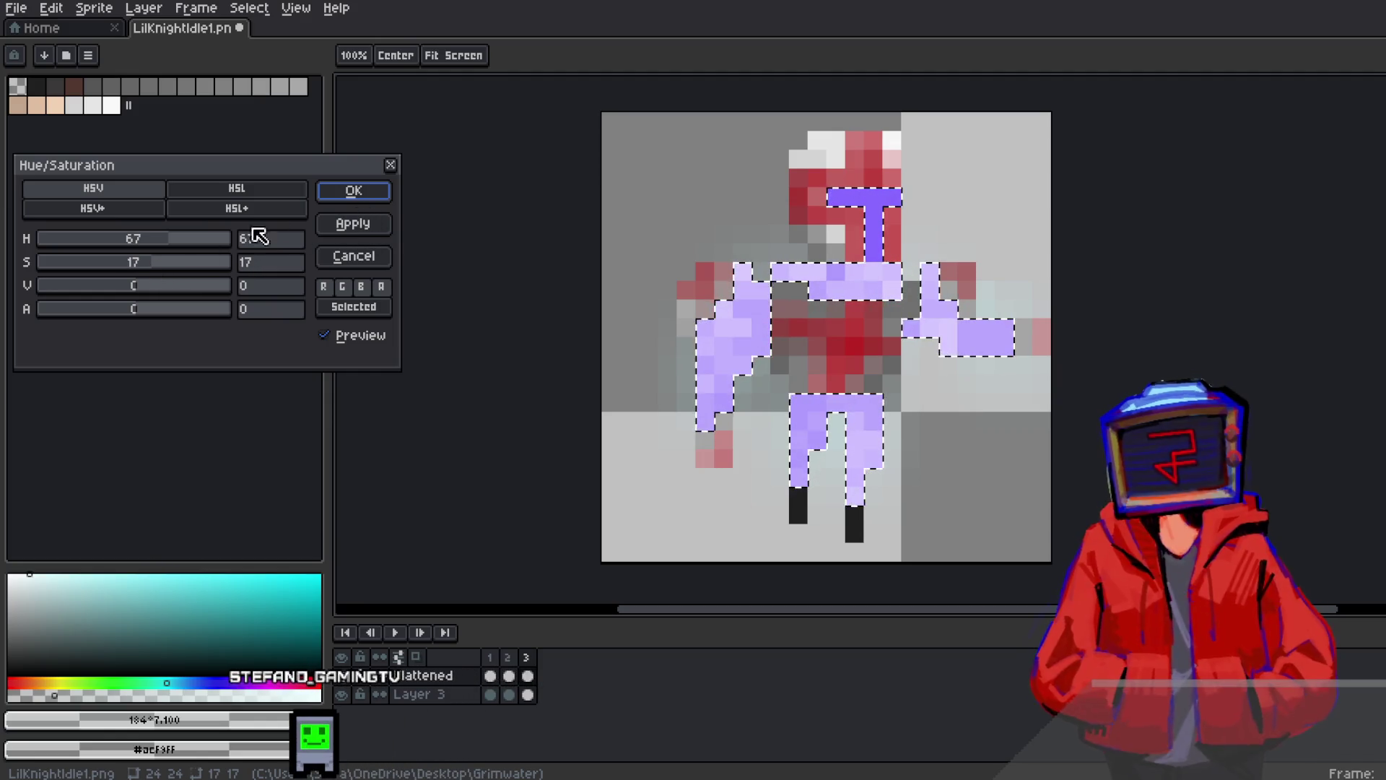
{"action": "left_click", "coordinate": [361, 194]}
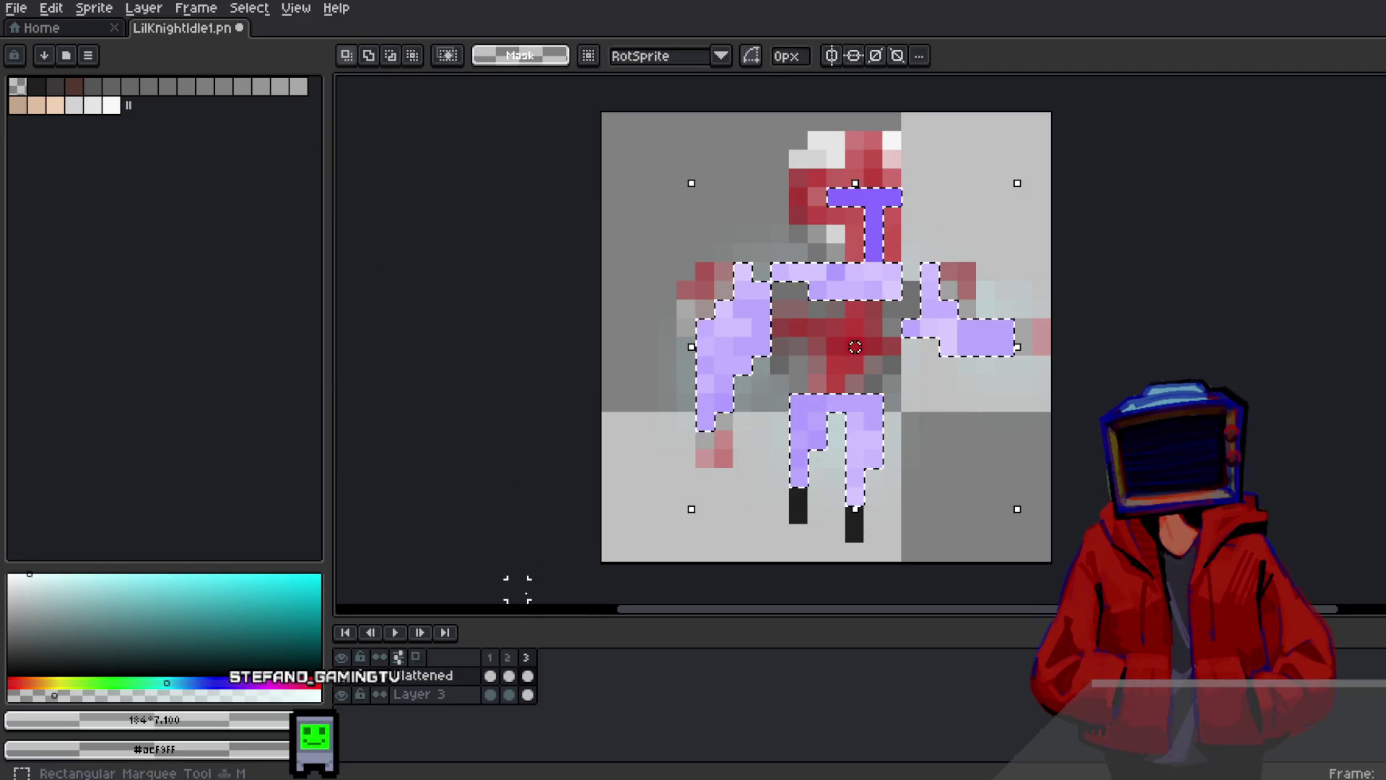
Add frame 4 and shift the armour hue to magenta pink with Hue/Saturation
{"action": "right_click", "coordinate": [532, 662]}
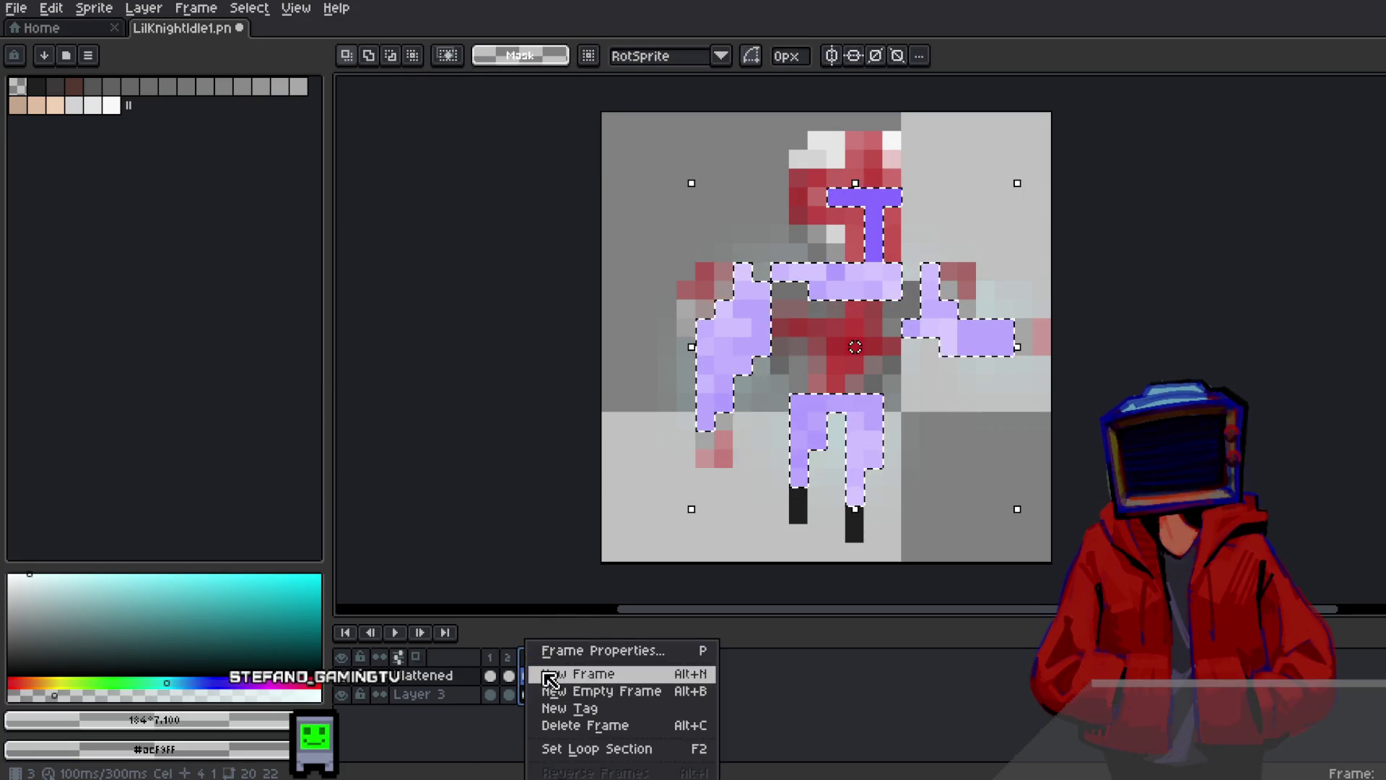
{"action": "left_click", "coordinate": [548, 670]}
{"action": "left_click", "coordinate": [51, 8]}
{"action": "mouse_move", "coordinate": [109, 406]}
{"action": "left_click", "coordinate": [394, 424]}
{"action": "left_click_drag", "start_coordinate": [145, 245], "coordinate": [166, 249]}
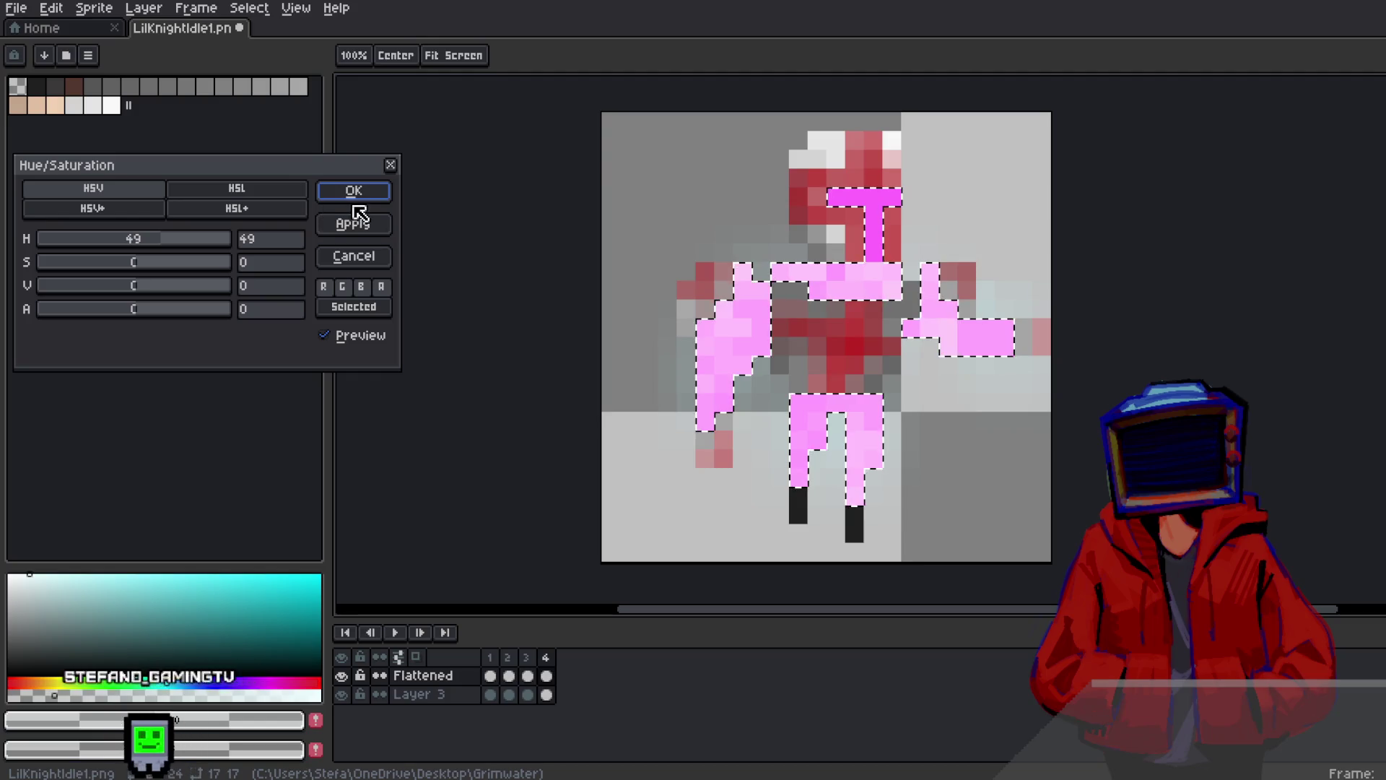
{"action": "left_click", "coordinate": [361, 192]}
Add frame 5 and recolour the armour pale pink
{"action": "key", "text": "alt+n"}
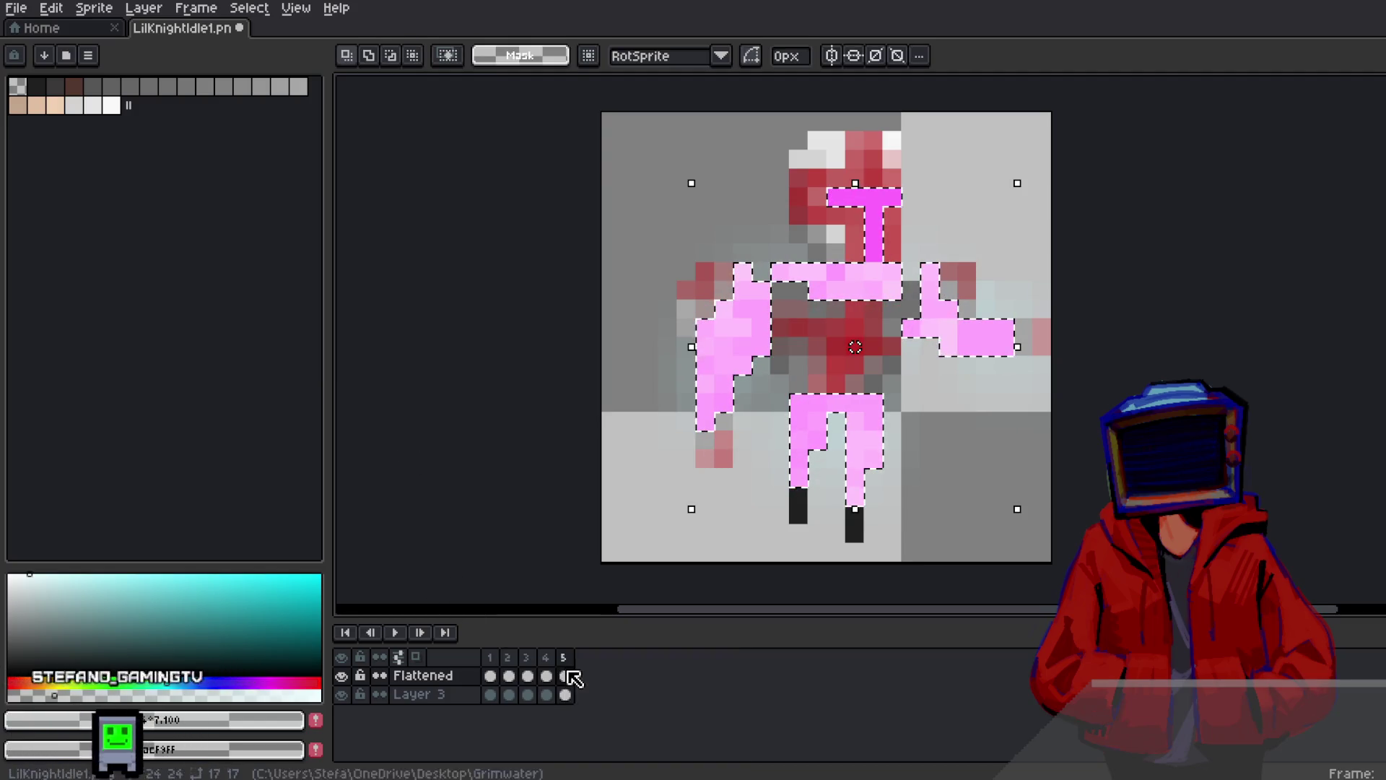
{"action": "left_click", "coordinate": [52, 8]}
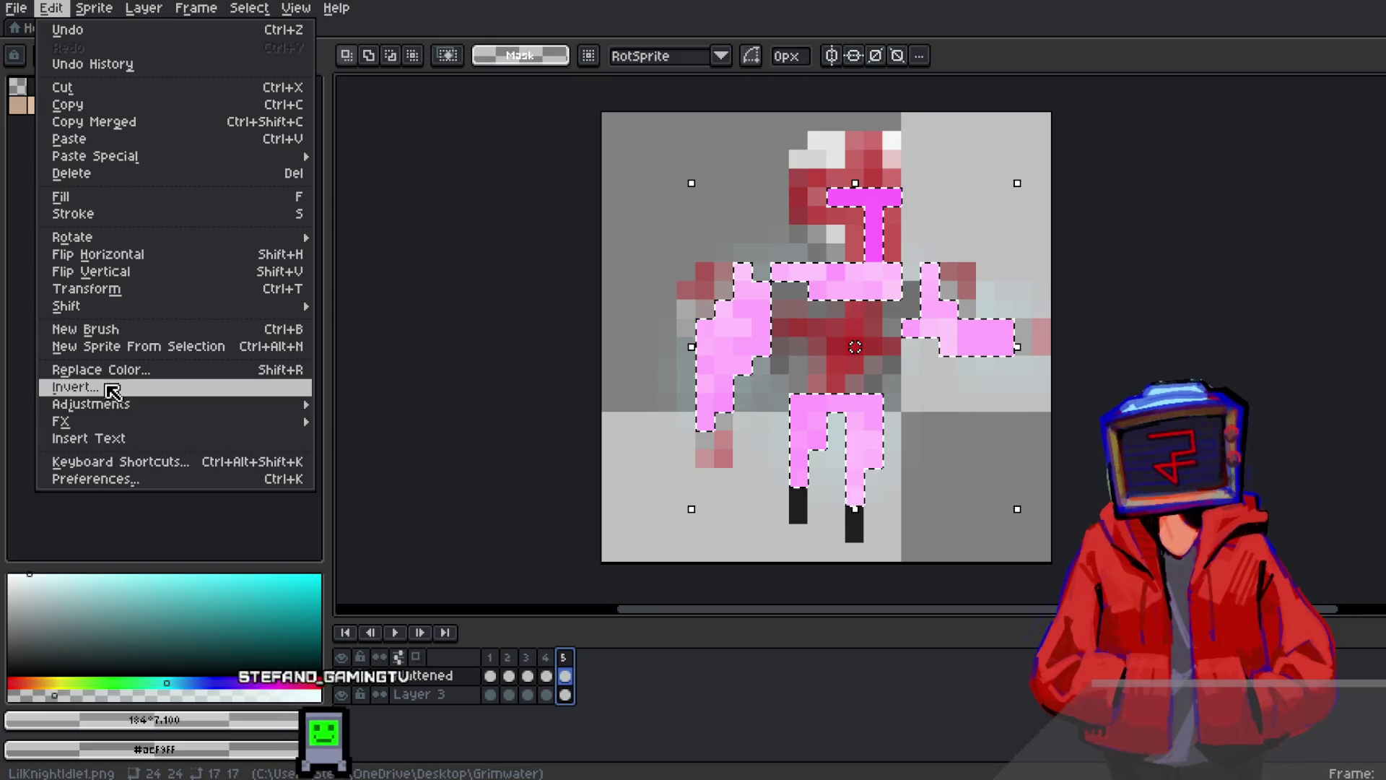
{"action": "mouse_move", "coordinate": [115, 408]}
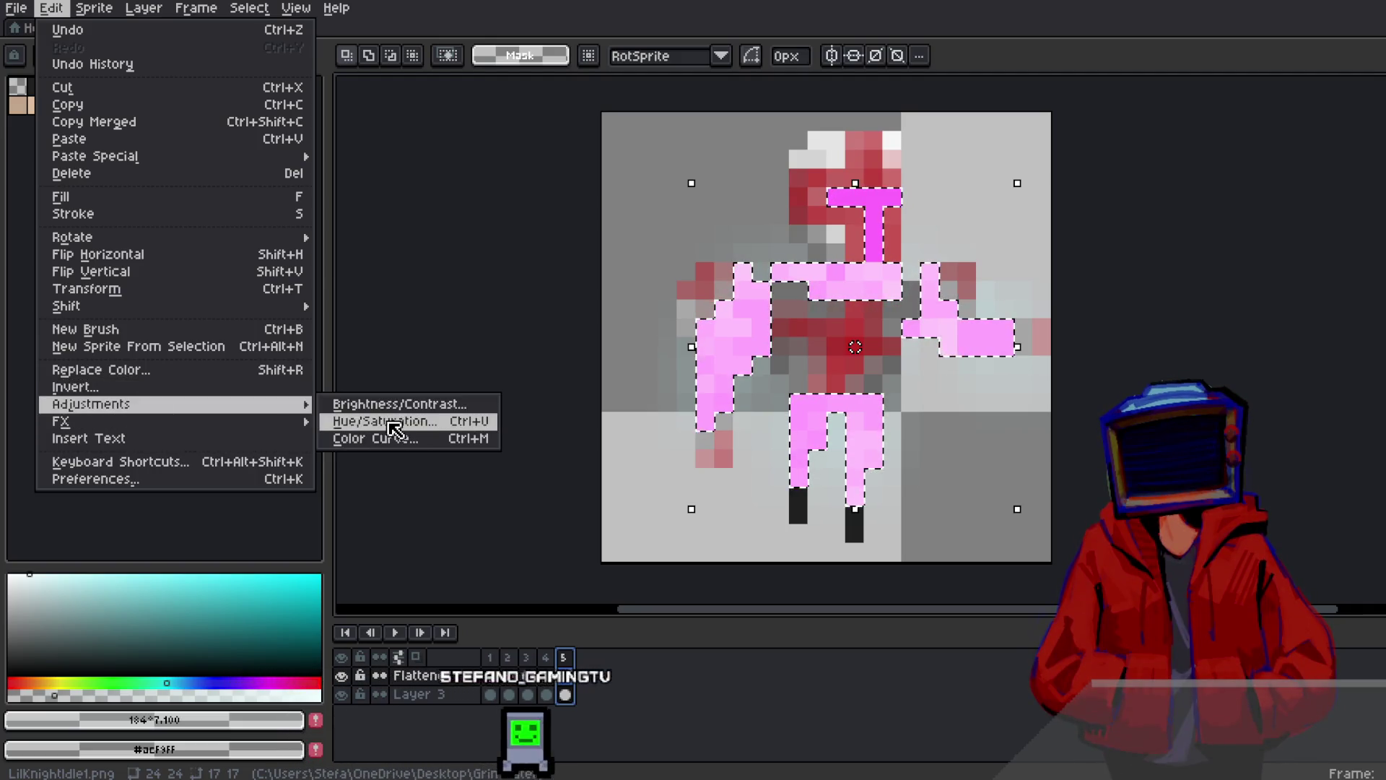
{"action": "left_click", "coordinate": [384, 421]}
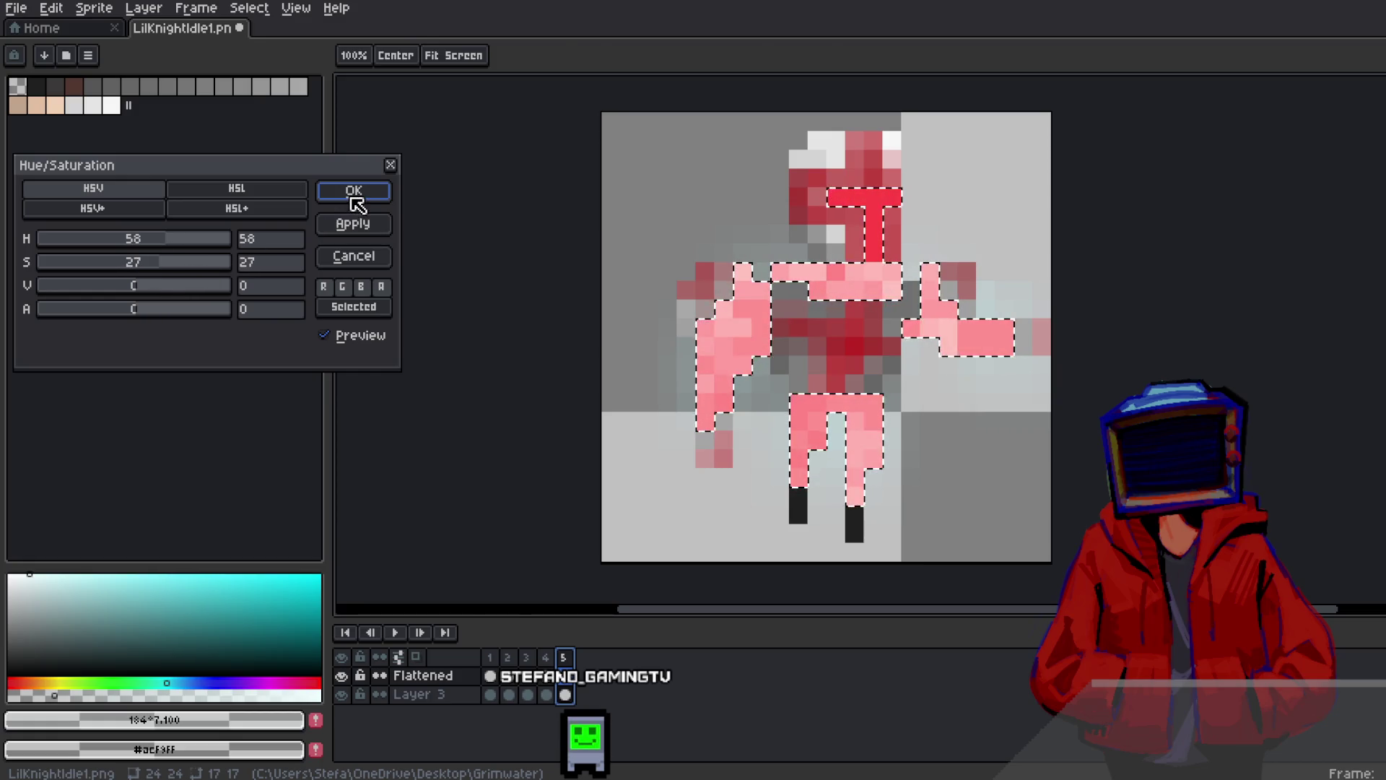
{"action": "left_click", "coordinate": [354, 191]}
Add frame 6 with full saturation for vivid red armour, then play the animation
{"action": "right_click", "coordinate": [564, 657]}
{"action": "left_click", "coordinate": [614, 677]}
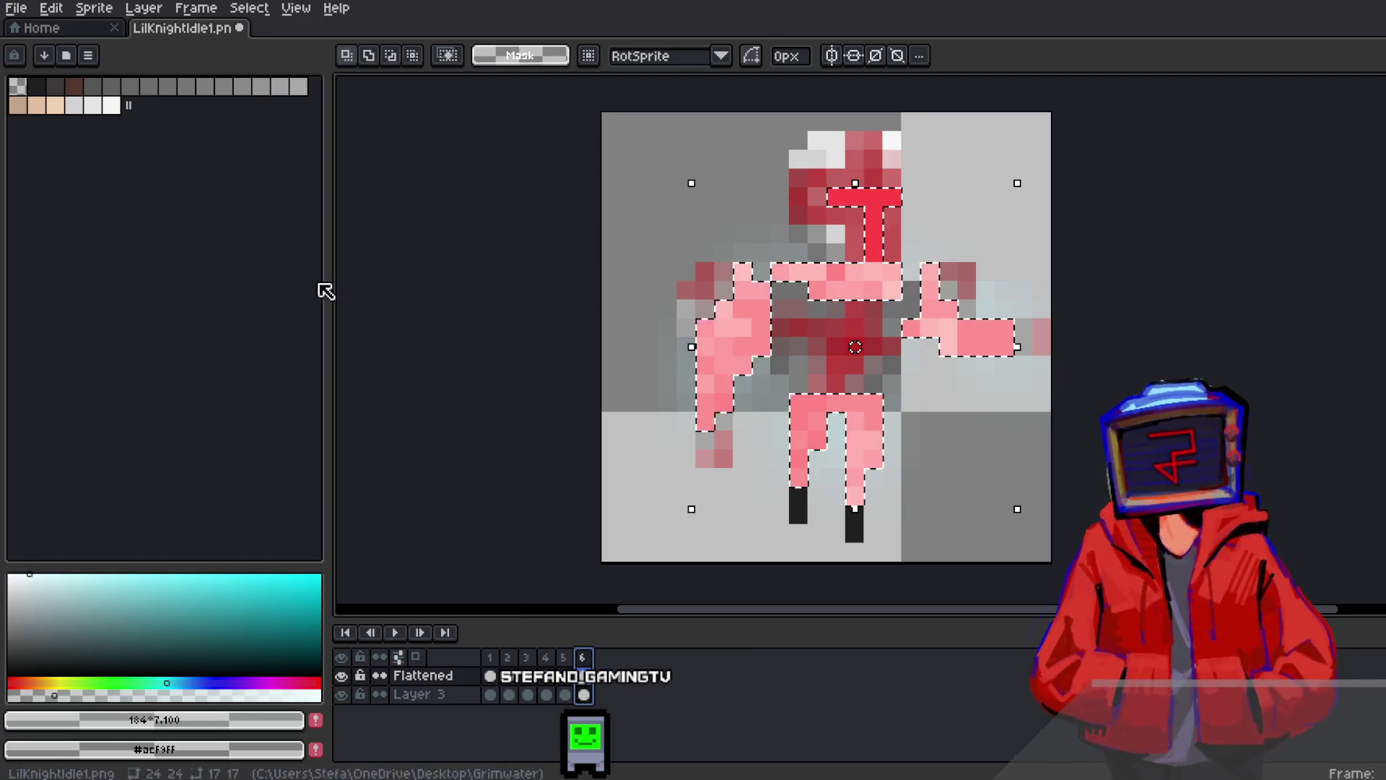
{"action": "left_click", "coordinate": [50, 8]}
{"action": "mouse_move", "coordinate": [268, 421]}
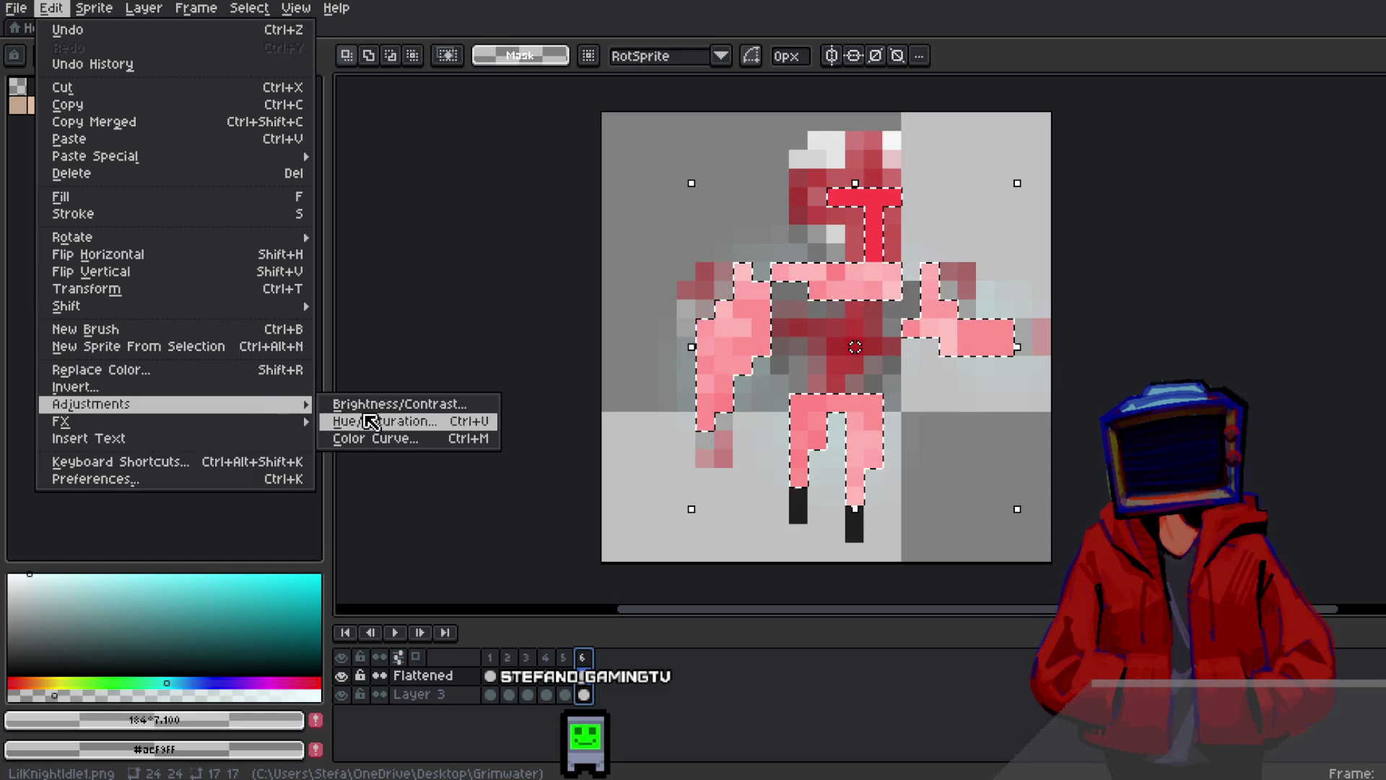
{"action": "left_click", "coordinate": [370, 421]}
{"action": "left_click_drag", "start_coordinate": [124, 265], "coordinate": [297, 269]}
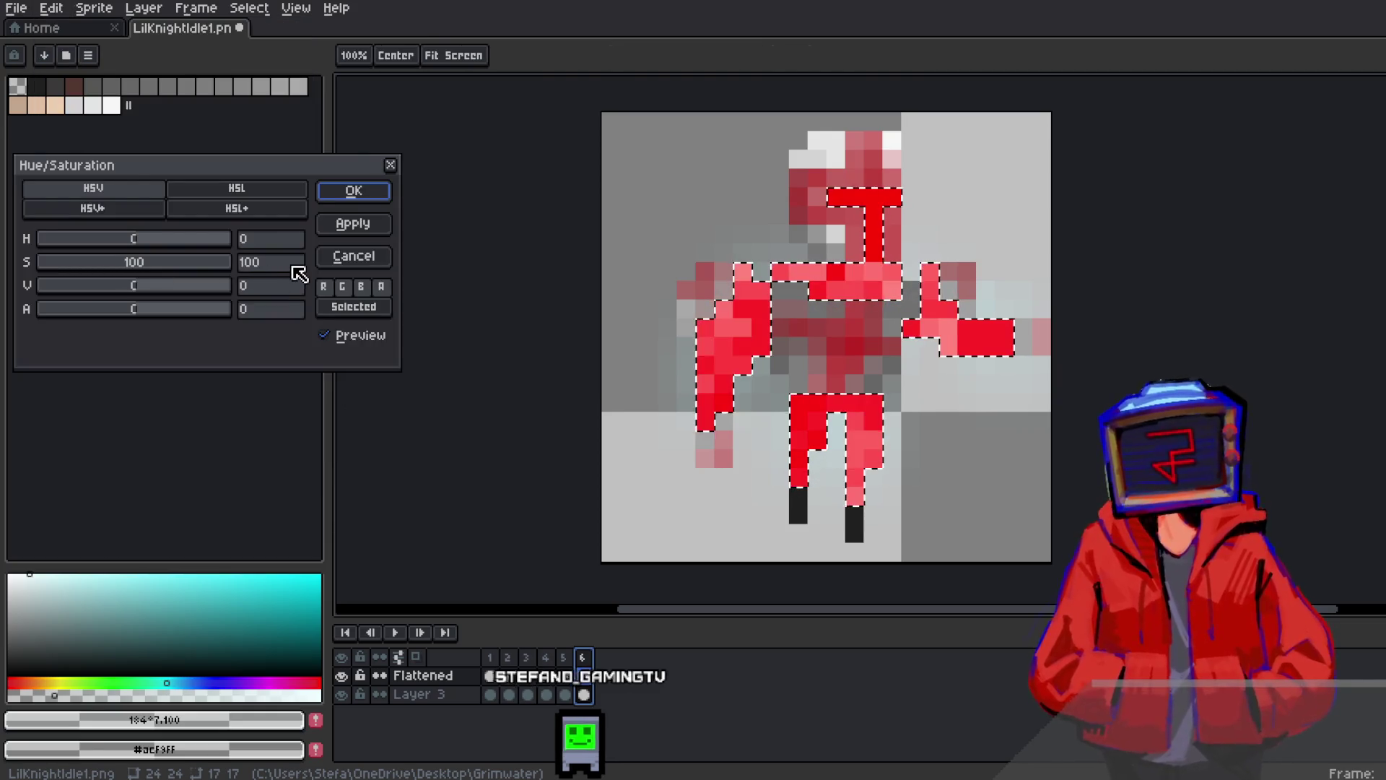
{"action": "mouse_move", "coordinate": [179, 248]}
{"action": "left_mouse_down"}
{"action": "mouse_move", "coordinate": [53, 257]}
{"action": "mouse_move", "coordinate": [136, 260]}
{"action": "mouse_move", "coordinate": [163, 296]}
{"action": "mouse_move", "coordinate": [108, 304]}
{"action": "mouse_move", "coordinate": [183, 309]}
{"action": "mouse_move", "coordinate": [171, 309]}
{"action": "left_mouse_up"}
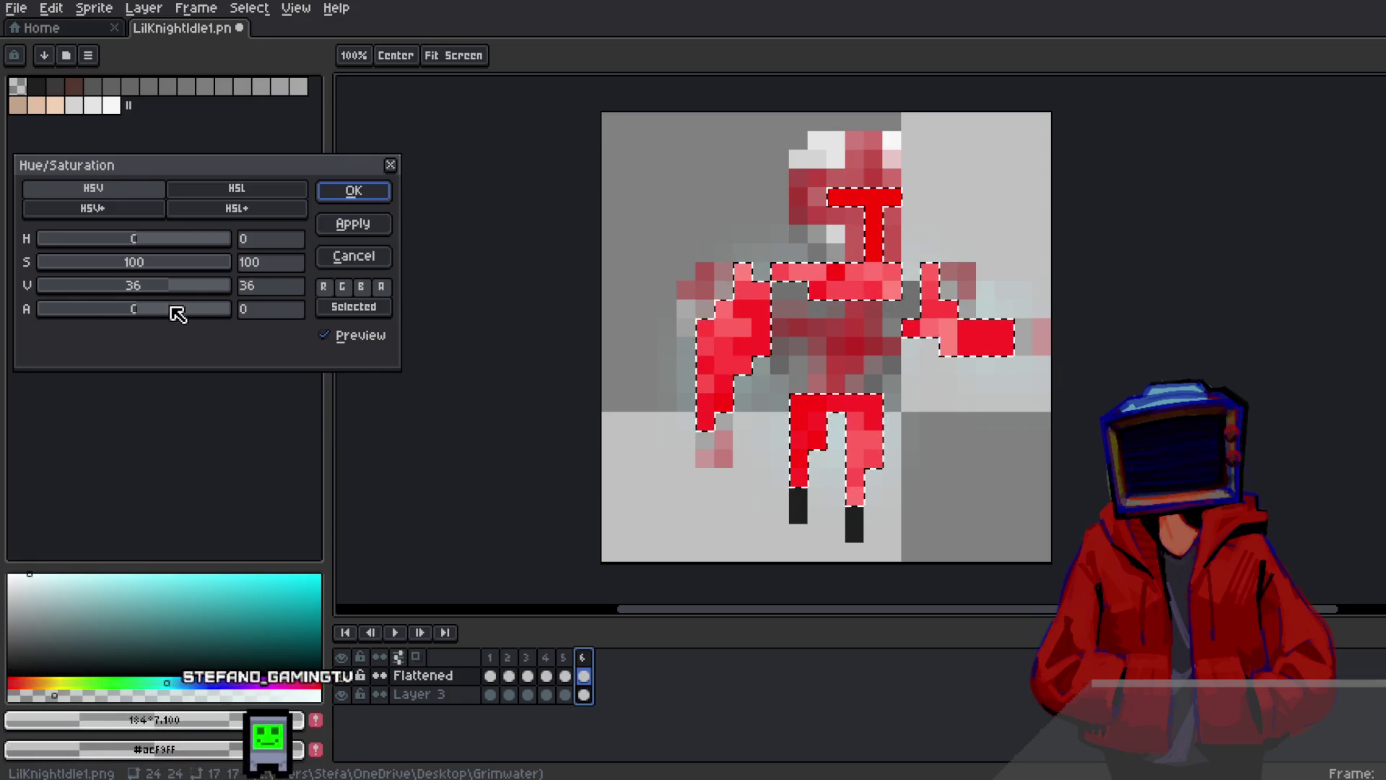
{"action": "left_click", "coordinate": [354, 191]}
{"action": "left_click", "coordinate": [396, 632]}
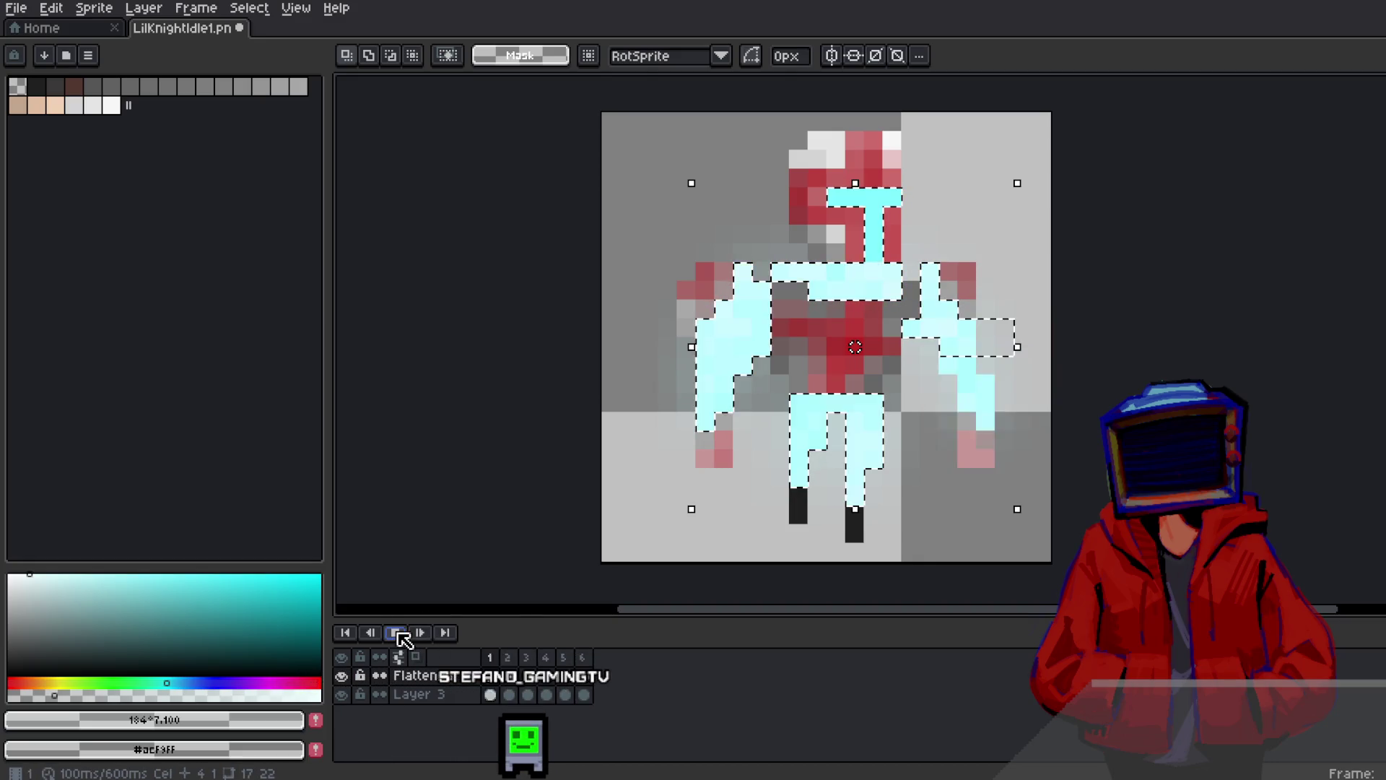
Compare the colours of frames 1 through 4, then move to Layer 3 on frame 6
{"action": "left_click", "coordinate": [491, 696]}
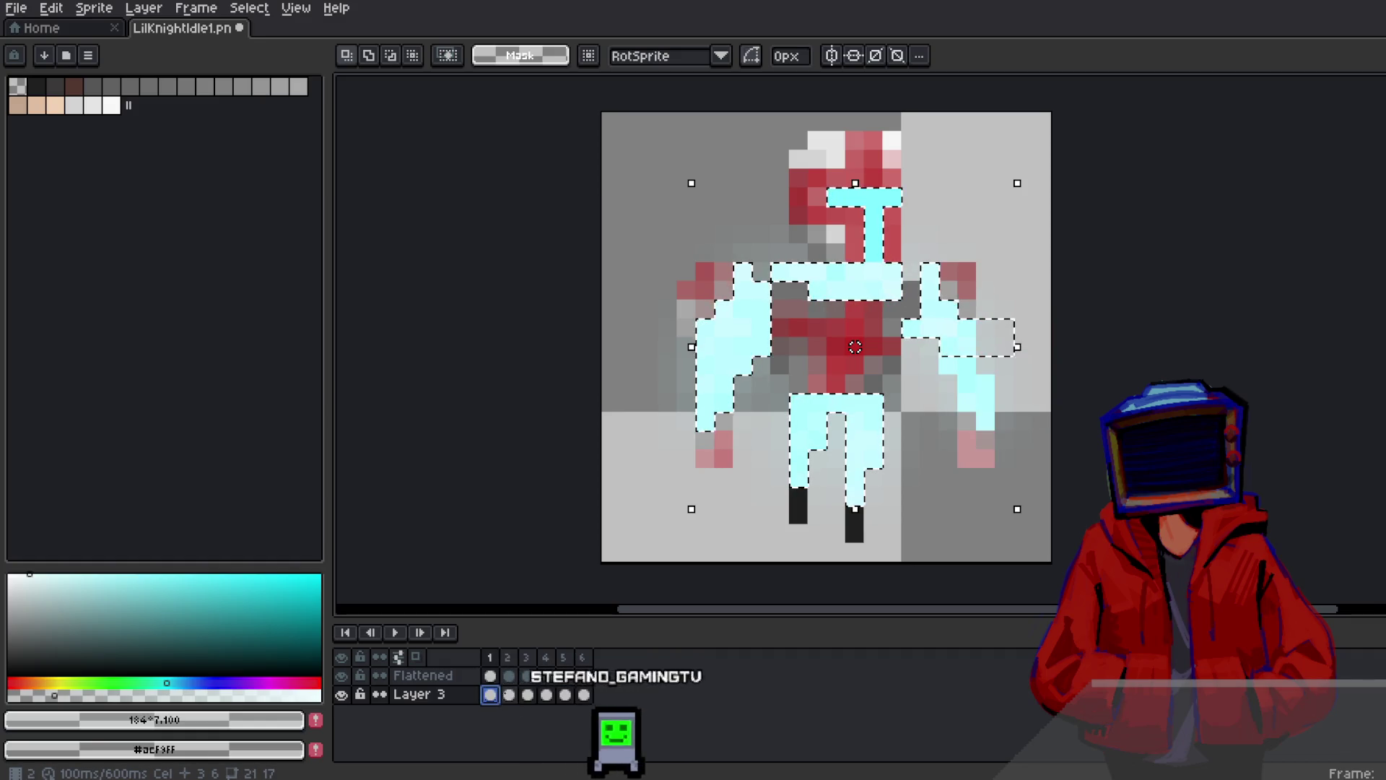
{"action": "left_click", "coordinate": [509, 676]}
{"action": "left_click", "coordinate": [528, 678]}
{"action": "left_click", "coordinate": [546, 677]}
{"action": "left_click", "coordinate": [584, 677]}
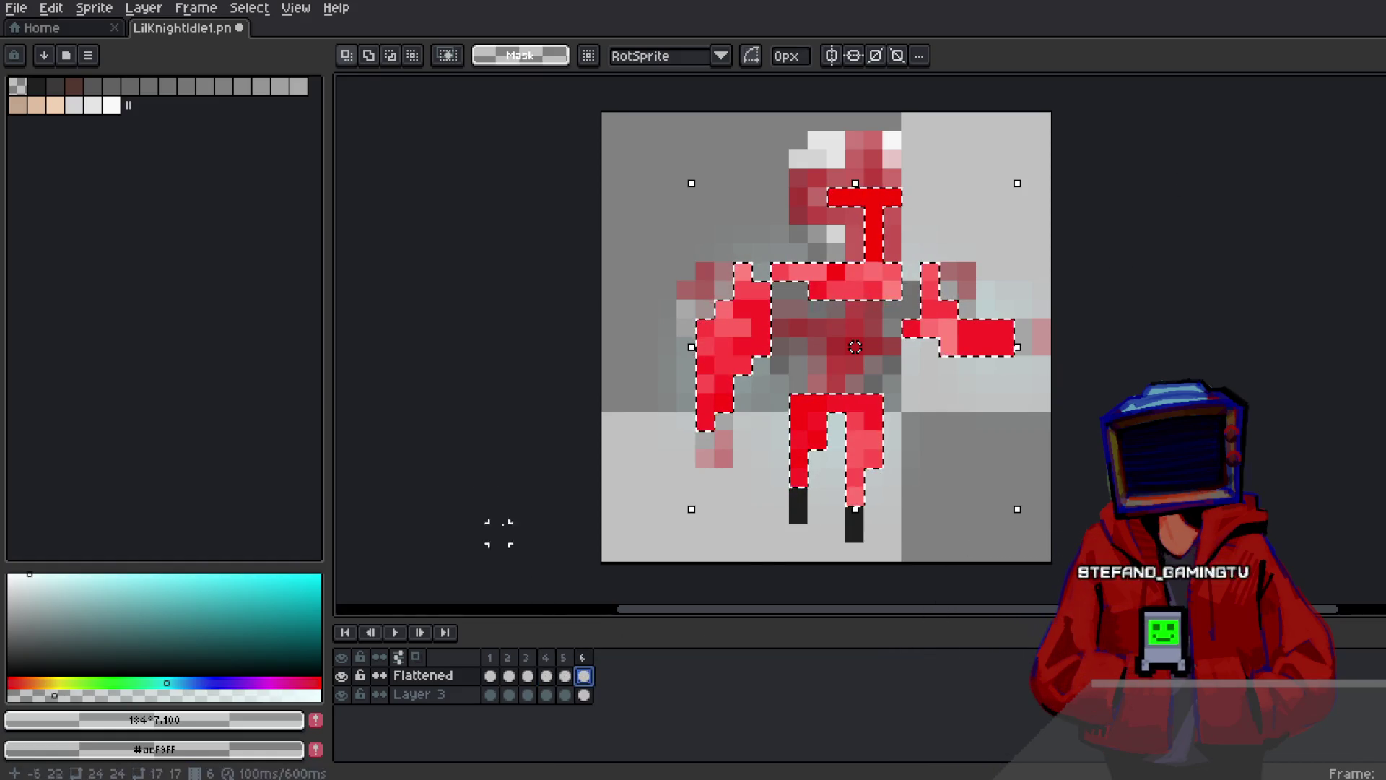
{"action": "left_click", "coordinate": [584, 694]}
Apply a Hue/Saturation adjustment on frame 6 with alpha raised to 100 and a new hue
{"action": "left_click", "coordinate": [51, 8]}
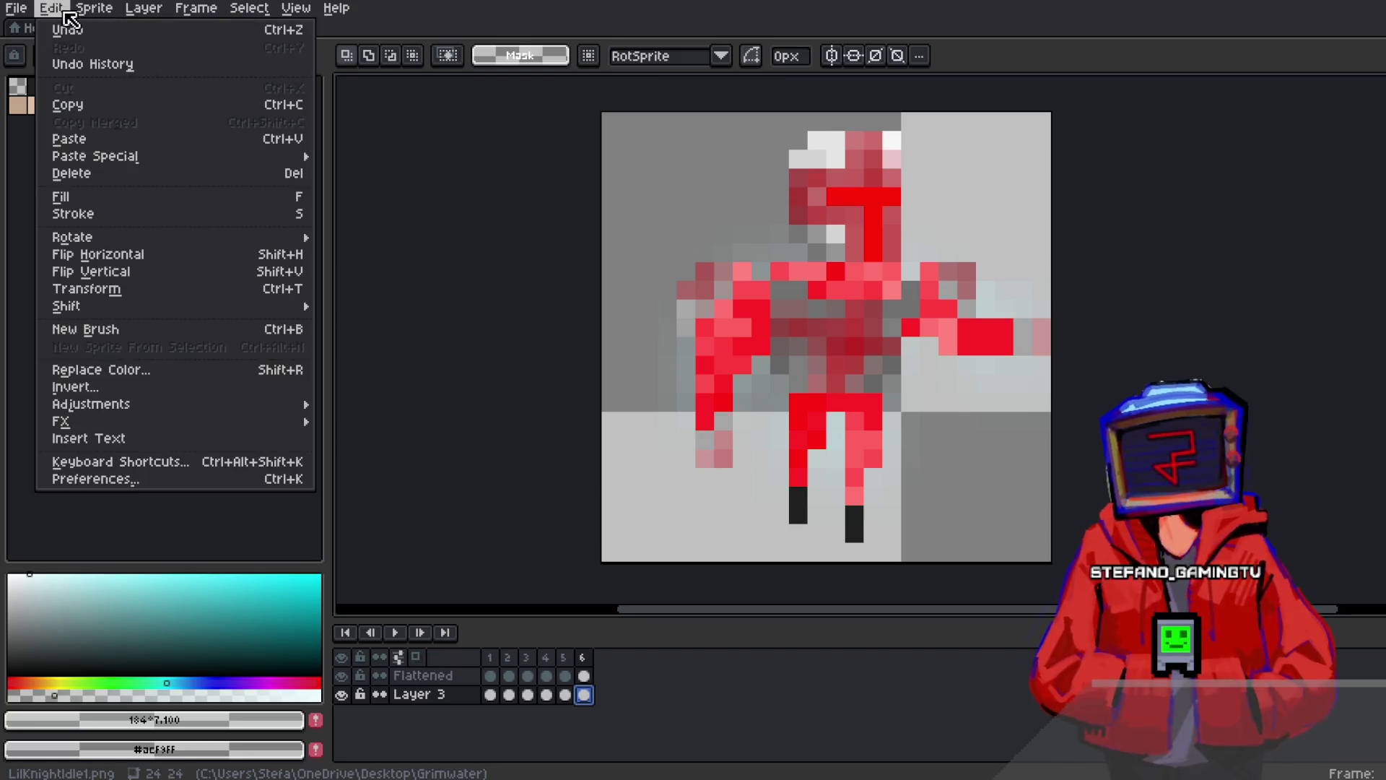
{"action": "mouse_move", "coordinate": [123, 403]}
{"action": "left_click", "coordinate": [380, 421]}
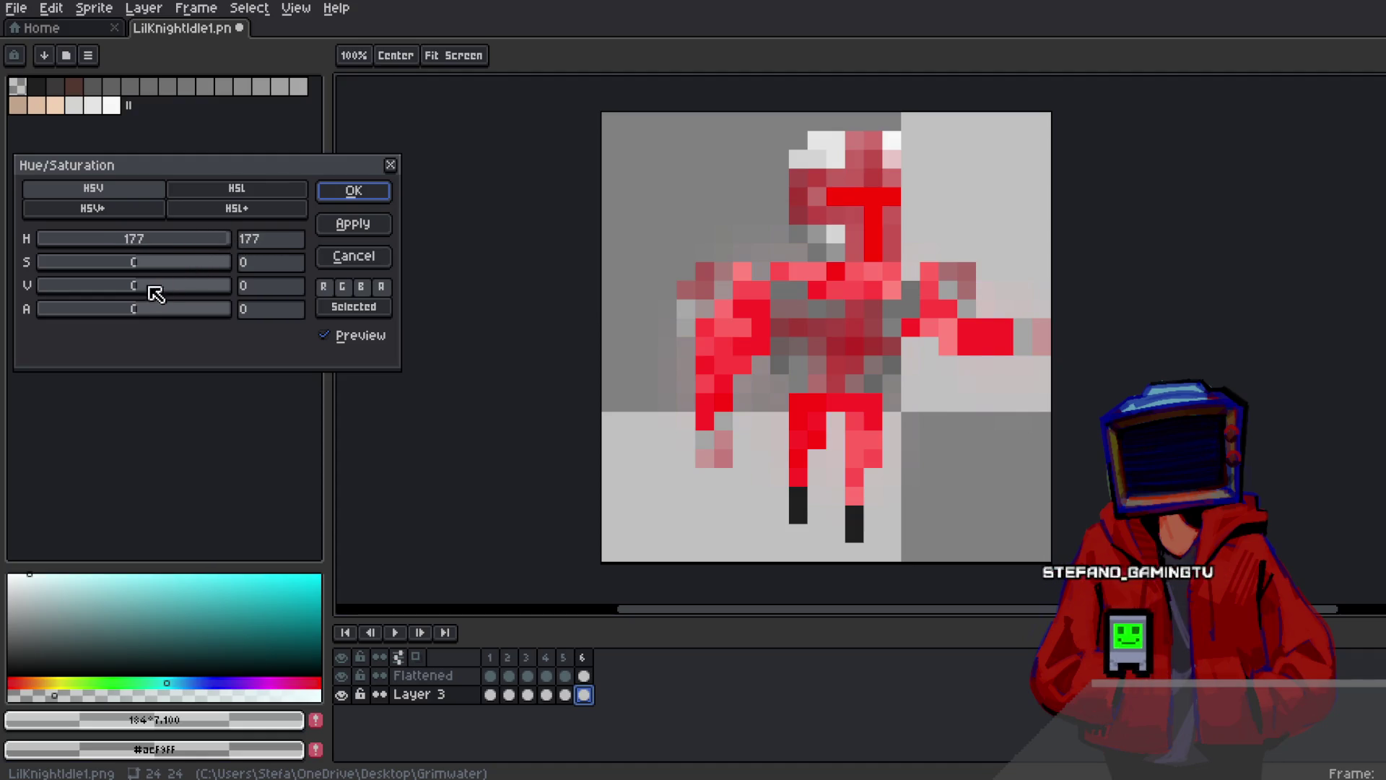
{"action": "left_click_drag", "start_coordinate": [137, 310], "coordinate": [254, 310]}
{"action": "mouse_move", "coordinate": [195, 238]}
{"action": "left_mouse_down"}
{"action": "mouse_move", "coordinate": [154, 251]}
{"action": "mouse_move", "coordinate": [231, 247]}
{"action": "left_mouse_up"}
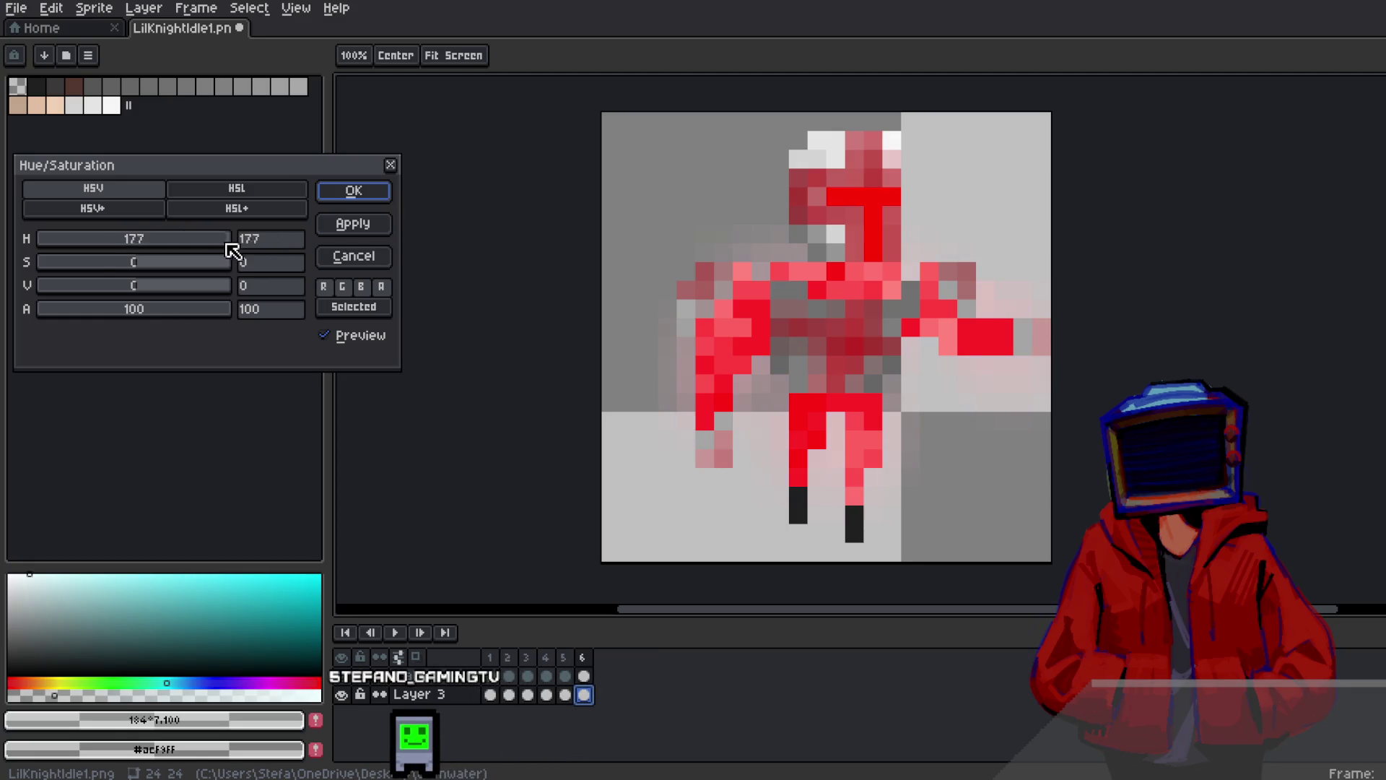
{"action": "left_click", "coordinate": [345, 192]}
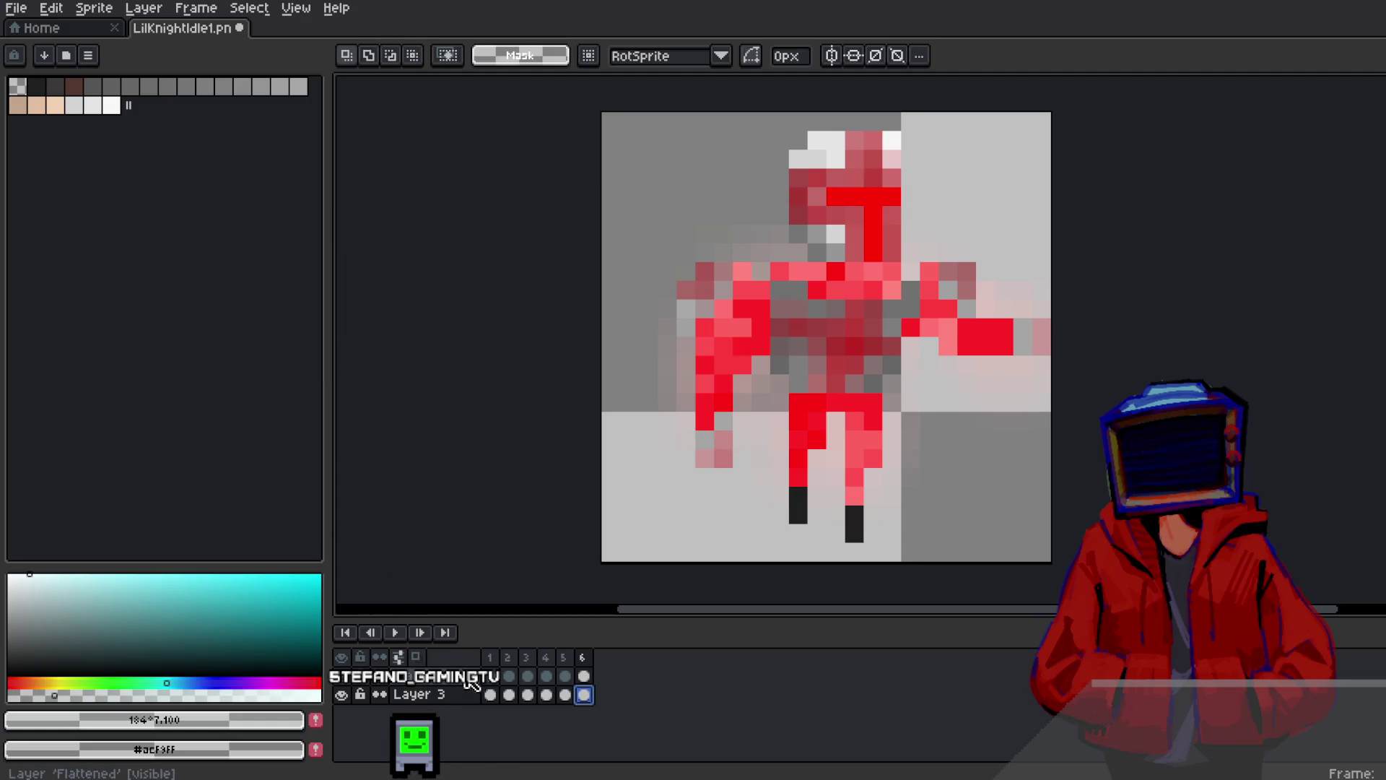
Review frames 6 and 3 and play the animation to compare colours
{"action": "left_click", "coordinate": [585, 695]}
{"action": "left_click", "coordinate": [563, 696]}
{"action": "left_click", "coordinate": [528, 694]}
{"action": "left_click", "coordinate": [390, 632]}
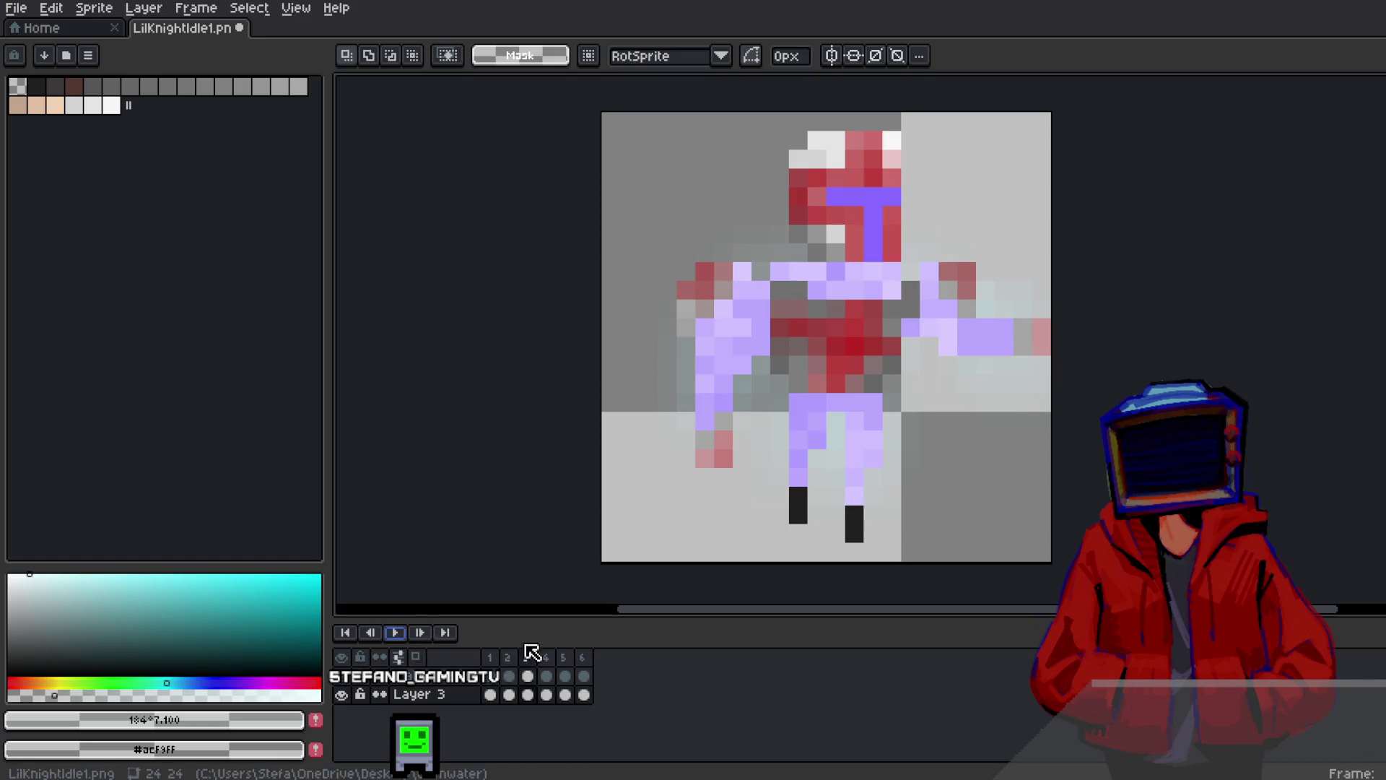
Add frame 7 and Magic Wand-select its bright red armour, chest and arm pixels
{"action": "right_click", "coordinate": [599, 660]}
{"action": "left_click", "coordinate": [607, 669]}
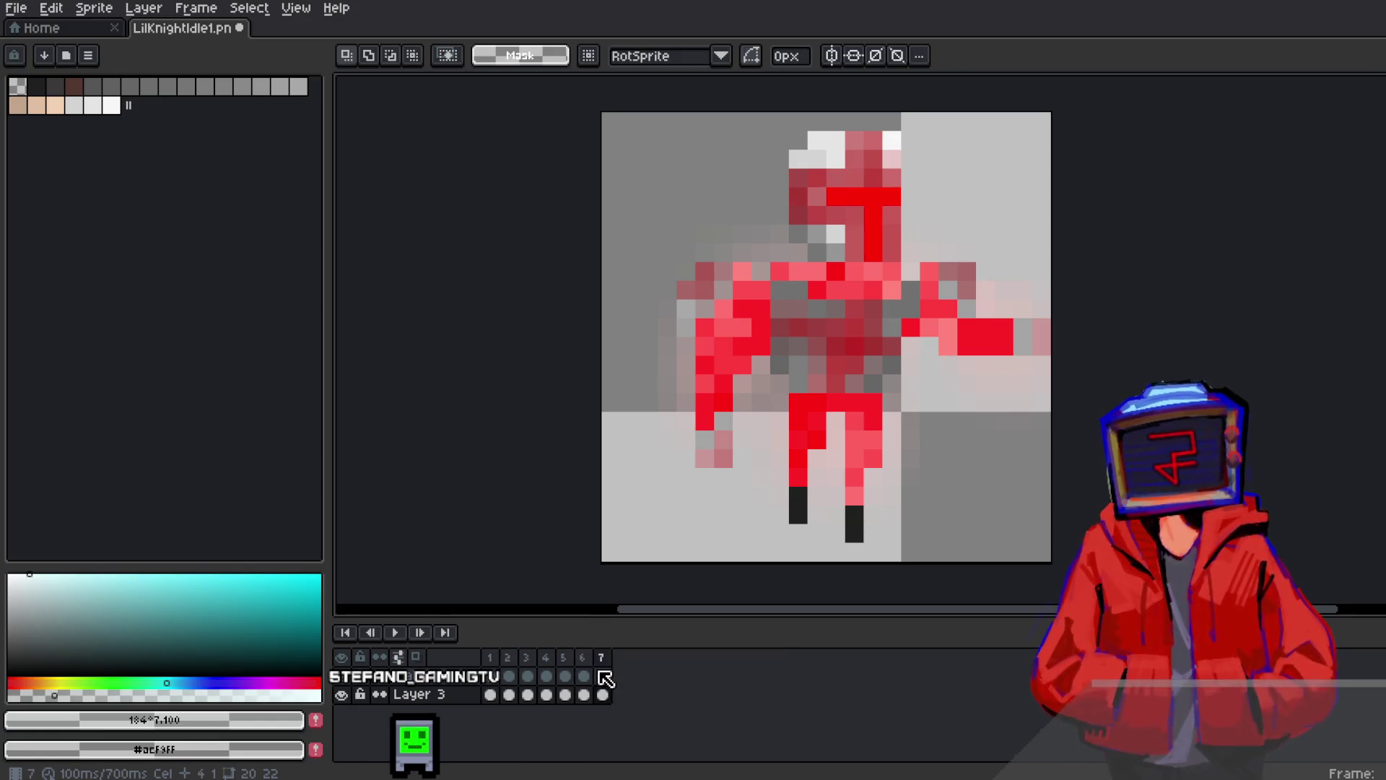
{"action": "left_click", "coordinate": [603, 676]}
{"action": "key", "text": "w"}
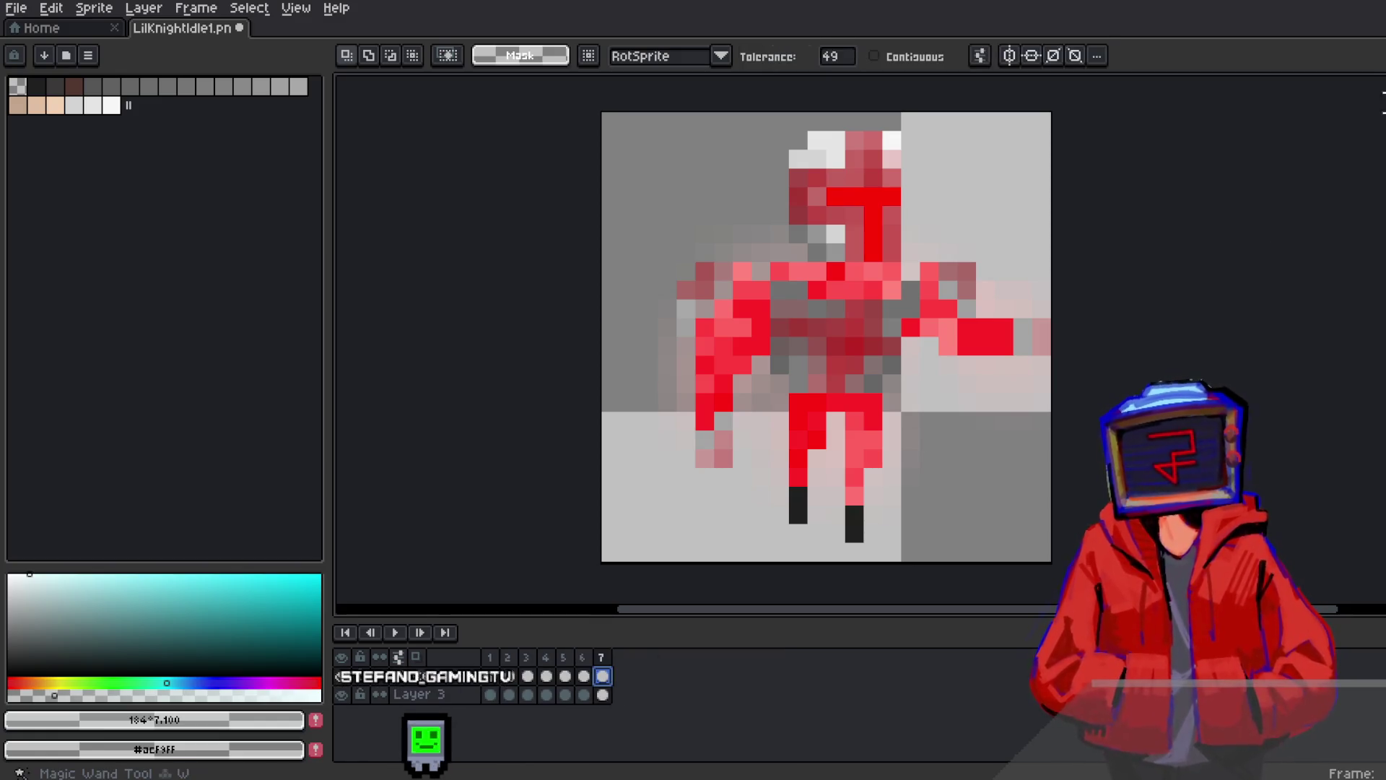
{"action": "left_click", "coordinate": [875, 230]}
{"action": "left_click", "coordinate": [864, 288]}
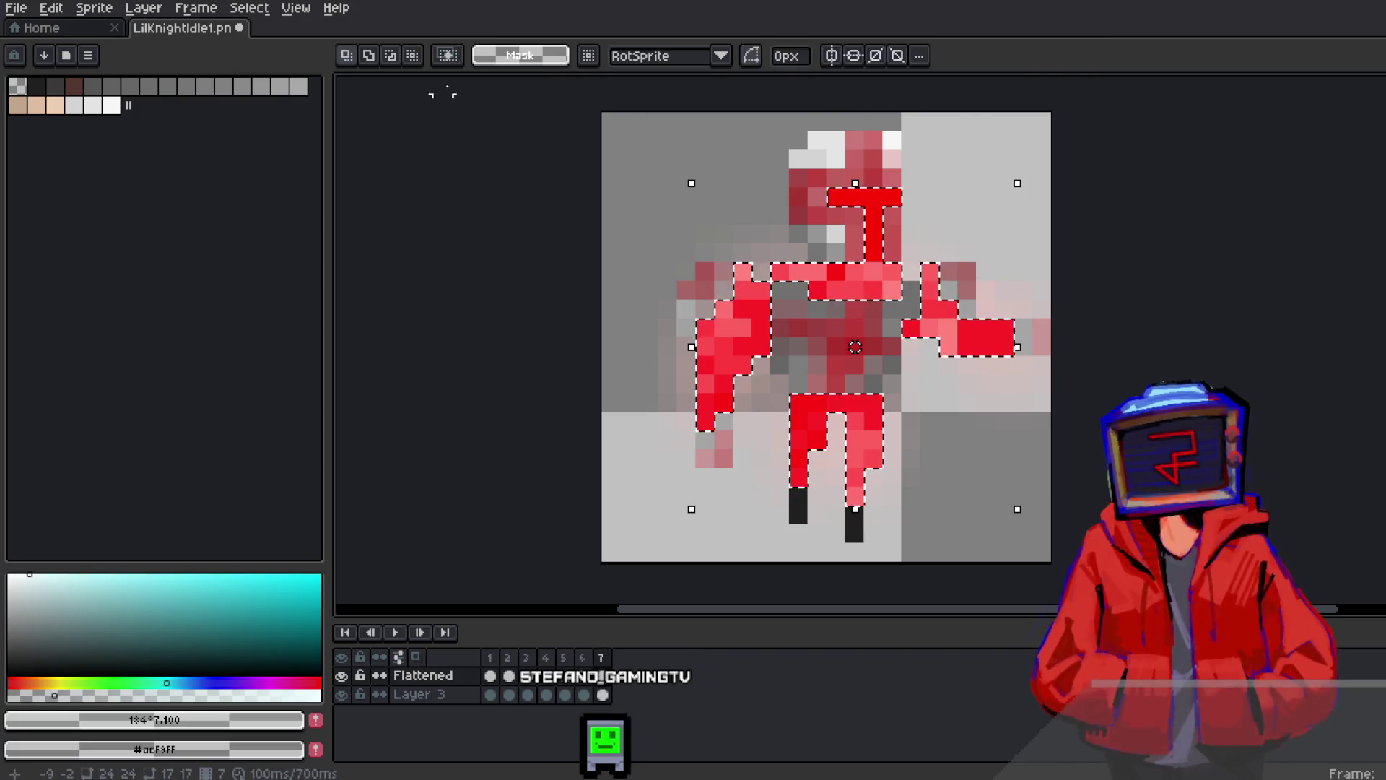
{"action": "left_click", "coordinate": [51, 8]}
Turn frame 7's selected armour black with Brightness -100 and Contrast 100
{"action": "mouse_move", "coordinate": [94, 8]}
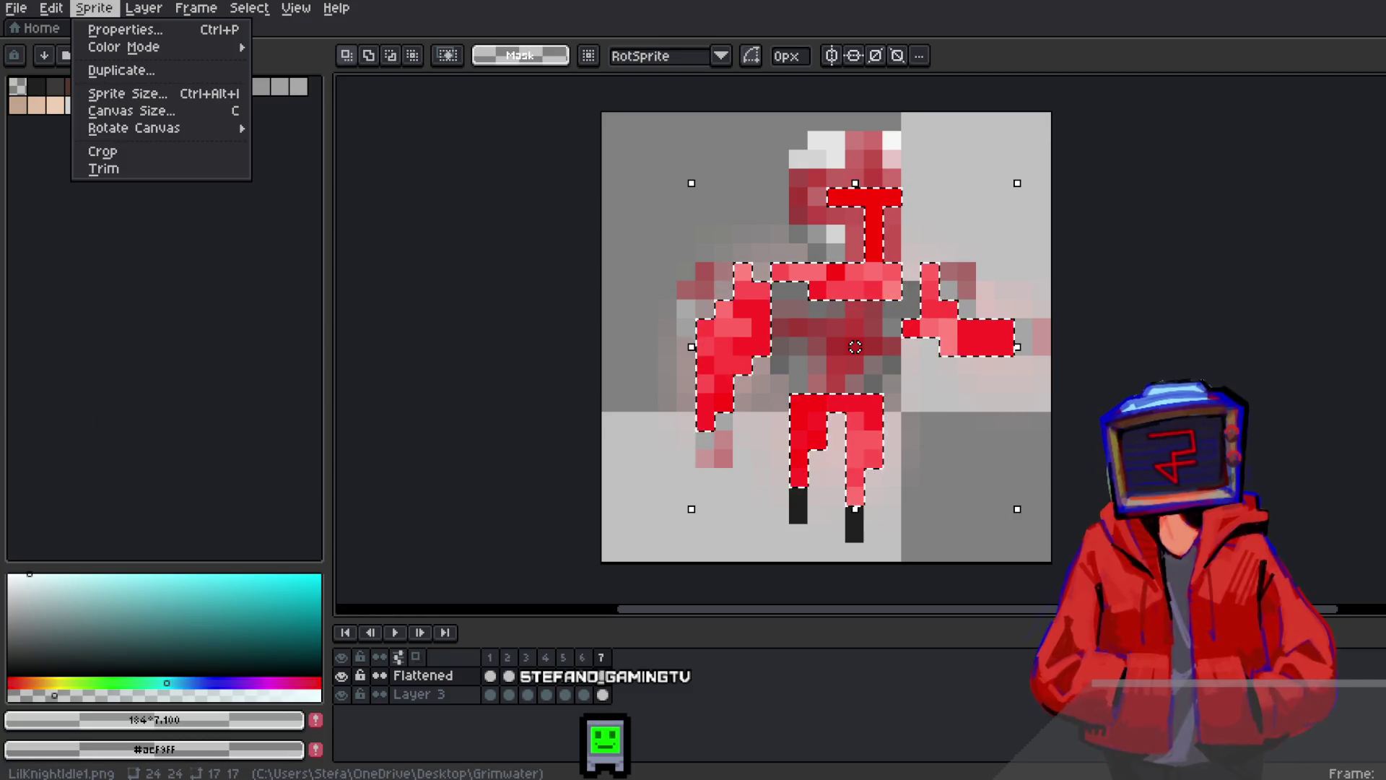
{"action": "left_click", "coordinate": [213, 267]}
{"action": "left_click", "coordinate": [54, 9]}
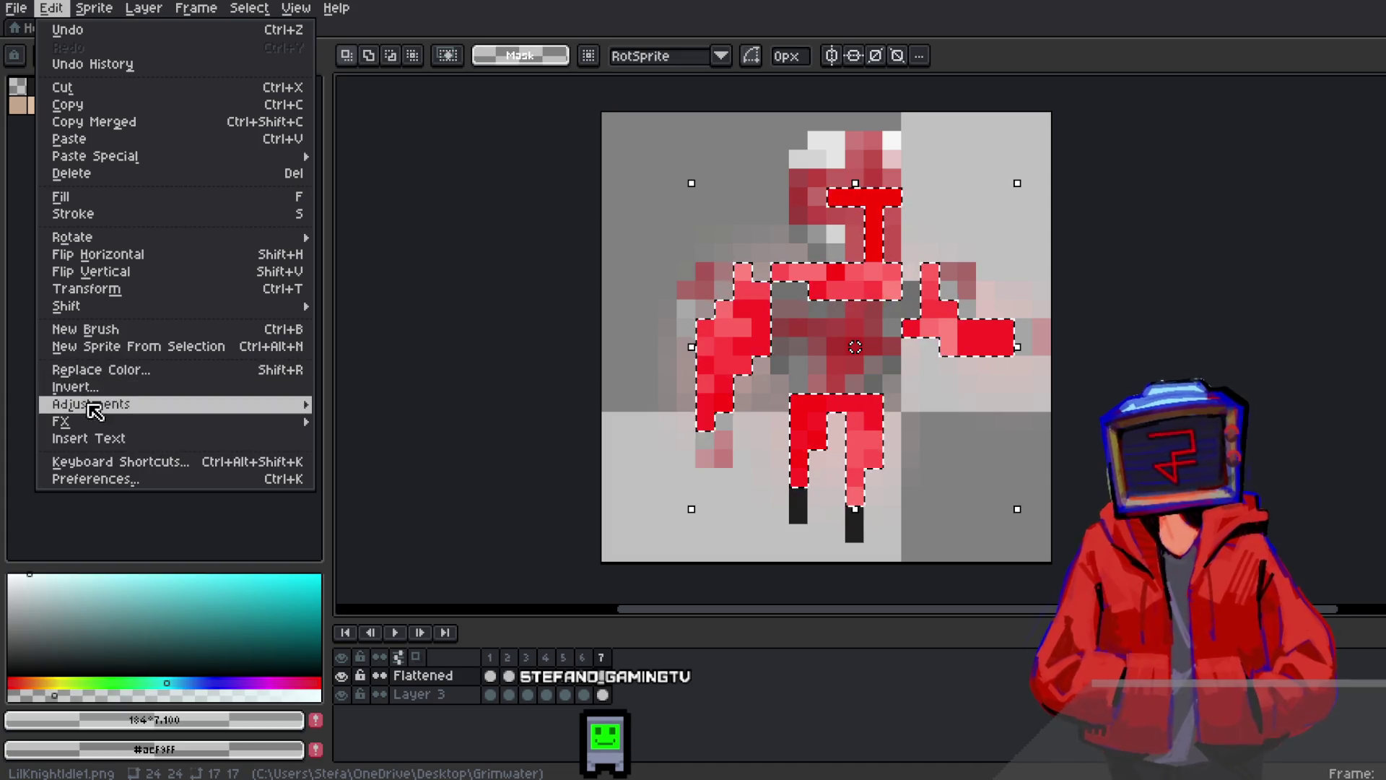
{"action": "mouse_move", "coordinate": [300, 403]}
{"action": "left_click", "coordinate": [368, 403]}
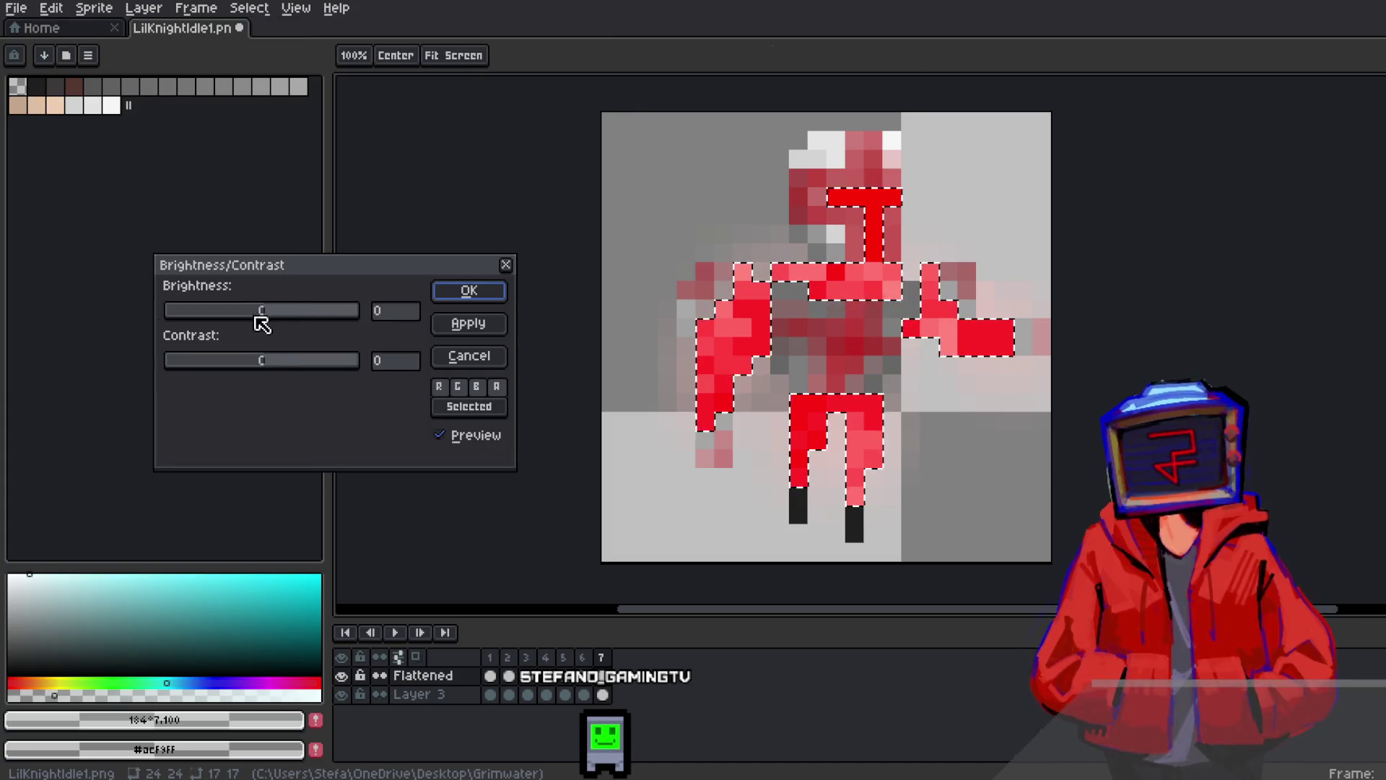
{"action": "left_click_drag", "start_coordinate": [317, 311], "coordinate": [153, 311]}
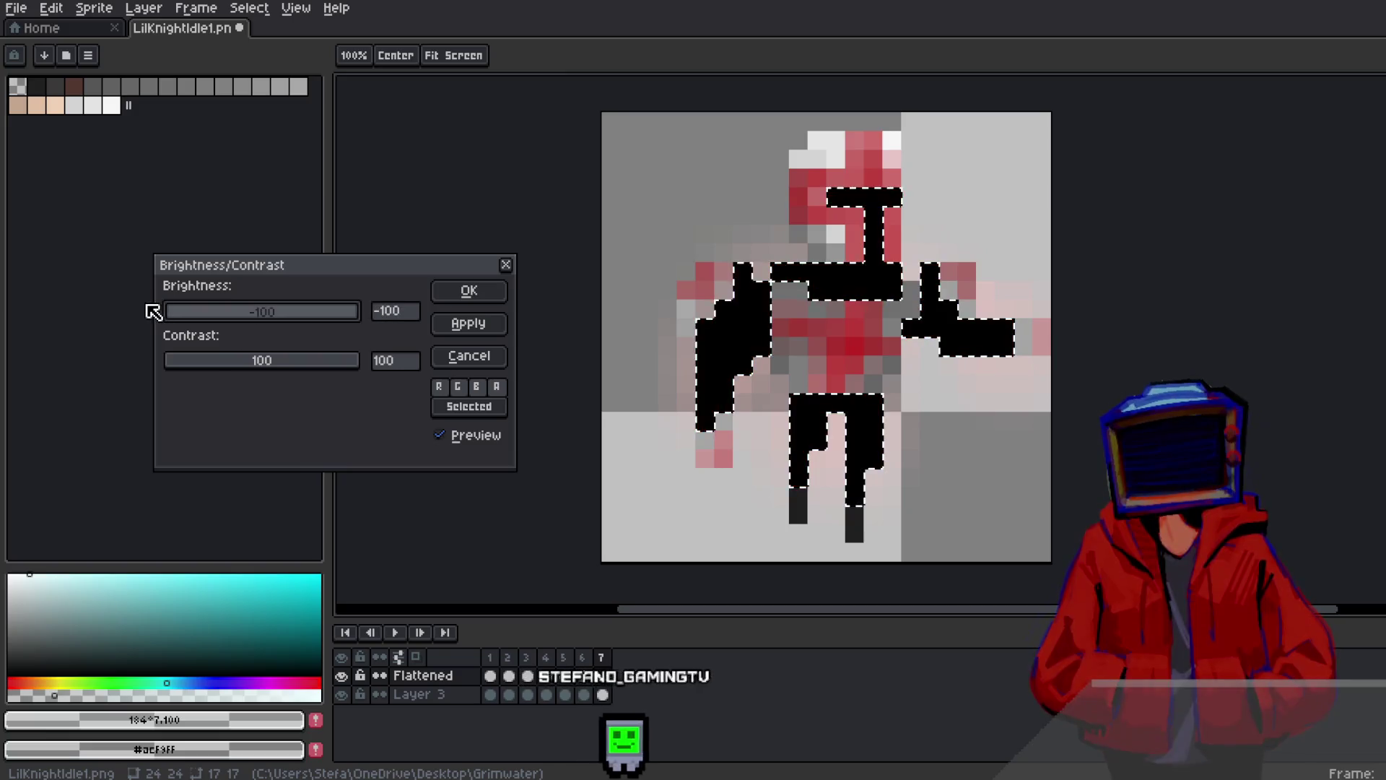
{"action": "left_click", "coordinate": [488, 296]}
Add frame 8 and fill its selected armour solid white with the Paint Bucket
{"action": "right_click", "coordinate": [608, 665]}
{"action": "left_click", "coordinate": [625, 675]}
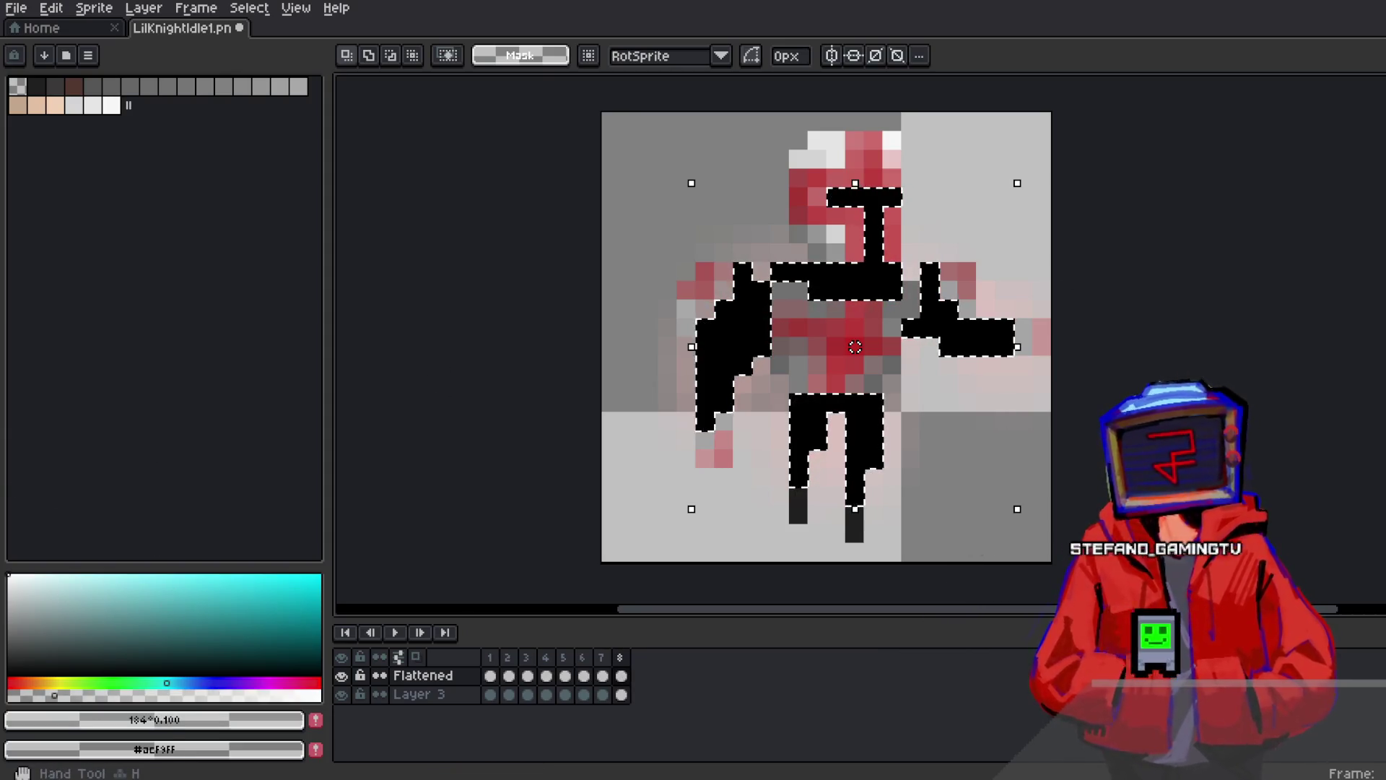
{"action": "key", "text": "g"}
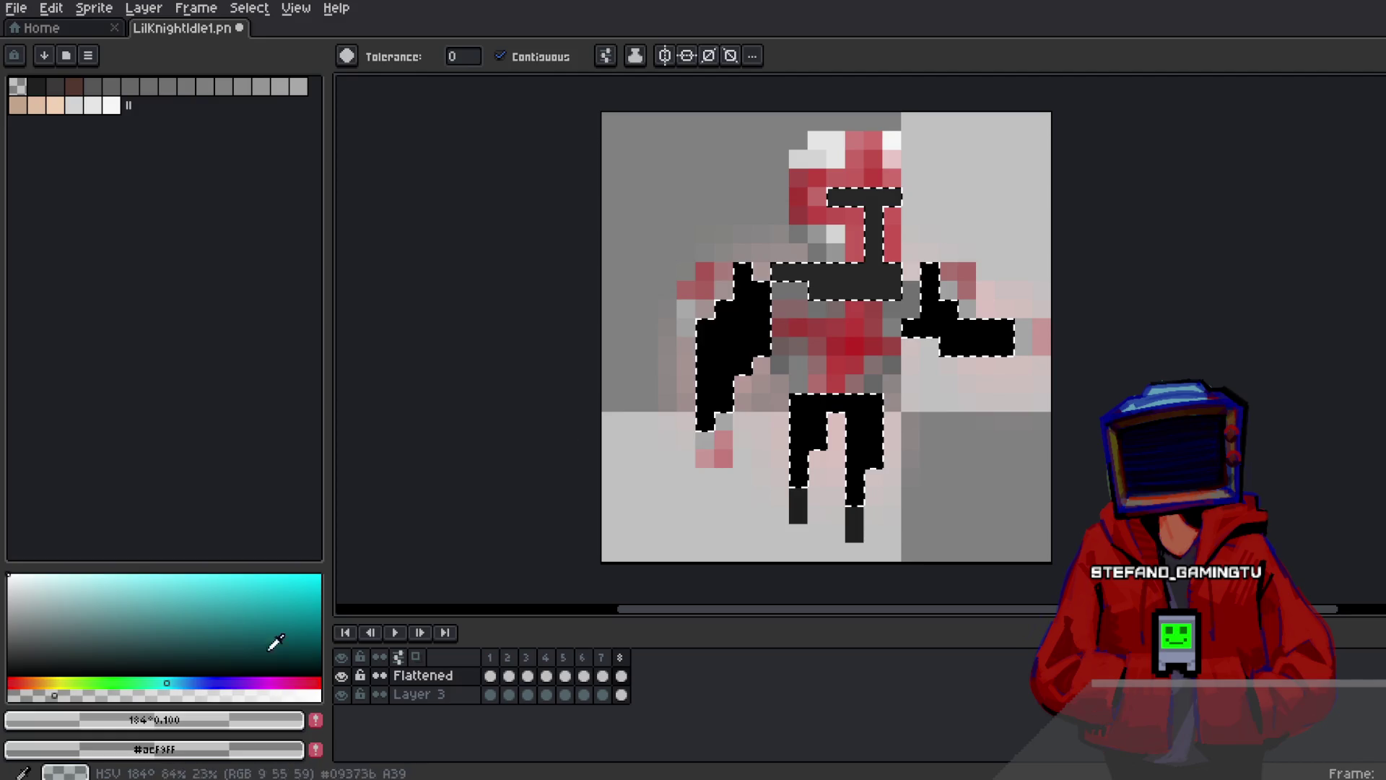
{"action": "left_click", "coordinate": [320, 696]}
{"action": "left_click", "coordinate": [724, 336]}
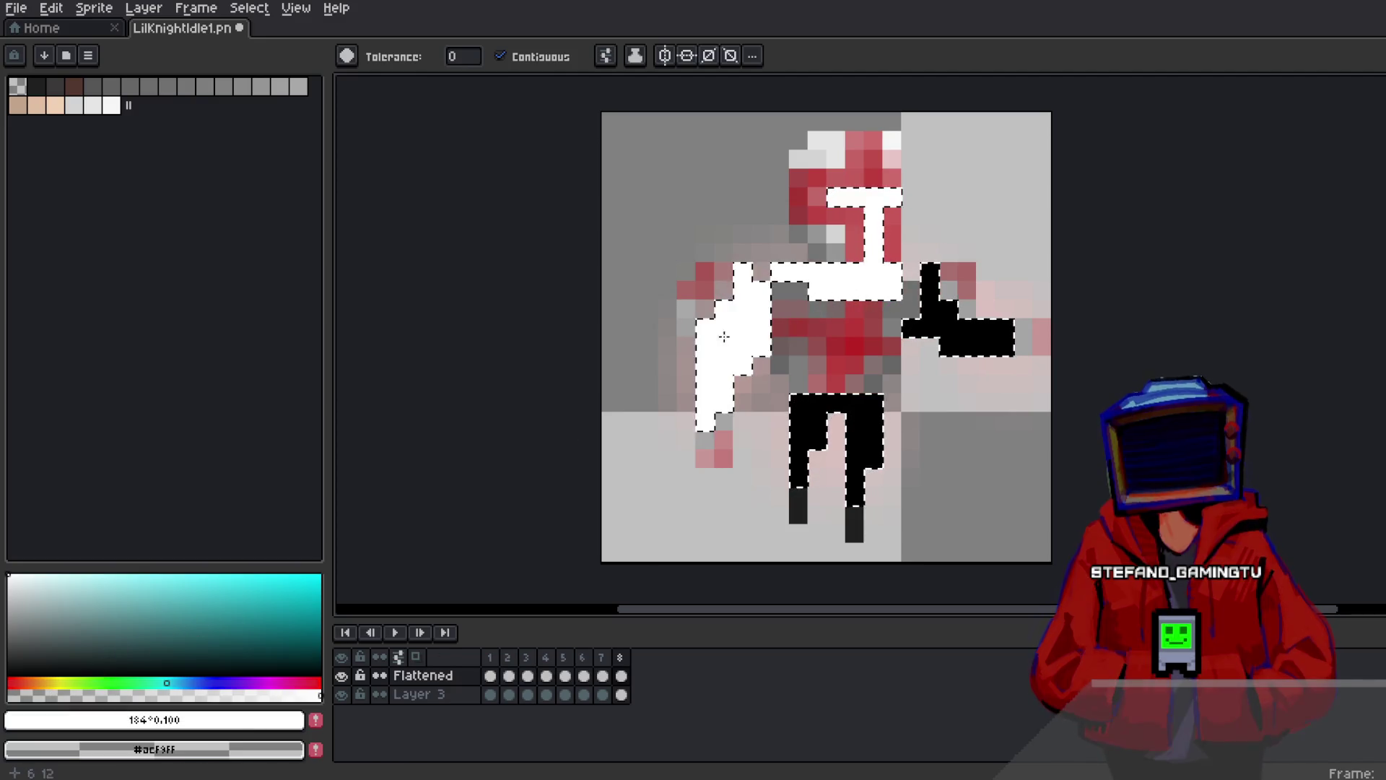
{"action": "key", "text": "m"}
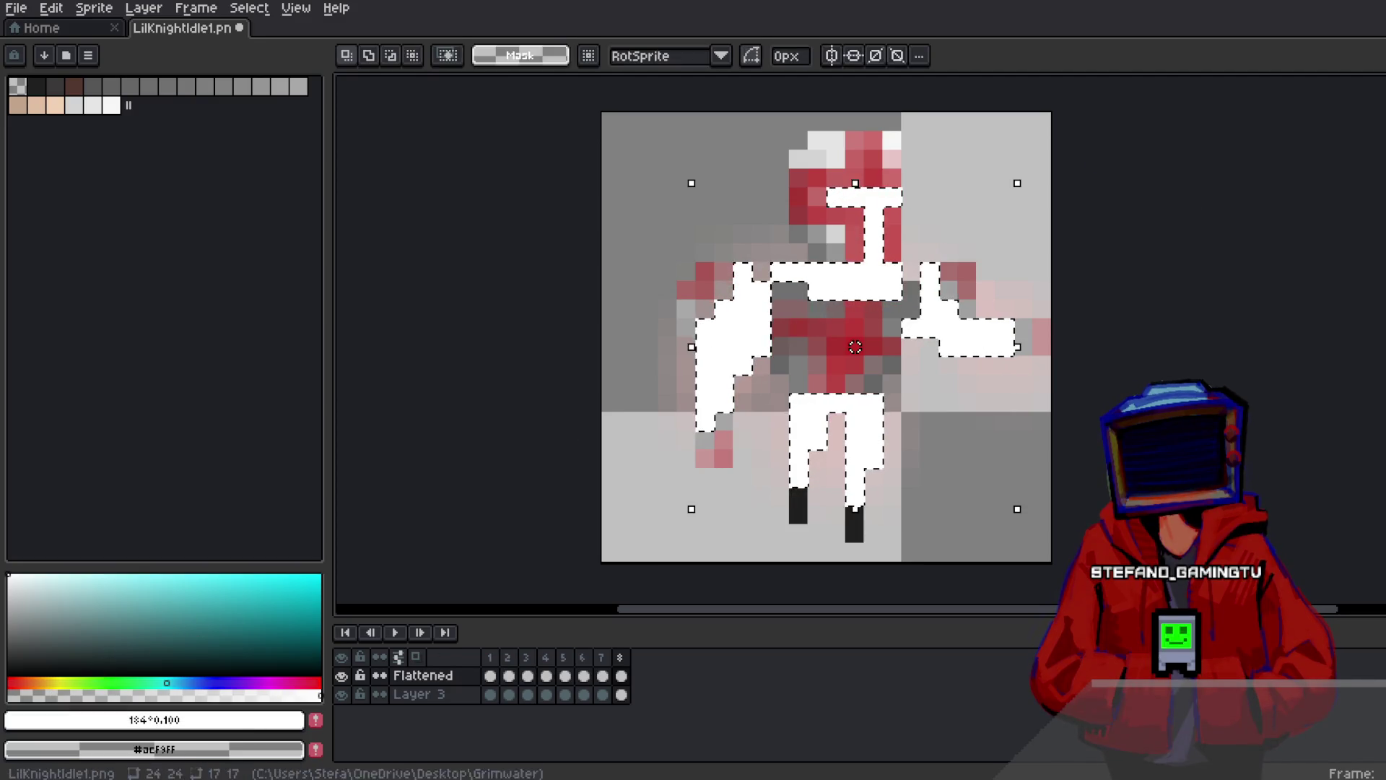
{"action": "left_click", "coordinate": [422, 634]}
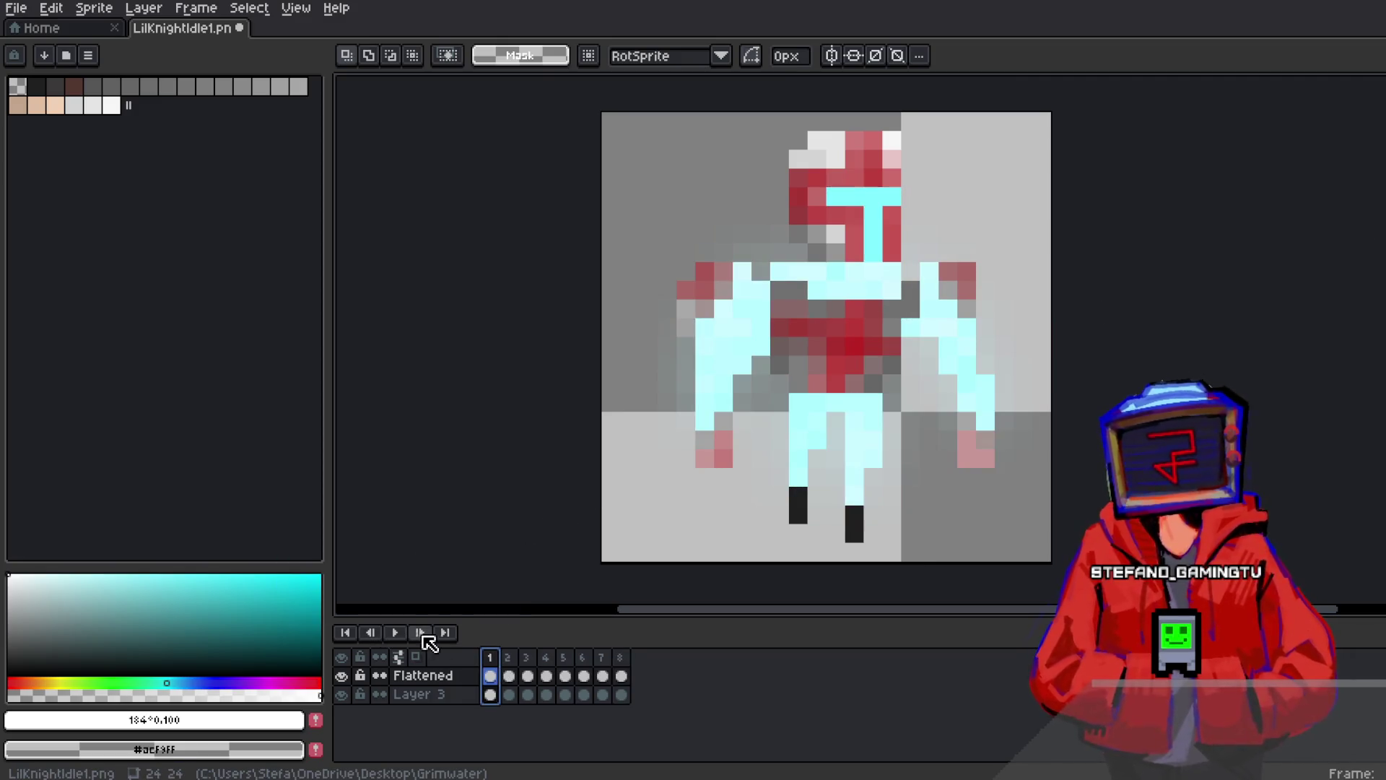
Play through the animation and add a ninth frame after frame 8
{"action": "left_click", "coordinate": [393, 632]}
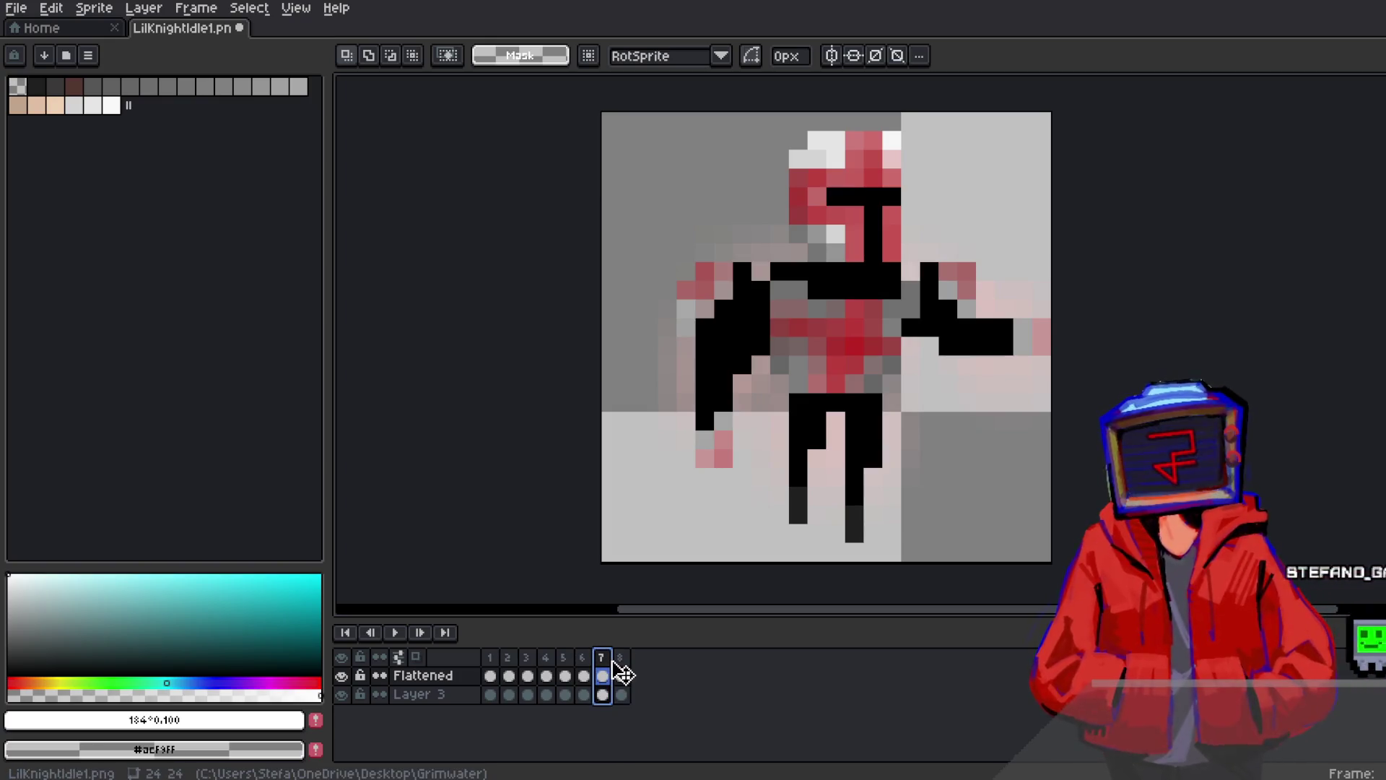
{"action": "left_click", "coordinate": [421, 634]}
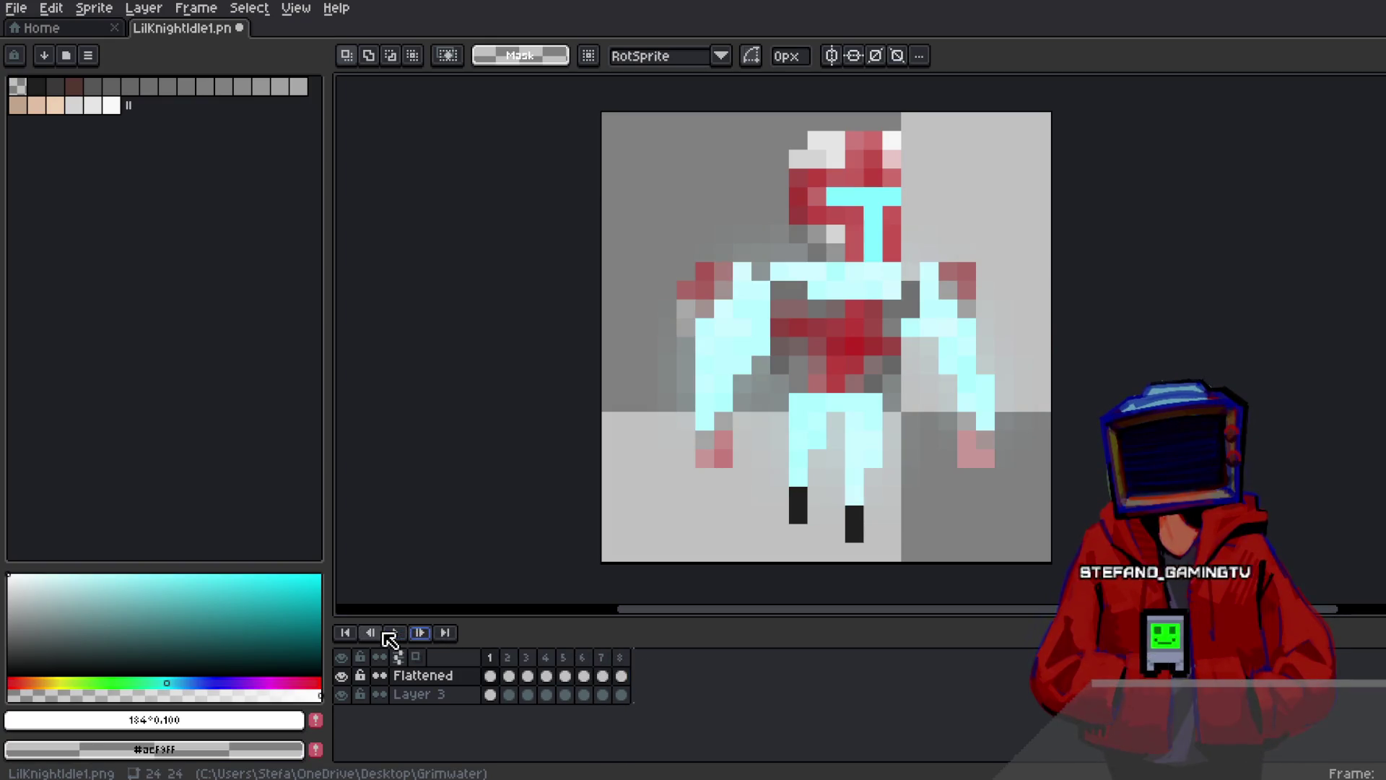
{"action": "left_click", "coordinate": [388, 632]}
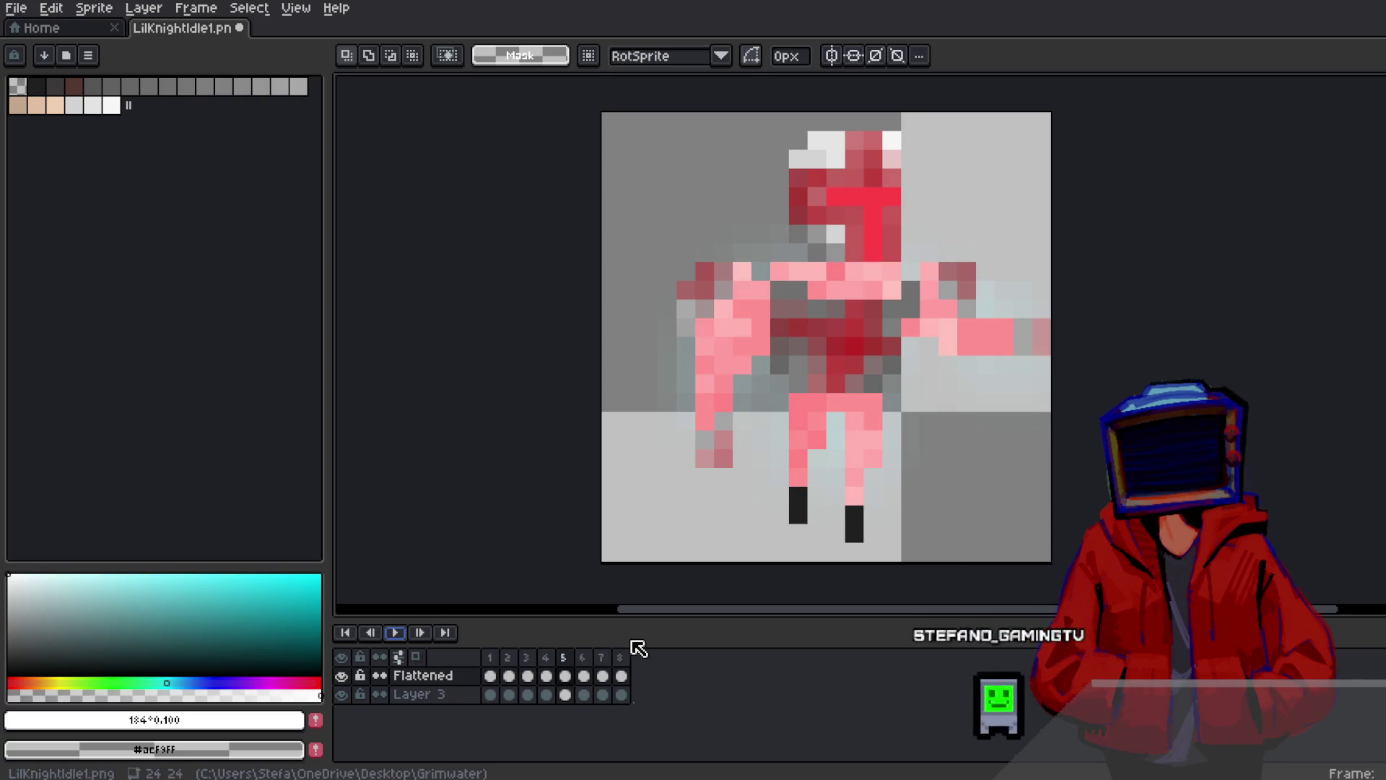
{"action": "left_click", "coordinate": [621, 673]}
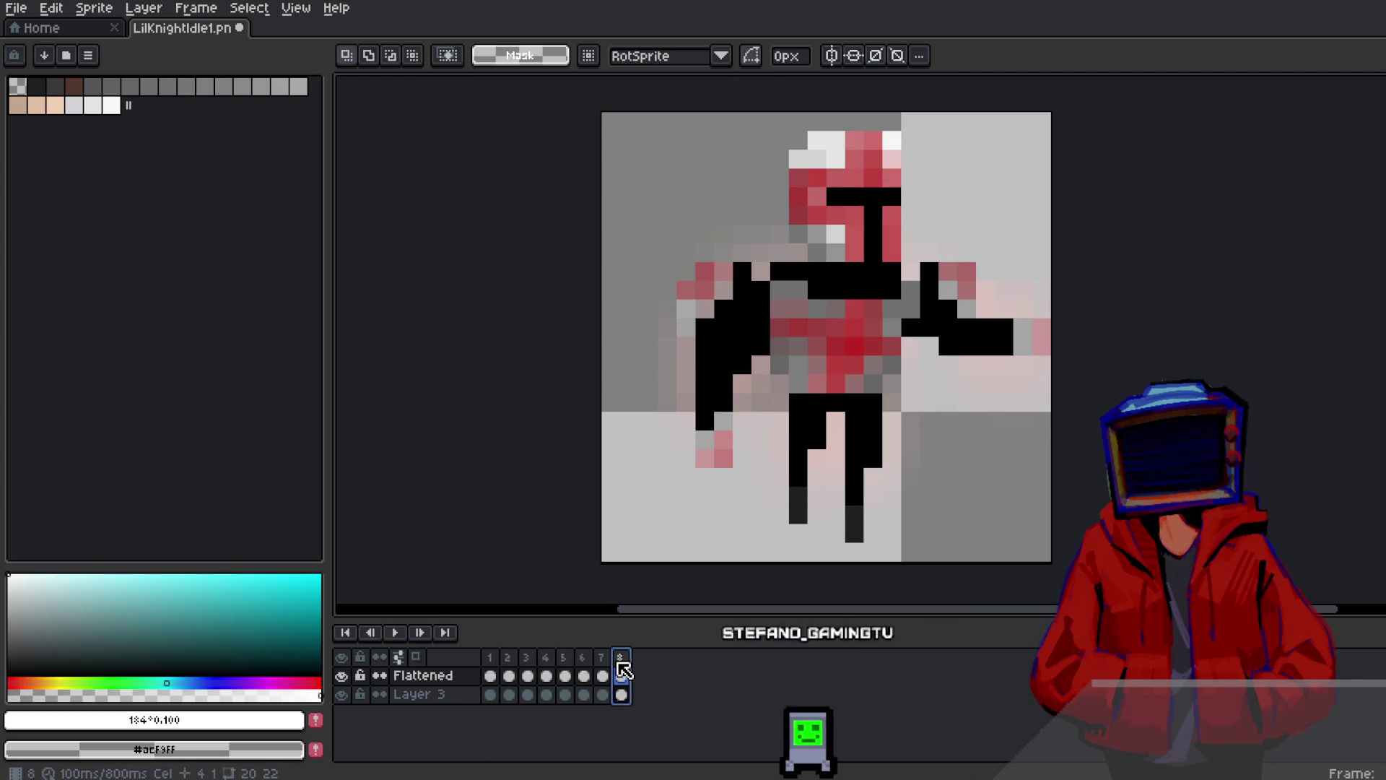
{"action": "right_click", "coordinate": [621, 668]}
{"action": "key", "text": "Escape"}
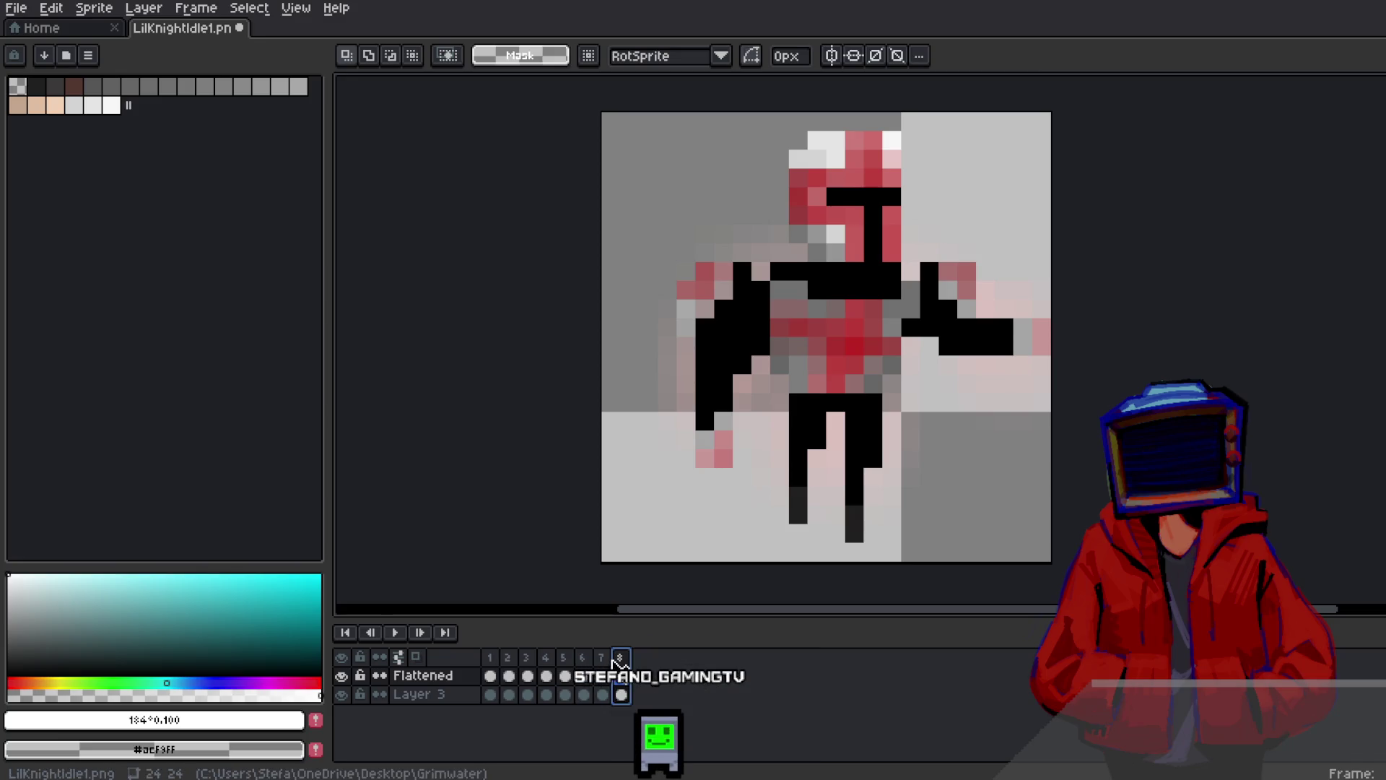
{"action": "key", "text": "alt+n"}
Fill frame 9's black visor, chest and left arm with dark teal
{"action": "left_click_drag", "start_coordinate": [223, 647], "coordinate": [295, 662]}
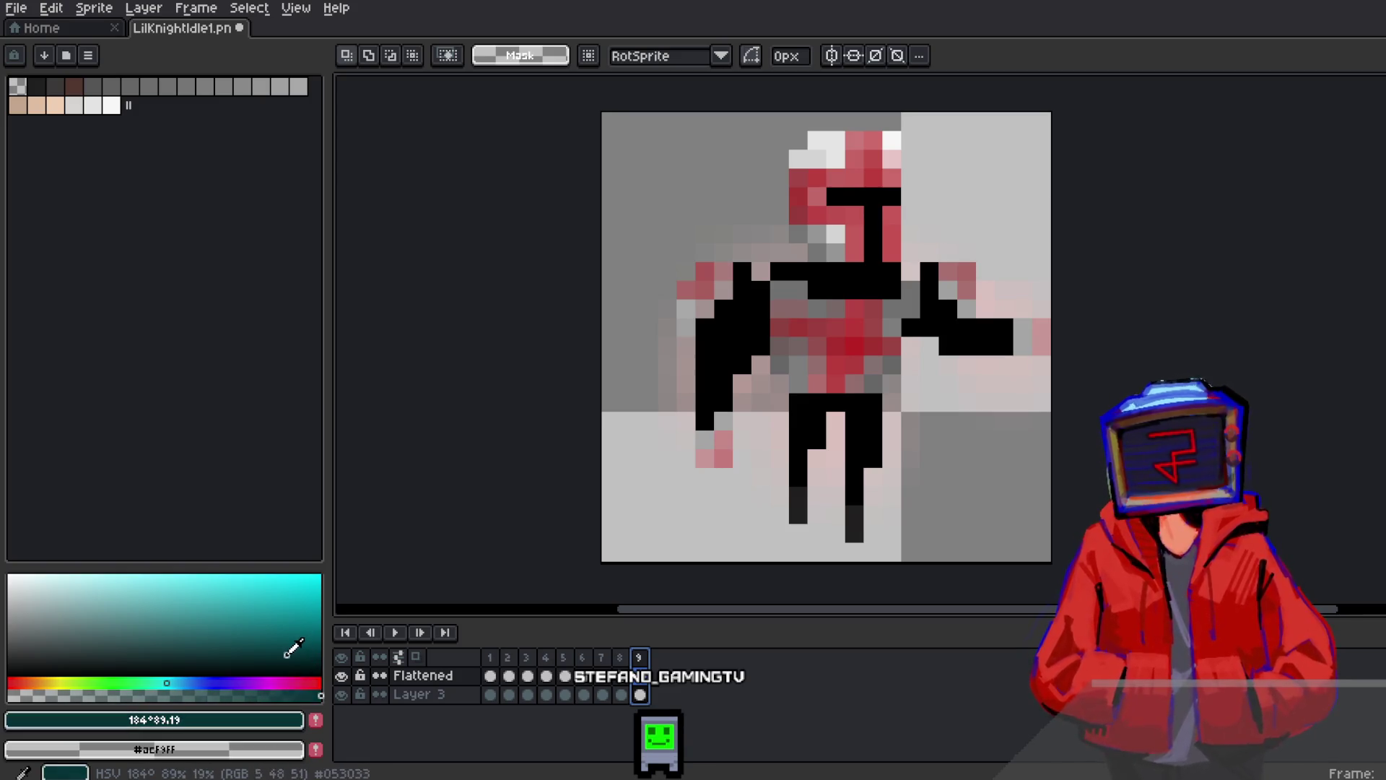
{"action": "key", "text": "g"}
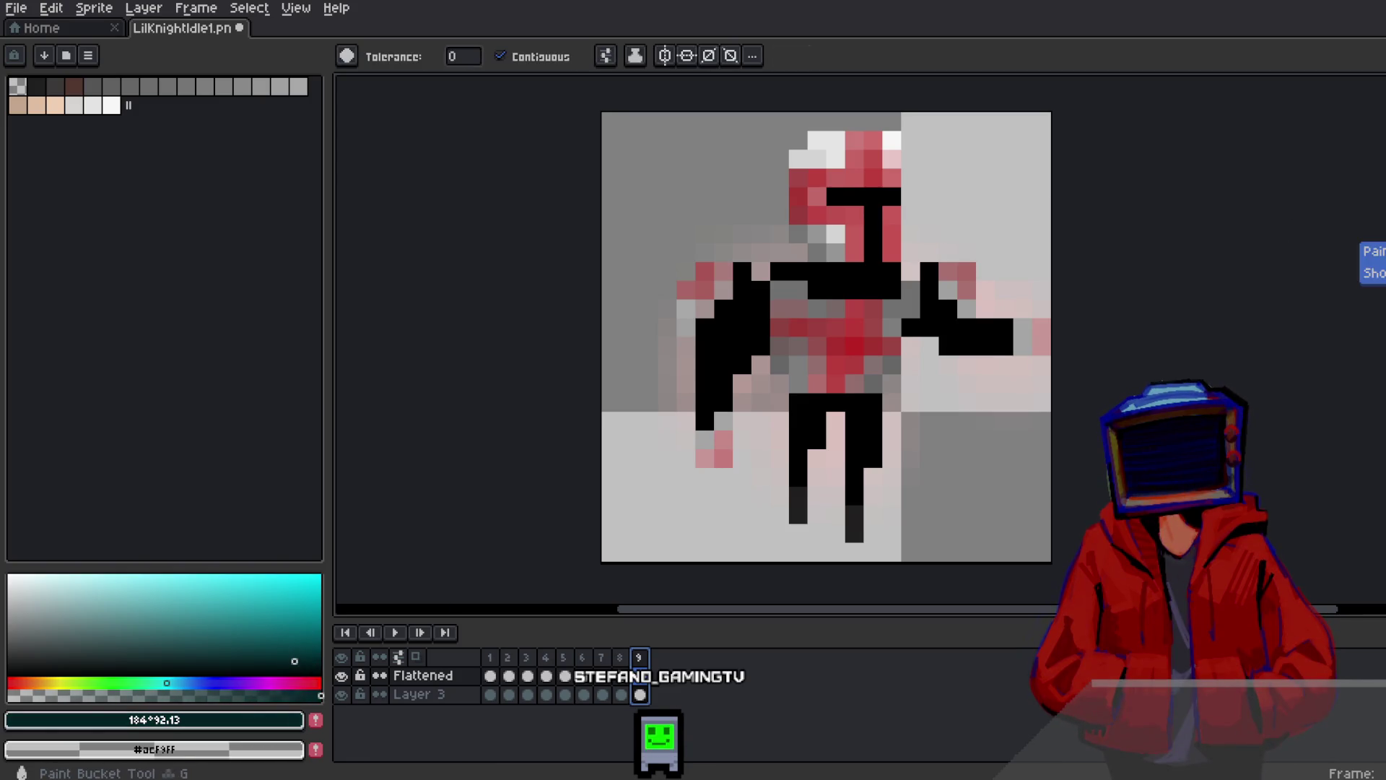
{"action": "left_click", "coordinate": [854, 291]}
{"action": "left_click", "coordinate": [743, 305]}
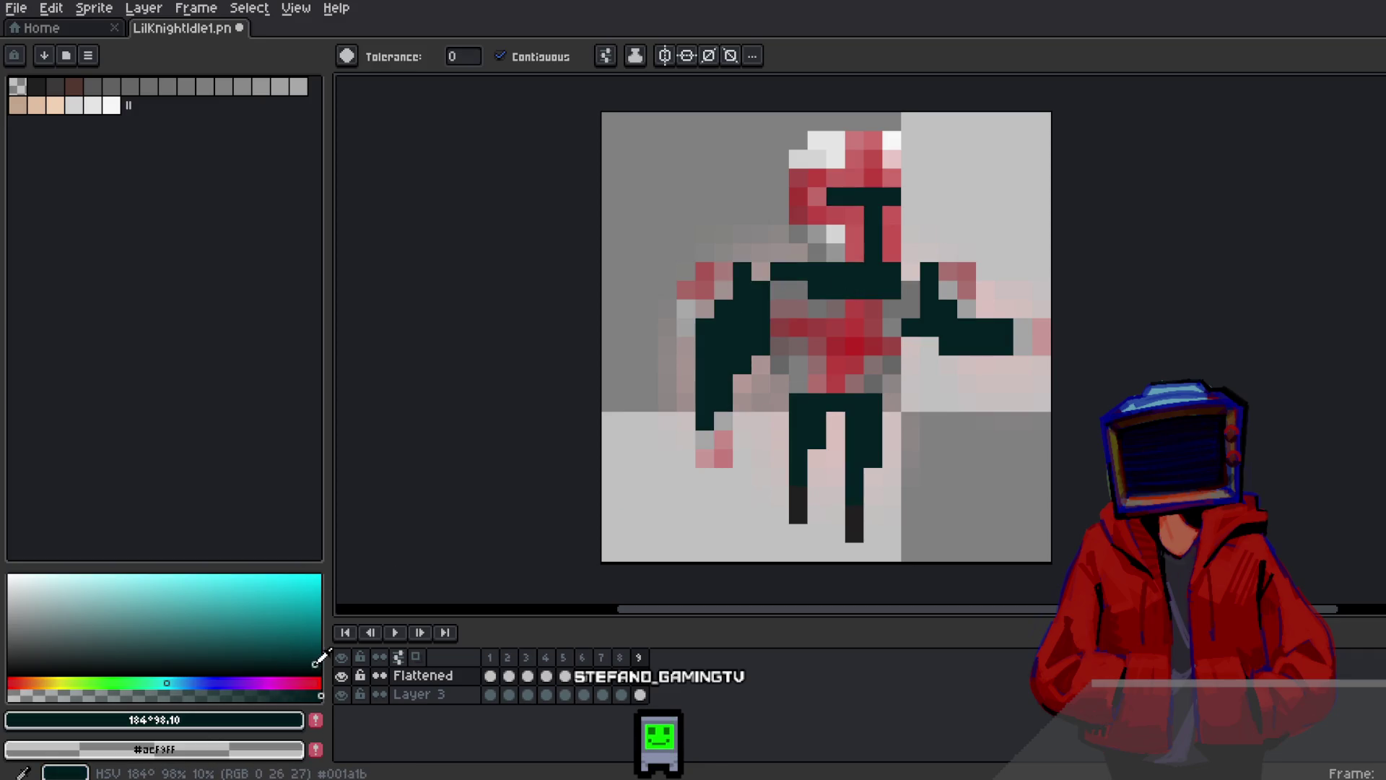
Refill the arms and legs with a slightly different teal shade and review the animation
{"action": "left_click", "coordinate": [260, 657]}
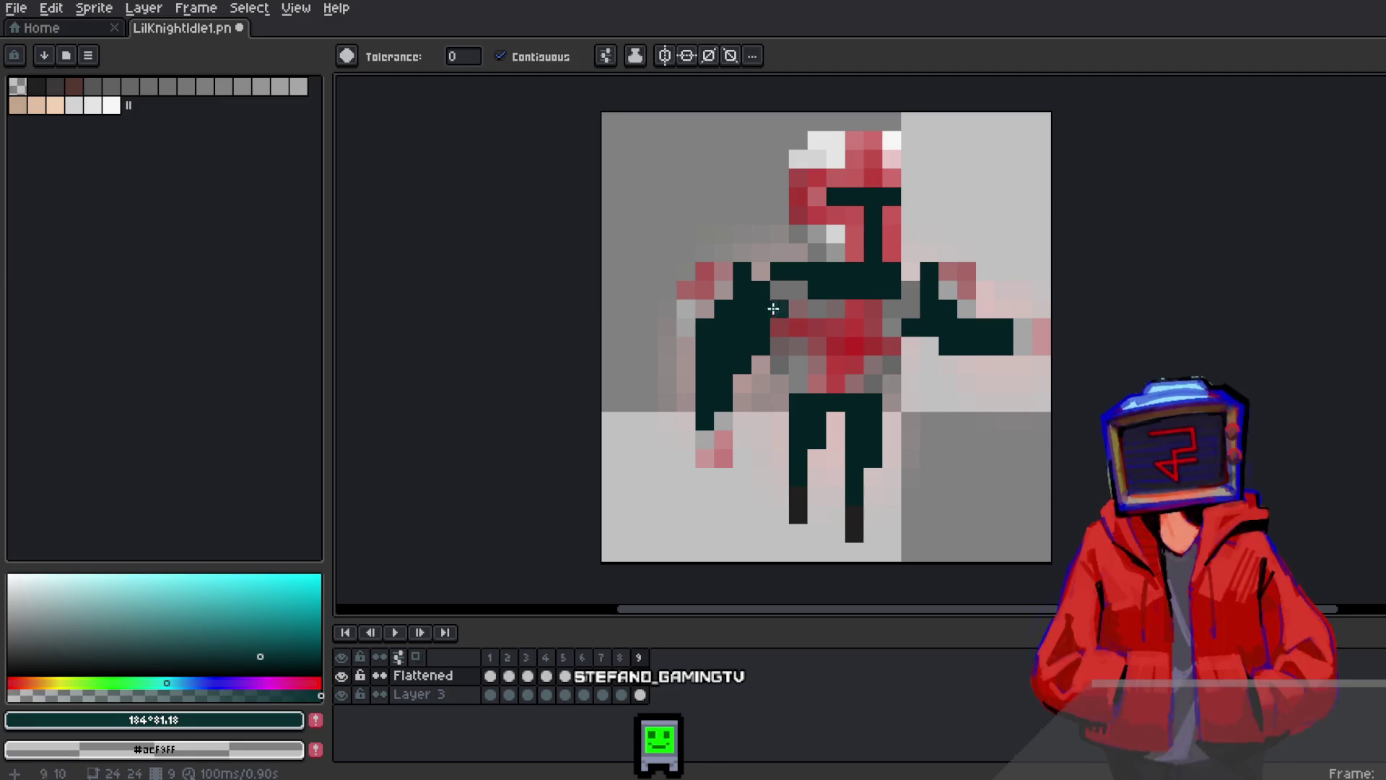
{"action": "left_click", "coordinate": [758, 300]}
{"action": "left_click", "coordinate": [799, 402]}
{"action": "left_click", "coordinate": [964, 332]}
{"action": "left_click", "coordinate": [397, 633]}
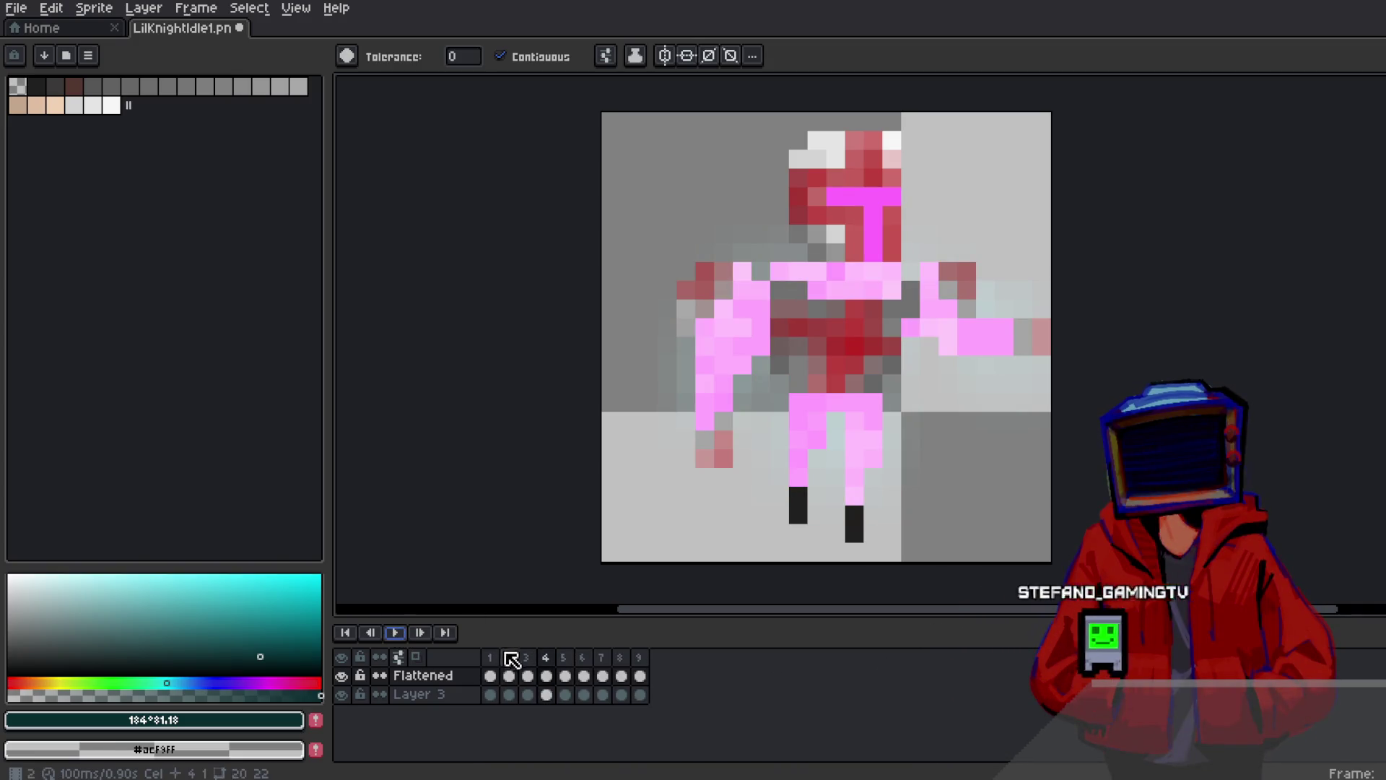
{"action": "key", "text": "Return"}
{"action": "left_click", "coordinate": [30, 10]}
Export the nine frames as numbered HAAttack PNG files into the chosen destination folder
{"action": "mouse_move", "coordinate": [108, 161]}
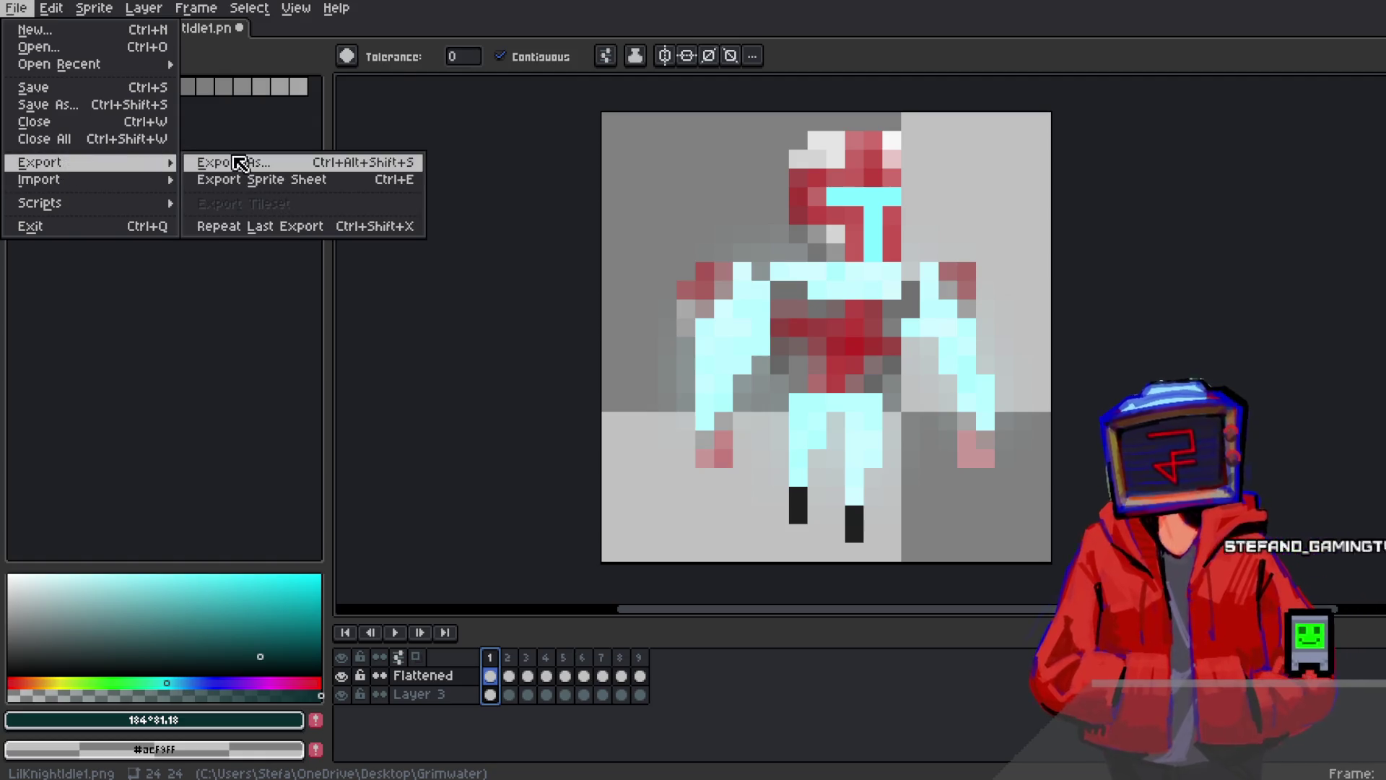
{"action": "left_click", "coordinate": [213, 161]}
{"action": "left_click", "coordinate": [384, 70]}
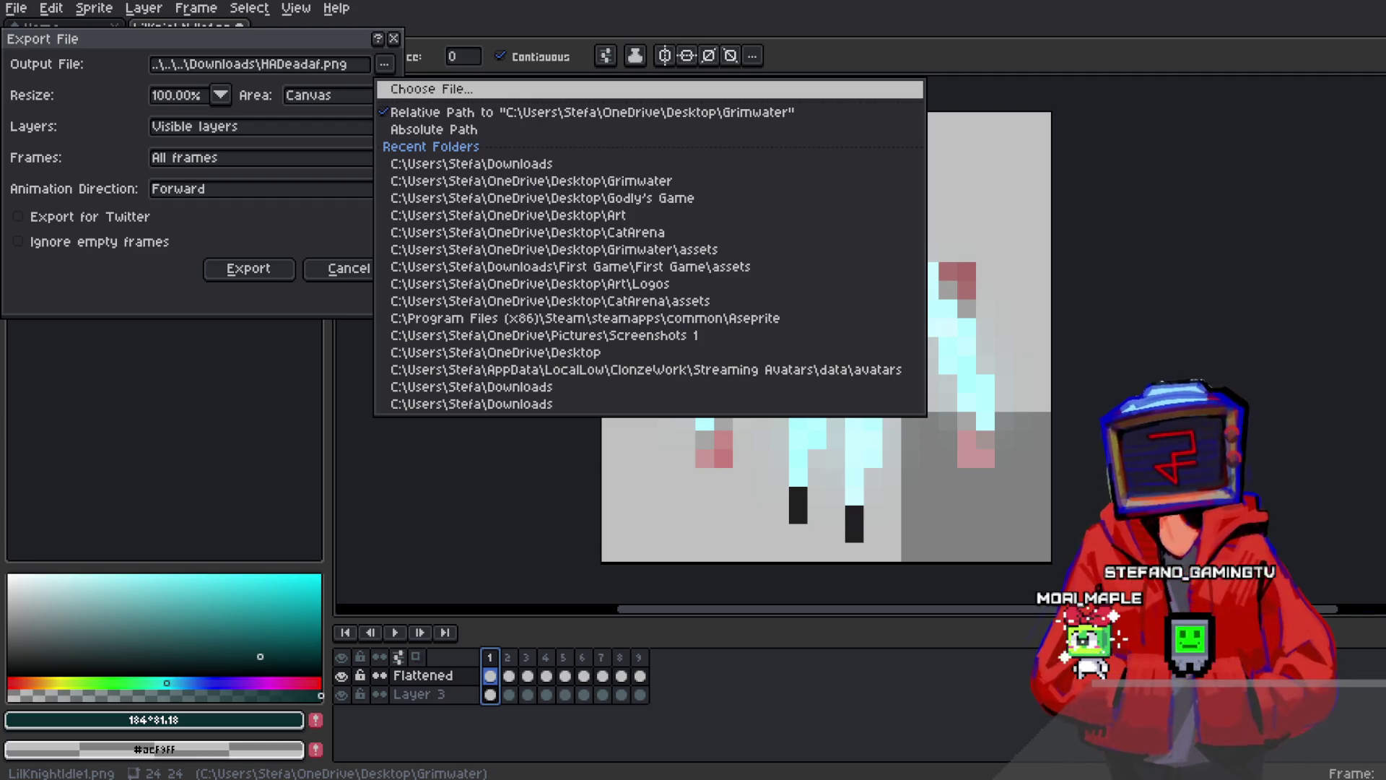
{"action": "left_click", "coordinate": [289, 273]}
{"action": "left_click", "coordinate": [289, 273]}
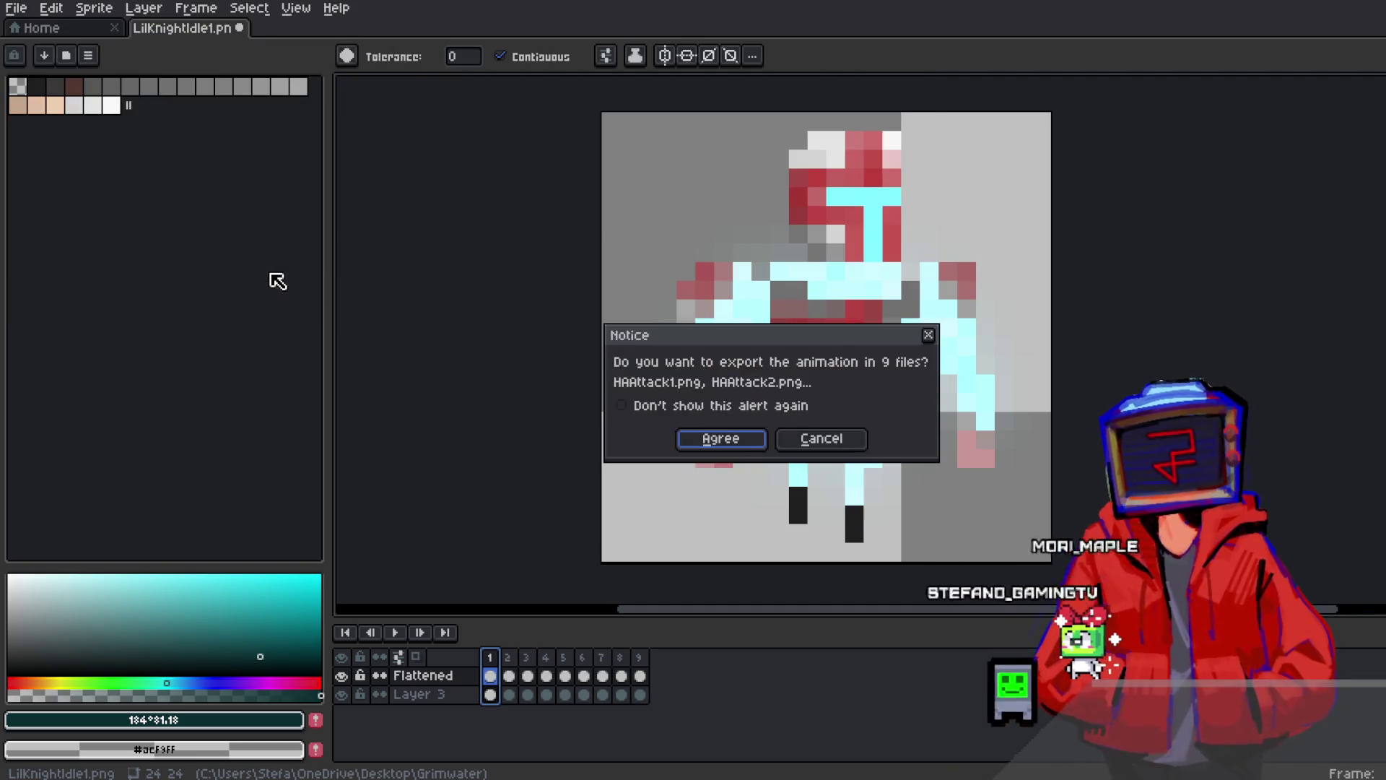
{"action": "left_click", "coordinate": [736, 440]}
{"action": "key", "text": "alt+Tab"}
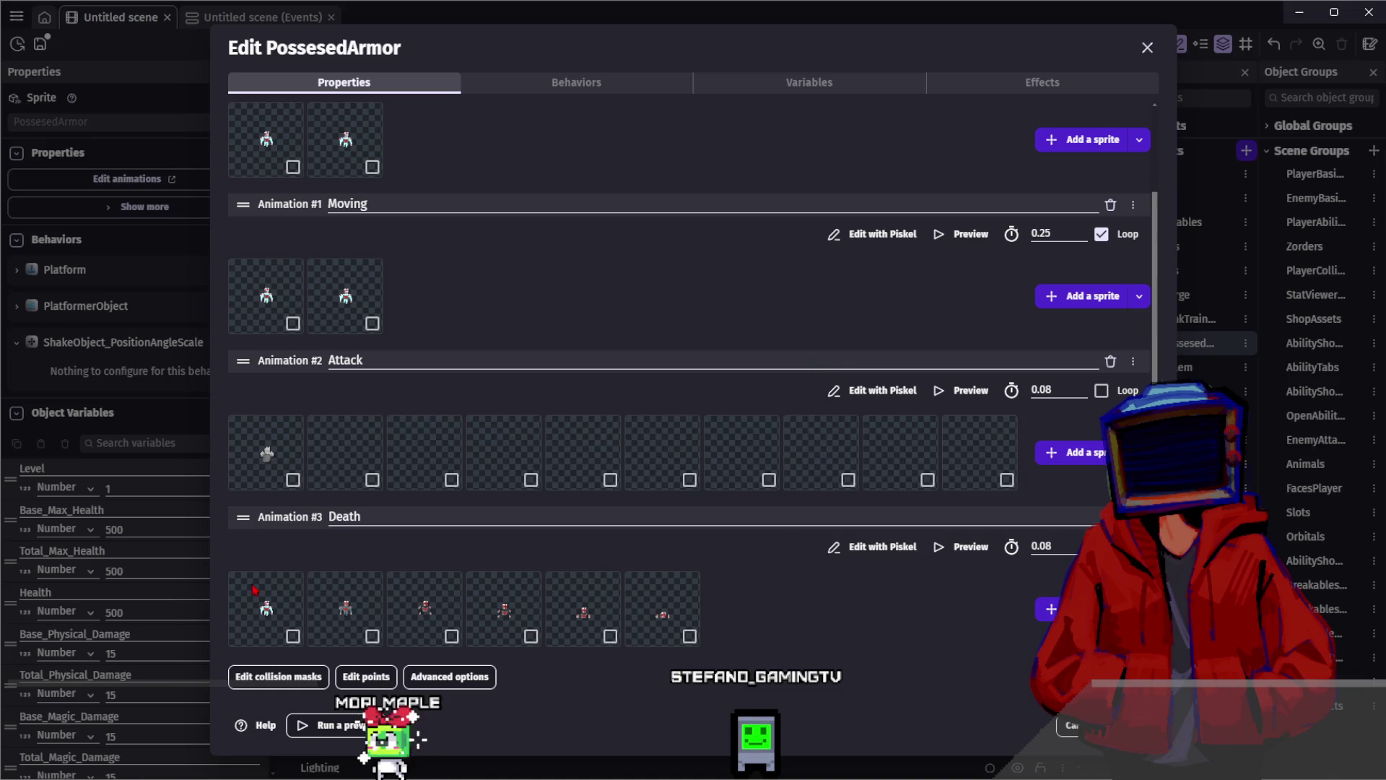
Delete the old first Attack frame and preview the Attack animation
{"action": "left_click", "coordinate": [256, 488]}
{"action": "key", "text": "Delete"}
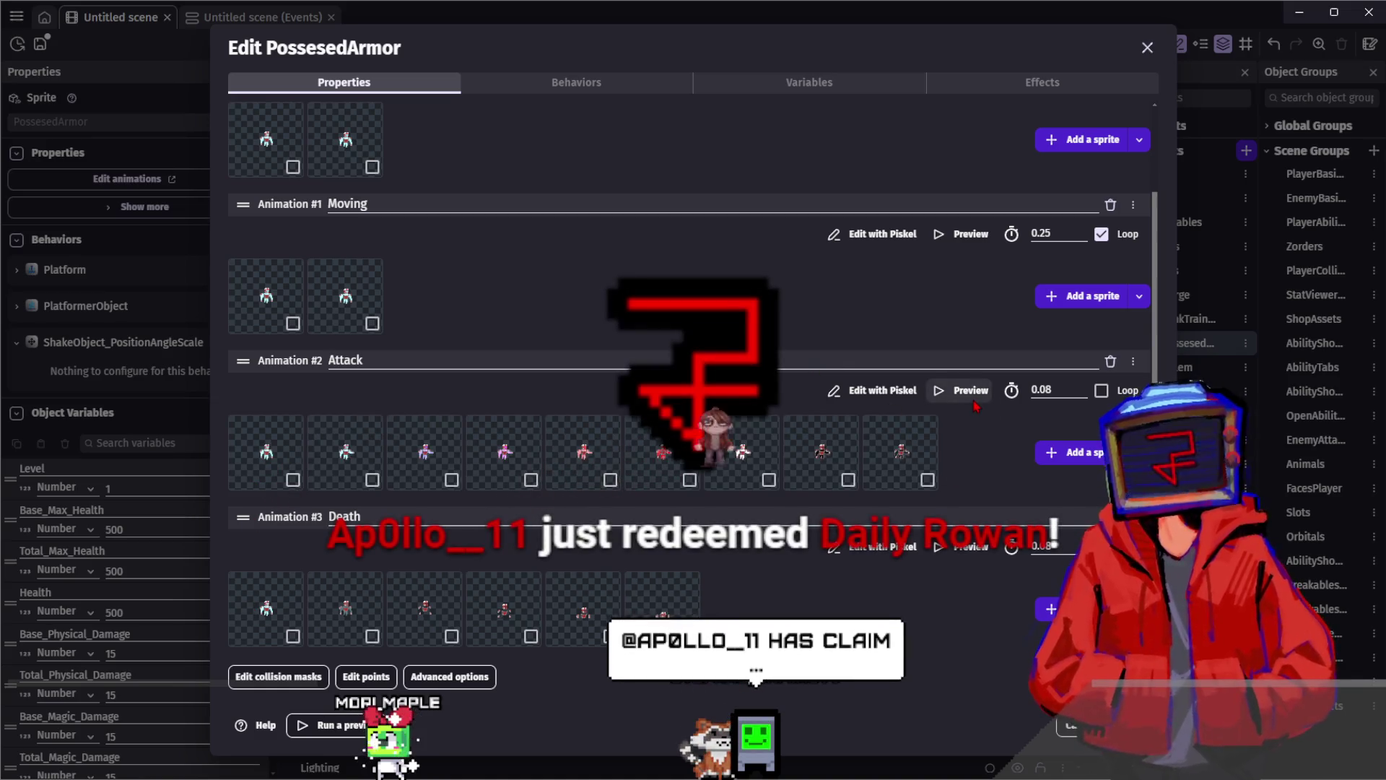
{"action": "left_click", "coordinate": [968, 390]}
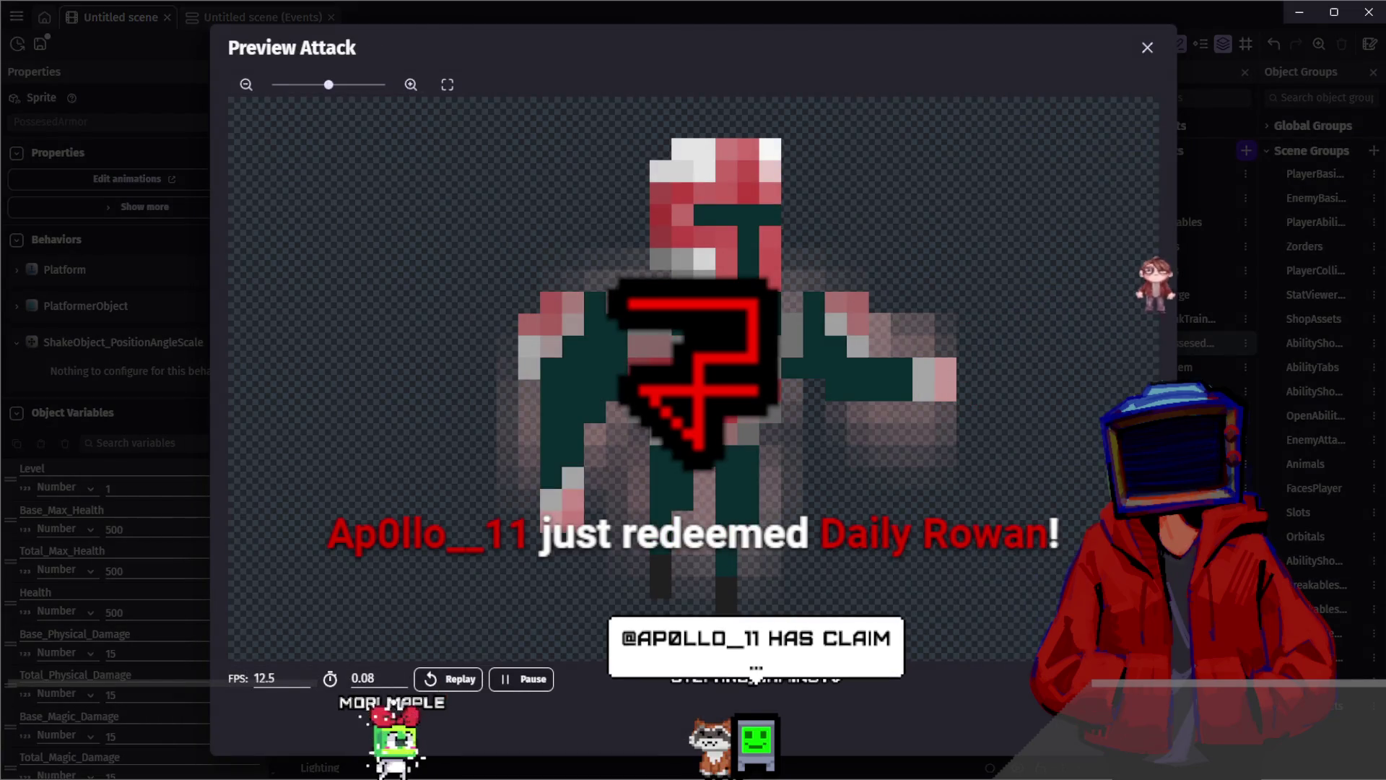
{"action": "key", "text": "Escape"}
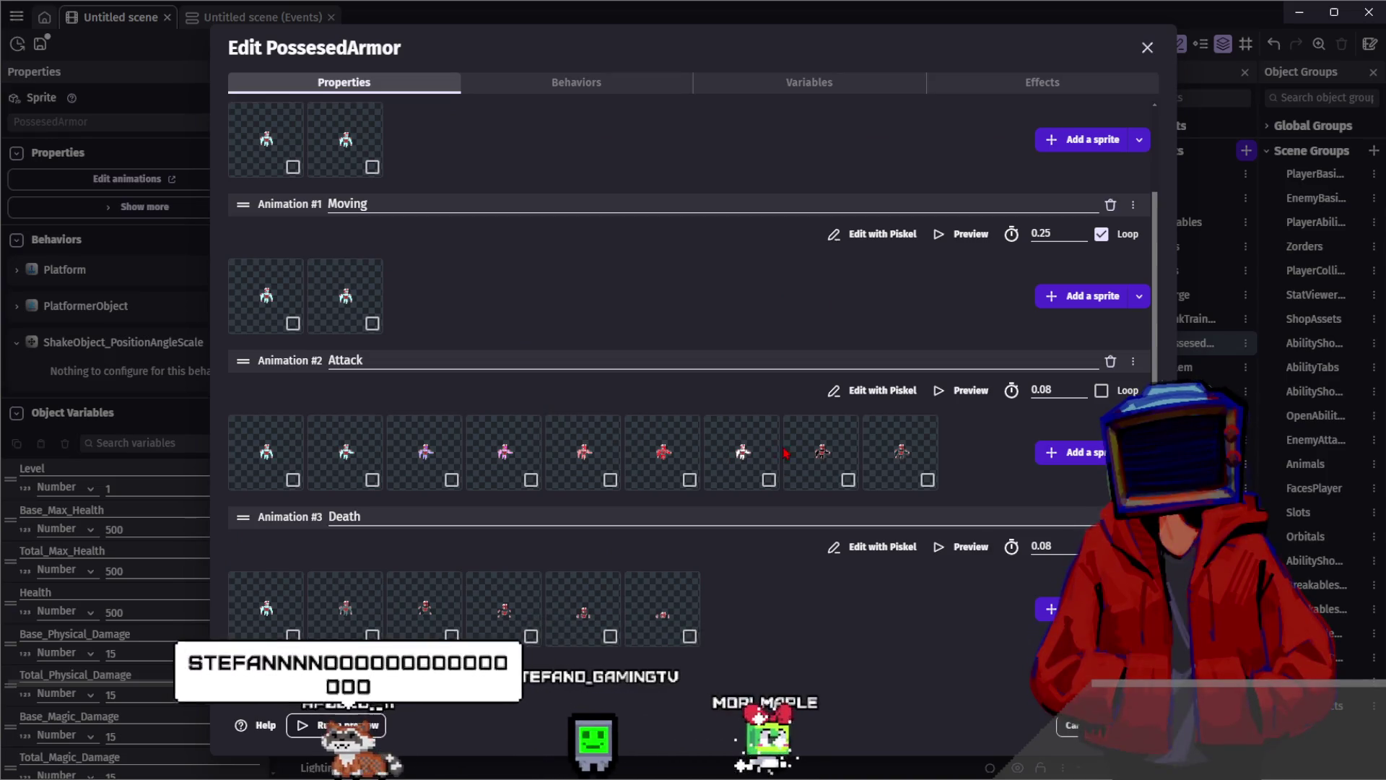
{"action": "left_click", "coordinate": [961, 391]}
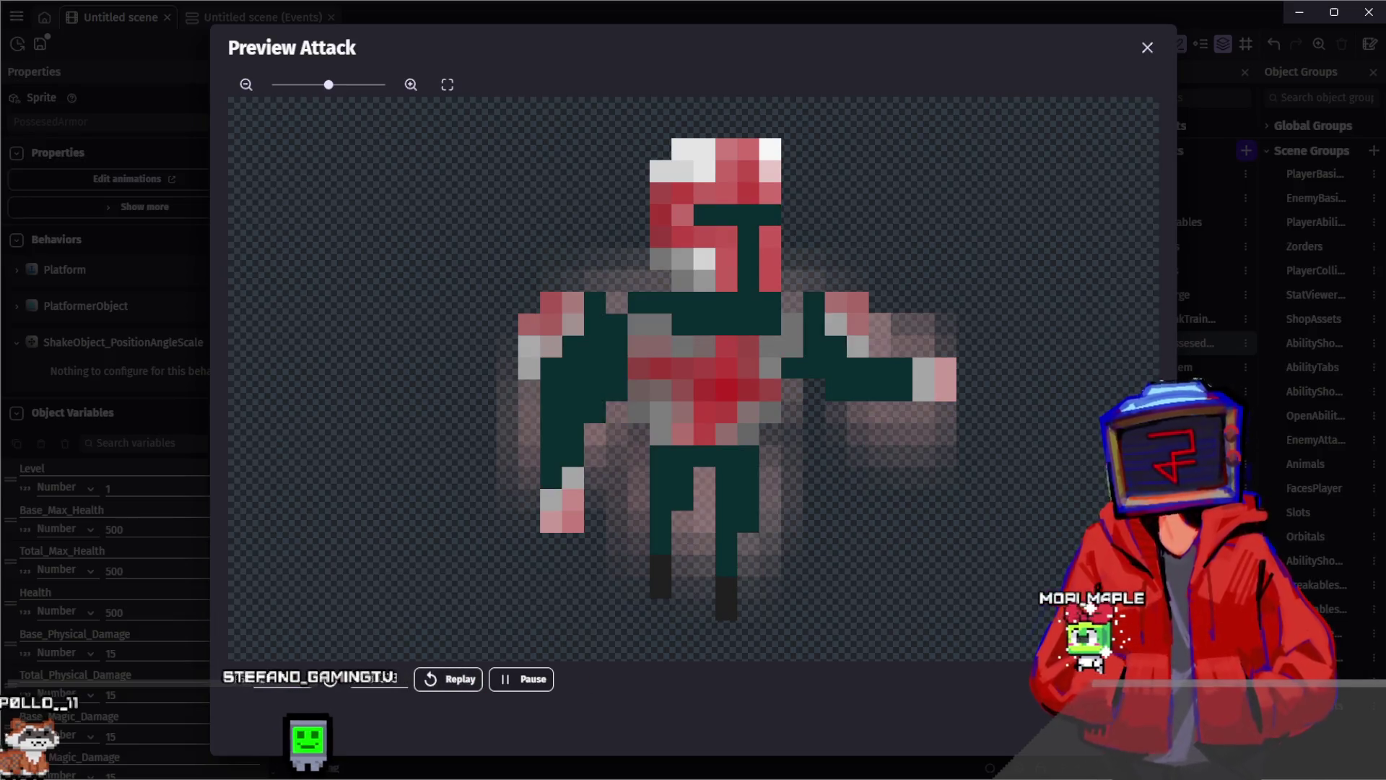
{"action": "key", "text": "Escape"}
Add the recoloured frames to Attack, reorder them, and preview playback at 0.083333 s per frame
{"action": "left_click", "coordinate": [372, 479]}
{"action": "left_click", "coordinate": [364, 452]}
{"action": "mouse_move", "coordinate": [364, 451]}
{"action": "left_mouse_down"}
{"action": "mouse_move", "coordinate": [371, 479]}
{"action": "mouse_move", "coordinate": [531, 480]}
{"action": "mouse_move", "coordinate": [565, 496]}
{"action": "mouse_move", "coordinate": [687, 479]}
{"action": "mouse_move", "coordinate": [850, 484]}
{"action": "mouse_move", "coordinate": [861, 496]}
{"action": "mouse_move", "coordinate": [686, 490]}
{"action": "mouse_move", "coordinate": [1011, 479]}
{"action": "mouse_move", "coordinate": [994, 477]}
{"action": "left_mouse_up"}
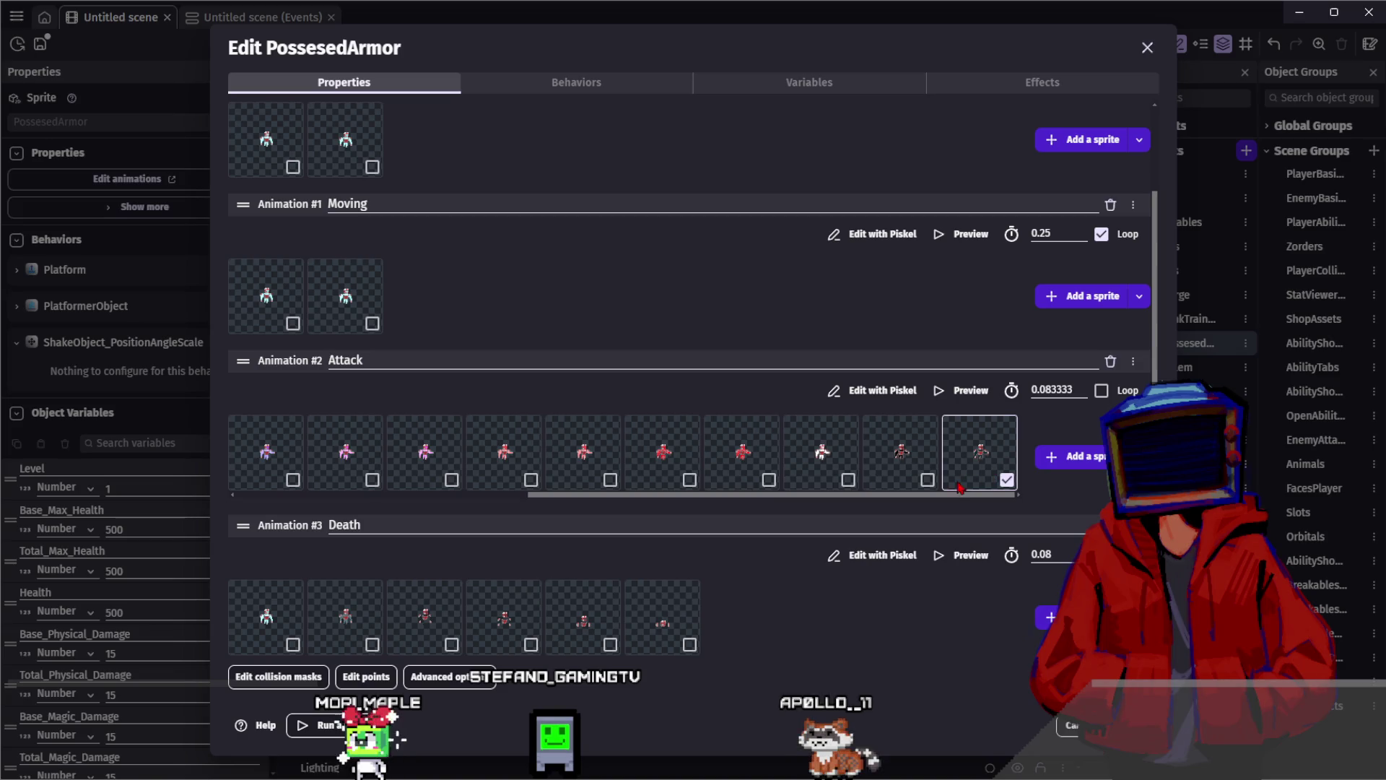
{"action": "left_click", "coordinate": [971, 389]}
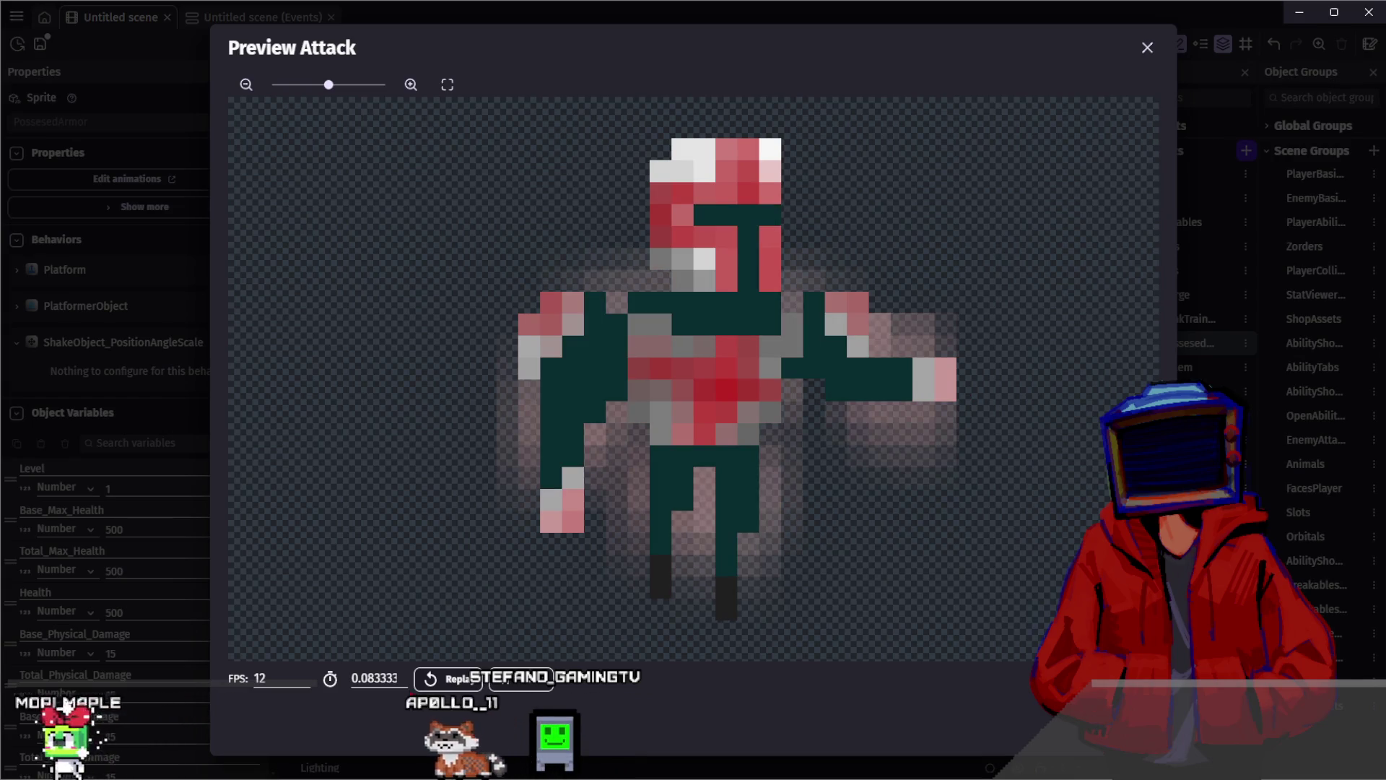
{"action": "left_click", "coordinate": [446, 677]}
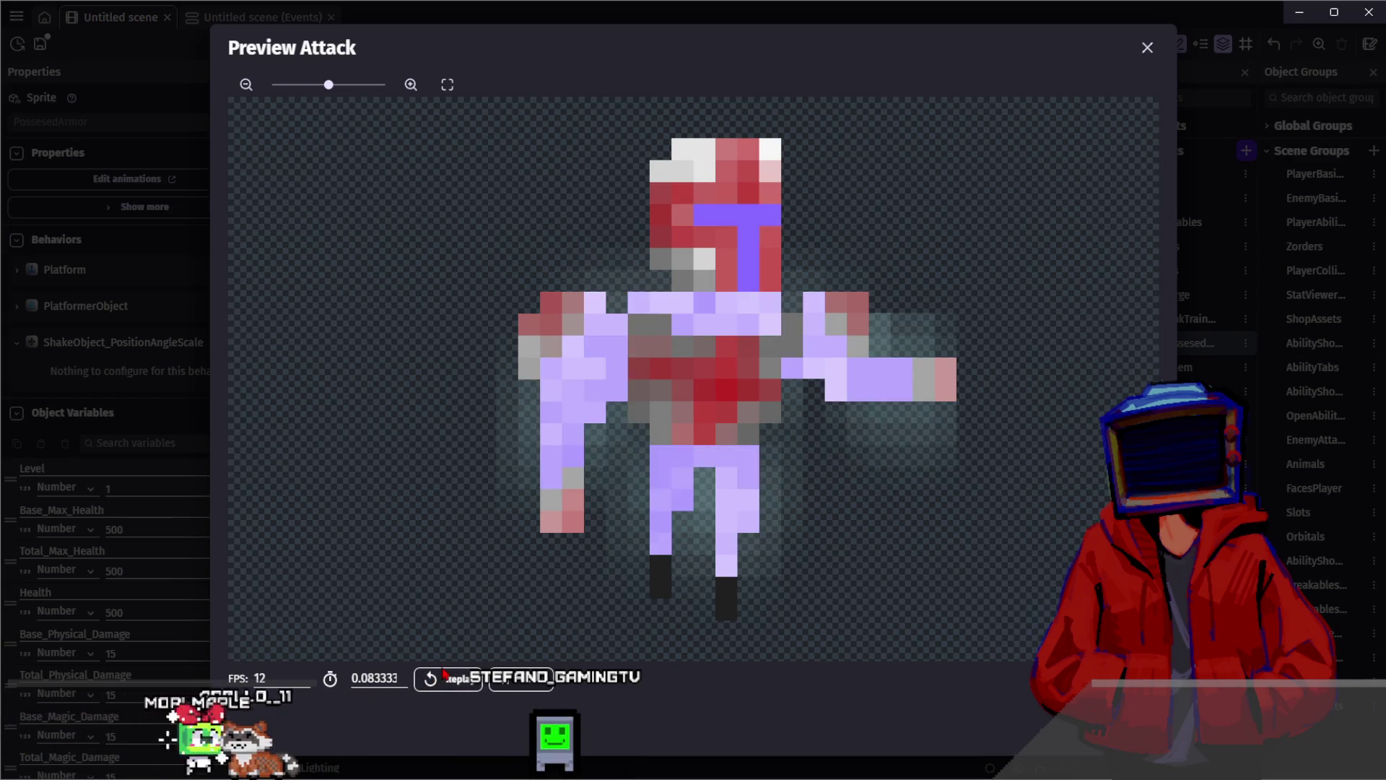
{"action": "key", "text": "Escape"}
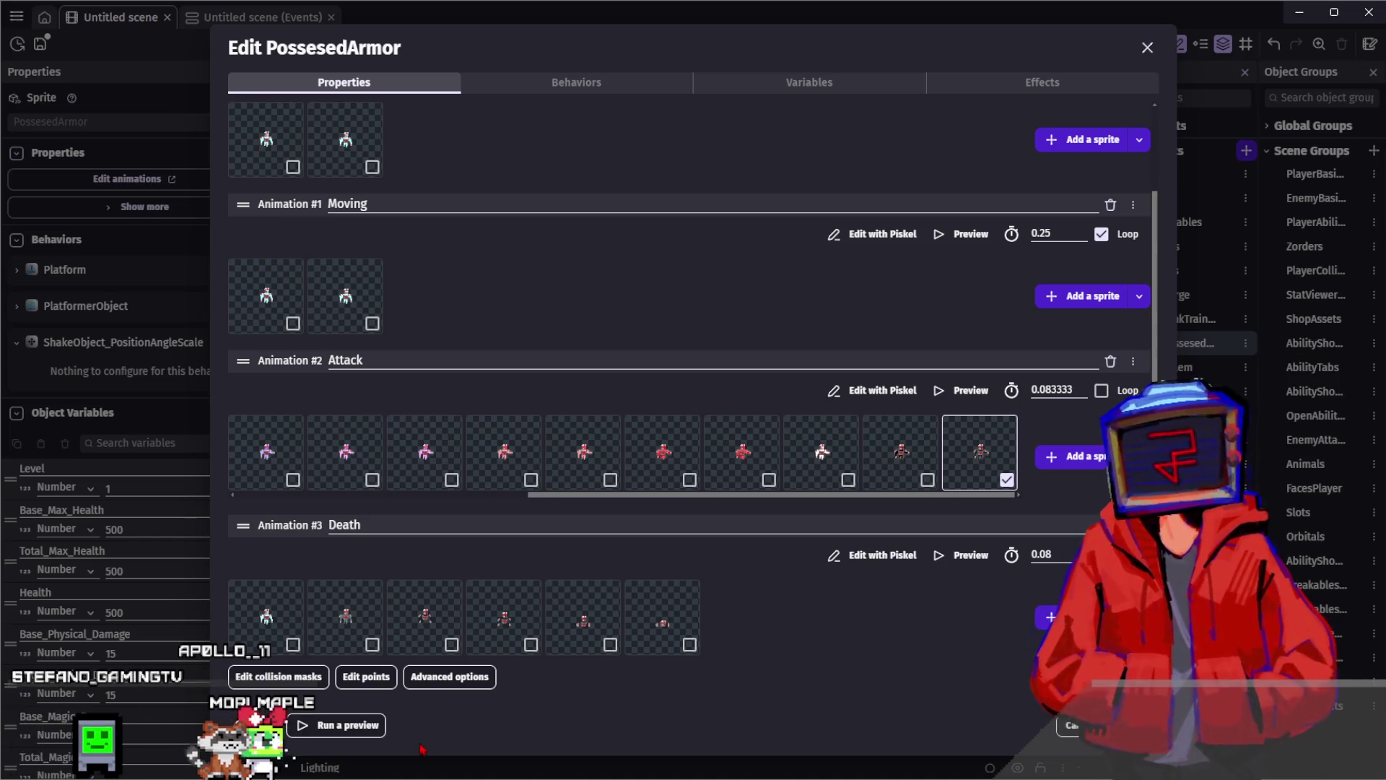
{"action": "scroll", "coordinate": [510, 501], "scroll_direction": "down", "scroll_amount": 1}
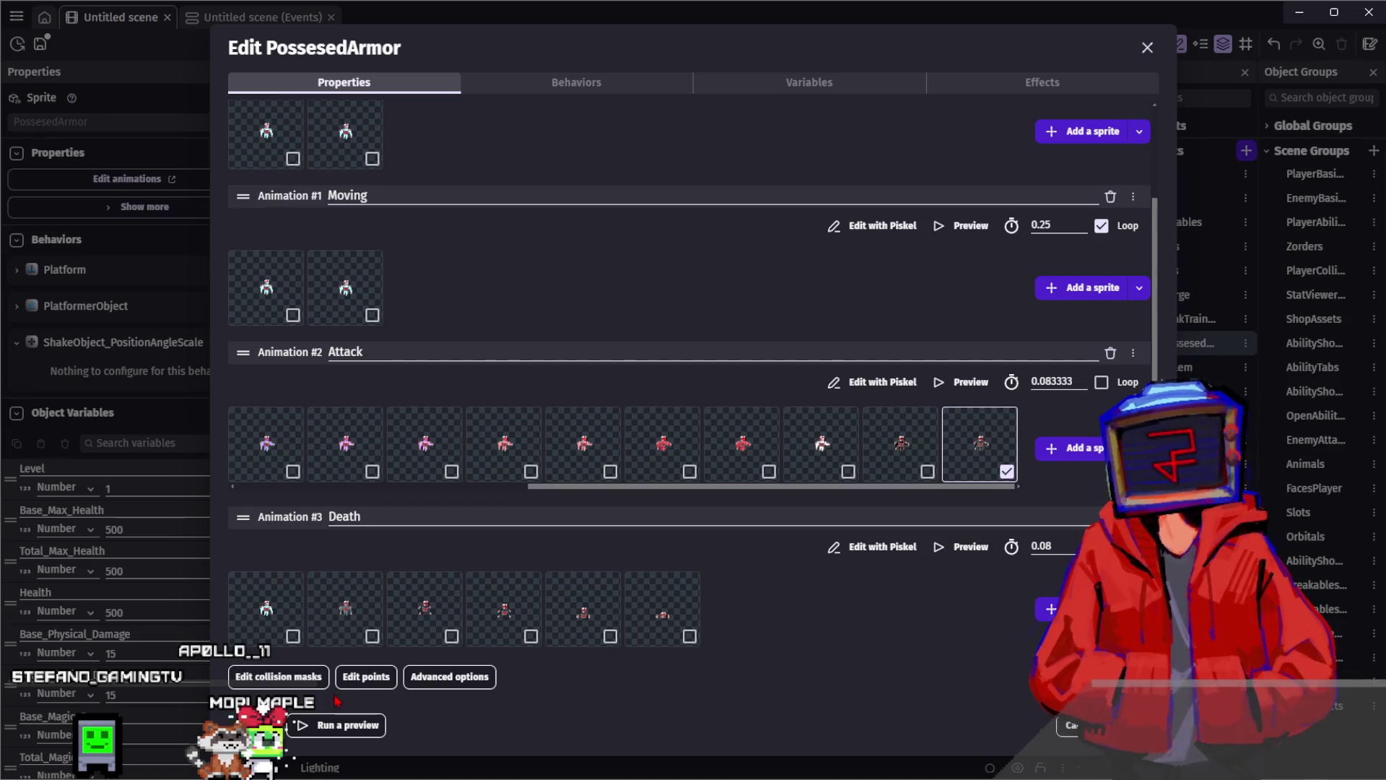
{"action": "left_click", "coordinate": [383, 677]}
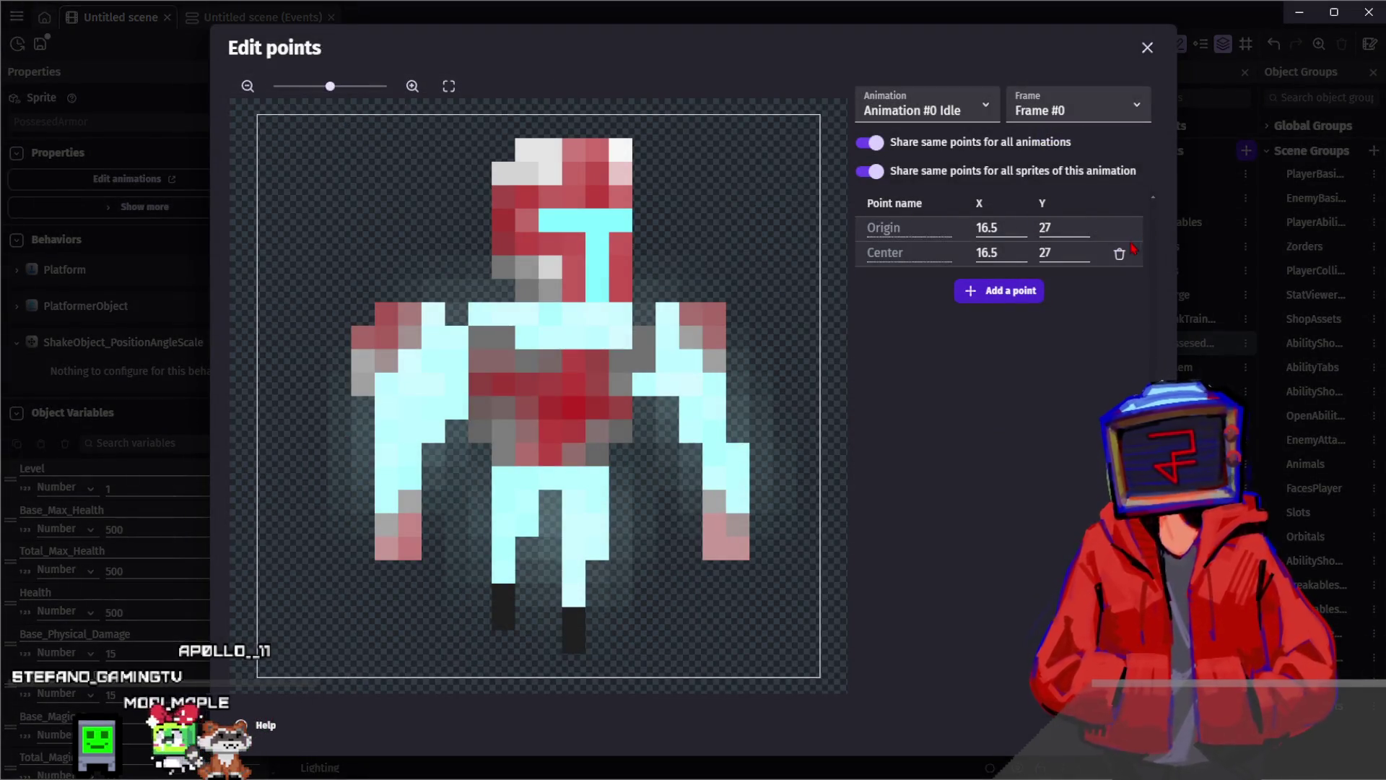
Place PossesedArmor's Origin and Center points both at 12.5, 21, between the feet
{"action": "left_click", "coordinate": [1120, 255]}
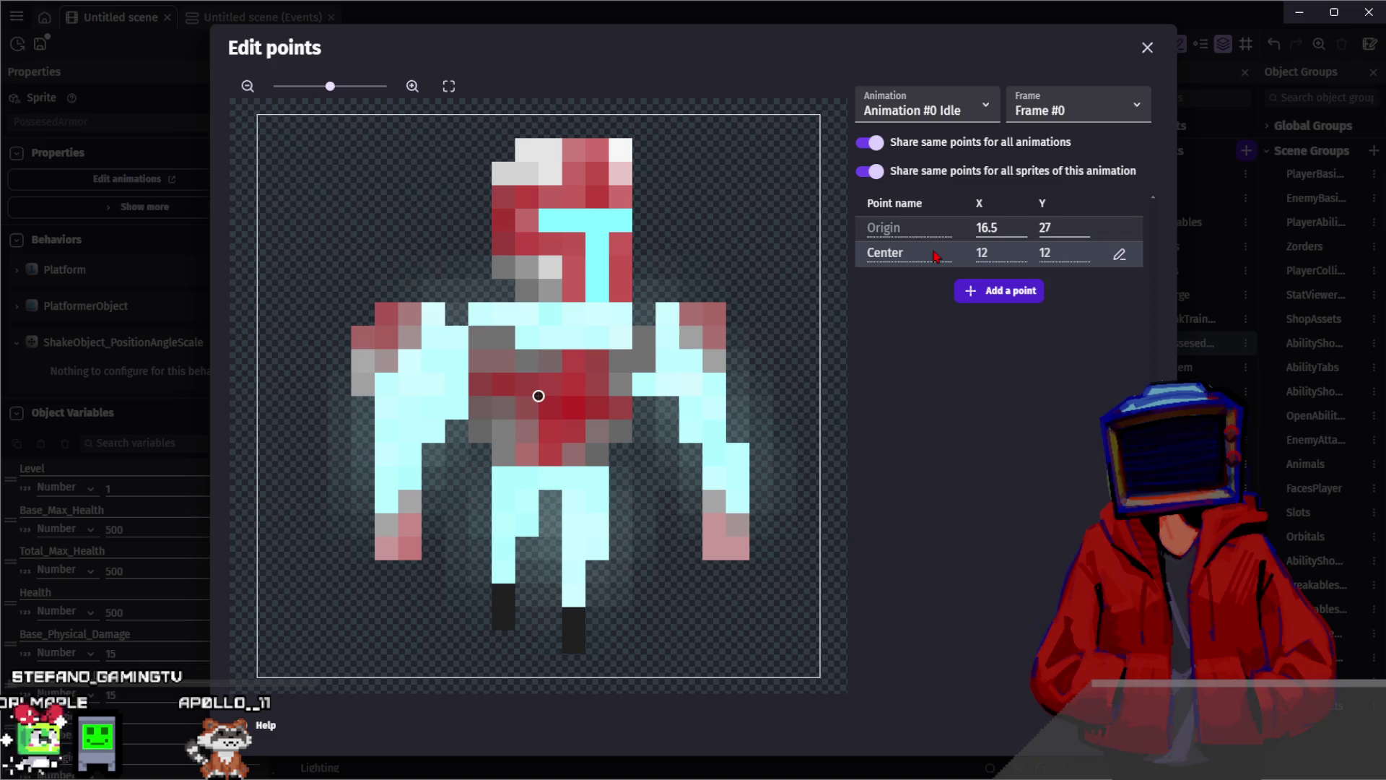
{"action": "double_click", "coordinate": [1002, 231]}
{"action": "type", "text": "12"}
{"action": "key", "text": "Tab"}
{"action": "type", "text": "2"}
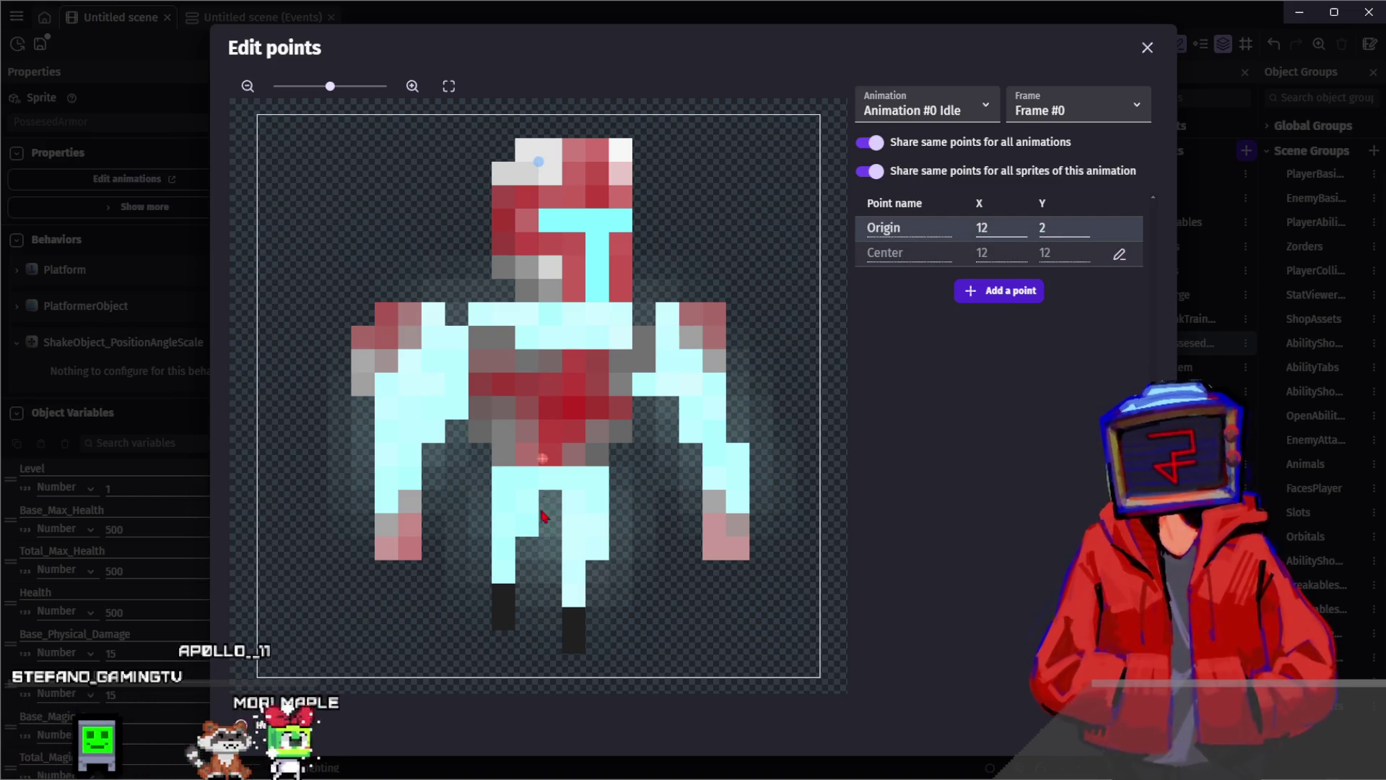
{"action": "left_click", "coordinate": [535, 591]}
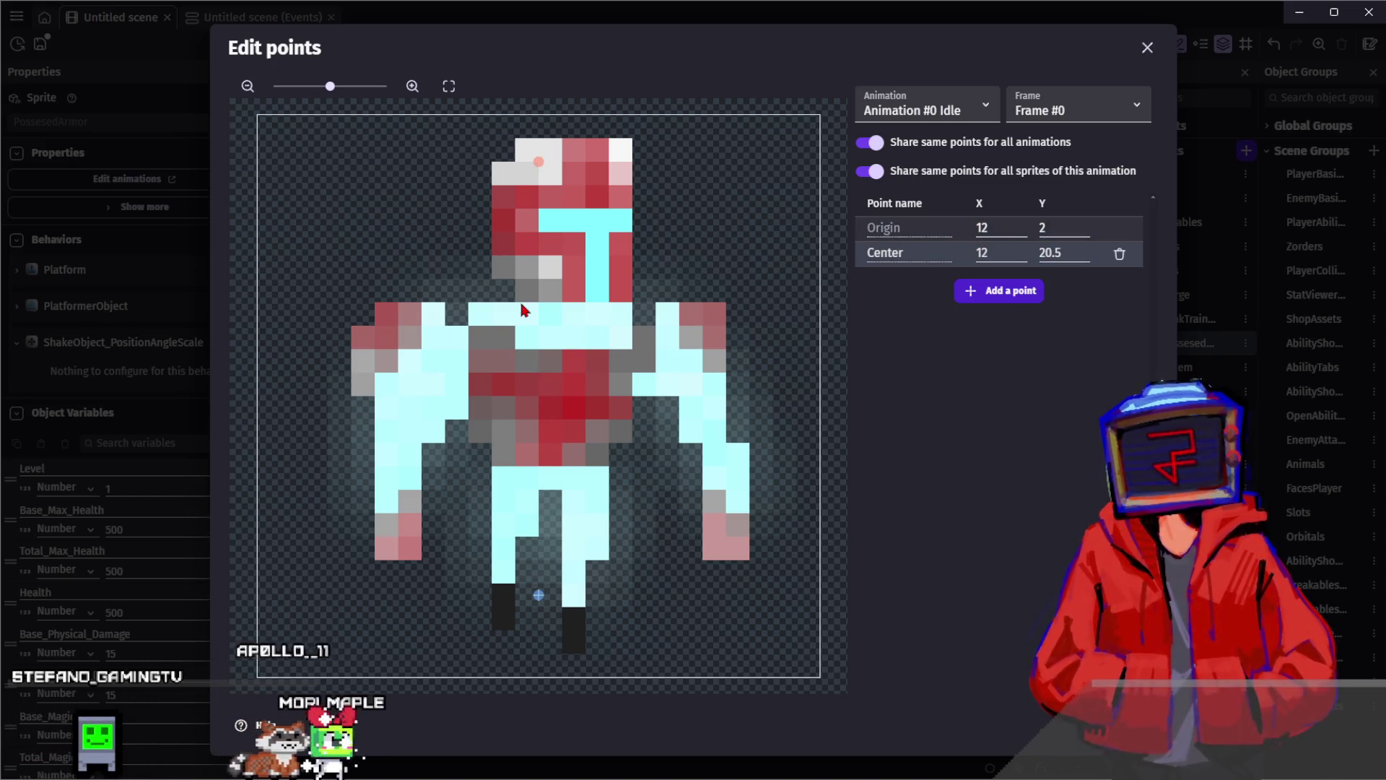
{"action": "left_click", "coordinate": [550, 607]}
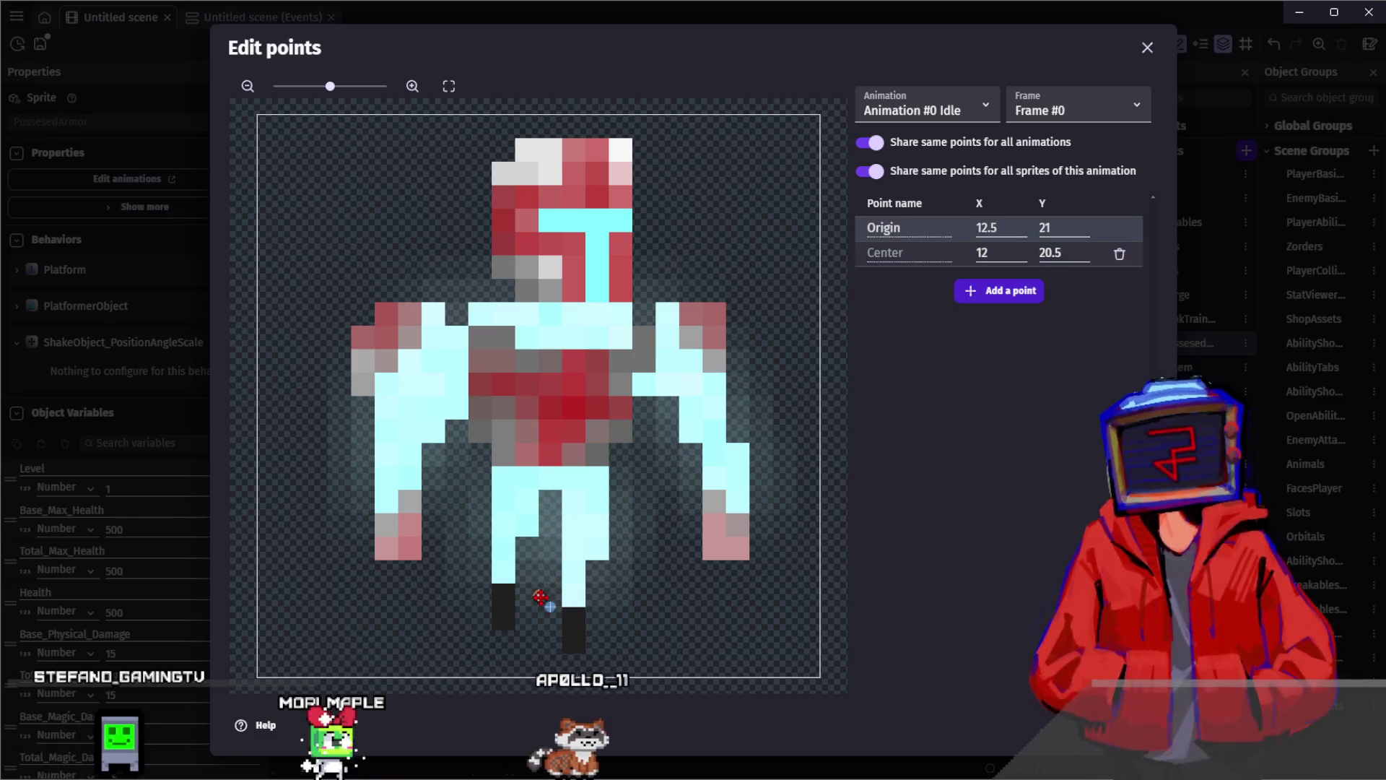
{"action": "left_click", "coordinate": [550, 606]}
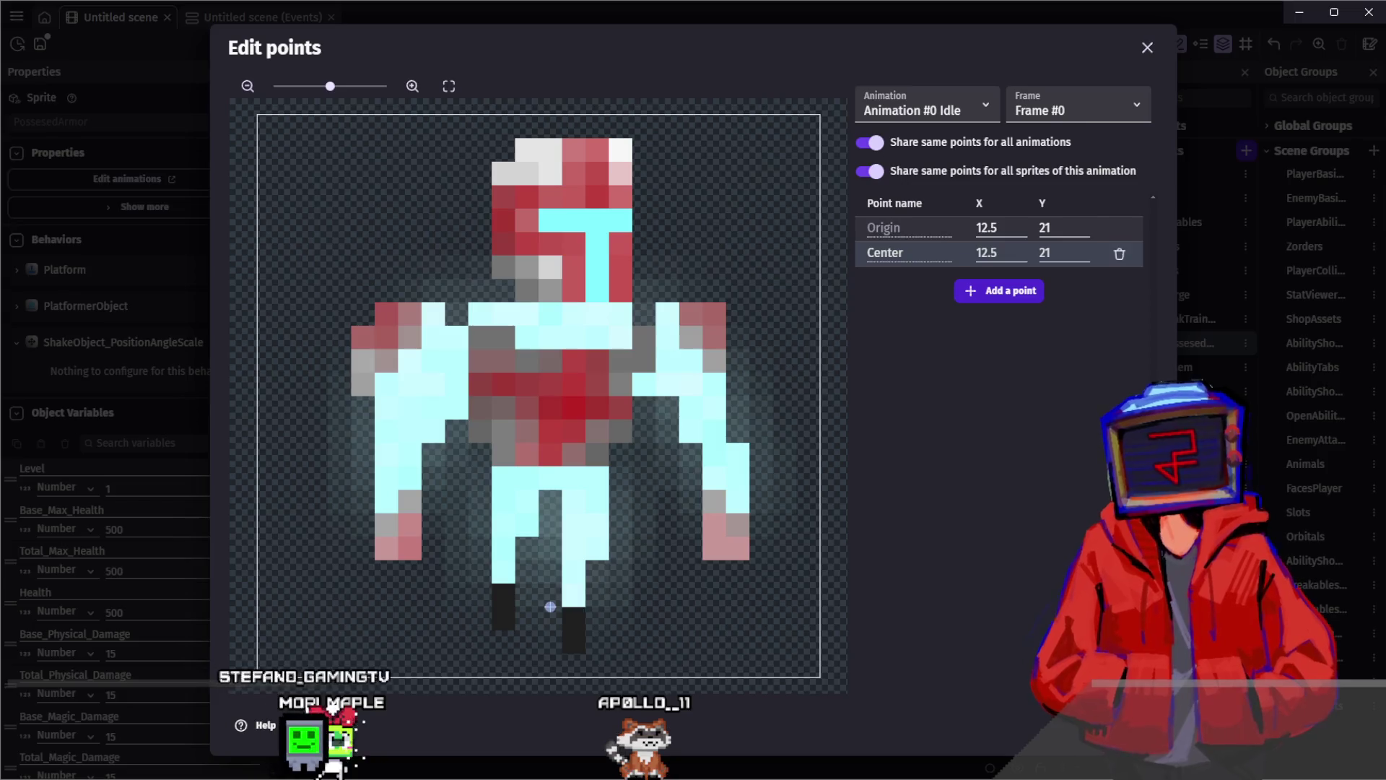
{"action": "key", "text": "Escape"}
{"action": "left_click", "coordinate": [285, 672]}
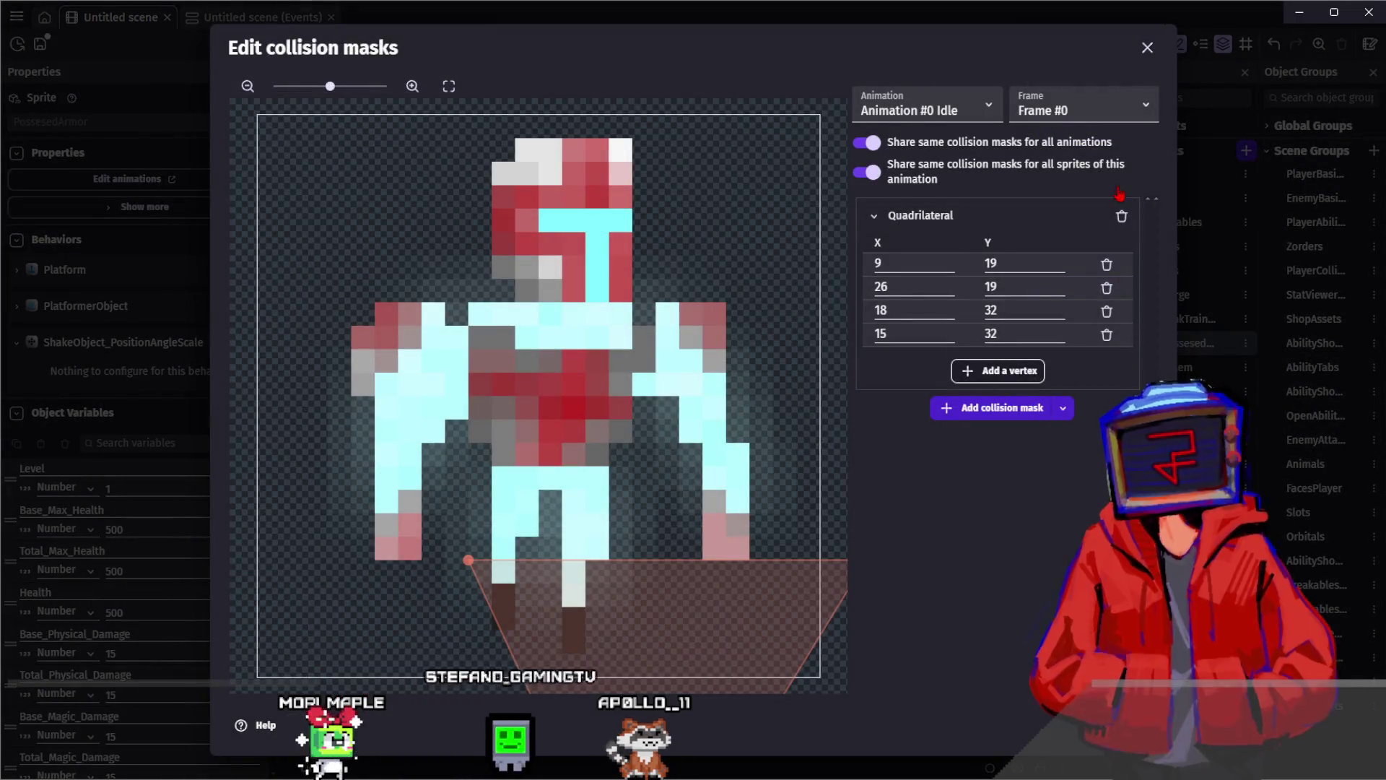
Replace the mask with a triangle (9,12; 16,12; 12.5,22.5) shared by all animations
{"action": "left_click", "coordinate": [1122, 216]}
{"action": "left_click", "coordinate": [1020, 205]}
{"action": "left_click_drag", "start_coordinate": [817, 115], "coordinate": [632, 395]}
{"action": "left_click_drag", "start_coordinate": [265, 129], "coordinate": [468, 397]}
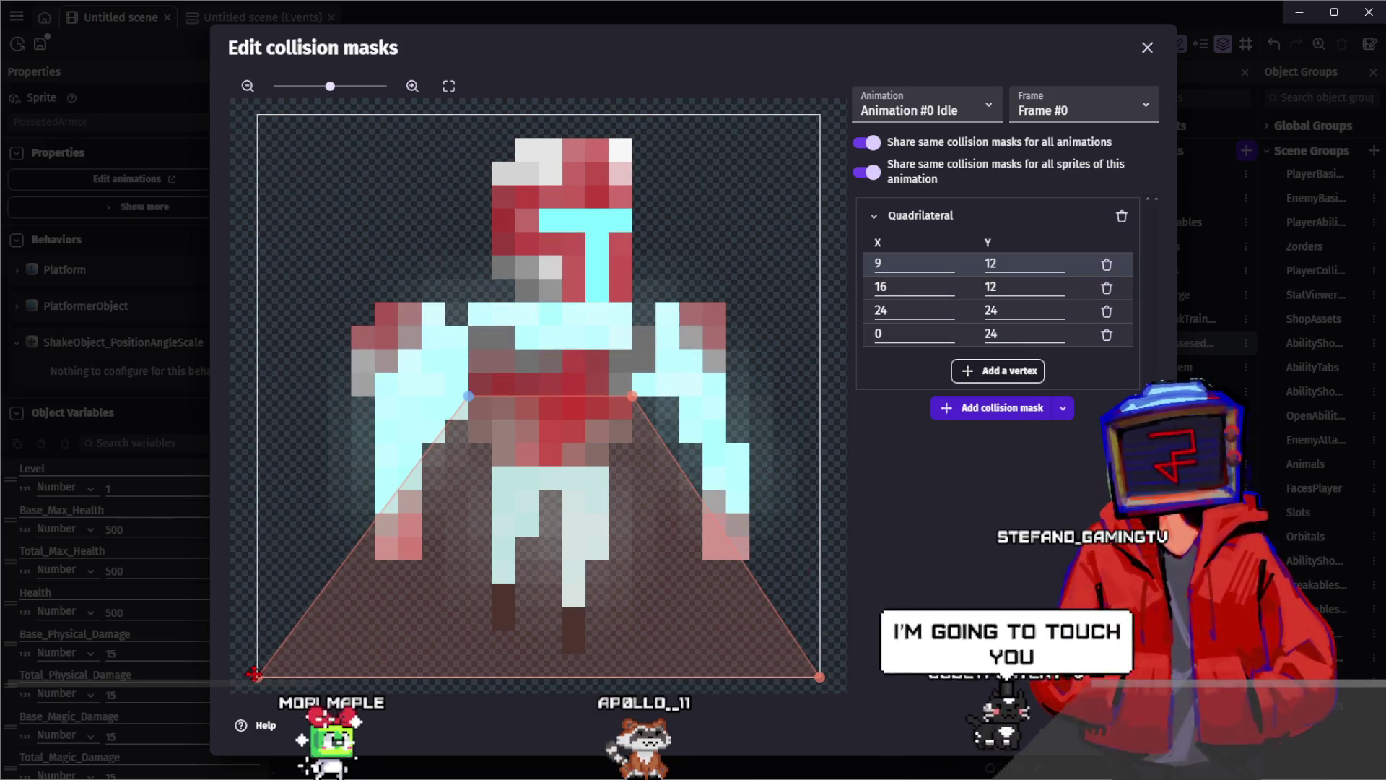
{"action": "mouse_move", "coordinate": [249, 680]}
{"action": "left_mouse_down"}
{"action": "mouse_move", "coordinate": [448, 641]}
{"action": "mouse_move", "coordinate": [538, 641]}
{"action": "left_mouse_up"}
{"action": "mouse_move", "coordinate": [819, 677]}
{"action": "left_mouse_down"}
{"action": "mouse_move", "coordinate": [538, 643]}
{"action": "mouse_move", "coordinate": [550, 642]}
{"action": "left_mouse_up"}
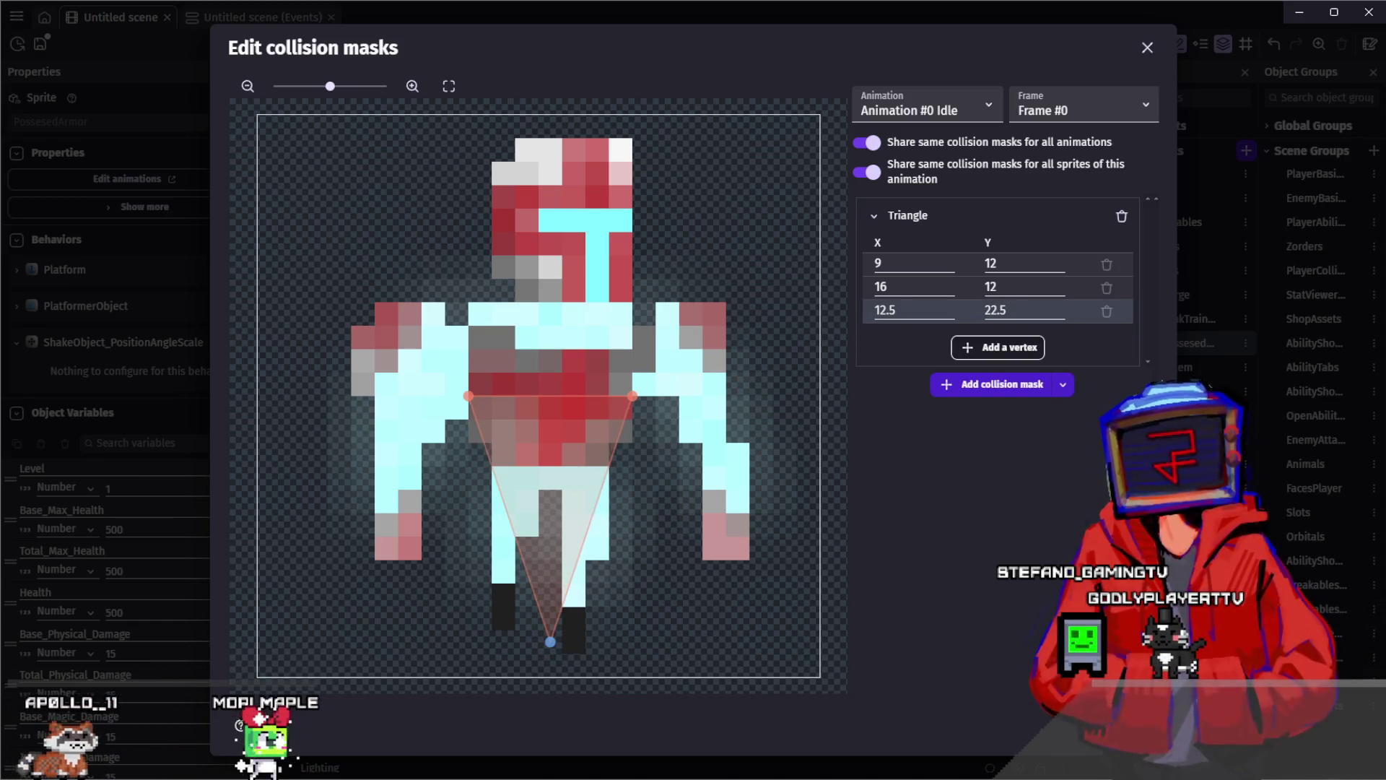
{"action": "key", "text": "Escape"}
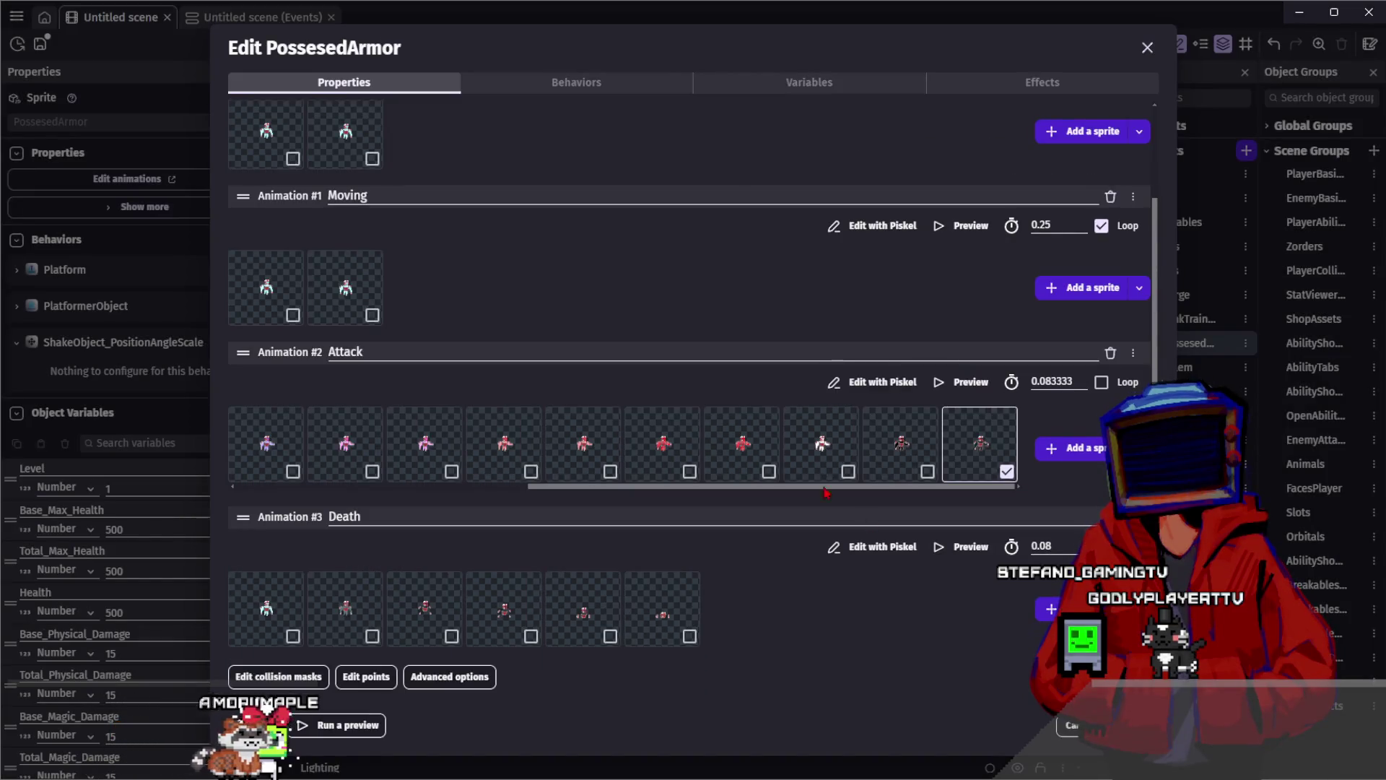
{"action": "key", "text": "Escape"}
Change PossesedArmor's Name variable to 'Haunted Armor'
{"action": "left_click", "coordinate": [1022, 345]}
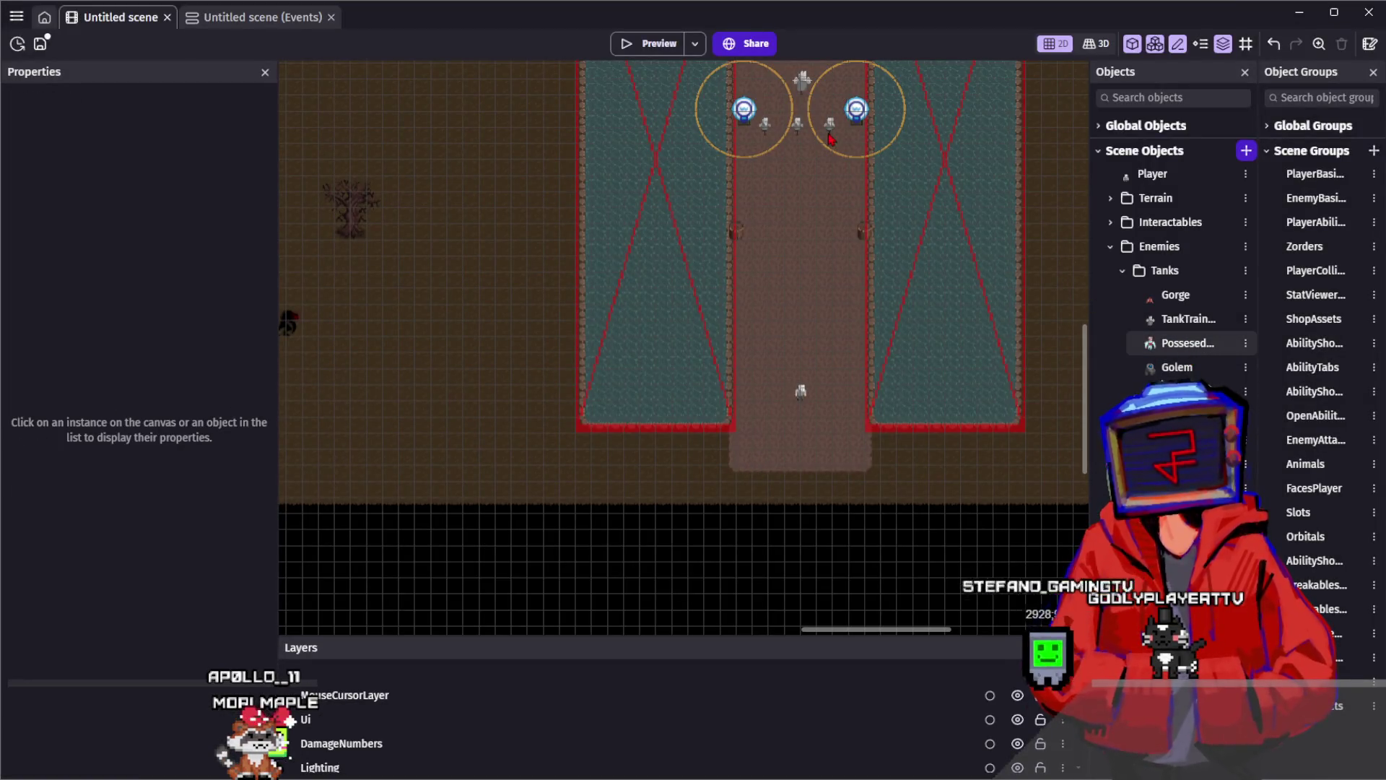
{"action": "double_click", "coordinate": [829, 134]}
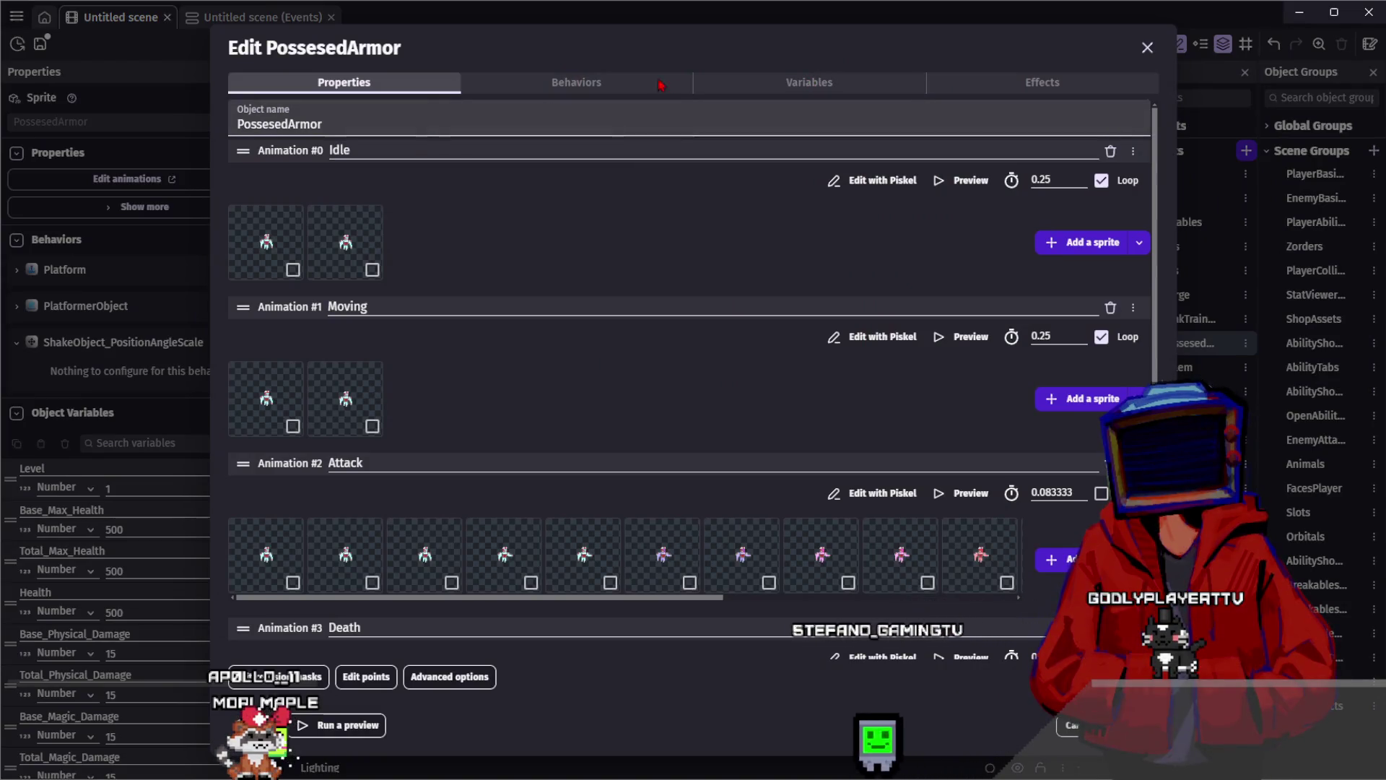
{"action": "left_click", "coordinate": [780, 80]}
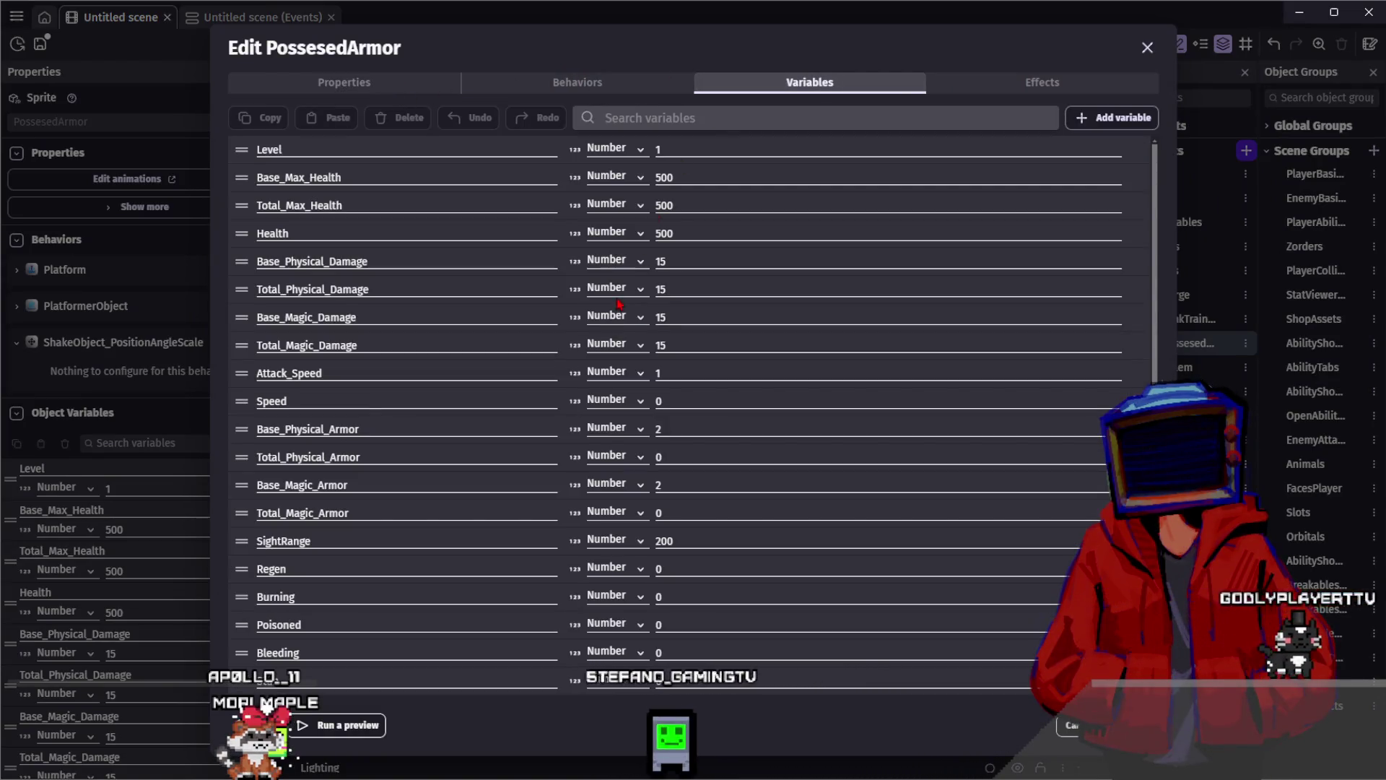
{"action": "scroll", "coordinate": [530, 595], "scroll_direction": "down", "scroll_amount": 3}
{"action": "left_click_drag", "start_coordinate": [783, 537], "coordinate": [657, 541]}
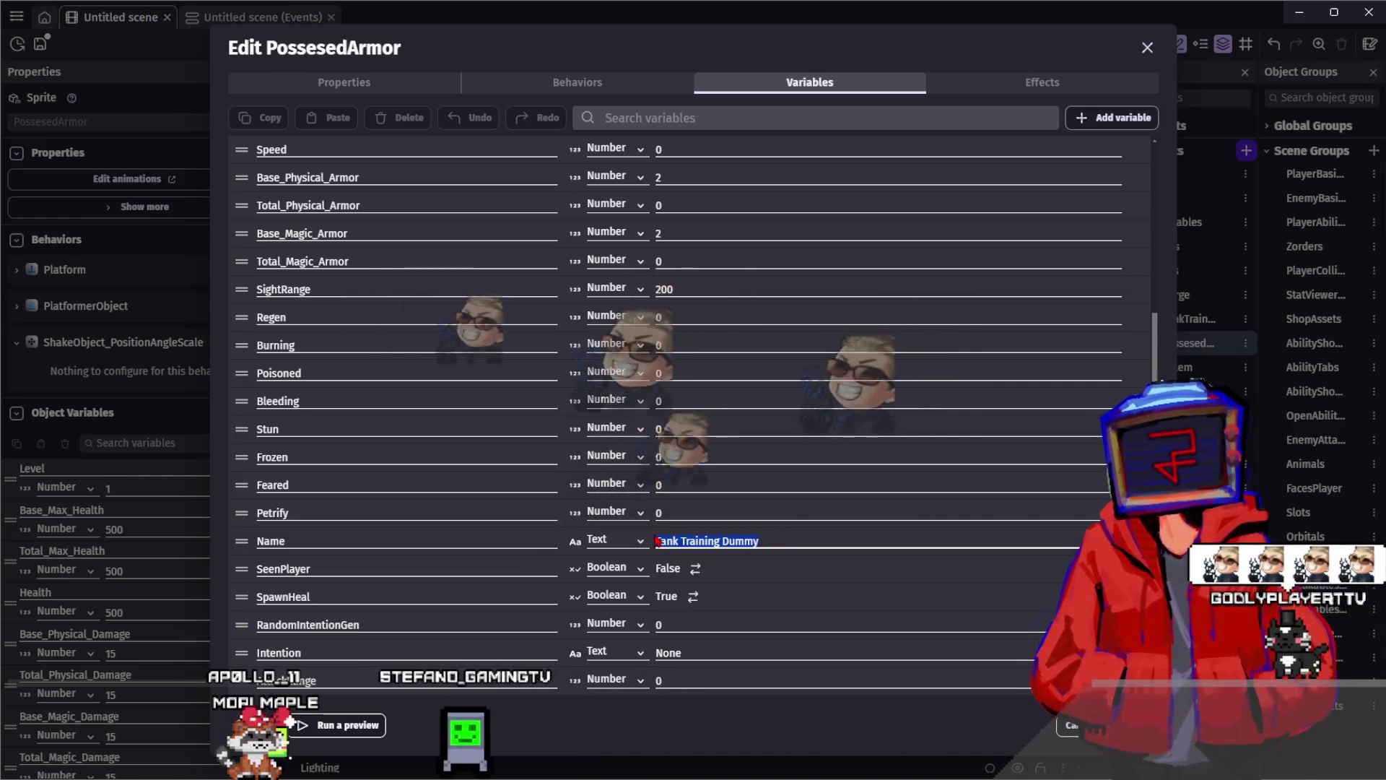
{"action": "type", "text": "Taunter"}
{"action": "key", "text": "BackSpace"}
{"action": "type", "text": "d Armor"}
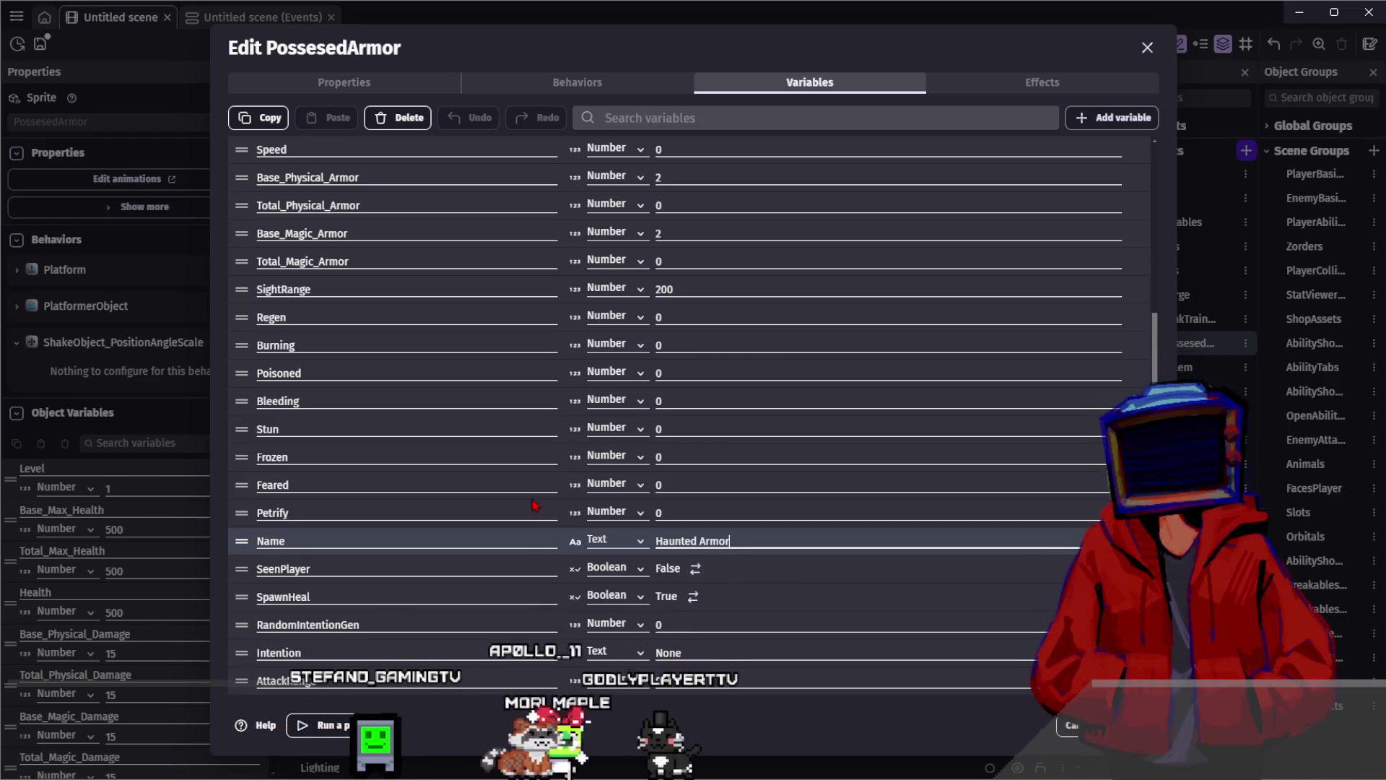
Set Base_Magic_Armor to 10 and close the object editor
{"action": "scroll", "coordinate": [574, 459], "scroll_direction": "up", "scroll_amount": 2}
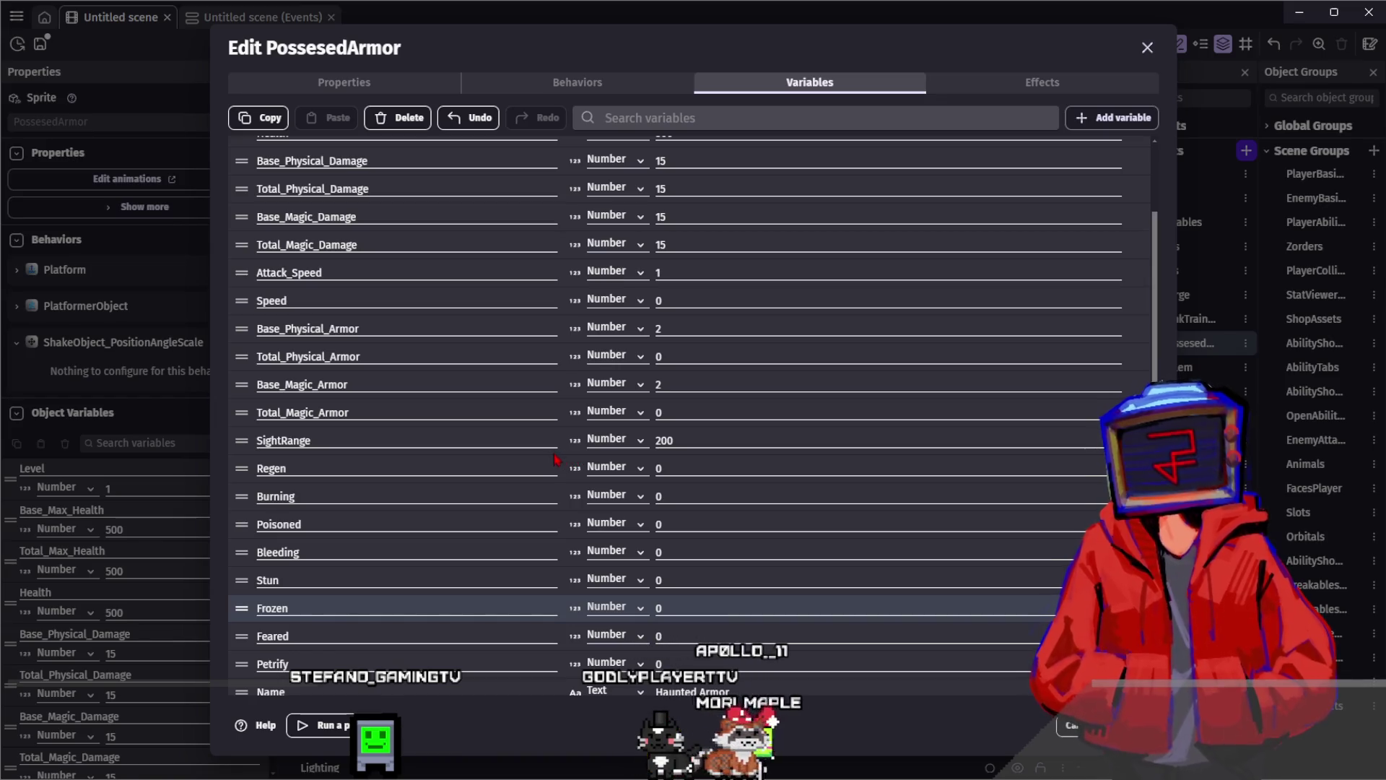
{"action": "double_click", "coordinate": [664, 384]}
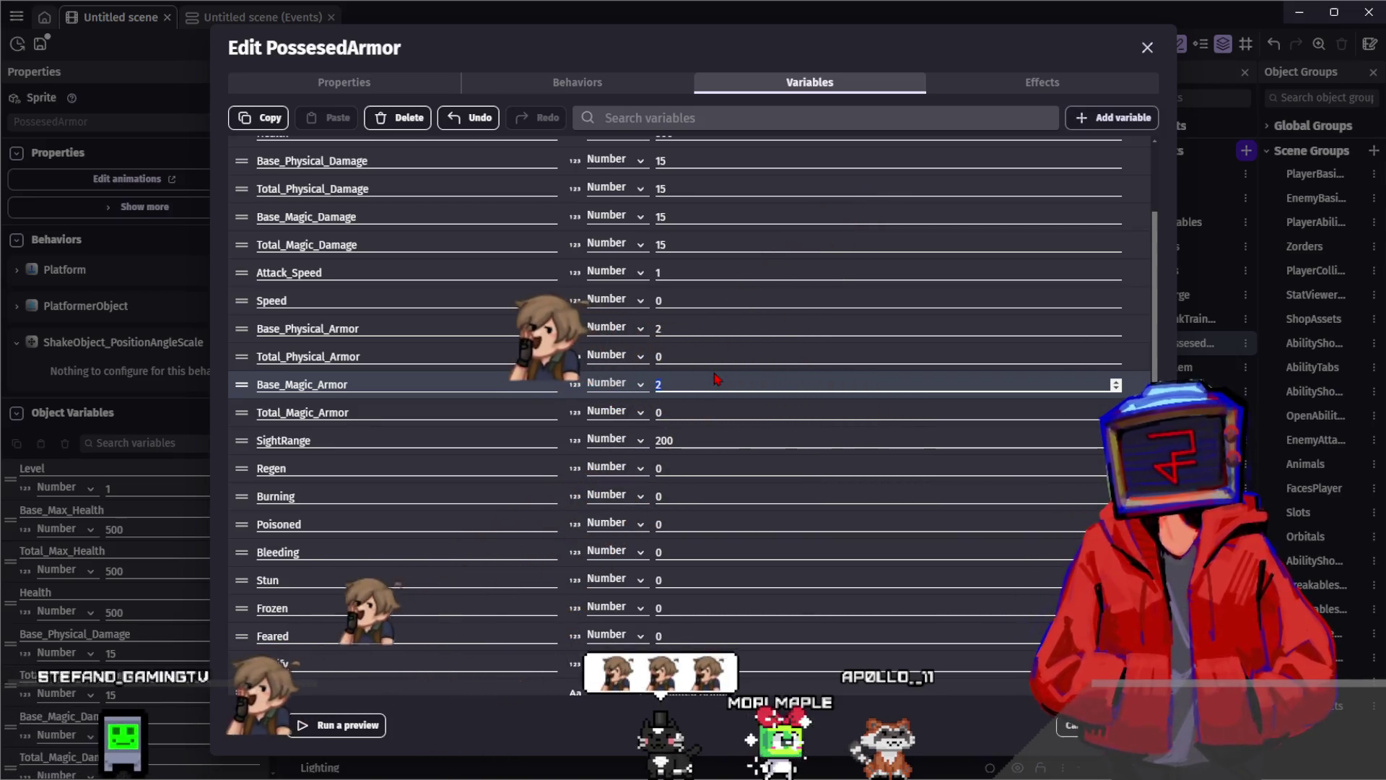
{"action": "type", "text": "10"}
{"action": "key", "text": "Return"}
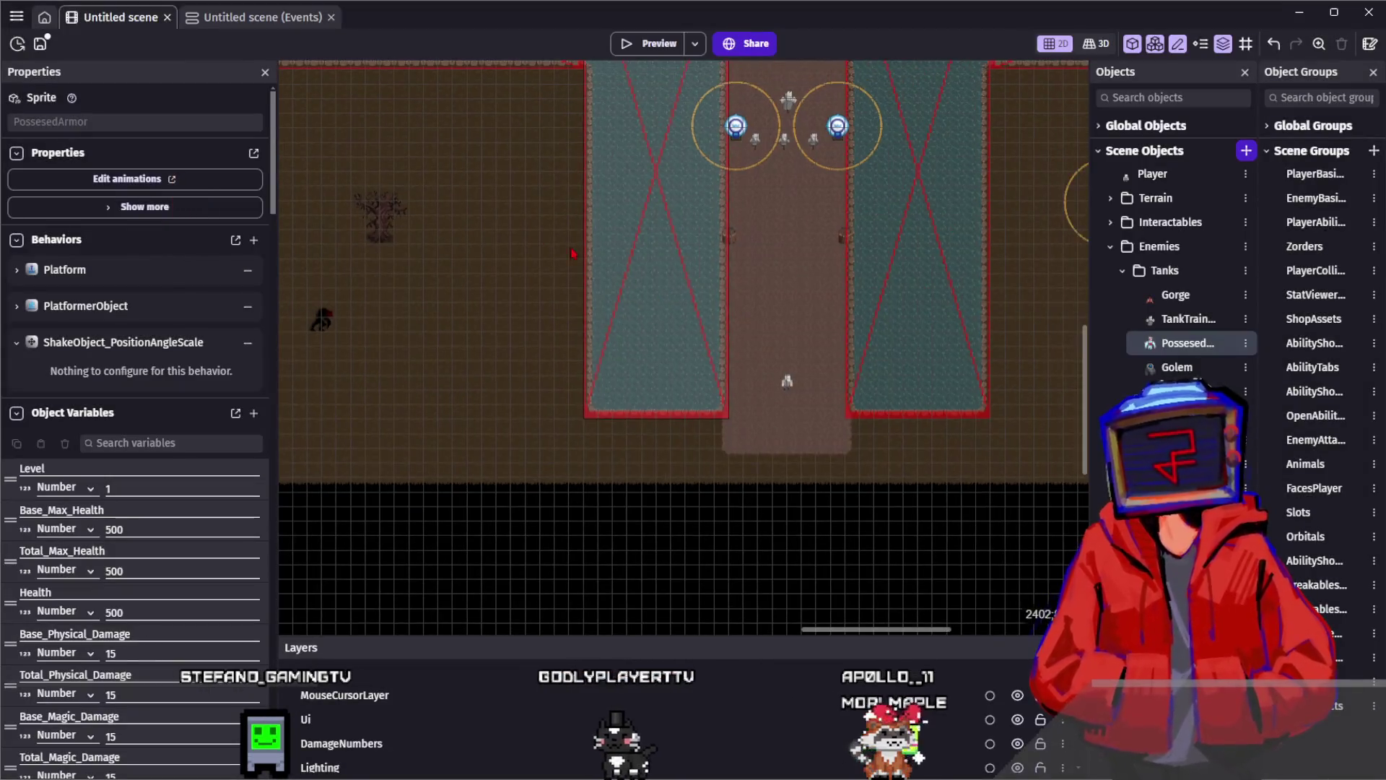
Select the Golem to check its stat variables
{"action": "left_click", "coordinate": [601, 374]}
{"action": "scroll", "coordinate": [601, 373], "scroll_direction": "up", "scroll_amount": 5}
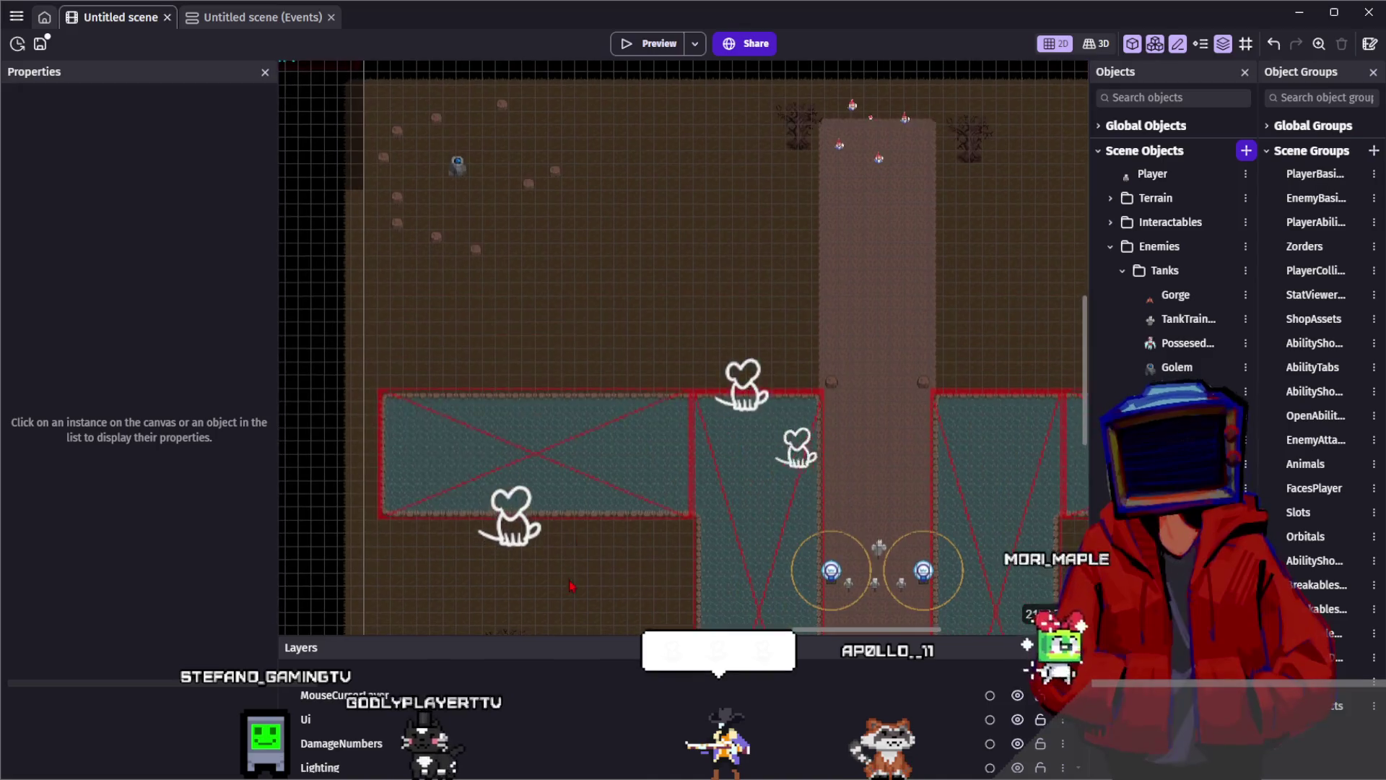
{"action": "left_click", "coordinate": [459, 170]}
{"action": "scroll", "coordinate": [166, 339], "scroll_direction": "up", "scroll_amount": 1}
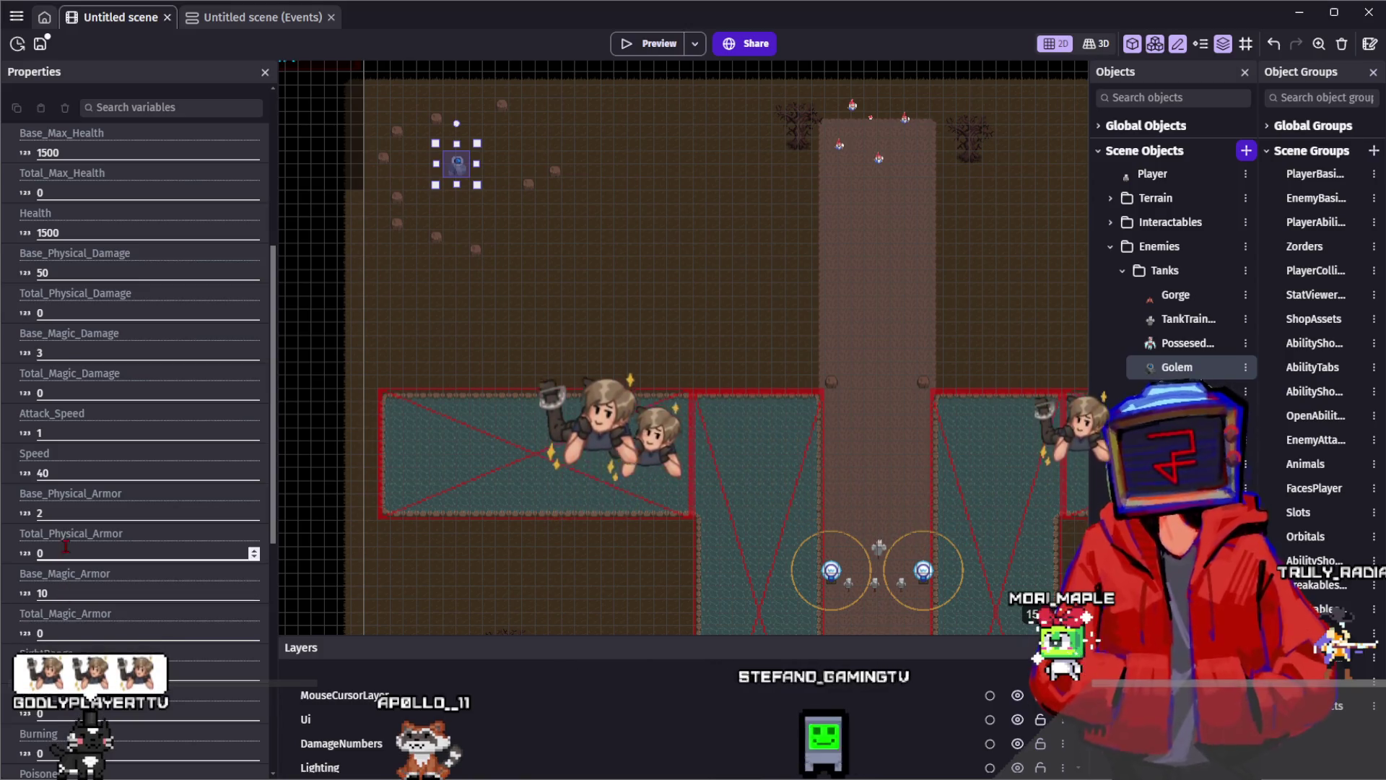
{"action": "key", "text": "Escape"}
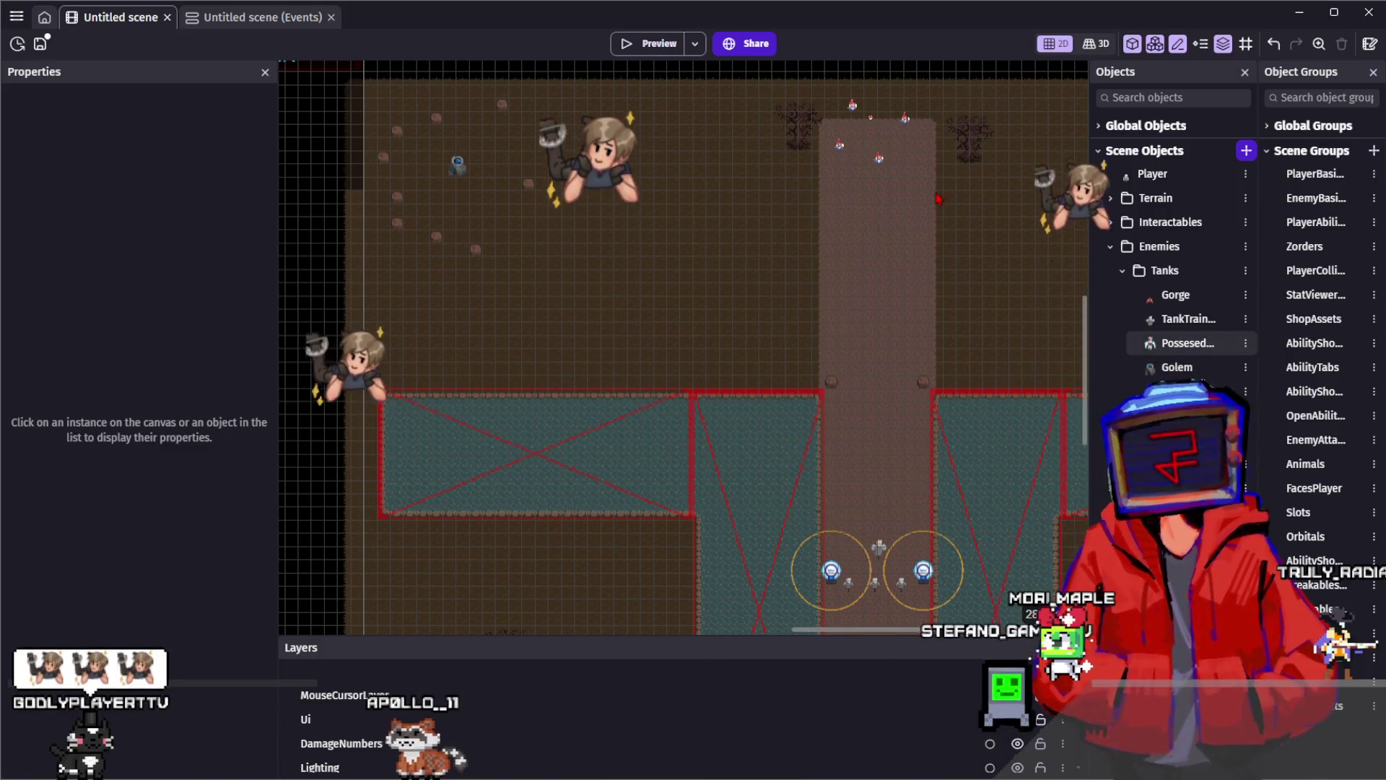
Set PossesedArmor's Base_Physical_Armor to 10 and Base_Magic_Armor to 1
{"action": "double_click", "coordinate": [1172, 345]}
{"action": "left_click", "coordinate": [809, 82]}
{"action": "left_click", "coordinate": [683, 85]}
{"action": "left_click", "coordinate": [704, 83]}
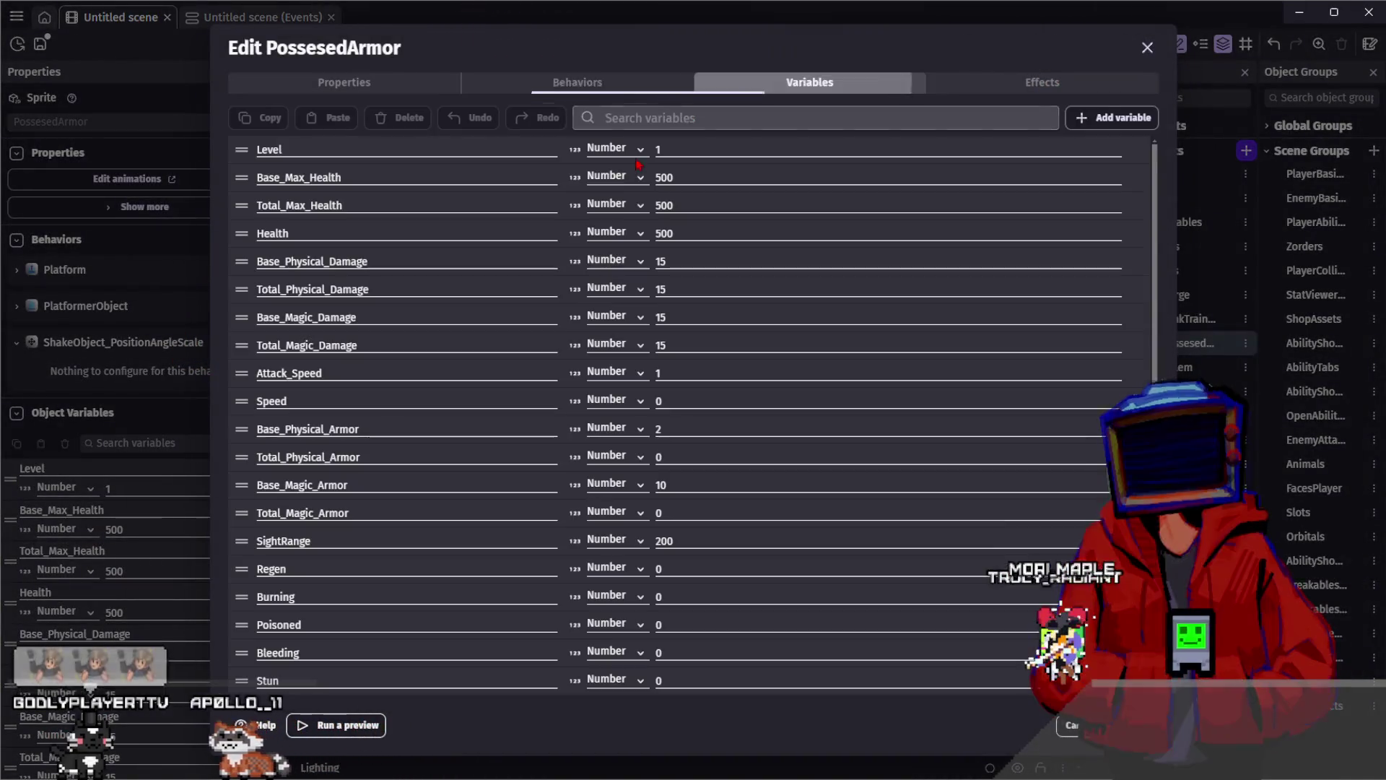
{"action": "left_click_drag", "start_coordinate": [668, 486], "coordinate": [638, 492]}
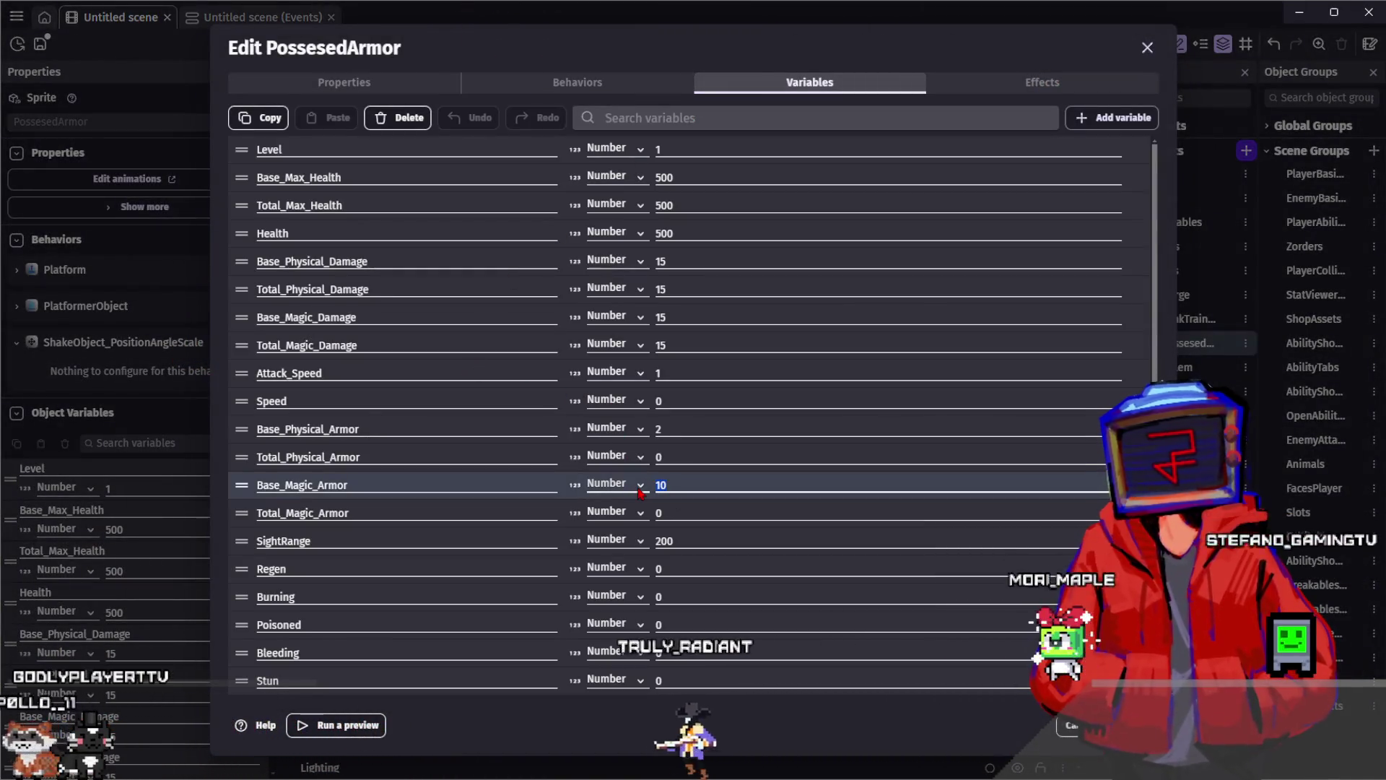
{"action": "left_click", "coordinate": [668, 428]}
{"action": "type", "text": "10"}
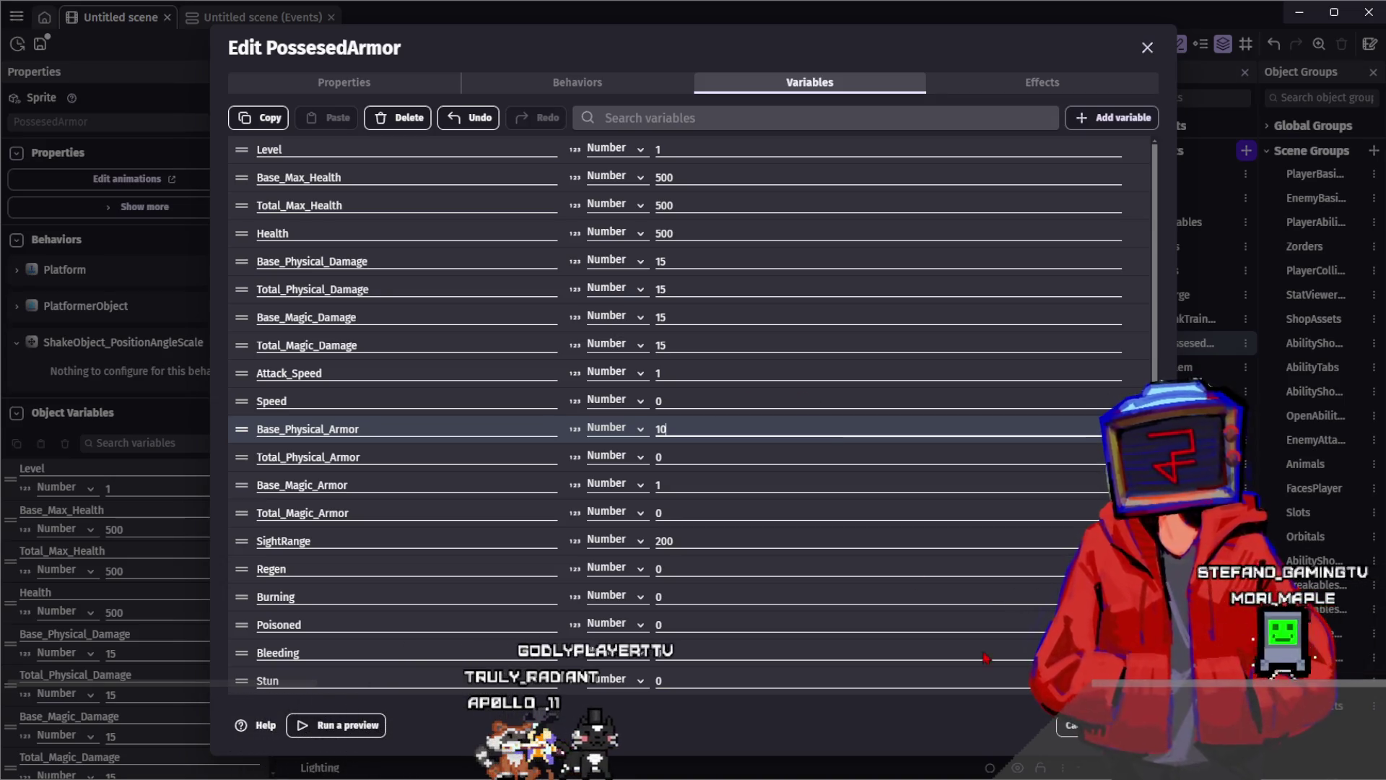
{"action": "key", "text": "Escape"}
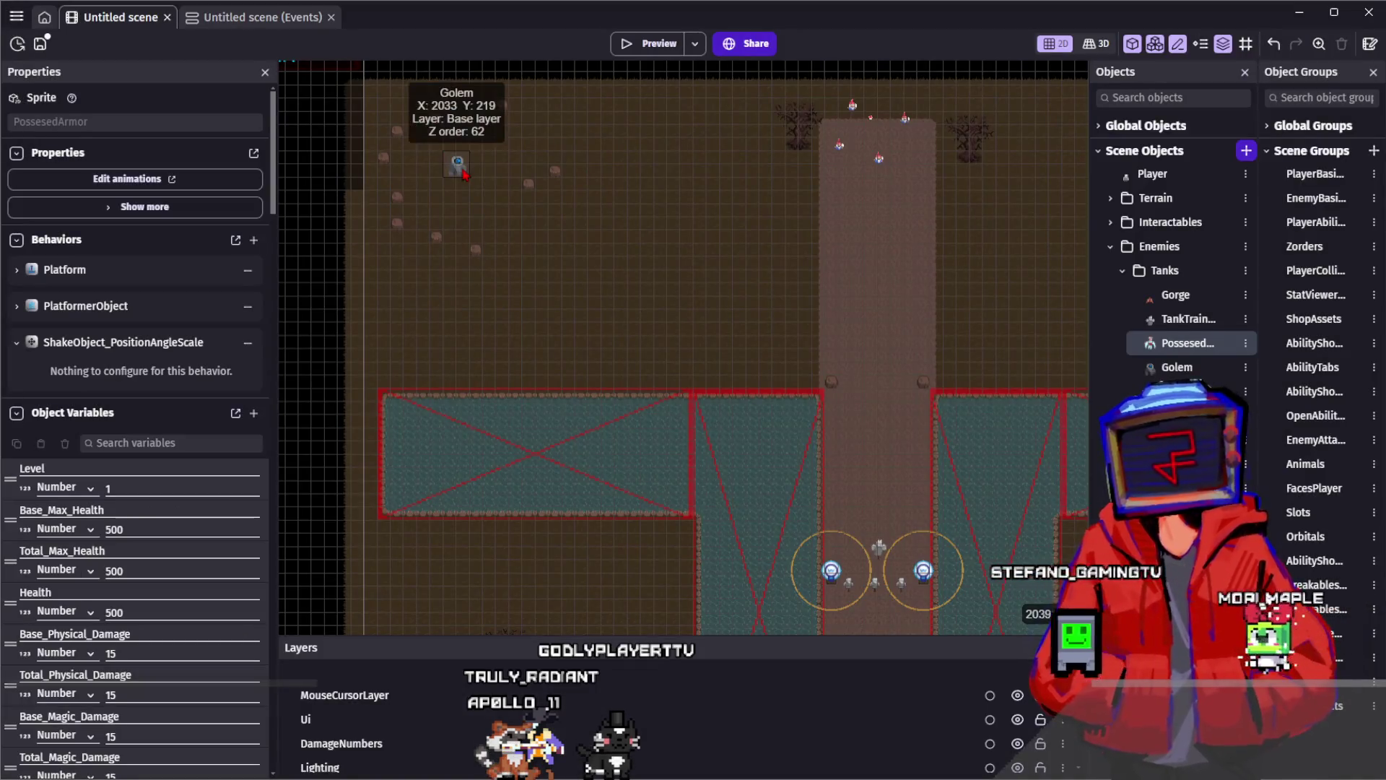
Review the Golem object's variables for comparison
{"action": "left_click", "coordinate": [465, 174]}
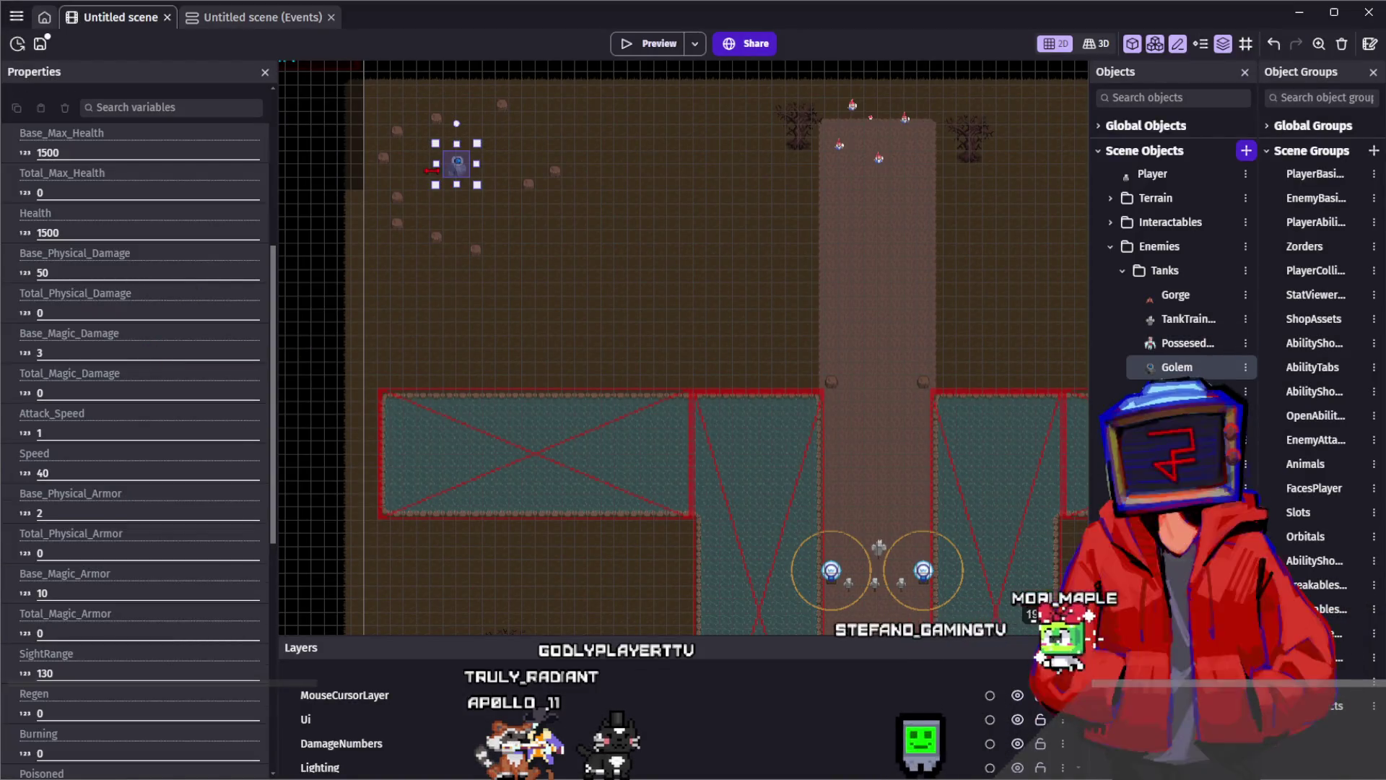
{"action": "double_click", "coordinate": [459, 171]}
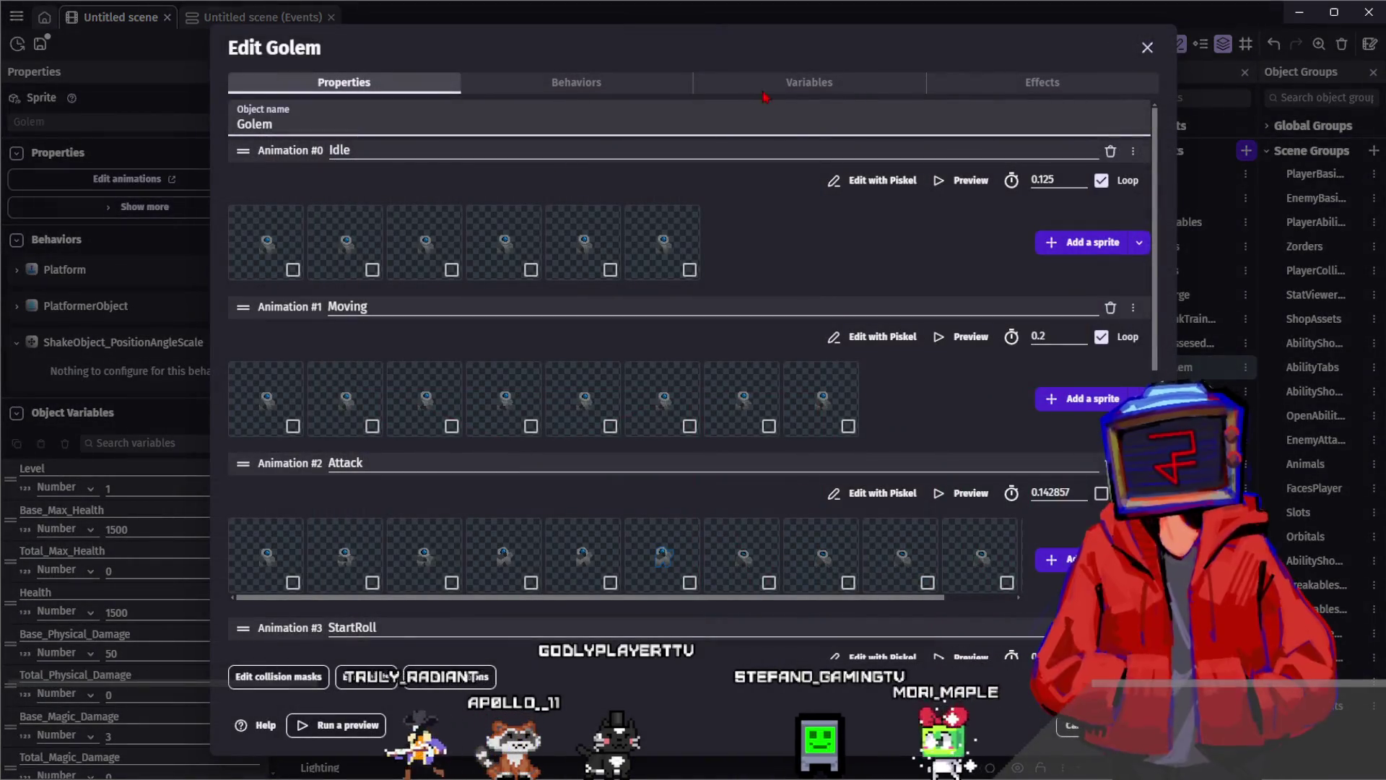
{"action": "left_click", "coordinate": [720, 88]}
{"action": "scroll", "coordinate": [589, 357], "scroll_direction": "down", "scroll_amount": 3}
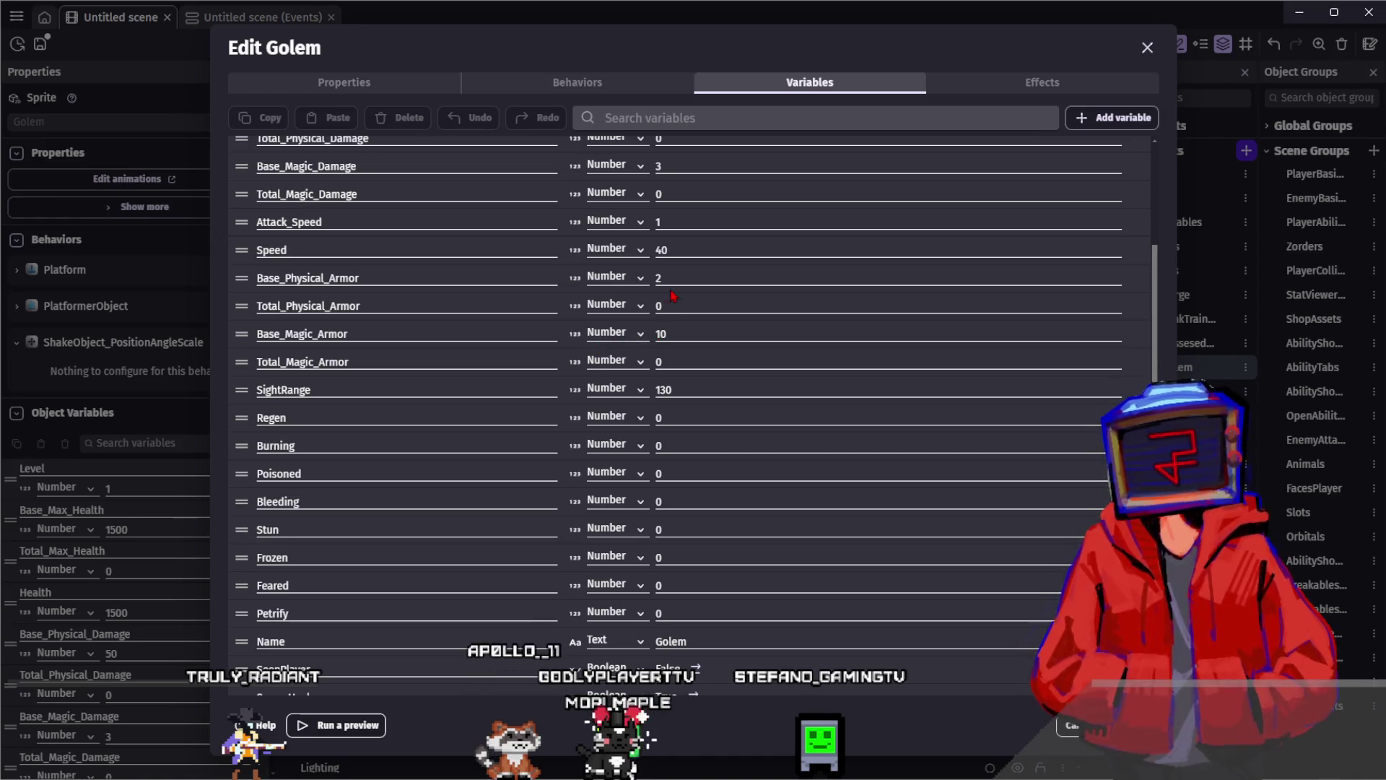
{"action": "key", "text": "Escape"}
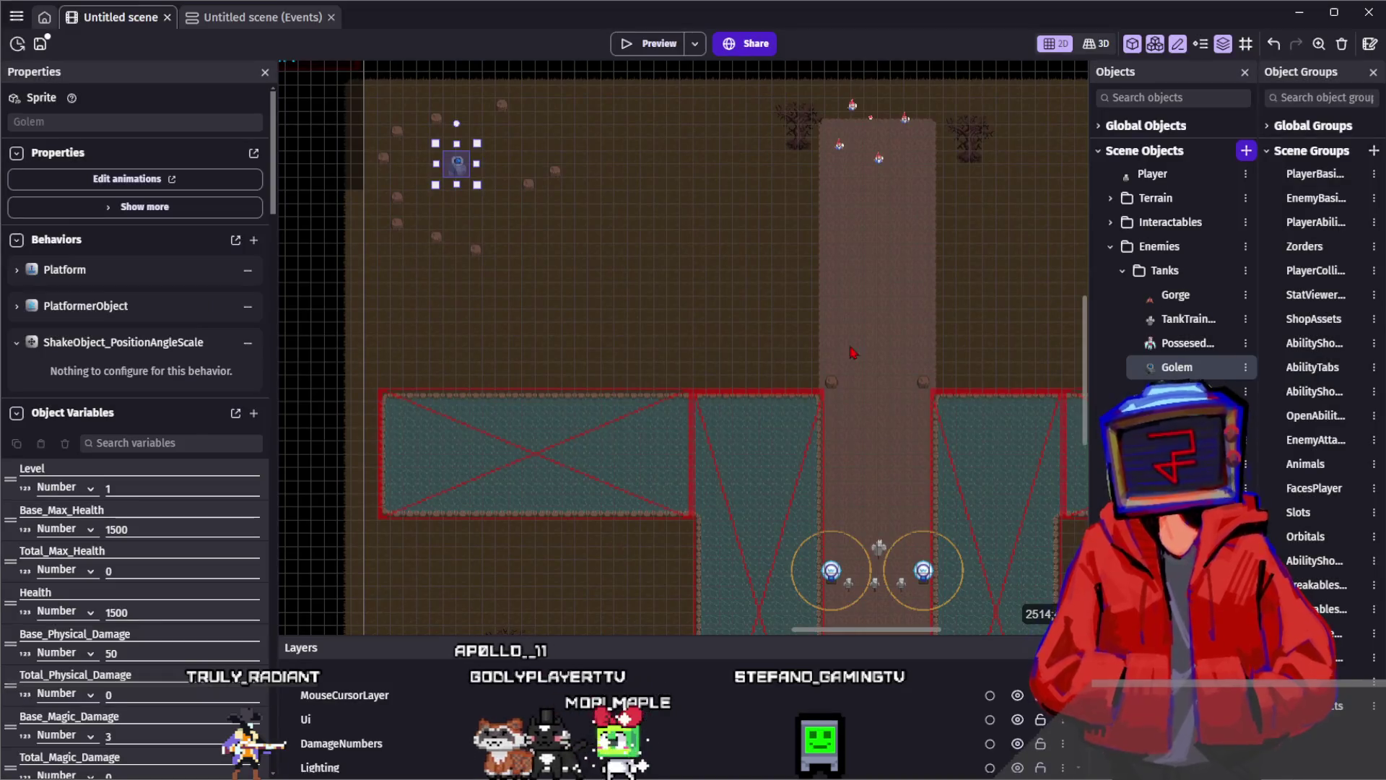
{"action": "left_click", "coordinate": [852, 352]}
{"action": "scroll", "coordinate": [852, 351], "scroll_direction": "down", "scroll_amount": 5}
{"action": "scroll", "coordinate": [820, 448], "scroll_direction": "right", "scroll_amount": 3}
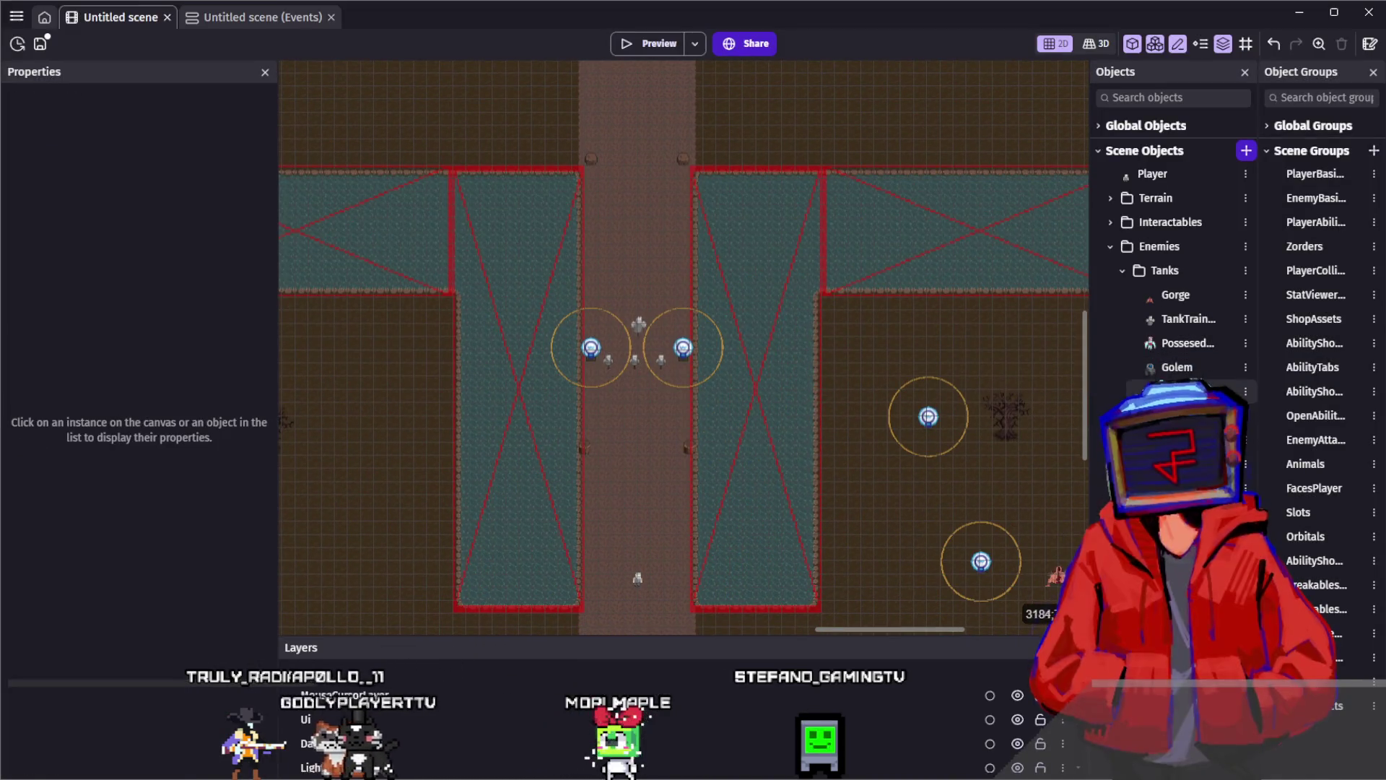
{"action": "double_click", "coordinate": [1177, 345]}
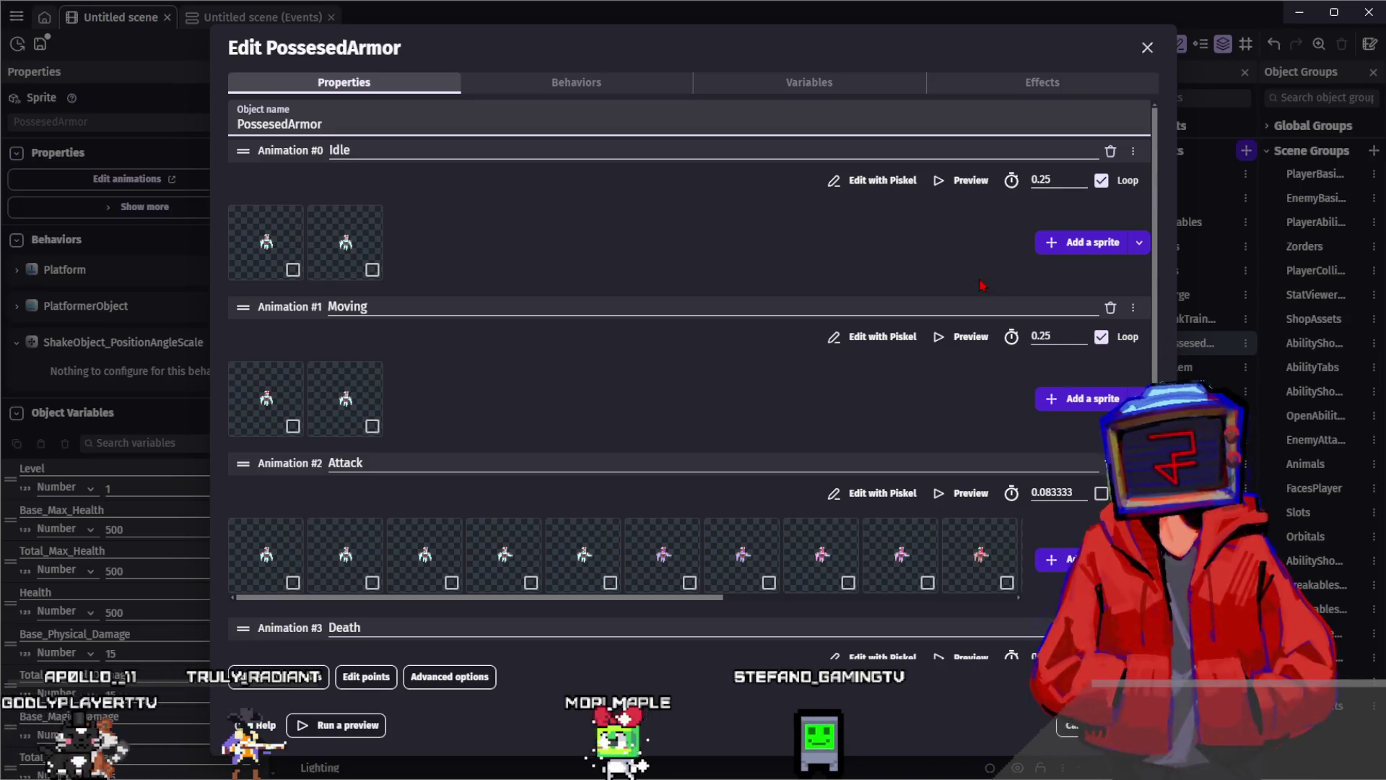
Edit PossessedArmor's Base_Magic_Armor and damage variable values
{"action": "left_click", "coordinate": [722, 82]}
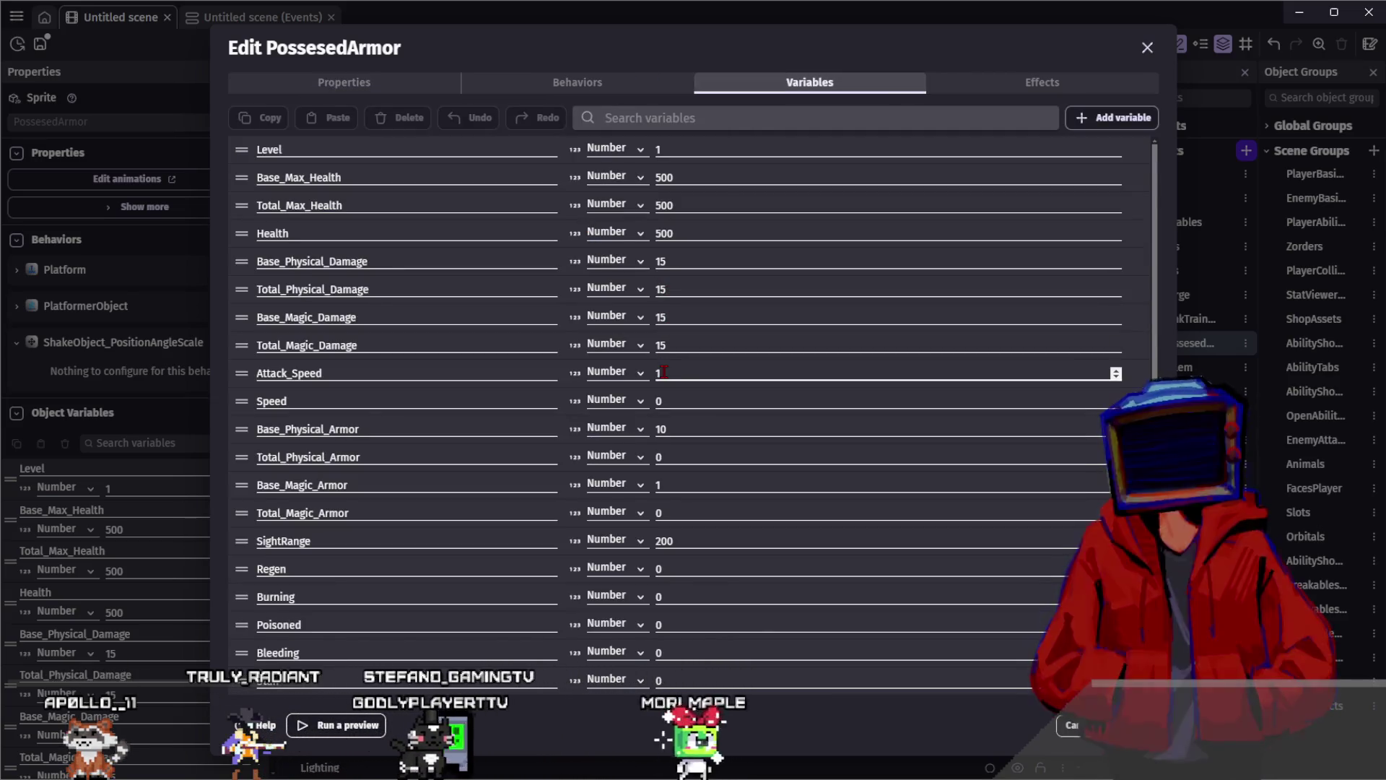
{"action": "left_click", "coordinate": [658, 400]}
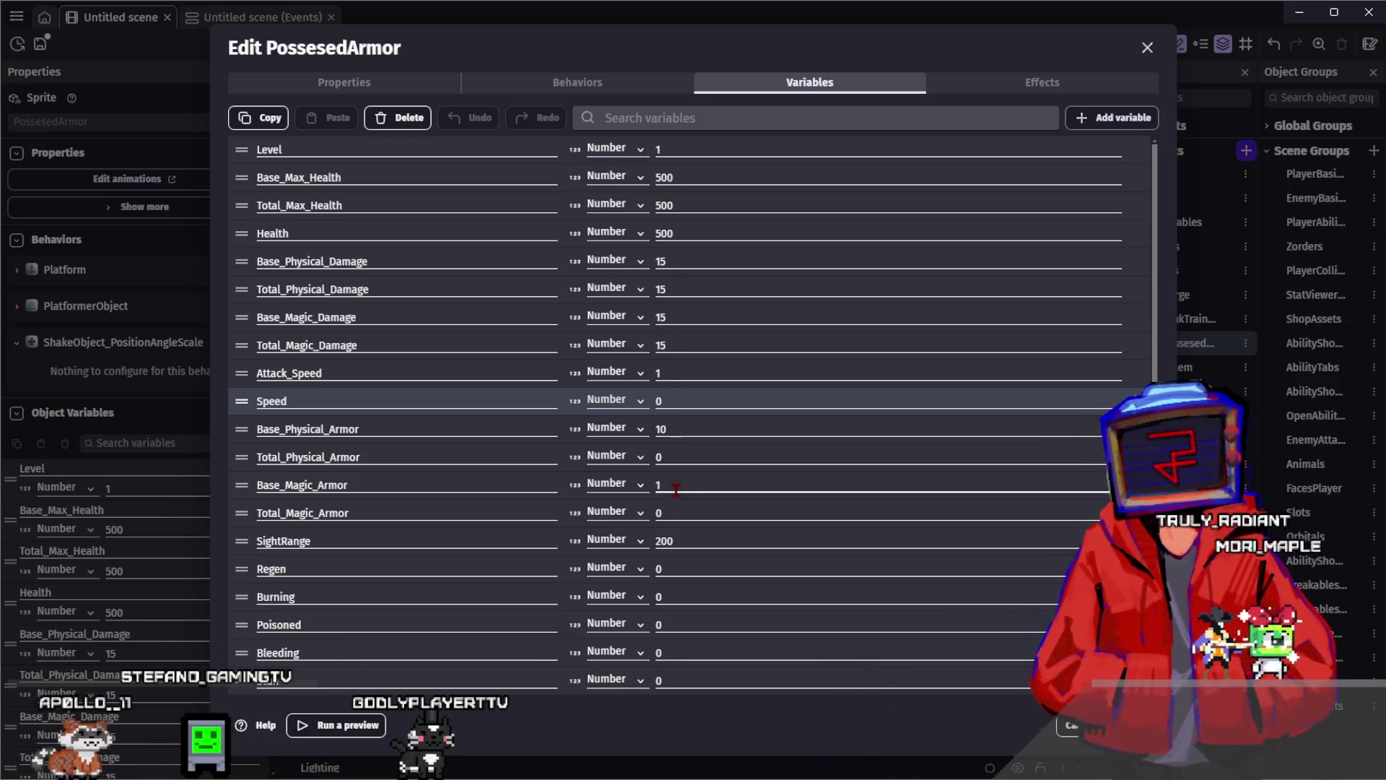
{"action": "left_click", "coordinate": [653, 485]}
{"action": "type", "text": "2"}
{"action": "key", "text": "Return"}
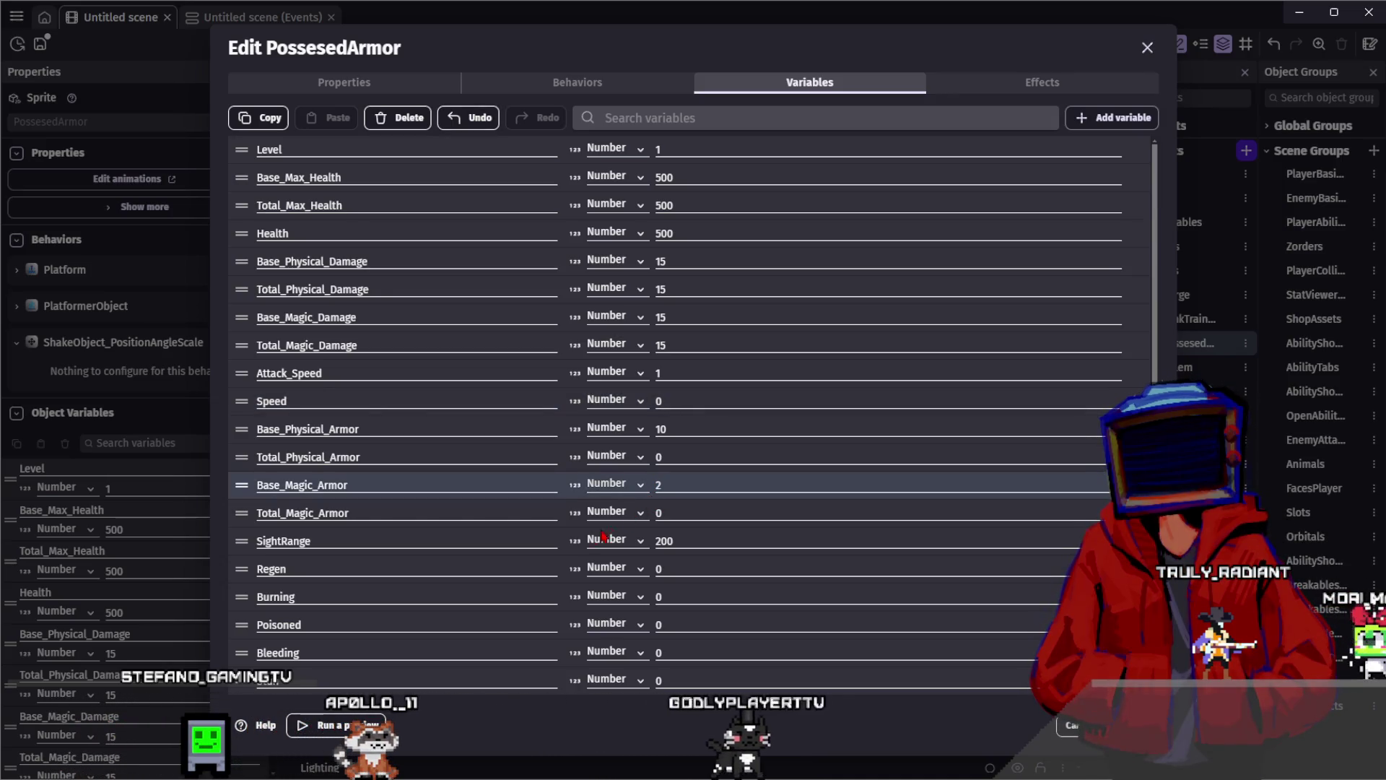
{"action": "left_click", "coordinate": [381, 564]}
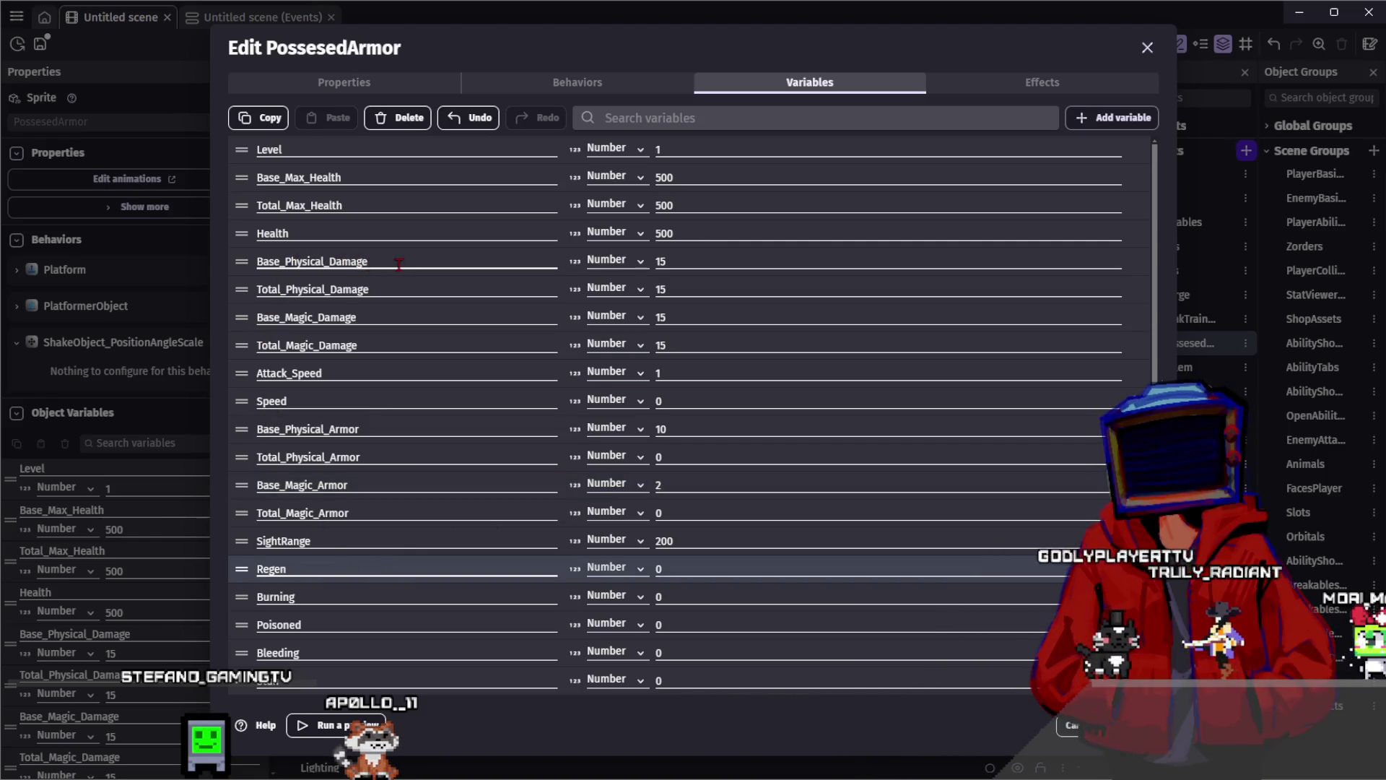
{"action": "left_click", "coordinate": [660, 259]}
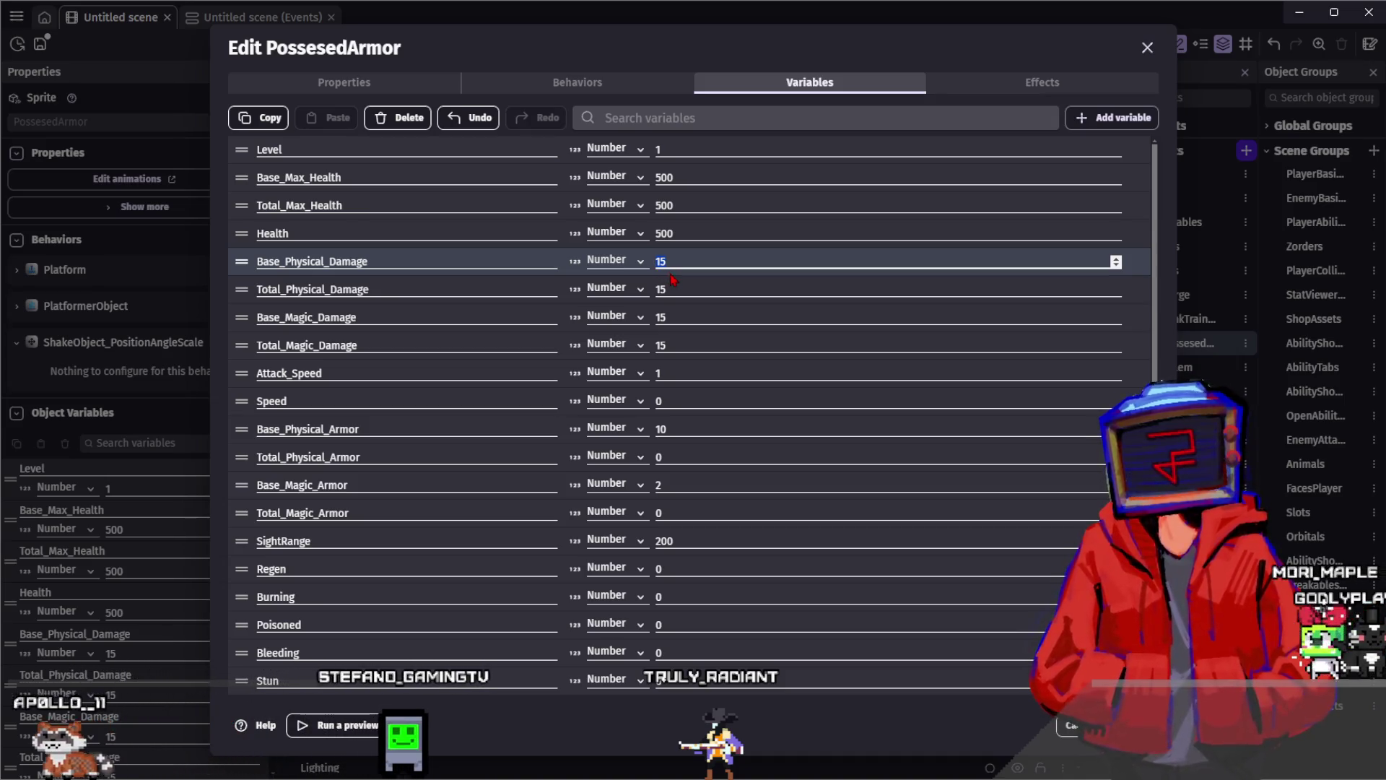
{"action": "type", "text": "0"}
{"action": "left_click", "coordinate": [675, 289]}
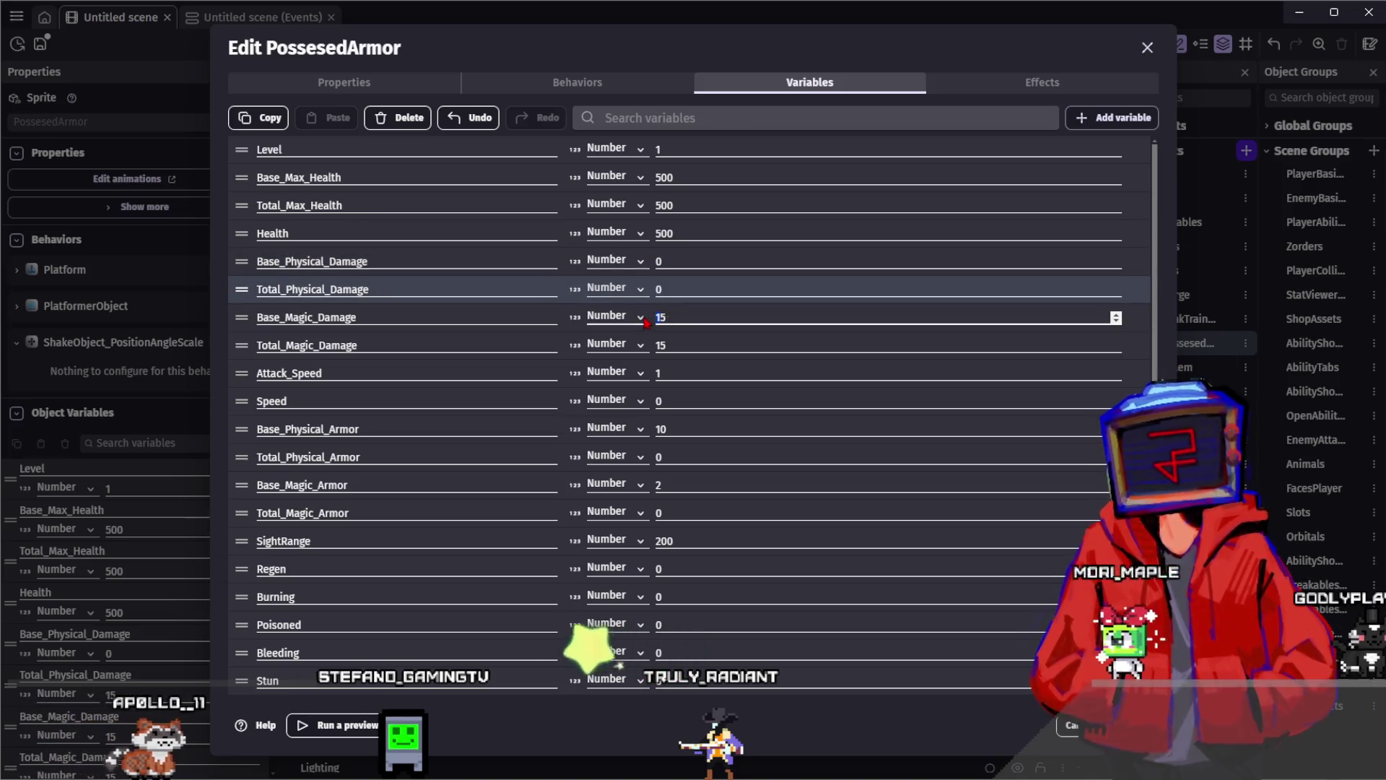
{"action": "left_click", "coordinate": [680, 318]}
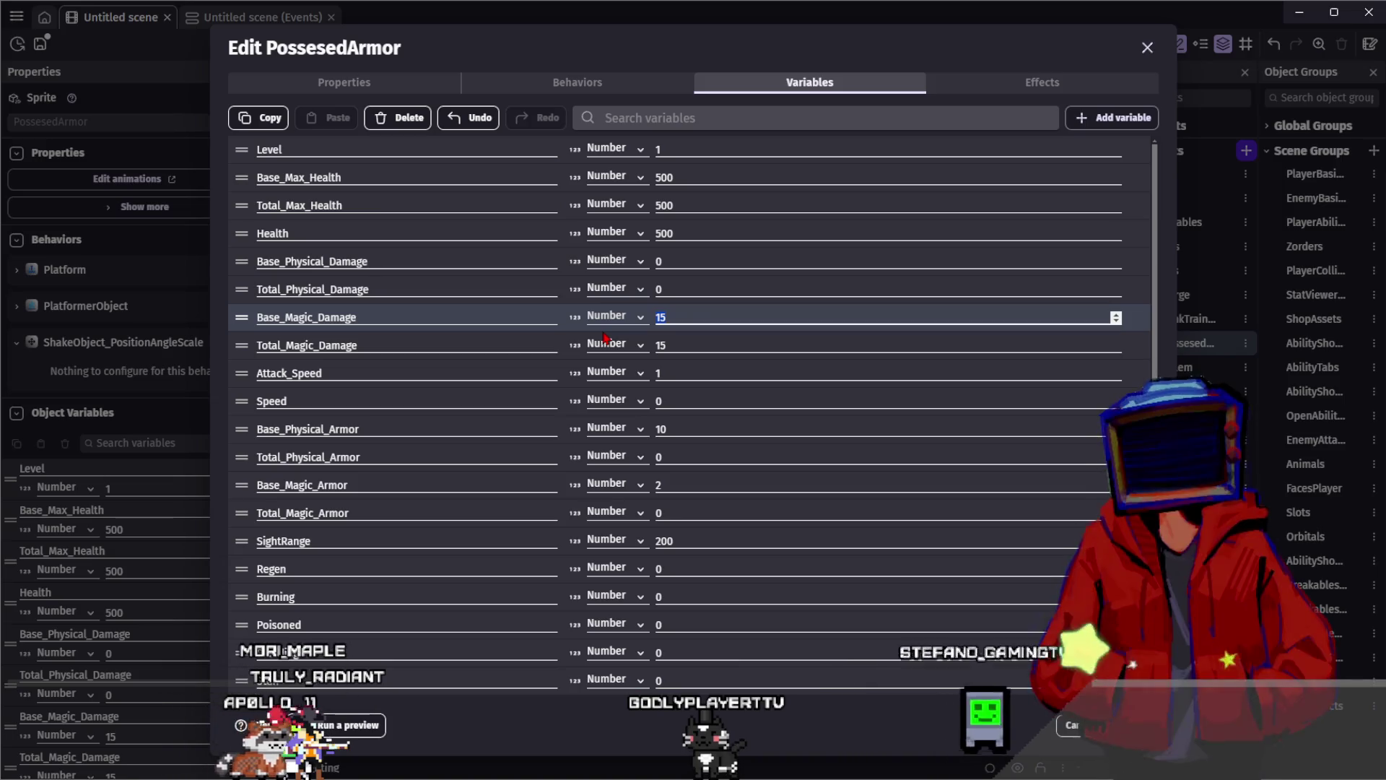
{"action": "key", "text": "Escape"}
{"action": "key", "text": "Escape"}
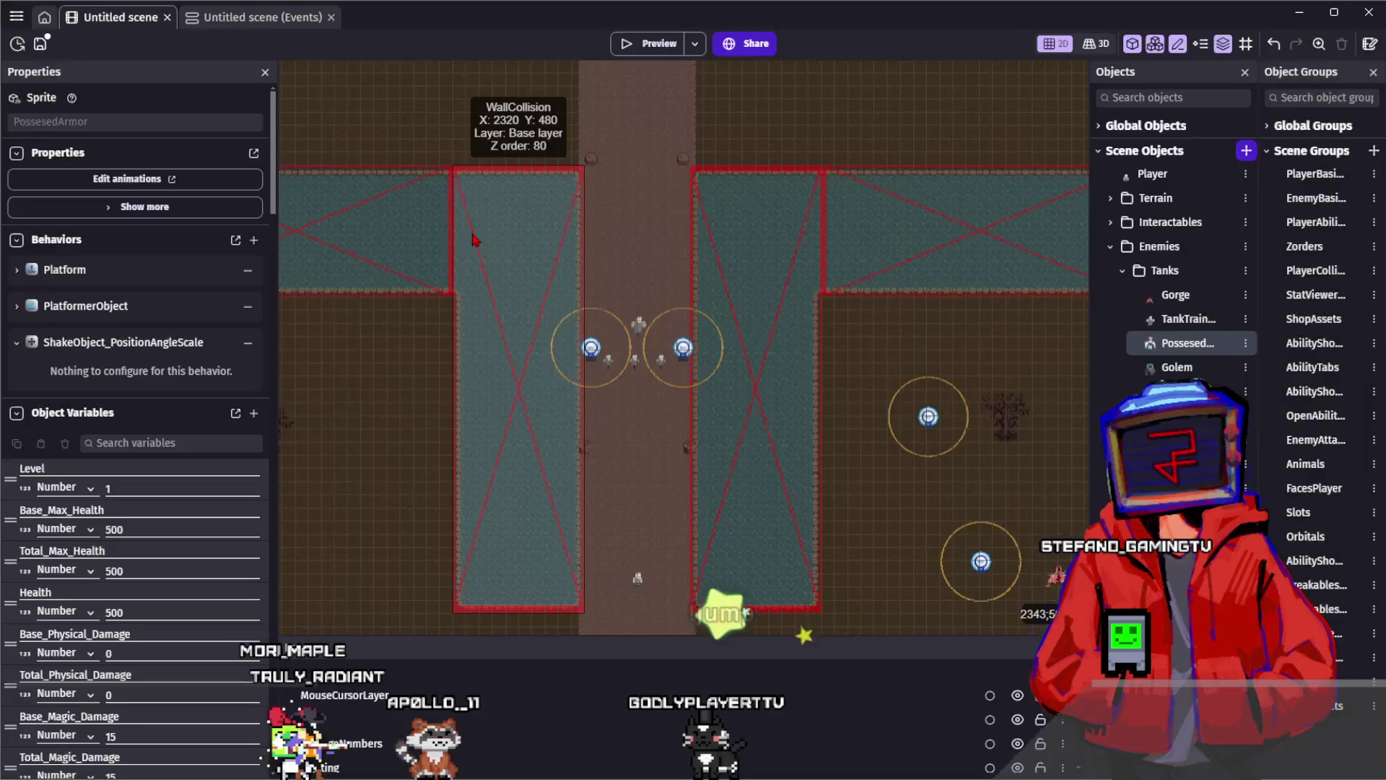
After checking the Golem's stats, set Base_Magic_Damage and Total_Magic_Damage to 70
{"action": "scroll", "coordinate": [547, 186], "scroll_direction": "up", "scroll_amount": 3}
{"action": "scroll", "coordinate": [604, 254], "scroll_direction": "left", "scroll_amount": 3}
{"action": "left_click", "coordinate": [367, 101]}
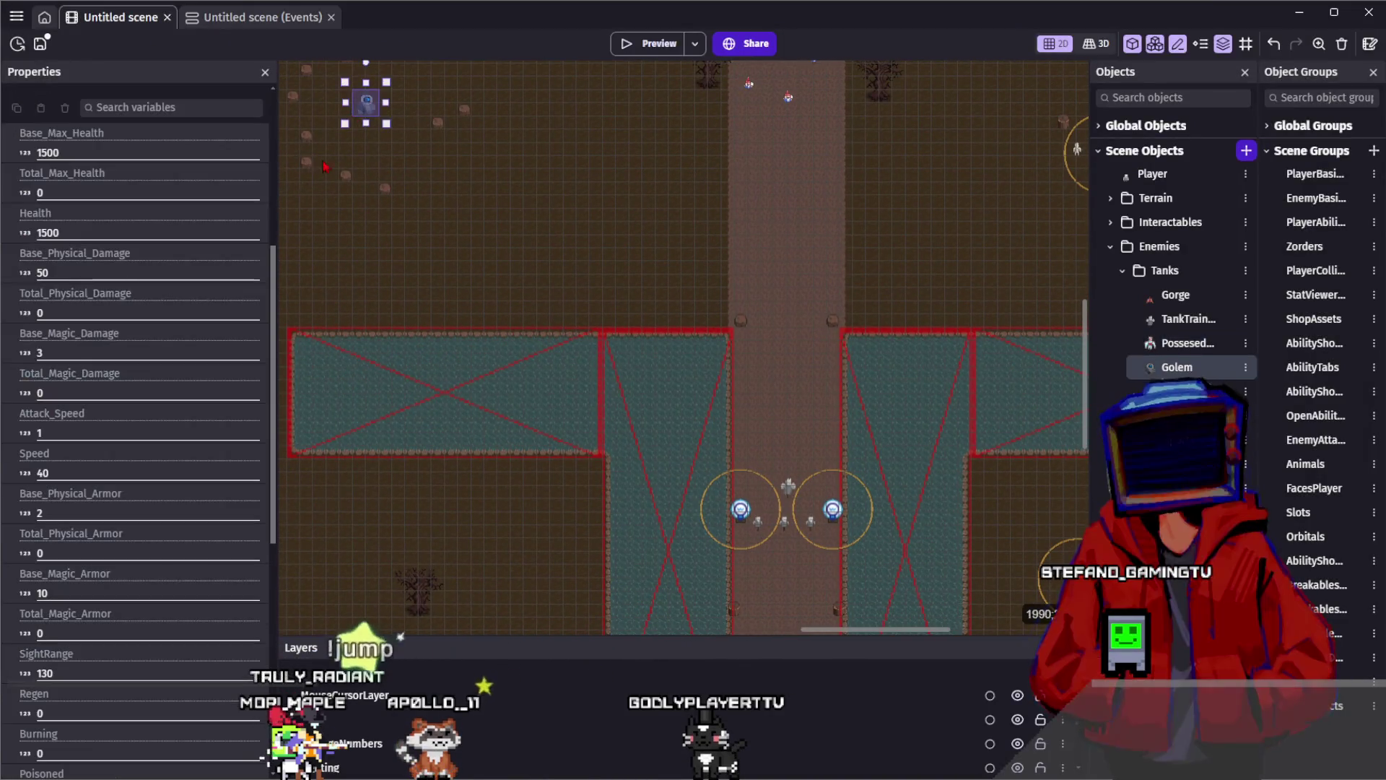
{"action": "scroll", "coordinate": [698, 262], "scroll_direction": "down", "scroll_amount": 3}
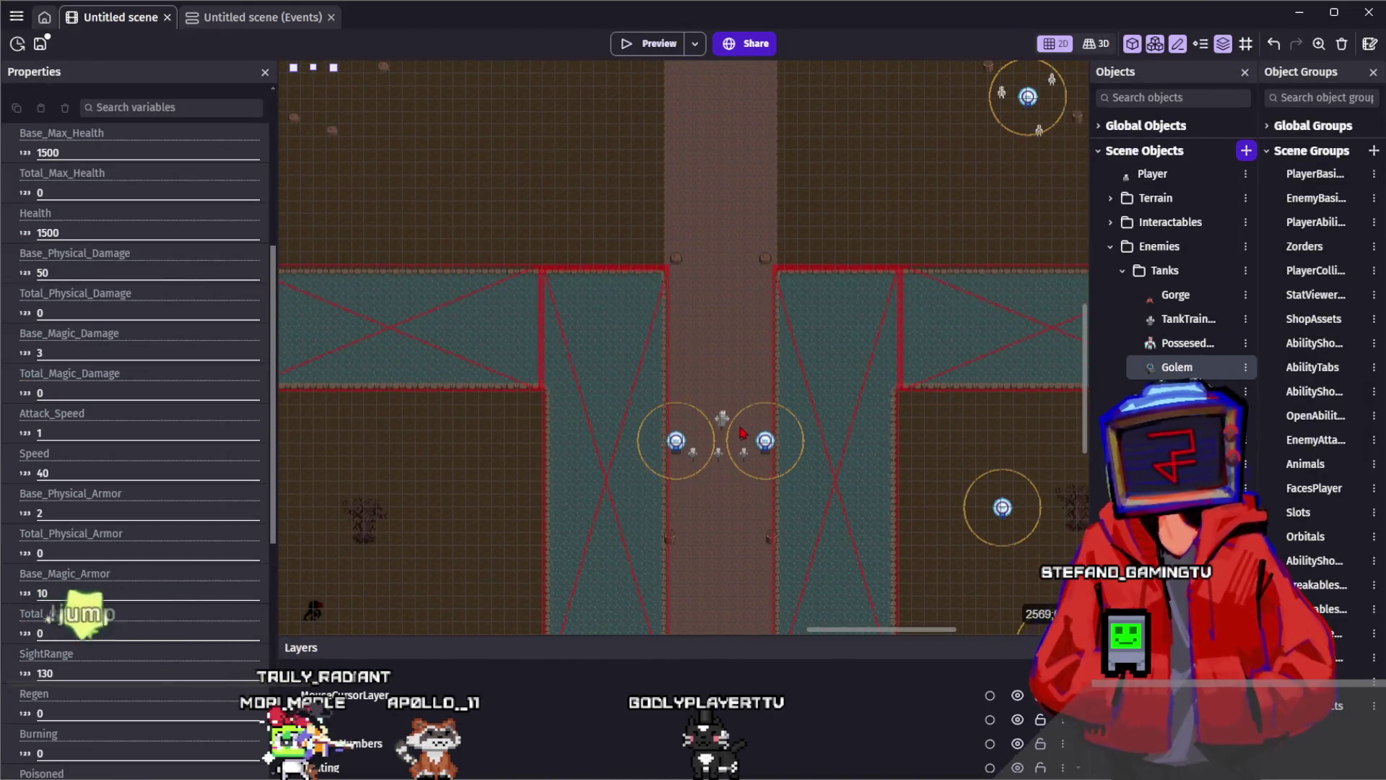
{"action": "scroll", "coordinate": [698, 262], "scroll_direction": "right", "scroll_amount": 3}
{"action": "scroll", "coordinate": [709, 287], "scroll_direction": "up", "scroll_amount": 2}
{"action": "scroll", "coordinate": [710, 287], "scroll_direction": "left", "scroll_amount": 2}
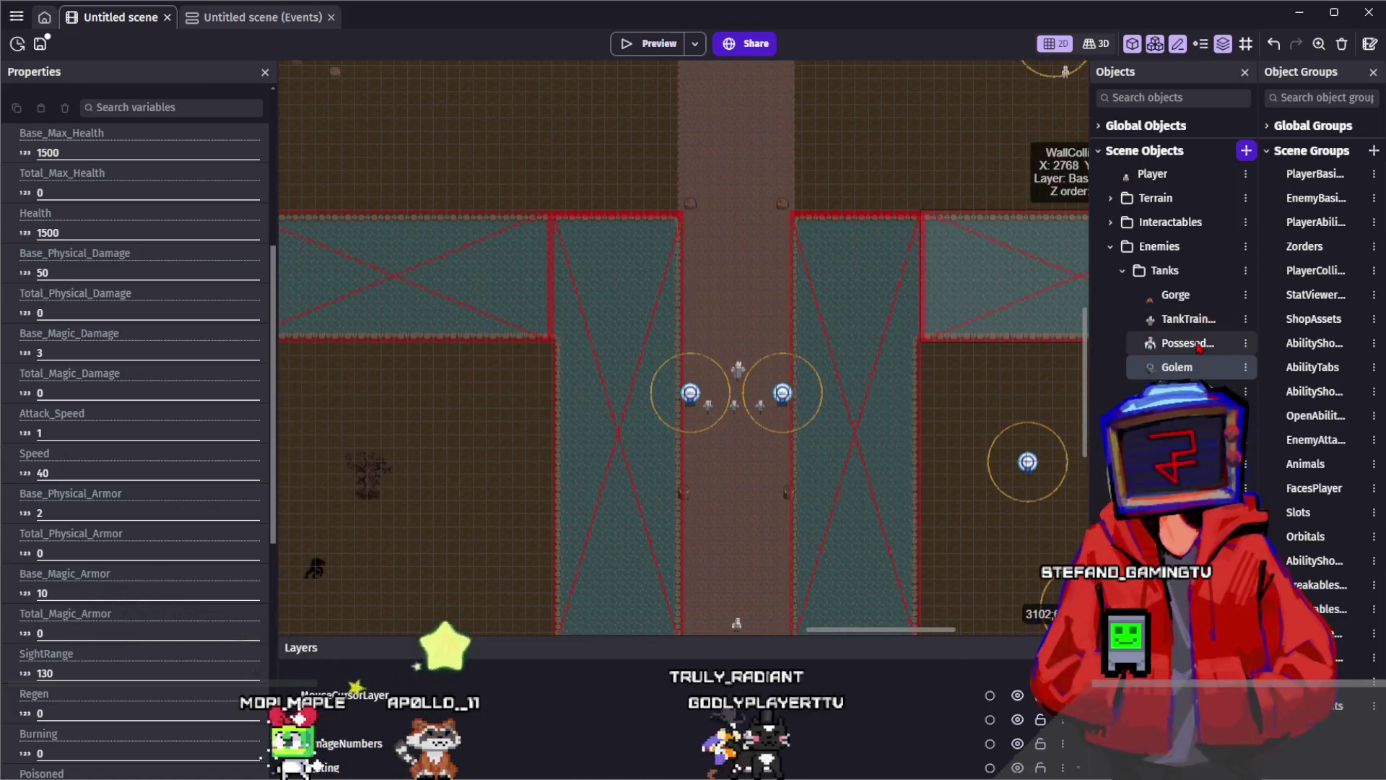
{"action": "double_click", "coordinate": [1188, 343]}
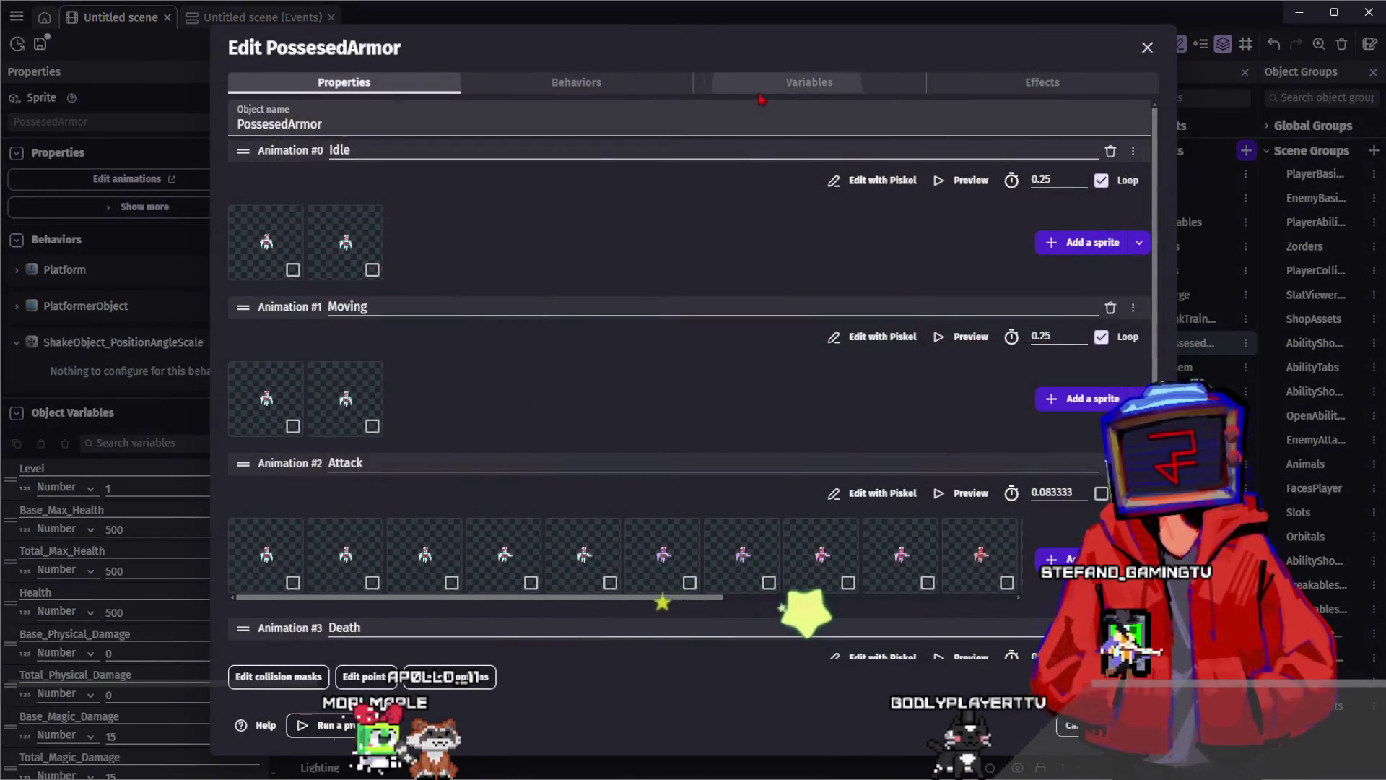
{"action": "left_click", "coordinate": [809, 82]}
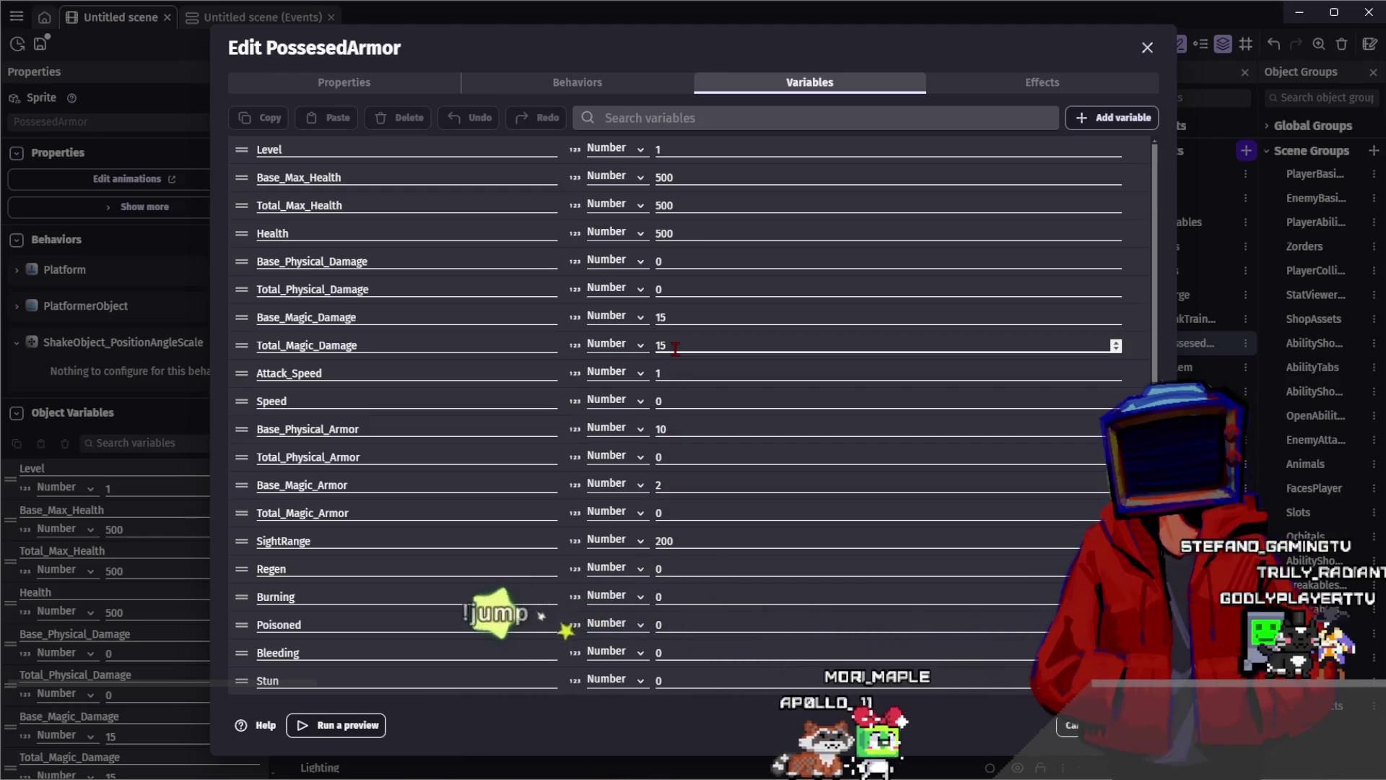
{"action": "left_click", "coordinate": [653, 324]}
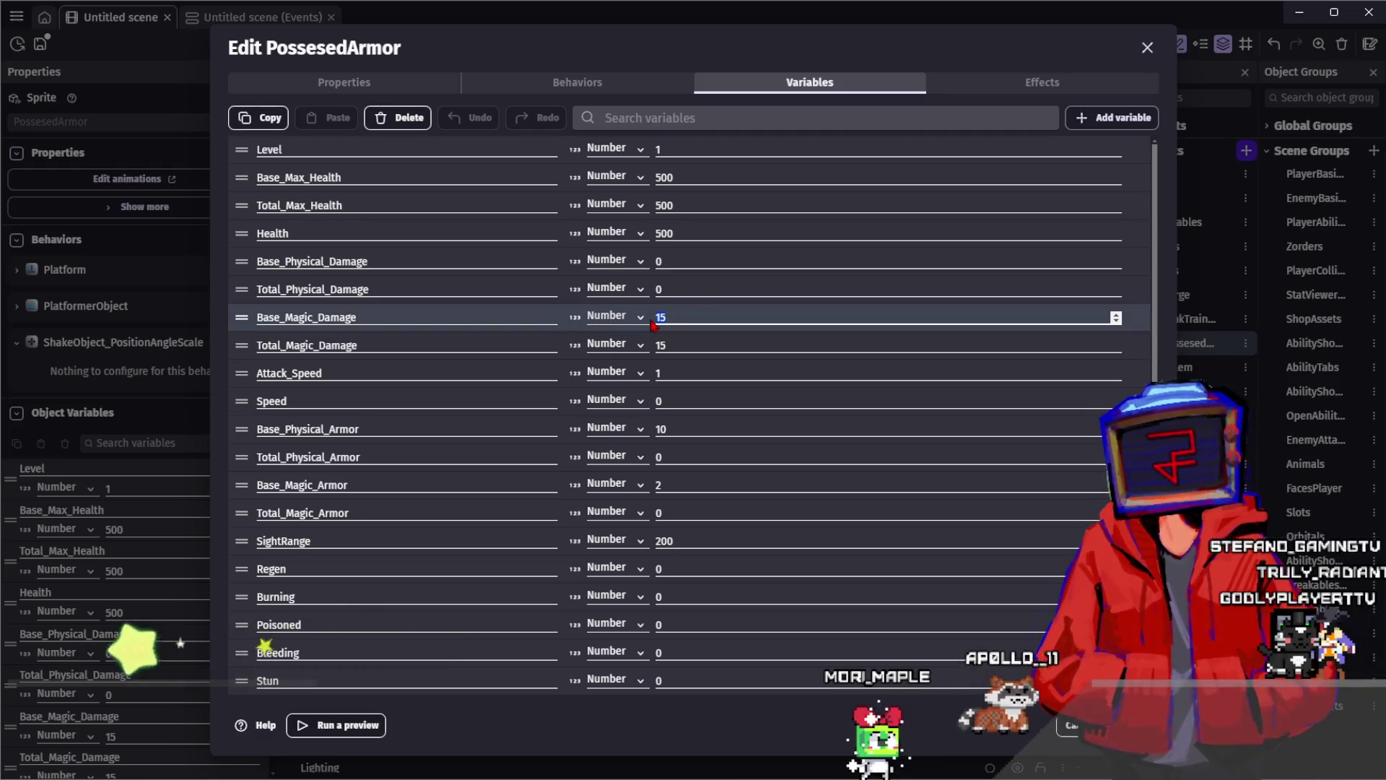
{"action": "type", "text": "70"}
{"action": "left_click", "coordinate": [650, 351]}
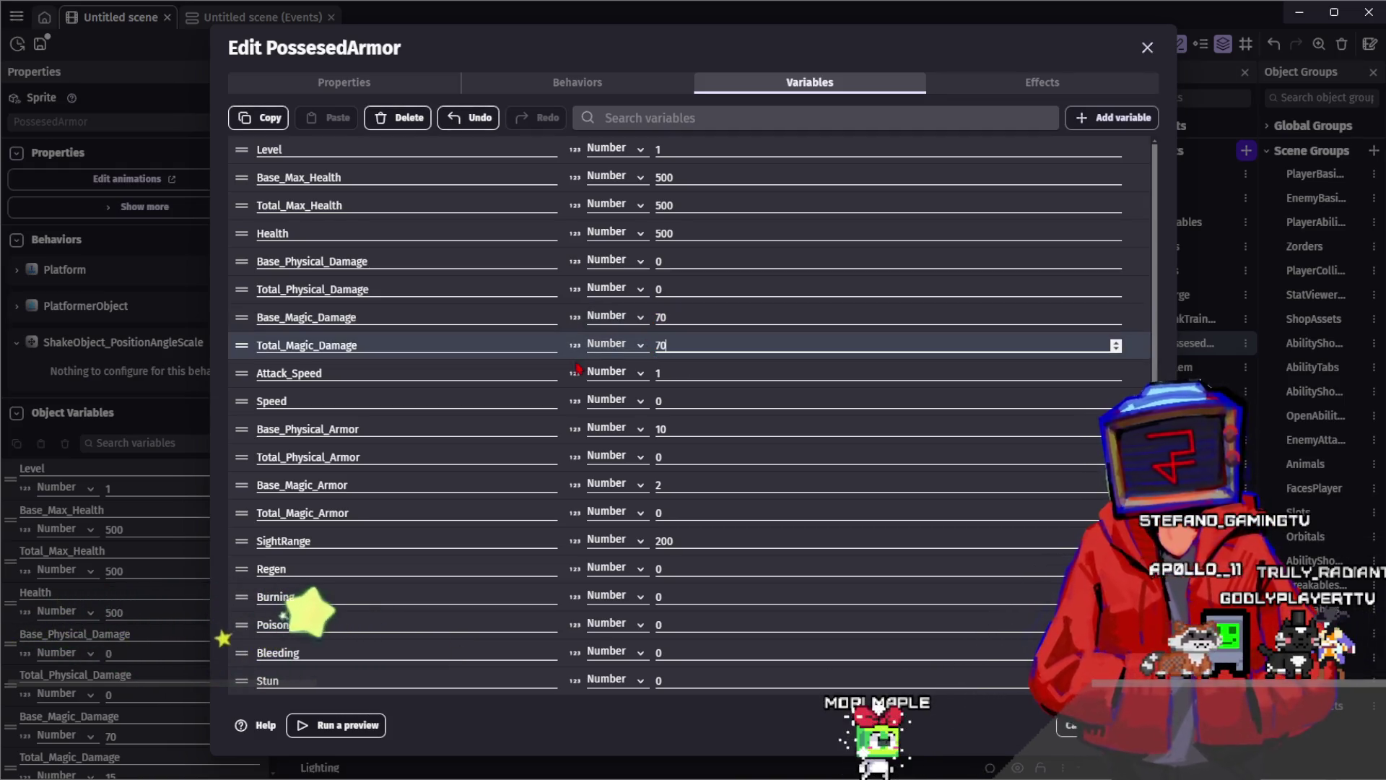
{"action": "left_click", "coordinate": [570, 370]}
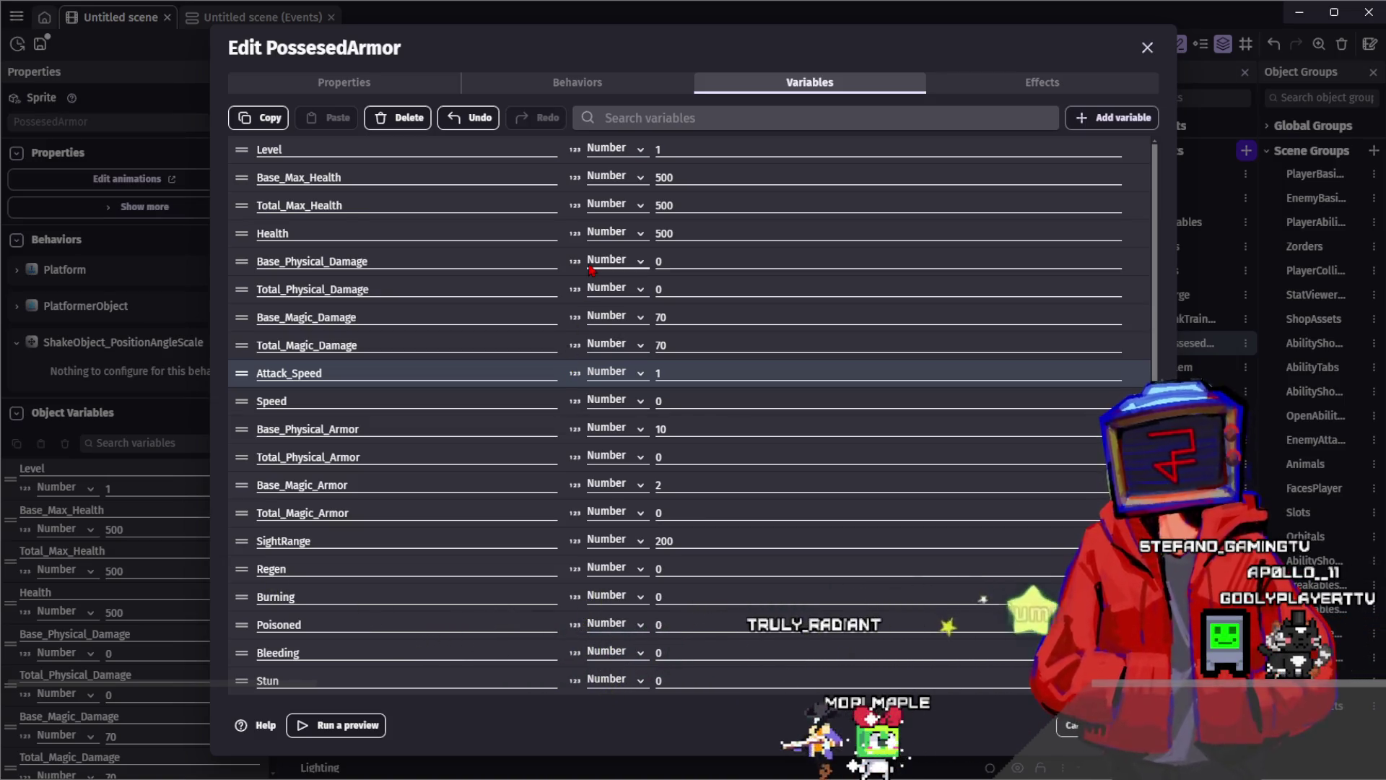
Set Base_Max_Health and Total_Max_Health to 800
{"action": "left_click", "coordinate": [683, 179]}
{"action": "type", "text": "1500"}
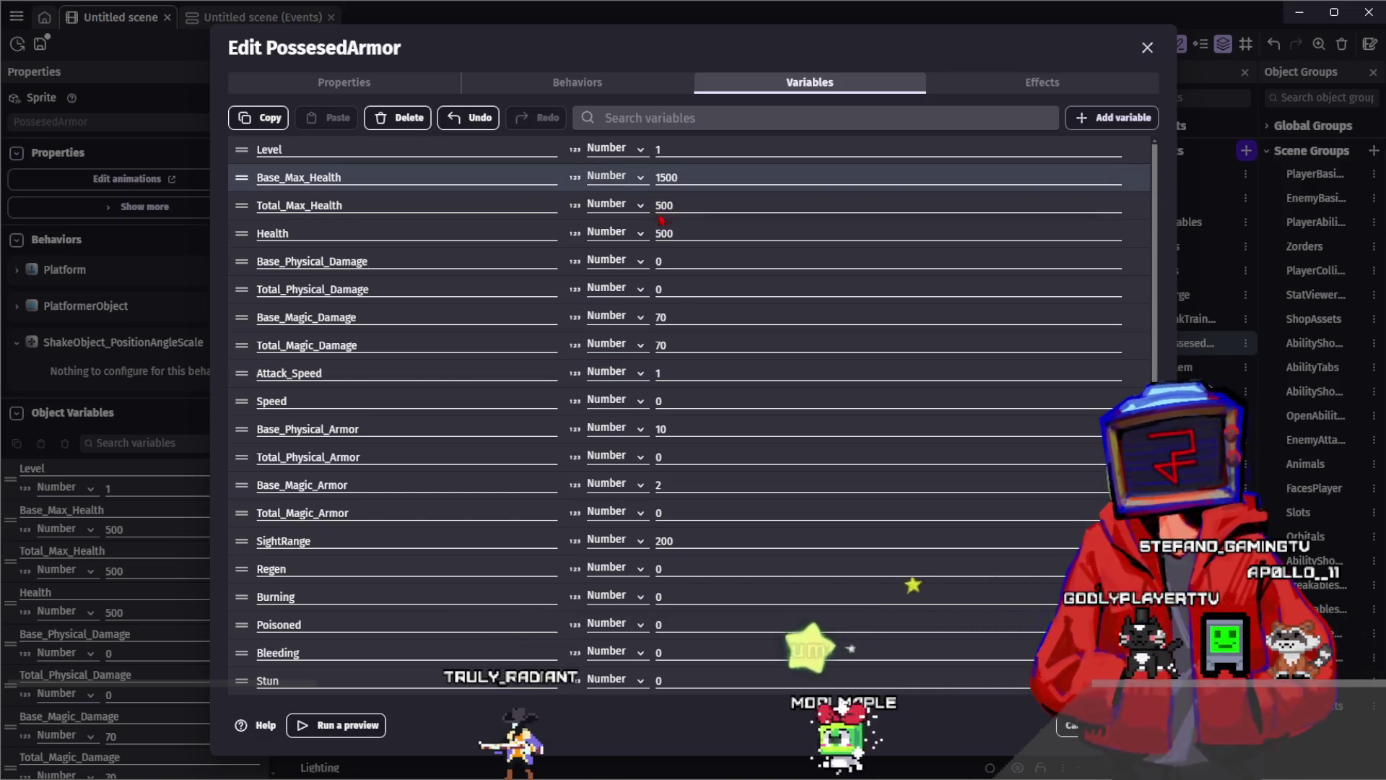
{"action": "left_click", "coordinate": [660, 215]}
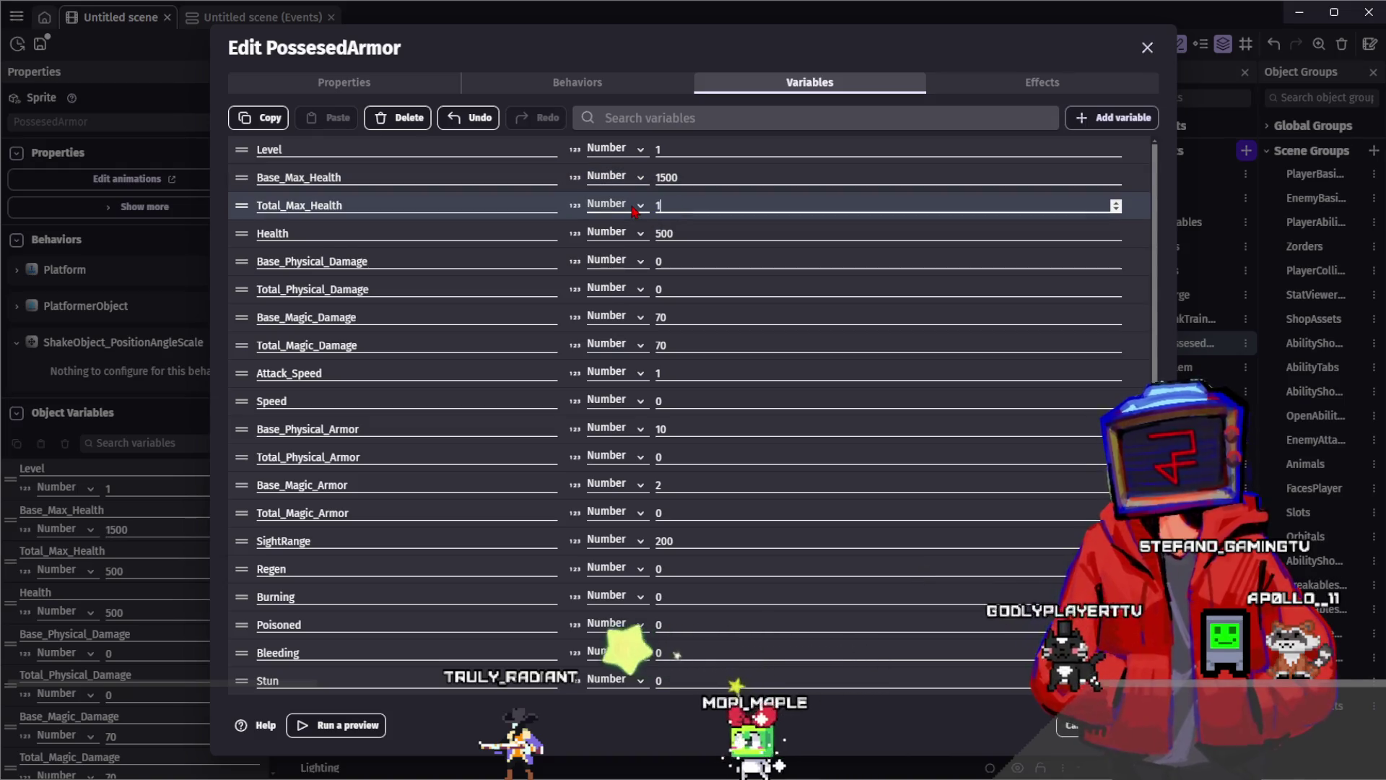
{"action": "type", "text": "500"}
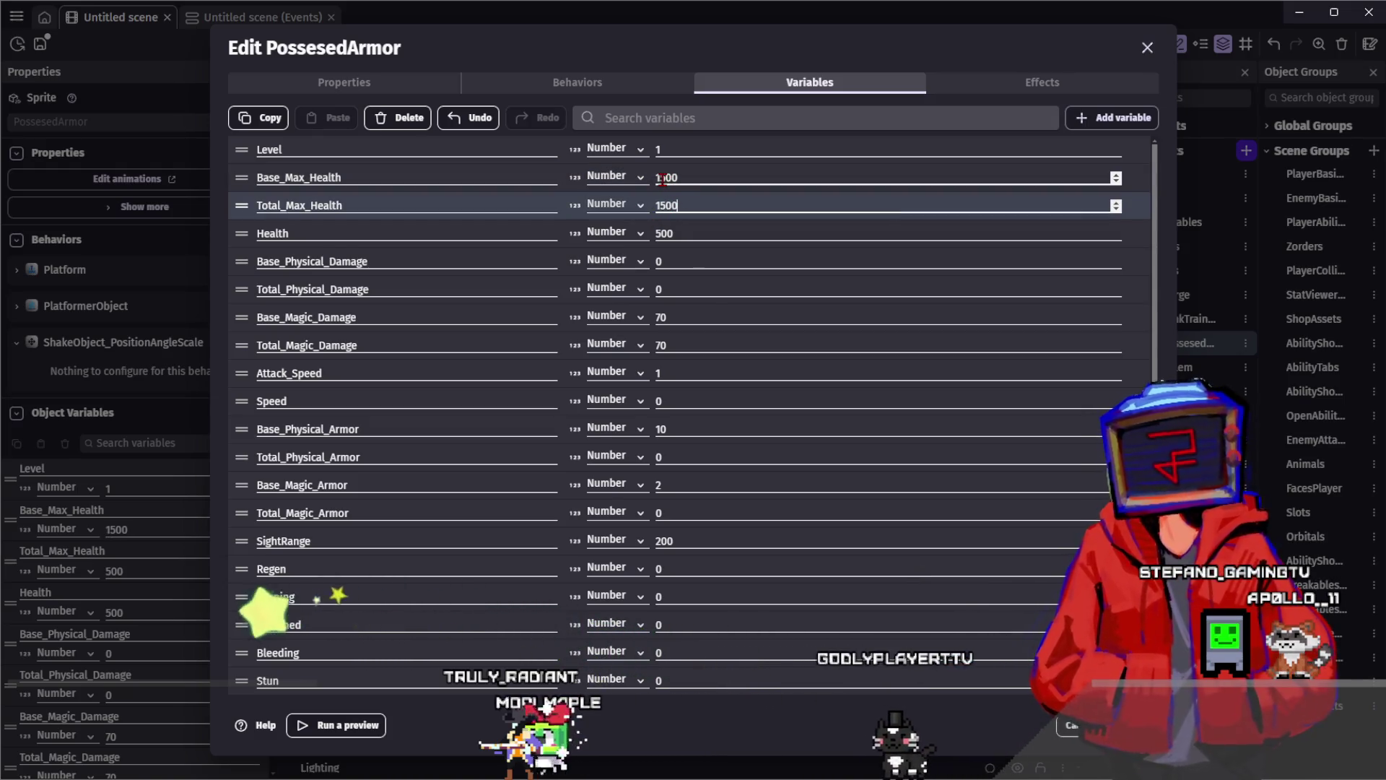
{"action": "left_click", "coordinate": [663, 180]}
{"action": "key", "text": "BackSpace"}
{"action": "key", "text": "BackSpace"}
{"action": "type", "text": "8"}
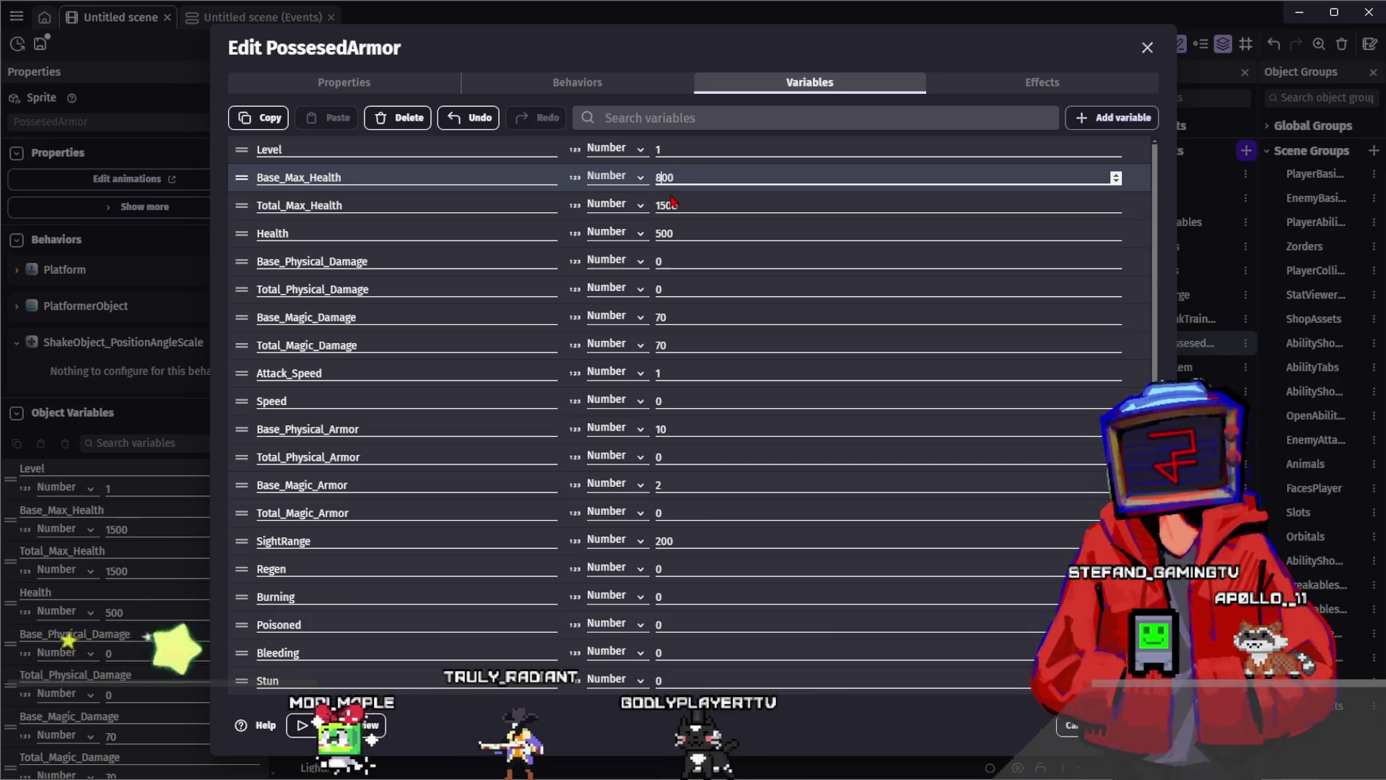
{"action": "double_click", "coordinate": [668, 205]}
{"action": "type", "text": "800"}
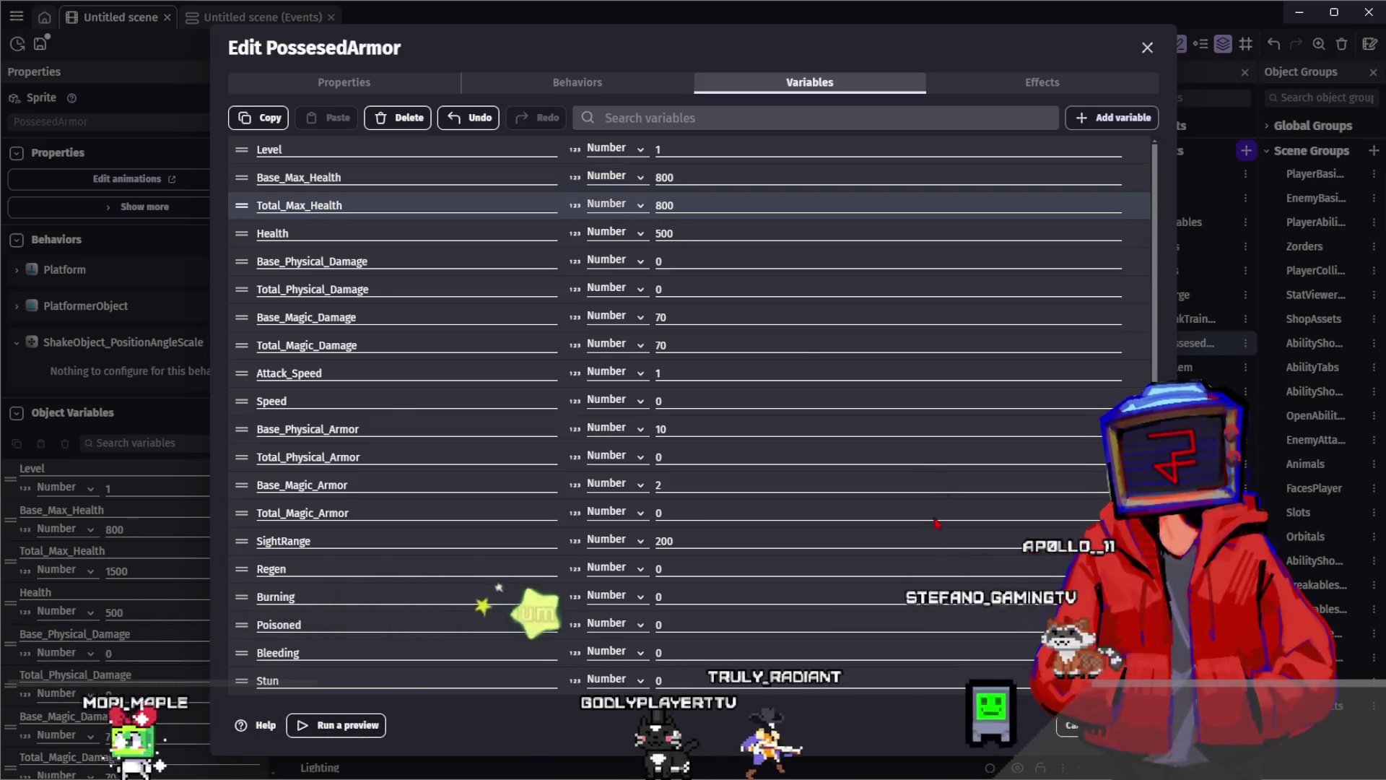
{"action": "key", "text": "Escape"}
{"action": "left_click", "coordinate": [899, 433]}
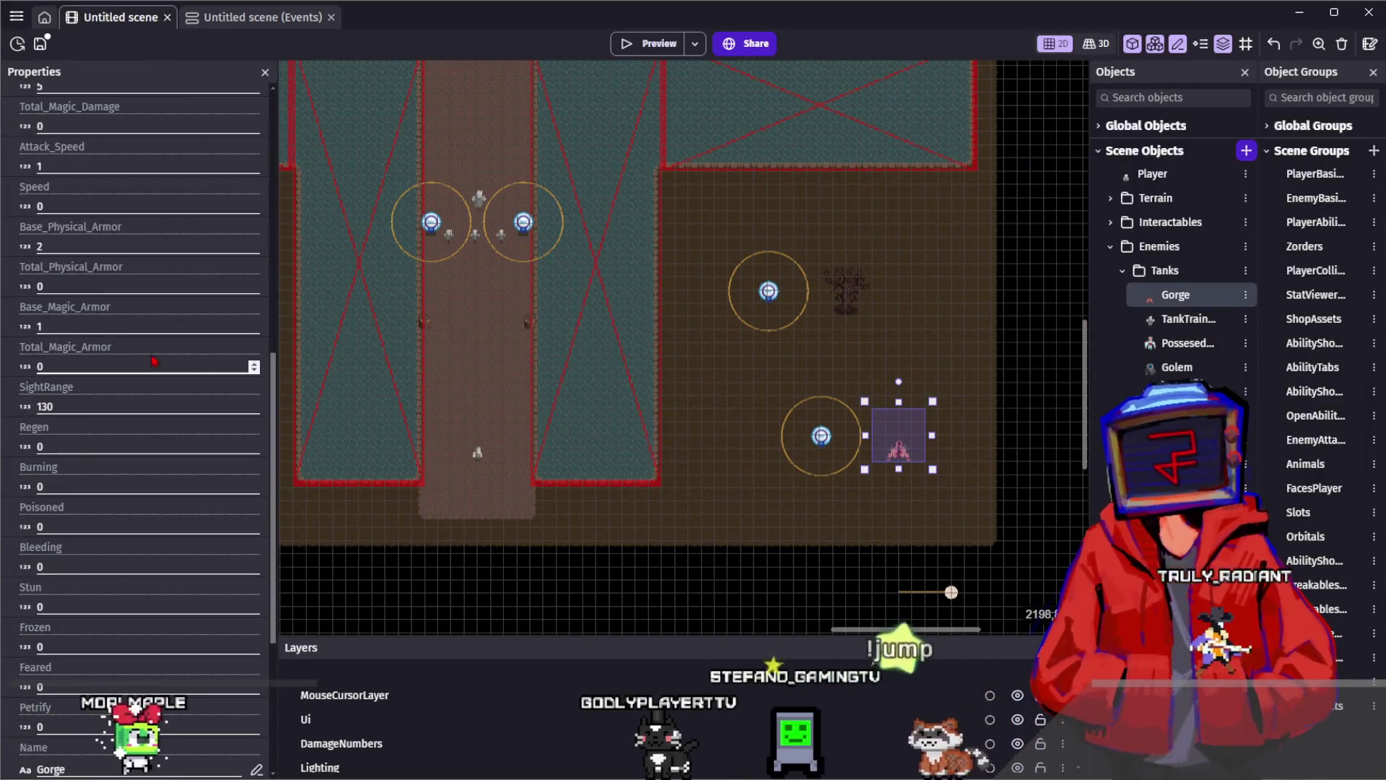
Reopen PossessedArmor's variables and select the SightRange value
{"action": "scroll", "coordinate": [153, 361], "scroll_direction": "up", "scroll_amount": 5}
{"action": "scroll", "coordinate": [771, 321], "scroll_direction": "up", "scroll_amount": 4}
{"action": "scroll", "coordinate": [771, 322], "scroll_direction": "left", "scroll_amount": 5}
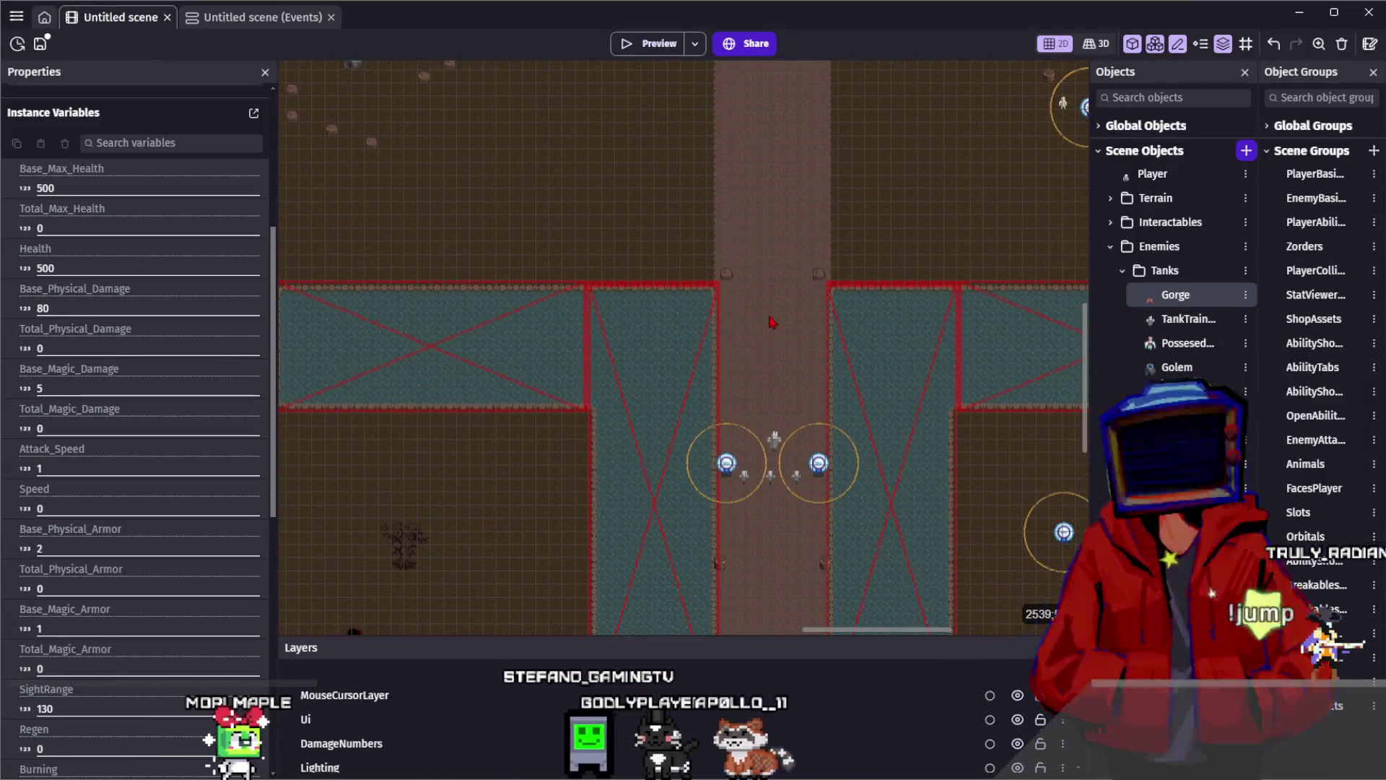
{"action": "left_click", "coordinate": [771, 321]}
{"action": "double_click", "coordinate": [1184, 344]}
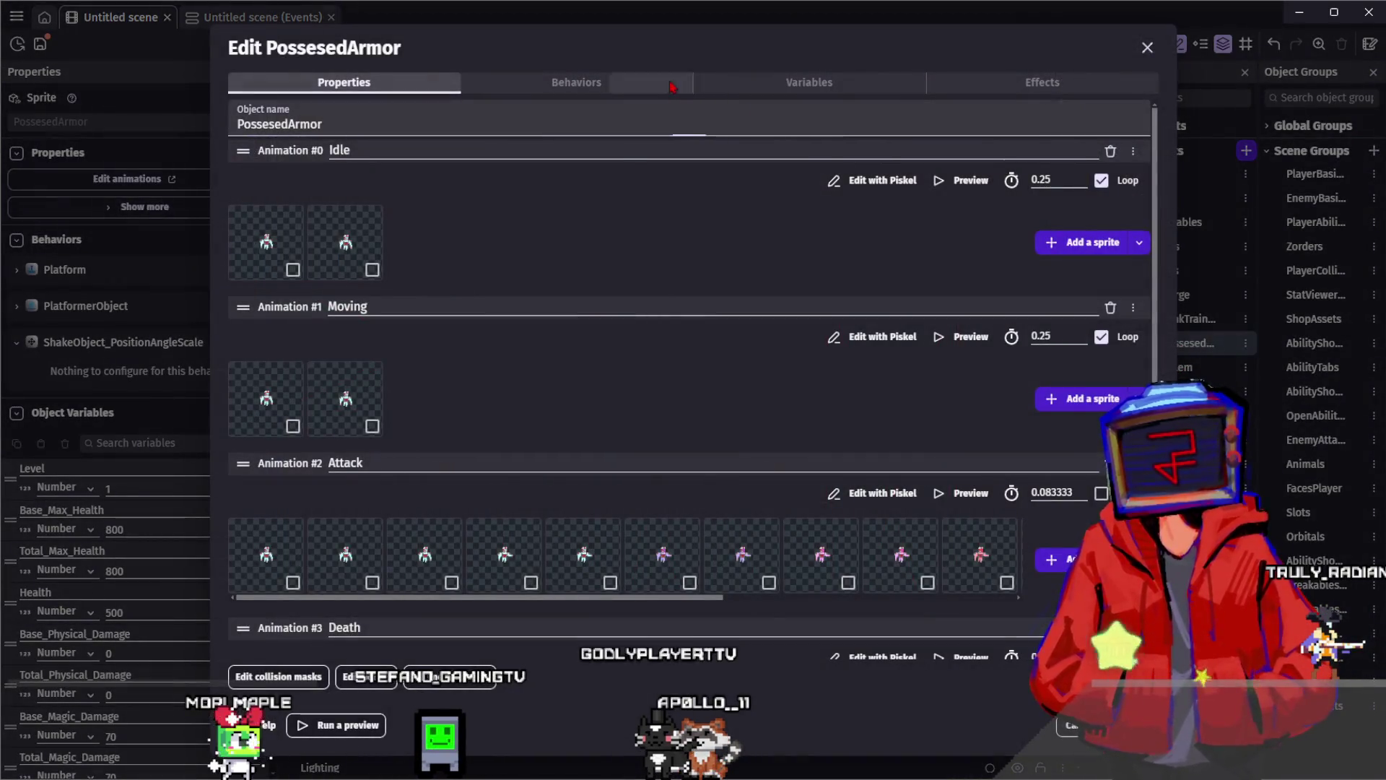
{"action": "left_click", "coordinate": [578, 82]}
{"action": "left_click", "coordinate": [722, 82]}
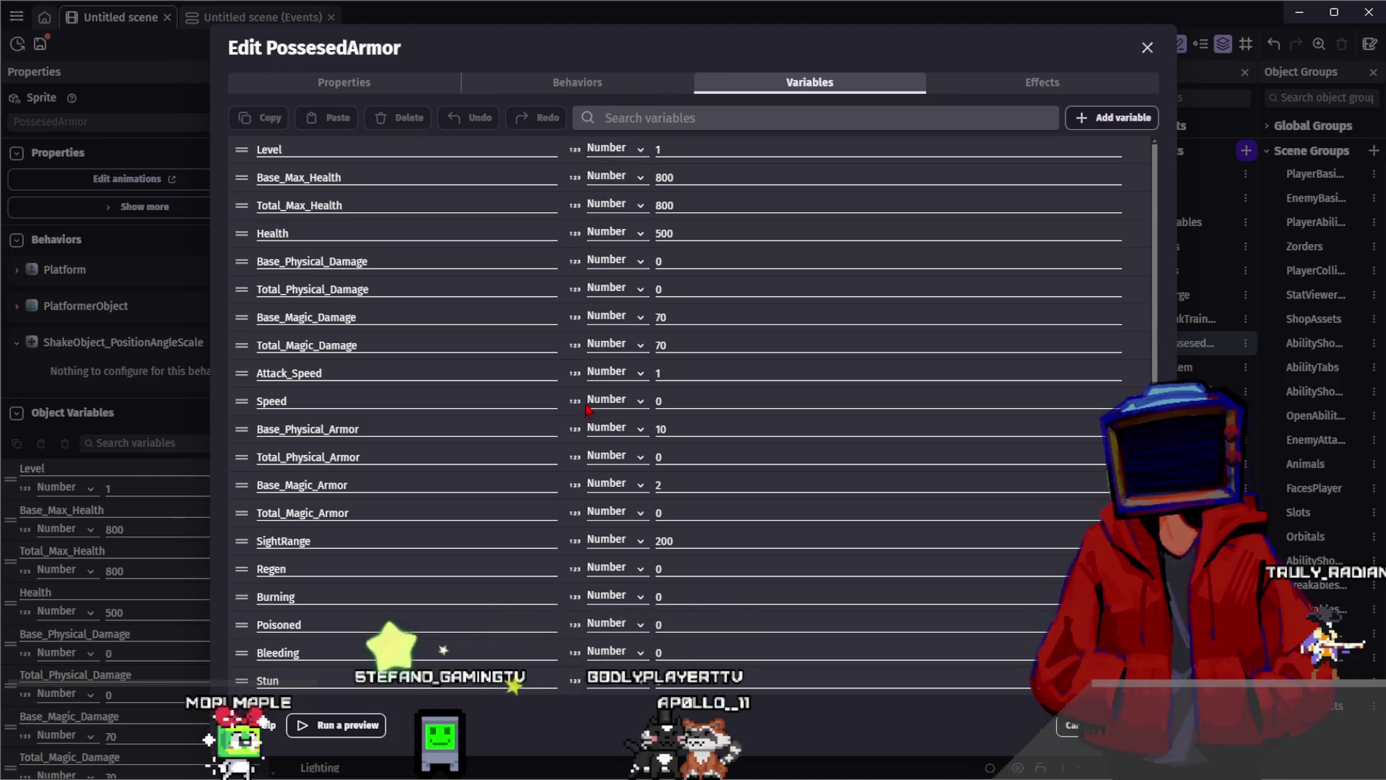
{"action": "left_click", "coordinate": [660, 541]}
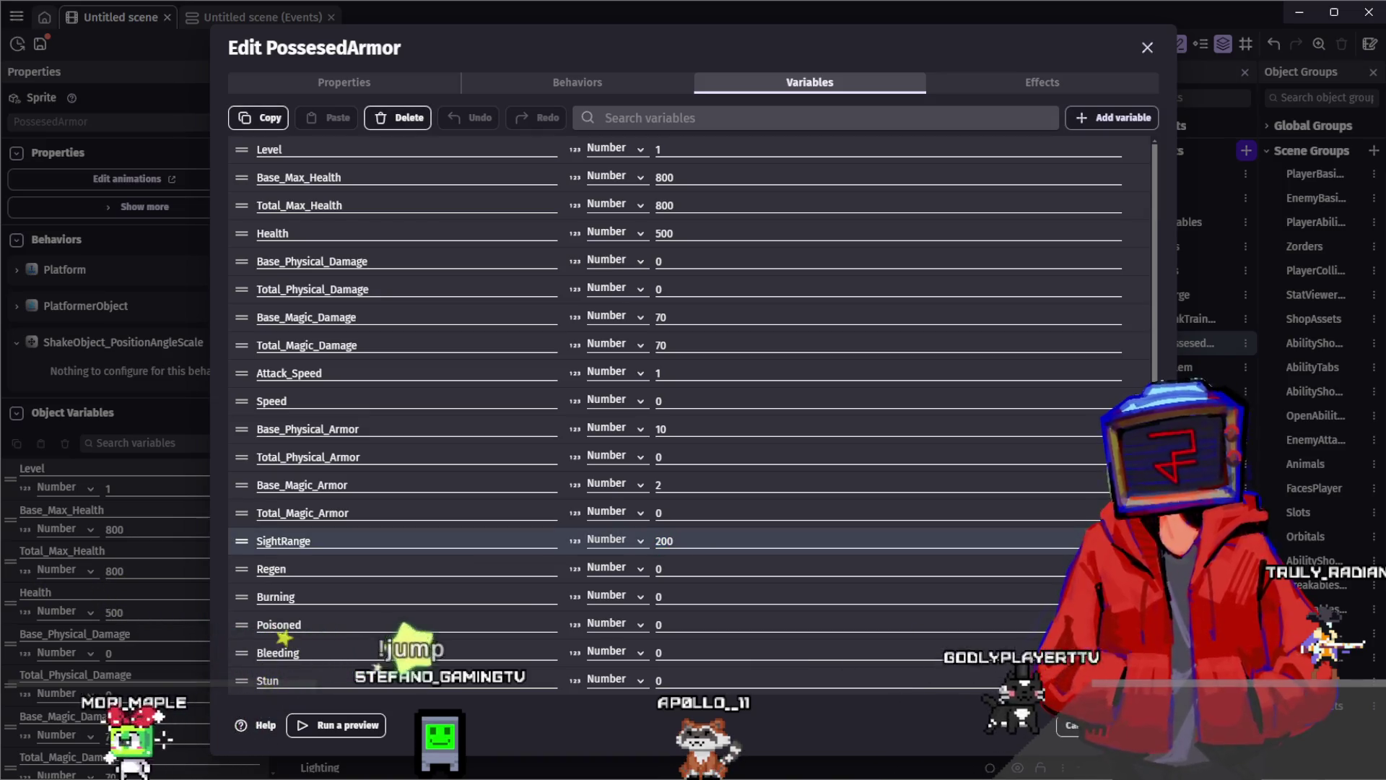
{"action": "key", "text": "Return"}
Compare with the Golem's stats, then set PossessedArmor's SightRange to 130
{"action": "scroll", "coordinate": [485, 196], "scroll_direction": "up", "scroll_amount": 3}
{"action": "scroll", "coordinate": [485, 196], "scroll_direction": "left", "scroll_amount": 2}
{"action": "left_click", "coordinate": [431, 164]}
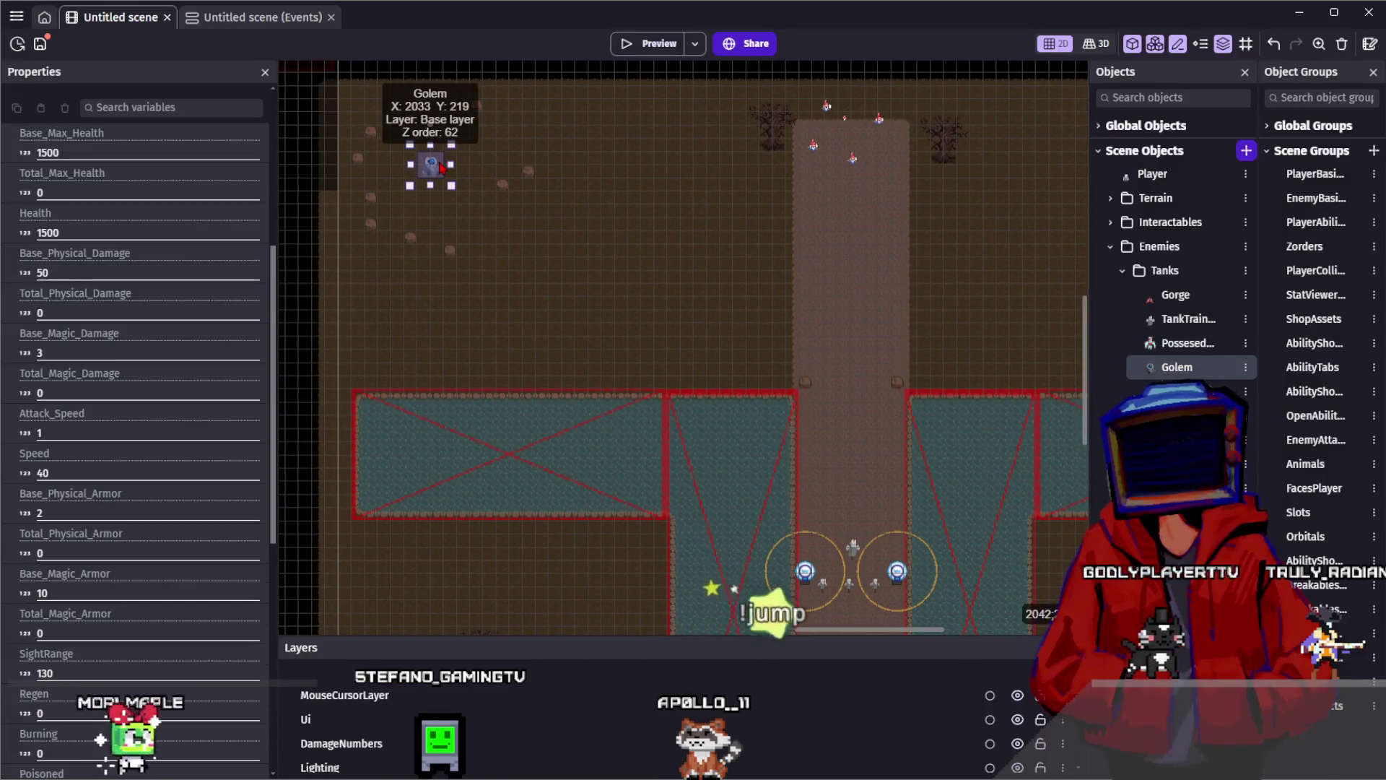
{"action": "scroll", "coordinate": [153, 359], "scroll_direction": "down", "scroll_amount": 3}
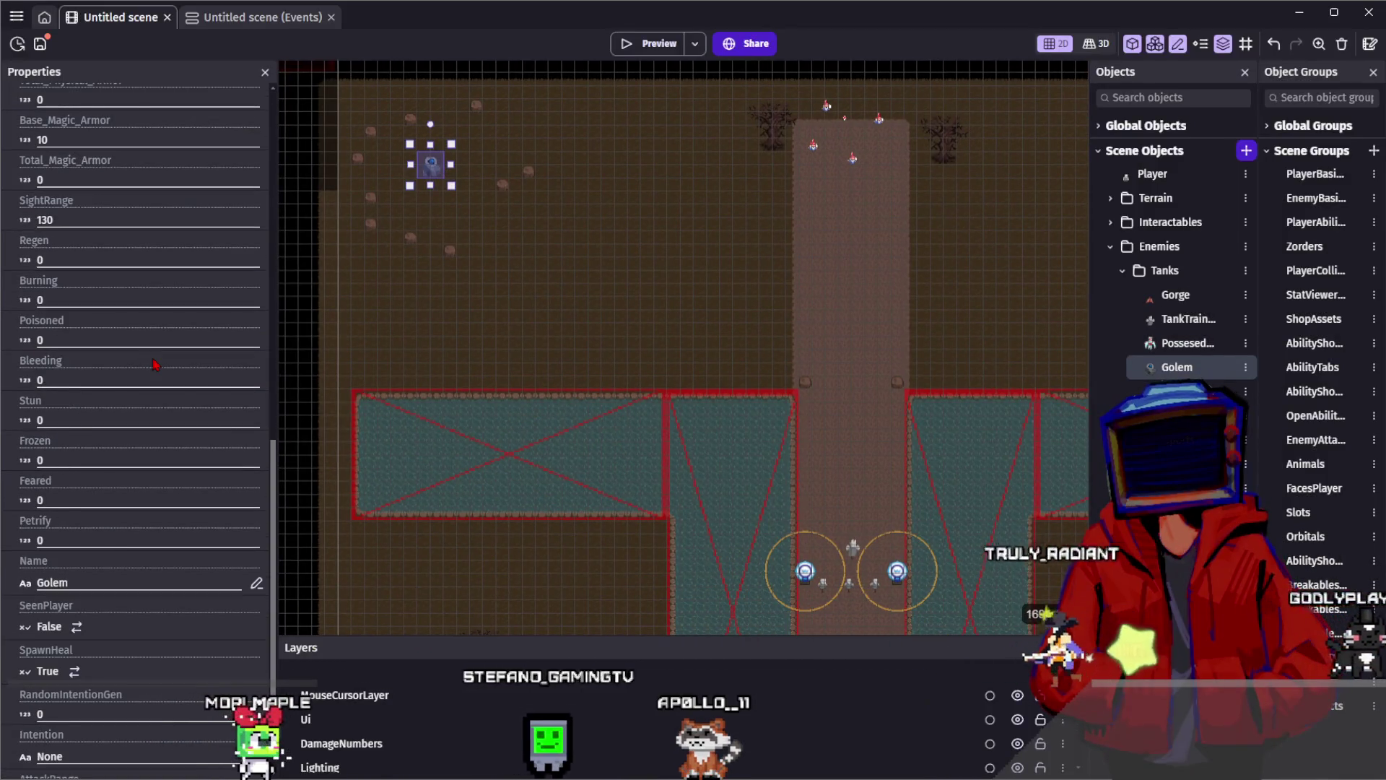
{"action": "scroll", "coordinate": [153, 359], "scroll_direction": "up", "scroll_amount": 2}
{"action": "scroll", "coordinate": [491, 325], "scroll_direction": "down", "scroll_amount": 4}
{"action": "scroll", "coordinate": [491, 326], "scroll_direction": "right", "scroll_amount": 4}
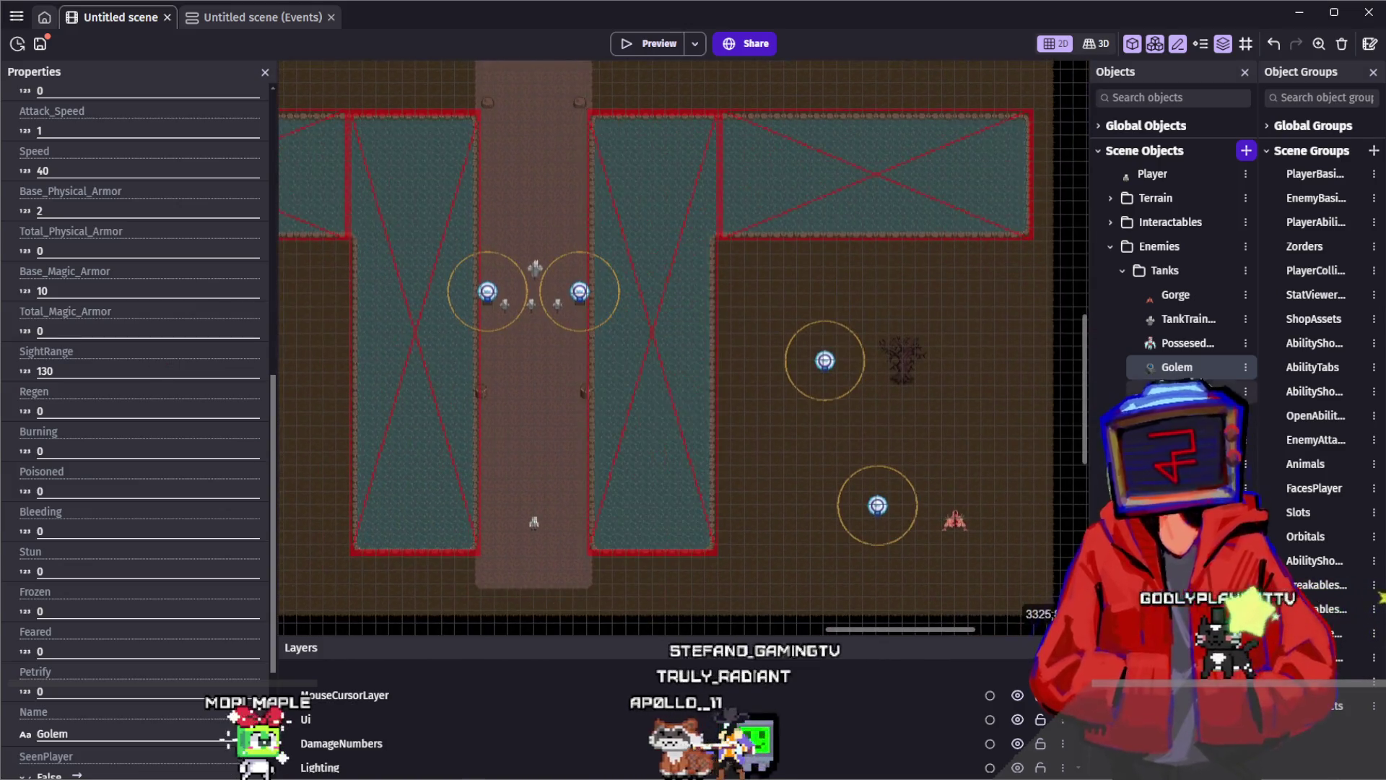
{"action": "double_click", "coordinate": [1188, 344]}
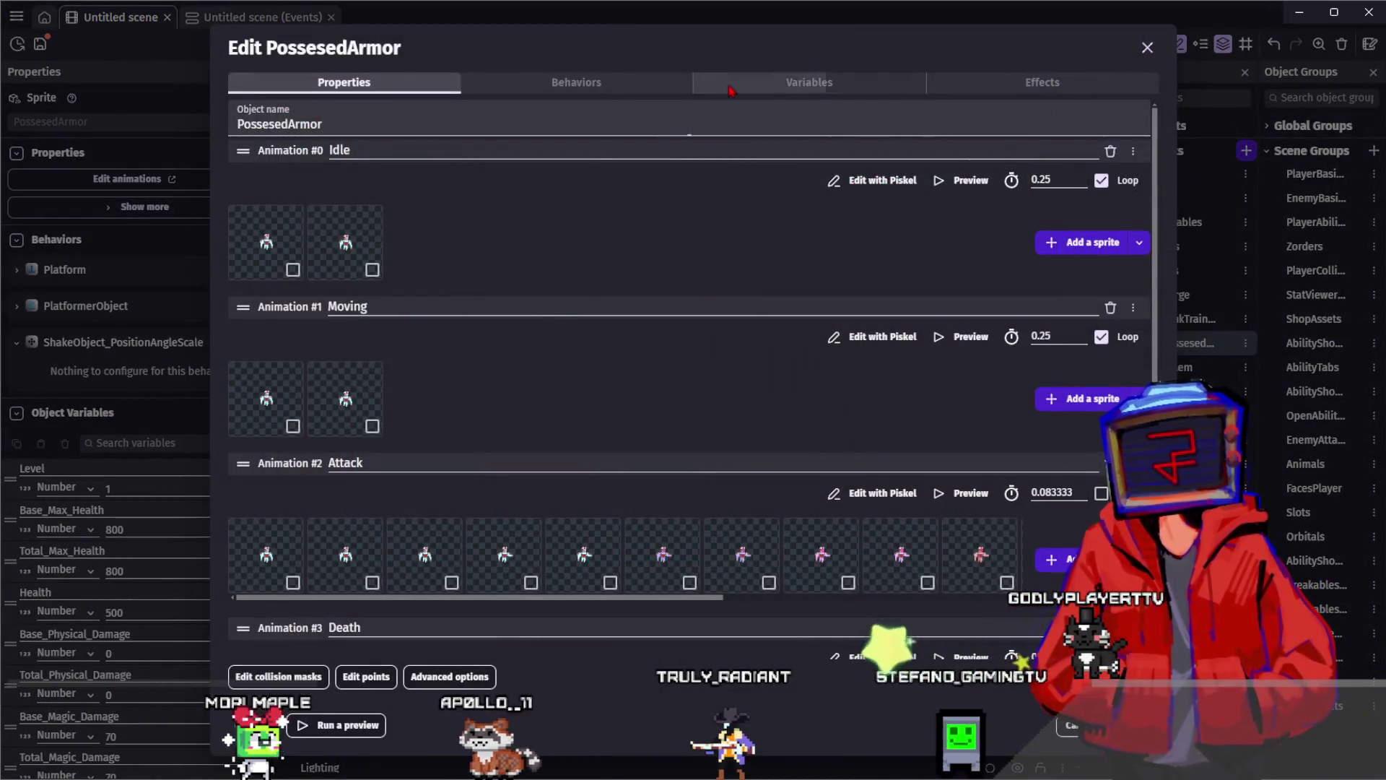
{"action": "left_click", "coordinate": [809, 82]}
{"action": "left_click", "coordinate": [628, 543]}
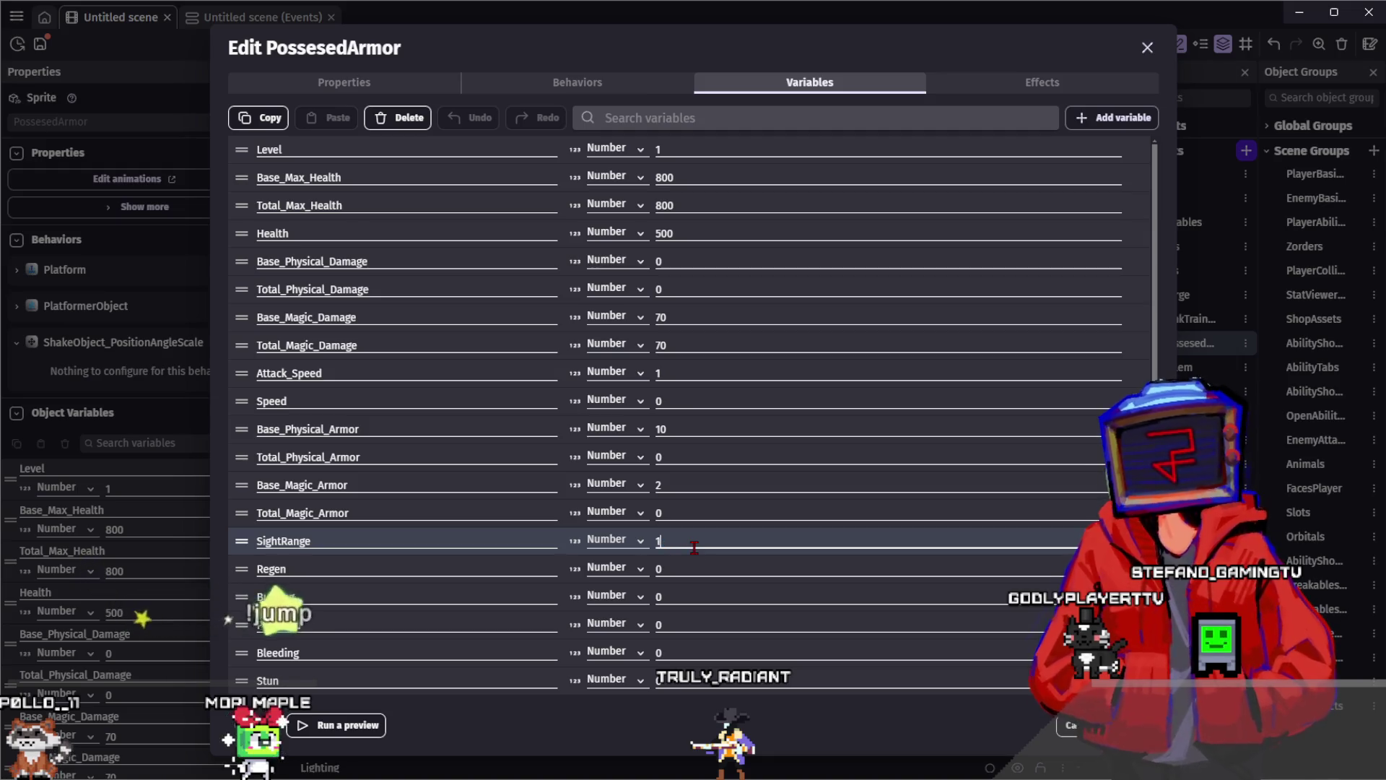
{"action": "left_click", "coordinate": [654, 723]}
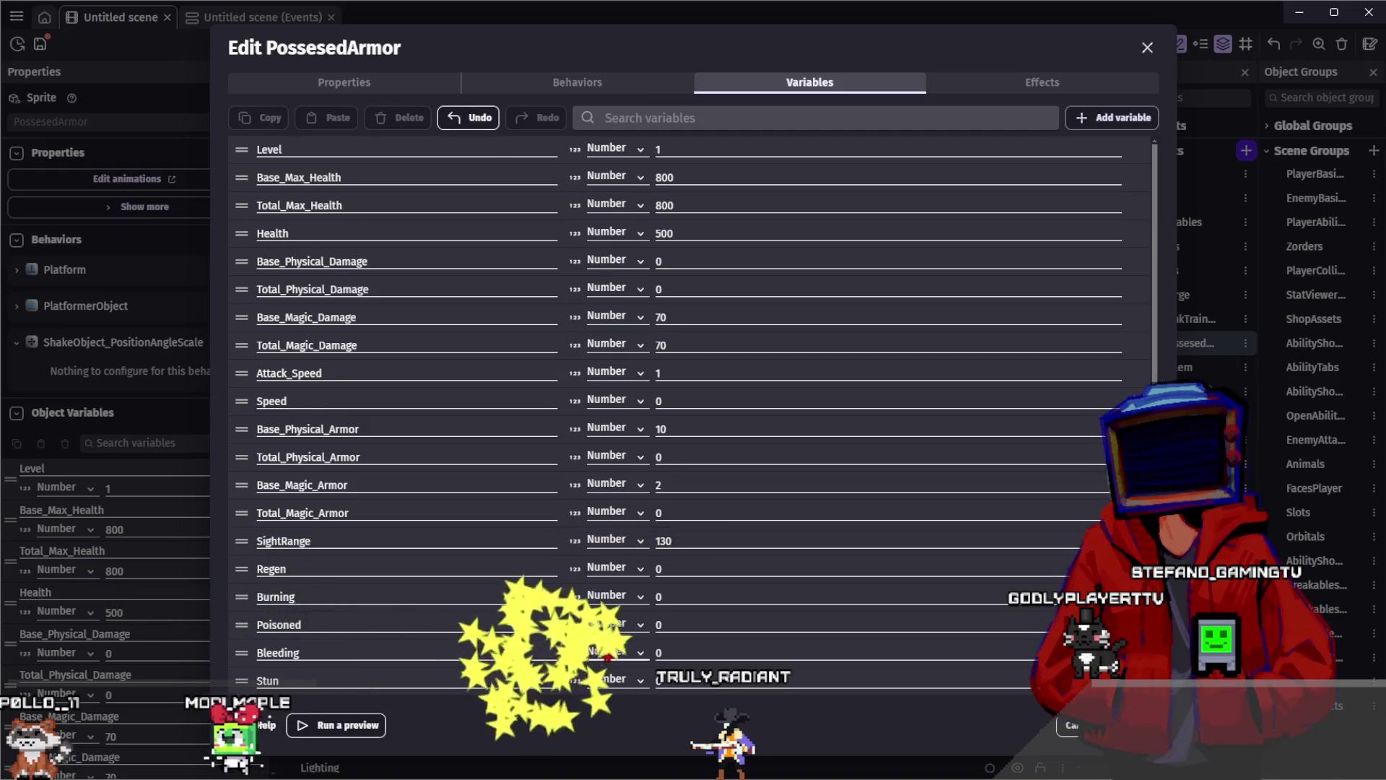
{"action": "scroll", "coordinate": [605, 655], "scroll_direction": "down", "scroll_amount": 2}
{"action": "scroll", "coordinate": [574, 640], "scroll_direction": "down", "scroll_amount": 2}
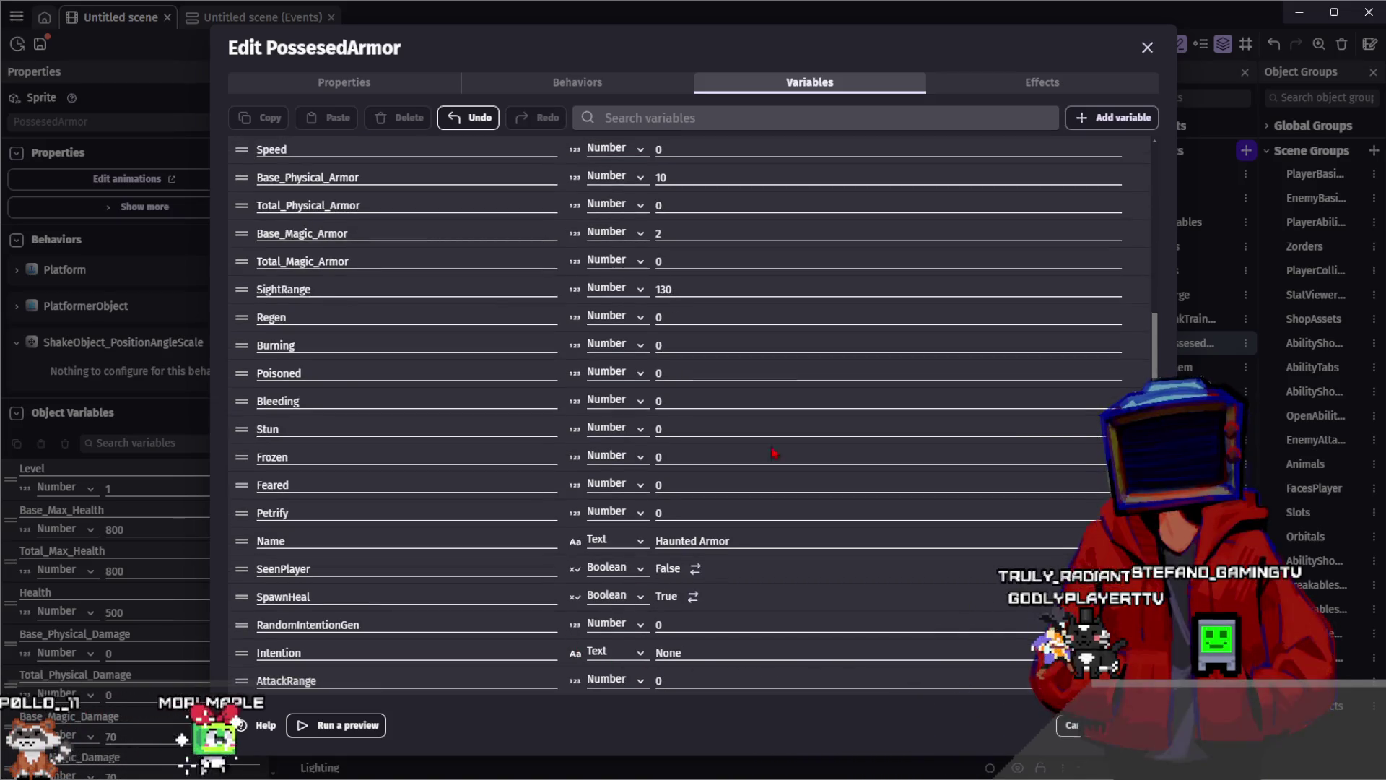
{"action": "key", "text": "Escape"}
Check the Golem again, then set PossessedArmor's AttackRange to 45
{"action": "mouse_move", "coordinate": [532, 272]}
{"action": "left_mouse_down"}
{"action": "mouse_move", "coordinate": [850, 436]}
{"action": "mouse_move", "coordinate": [864, 485]}
{"action": "left_mouse_up"}
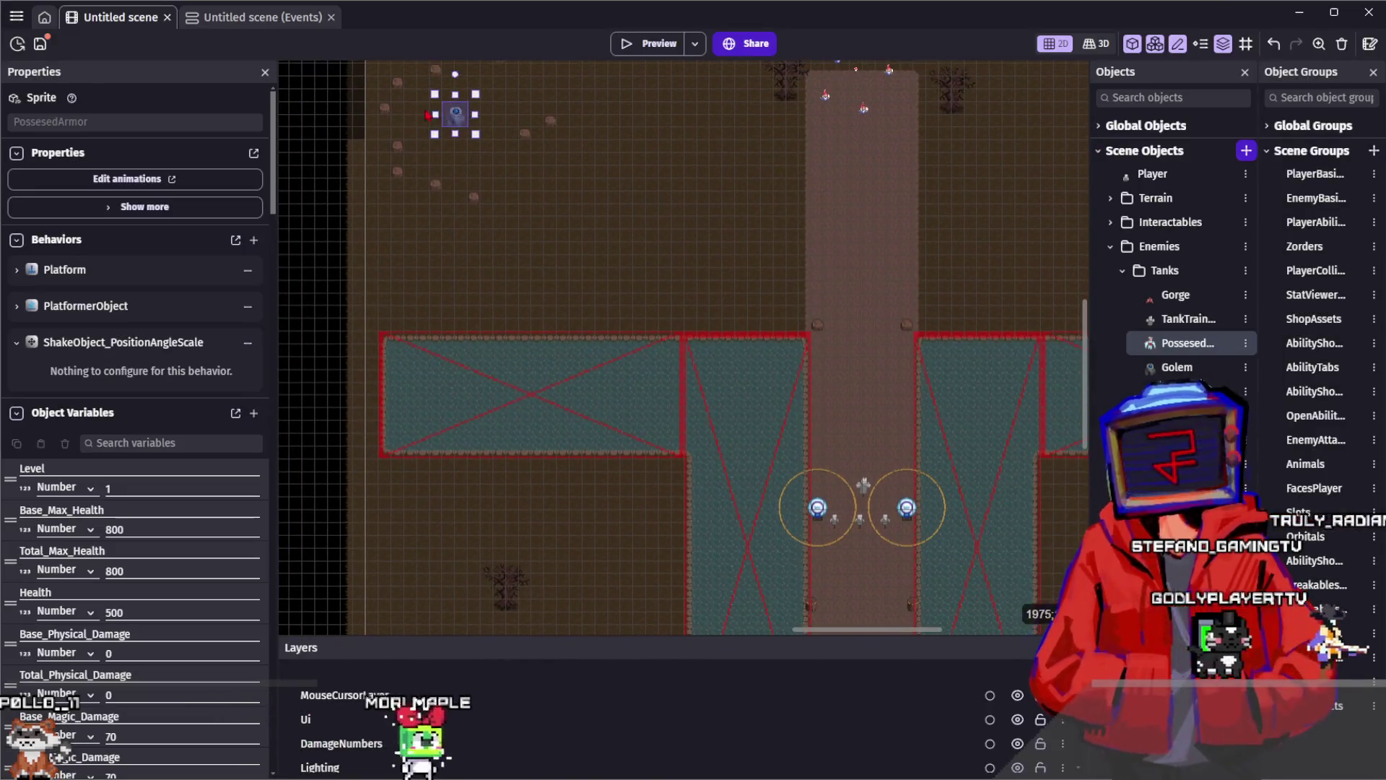
{"action": "left_click", "coordinate": [455, 116]}
{"action": "scroll", "coordinate": [124, 409], "scroll_direction": "down", "scroll_amount": 3}
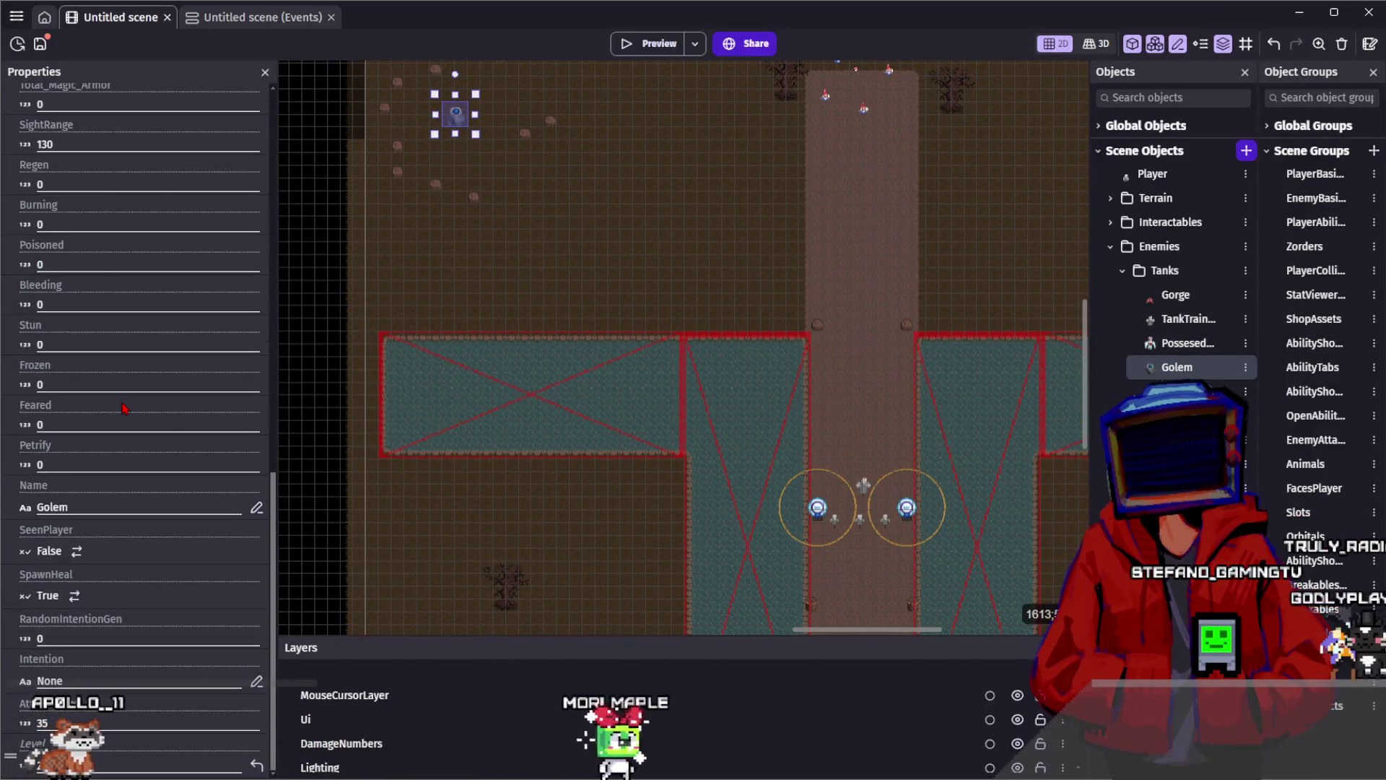
{"action": "left_click", "coordinate": [322, 390]}
{"action": "scroll", "coordinate": [722, 362], "scroll_direction": "down", "scroll_amount": 2}
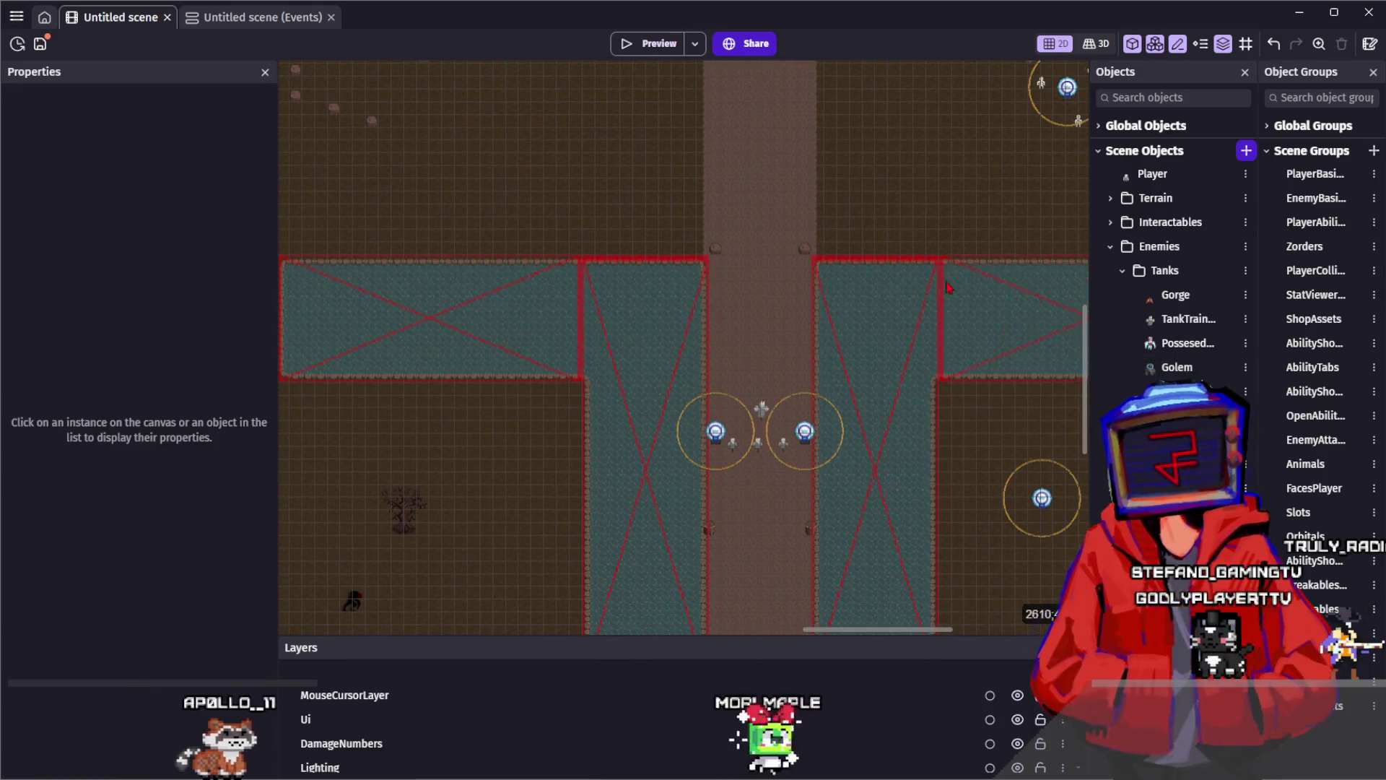
{"action": "double_click", "coordinate": [1169, 345]}
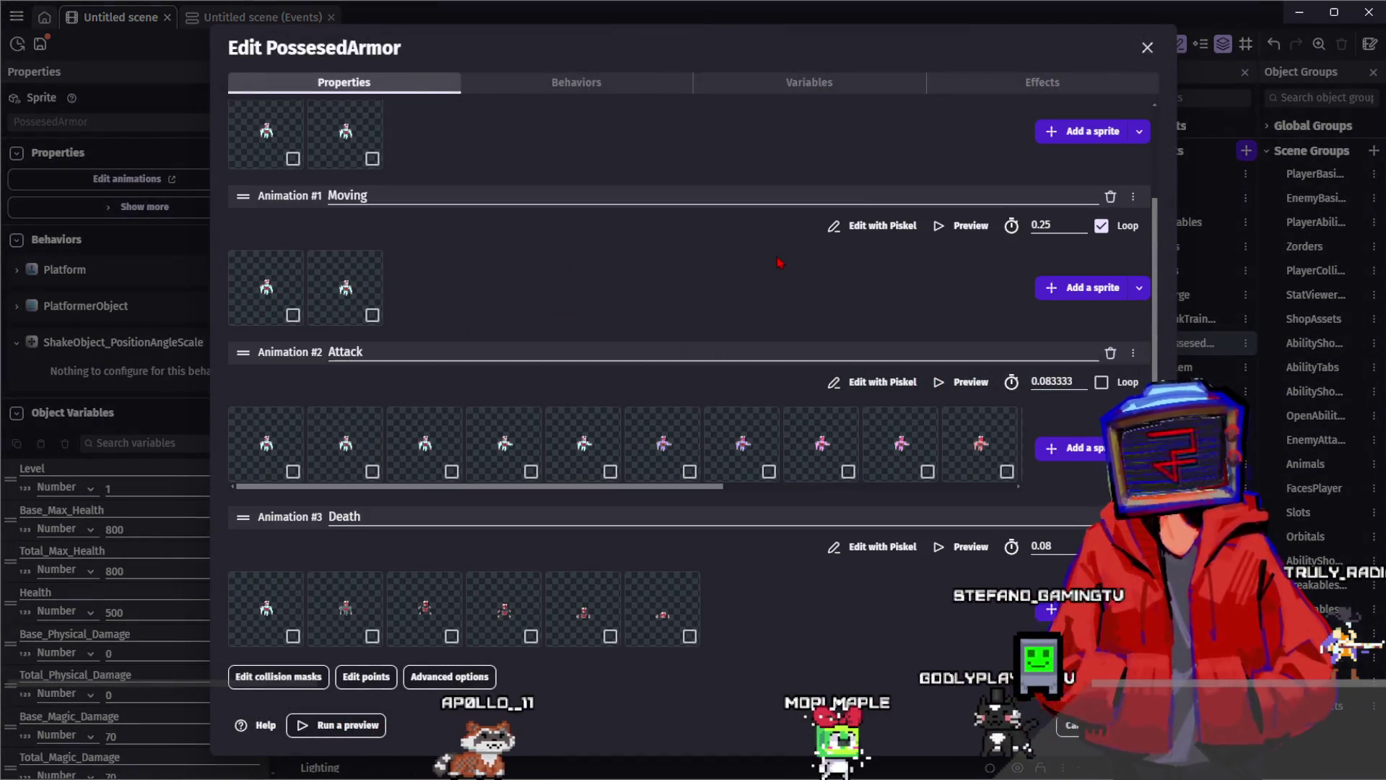
{"action": "left_click", "coordinate": [728, 85]}
{"action": "scroll", "coordinate": [682, 612], "scroll_direction": "down", "scroll_amount": 5}
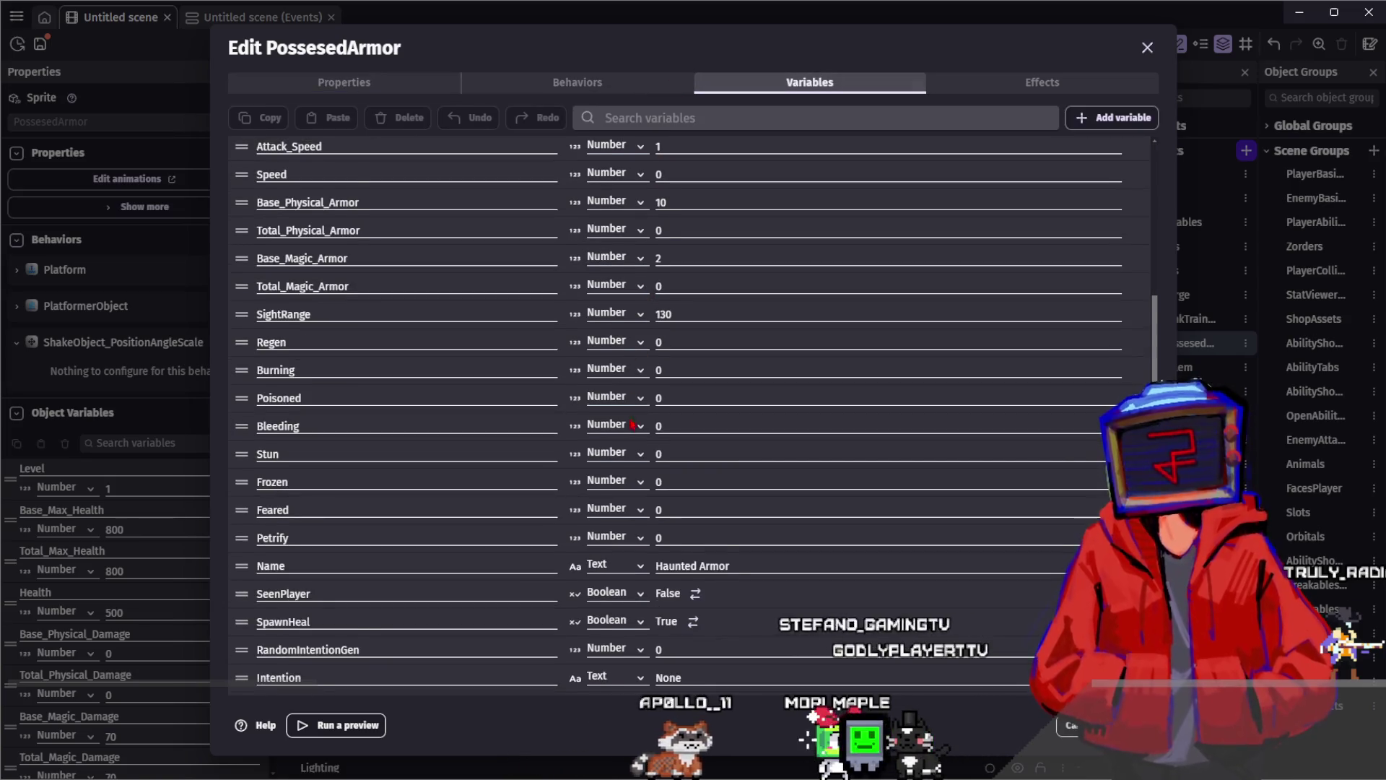
{"action": "left_click", "coordinate": [657, 682]}
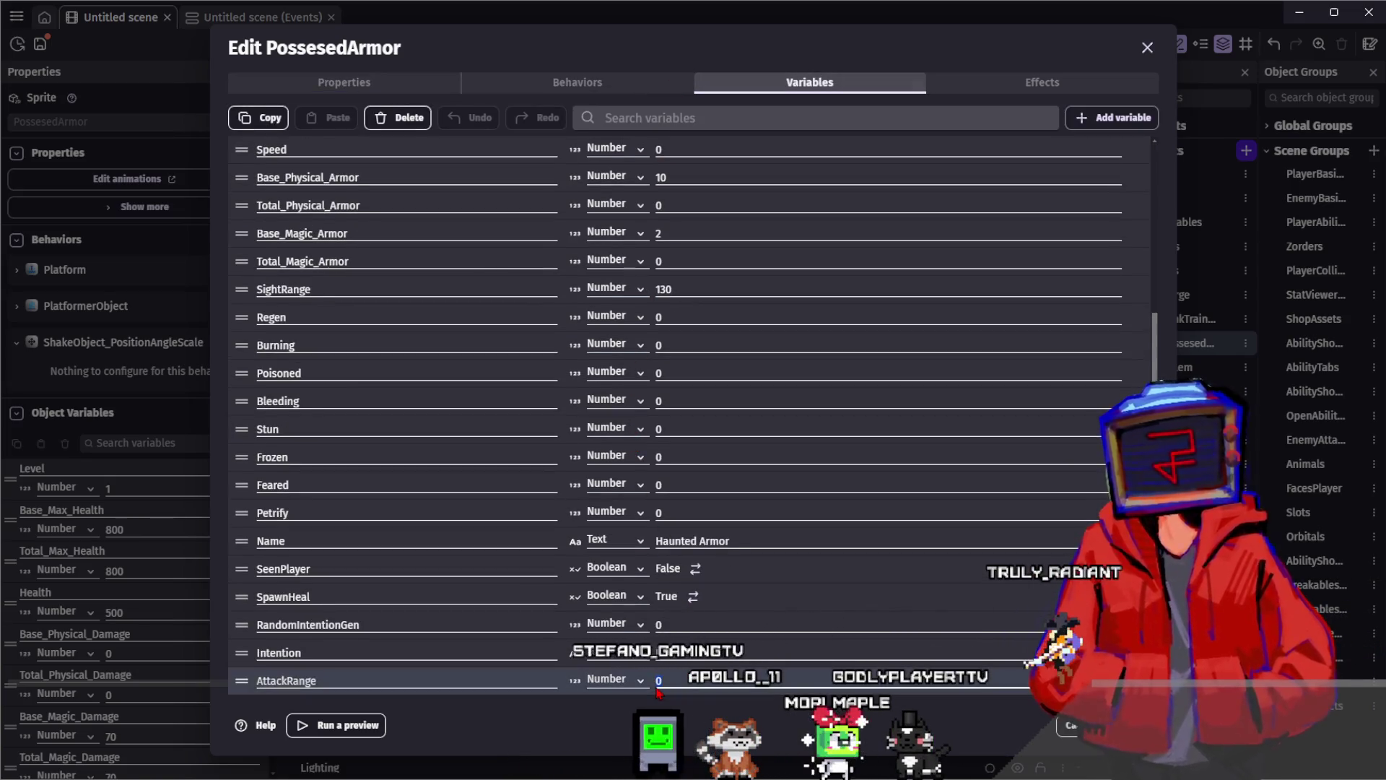
{"action": "type", "text": "45"}
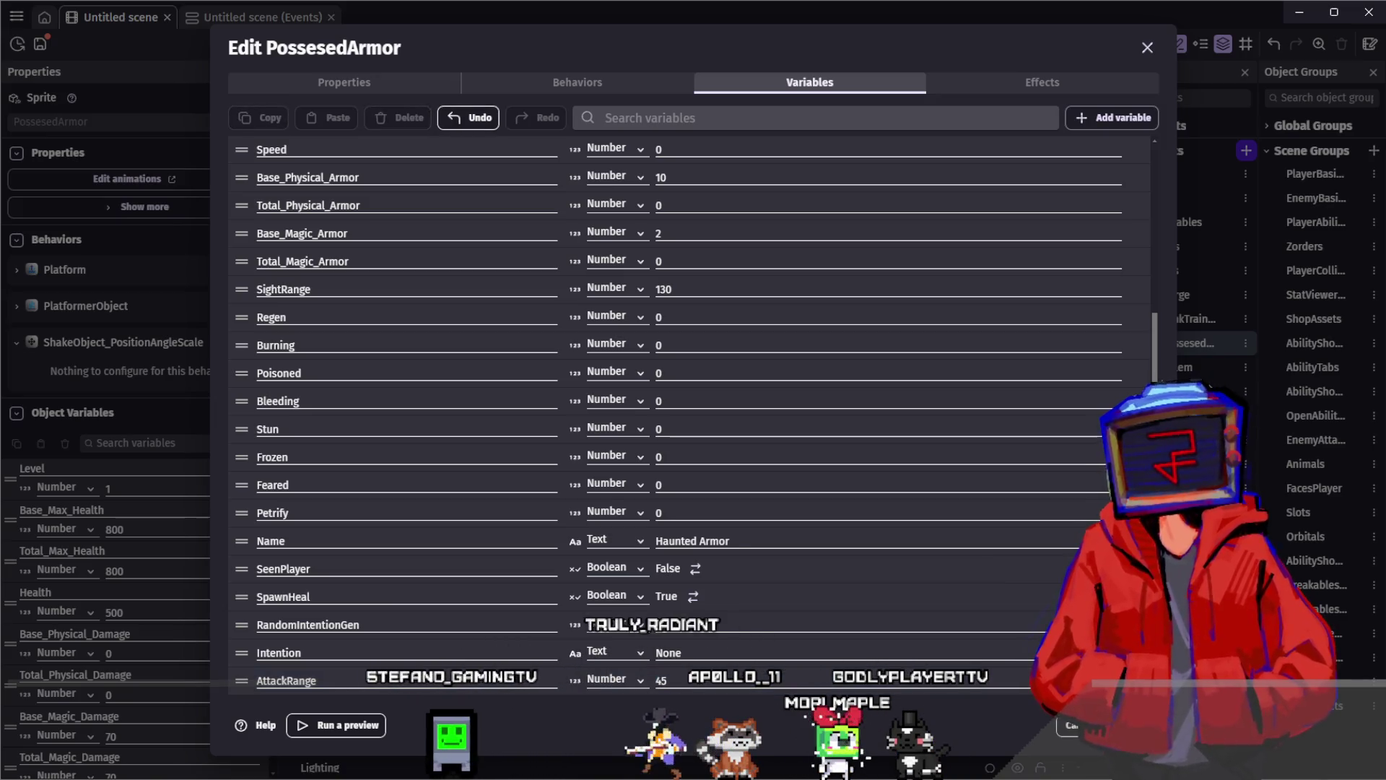
{"action": "key", "text": "Escape"}
Clear the instance selection and switch to the scene's events sheet
{"action": "left_click", "coordinate": [410, 84]}
{"action": "left_click", "coordinate": [413, 62]}
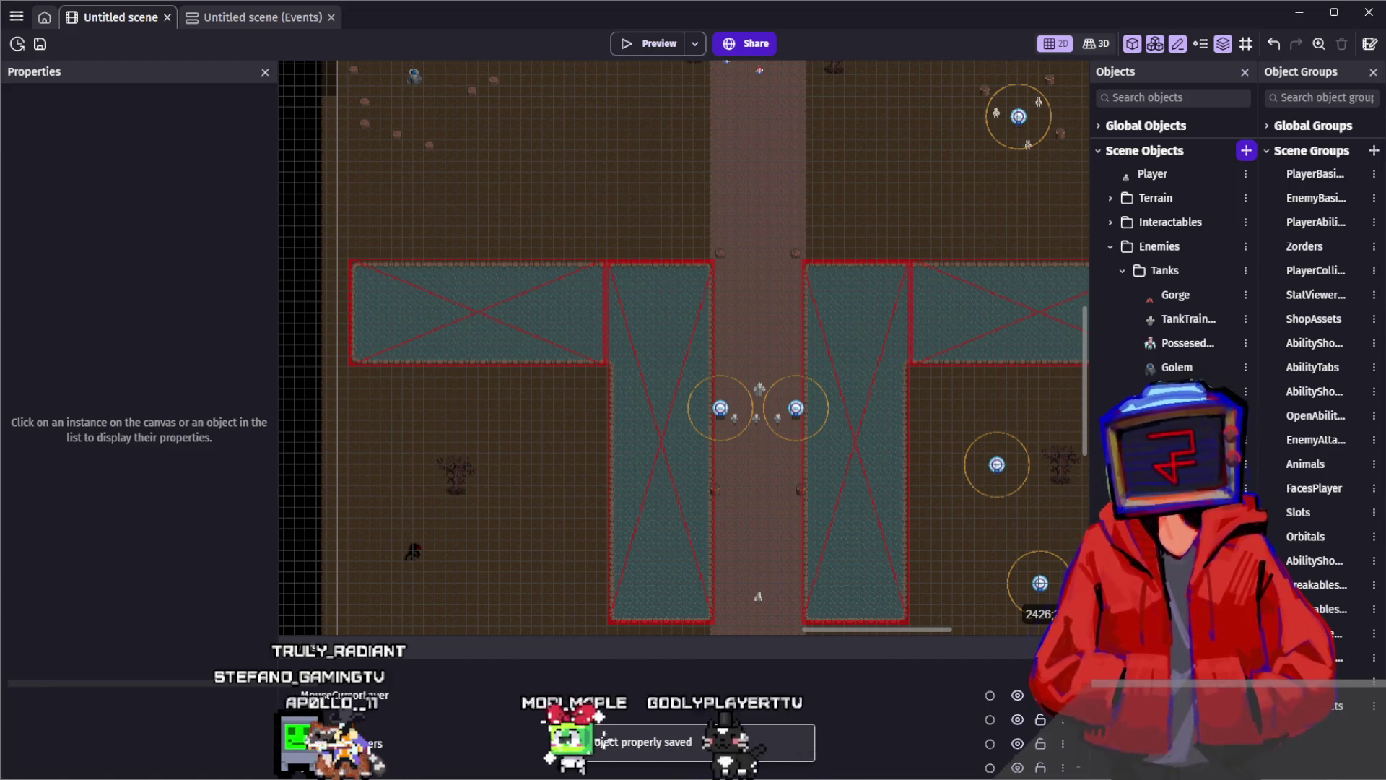
{"action": "key", "text": "ctrl+Tab"}
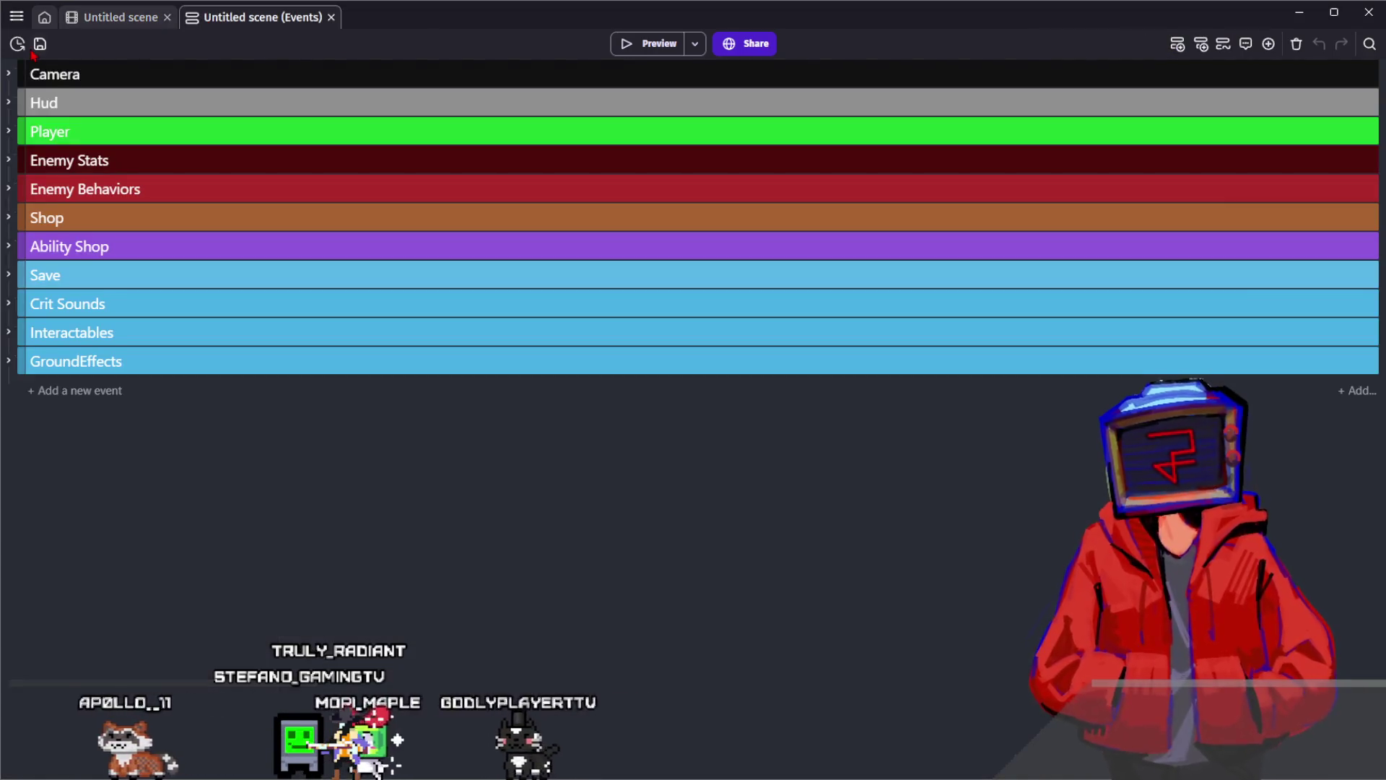
Save, then paste the copied Golem group into Enemy Behaviors and title it Haunted Armor
{"action": "key", "text": "ctrl+s"}
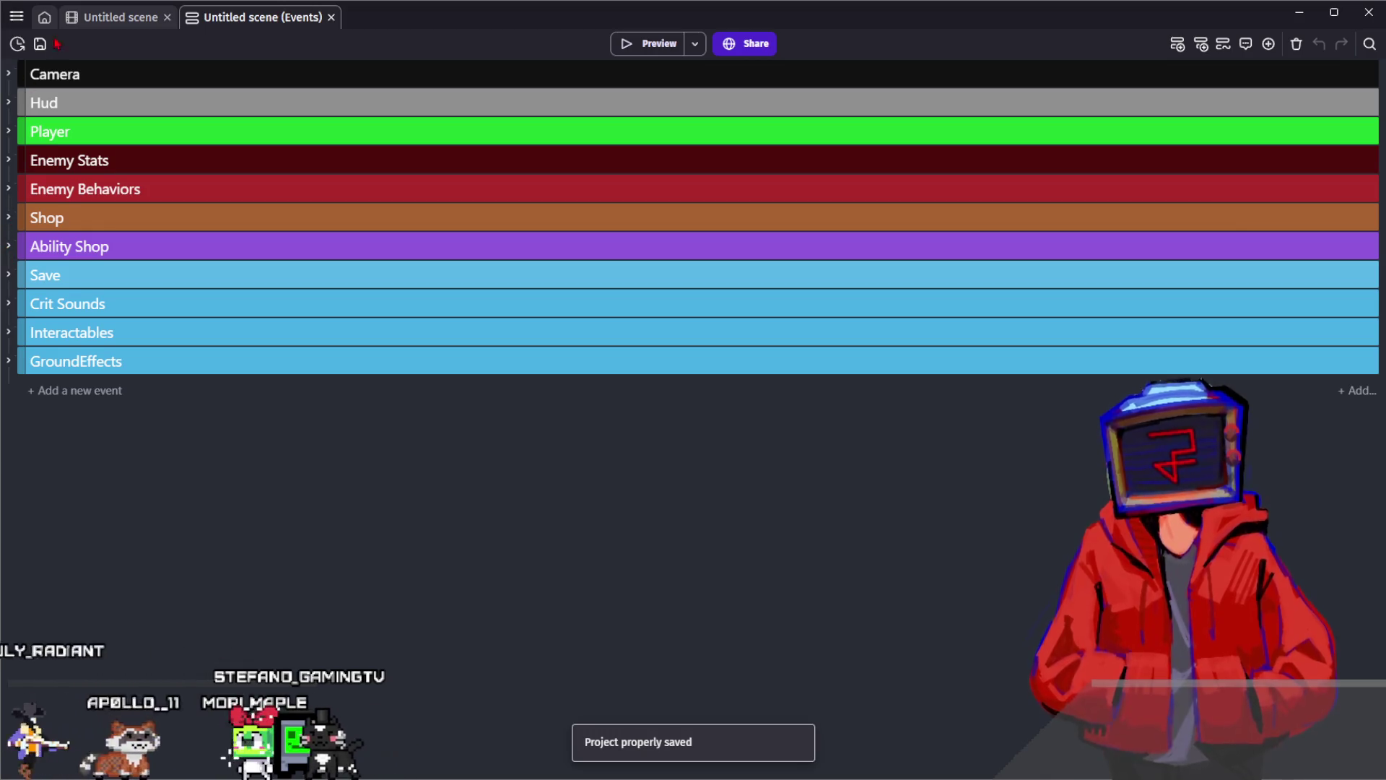
{"action": "left_click", "coordinate": [8, 189]}
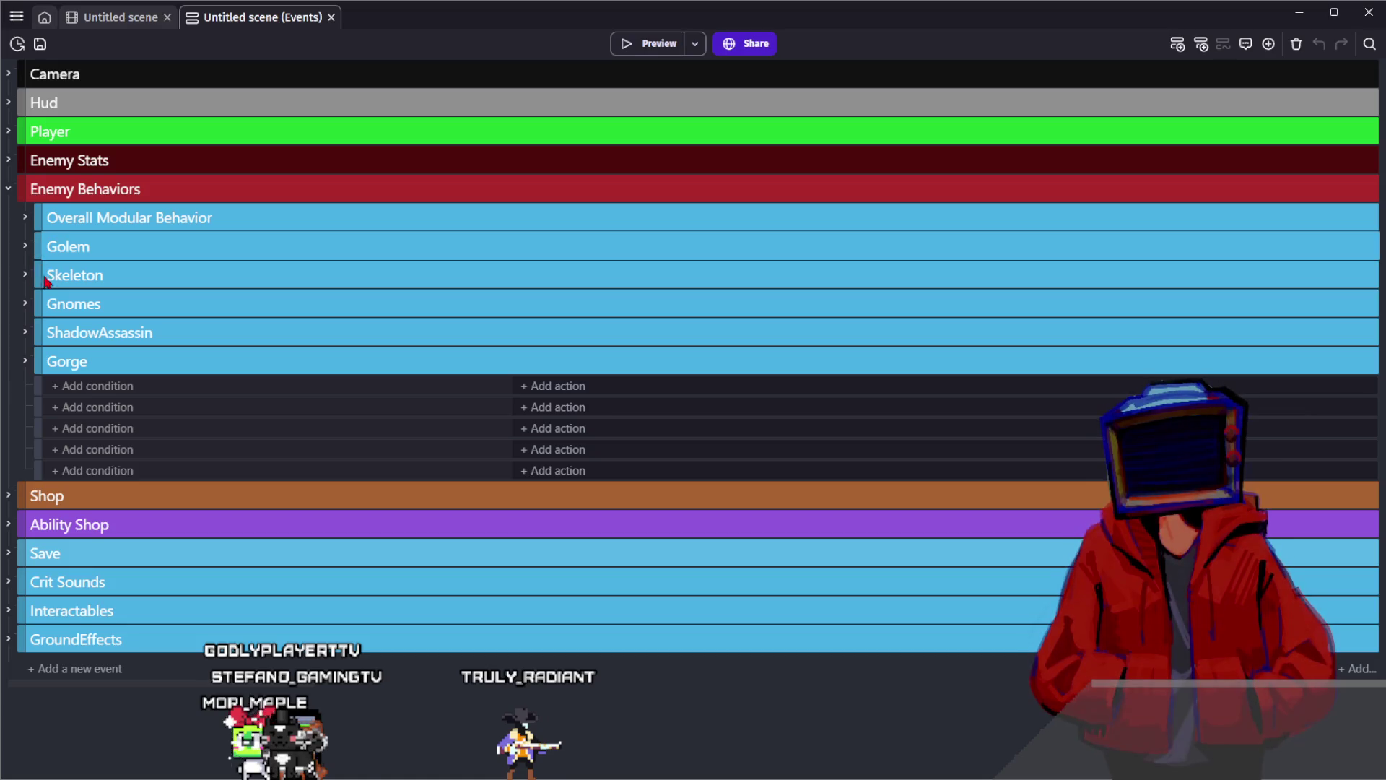
{"action": "key", "text": "ctrl+v"}
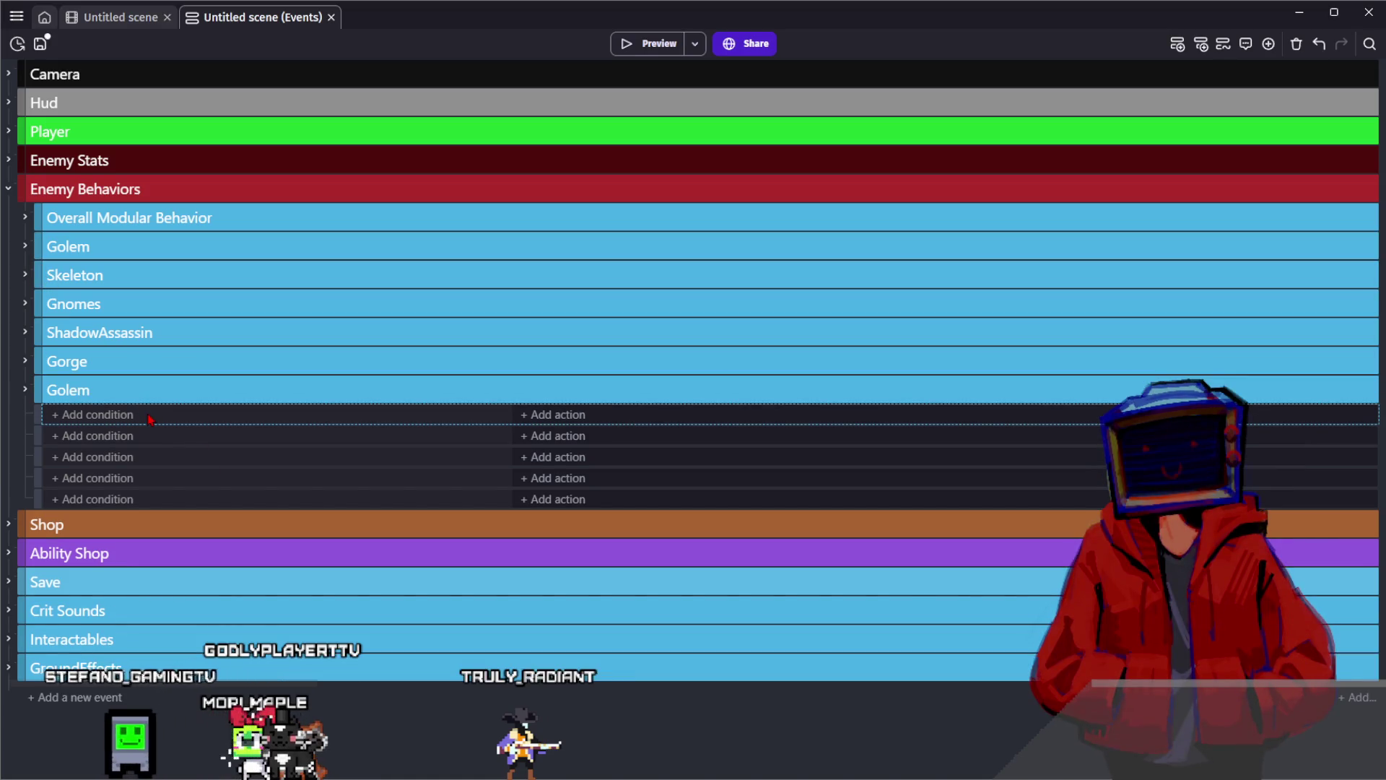
{"action": "left_click", "coordinate": [25, 389]}
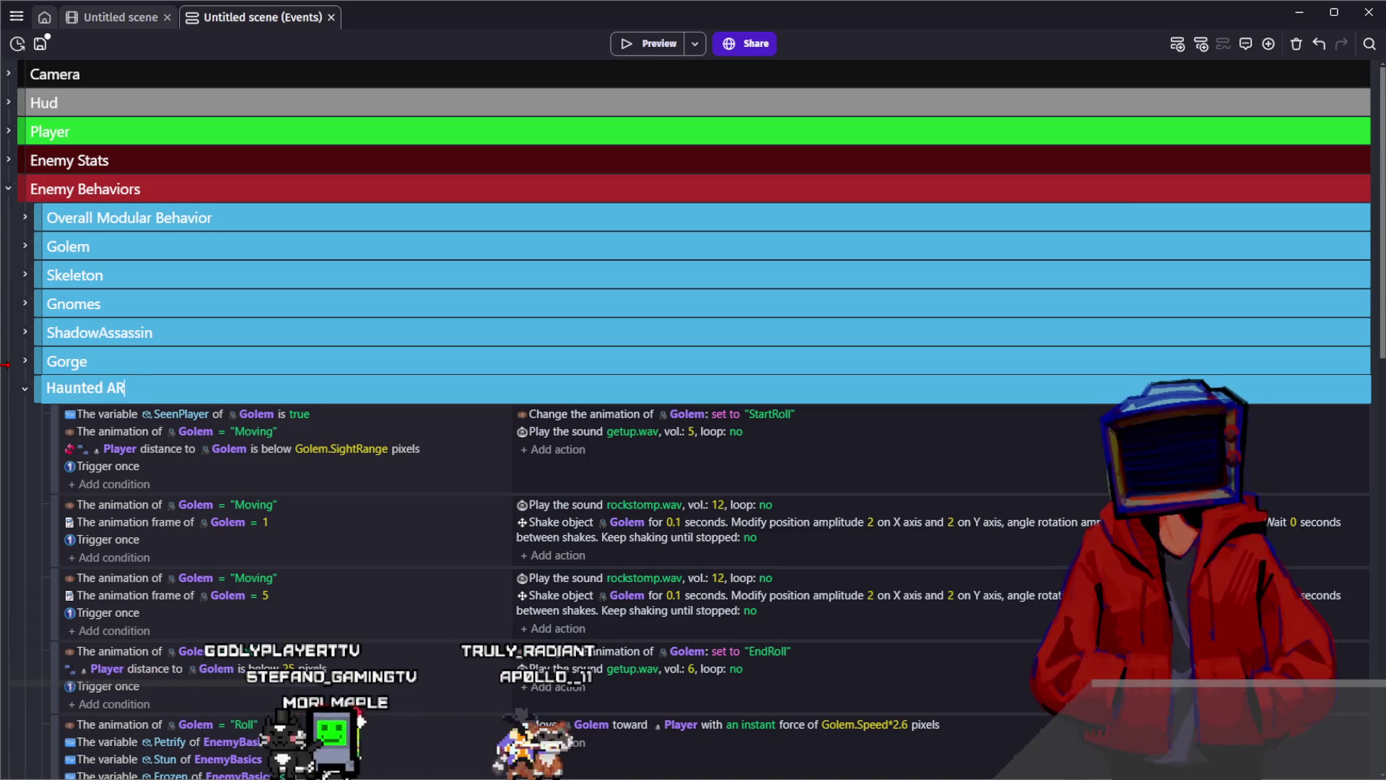
{"action": "type", "text": "rmo"}
{"action": "key", "text": "Return"}
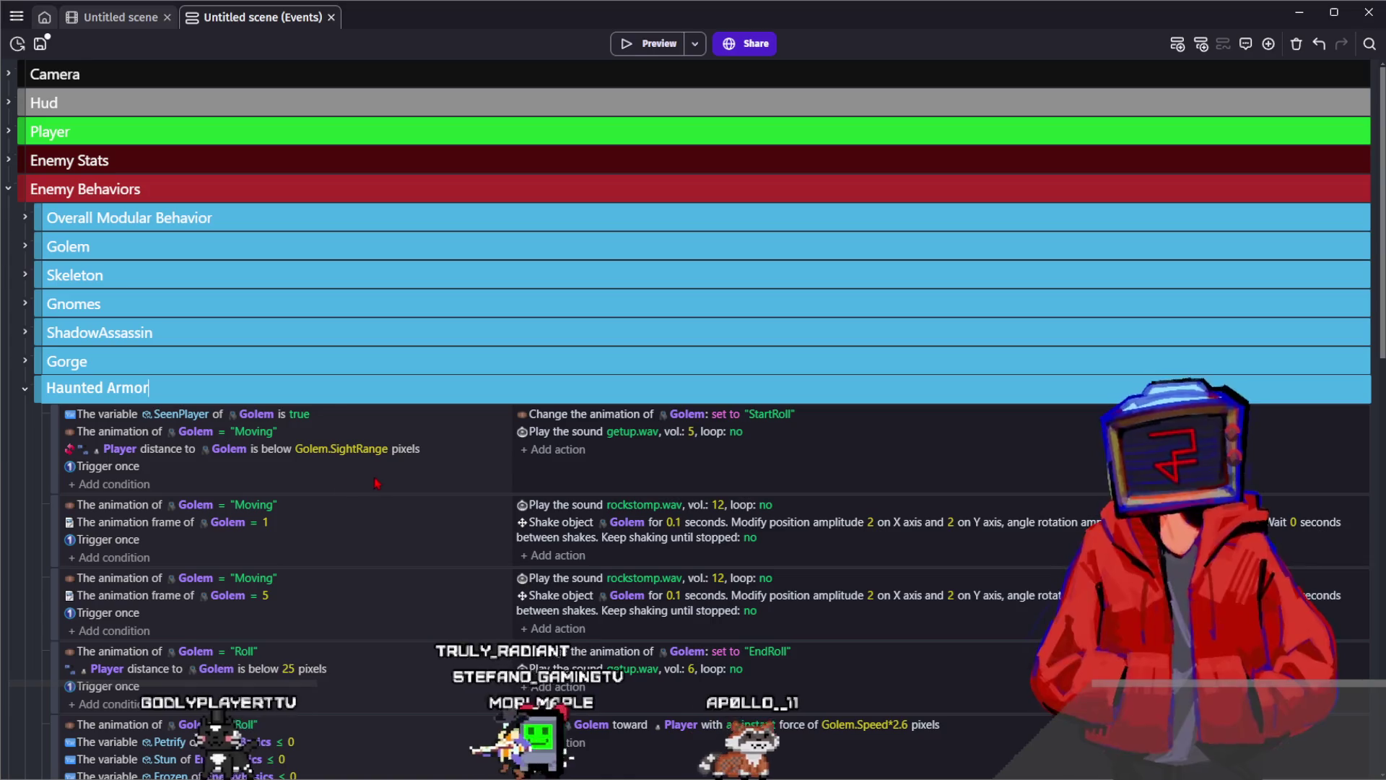
Switch the first SeenPlayer condition's object to PossesedArmor and return to the scene editor
{"action": "left_click", "coordinate": [216, 448]}
{"action": "type", "text": "ar"}
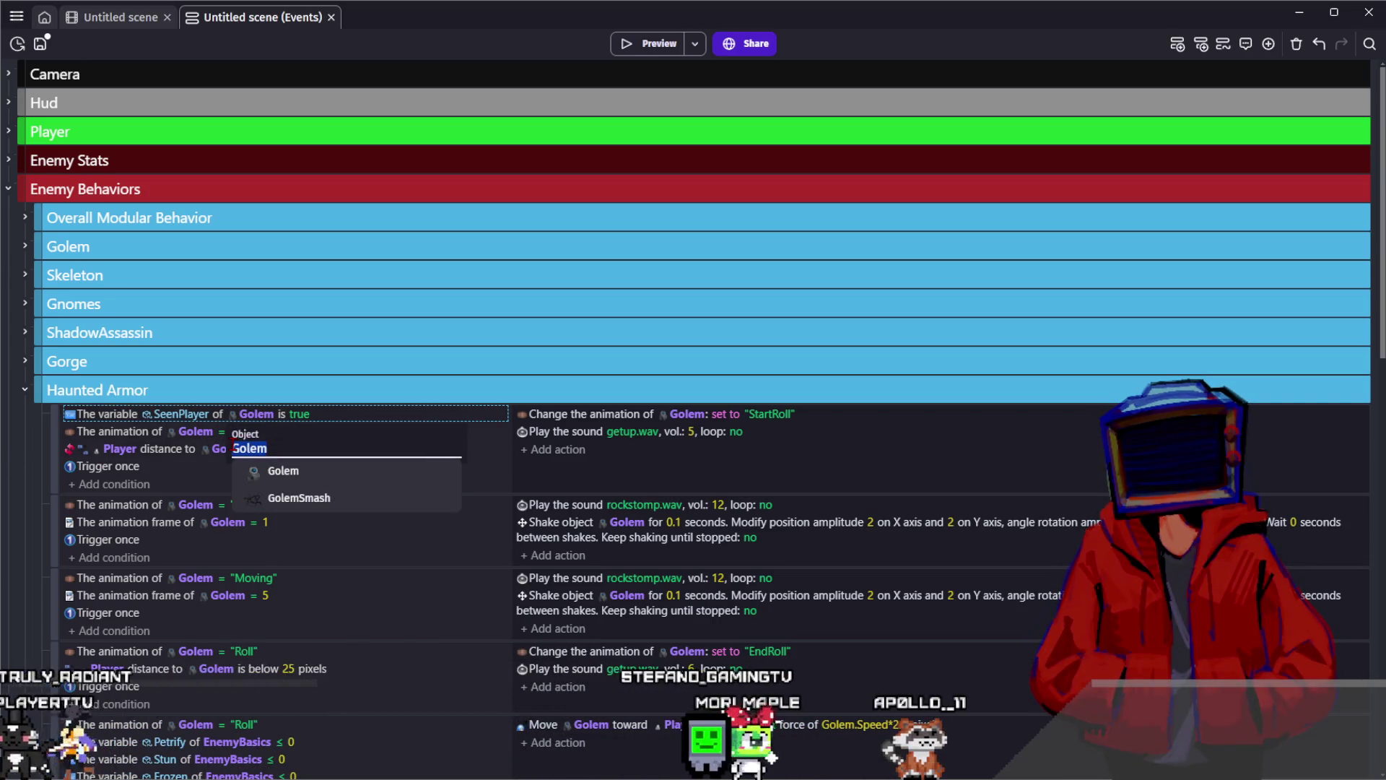
{"action": "type", "text": "mor"}
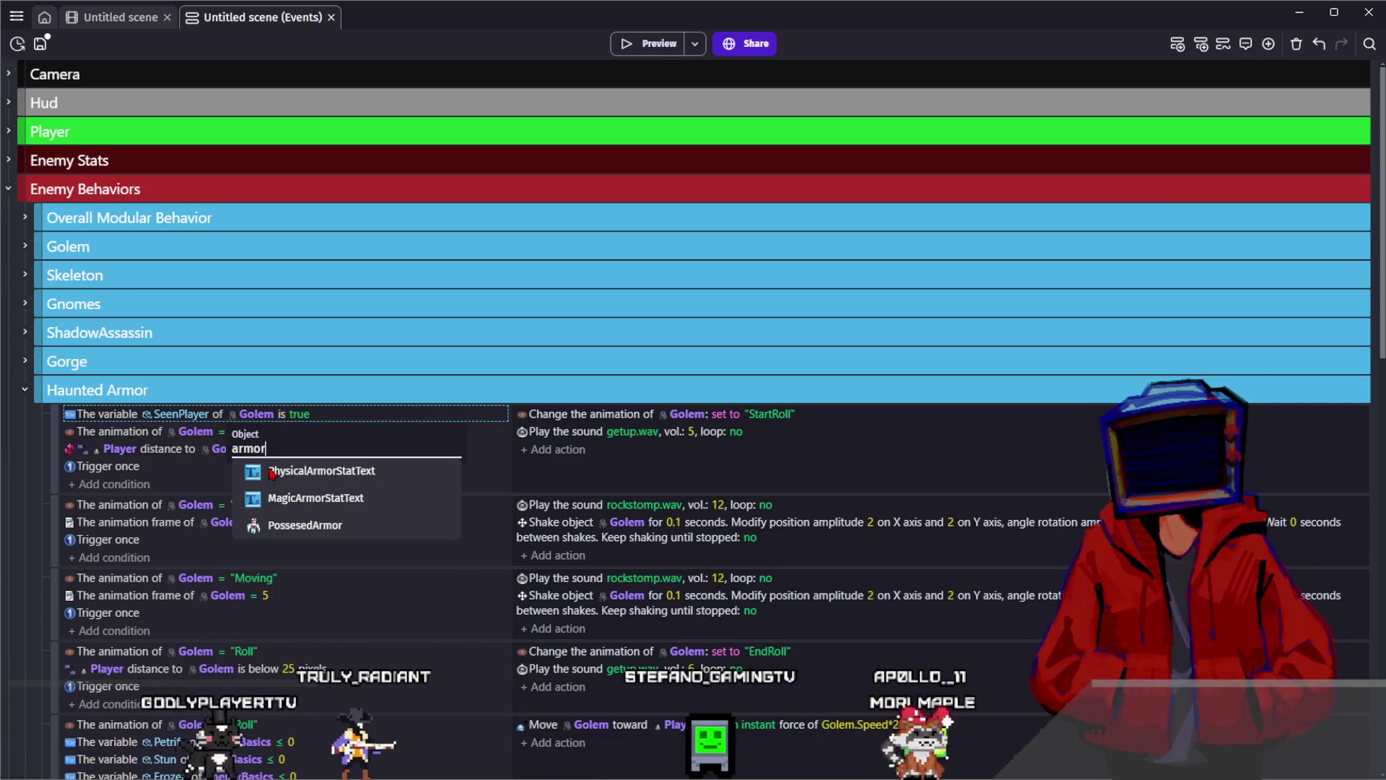
{"action": "left_click", "coordinate": [336, 537]}
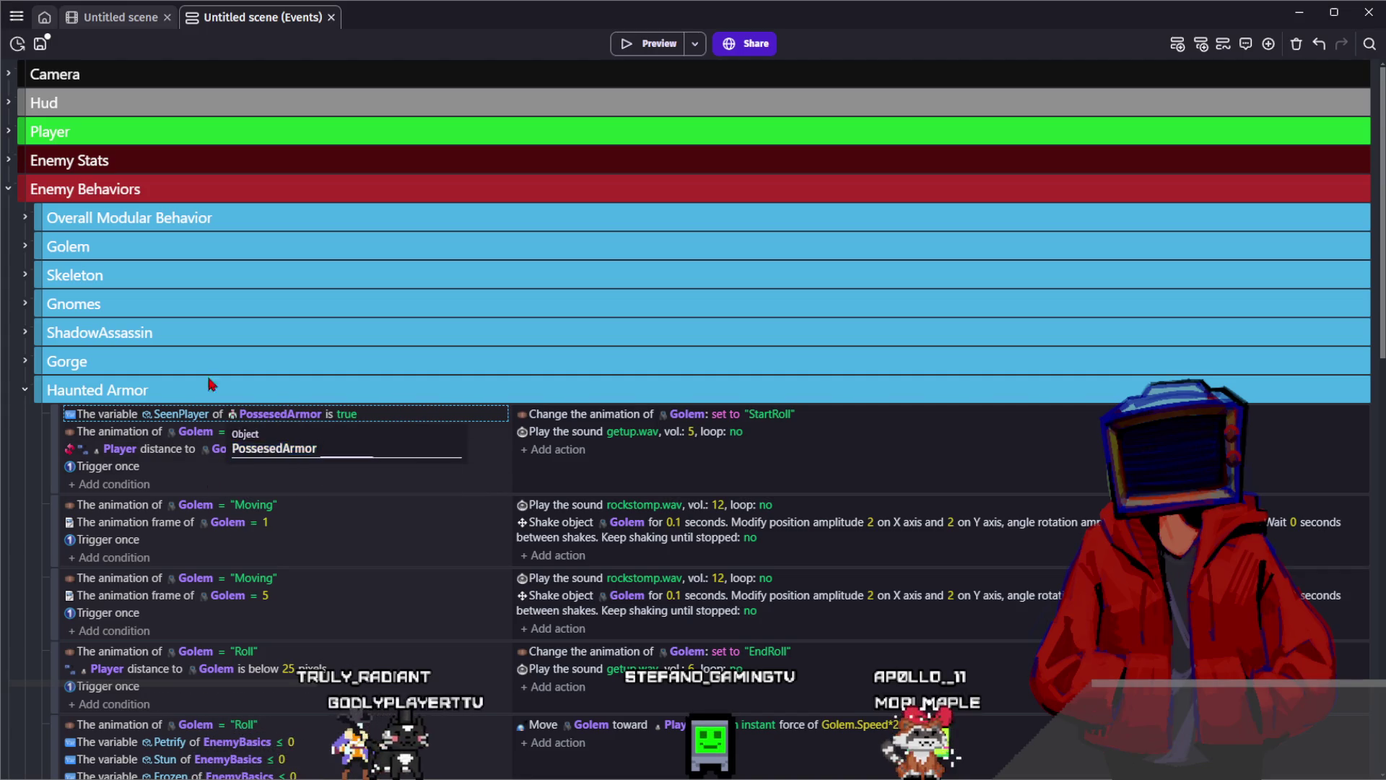
{"action": "left_click", "coordinate": [116, 17]}
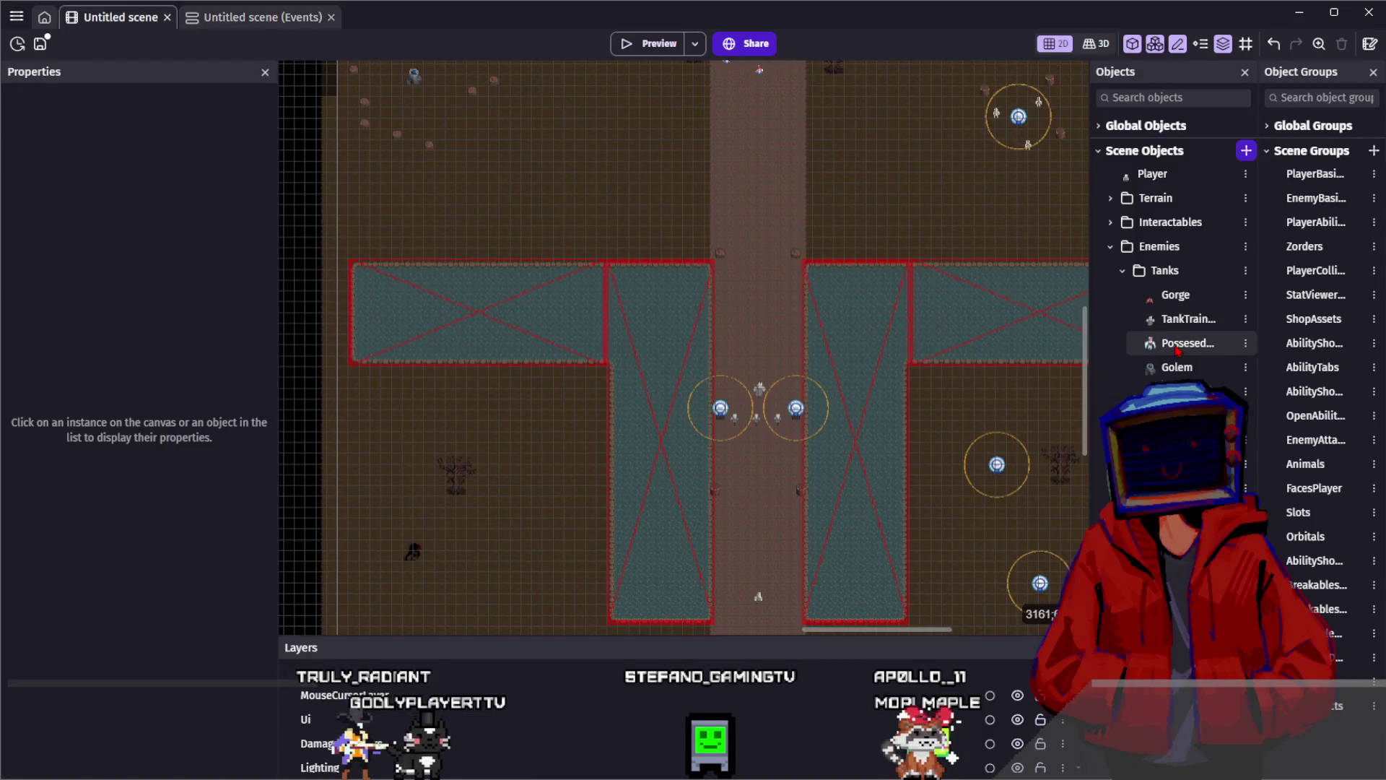
Select the armor object and check the Zorders group for HauntedArmor
{"action": "left_click", "coordinate": [1178, 345]}
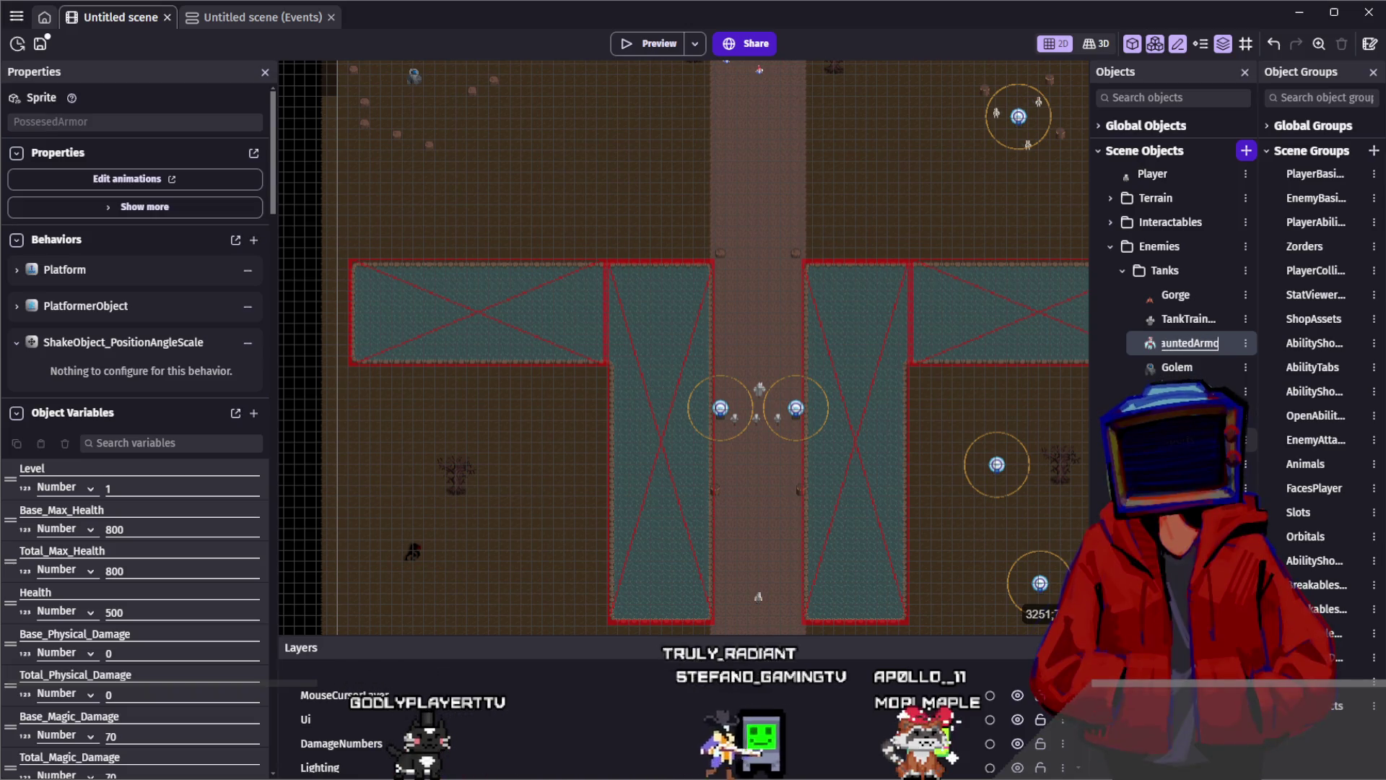
{"action": "double_click", "coordinate": [1297, 249]}
{"action": "type", "text": "ha"}
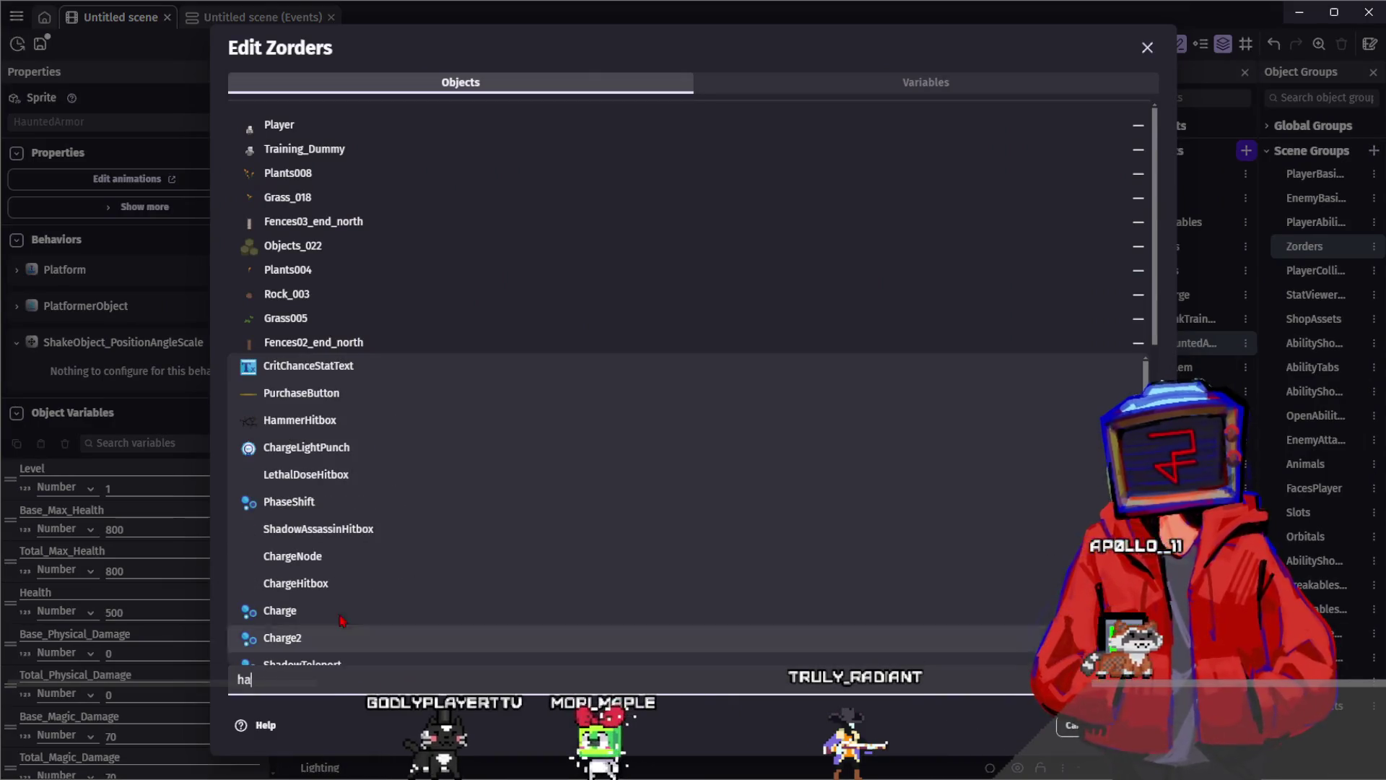
{"action": "left_click", "coordinate": [289, 501]}
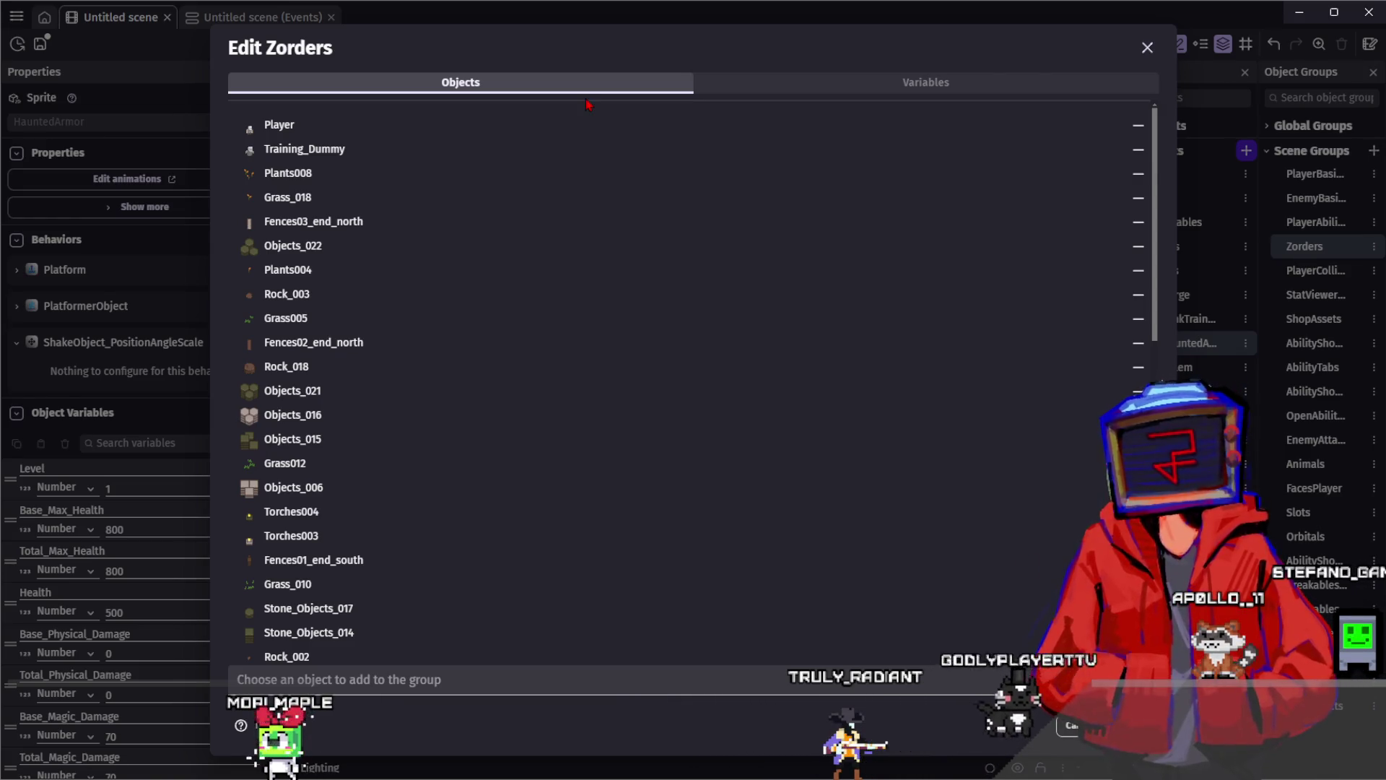
{"action": "key", "text": "Escape"}
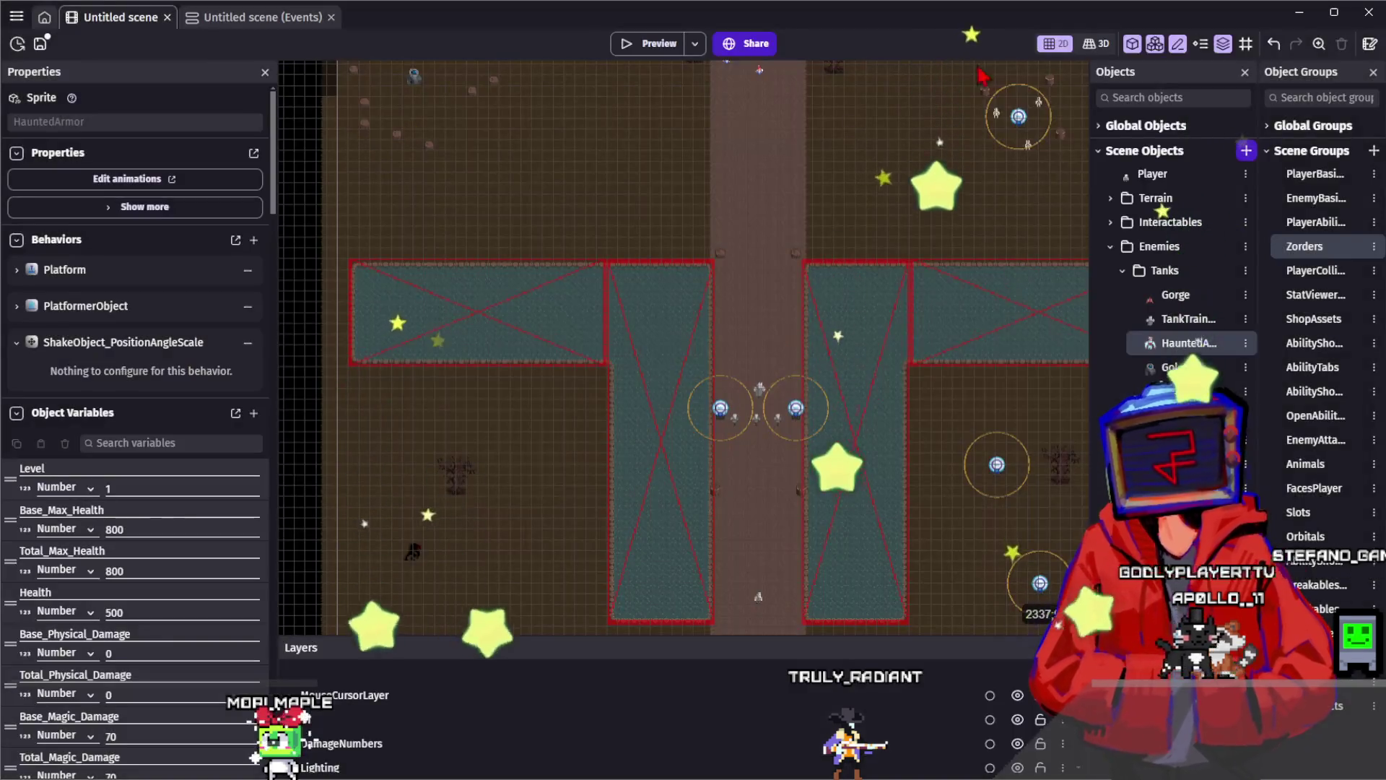
Add HauntedArmor to the EnemyBasics group, review EnemyAttacks, and save the project
{"action": "double_click", "coordinate": [1316, 197]}
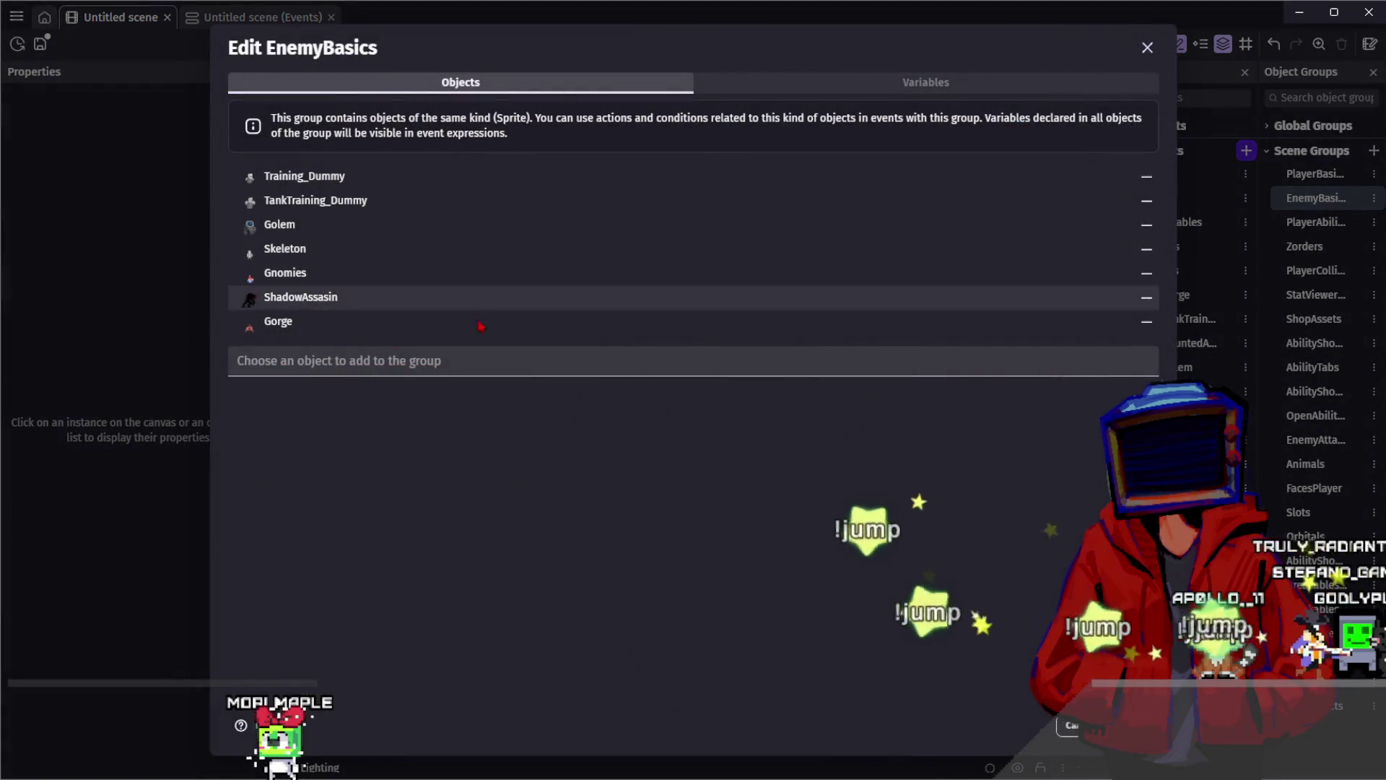
{"action": "left_click", "coordinate": [452, 362]}
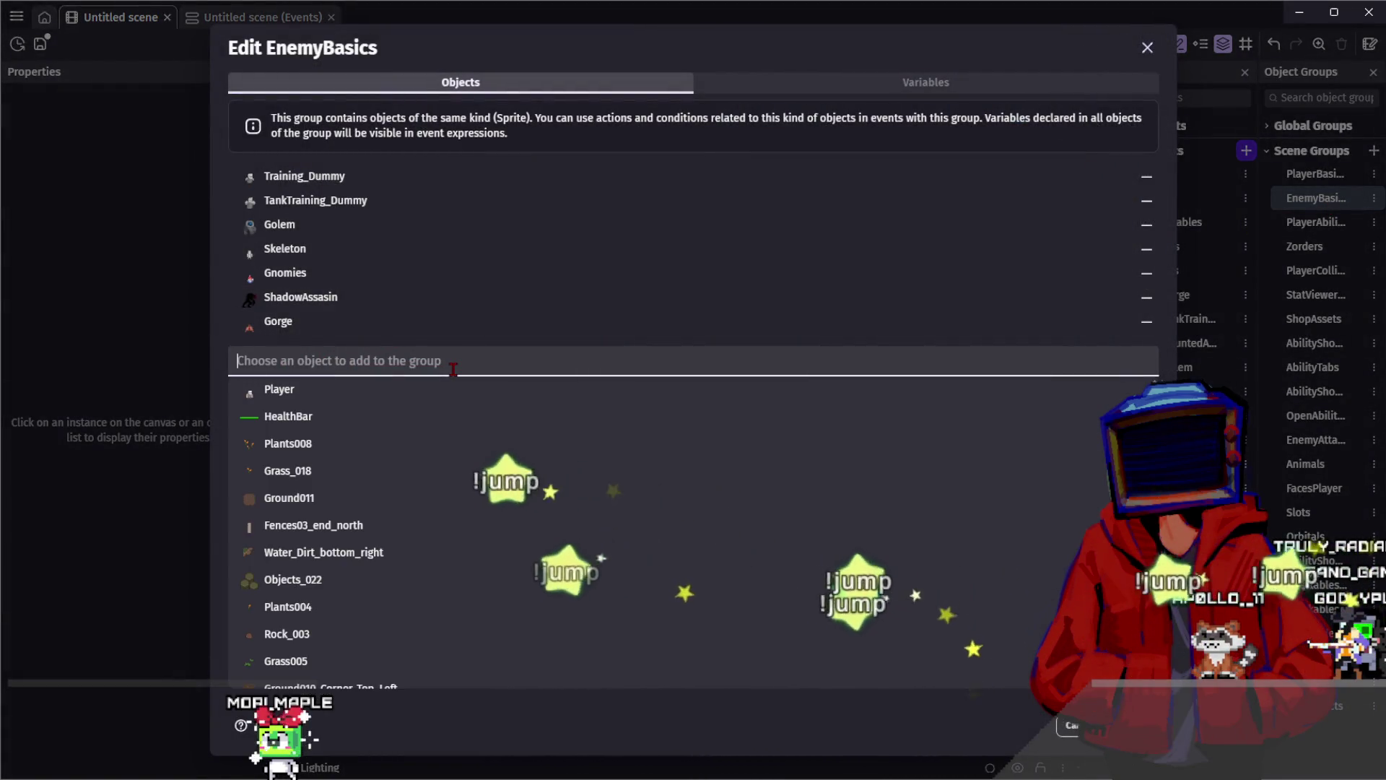
{"action": "type", "text": "haunt"}
{"action": "left_click", "coordinate": [454, 392]}
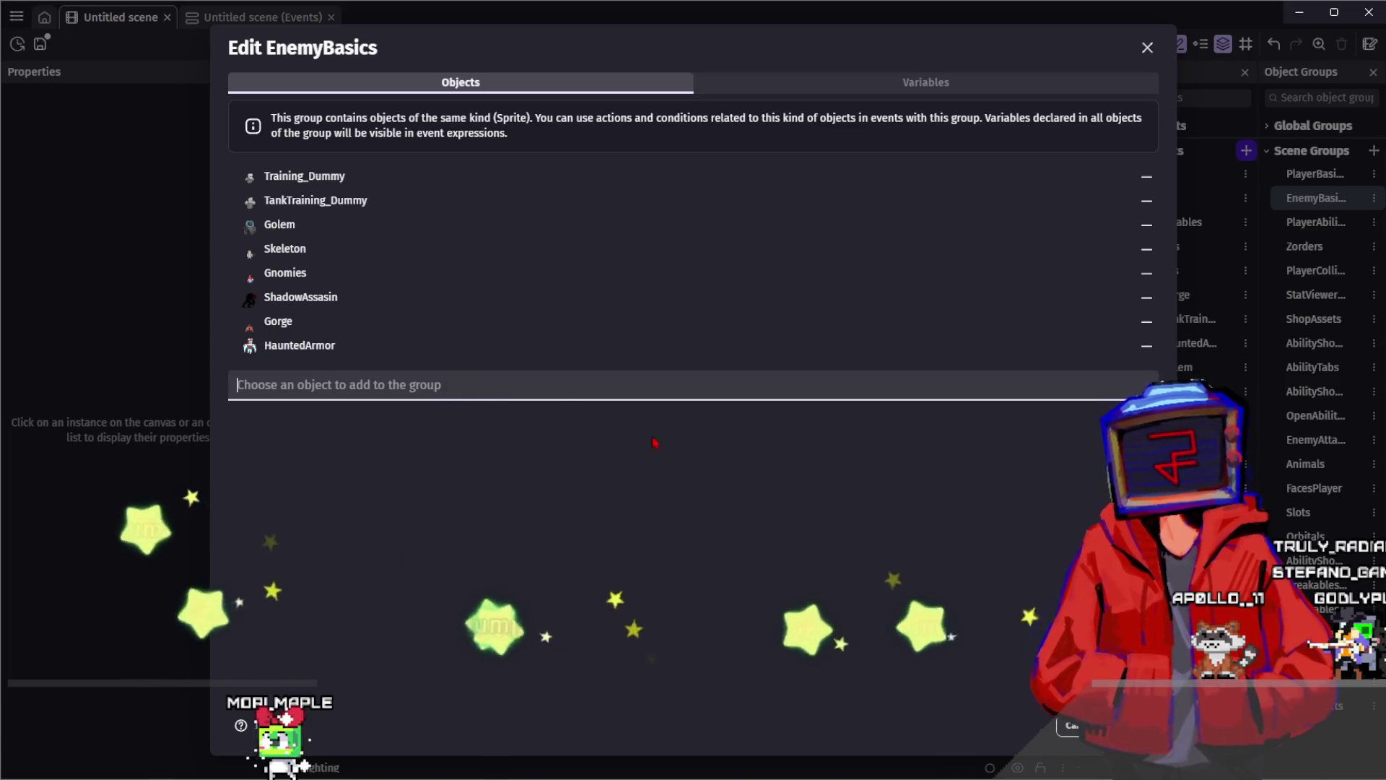
{"action": "key", "text": "Escape"}
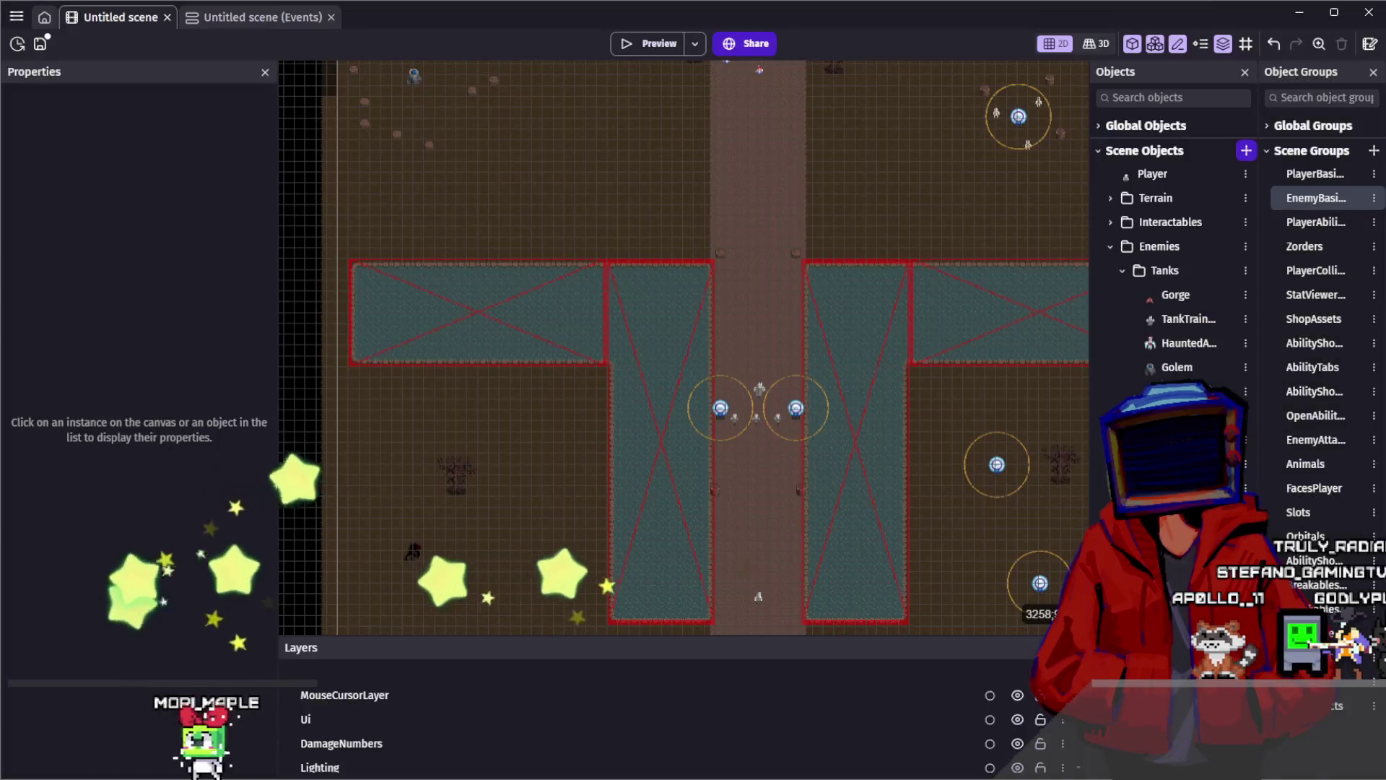
{"action": "double_click", "coordinate": [1314, 442]}
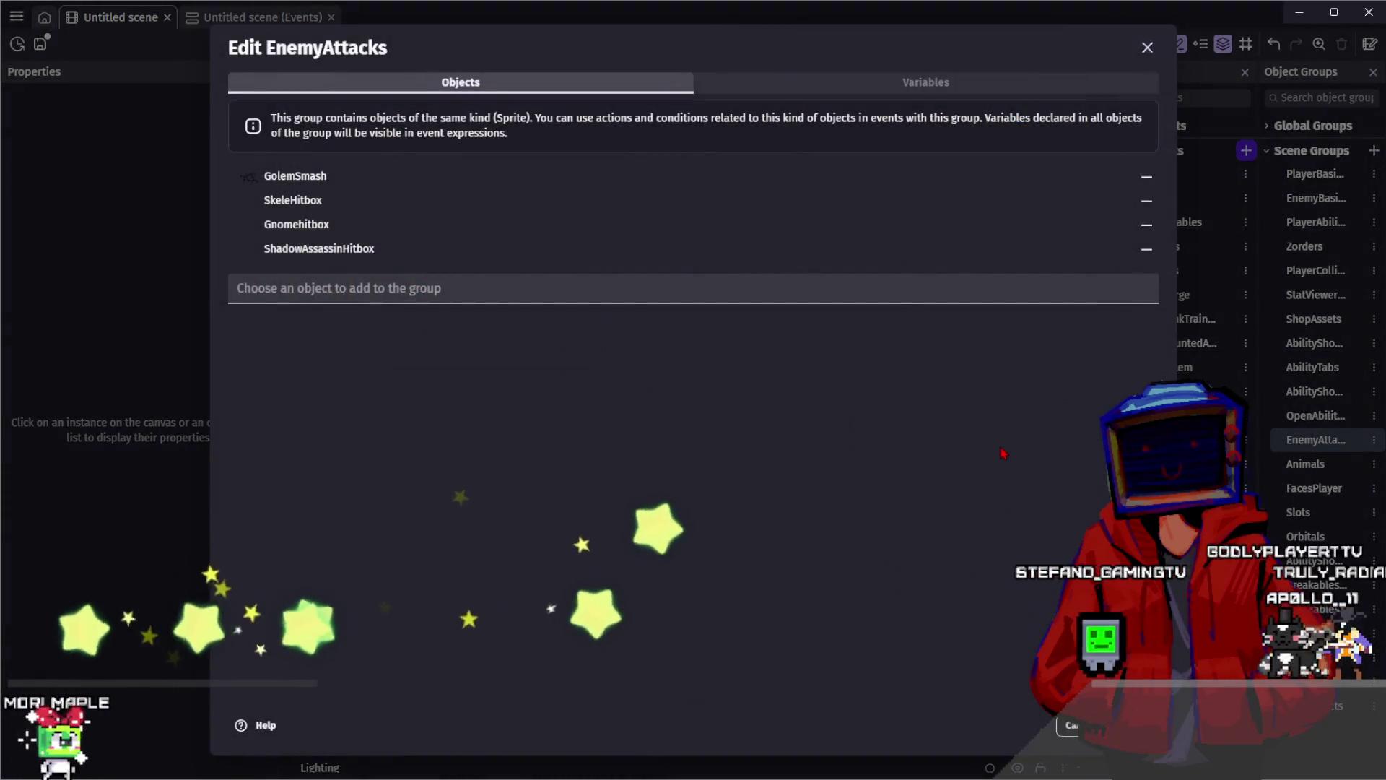
{"action": "key", "text": "Escape"}
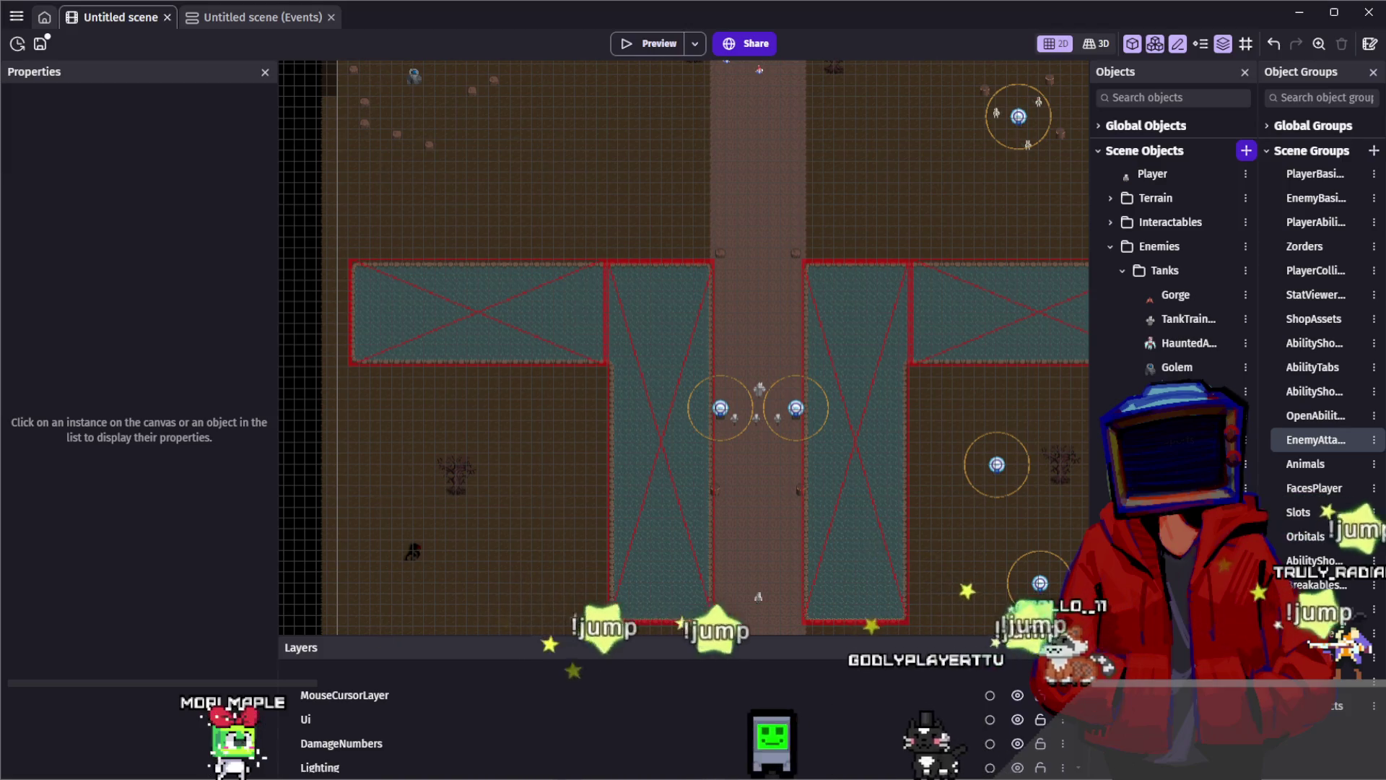
{"action": "key", "text": "ctrl+Tab"}
Retarget the SeenPlayer and animation conditions of the Haunted Armor event to HauntedArmor
{"action": "left_click", "coordinate": [40, 44]}
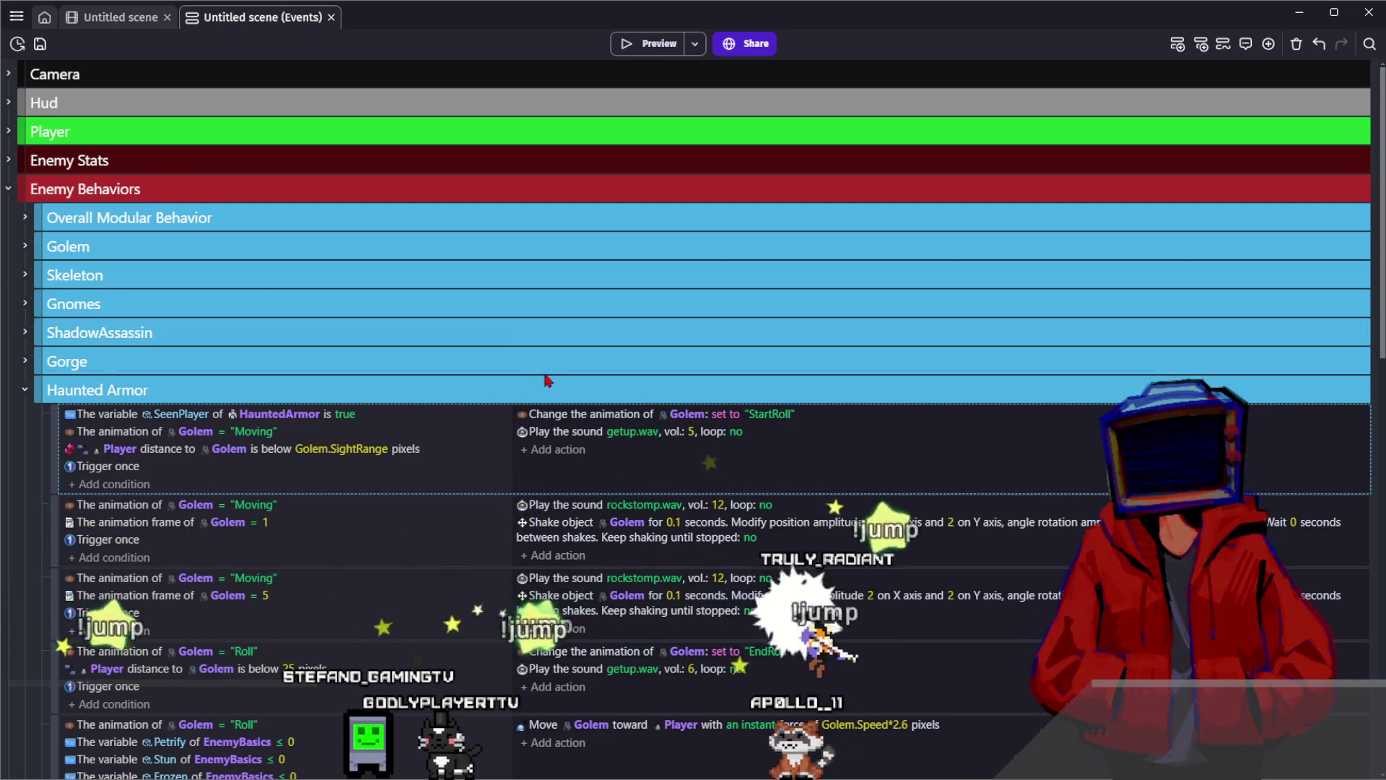
{"action": "scroll", "coordinate": [199, 352], "scroll_direction": "down", "scroll_amount": 1}
{"action": "left_click", "coordinate": [224, 372]}
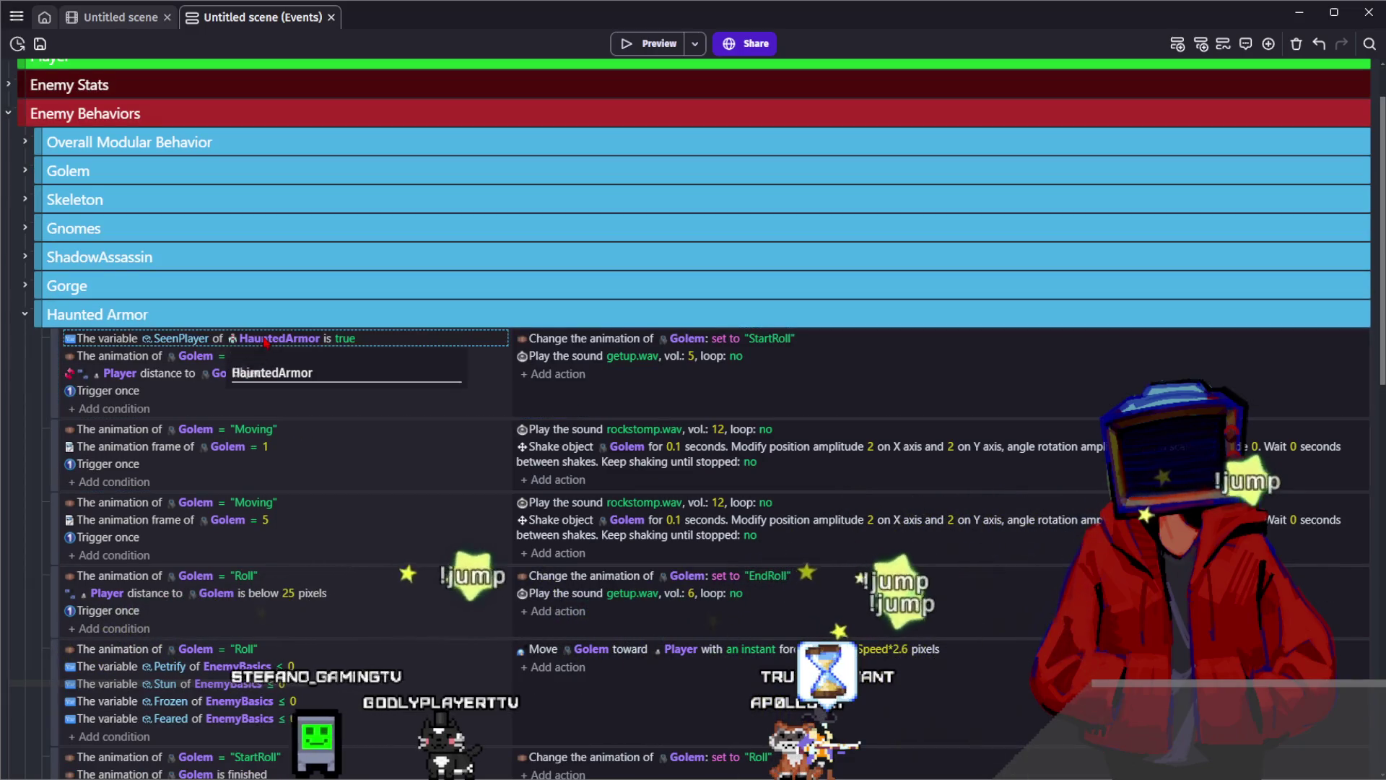
{"action": "type", "text": "HauntedArmor"}
{"action": "left_click", "coordinate": [195, 355]}
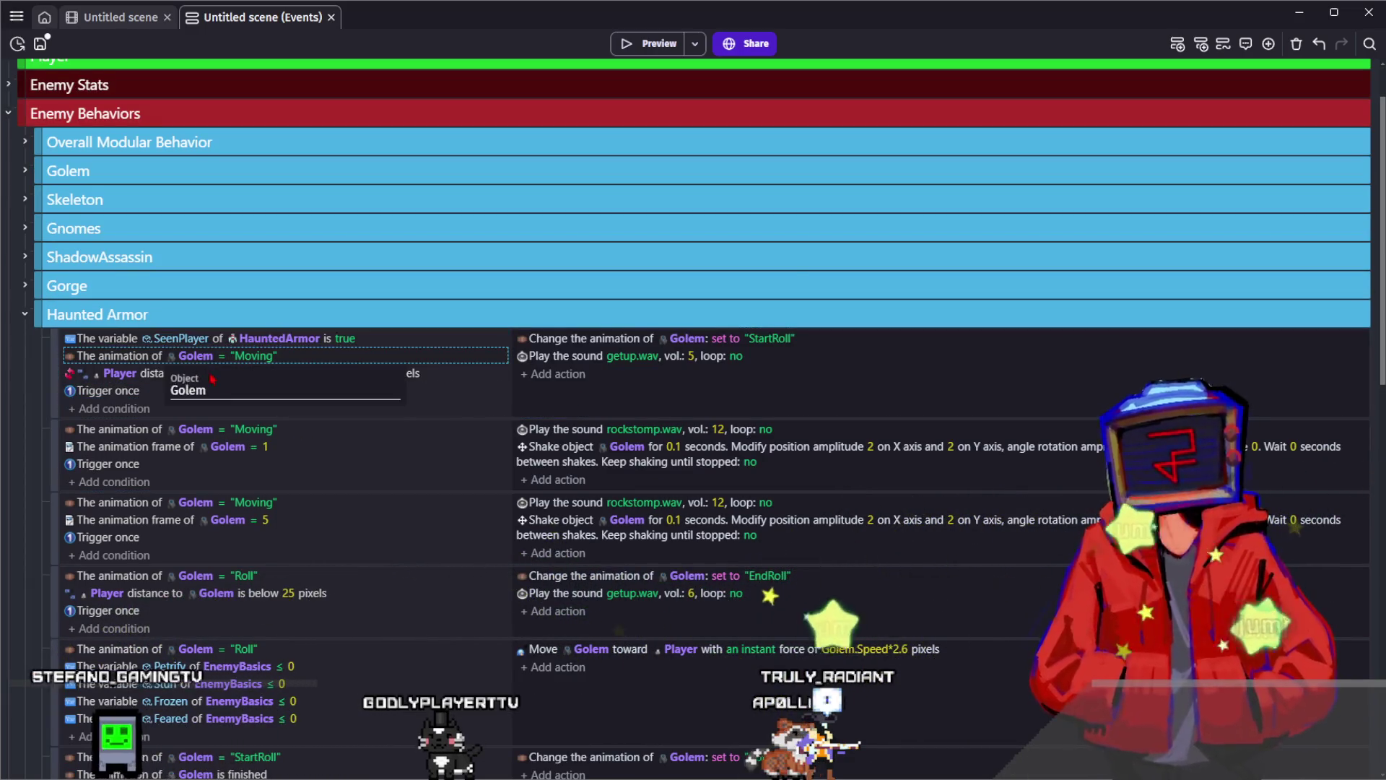
{"action": "key", "text": "Escape"}
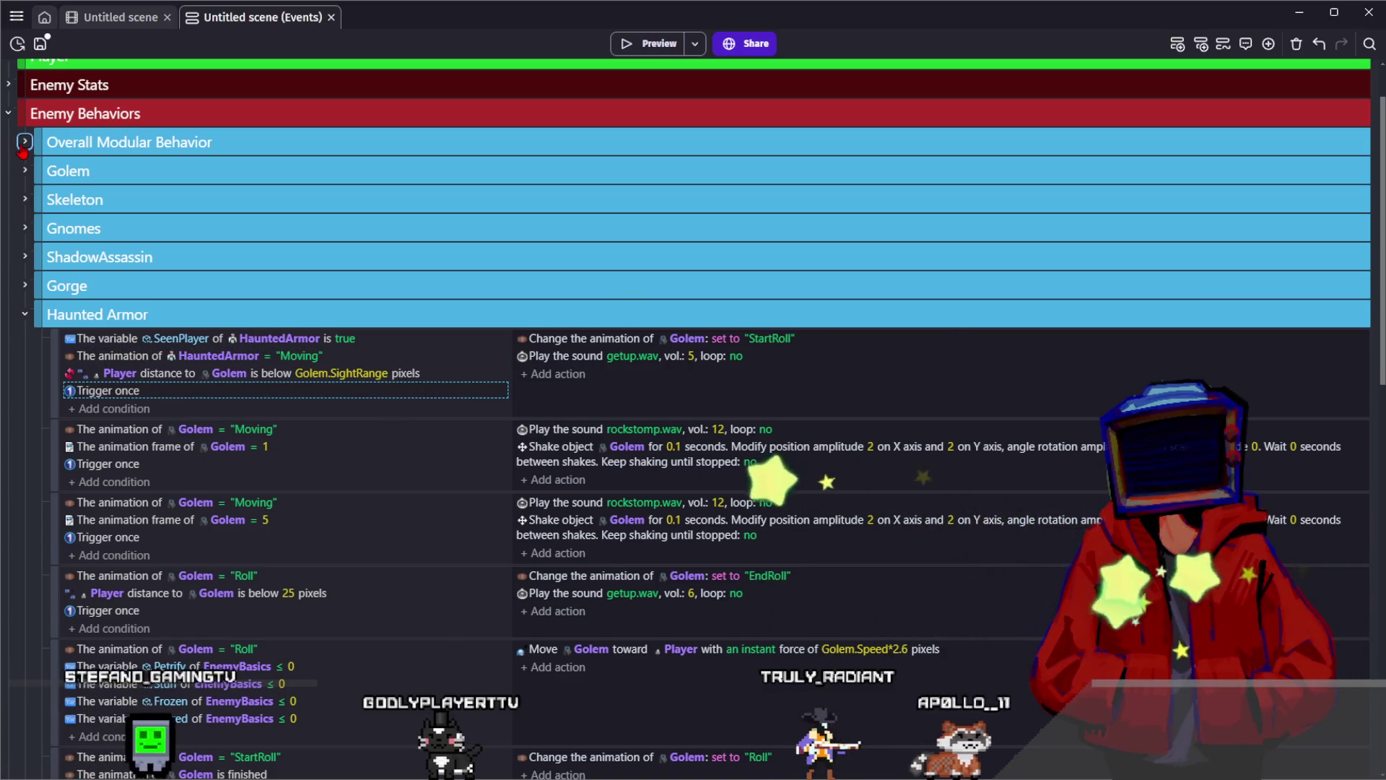
Set the distance condition to HauntedArmor with distance HauntedArmor.SightRange
{"action": "left_click", "coordinate": [25, 142]}
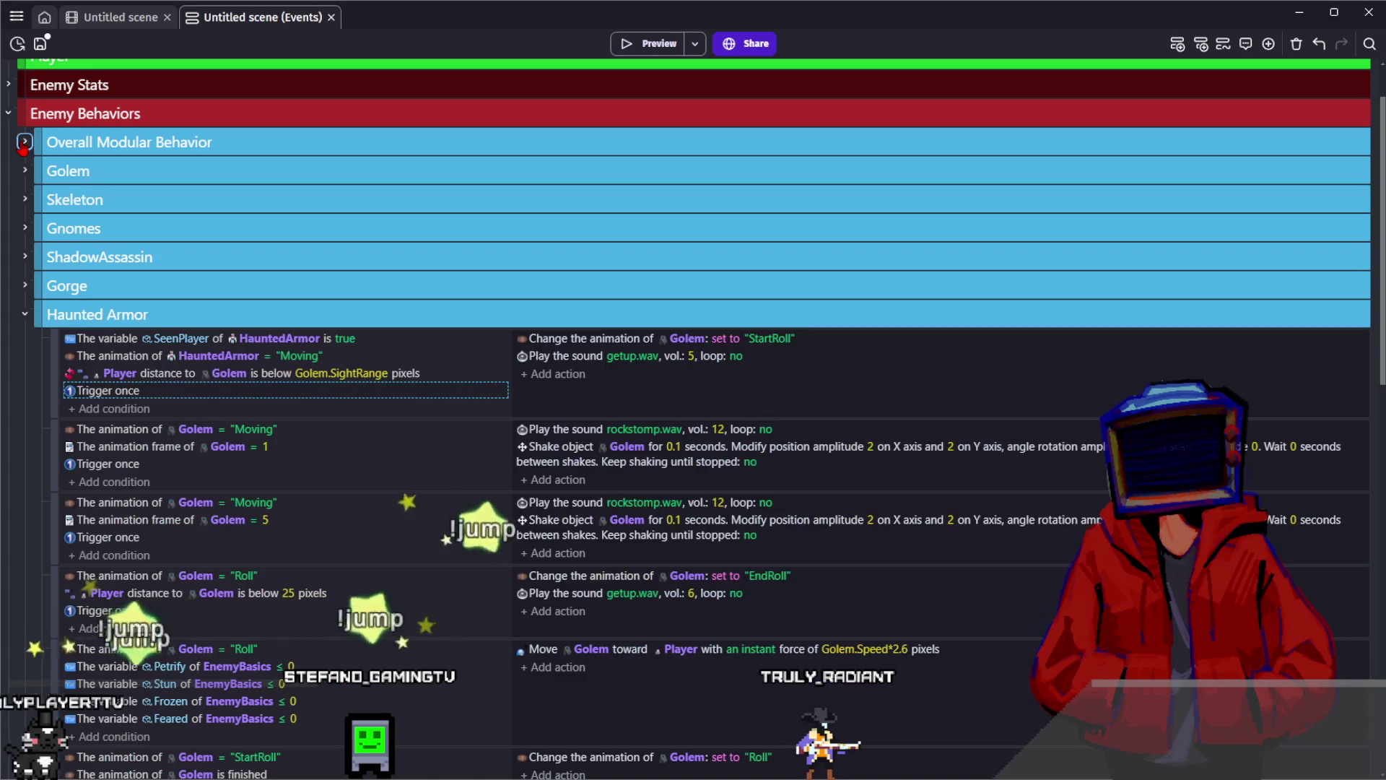
{"action": "left_click", "coordinate": [24, 142]}
{"action": "left_click", "coordinate": [229, 373]}
{"action": "left_click", "coordinate": [216, 437]}
{"action": "key", "text": "Tab"}
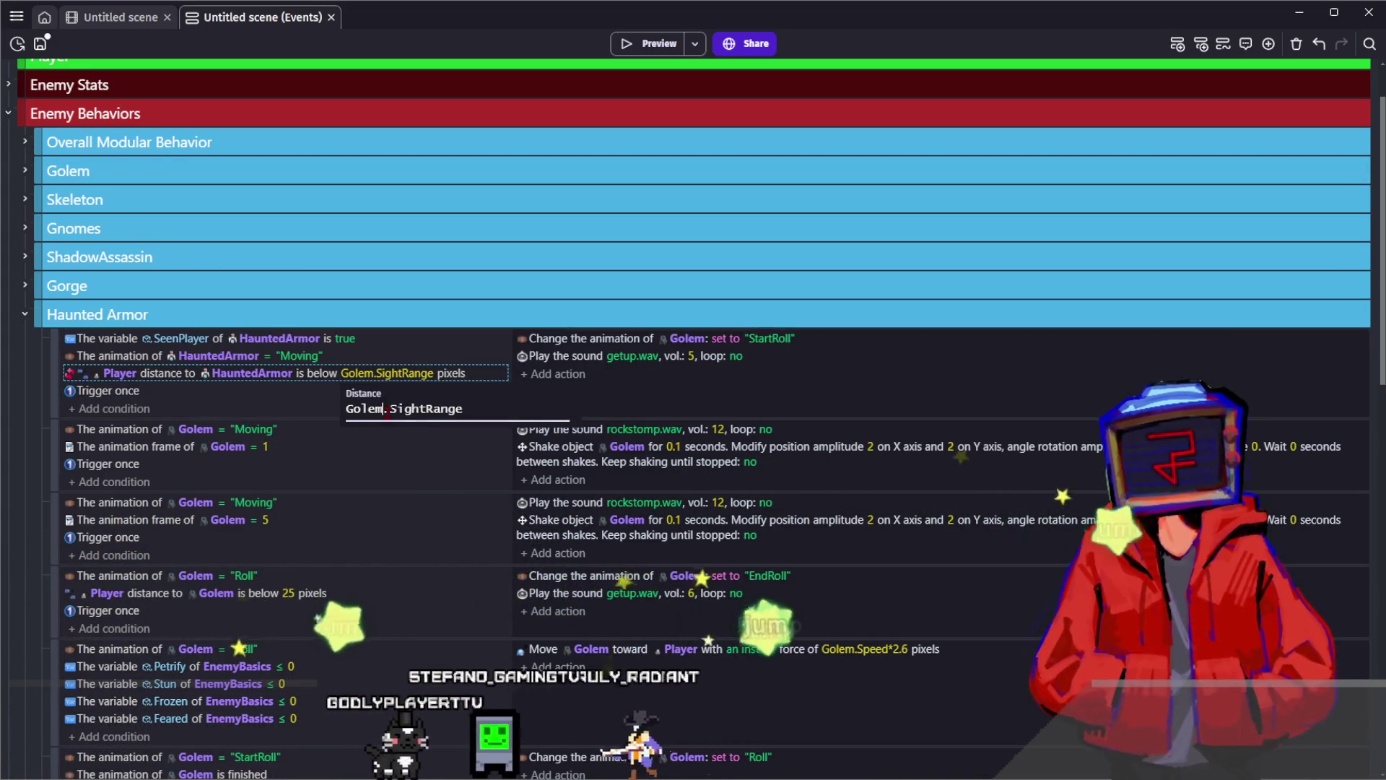
{"action": "type", "text": "HauntedArmor"}
{"action": "key", "text": "Return"}
Make the animation change action set HauntedArmor's animation to Moving
{"action": "left_click", "coordinate": [686, 338]}
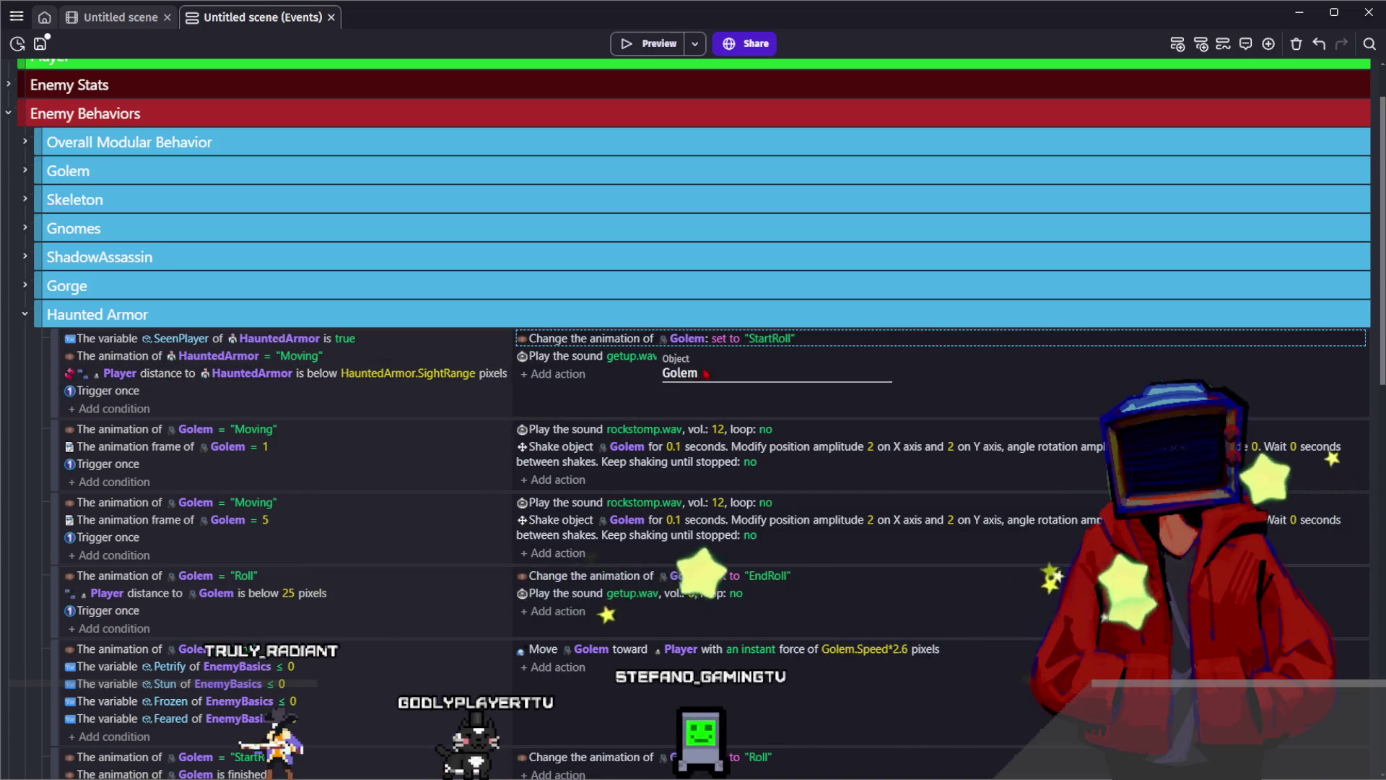
{"action": "type", "text": "HauntedArmor"}
{"action": "key", "text": "Tab"}
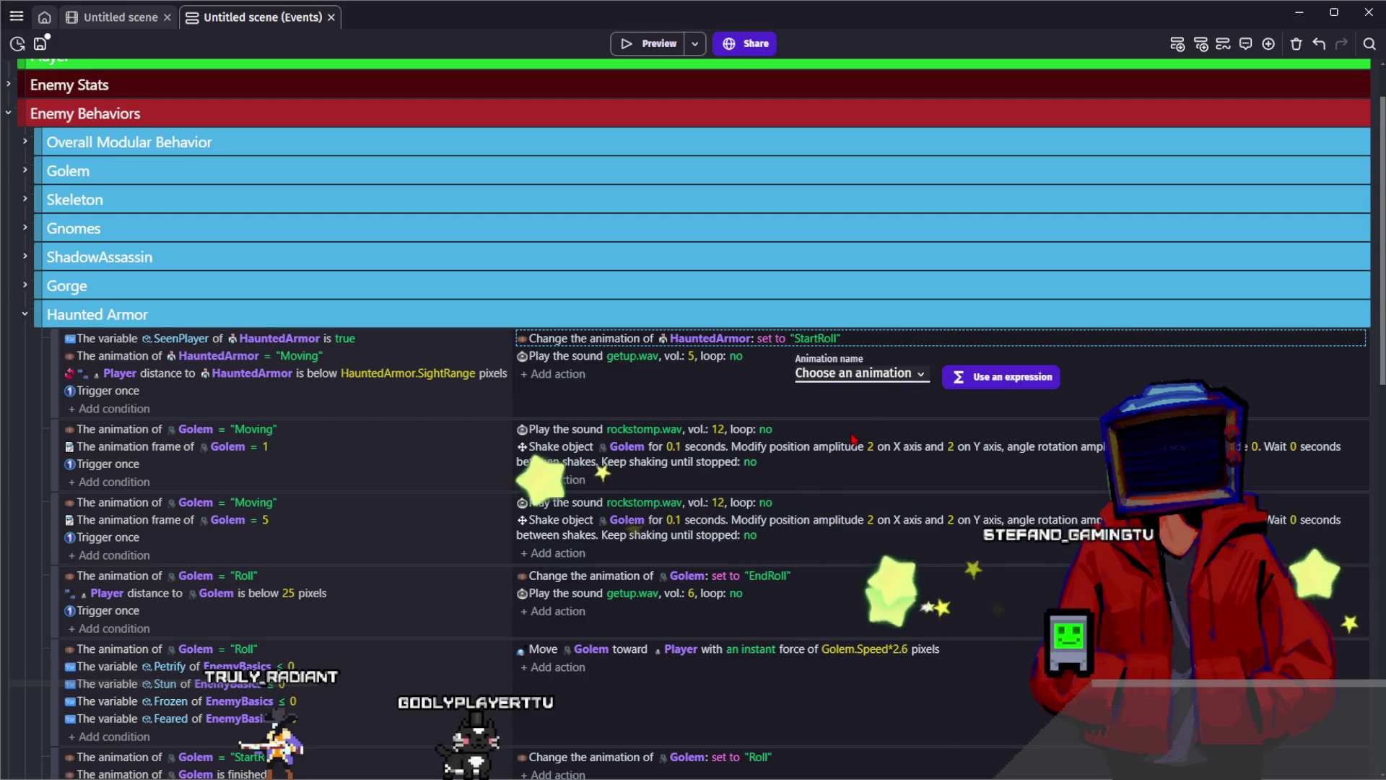
{"action": "key", "text": "m"}
{"action": "left_click", "coordinate": [749, 399]}
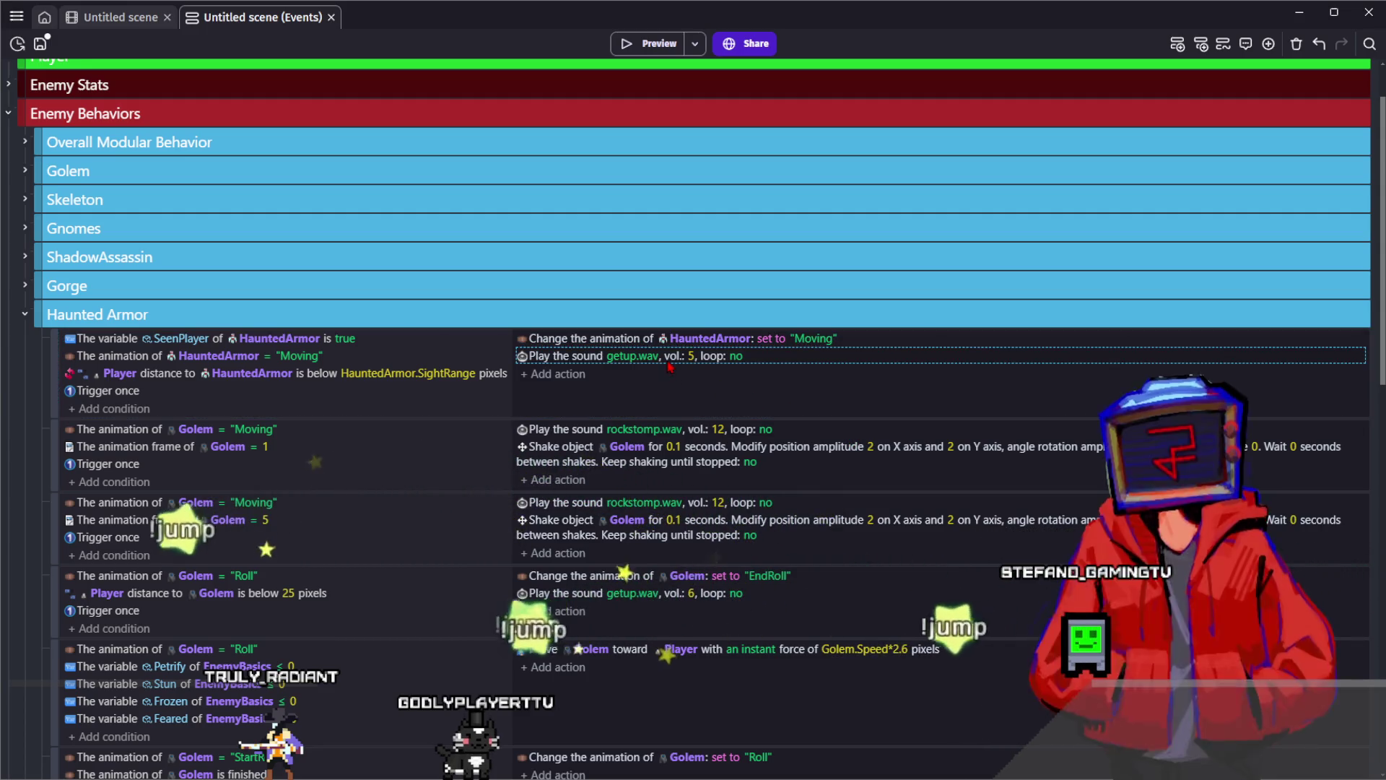
Delete the getup.wav sound action and the animation frame 1 and frame 5 events
{"action": "left_click", "coordinate": [635, 355]}
{"action": "key", "text": "Delete"}
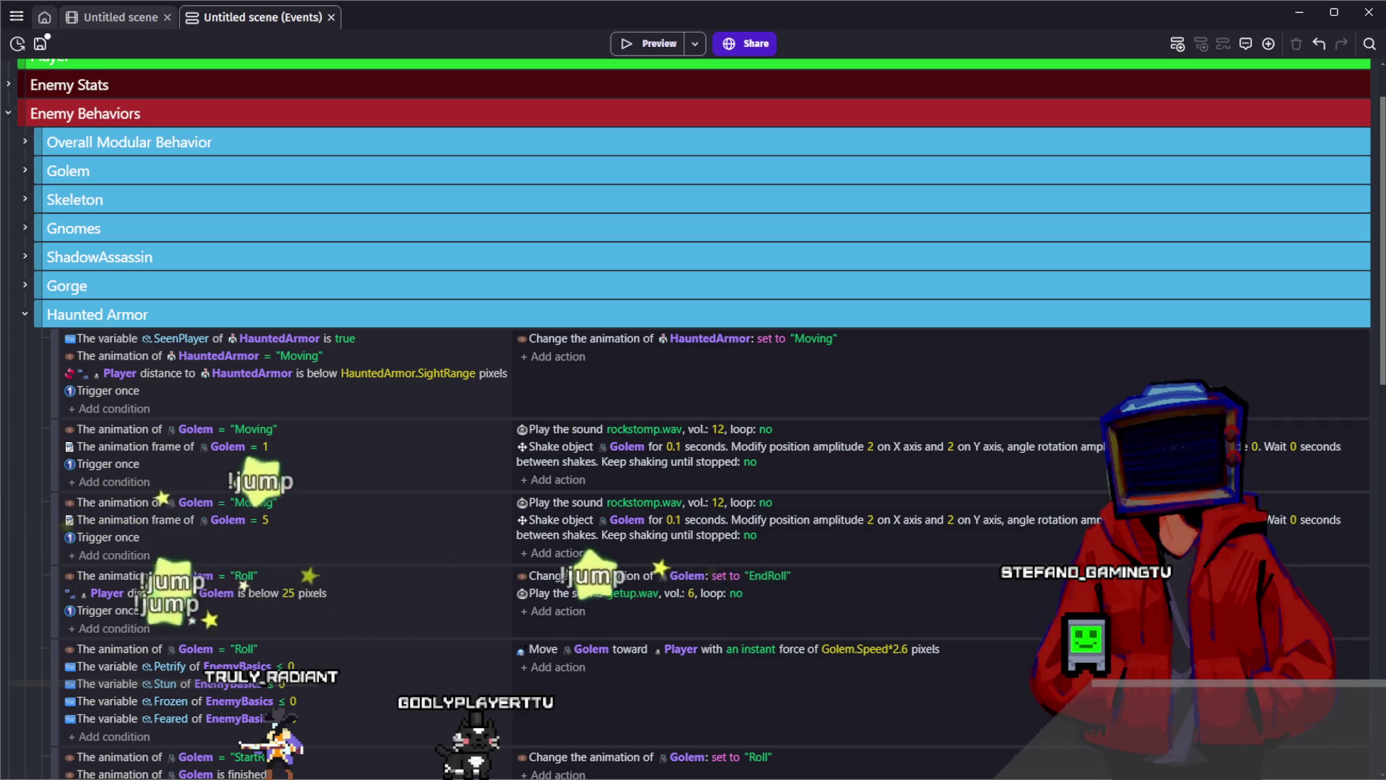
{"action": "left_click", "coordinate": [351, 474]}
{"action": "key", "text": "Delete"}
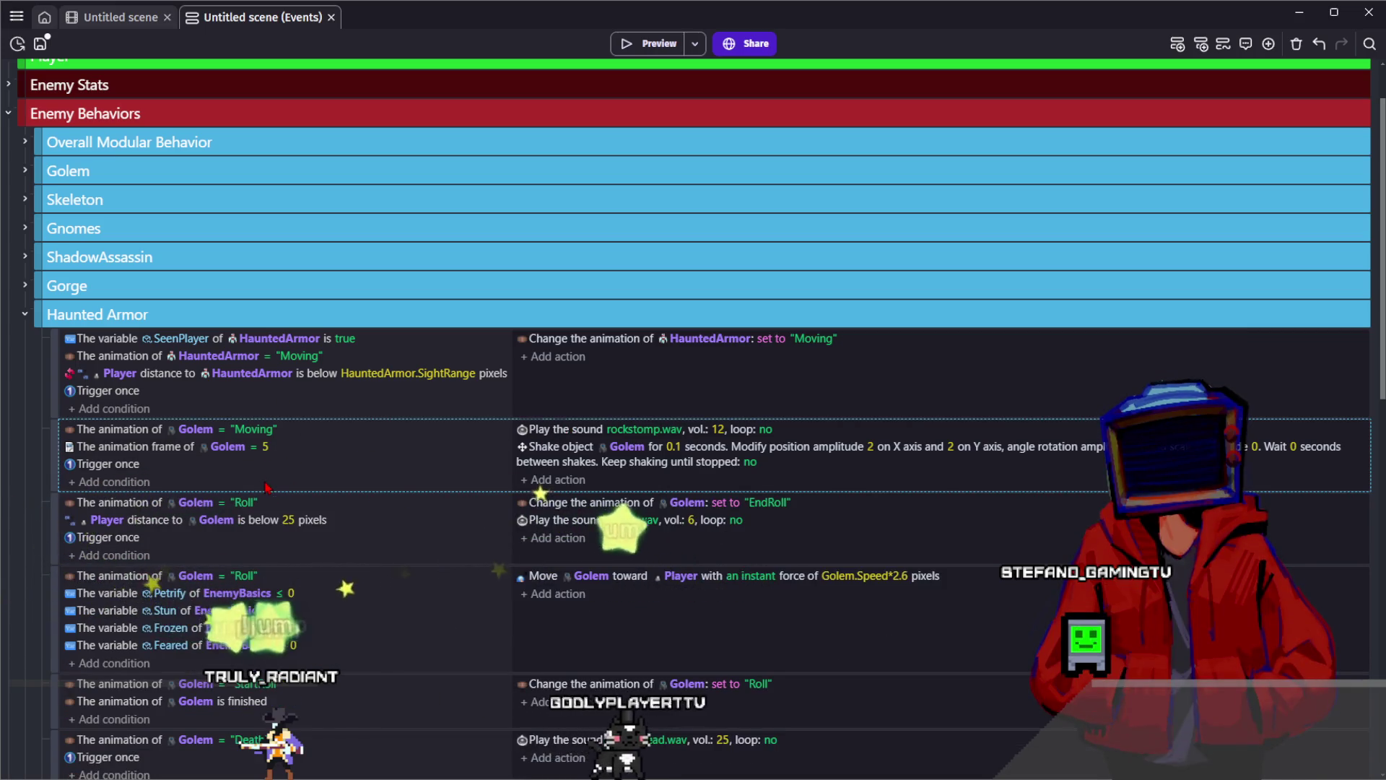
{"action": "left_click", "coordinate": [268, 489]}
{"action": "key", "text": "Delete"}
{"action": "left_click", "coordinate": [267, 488]}
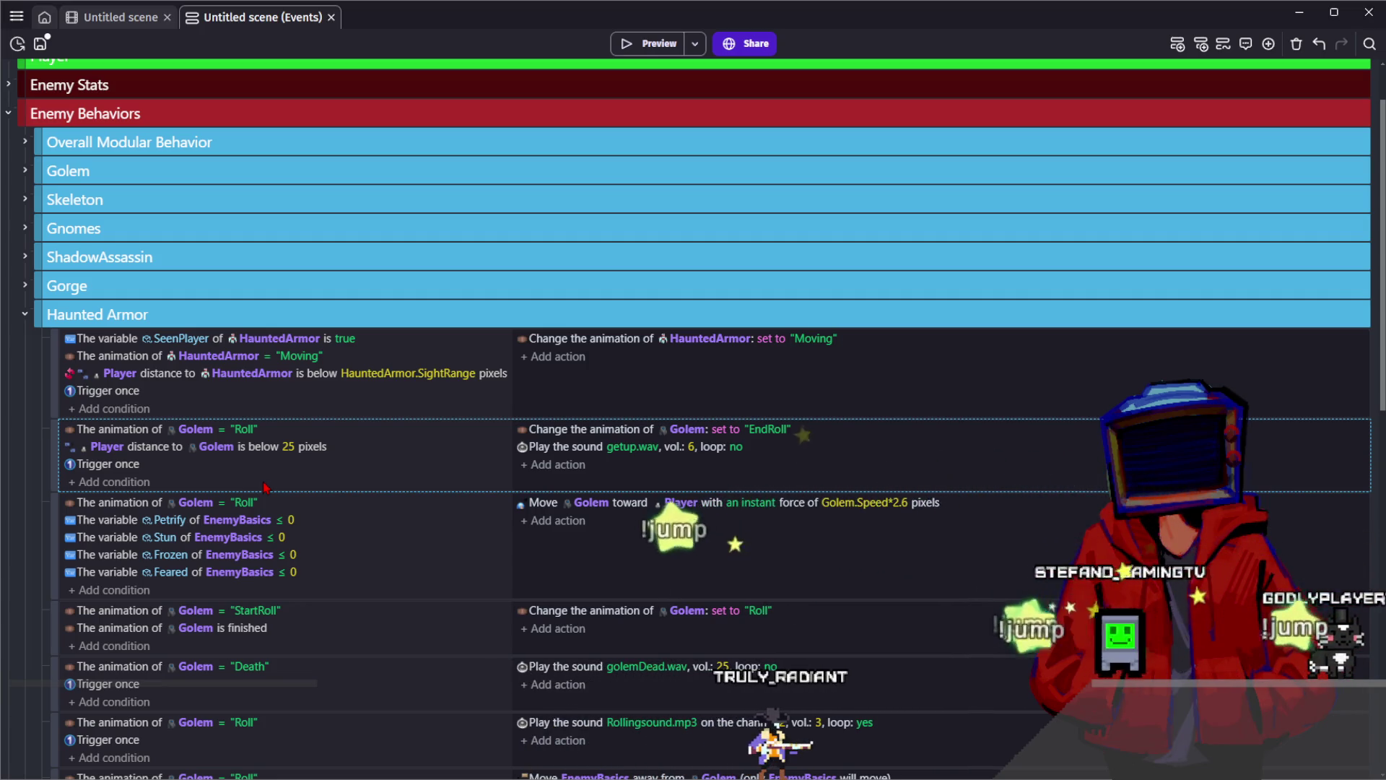
Delete the Golem roll-distance, Roll movement and StartRoll events
{"action": "left_click", "coordinate": [231, 464]}
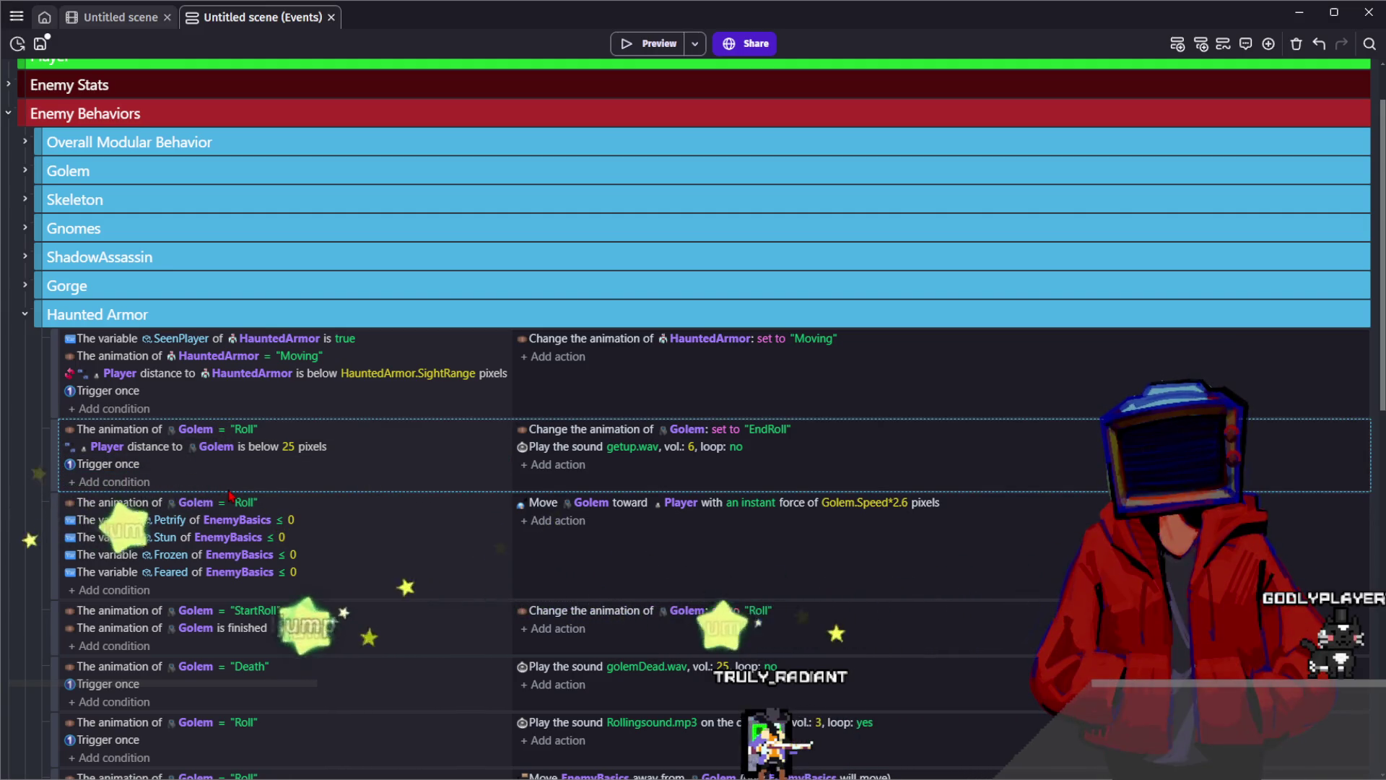
{"action": "key", "text": "Delete"}
{"action": "left_click", "coordinate": [199, 430]}
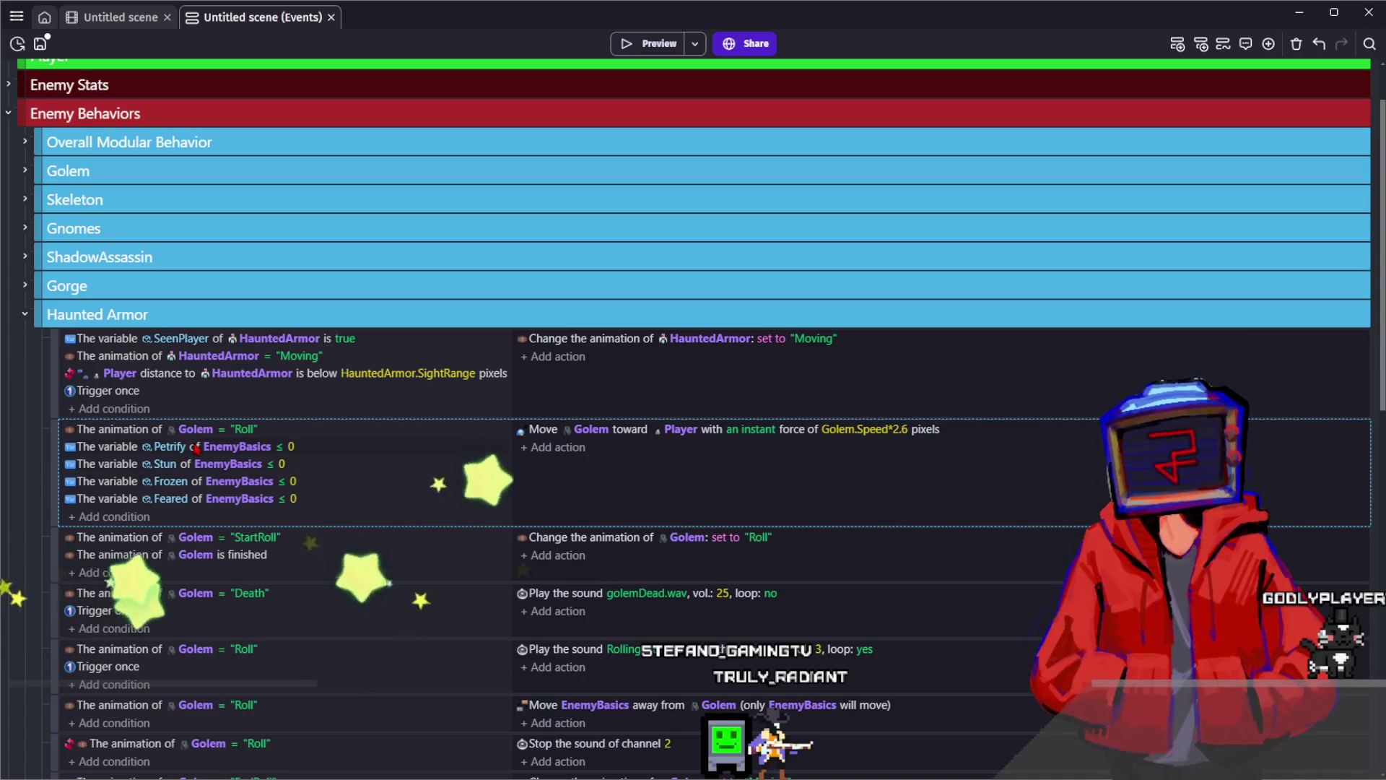
{"action": "left_click", "coordinate": [621, 507]}
{"action": "key", "text": "Delete"}
{"action": "left_click", "coordinate": [301, 465]}
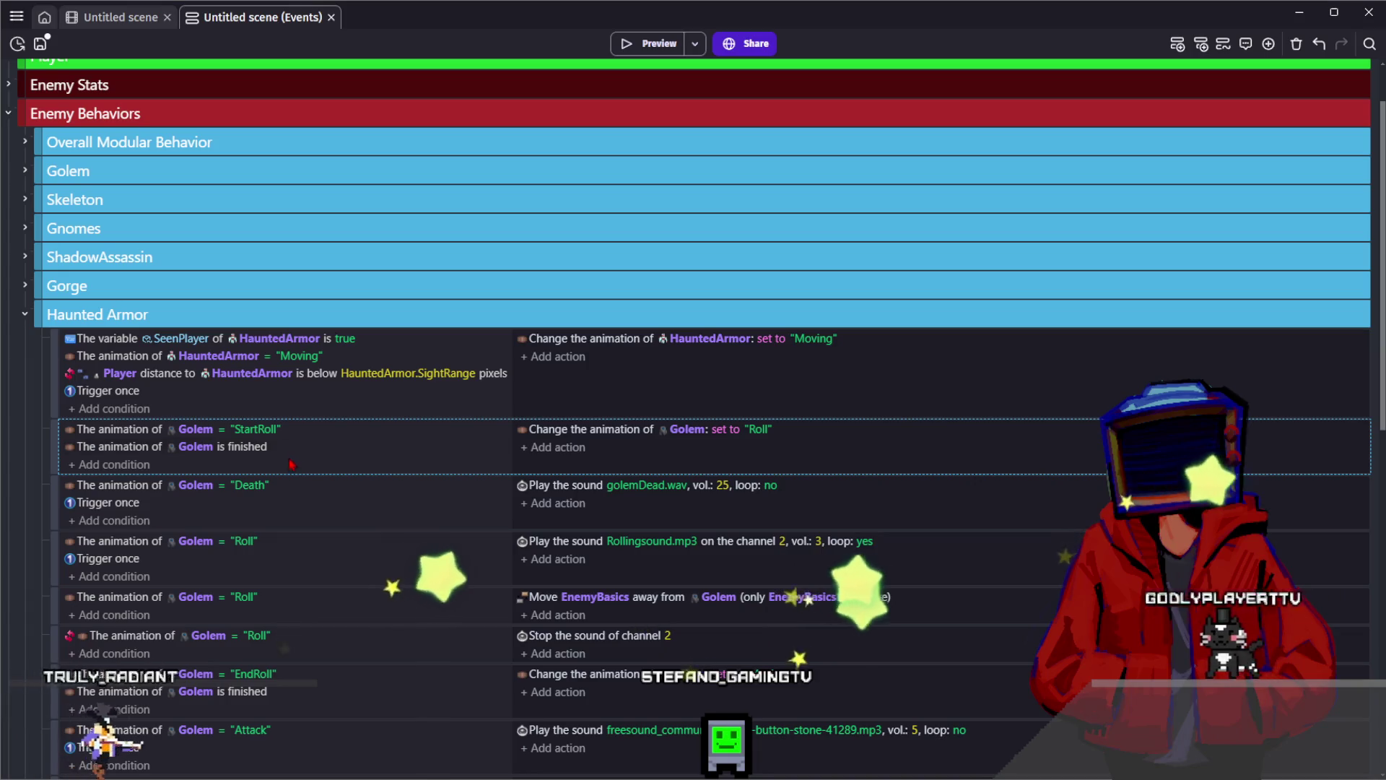
{"action": "key", "text": "Delete"}
Change the Death condition's object from Golem to HauntedArmor, keeping the Death animation
{"action": "left_click", "coordinate": [338, 445]}
{"action": "left_click", "coordinate": [253, 430]}
{"action": "left_click", "coordinate": [195, 429]}
{"action": "type", "text": "HauntedArmor"}
{"action": "key", "text": "Return"}
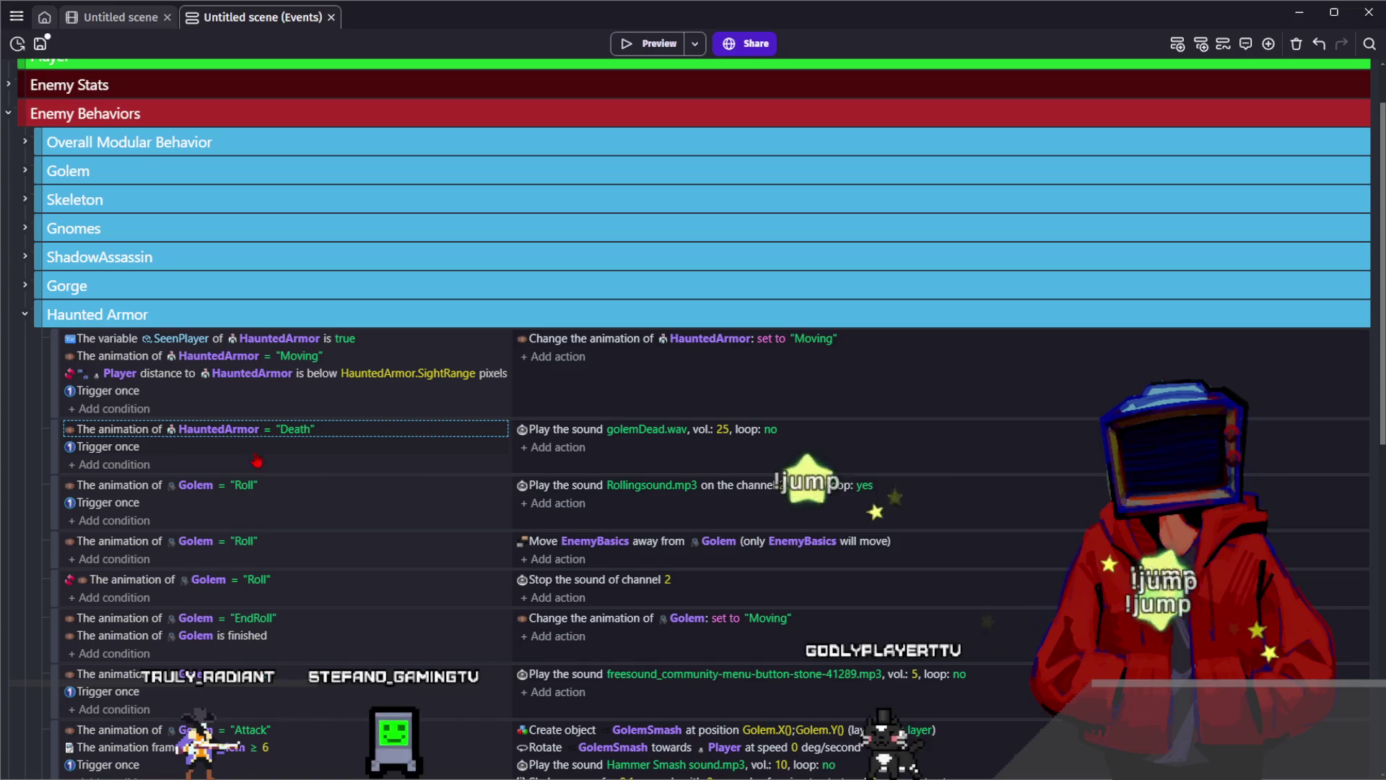
{"action": "left_click", "coordinate": [295, 429]}
{"action": "left_click", "coordinate": [448, 446]}
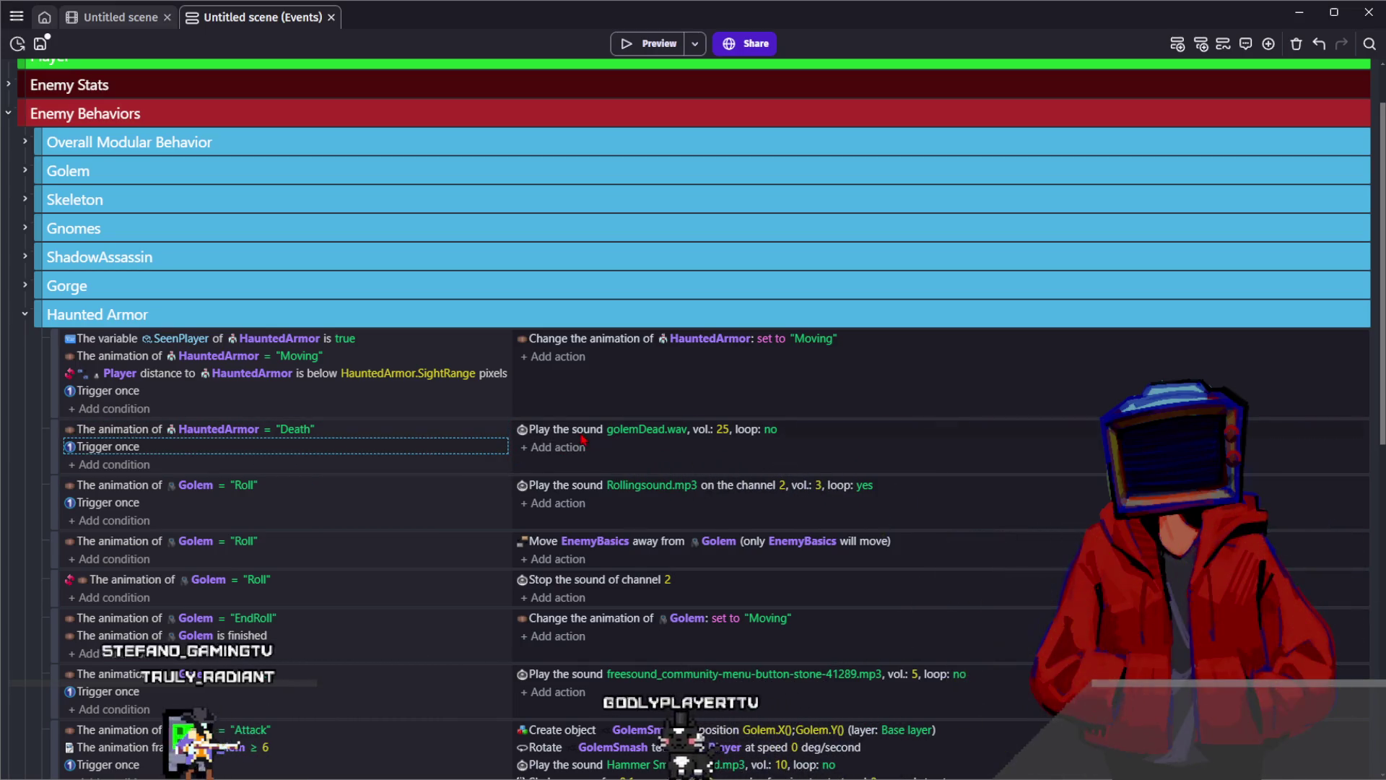
{"action": "left_click", "coordinate": [615, 455]}
Delete the Golem rolling-sound, EnemyBasics push-away and Roll stop-sound events
{"action": "left_click", "coordinate": [276, 504]}
{"action": "key", "text": "Delete"}
{"action": "left_click", "coordinate": [278, 506]}
{"action": "key", "text": "Delete"}
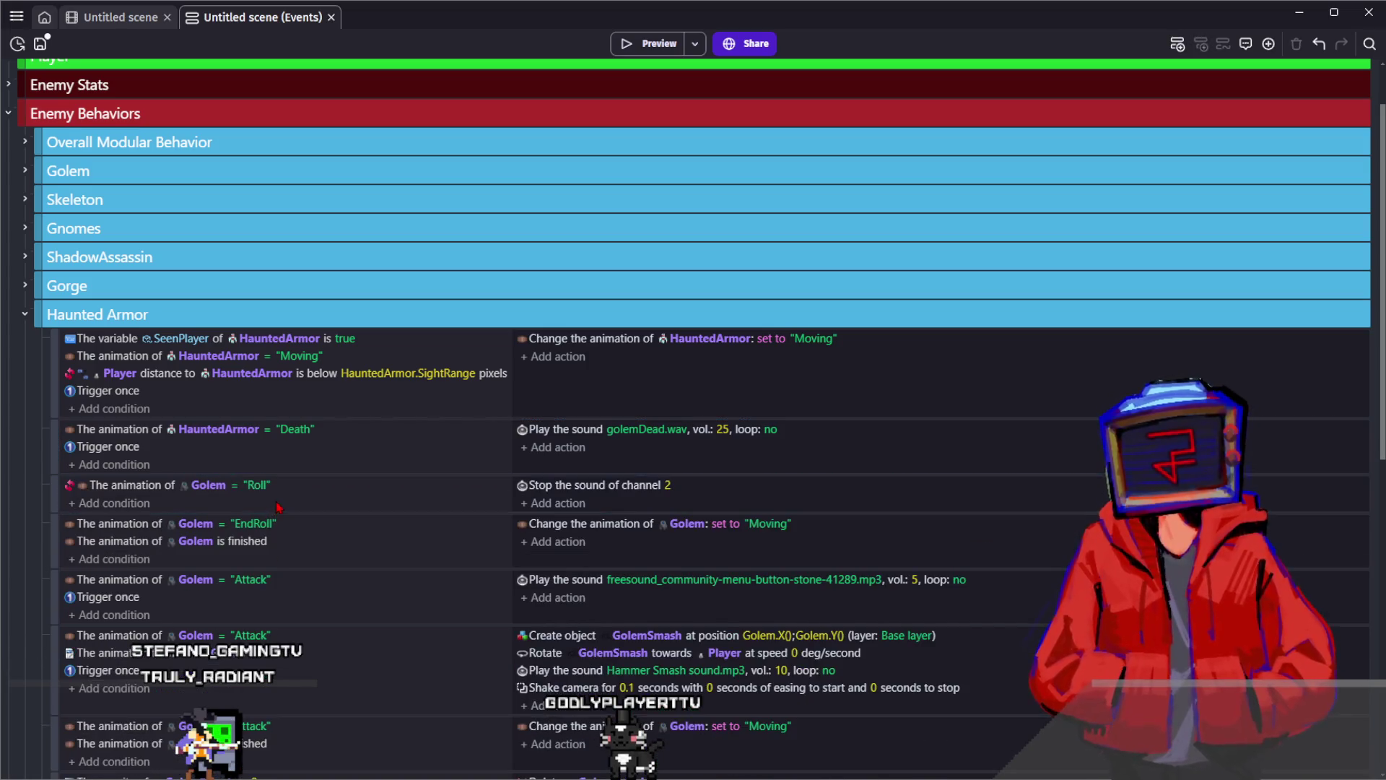
{"action": "left_click", "coordinate": [278, 506]}
{"action": "key", "text": "Delete"}
{"action": "key", "text": "Delete"}
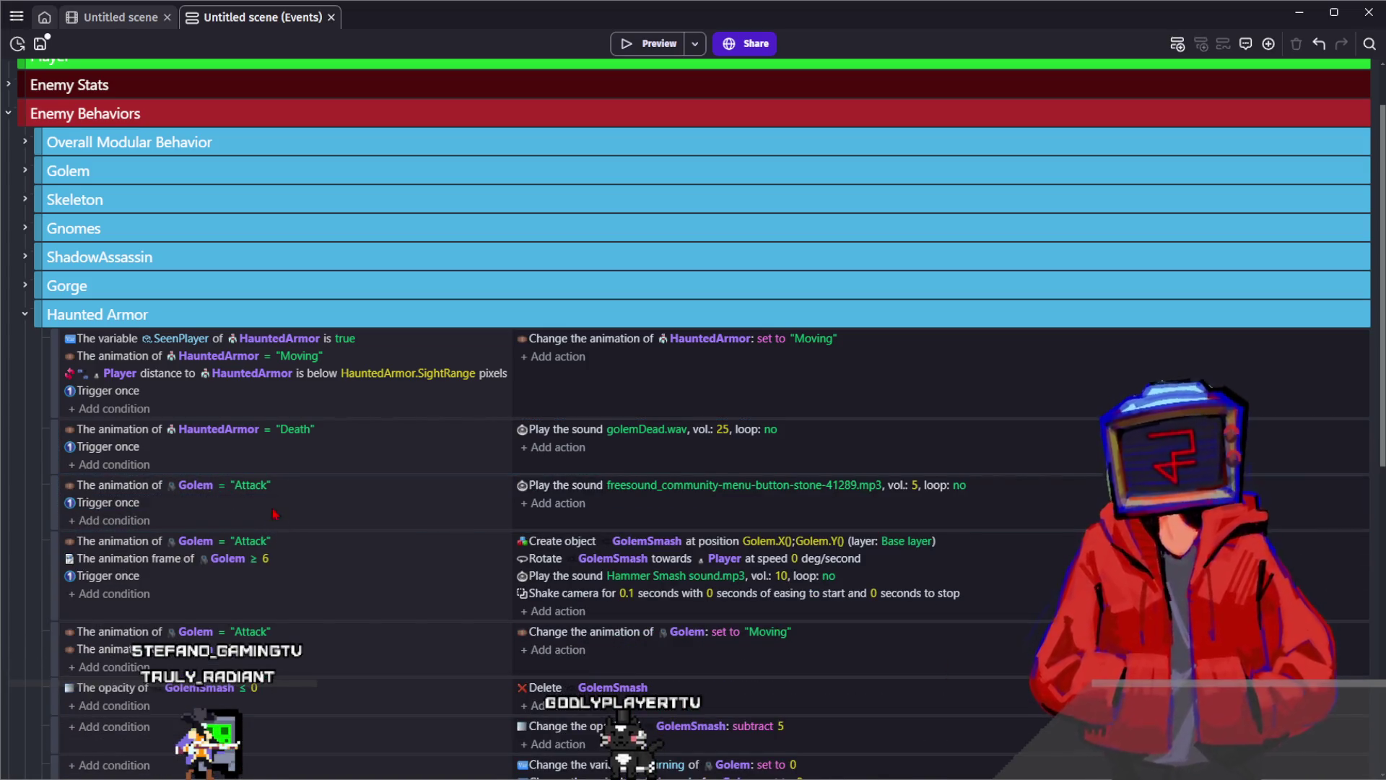
Retarget the Attack sound, smash-spawning and animation-frame conditions from Golem to HauntedArmor
{"action": "left_click", "coordinate": [259, 486]}
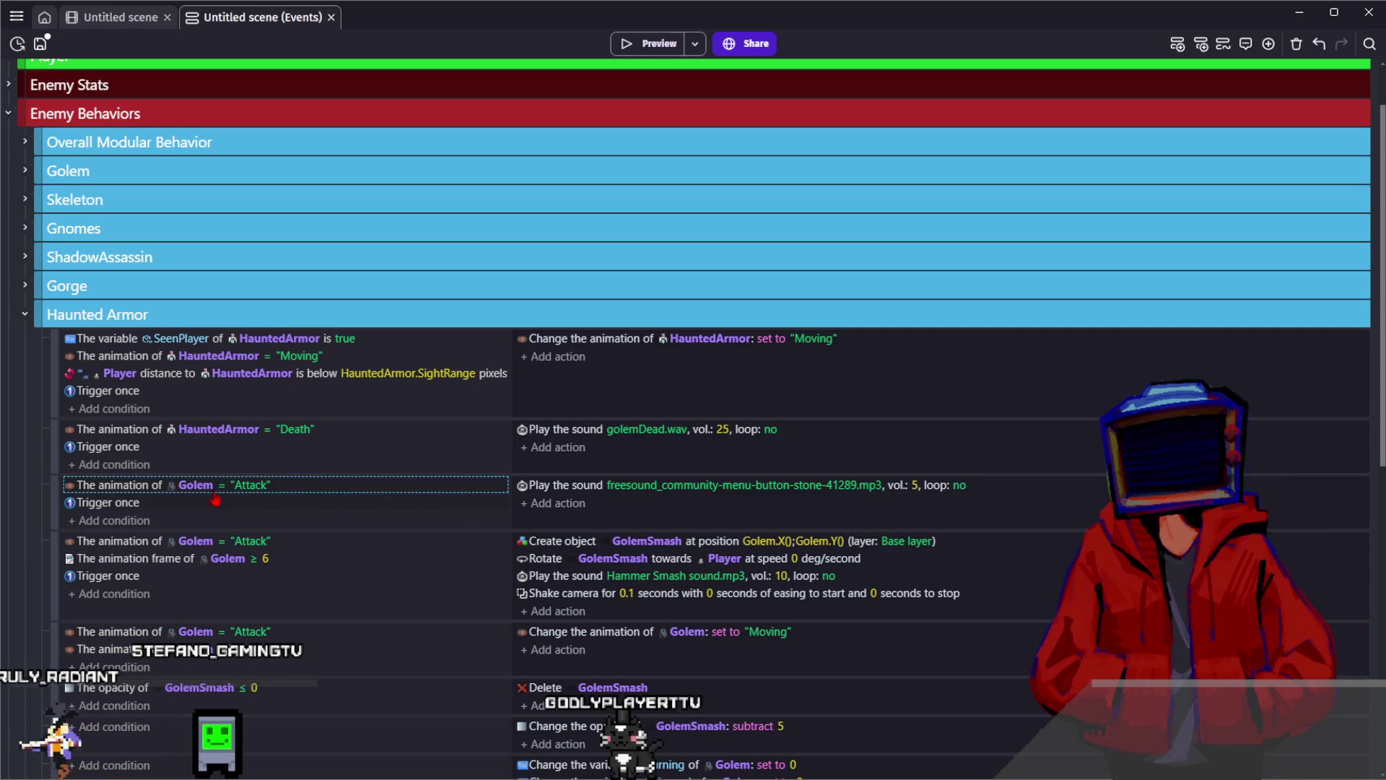
{"action": "double_click", "coordinate": [232, 525]}
{"action": "type", "text": "HauntedArmor"}
{"action": "key", "text": "Return"}
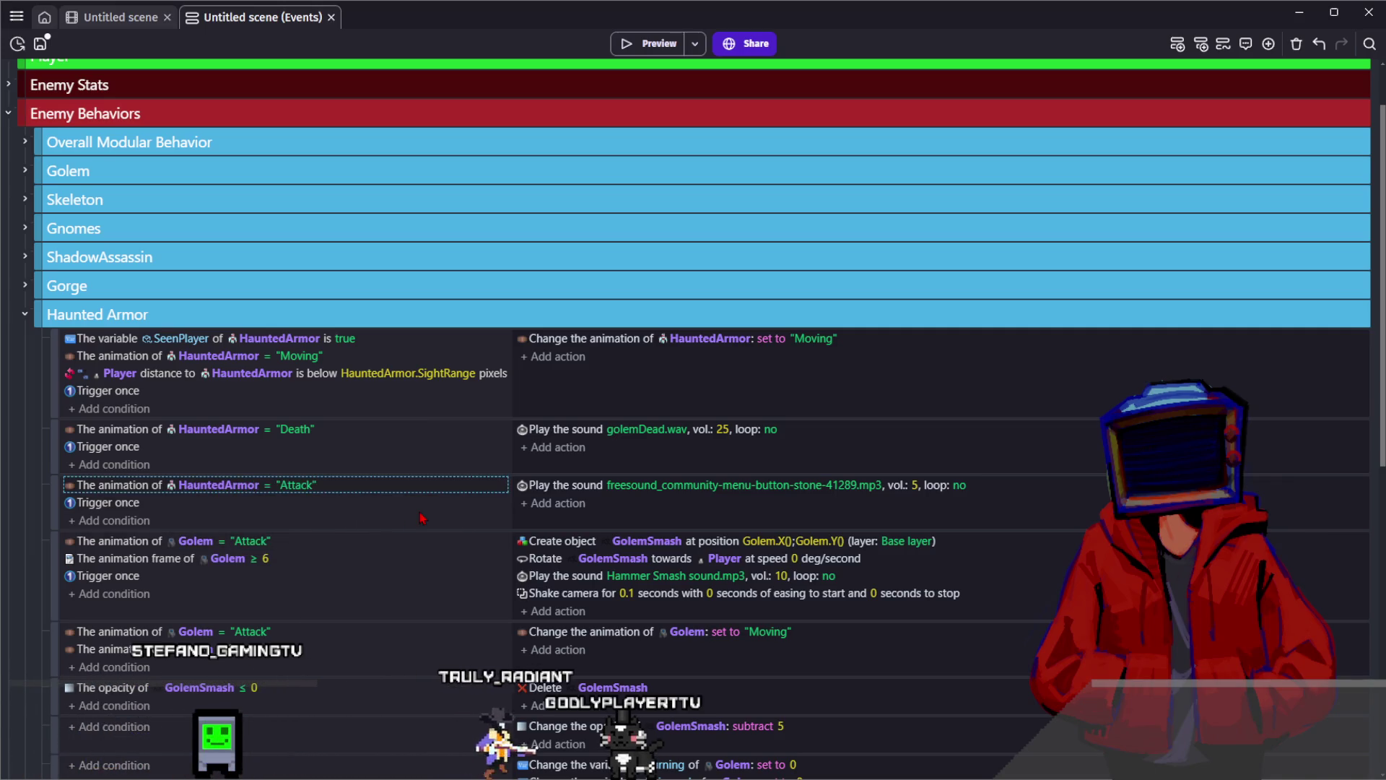
{"action": "scroll", "coordinate": [423, 521], "scroll_direction": "down", "scroll_amount": 2}
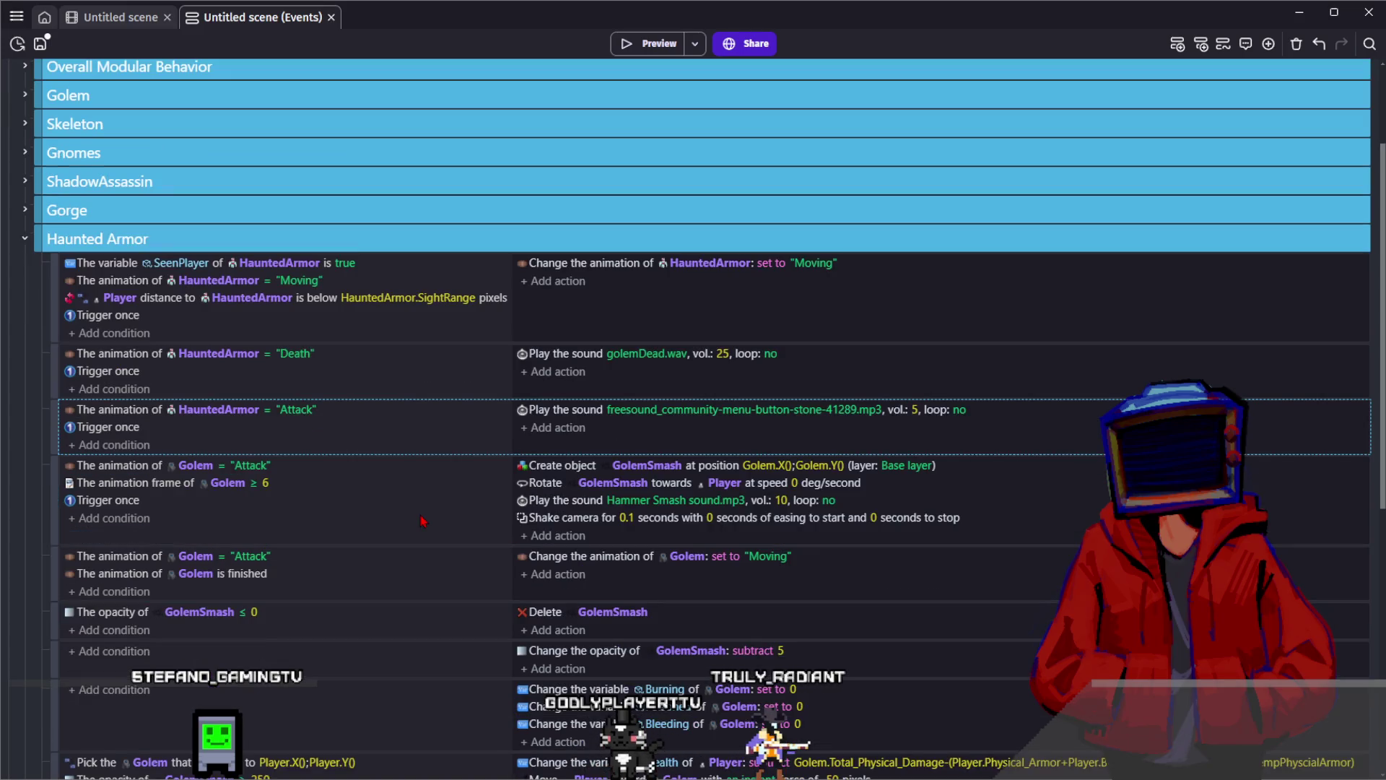
{"action": "left_click", "coordinate": [179, 468]}
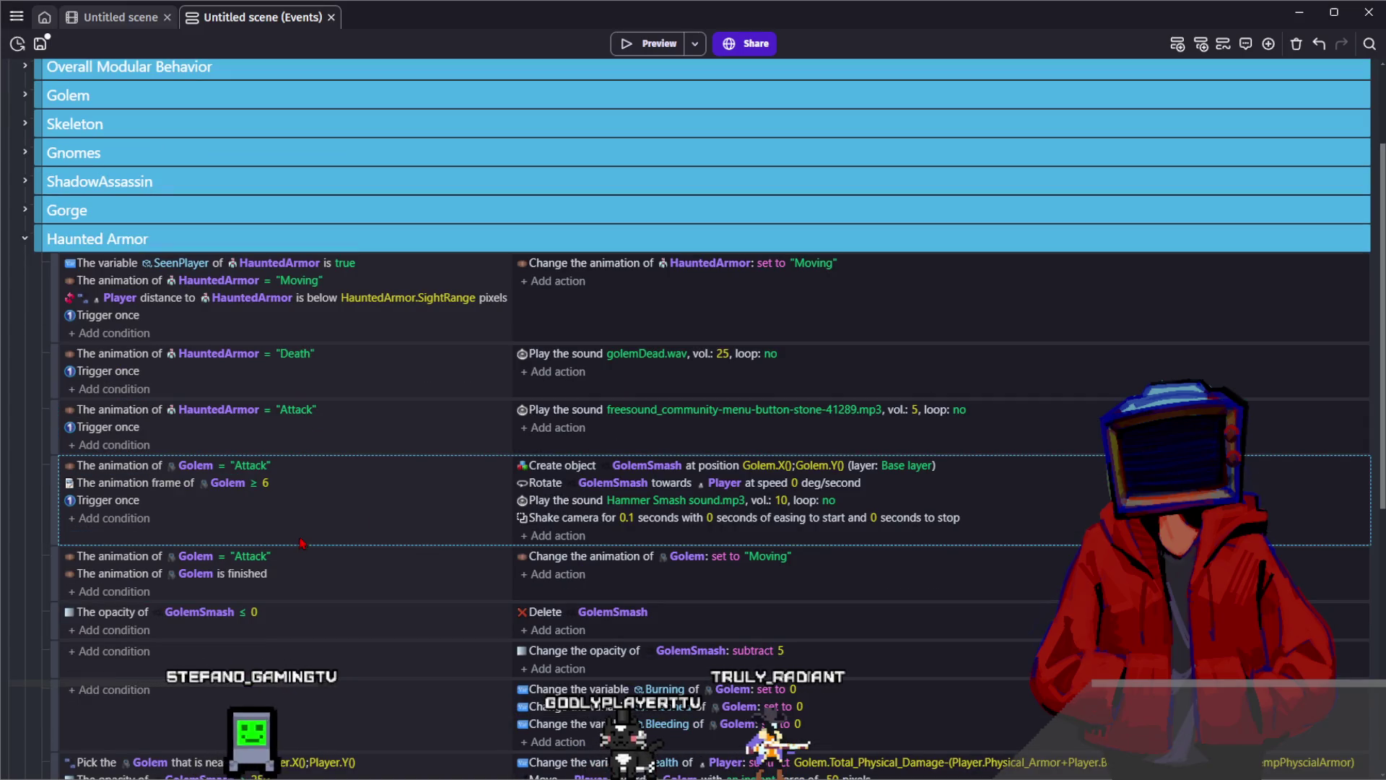
{"action": "double_click", "coordinate": [197, 468]}
{"action": "type", "text": "HauntedArmor"}
{"action": "key", "text": "Return"}
{"action": "double_click", "coordinate": [227, 482]}
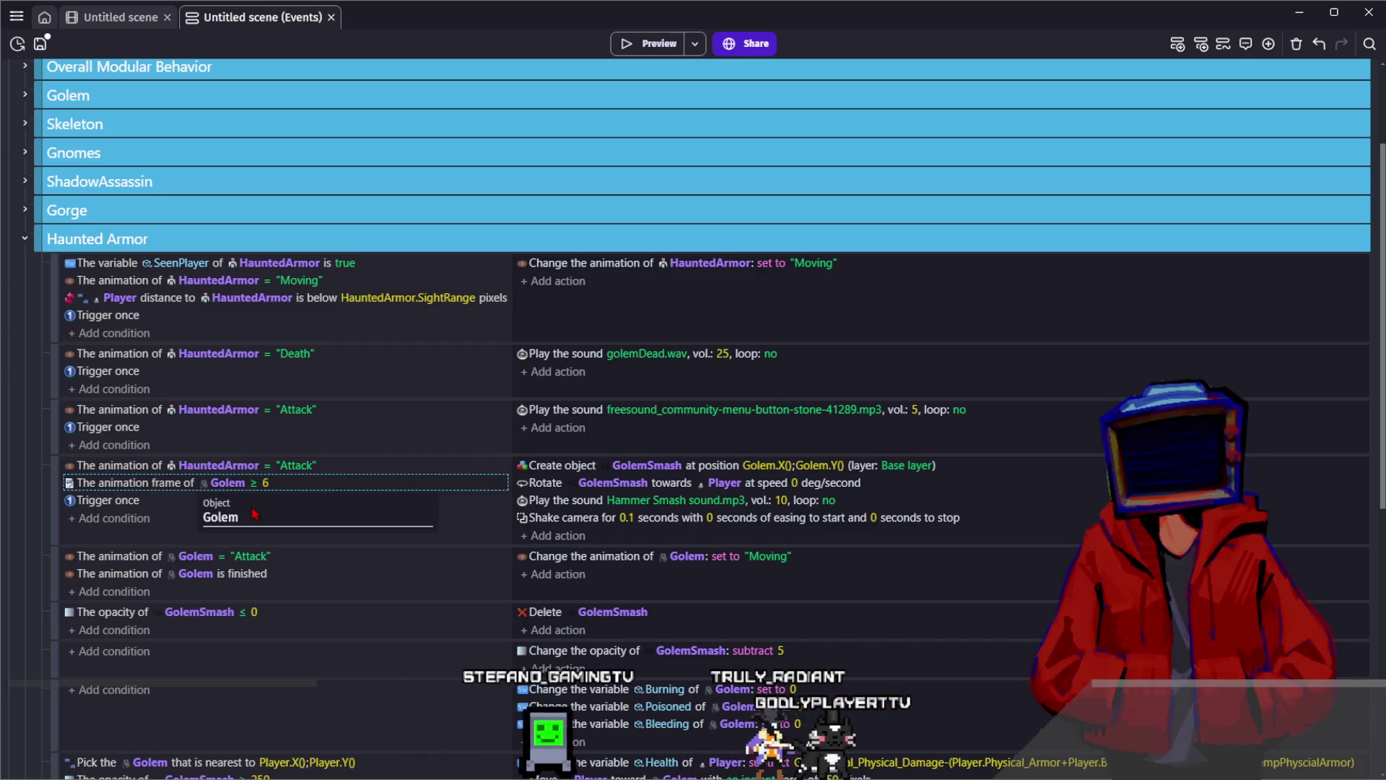
{"action": "type", "text": "HauntedArmor"}
{"action": "key", "text": "Return"}
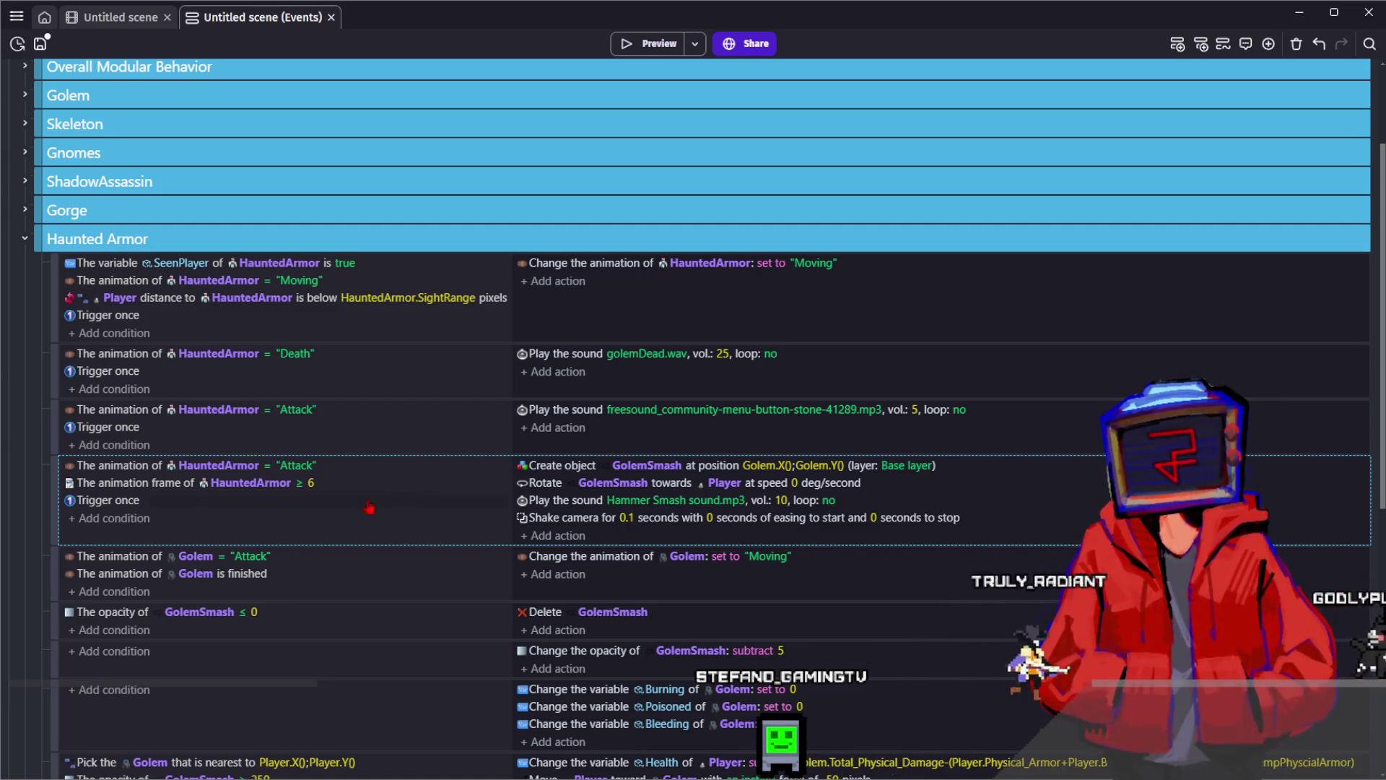
Delete the action rotating GolemSmash toward Player, save, and return to the scene
{"action": "left_click", "coordinate": [554, 484]}
{"action": "key", "text": "Delete"}
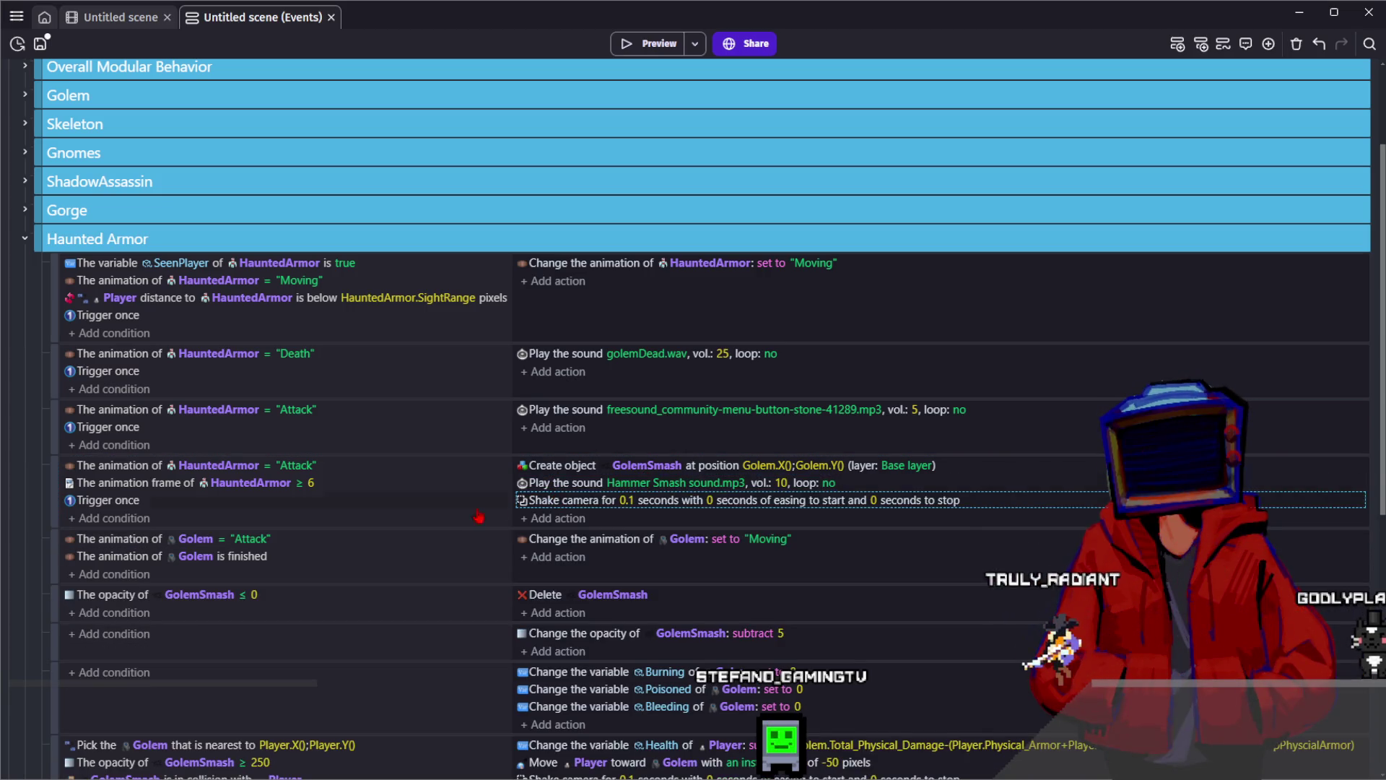
{"action": "left_click", "coordinate": [39, 45]}
{"action": "left_click", "coordinate": [116, 17]}
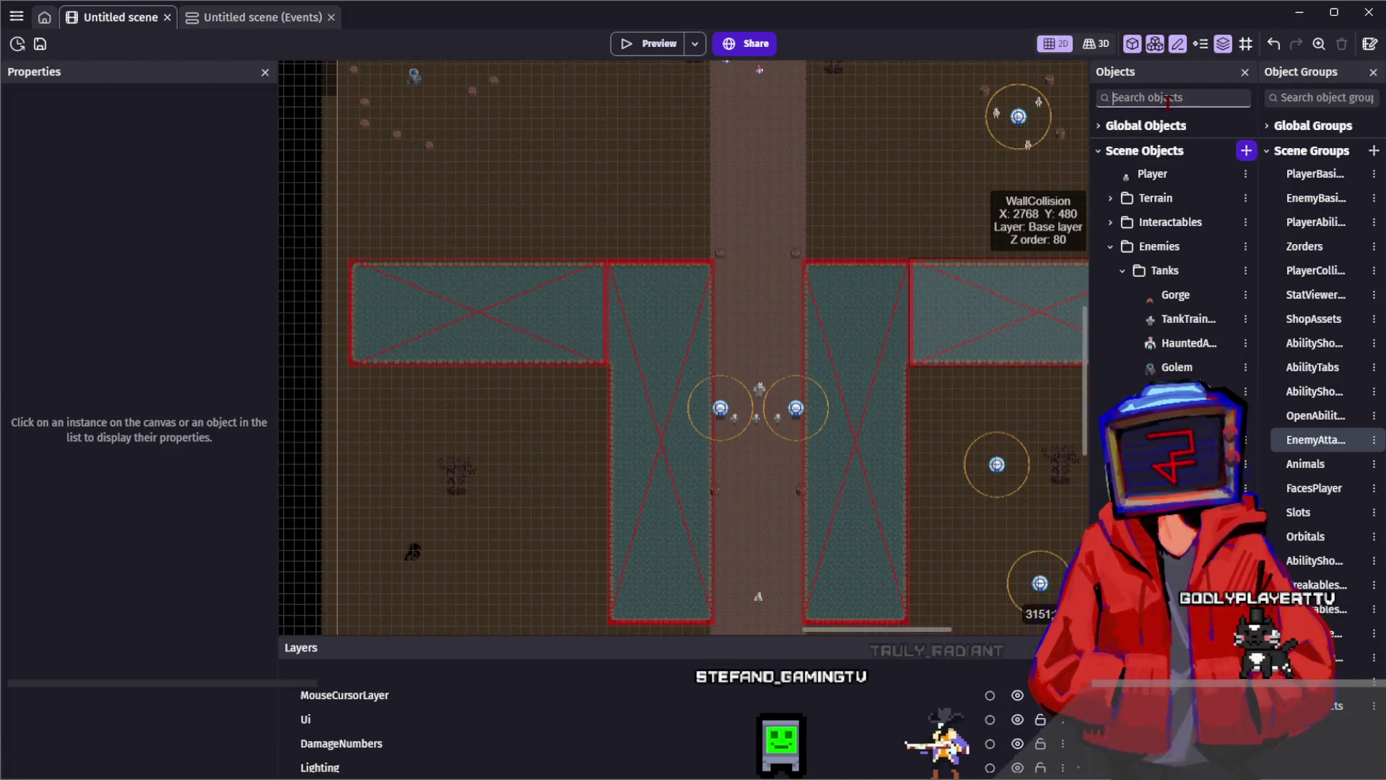
{"action": "type", "text": "doom"}
Duplicate DoomHitbox as HauntedArmorHitbox and open it in the object editor
{"action": "left_click", "coordinate": [1180, 246]}
{"action": "type", "text": "Haunt"}
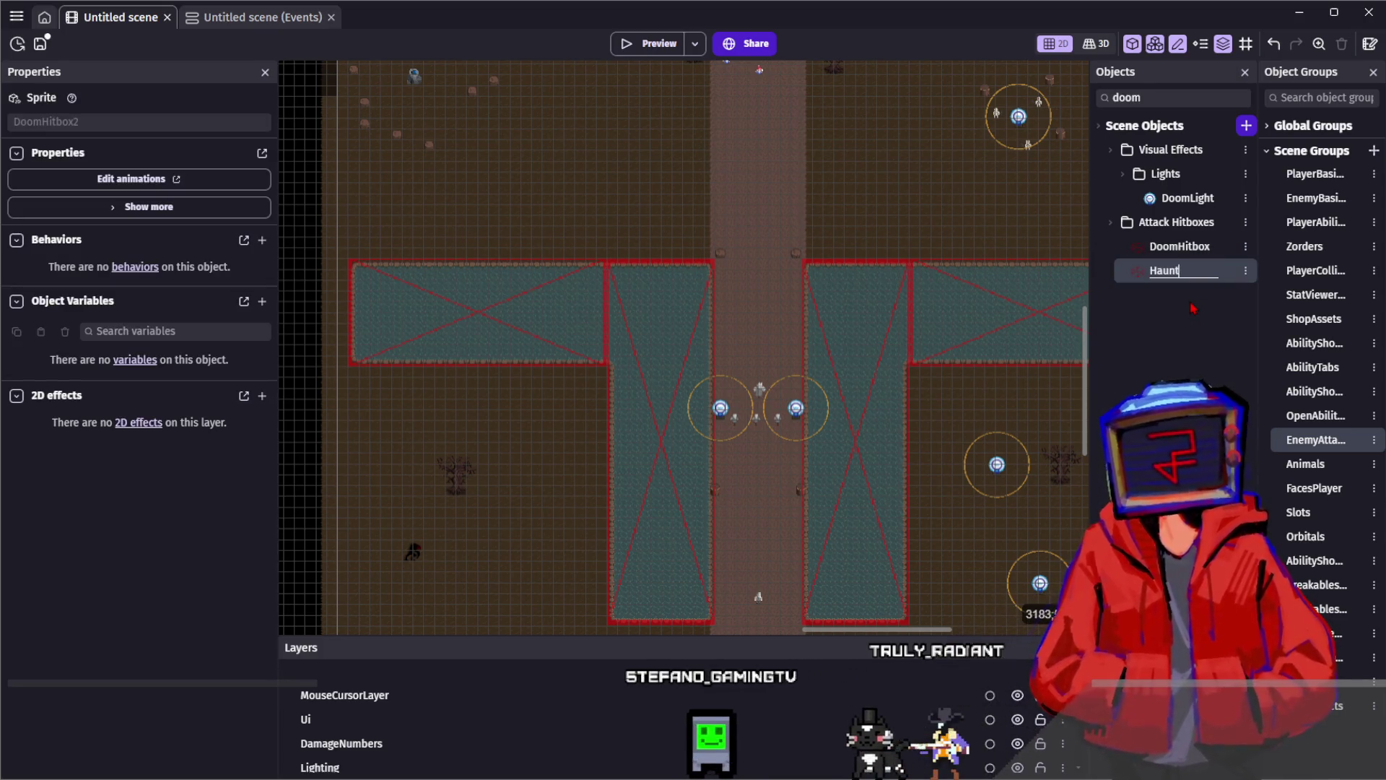
{"action": "type", "text": "edARmor"}
{"action": "key", "text": "BackSpace"}
{"action": "key", "text": "BackSpace"}
{"action": "key", "text": "BackSpace"}
{"action": "type", "text": "rmorHitb"}
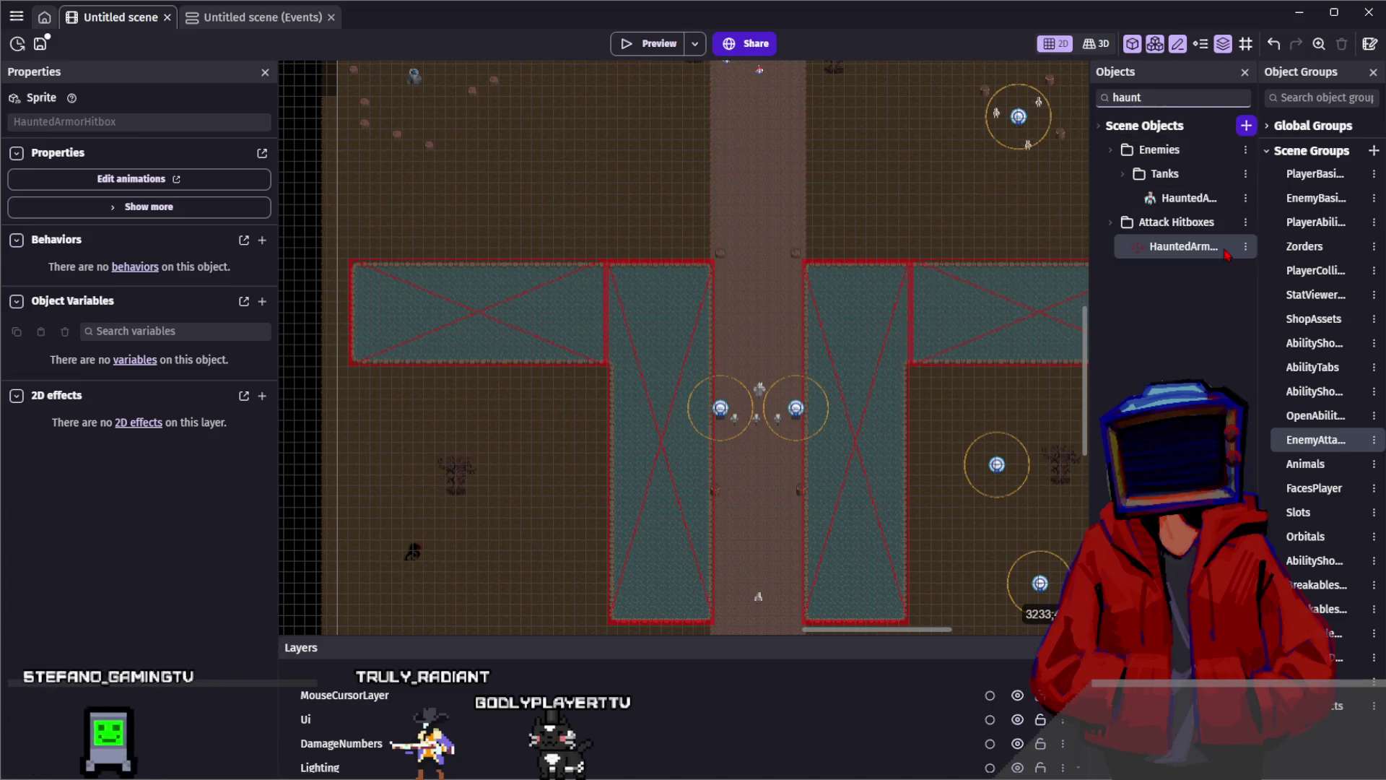
{"action": "double_click", "coordinate": [1217, 253]}
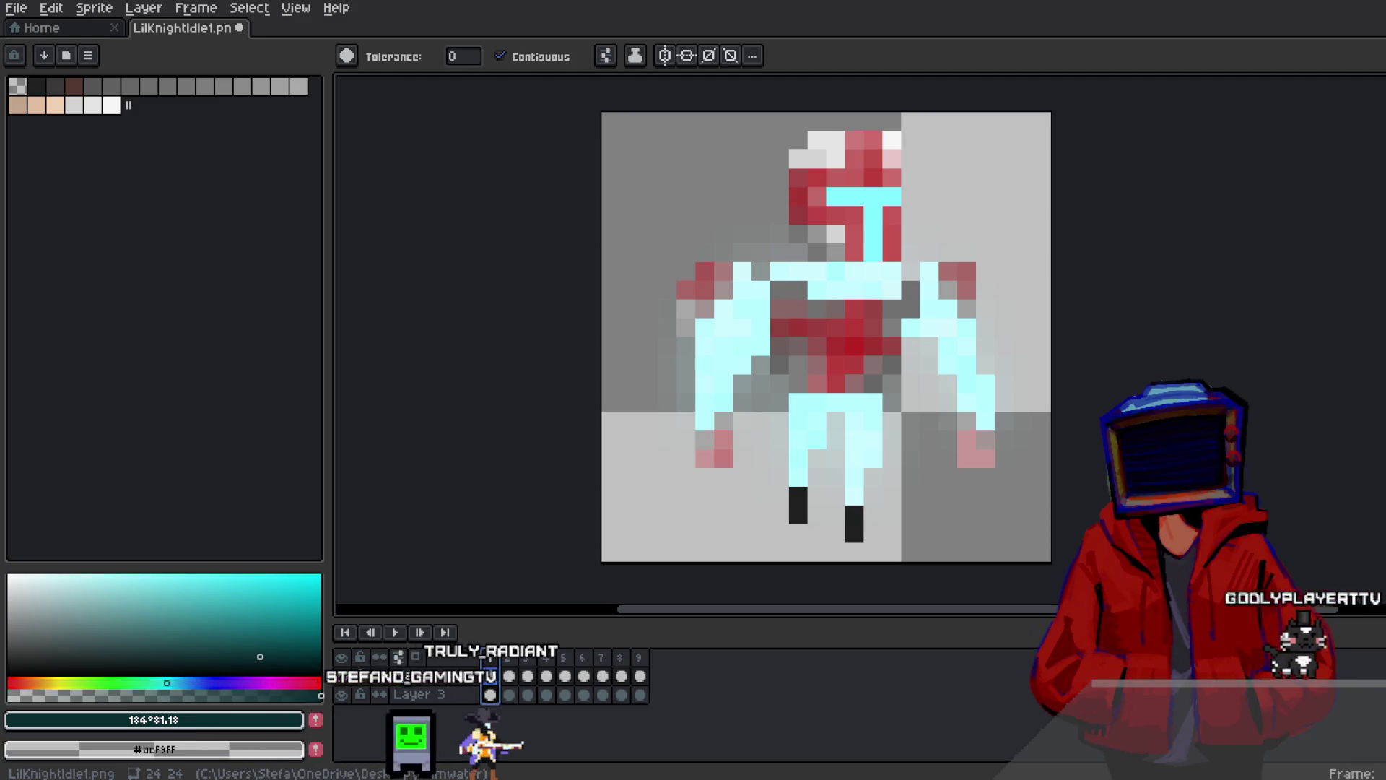
Recolour the DoomAttack sprite cyan with Hue/Saturation at H 180, S 5, V 19
{"action": "key", "text": "ctrl+Tab"}
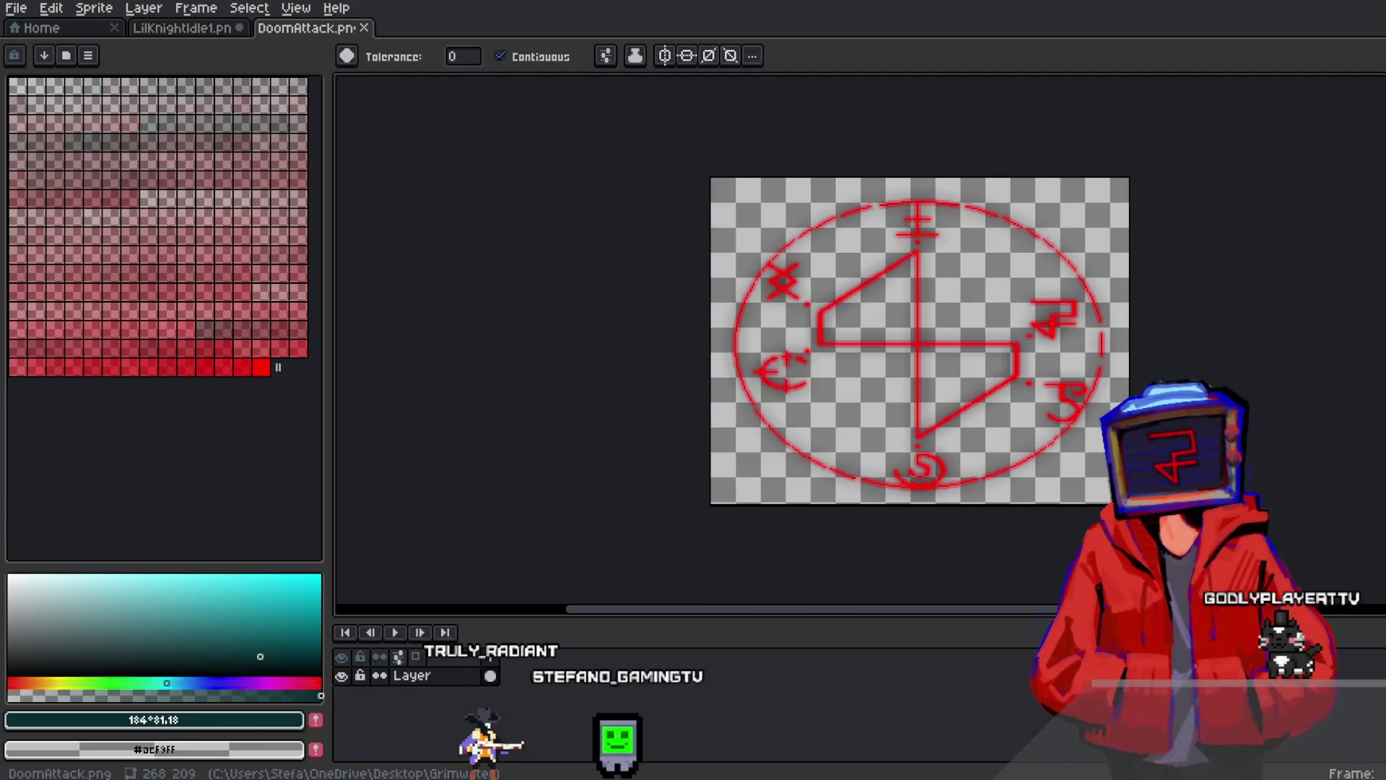
{"action": "left_click", "coordinate": [50, 9]}
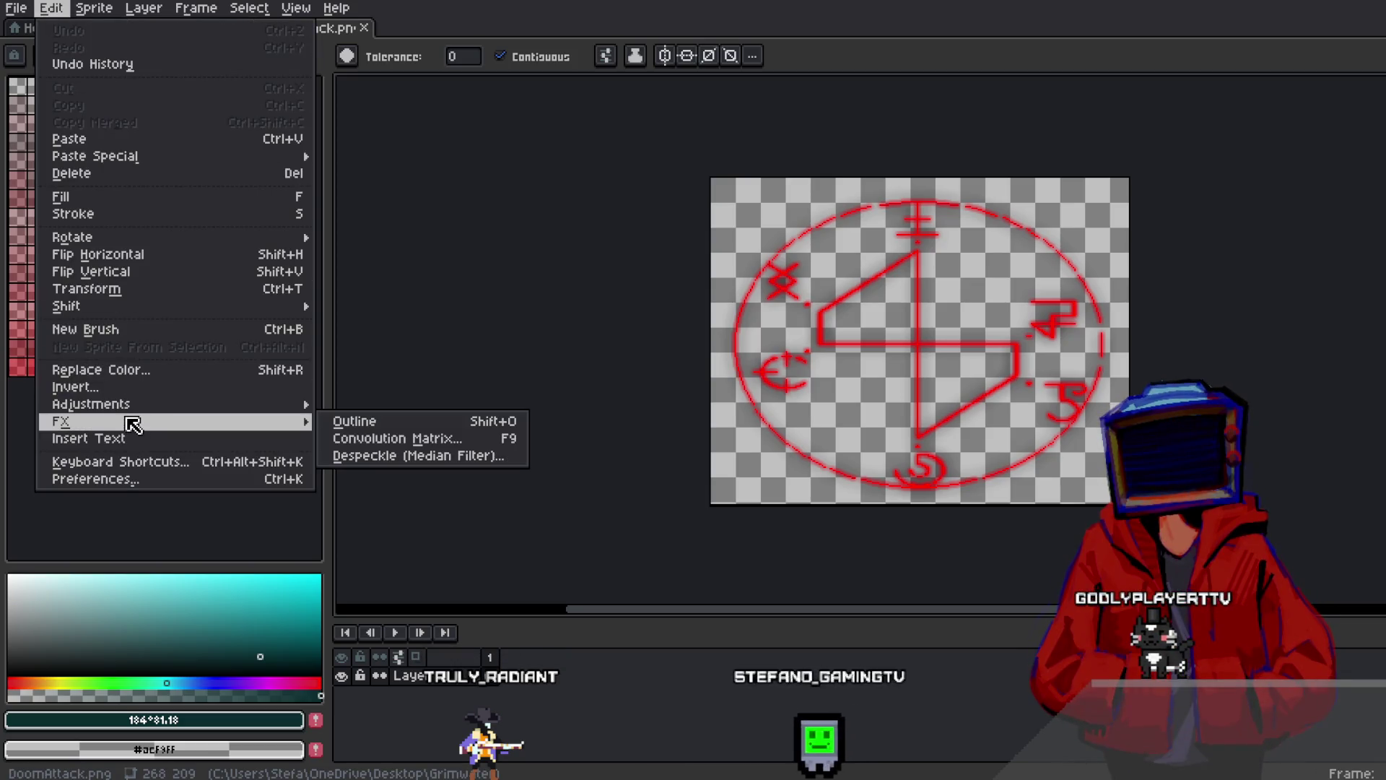
{"action": "mouse_move", "coordinate": [144, 403]}
{"action": "left_click", "coordinate": [367, 424]}
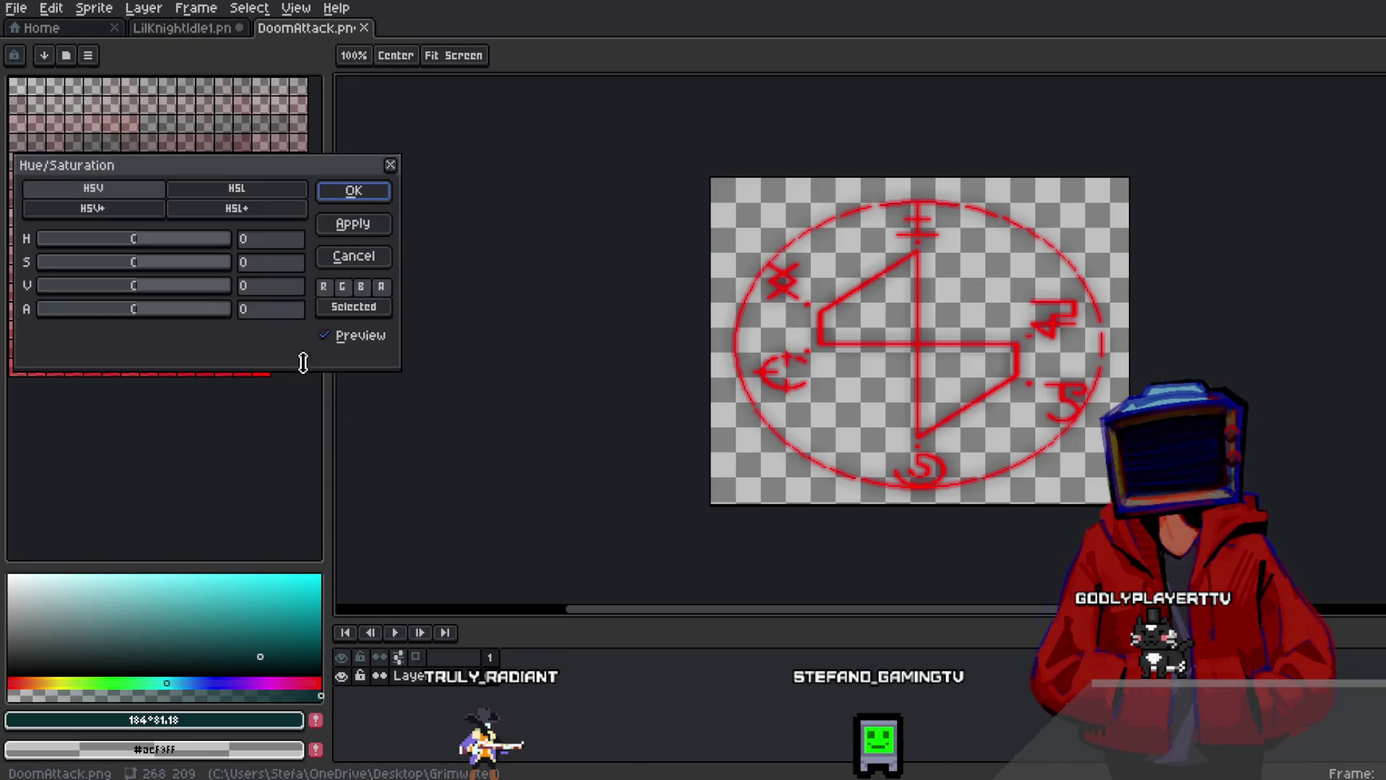
{"action": "mouse_move", "coordinate": [153, 239]}
{"action": "left_mouse_down"}
{"action": "mouse_move", "coordinate": [189, 242]}
{"action": "mouse_move", "coordinate": [123, 241]}
{"action": "mouse_move", "coordinate": [198, 244]}
{"action": "mouse_move", "coordinate": [186, 272]}
{"action": "mouse_move", "coordinate": [217, 294]}
{"action": "mouse_move", "coordinate": [163, 304]}
{"action": "left_mouse_up"}
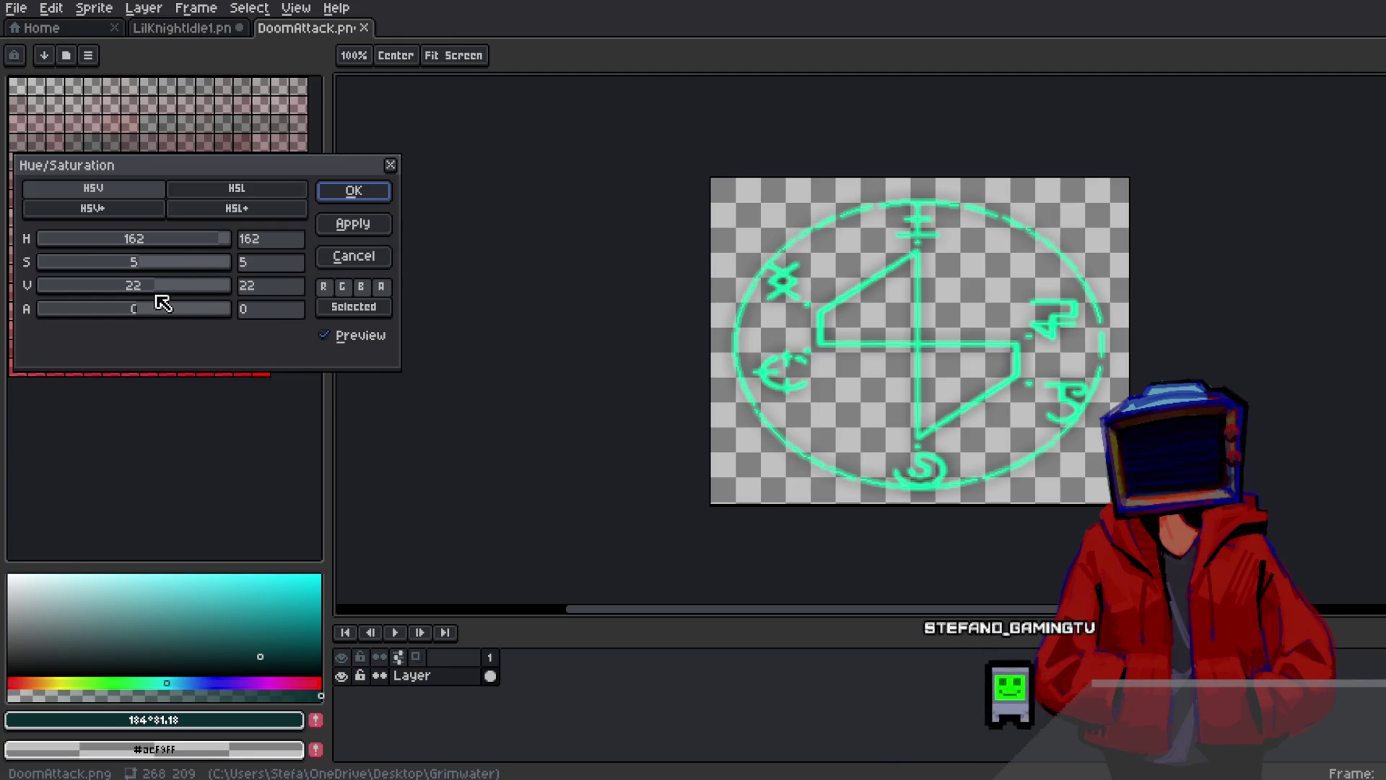
{"action": "left_click_drag", "start_coordinate": [203, 245], "coordinate": [211, 249]}
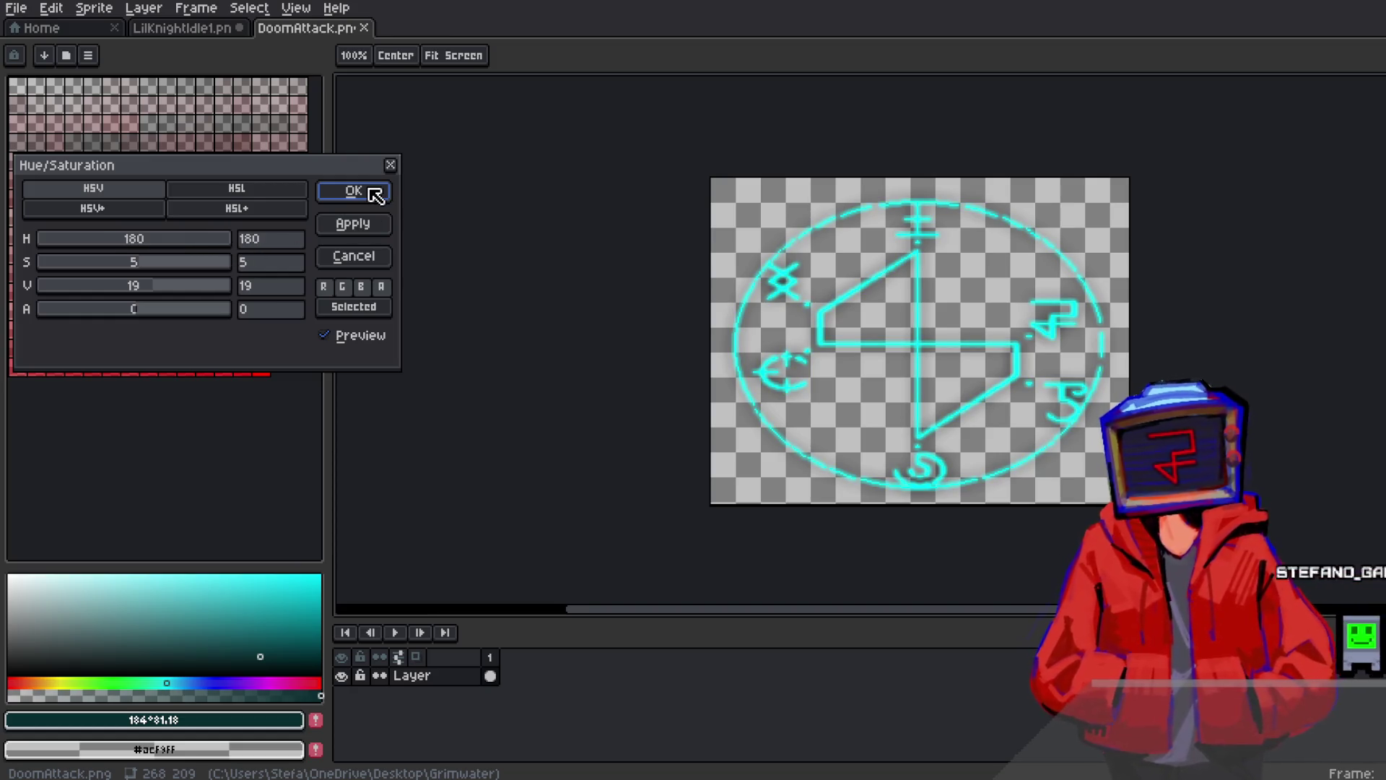
{"action": "left_click", "coordinate": [376, 195]}
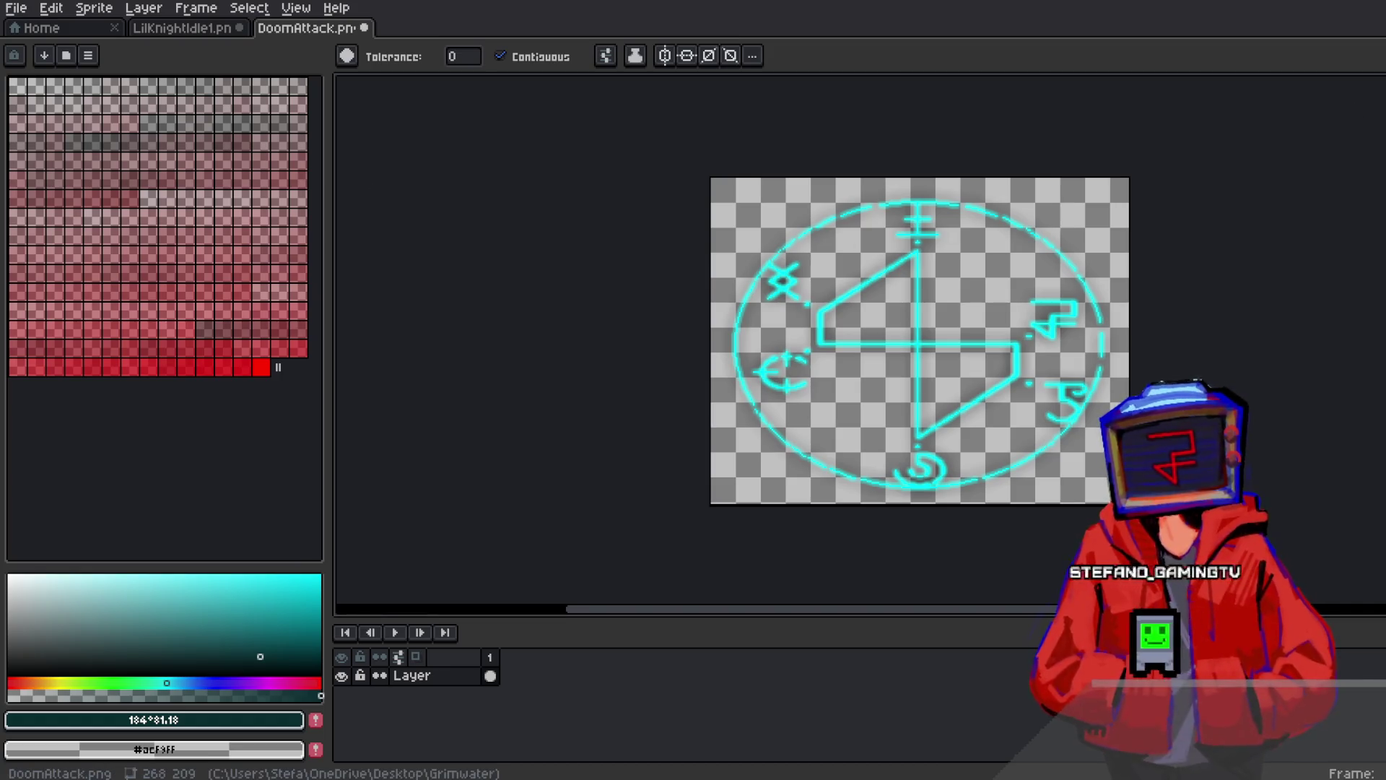
{"action": "key", "text": "m"}
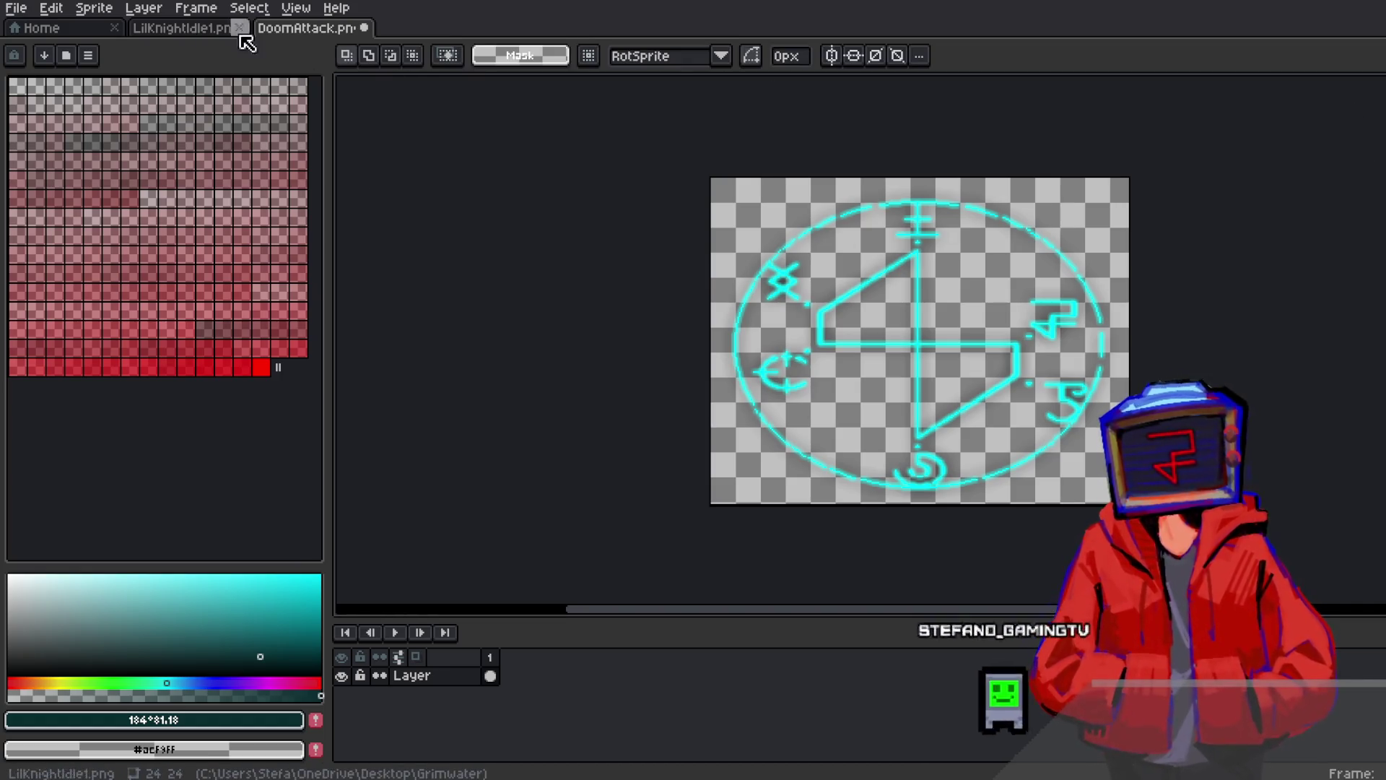
Bring up DoomAttack's Export As settings and show the recent output folders
{"action": "left_click", "coordinate": [16, 7]}
{"action": "mouse_move", "coordinate": [109, 162]}
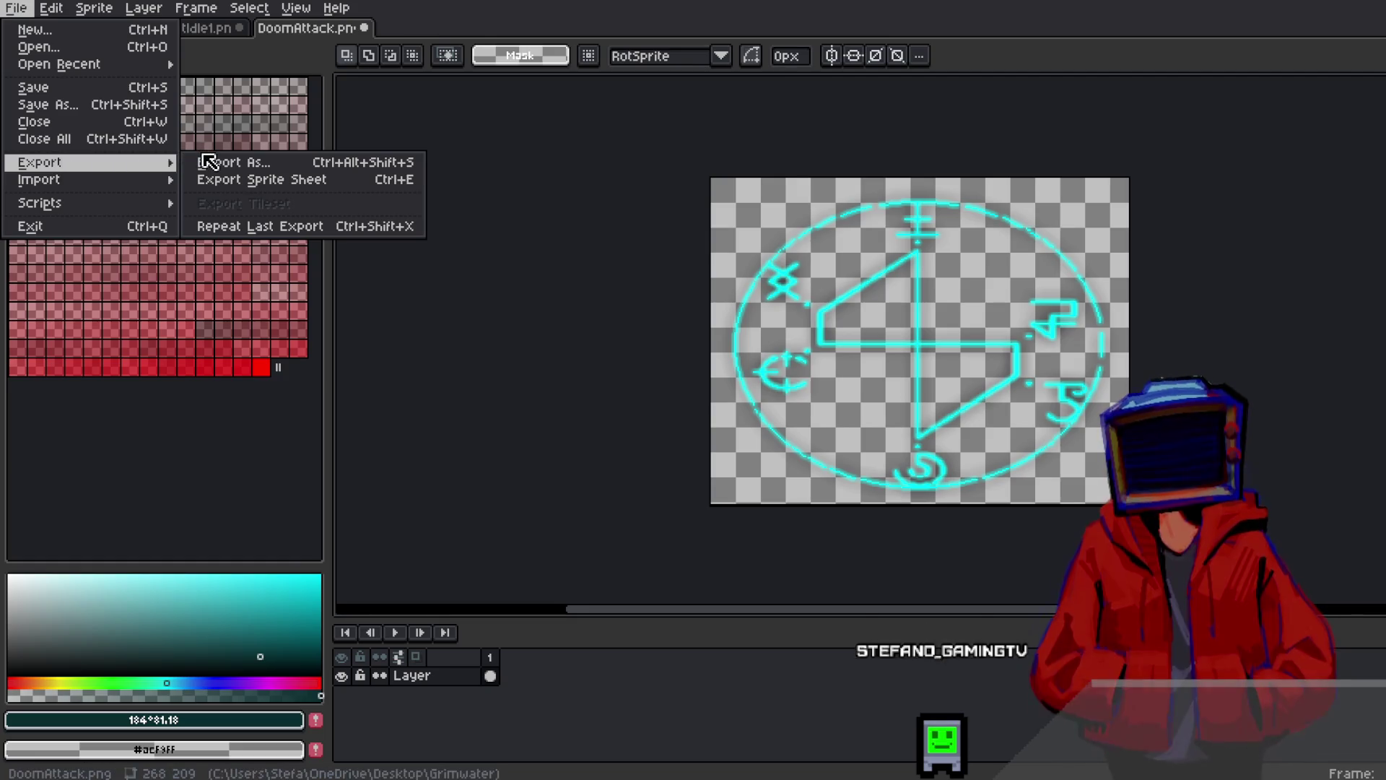
{"action": "left_click", "coordinate": [209, 162]}
{"action": "left_click", "coordinate": [15, 9]}
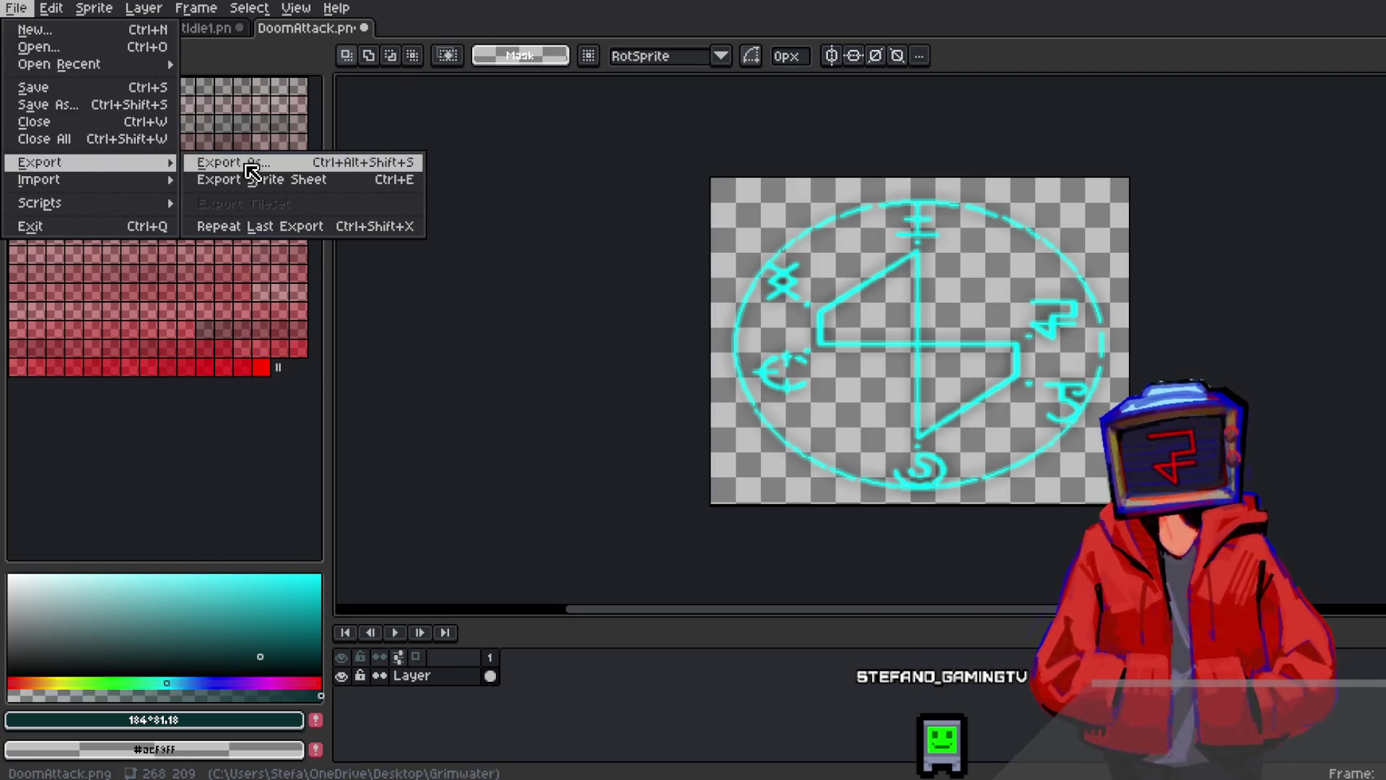
{"action": "left_click", "coordinate": [248, 161]}
{"action": "left_click", "coordinate": [384, 64]}
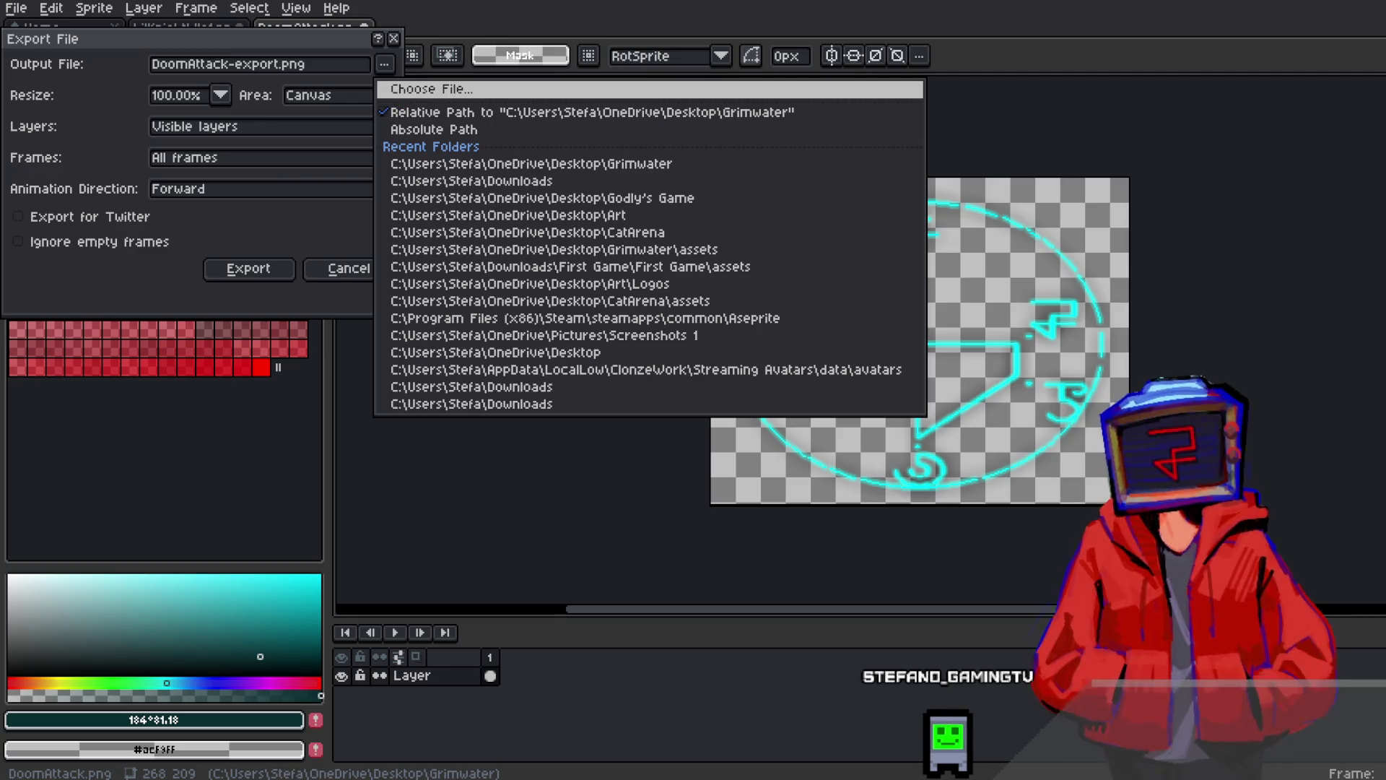
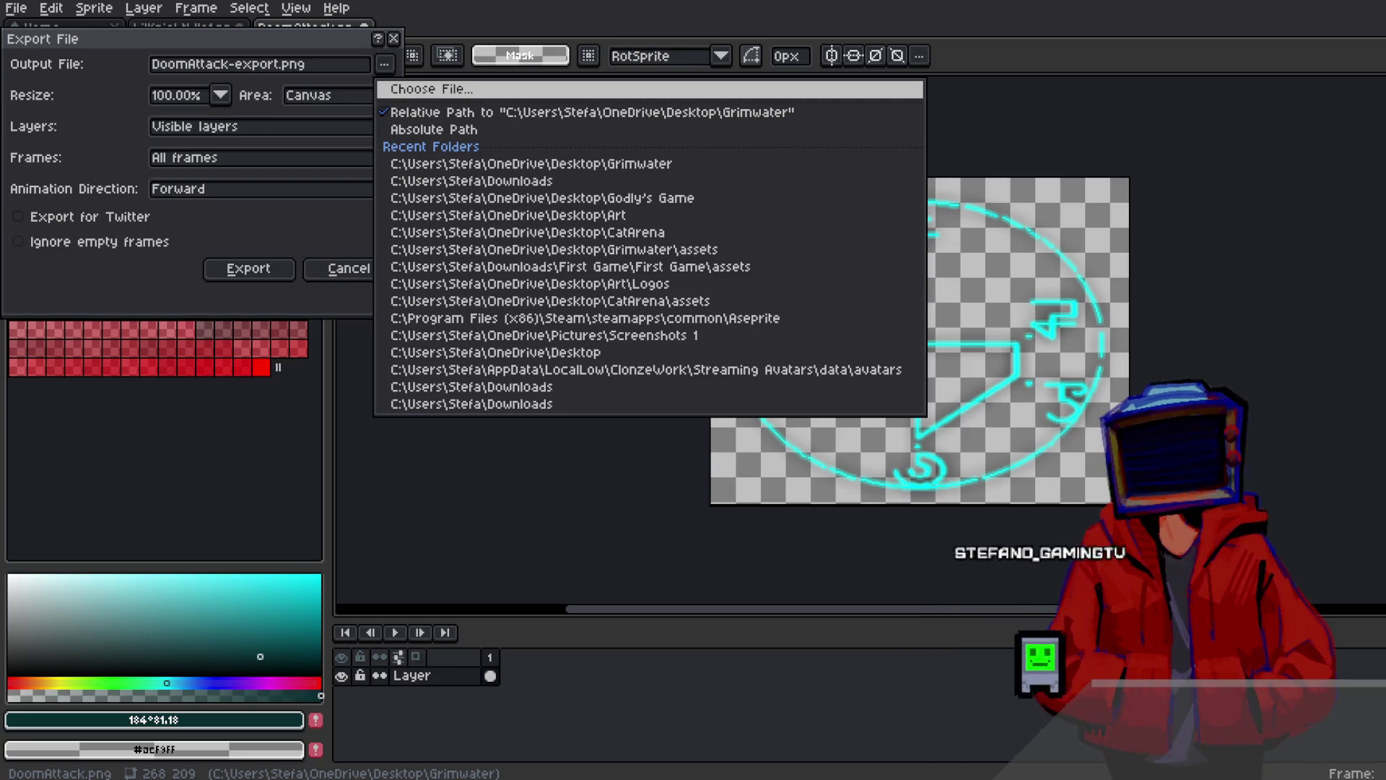
Export the sprite as DoomAttack-export.png and quit Aseprite, discarding changes to both open sprites
{"action": "left_click", "coordinate": [248, 273]}
{"action": "key", "text": "ctrl+q"}
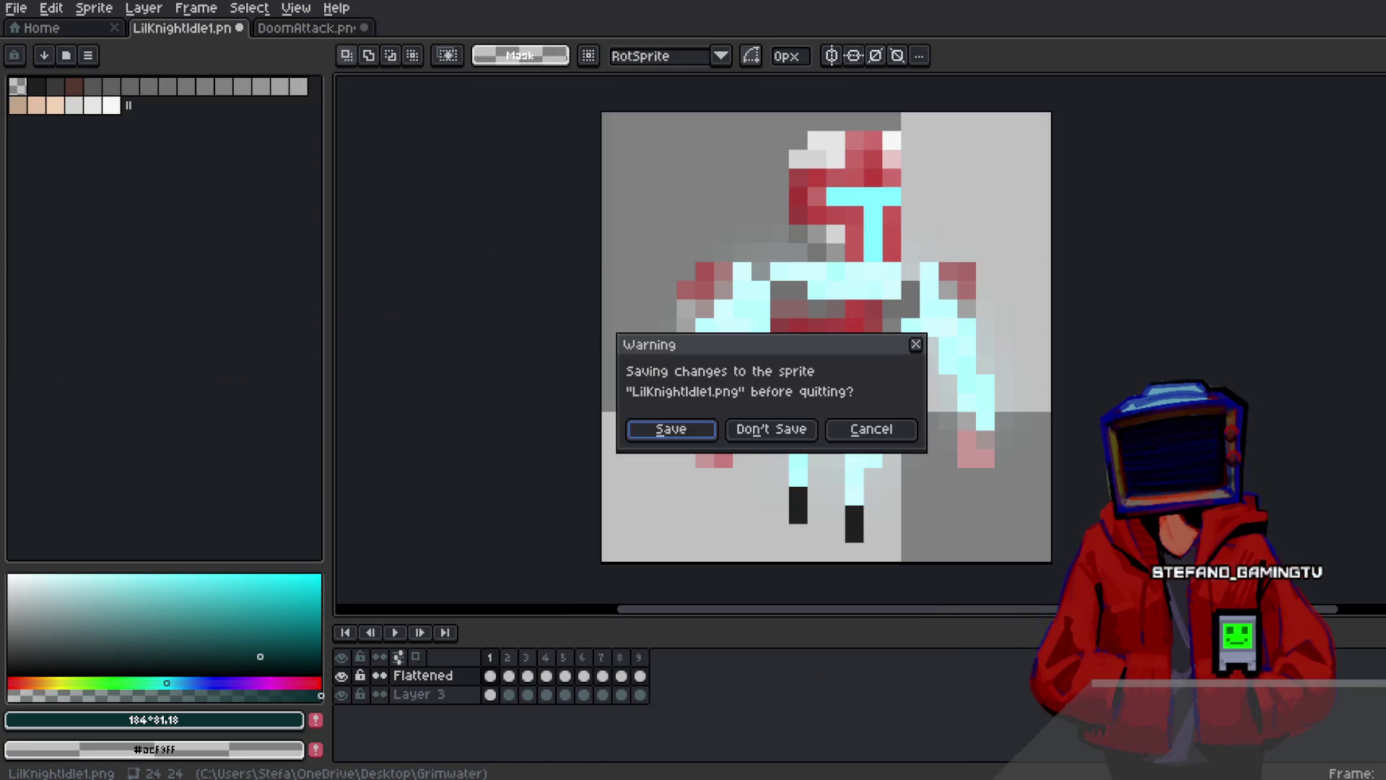
{"action": "left_click", "coordinate": [797, 433]}
{"action": "left_click", "coordinate": [797, 433]}
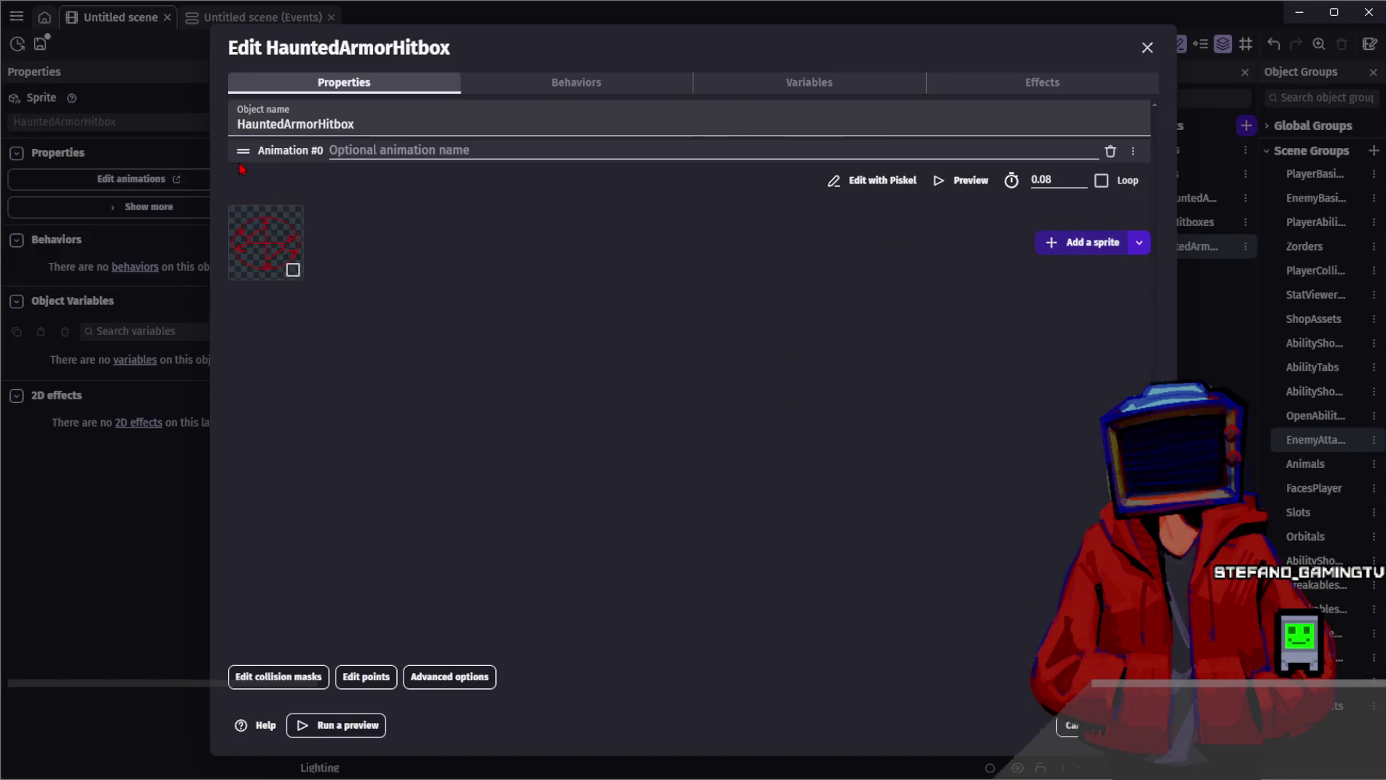
Inspect the HauntedArmorHitbox collision mask and points editors
{"action": "left_click", "coordinate": [318, 685]}
{"action": "key", "text": "Escape"}
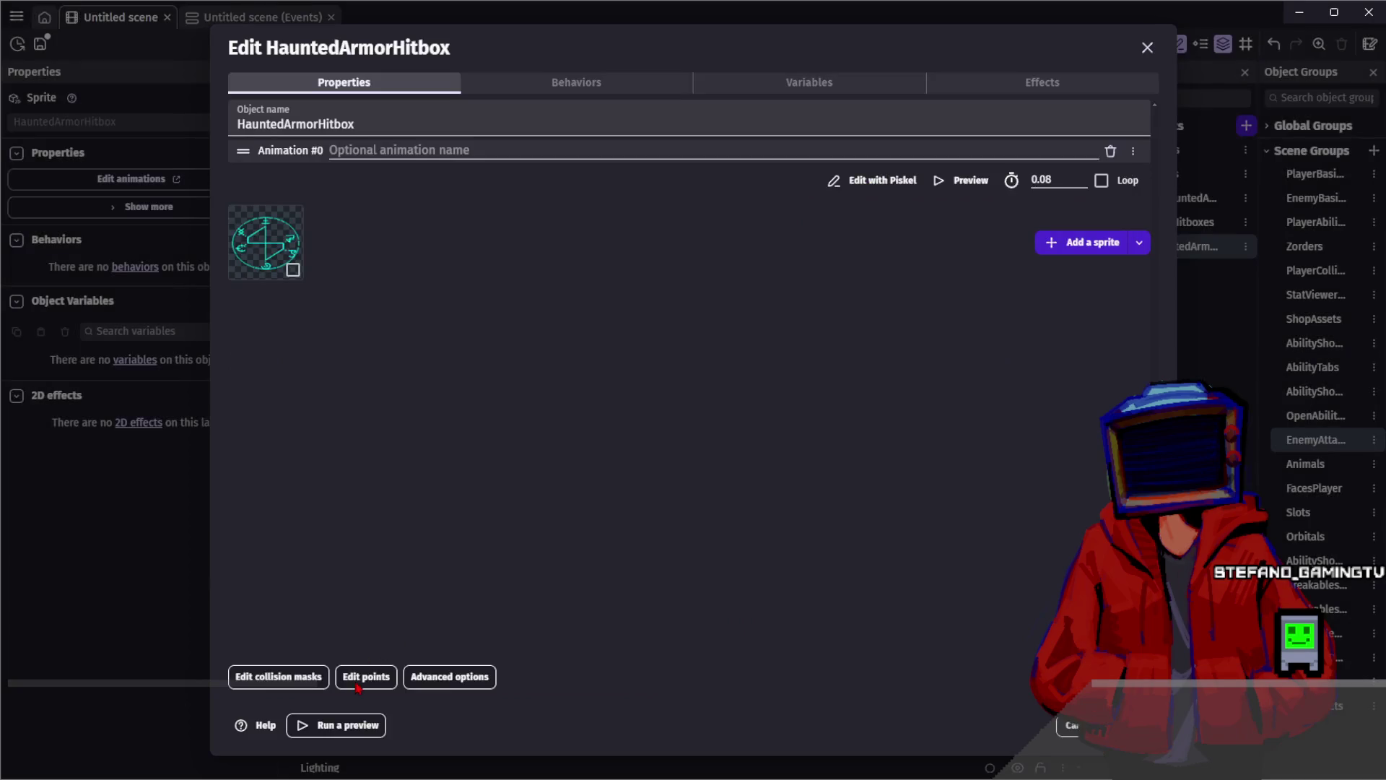
{"action": "left_click", "coordinate": [368, 675]}
{"action": "key", "text": "Escape"}
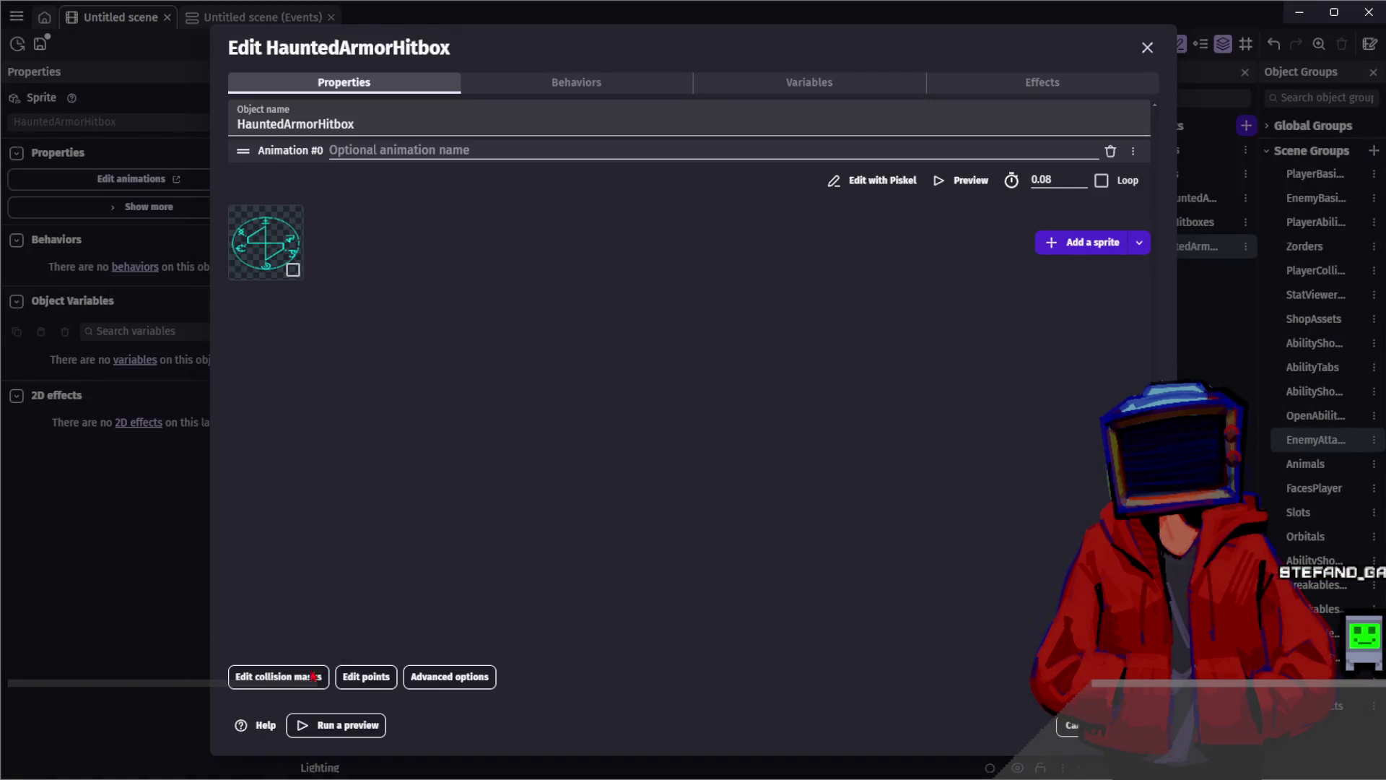
{"action": "left_click", "coordinate": [313, 677]}
{"action": "key", "text": "Escape"}
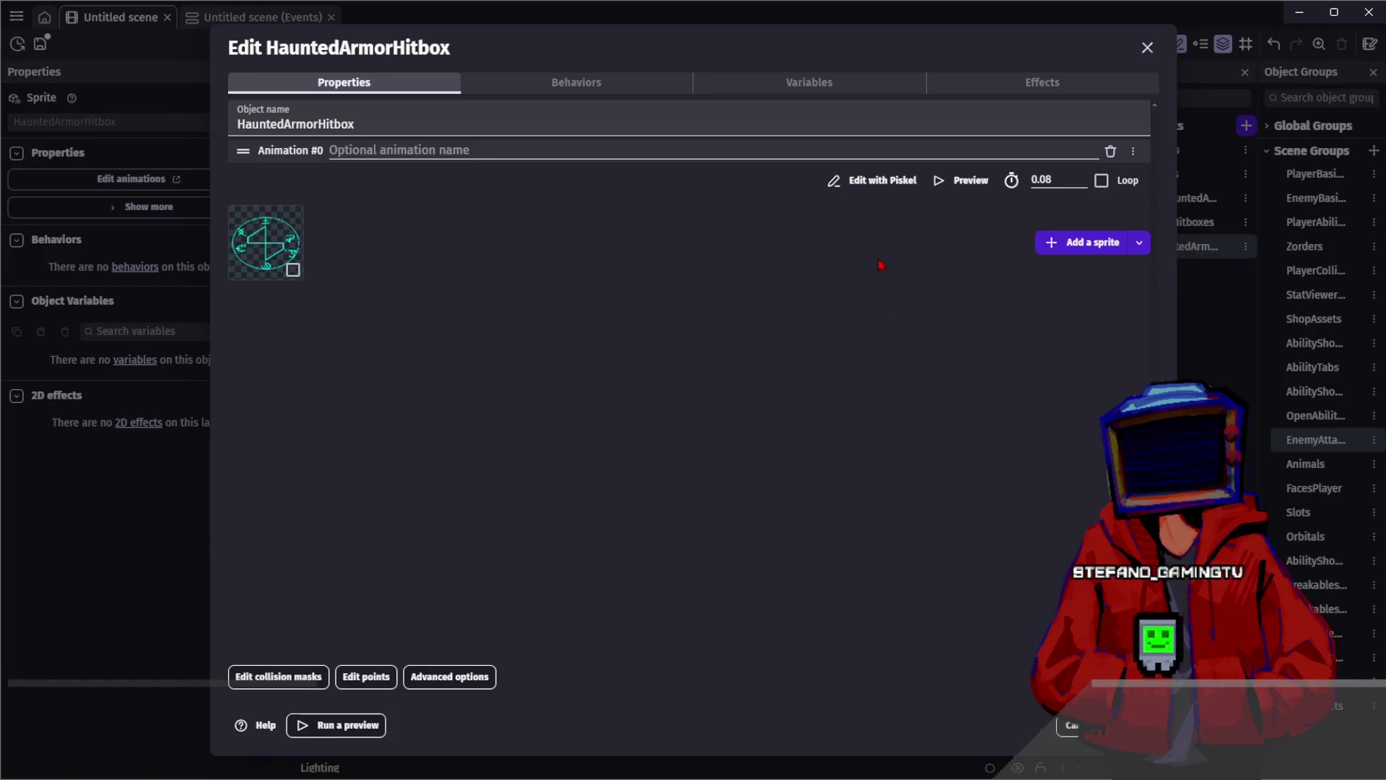
Look over the hitbox's Behaviors, Variables and Effects, then close the object editor
{"action": "left_click", "coordinate": [553, 85]}
{"action": "left_click", "coordinate": [742, 86]}
{"action": "left_click", "coordinate": [1011, 82]}
{"action": "left_click", "coordinate": [357, 85]}
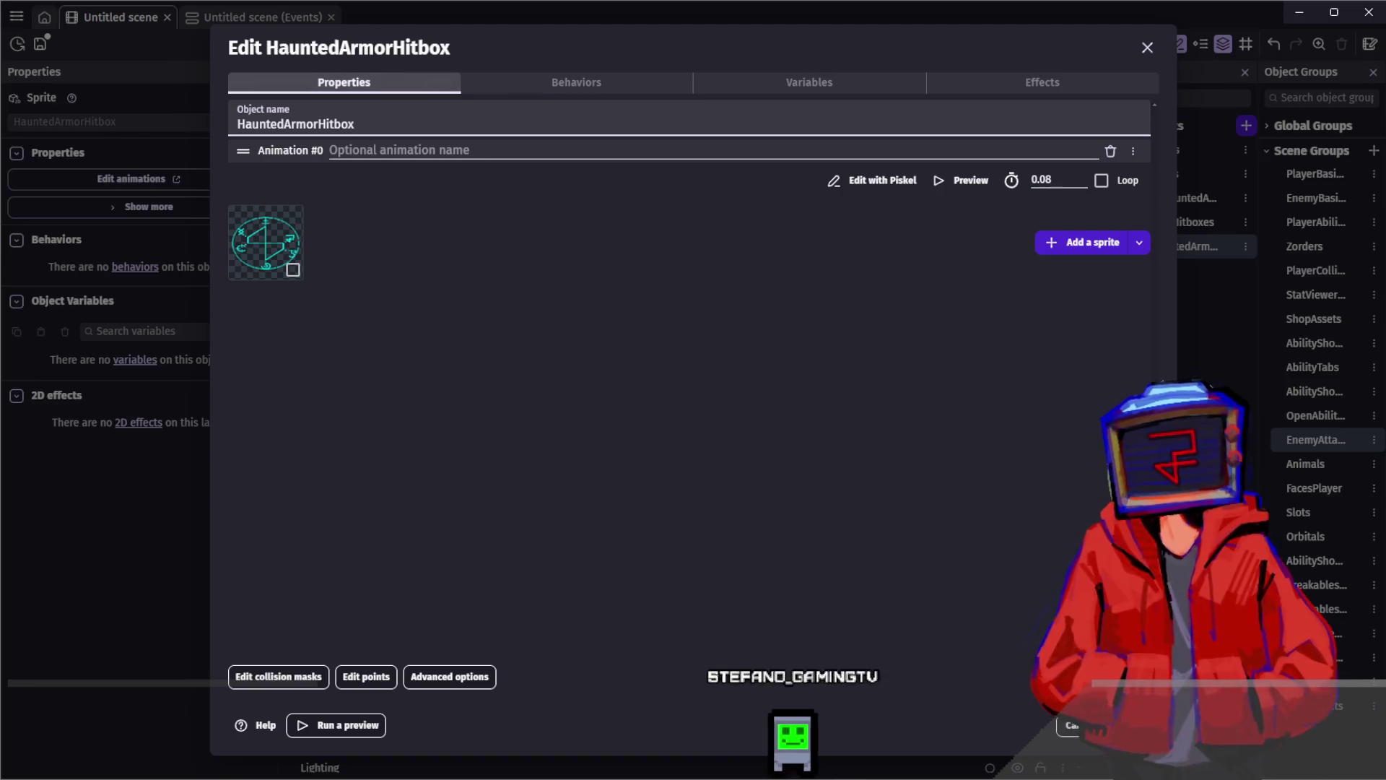
{"action": "key", "text": "Escape"}
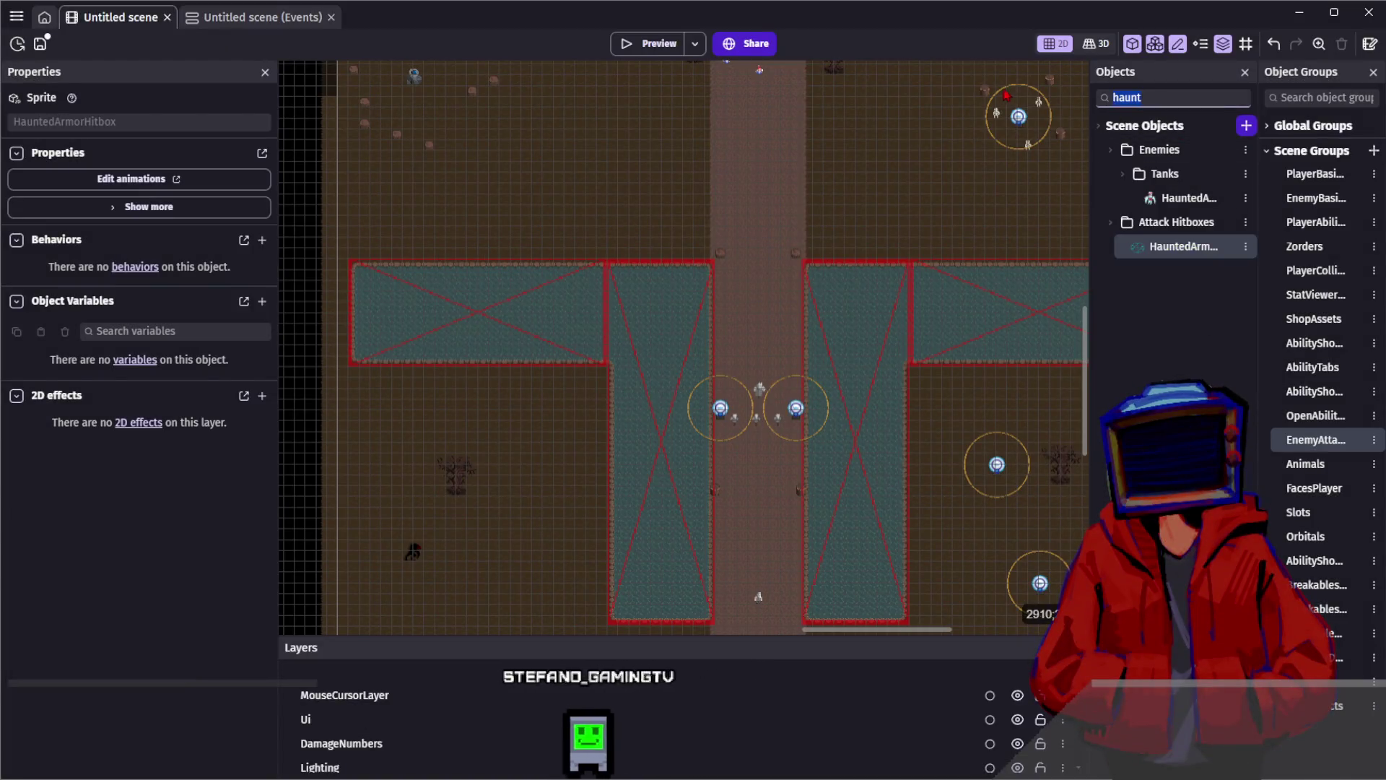
Change the attack event's Create object action from GolemSmash to HauntedArmorHitbox
{"action": "key", "text": "BackSpace"}
{"action": "key", "text": "ctrl+Tab"}
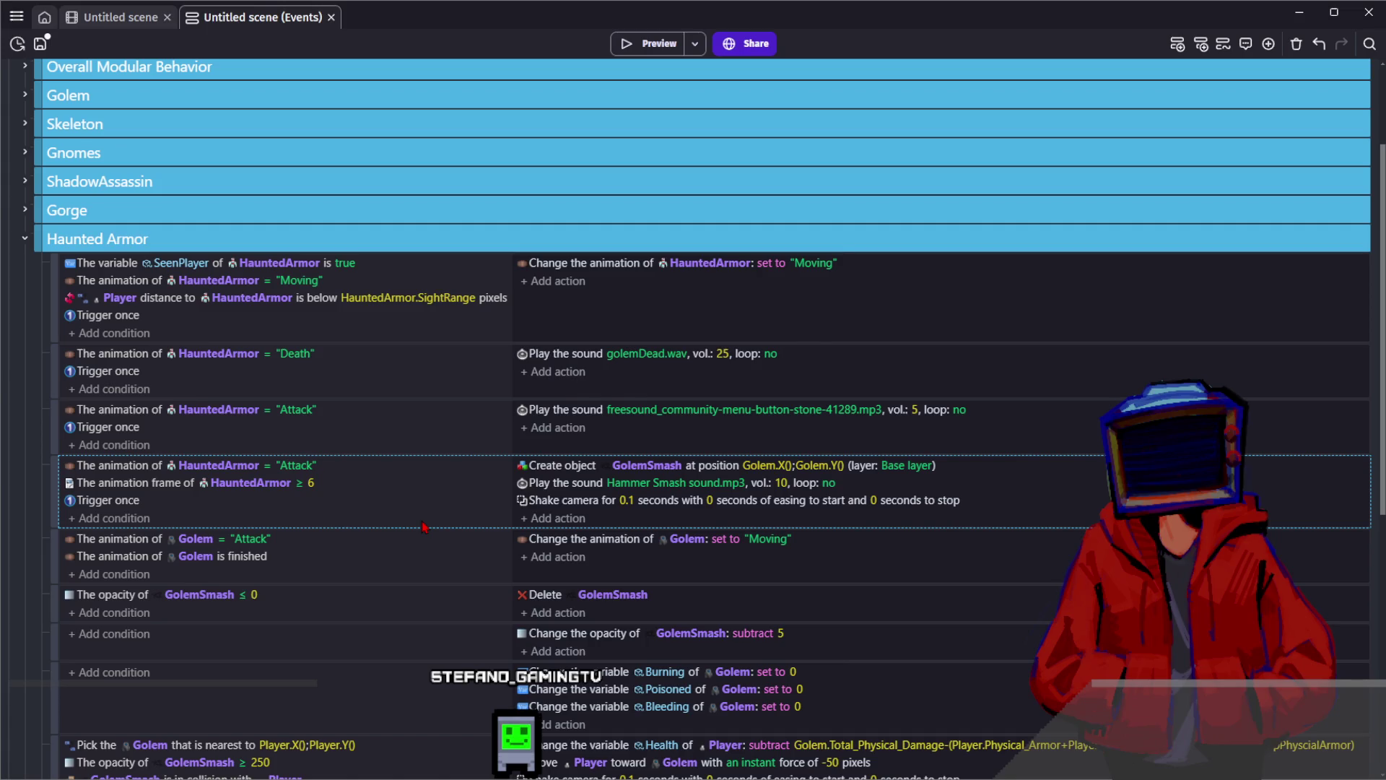
{"action": "left_click", "coordinate": [647, 466]}
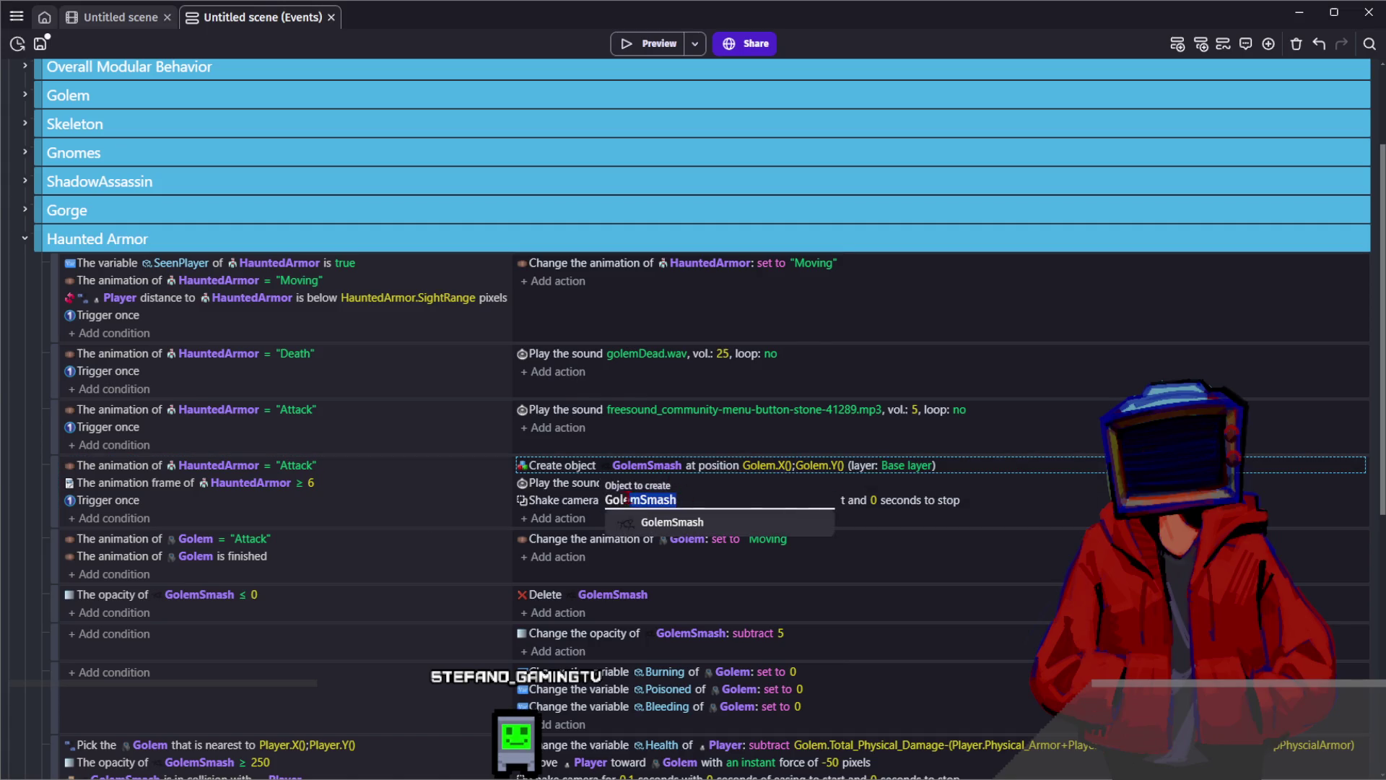
{"action": "type", "text": "Hau"}
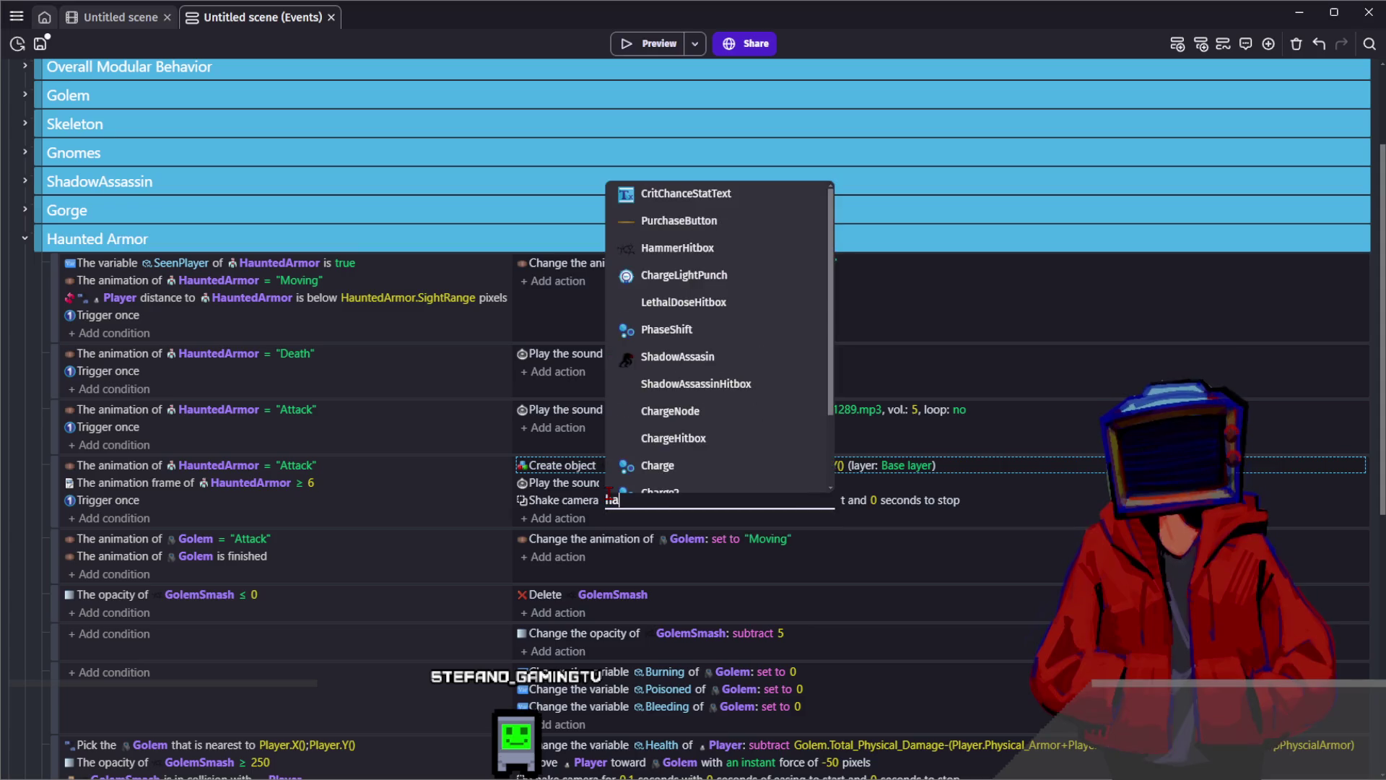
{"action": "left_click", "coordinate": [711, 561]}
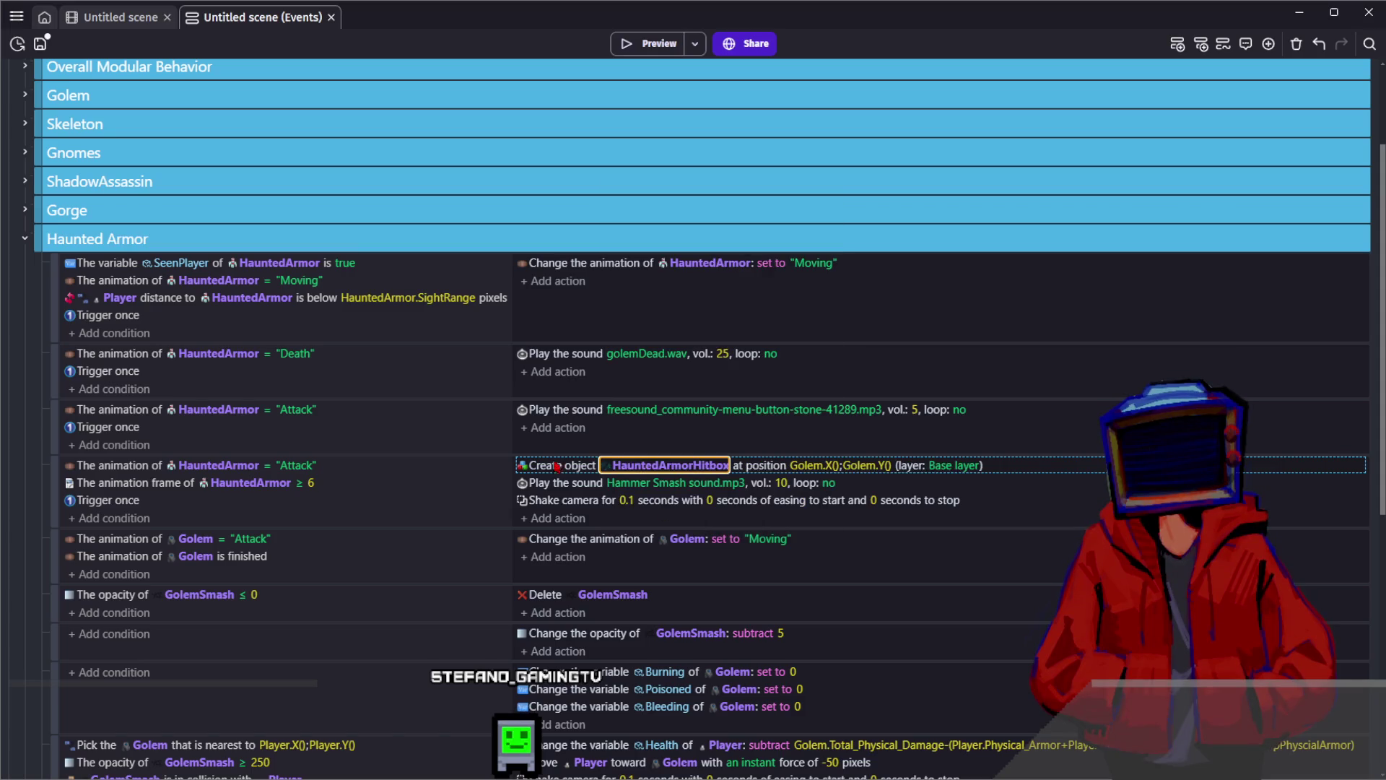
{"action": "left_click", "coordinate": [116, 17]}
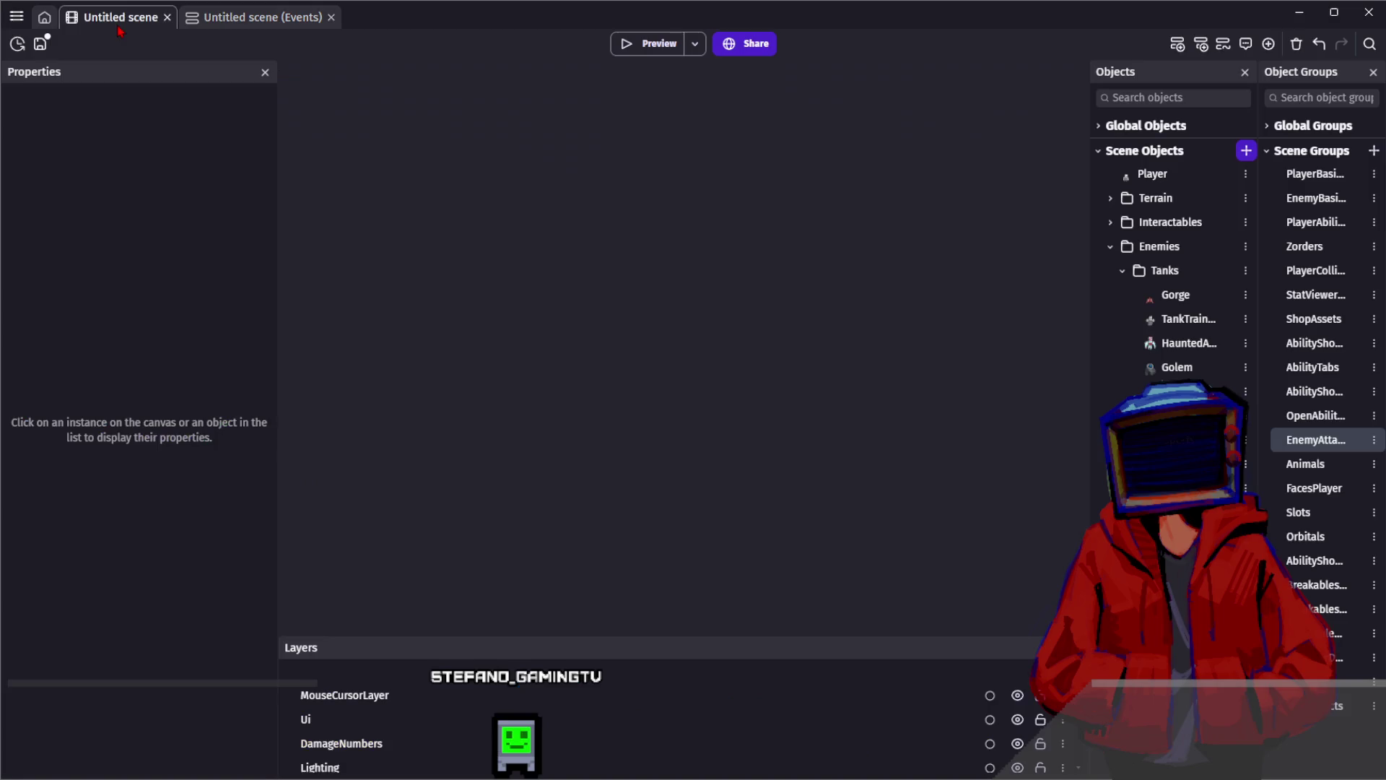
Review HauntedArmor's behaviors and variables such as SightRange 130, then return to the events sheet
{"action": "left_click", "coordinate": [1189, 343]}
{"action": "left_click", "coordinate": [136, 179]}
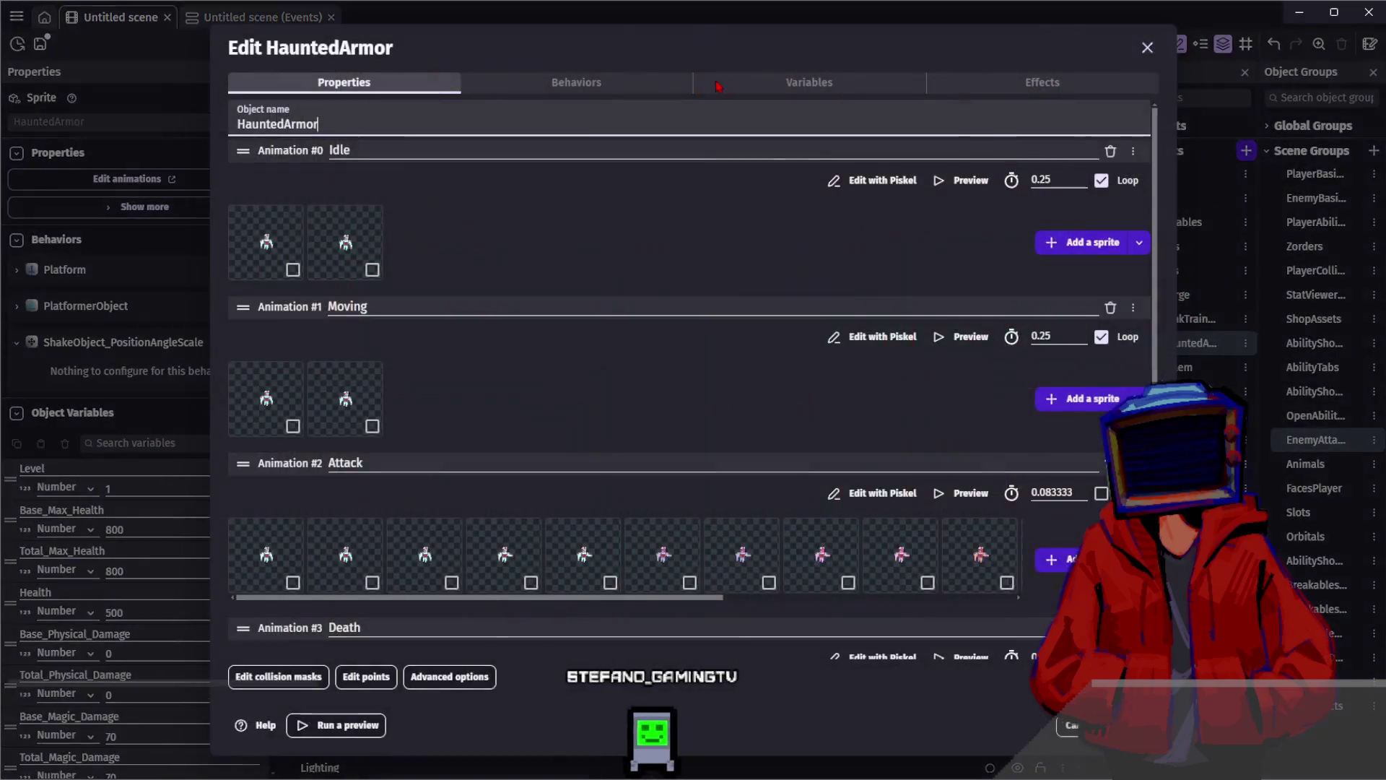
{"action": "left_click", "coordinate": [649, 84]}
{"action": "left_click", "coordinate": [435, 86]}
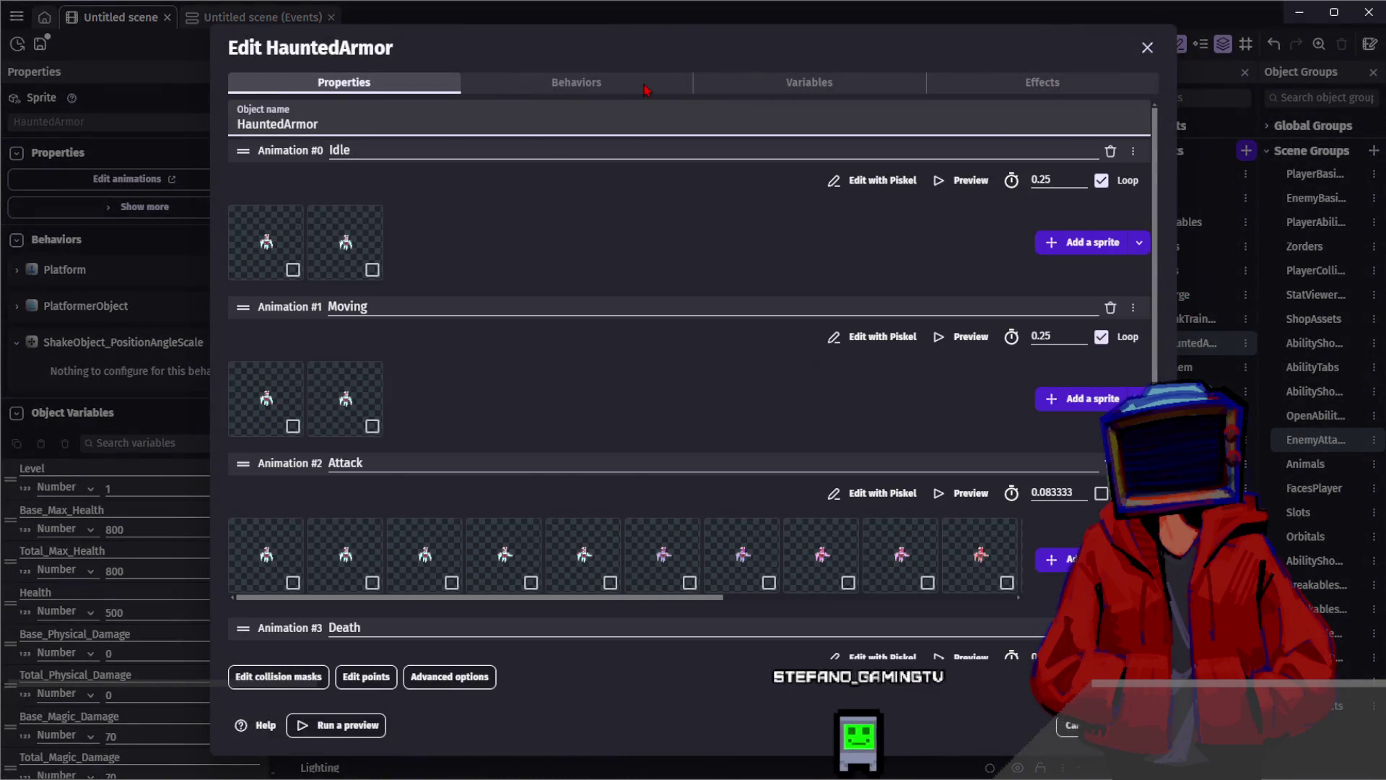
{"action": "left_click", "coordinate": [776, 82]}
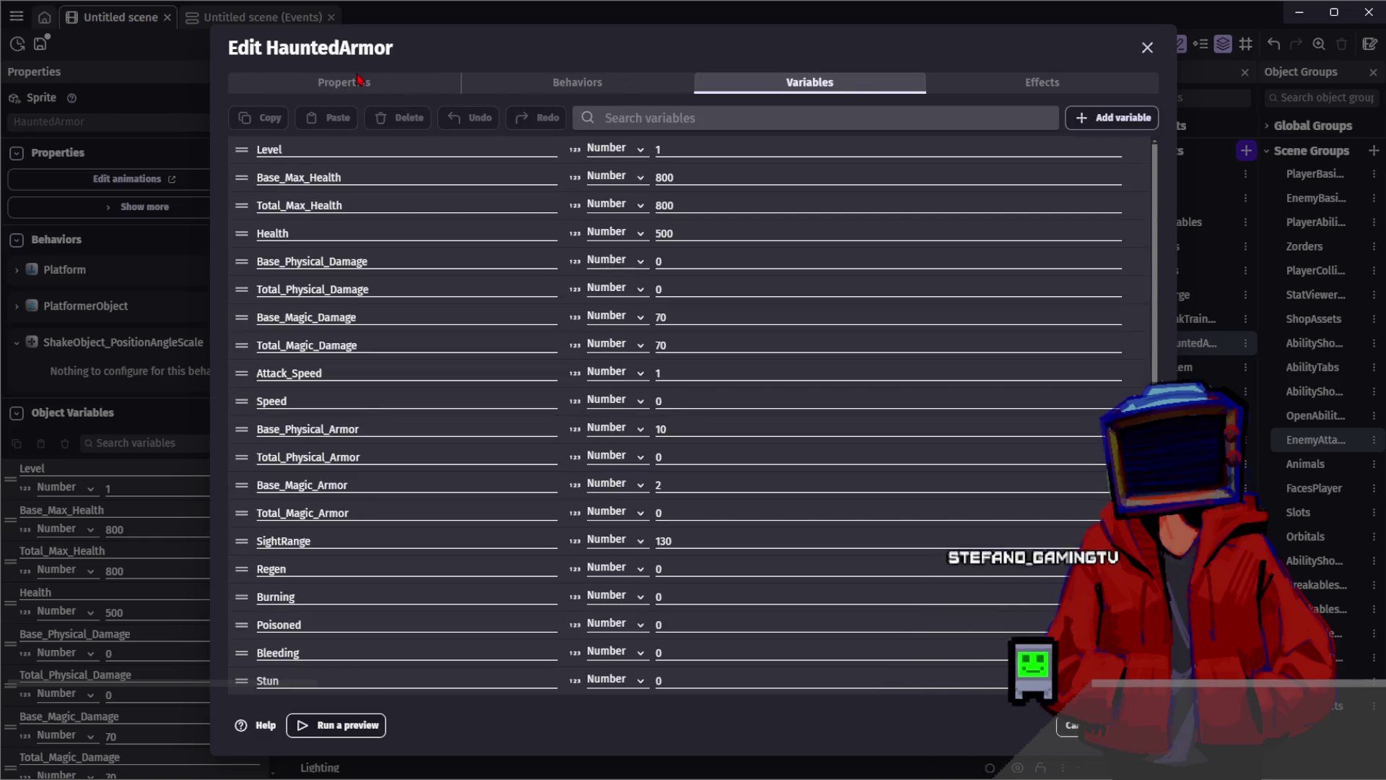
{"action": "left_click", "coordinate": [357, 80]}
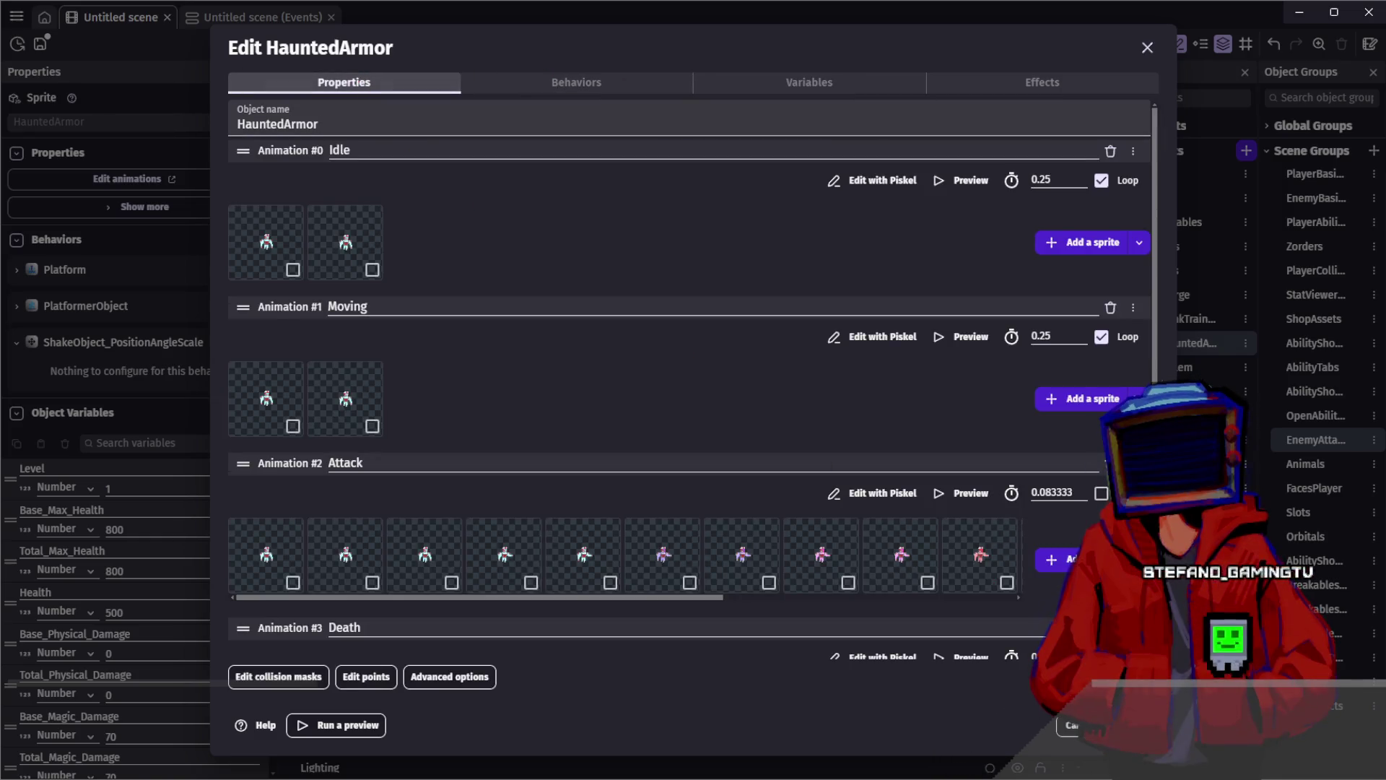
{"action": "key", "text": "Escape"}
{"action": "left_click", "coordinate": [253, 16]}
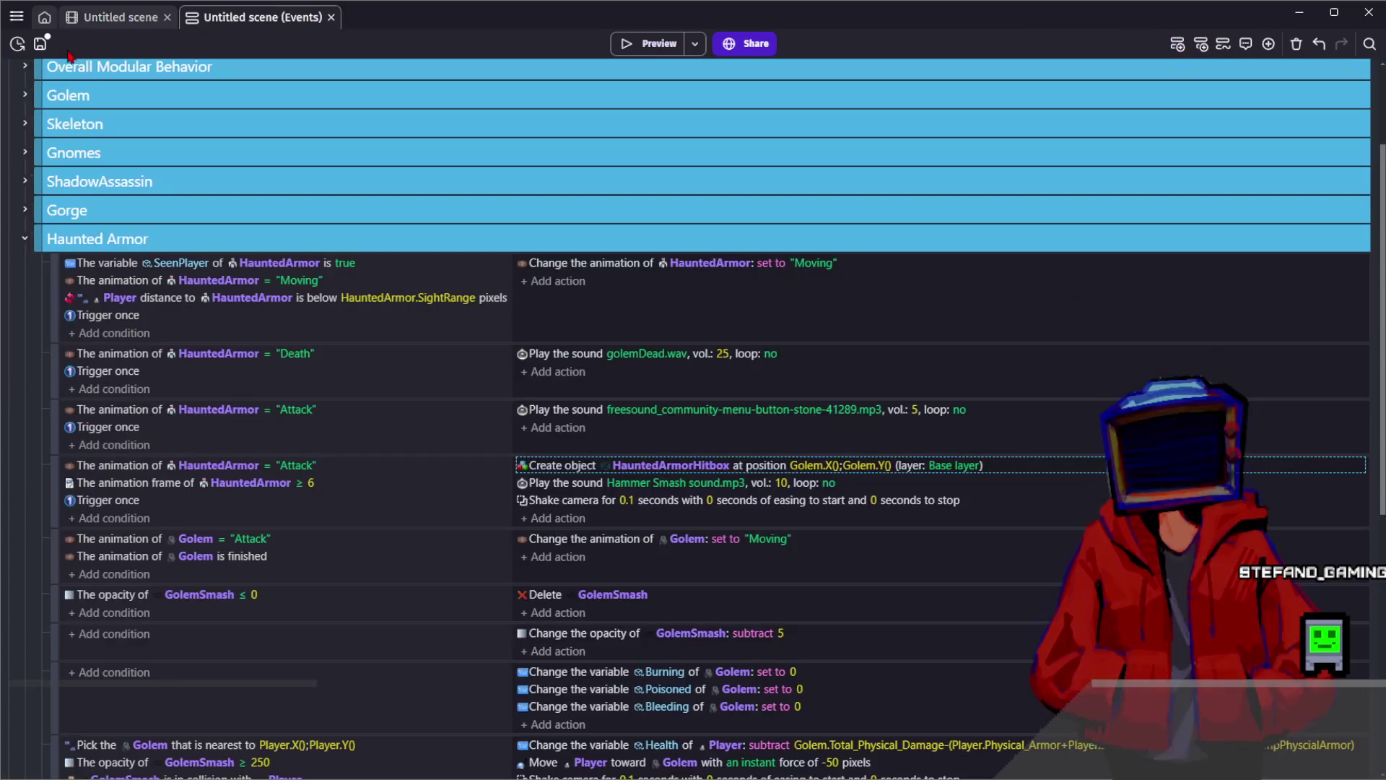
Save the project and spawn the hitbox at HauntedArmor.X();HauntedArmor.Y()
{"action": "left_click", "coordinate": [49, 50]}
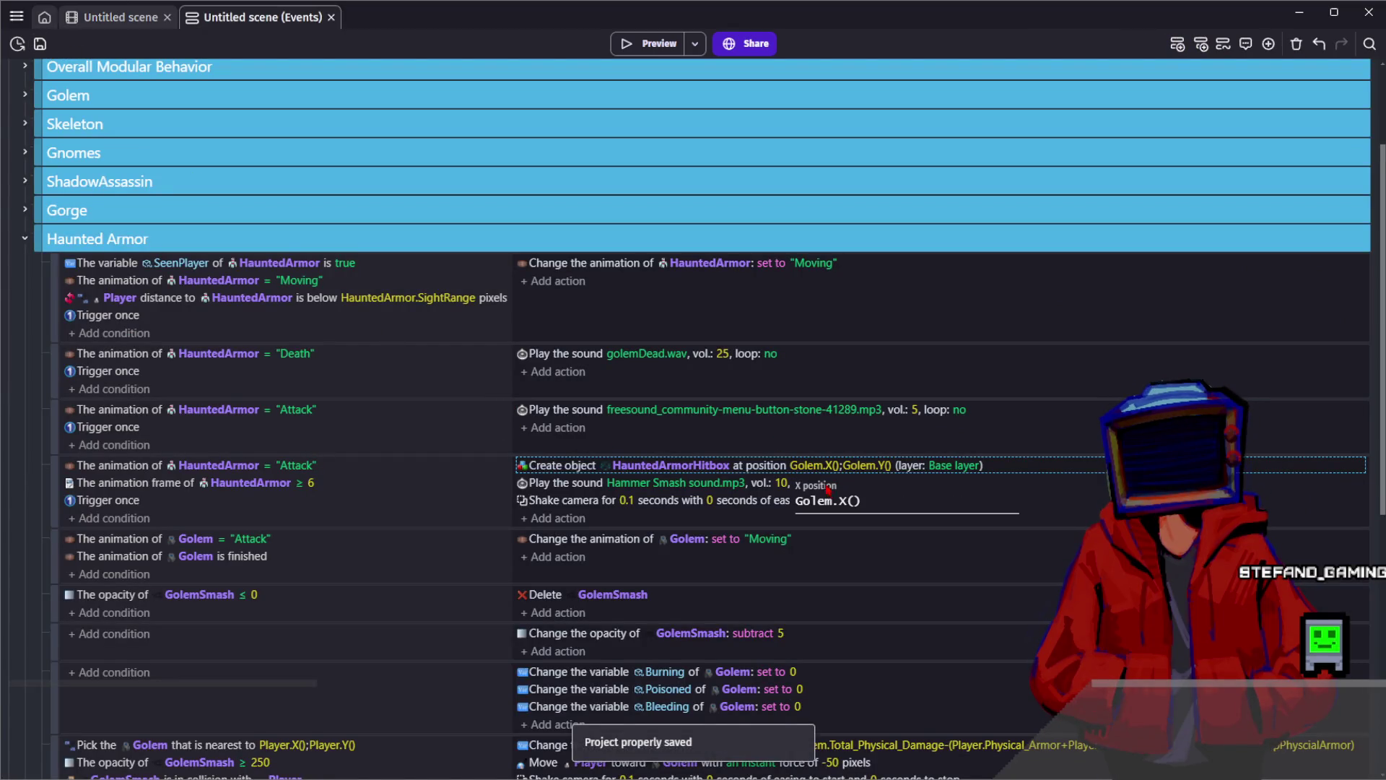
{"action": "double_click", "coordinate": [809, 501]}
{"action": "type", "text": "Haunt"}
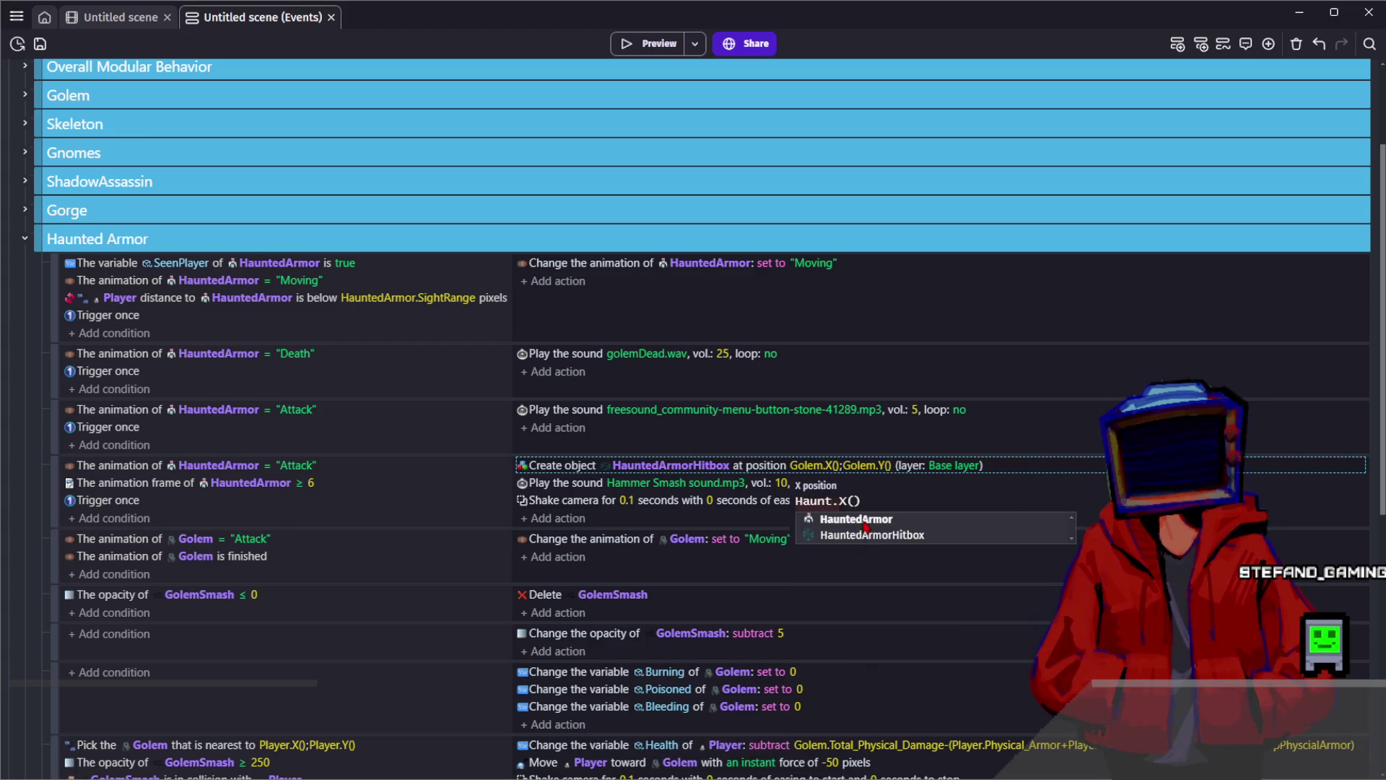
{"action": "key", "text": "Return"}
{"action": "key", "text": "ctrl+c"}
{"action": "left_click", "coordinate": [908, 465]}
{"action": "key", "text": "ctrl+v"}
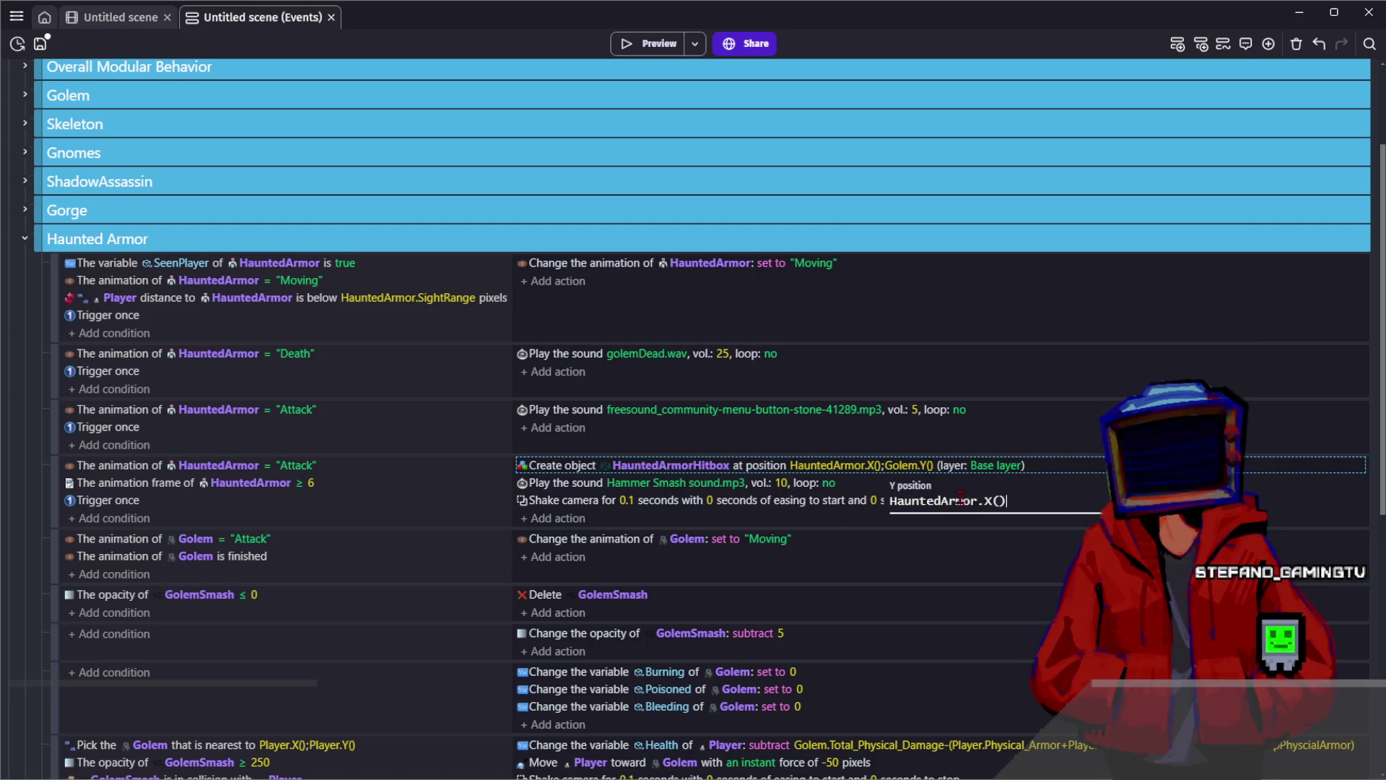
{"action": "type", "text": "Y"}
{"action": "key", "text": "Return"}
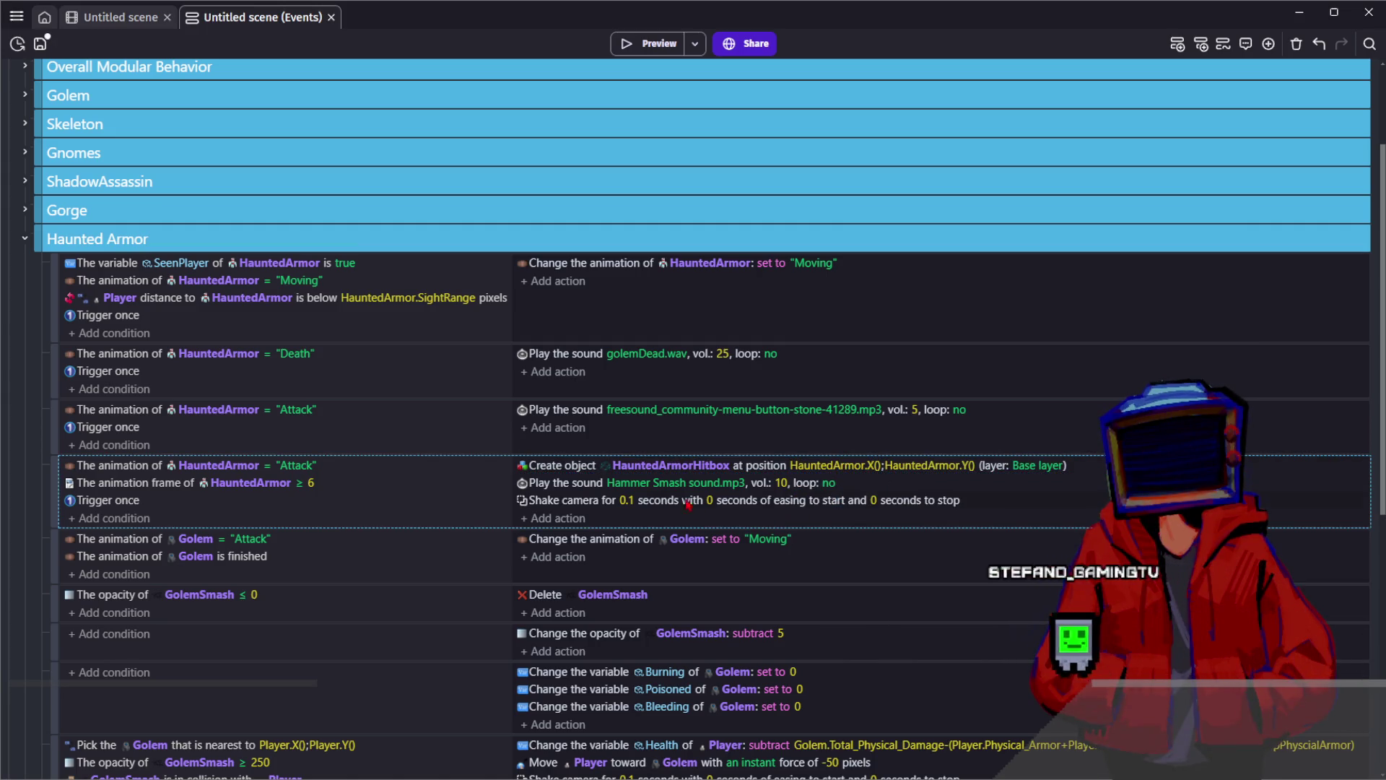
{"action": "double_click", "coordinate": [592, 483]}
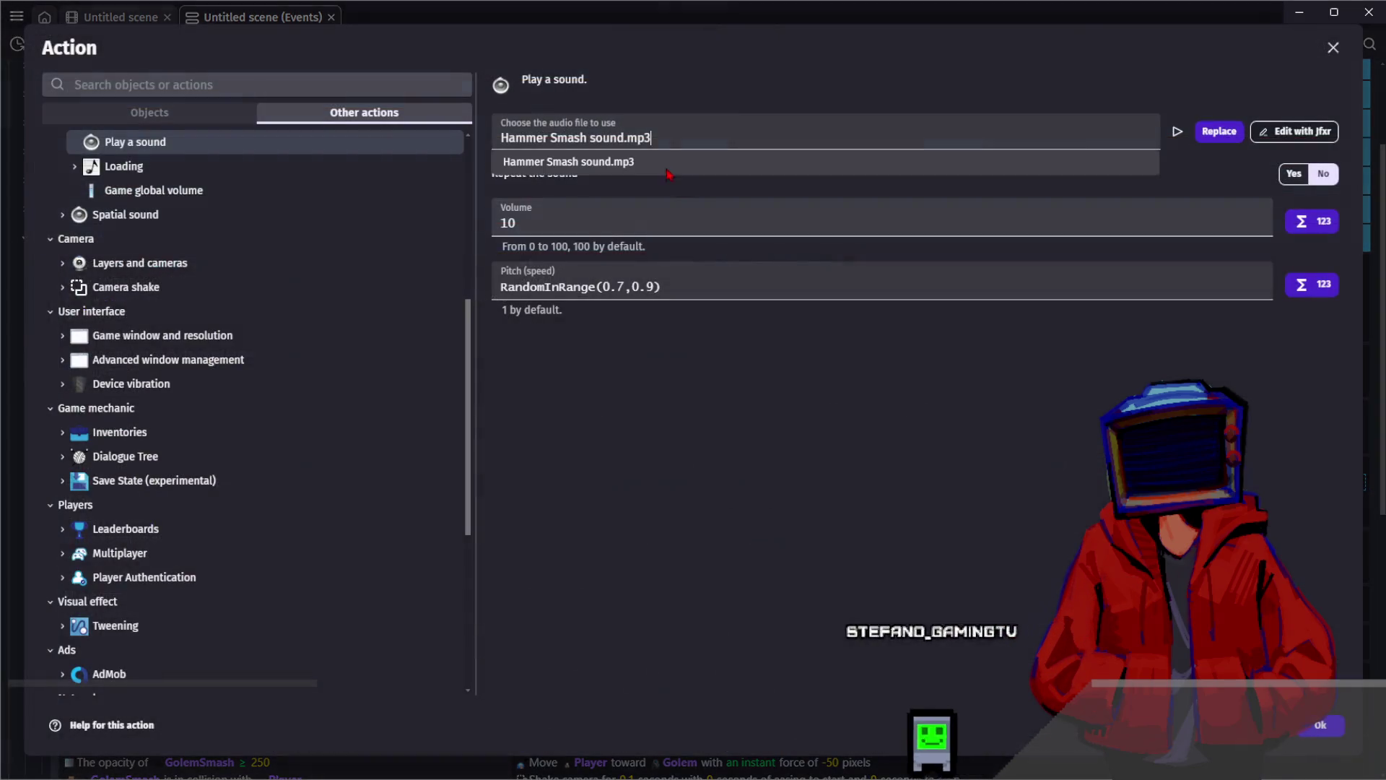
Set the sound action to DoomHit.mp3 with pitch RandomInRange(1.5,2)
{"action": "left_click", "coordinate": [299, 151]}
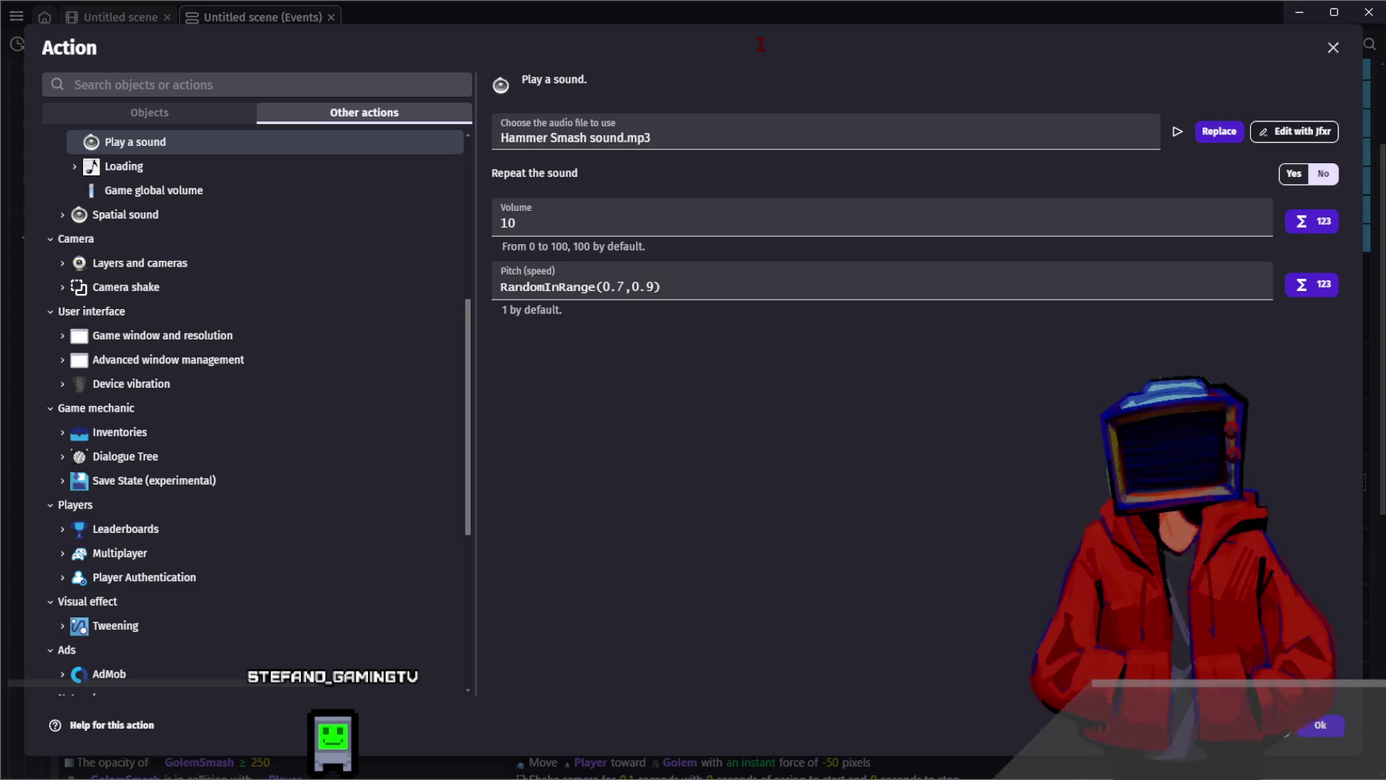
{"action": "left_click", "coordinate": [571, 137]}
{"action": "type", "text": "DoomHit.mp3"}
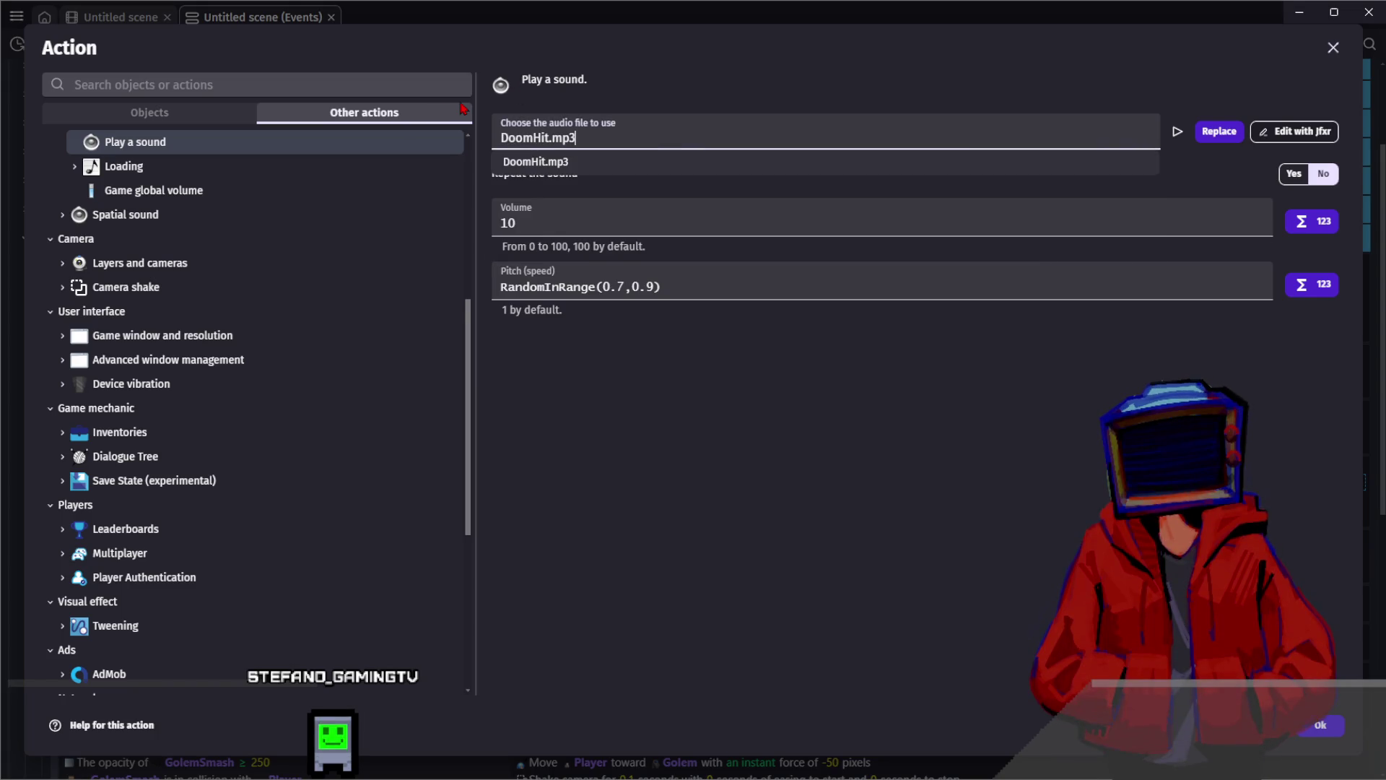
{"action": "left_click", "coordinate": [639, 316]}
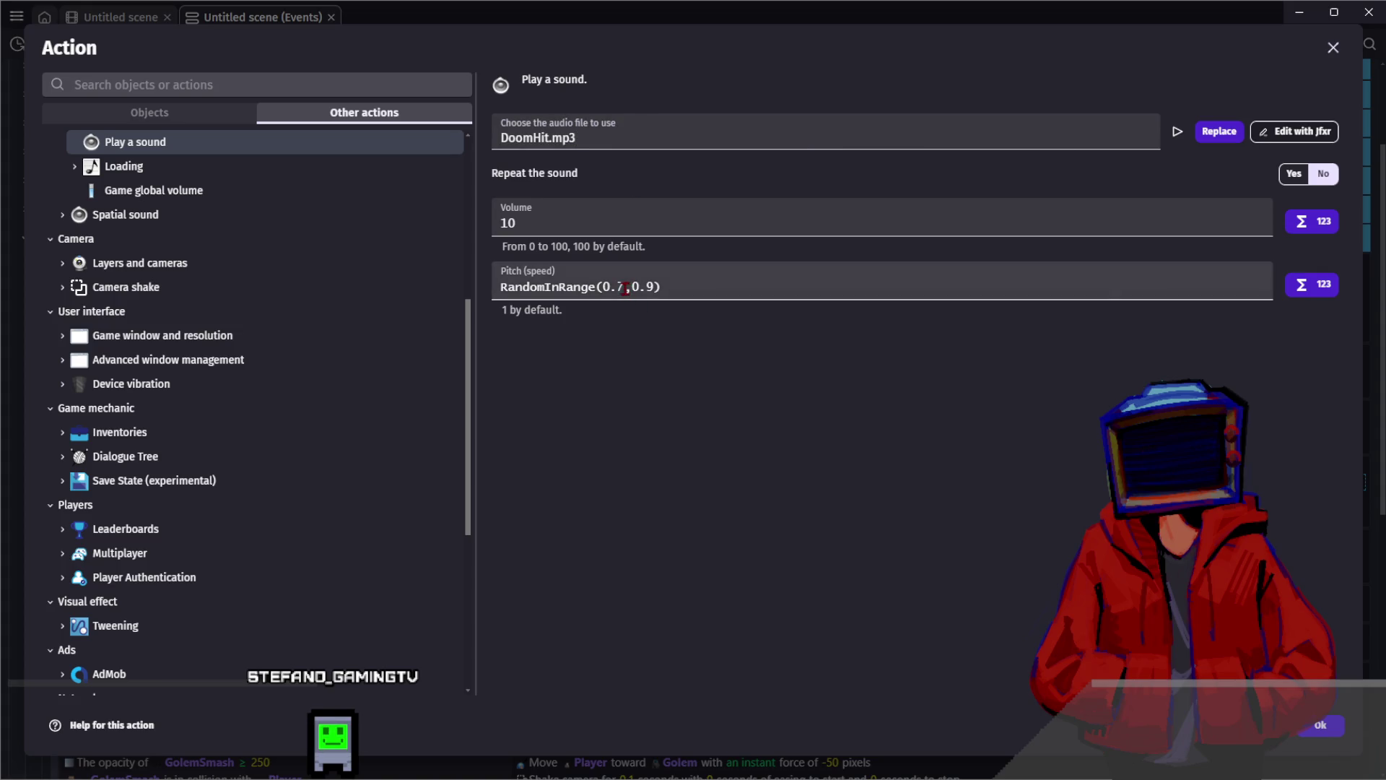
{"action": "left_click_drag", "start_coordinate": [625, 289], "coordinate": [601, 289]}
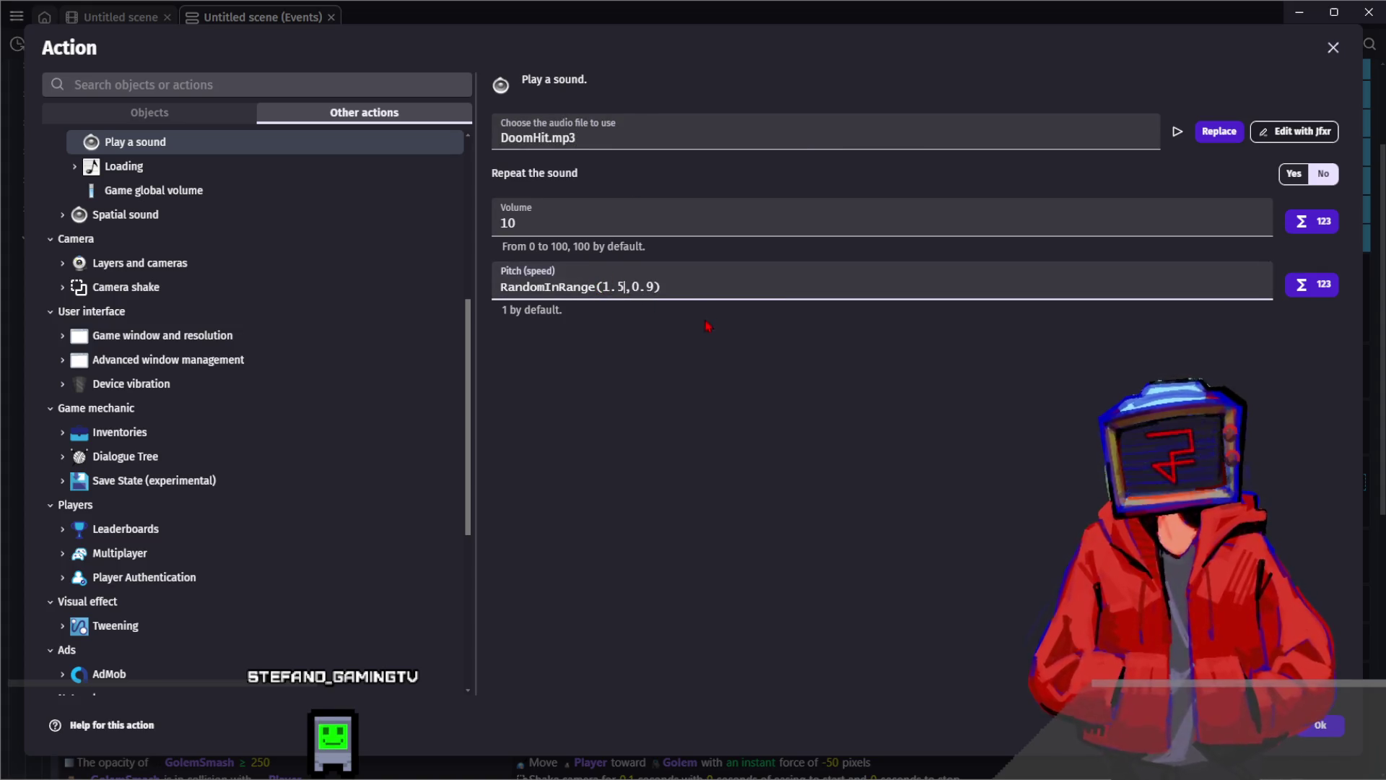
{"action": "left_click", "coordinate": [642, 289]}
{"action": "type", "text": "2"}
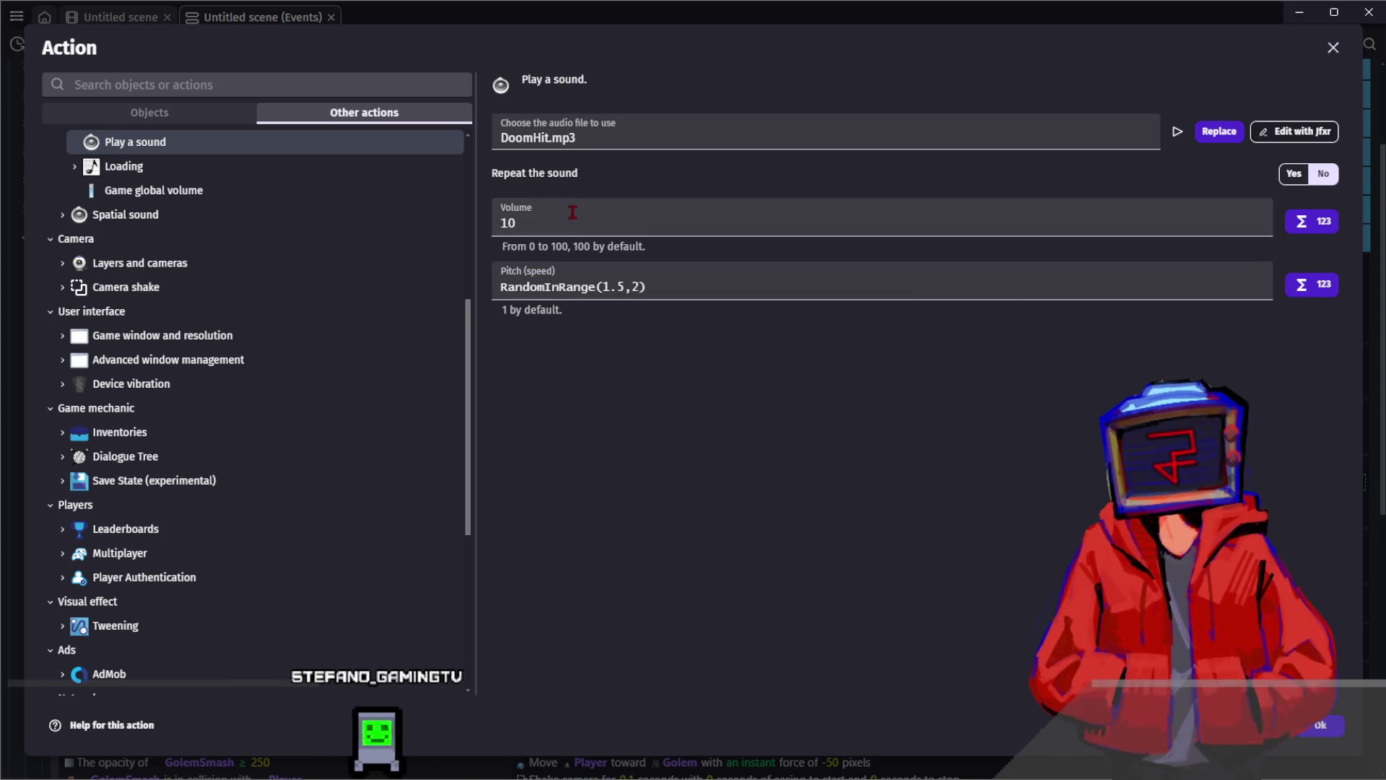
{"action": "key", "text": "Return"}
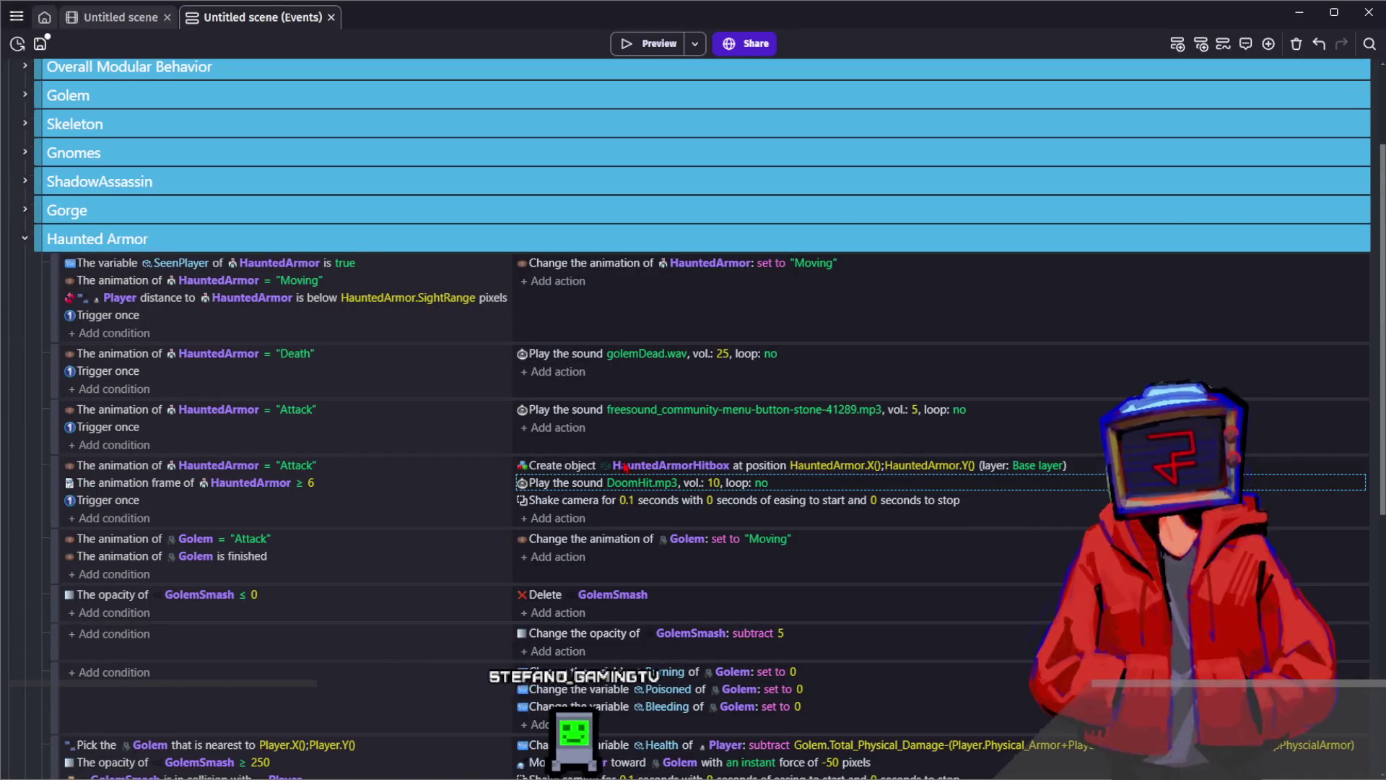
{"action": "left_click", "coordinate": [502, 504]}
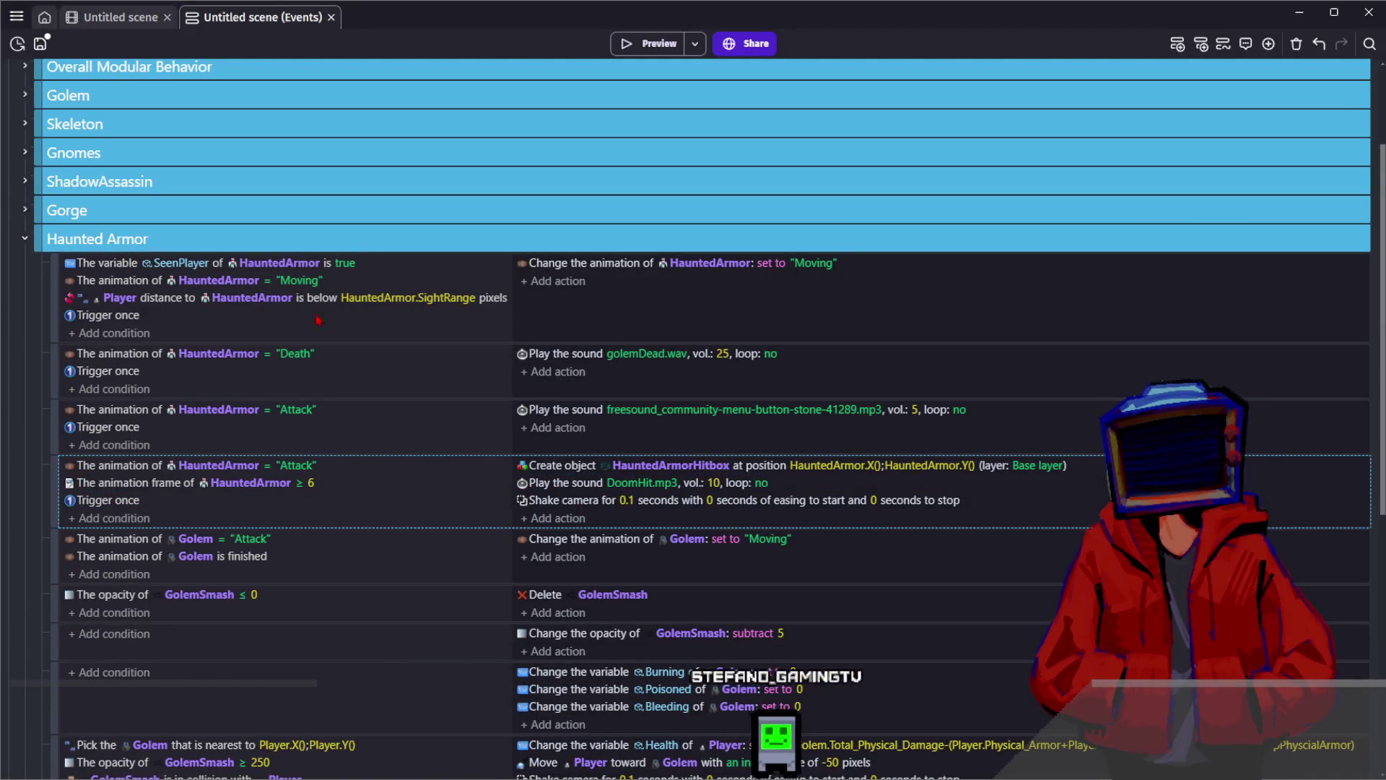
{"action": "key", "text": "ctrl+shift+Tab"}
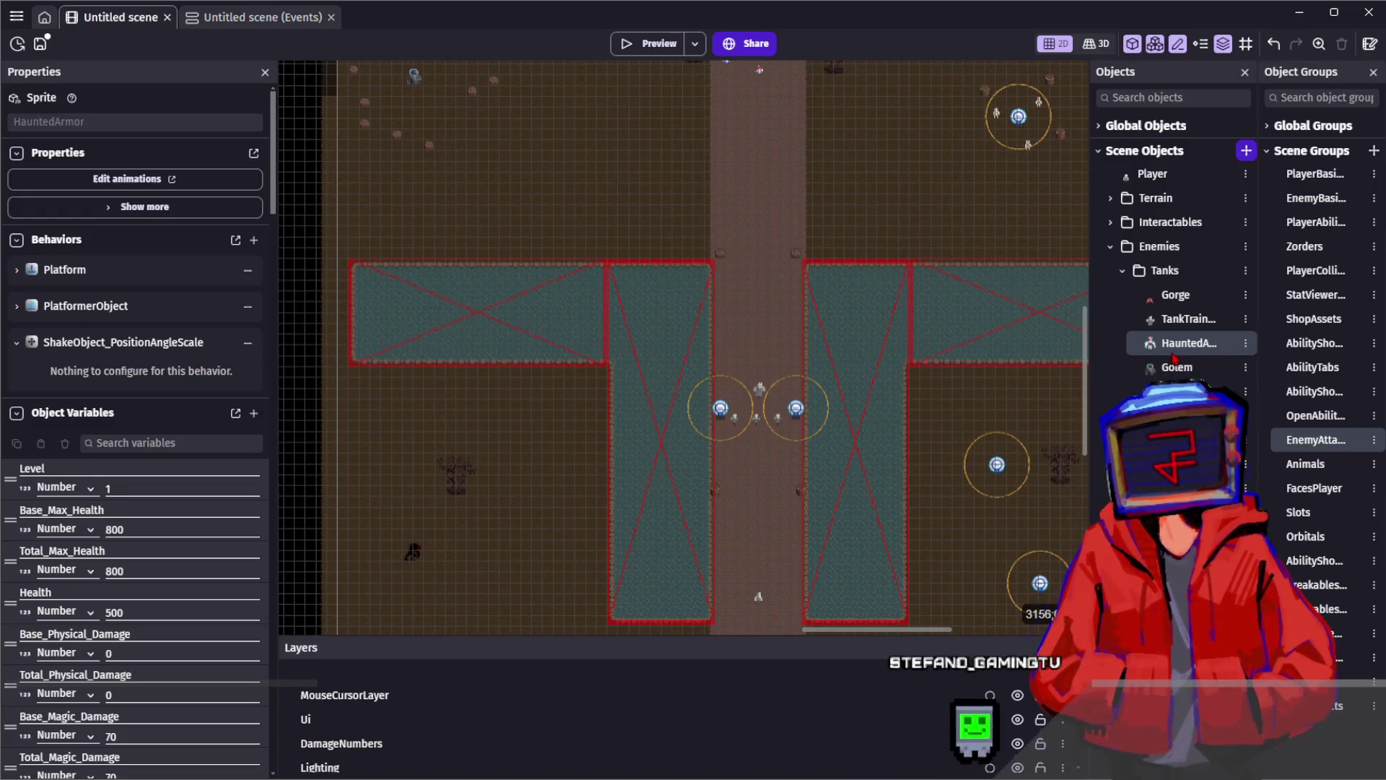
{"action": "double_click", "coordinate": [1184, 343]}
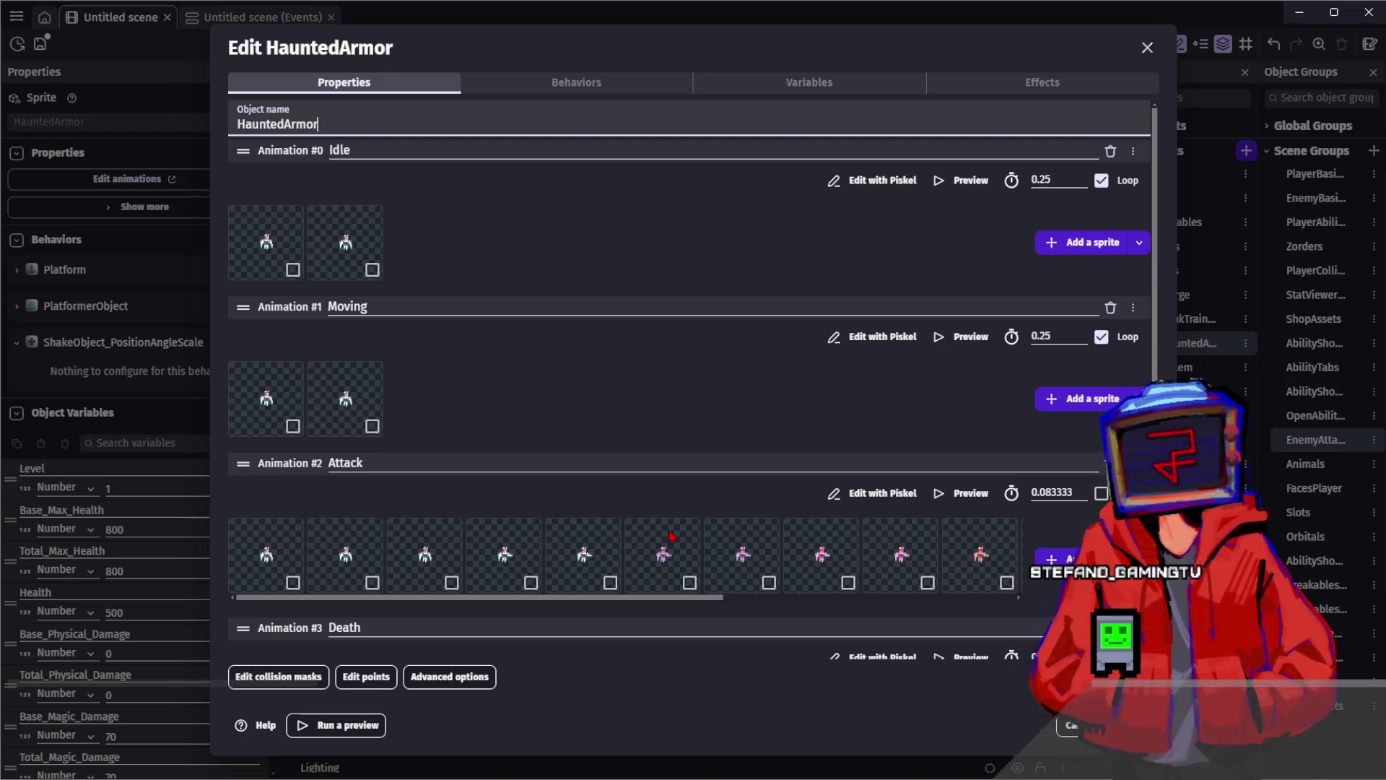
{"action": "left_click_drag", "start_coordinate": [715, 602], "coordinate": [995, 623]}
{"action": "key", "text": "Escape"}
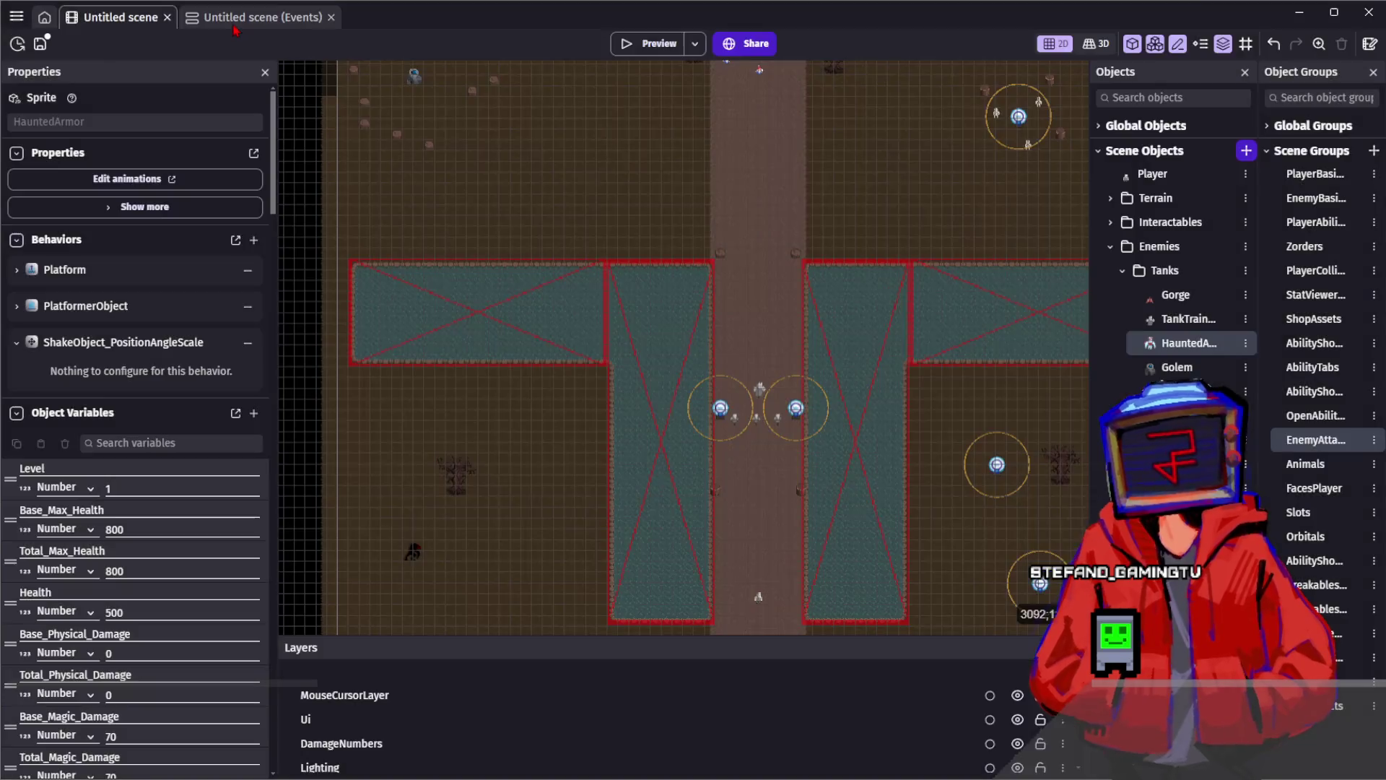
{"action": "key", "text": "ctrl+Tab"}
{"action": "key", "text": "ctrl+s"}
Spawn the hitbox at animation frame ≥ 13 and switch both Attack animation conditions to HauntedArmor
{"action": "left_click", "coordinate": [458, 502]}
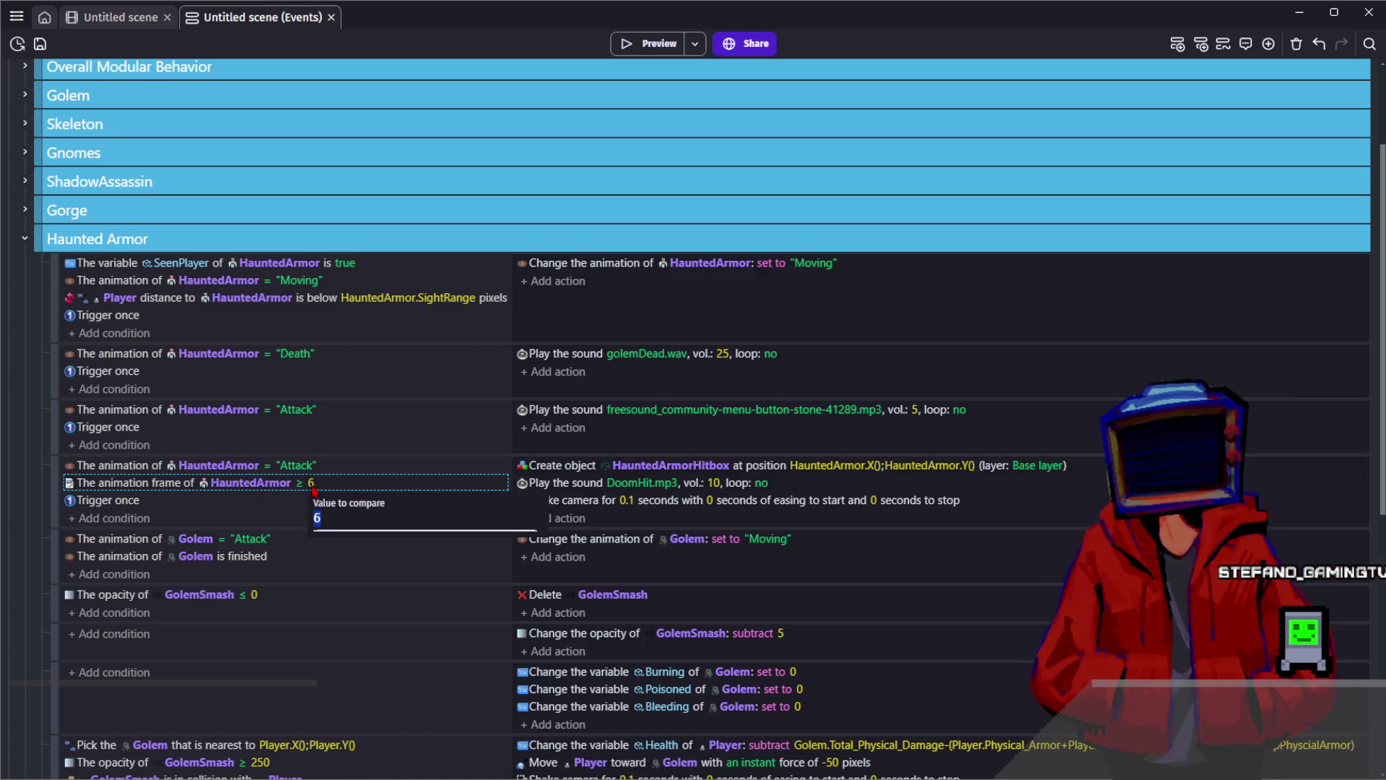
{"action": "type", "text": "13"}
{"action": "left_click", "coordinate": [306, 517]}
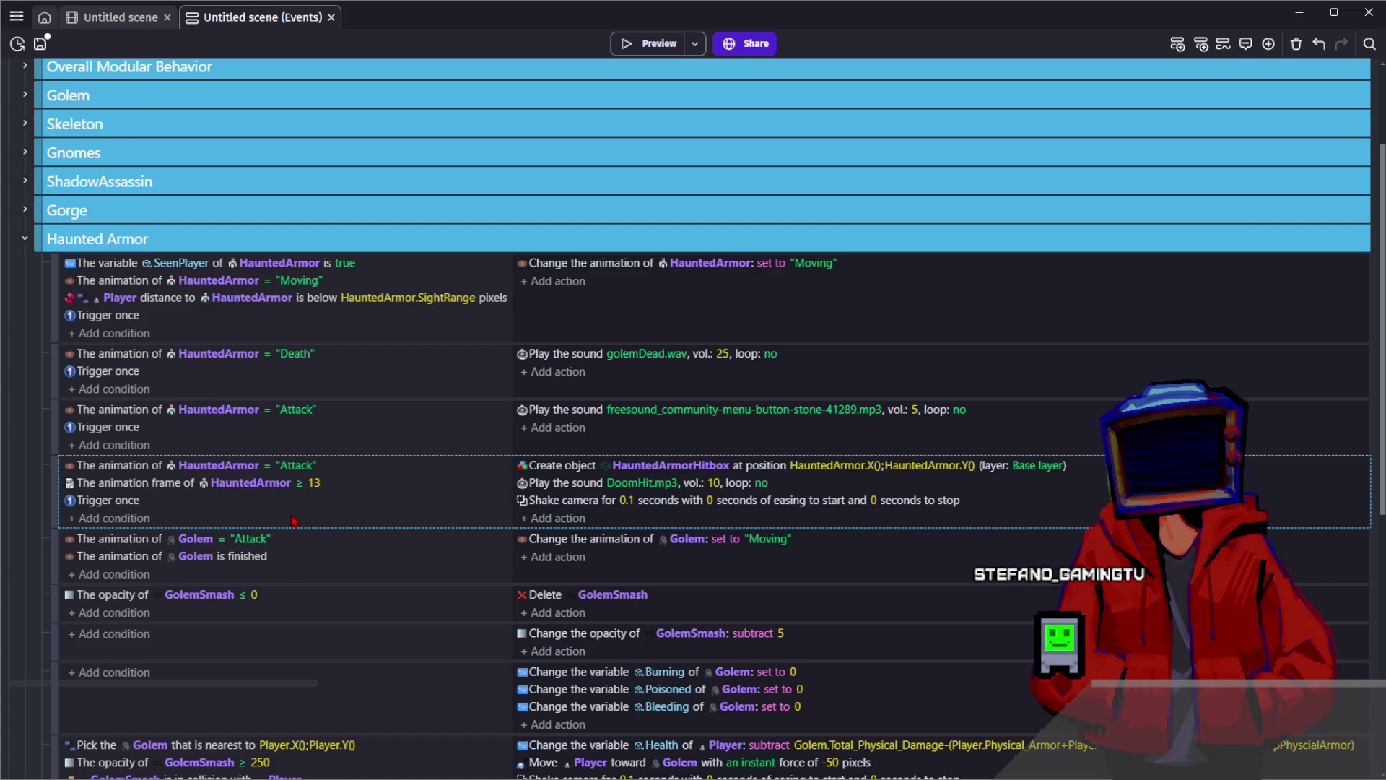
{"action": "left_click", "coordinate": [195, 538]}
{"action": "key", "text": "BackSpace"}
{"action": "type", "text": "Ha"}
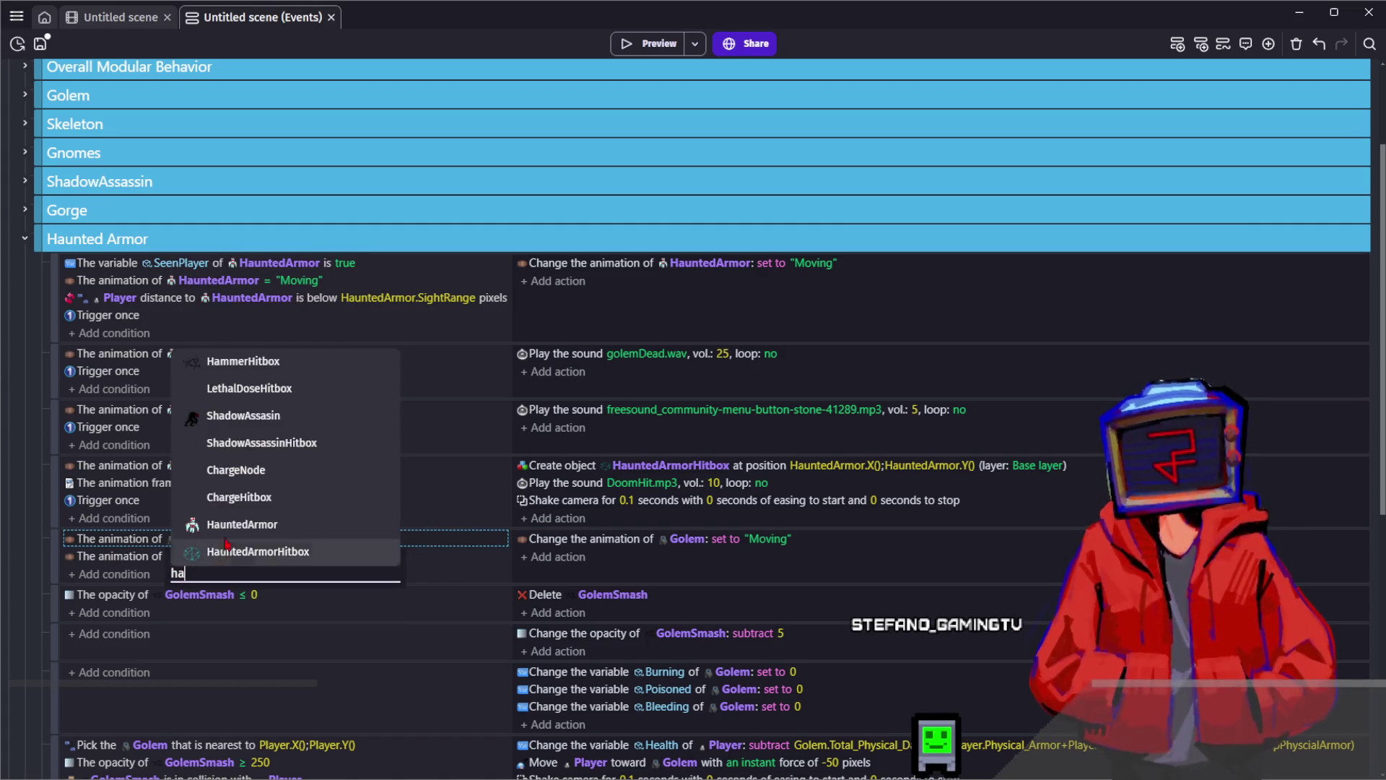
{"action": "key", "text": "Return"}
{"action": "left_click", "coordinate": [196, 556]}
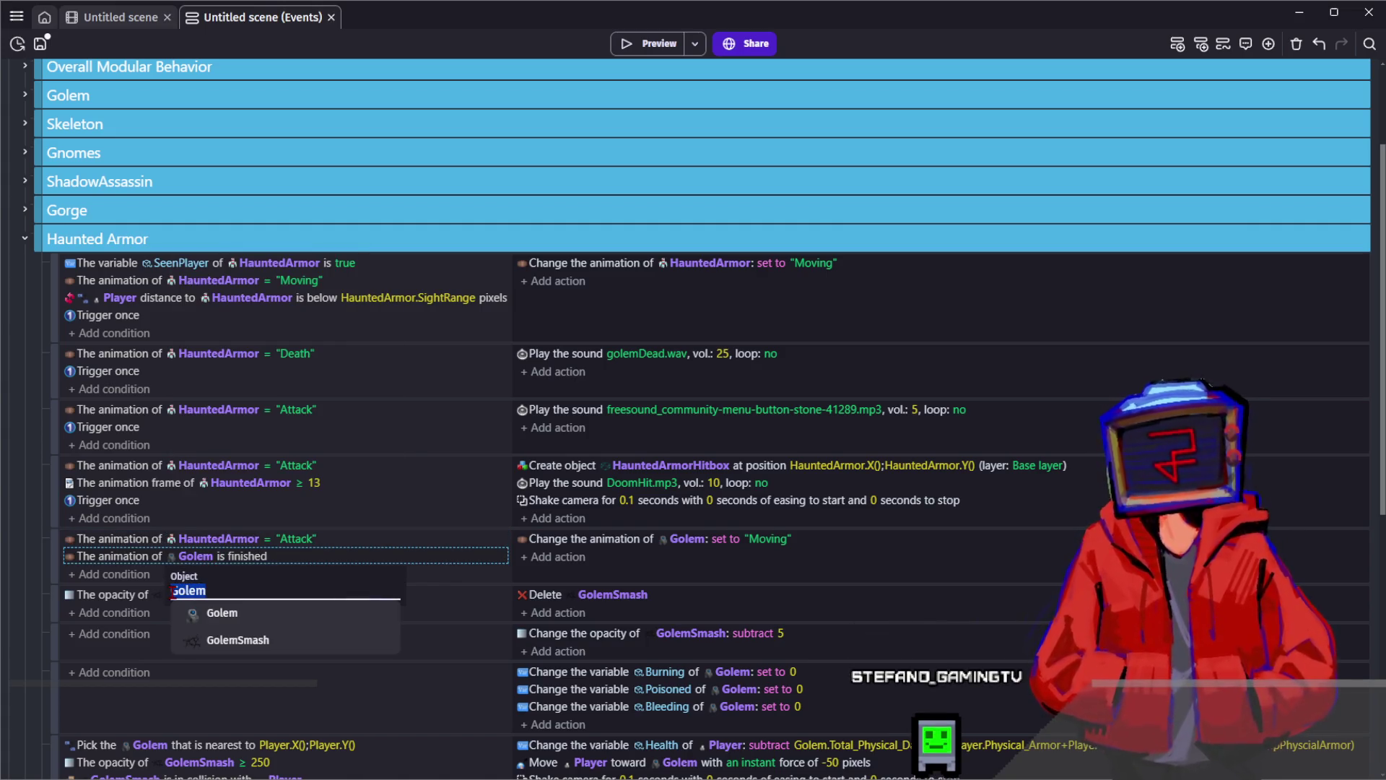
{"action": "key", "text": "BackSpace"}
{"action": "type", "text": "Ha"}
{"action": "key", "text": "Return"}
{"action": "left_click", "coordinate": [217, 577]}
Point the opacity condition and opacity-subtract action at HauntedArmorHitbox
{"action": "left_click", "coordinate": [211, 595]}
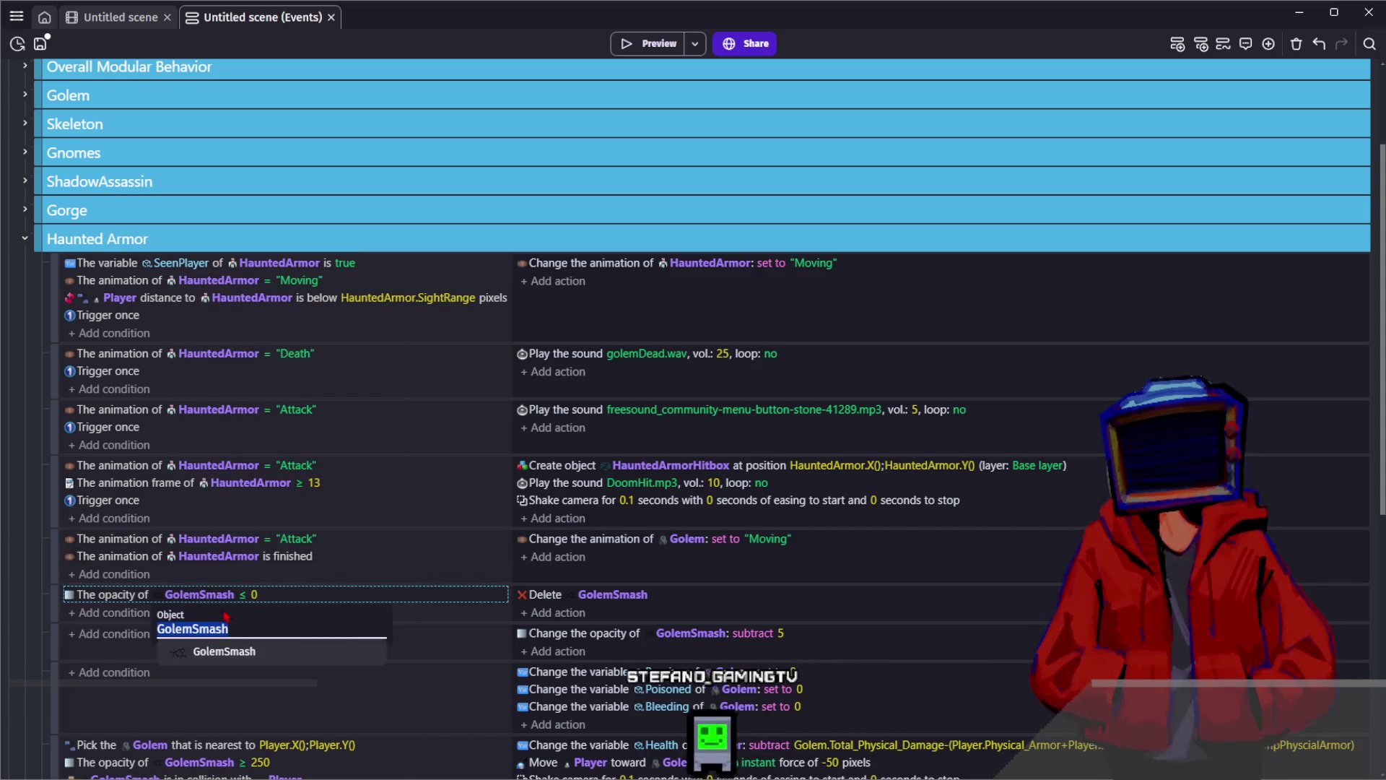
{"action": "type", "text": "ha"}
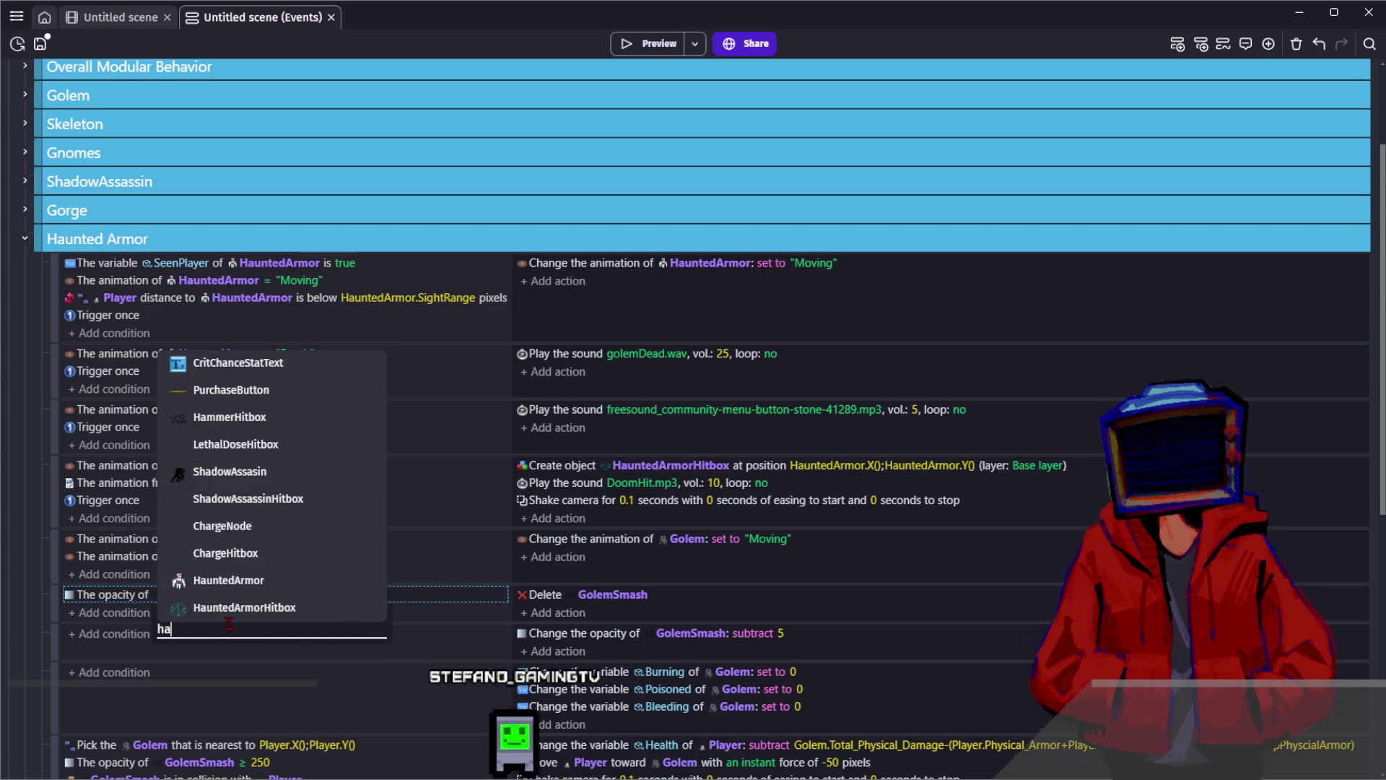
{"action": "left_click", "coordinate": [231, 607]}
{"action": "left_click", "coordinate": [672, 634]}
{"action": "key", "text": "Return"}
{"action": "left_click", "coordinate": [688, 636]}
{"action": "type", "text": "ha"}
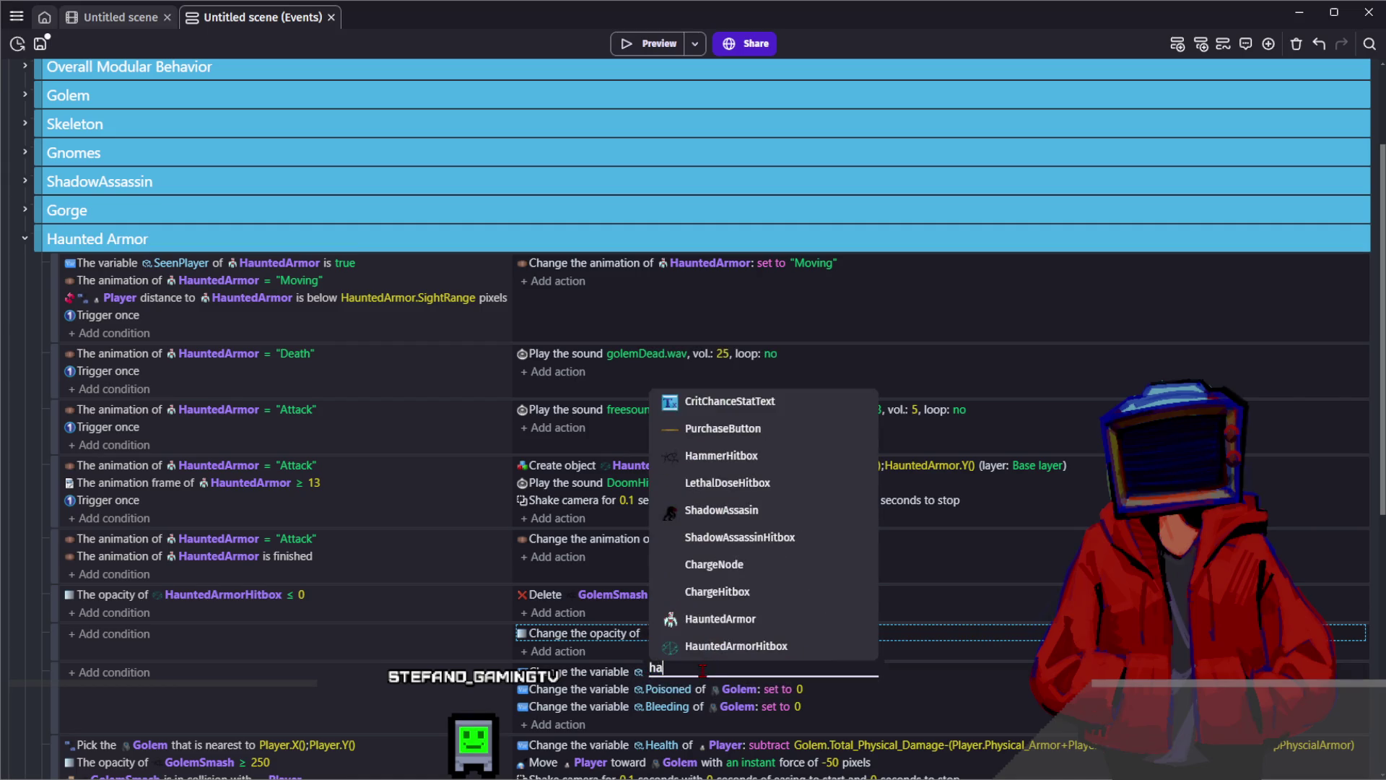
{"action": "left_click", "coordinate": [652, 653]}
Delete the event resetting Burning, Poisoned and Bleeding
{"action": "left_click", "coordinate": [651, 658]}
{"action": "scroll", "coordinate": [651, 659], "scroll_direction": "down", "scroll_amount": 2}
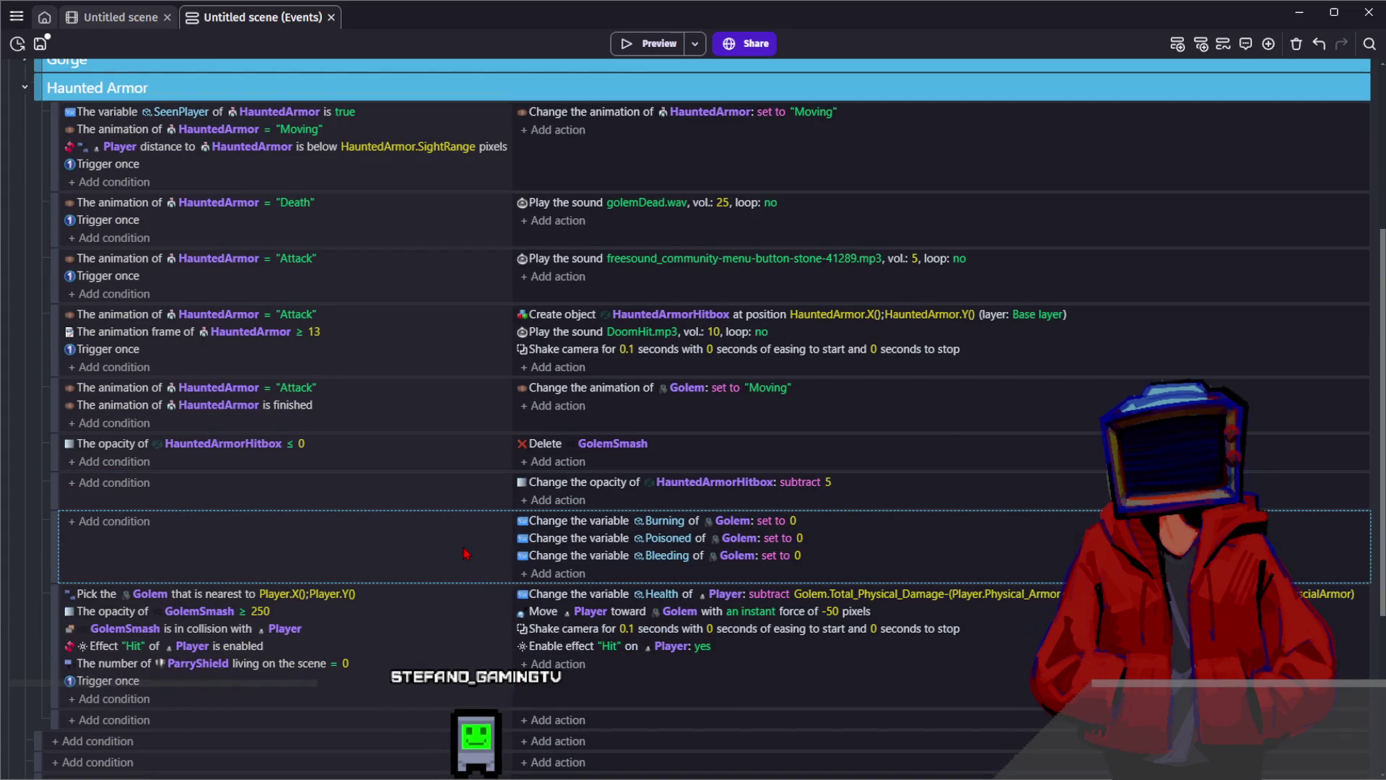
{"action": "key", "text": "Delete"}
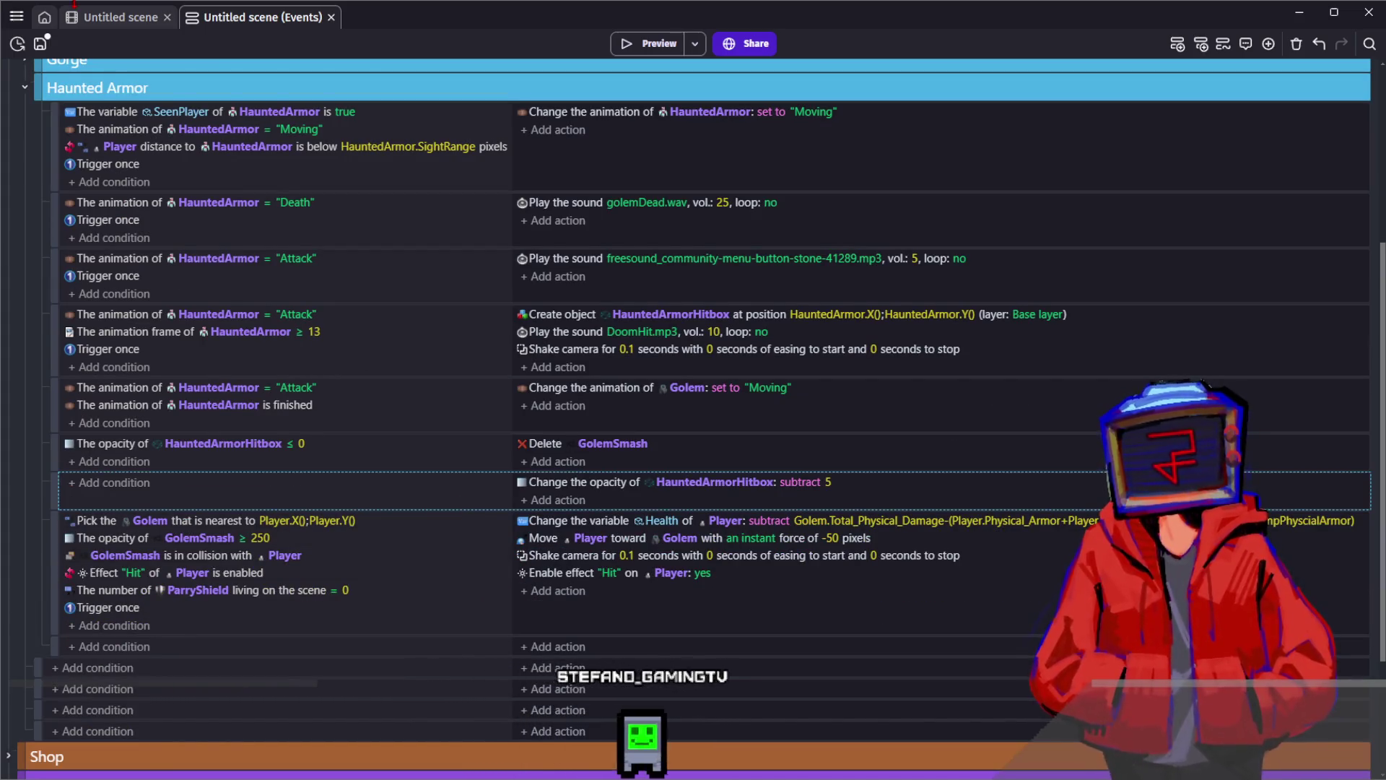
Replace Golem with HauntedArmor in the Pick nearest condition
{"action": "left_click", "coordinate": [144, 555]}
{"action": "type", "text": "Golem"}
{"action": "key", "text": "ctrl+s"}
{"action": "key", "text": "BackSpace"}
{"action": "type", "text": "Haunted"}
{"action": "left_click", "coordinate": [175, 577]}
{"action": "left_click", "coordinate": [170, 519]}
{"action": "key", "text": "Escape"}
{"action": "left_click", "coordinate": [181, 518]}
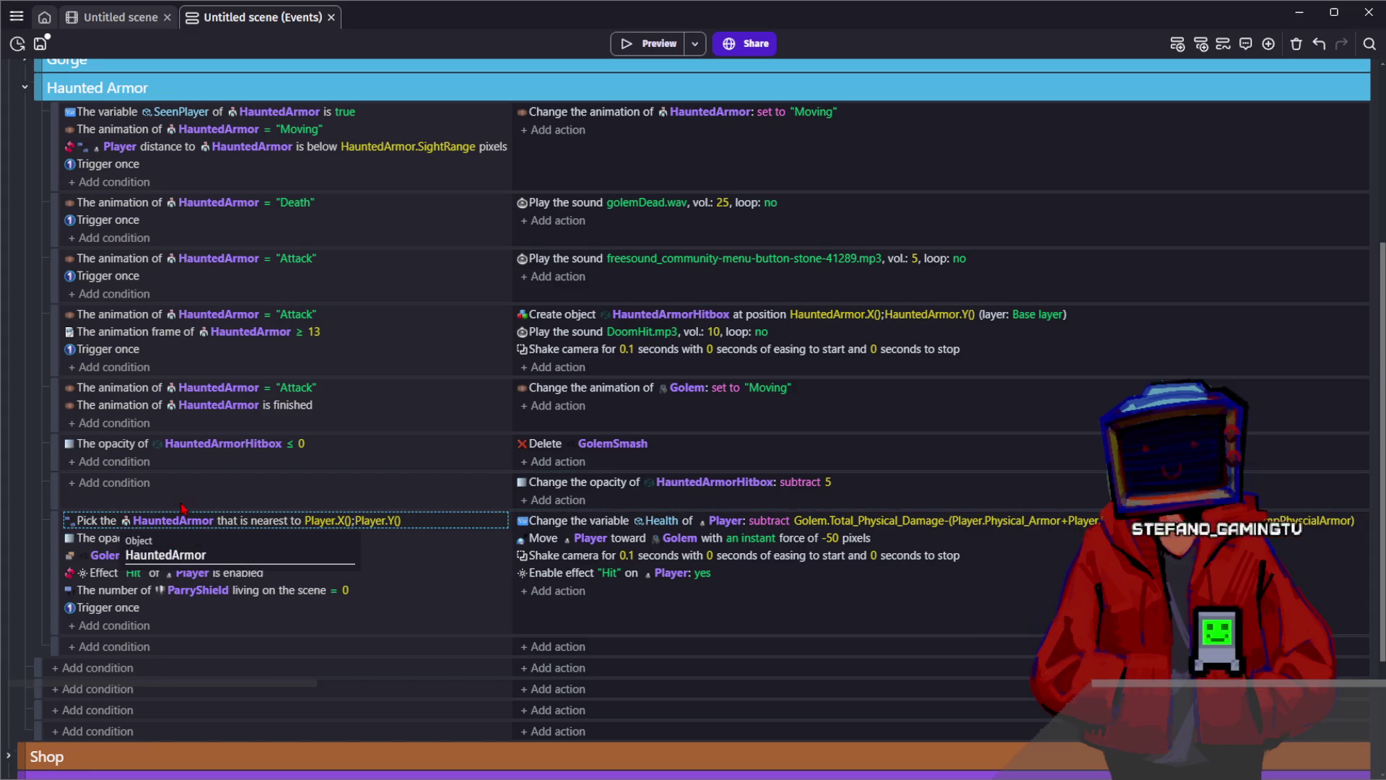
Use HauntedArmor in the opacity ≥ 250 condition, collision condition and Move action
{"action": "left_click", "coordinate": [199, 538]}
{"action": "type", "text": "HauntedArmor"}
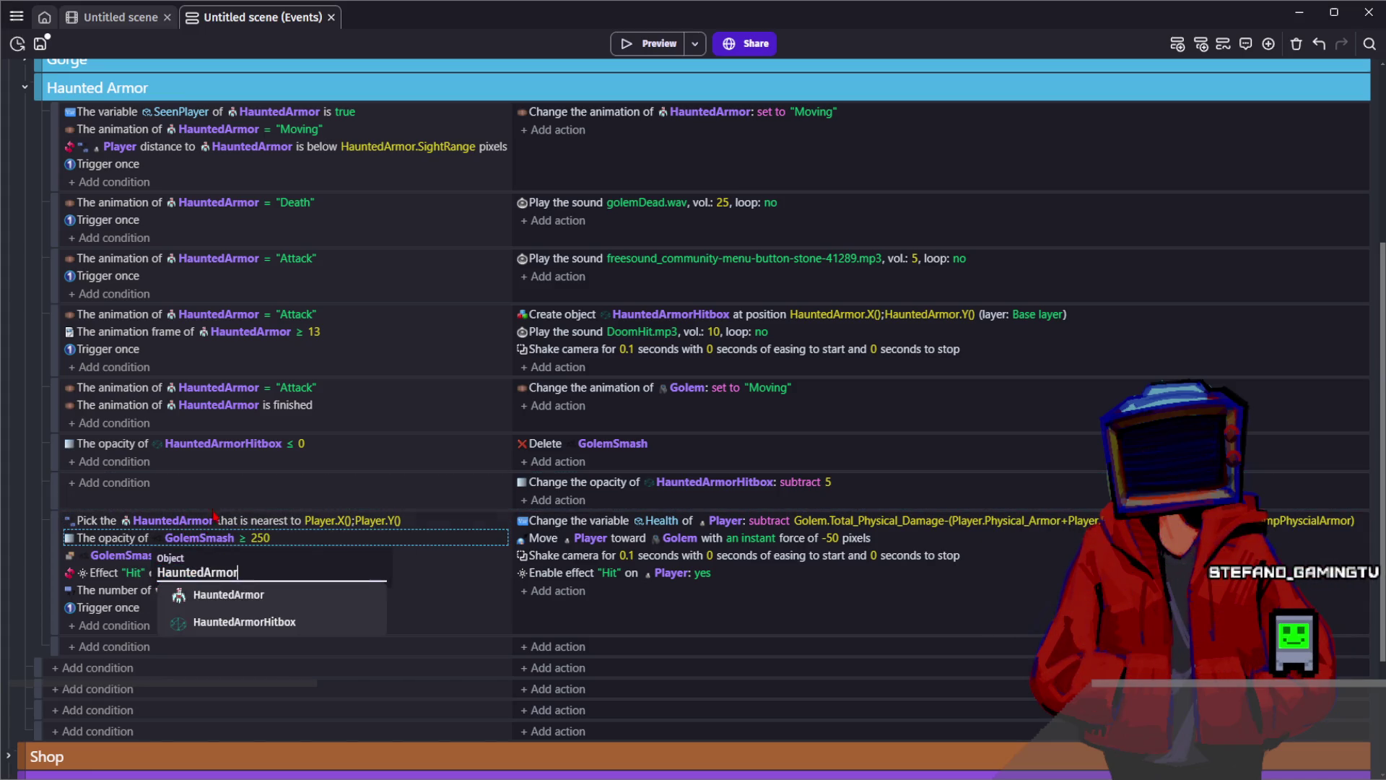
{"action": "left_click", "coordinate": [215, 510]}
{"action": "left_click", "coordinate": [126, 556]}
{"action": "type", "text": "HauntedArmor"}
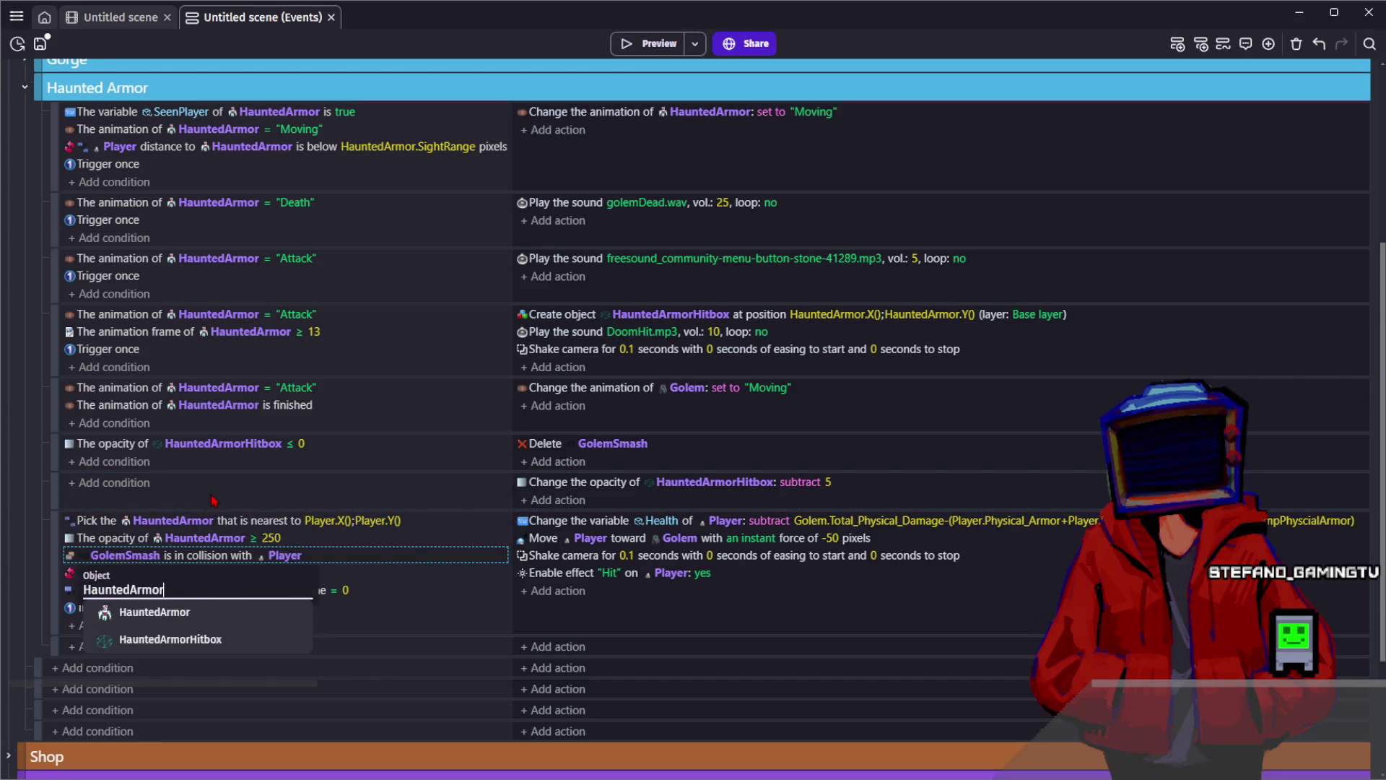
{"action": "key", "text": "Return"}
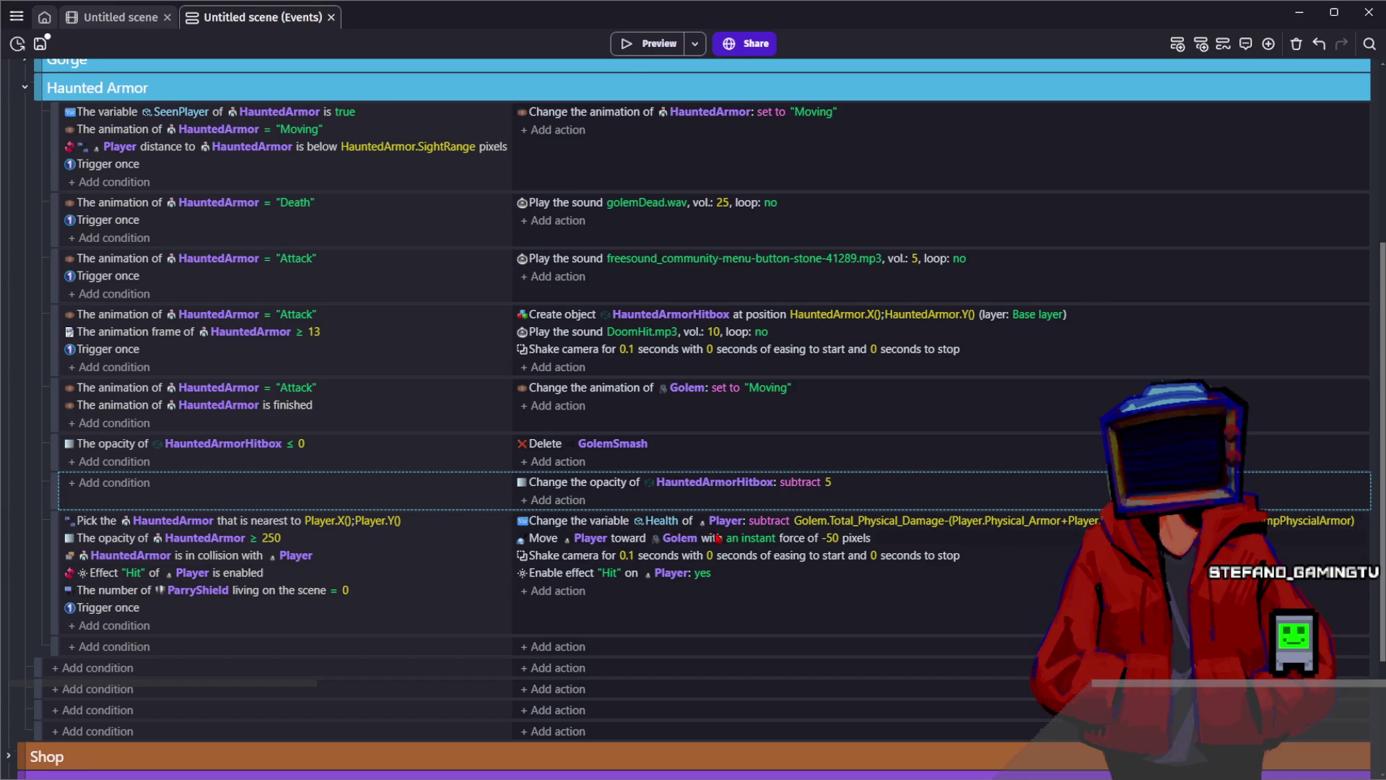
{"action": "left_click", "coordinate": [679, 538]}
{"action": "type", "text": "Golem"}
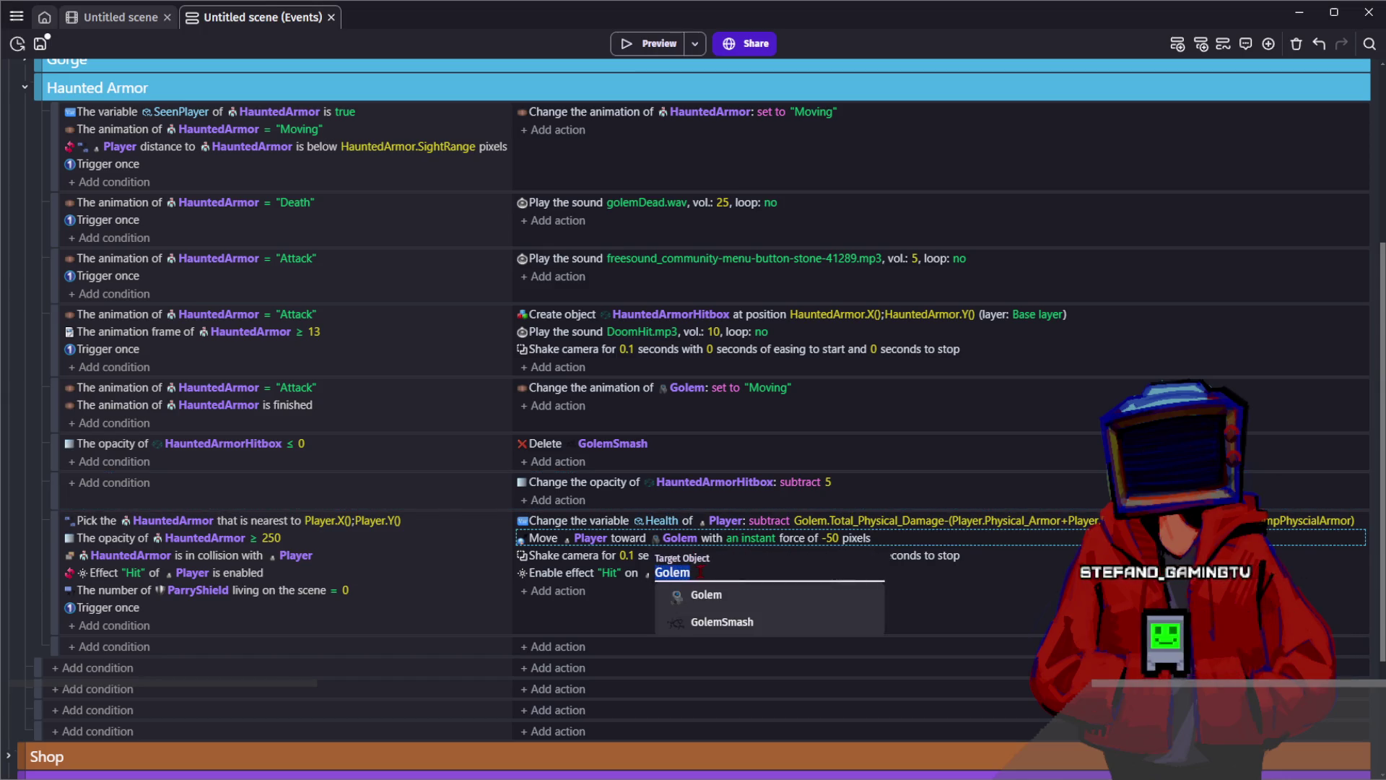
{"action": "type", "text": "HauntedArmor"}
{"action": "key", "text": "Return"}
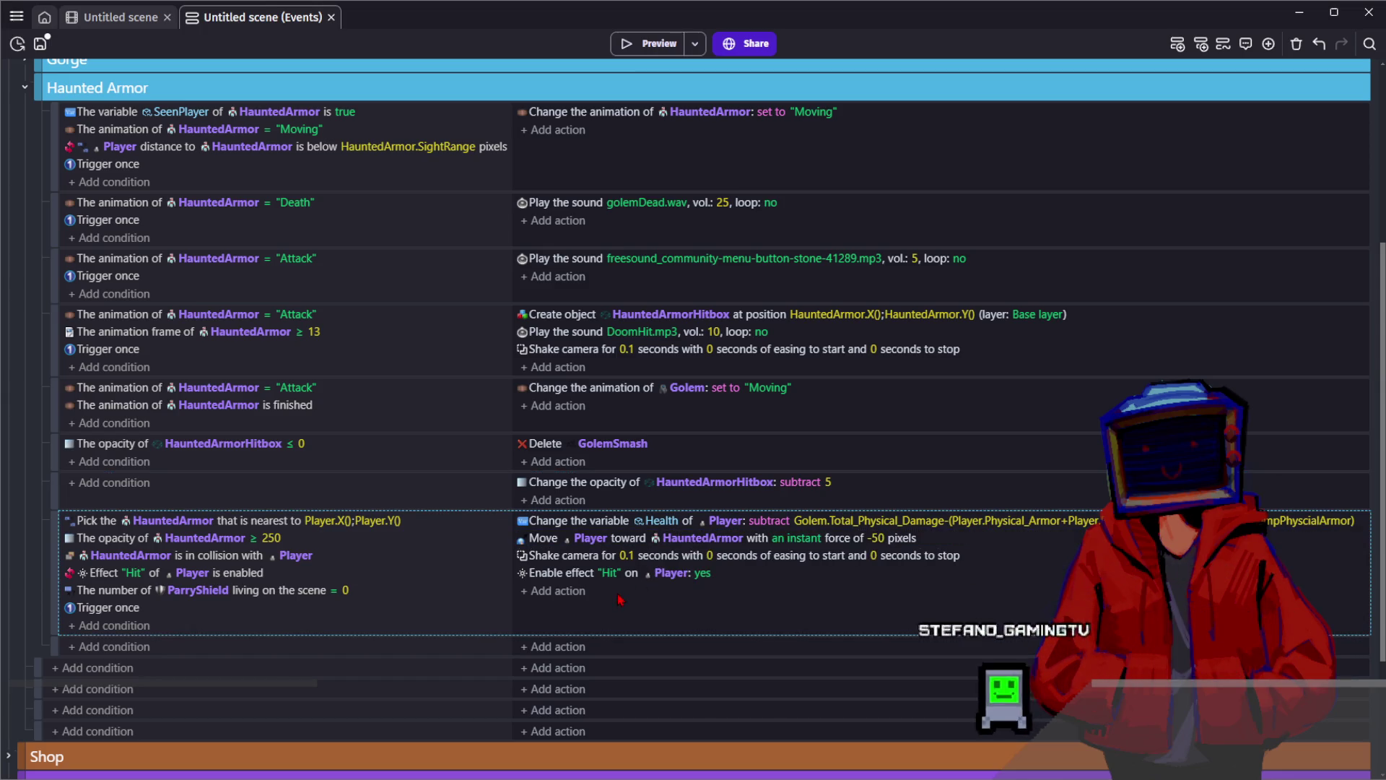
Set the knockback Move force to -150
{"action": "left_click", "coordinate": [876, 538]}
{"action": "type", "text": "1"}
{"action": "key", "text": "Return"}
Base the Health damage on HauntedArmor.Total_Magic_Damage
{"action": "left_click", "coordinate": [809, 520]}
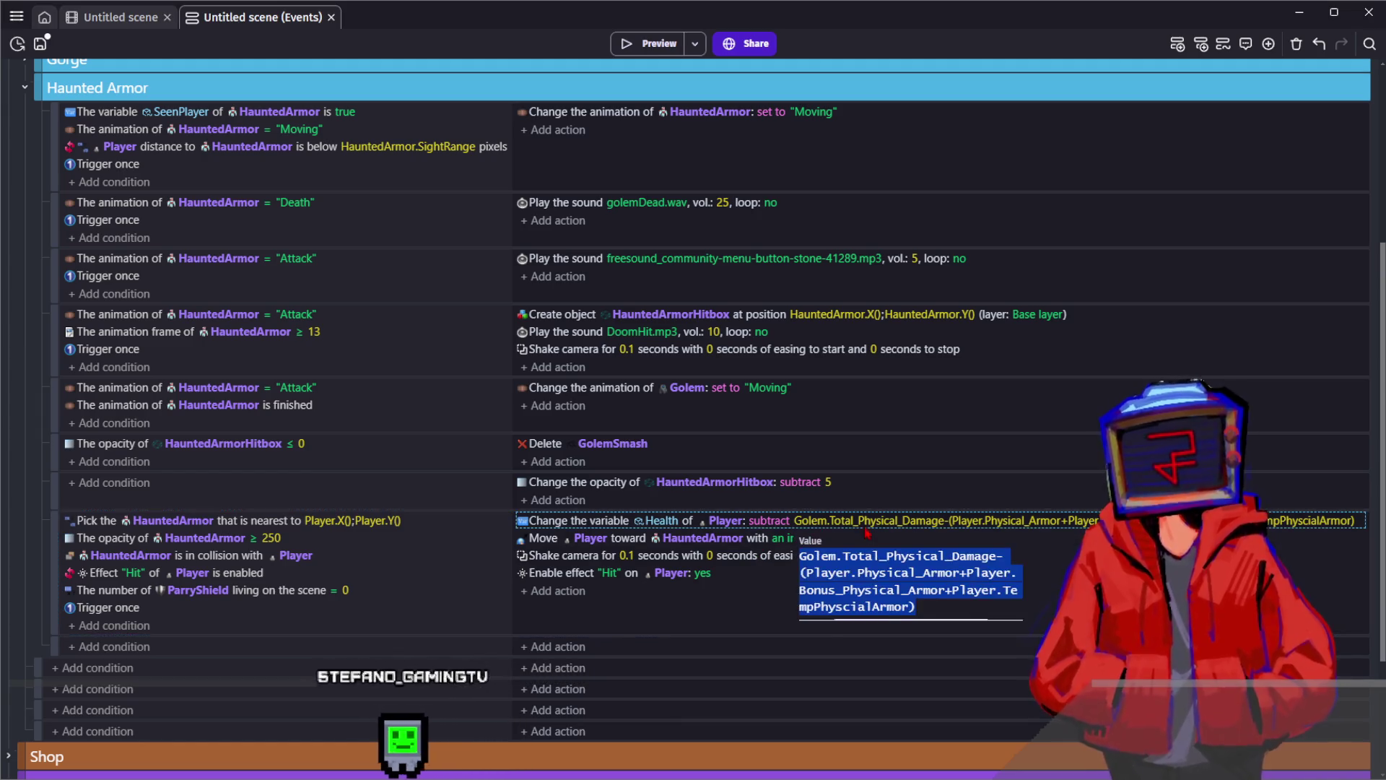
{"action": "double_click", "coordinate": [815, 556]}
{"action": "type", "text": "HauntedArmor"}
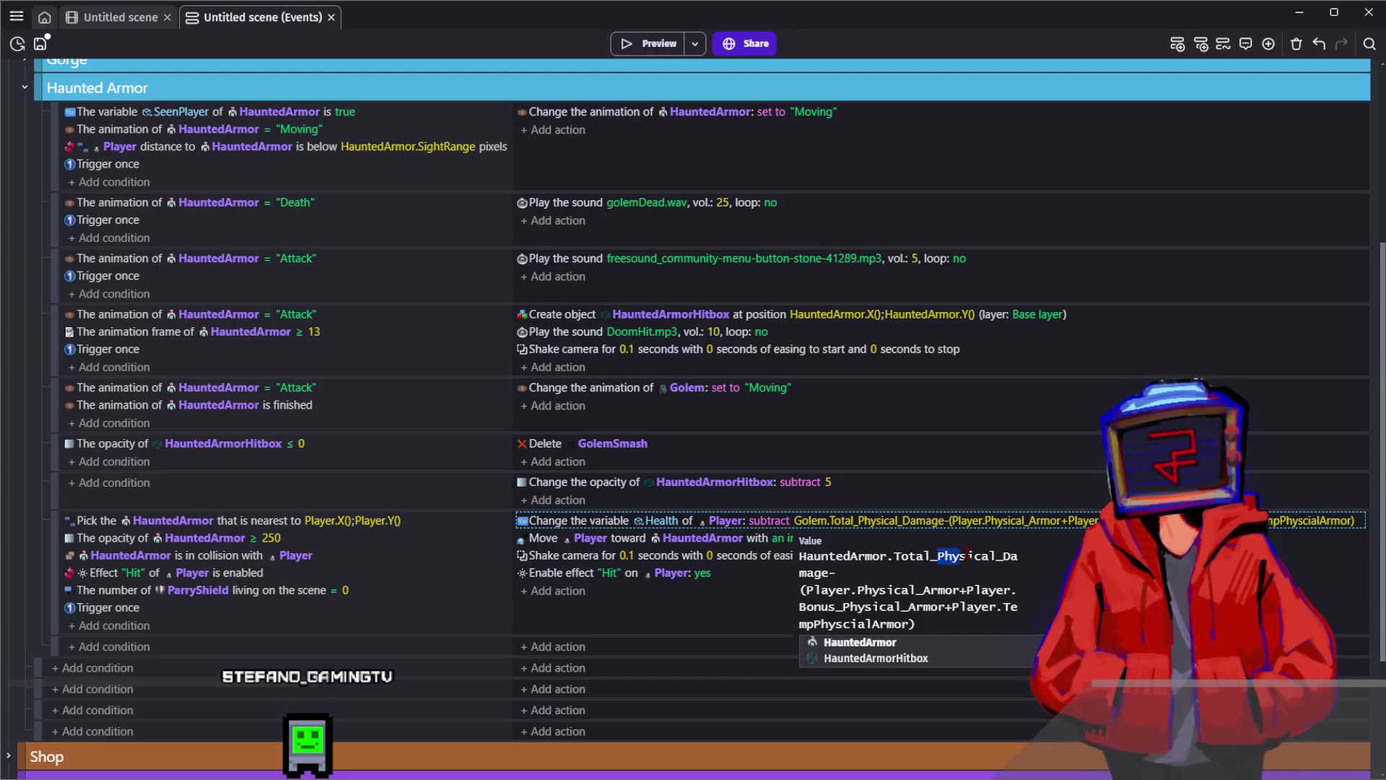
{"action": "type", "text": "magic"}
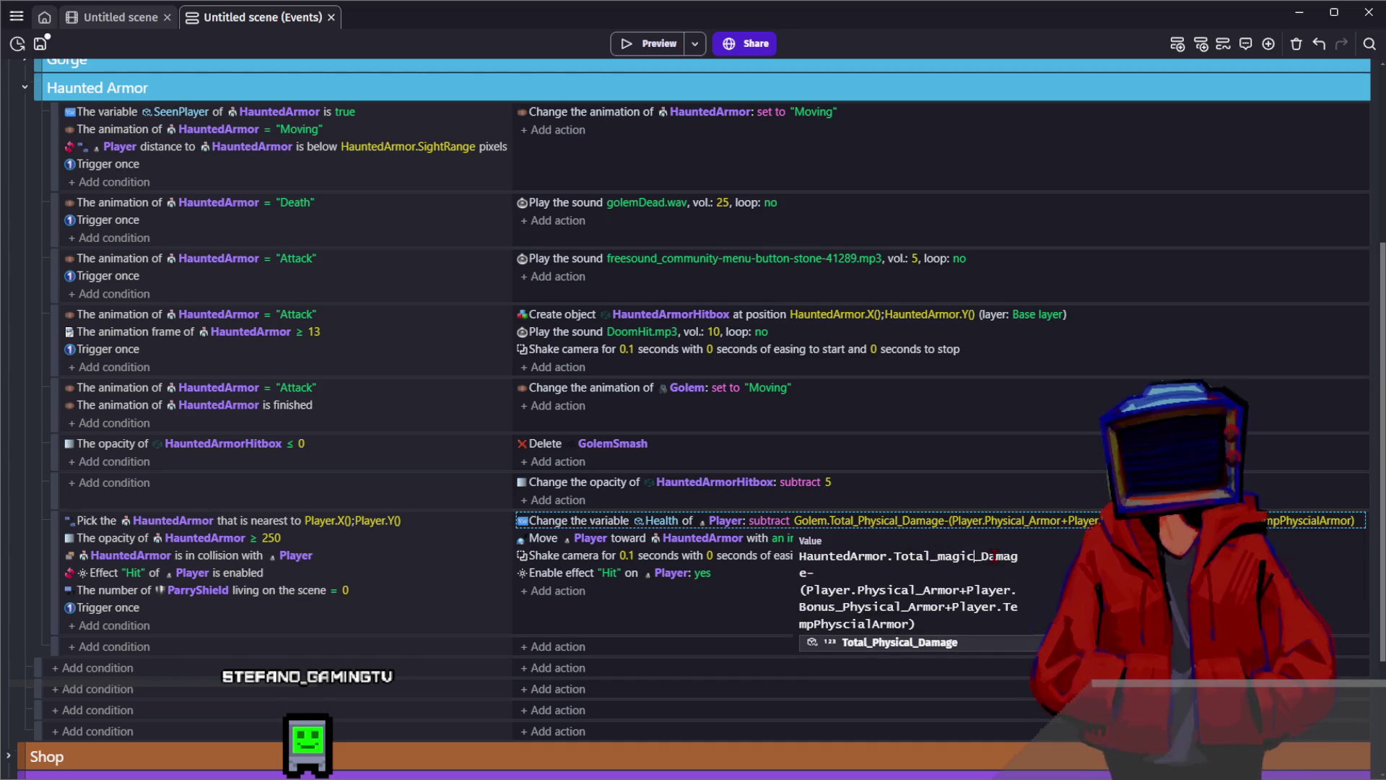
{"action": "left_click", "coordinate": [899, 643]}
{"action": "type", "text": "M"}
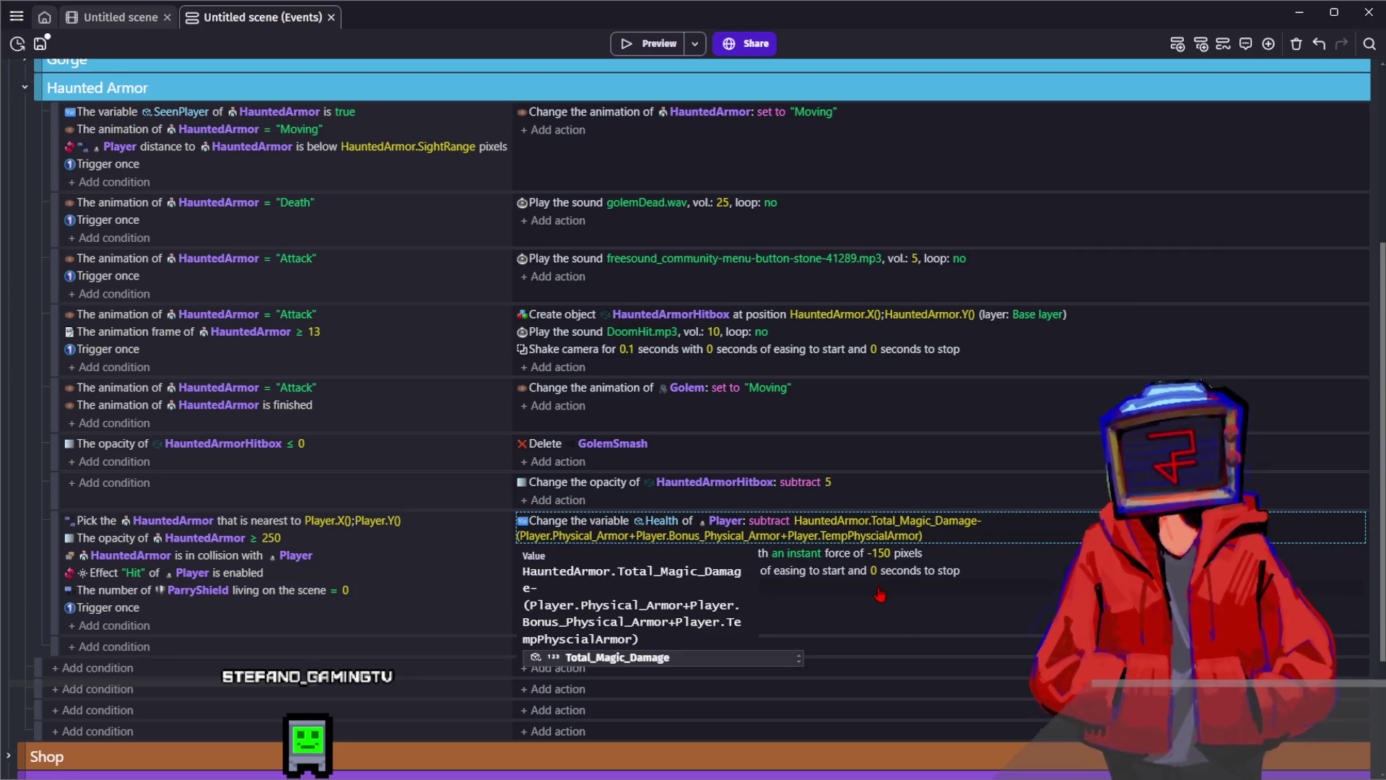
Subtract Magic_Armor, Bonus_Magic_Armor and TempMagicArmor instead of physical armor, then save
{"action": "left_click", "coordinate": [566, 605]}
{"action": "left_click_drag", "start_coordinate": [581, 605], "coordinate": [639, 607]}
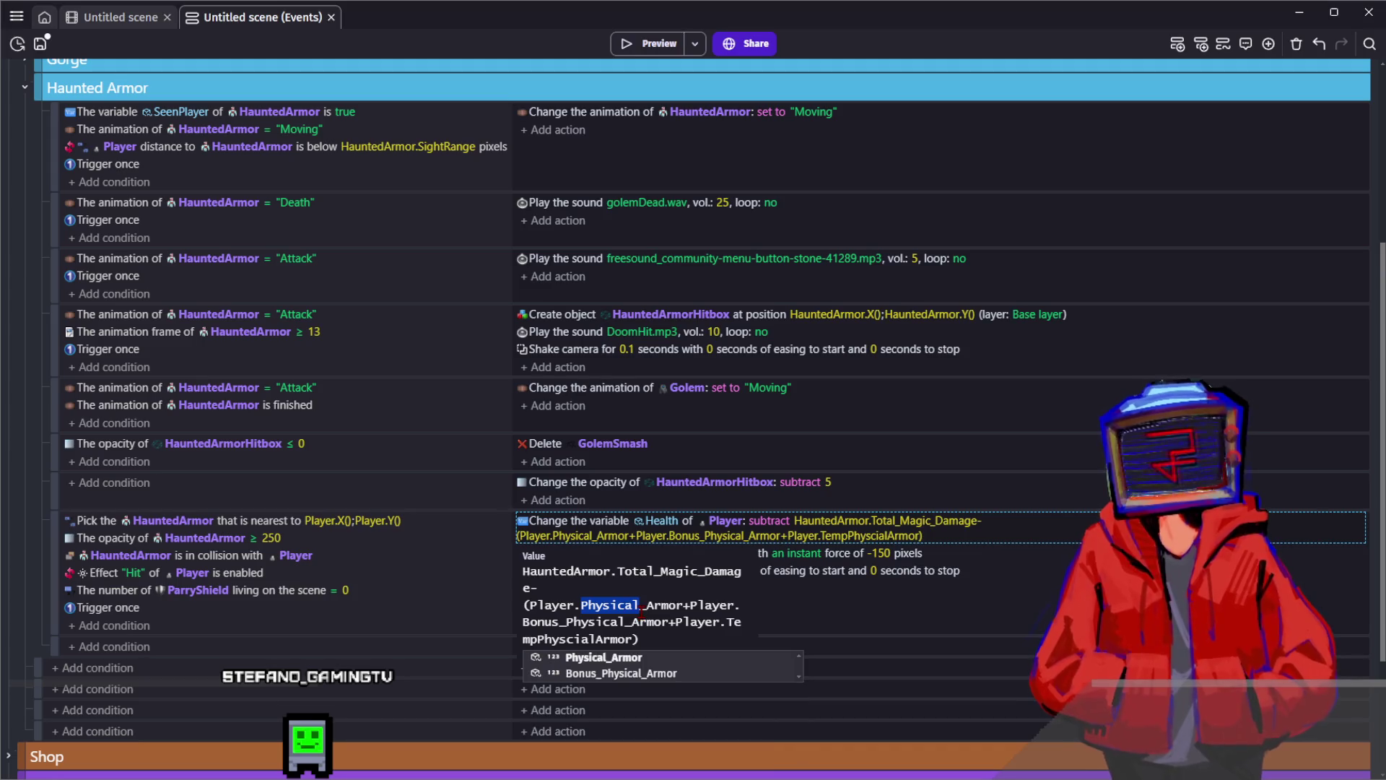
{"action": "type", "text": "Magic"}
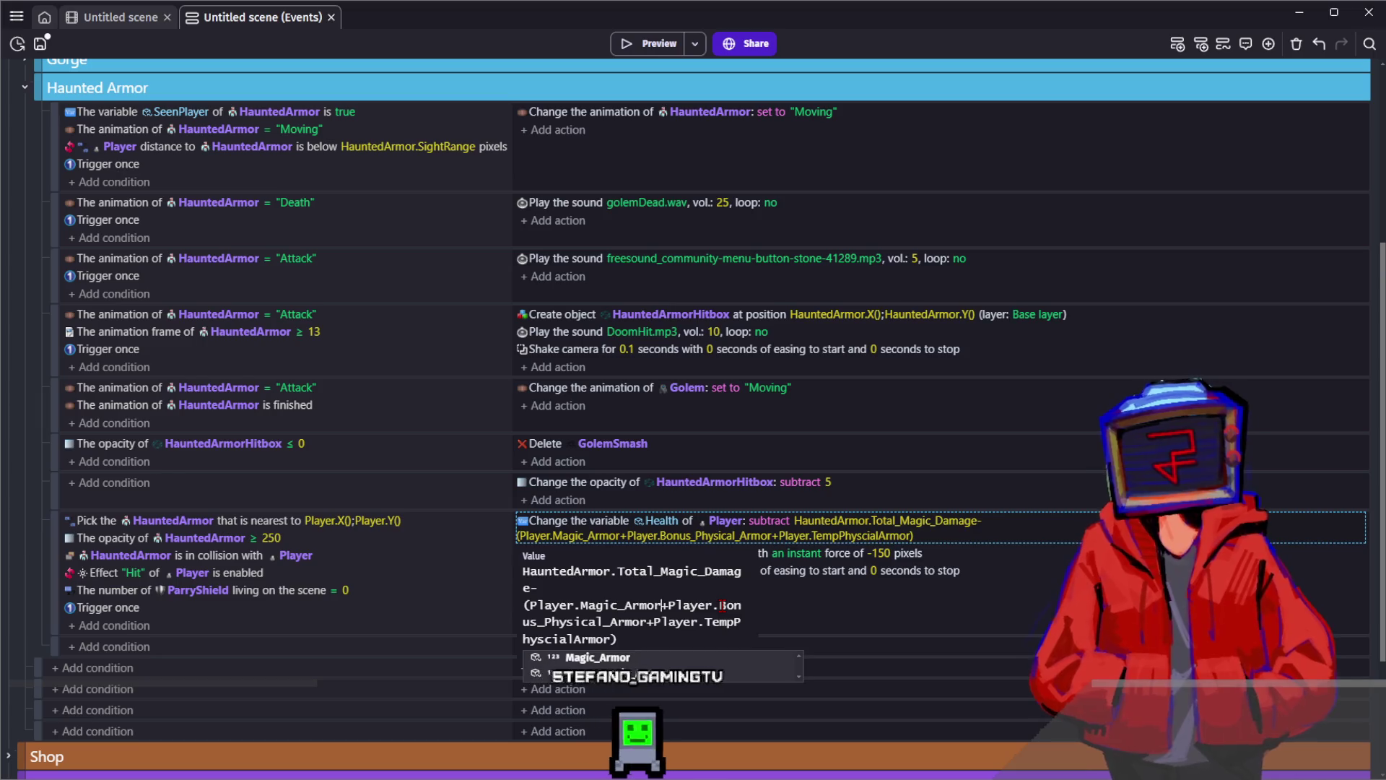
{"action": "left_click_drag", "start_coordinate": [545, 622], "coordinate": [600, 622]}
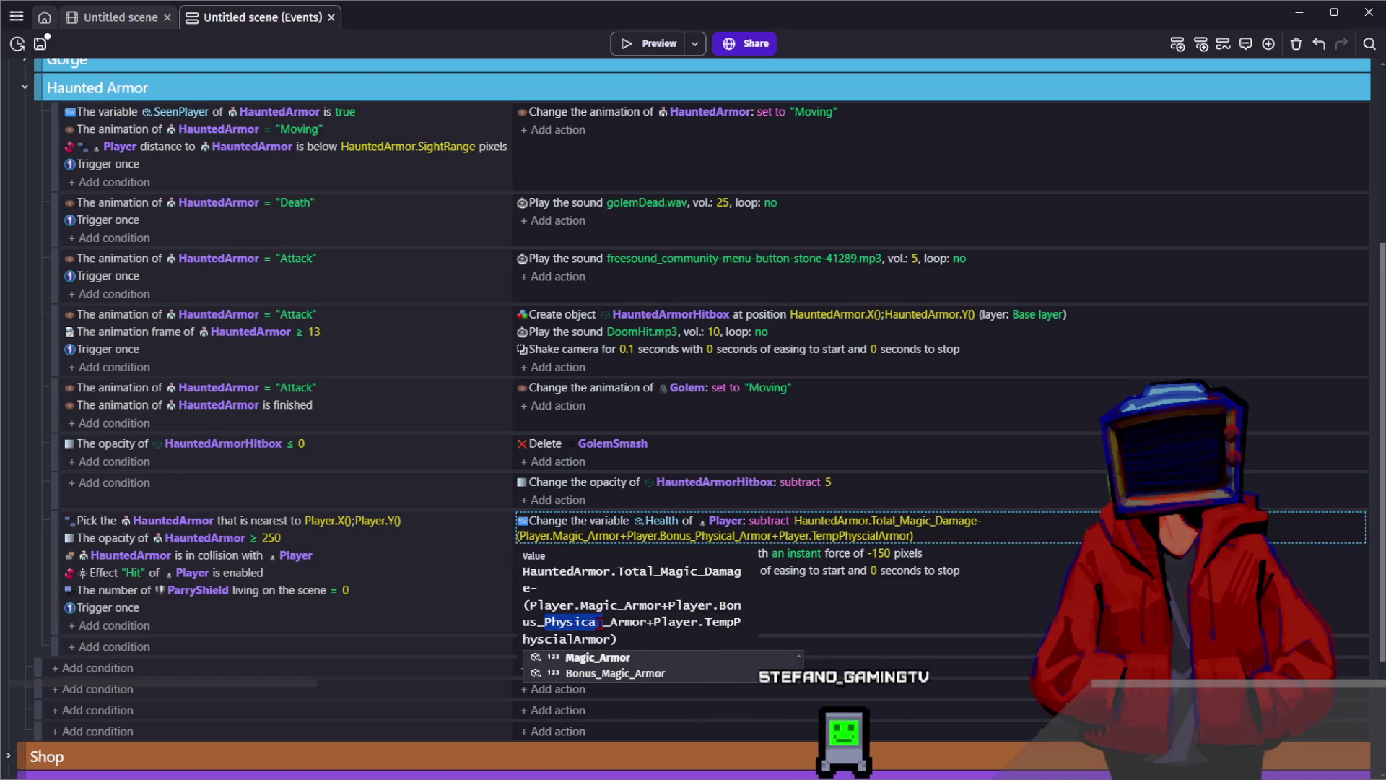
{"action": "type", "text": "Magic"}
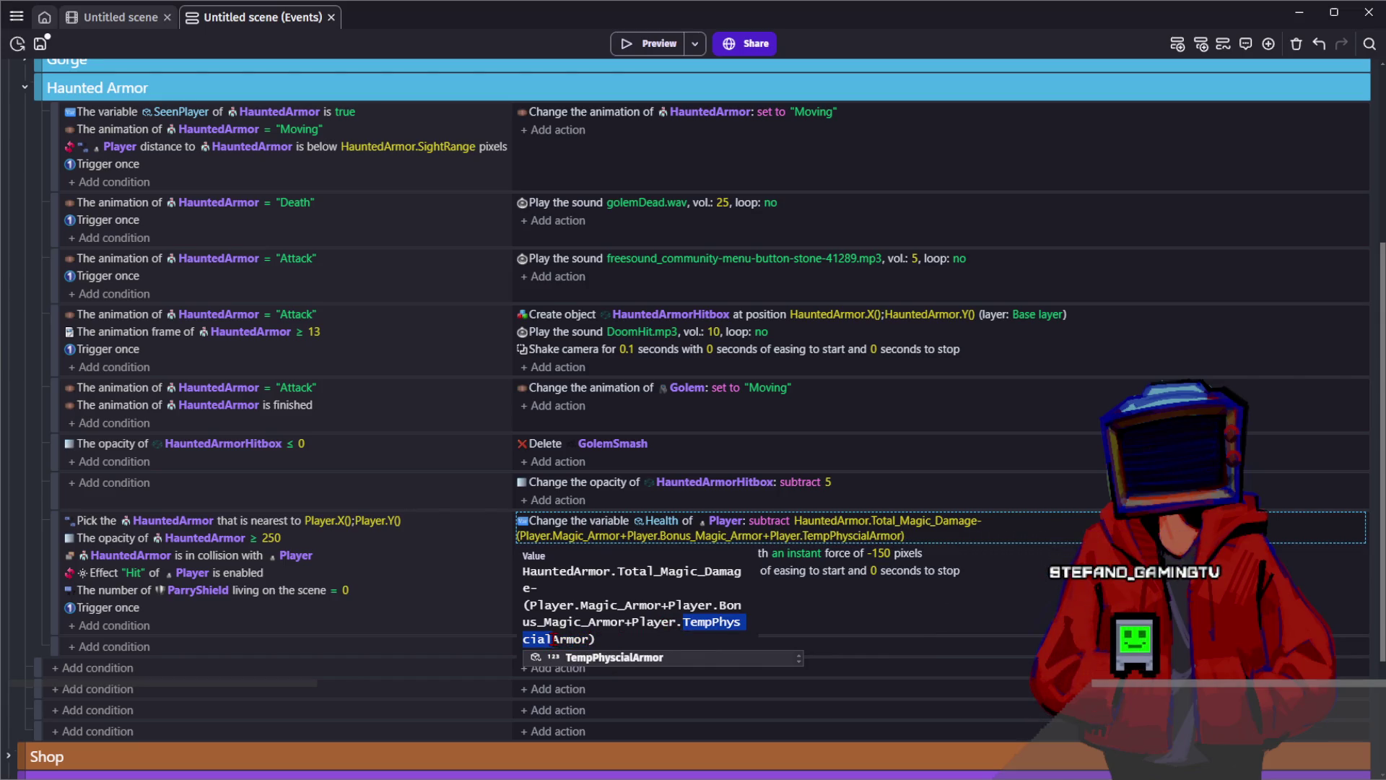
{"action": "type", "text": "Ma"}
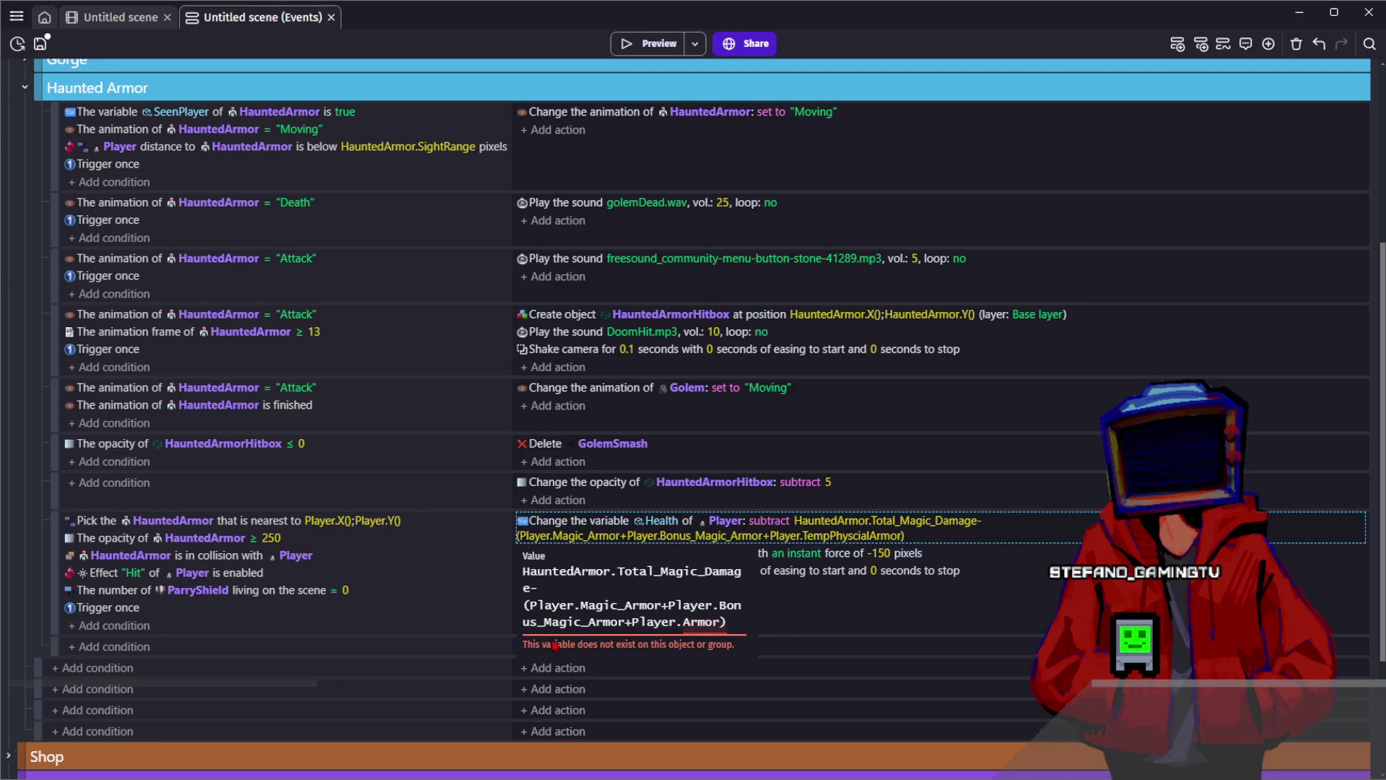
{"action": "type", "text": "TempMagic"}
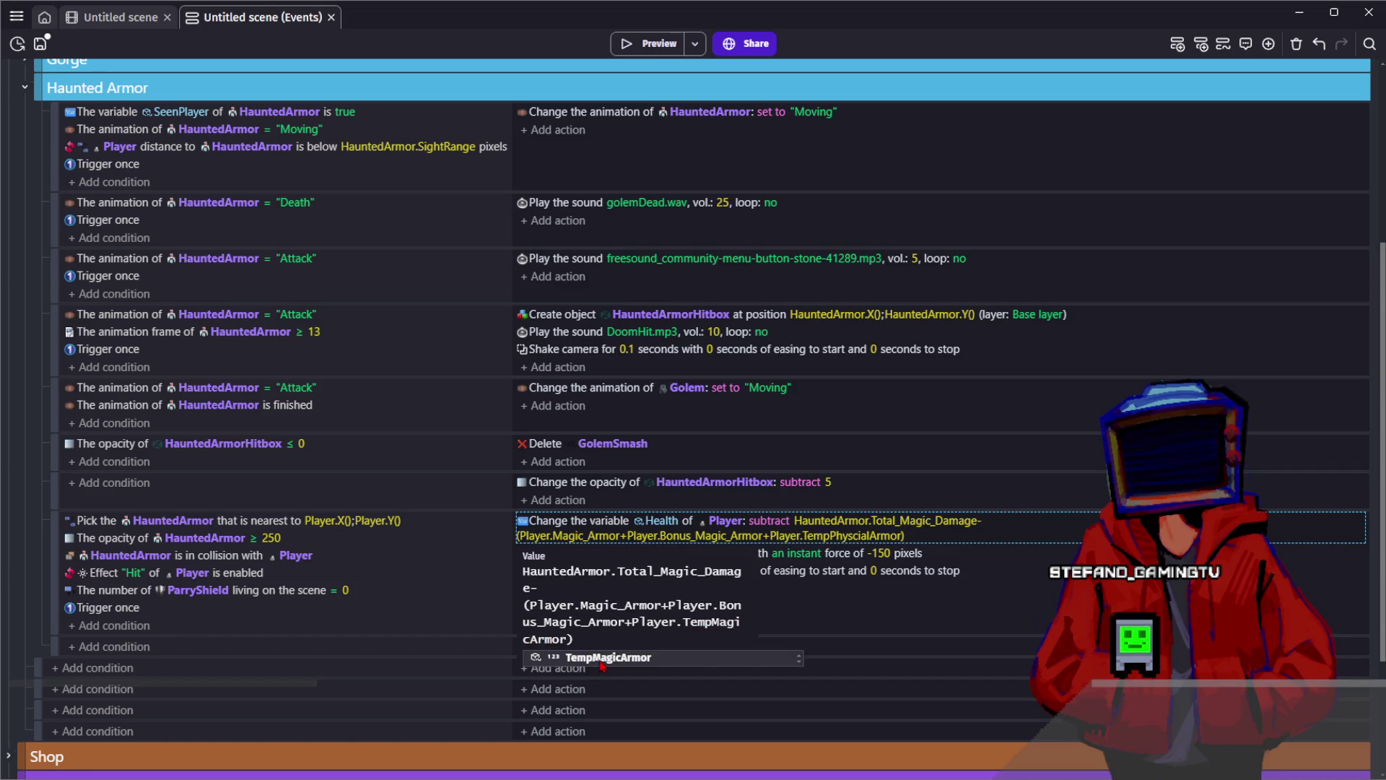
{"action": "key", "text": "Return"}
{"action": "left_click", "coordinate": [732, 626]}
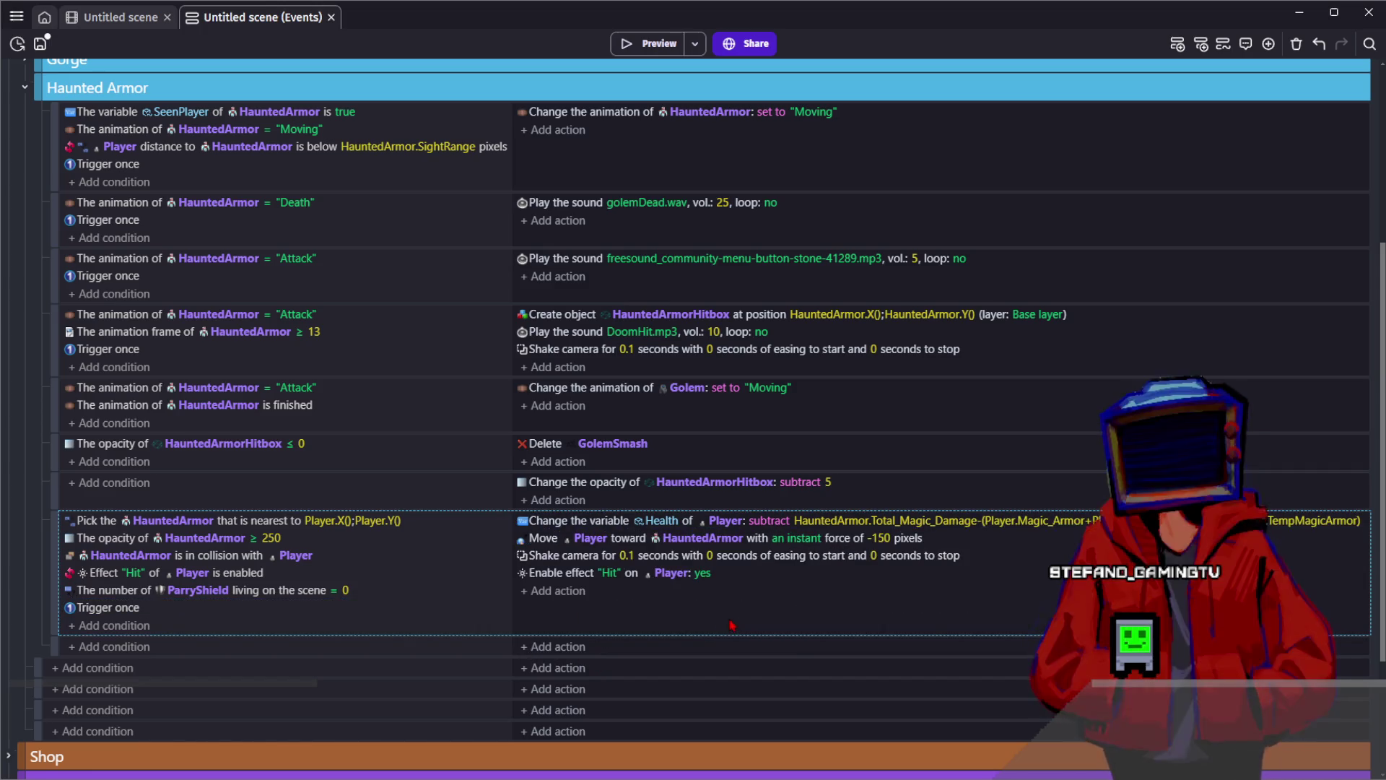
{"action": "key", "text": "ctrl+s"}
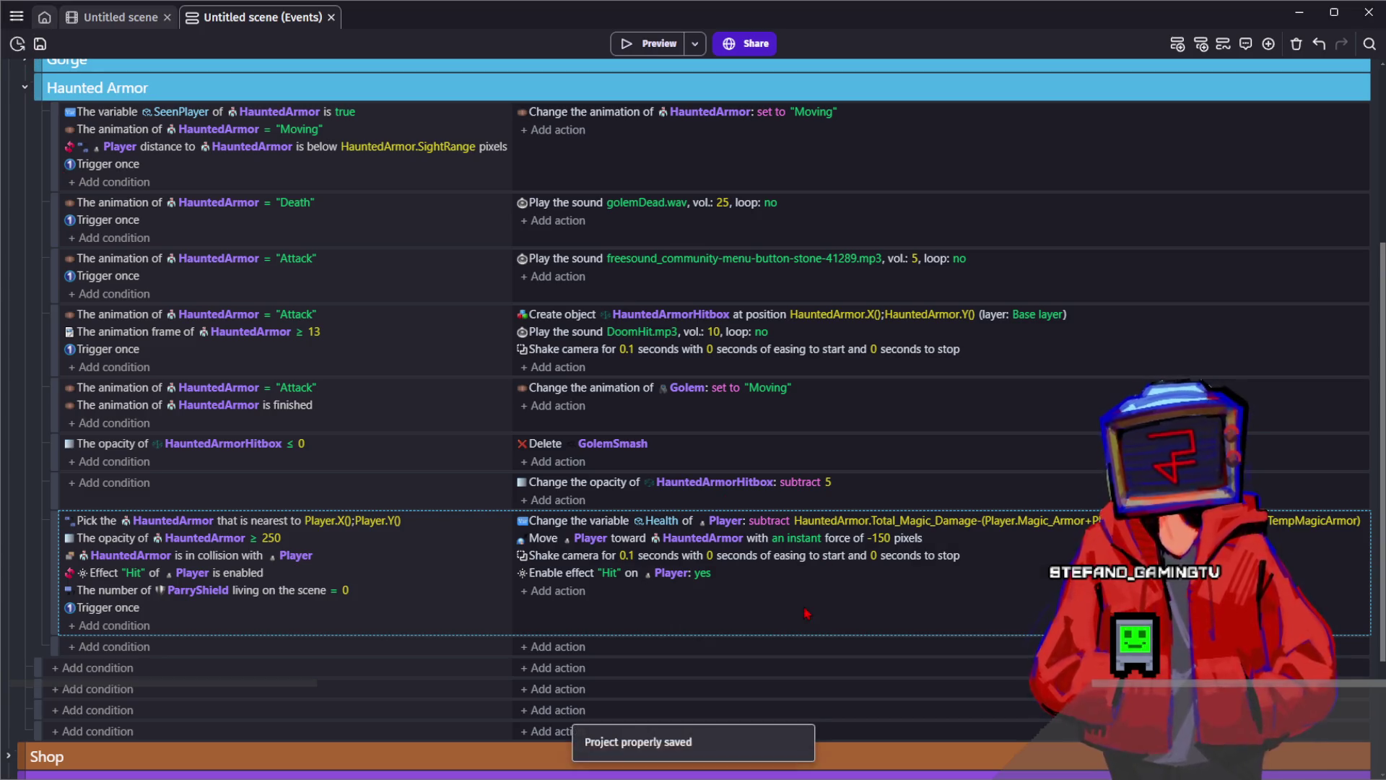
Set the Player object's Physical_Armor variable to 2 and Magic_Armor to 2.5
{"action": "left_click", "coordinate": [106, 20]}
{"action": "scroll", "coordinate": [899, 393], "scroll_direction": "down", "scroll_amount": 2}
{"action": "key", "text": "ctrl+s"}
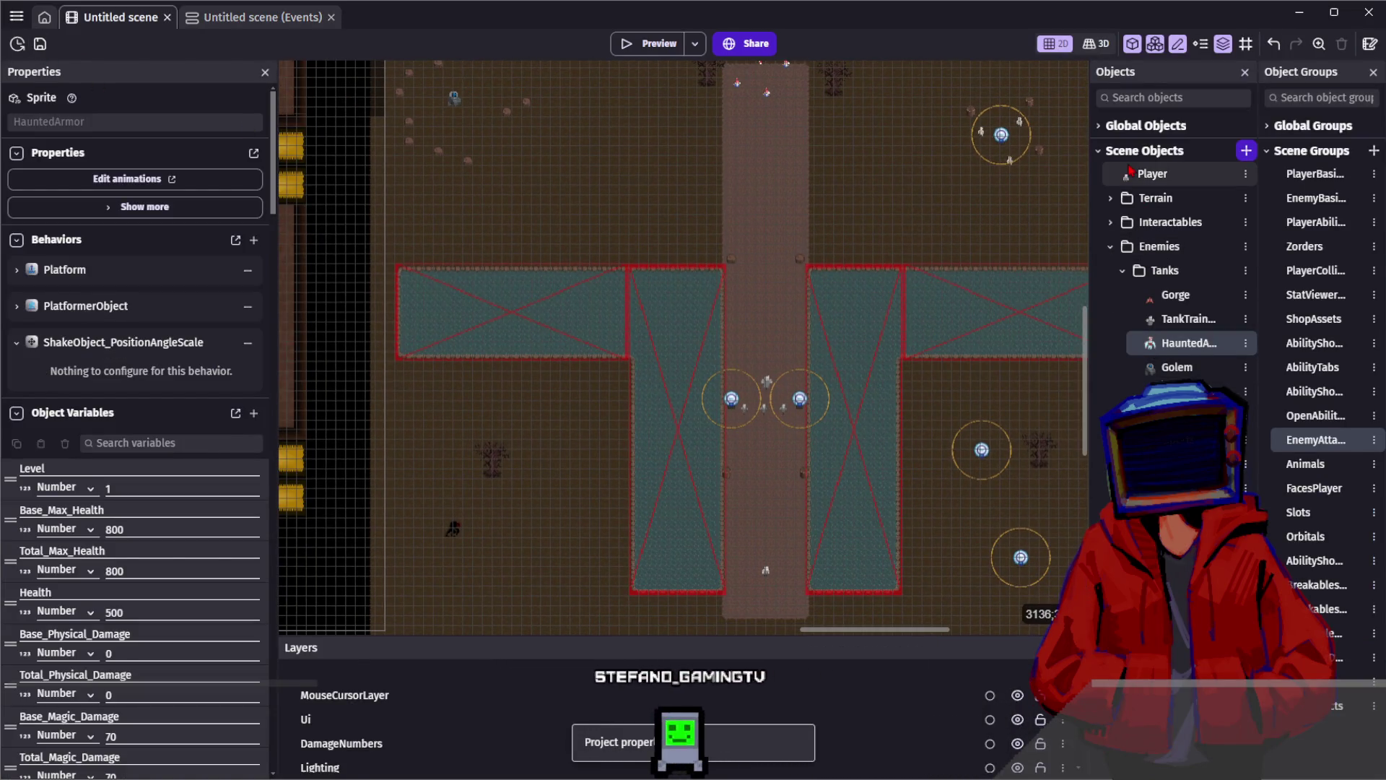
{"action": "double_click", "coordinate": [1153, 174]}
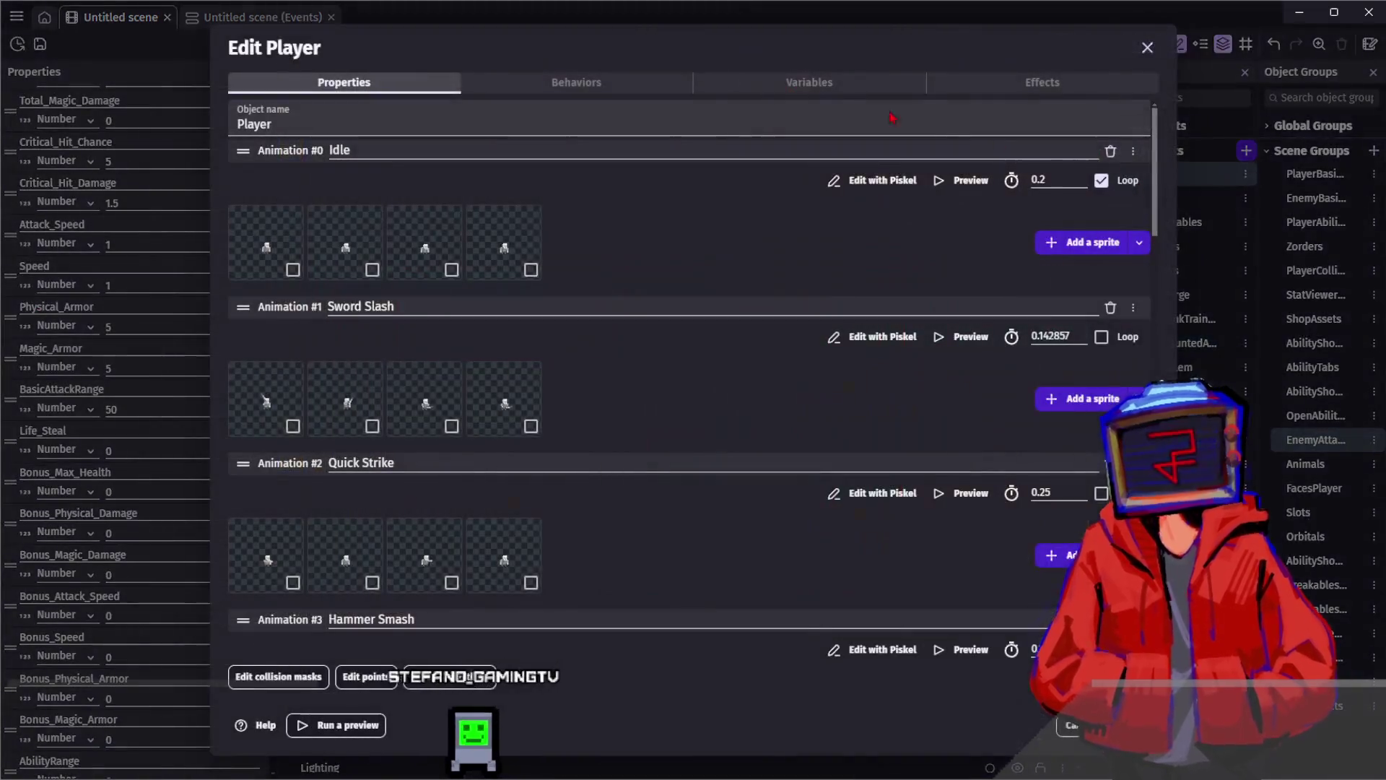
{"action": "left_click", "coordinate": [810, 82]}
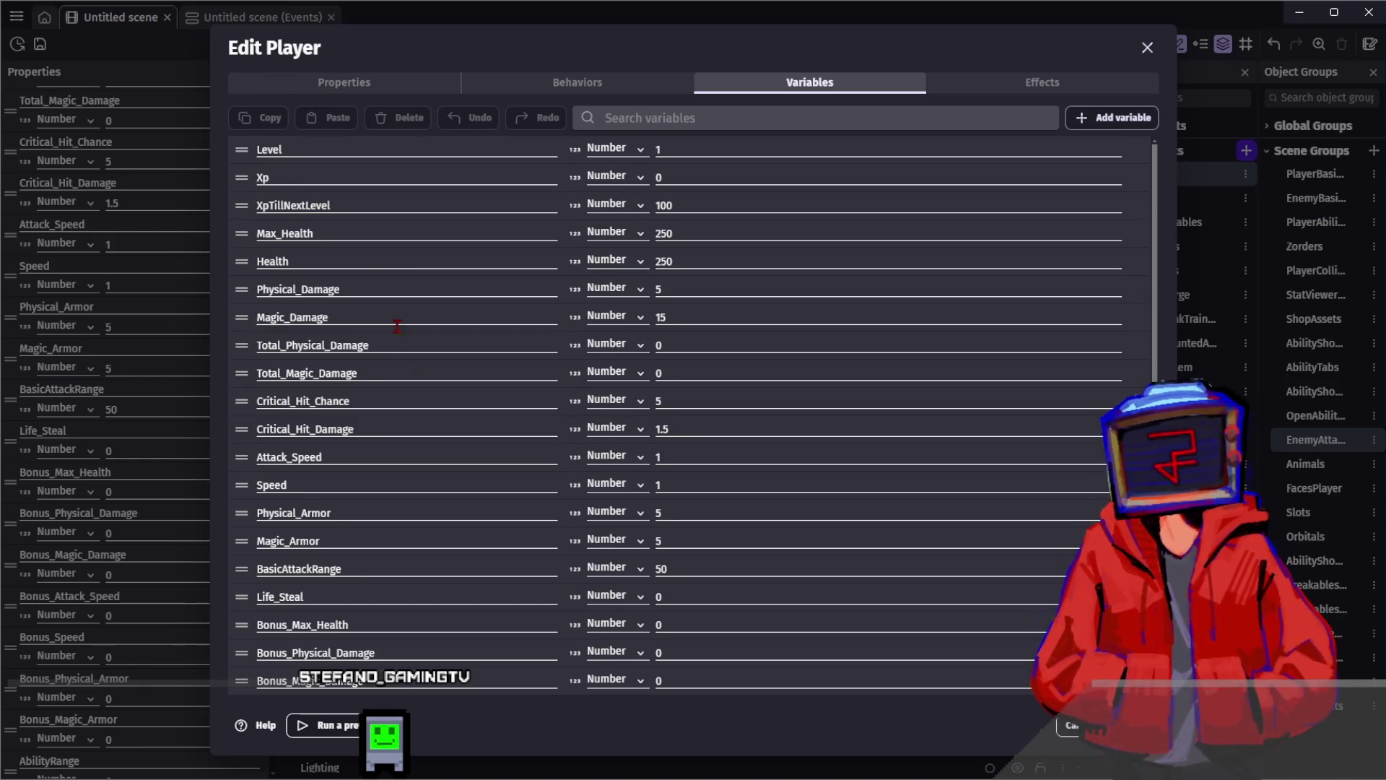
{"action": "scroll", "coordinate": [397, 326], "scroll_direction": "down", "scroll_amount": 5}
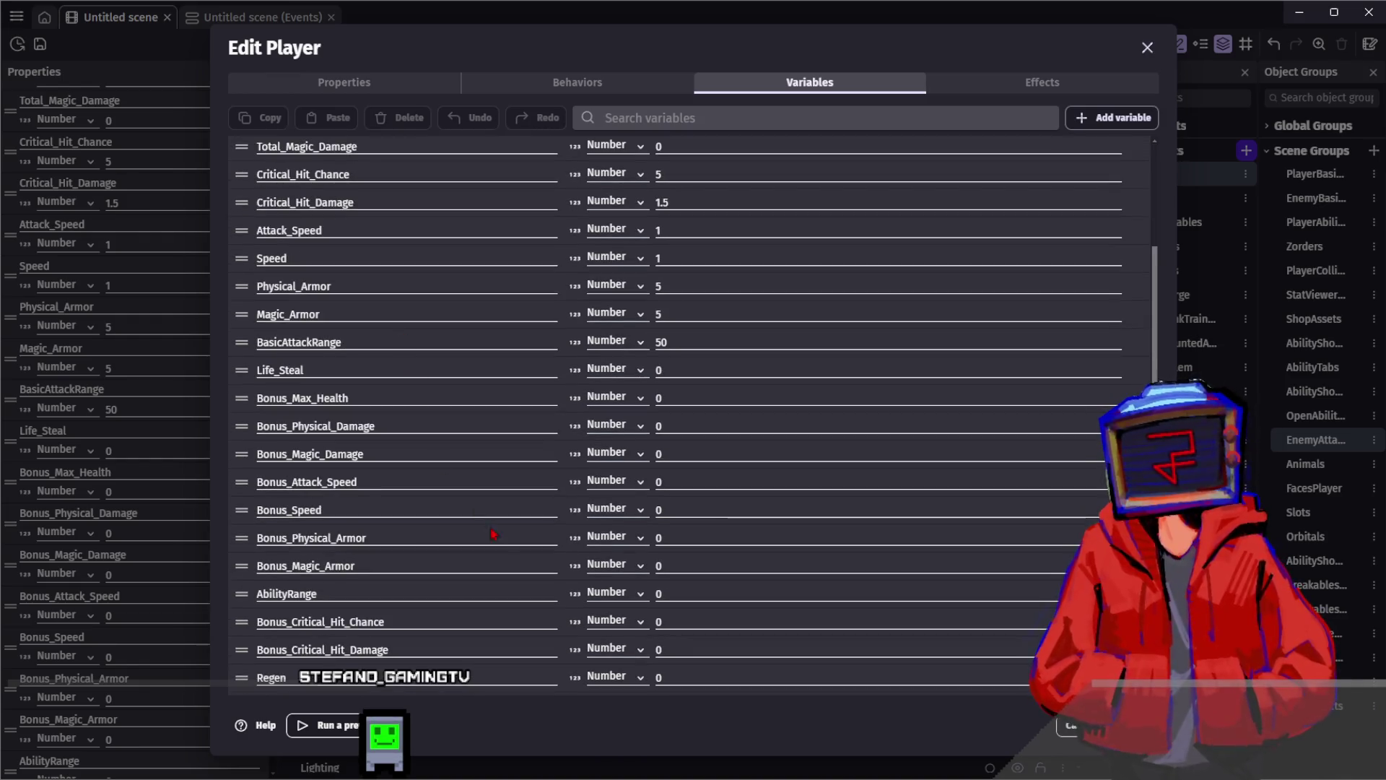
{"action": "scroll", "coordinate": [520, 505], "scroll_direction": "up", "scroll_amount": 5}
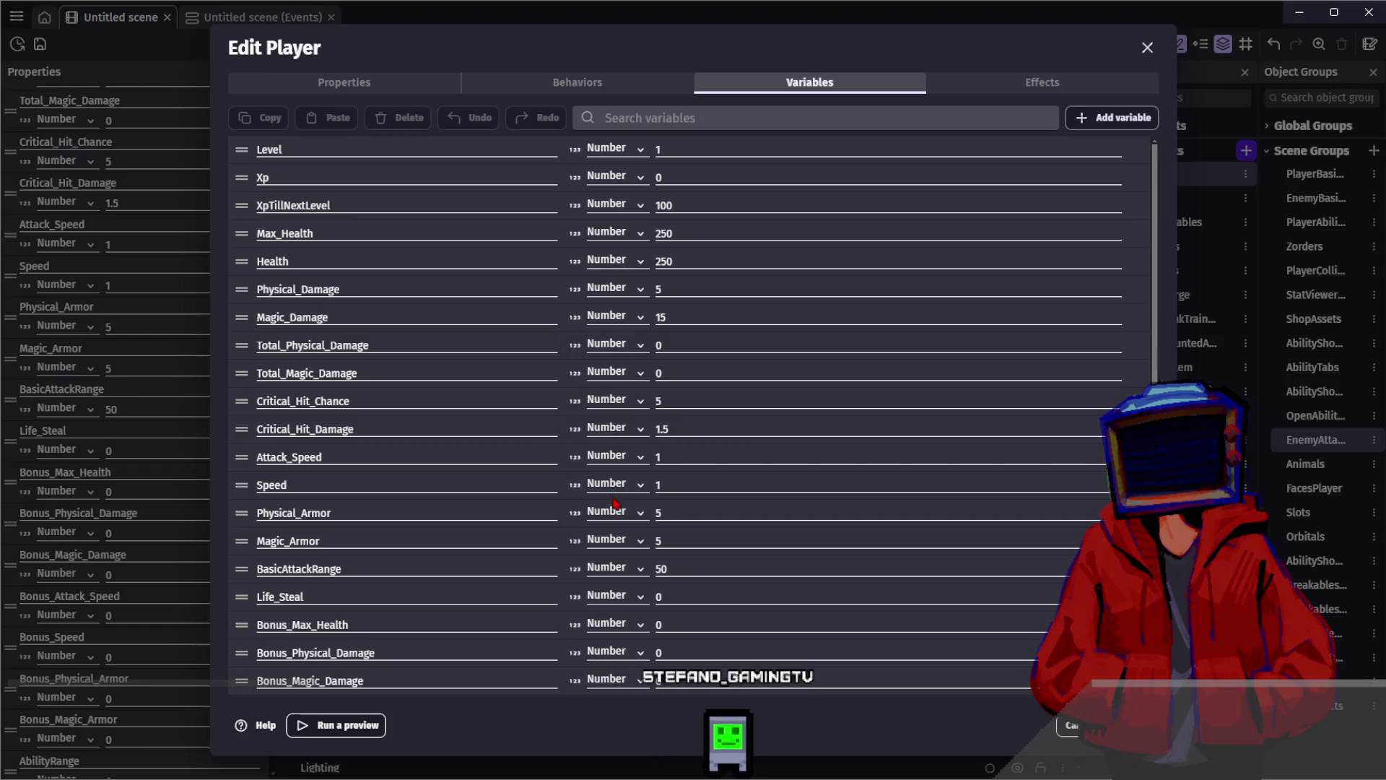
{"action": "left_click", "coordinate": [659, 514]}
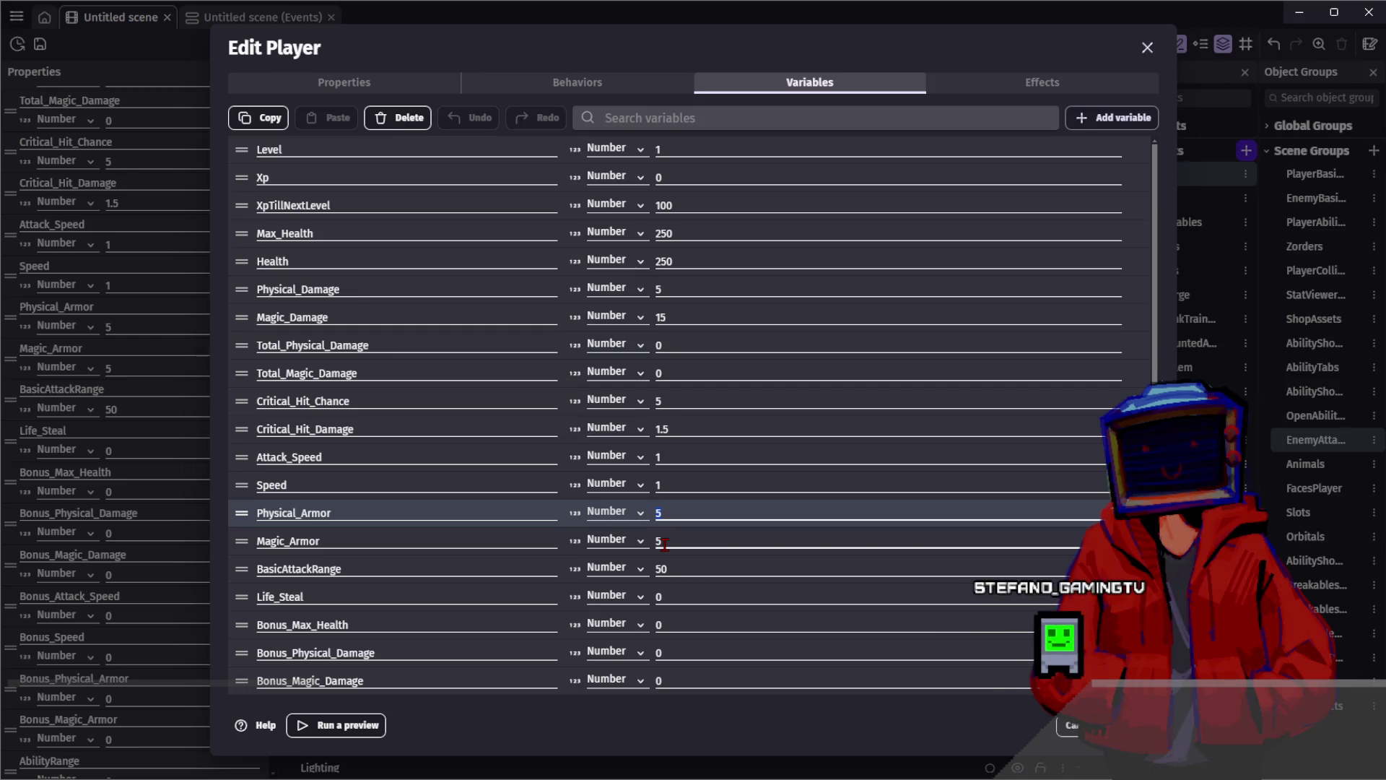
{"action": "type", "text": "2"}
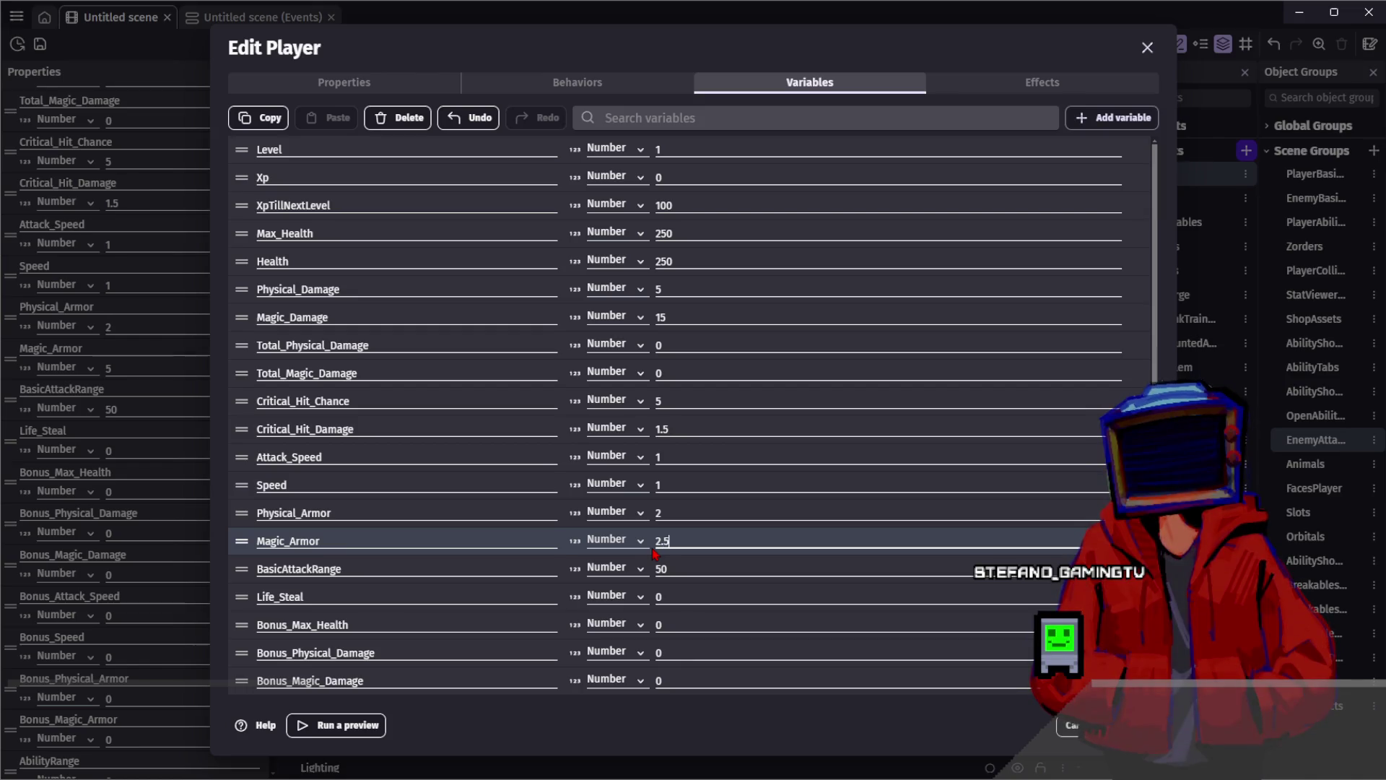
{"action": "left_click", "coordinate": [656, 516]}
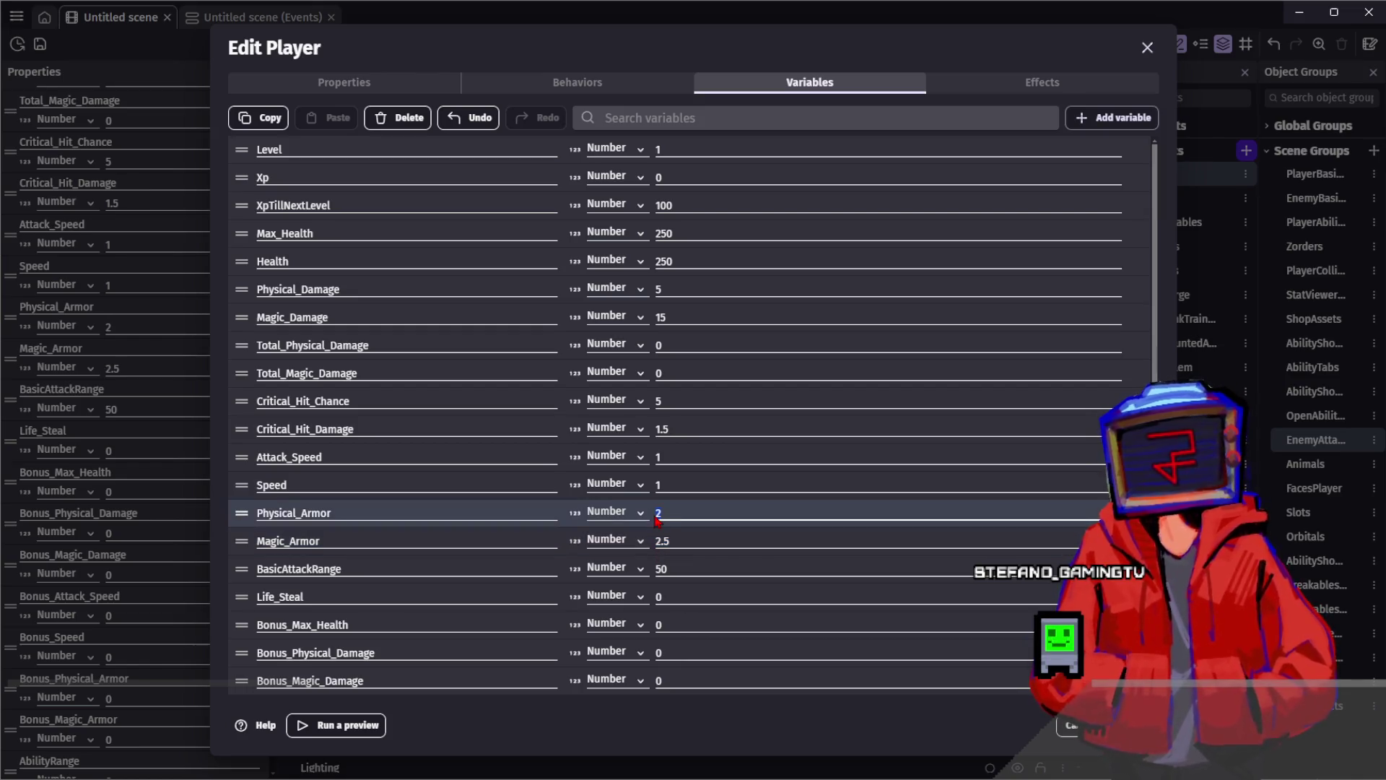
{"action": "key", "text": "Escape"}
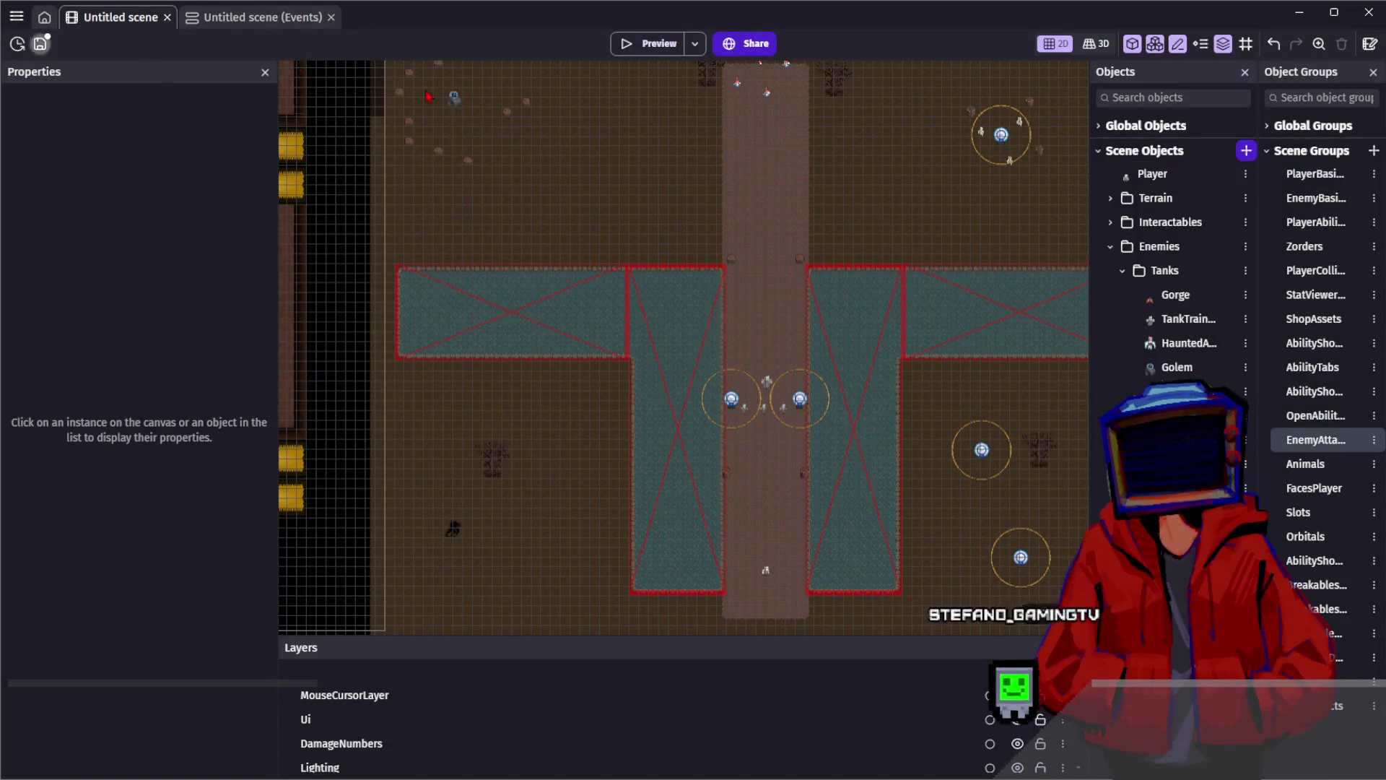
Place a new HauntedArmor instance beside the dead tree left of the water pools
{"action": "key", "text": "ctrl+s"}
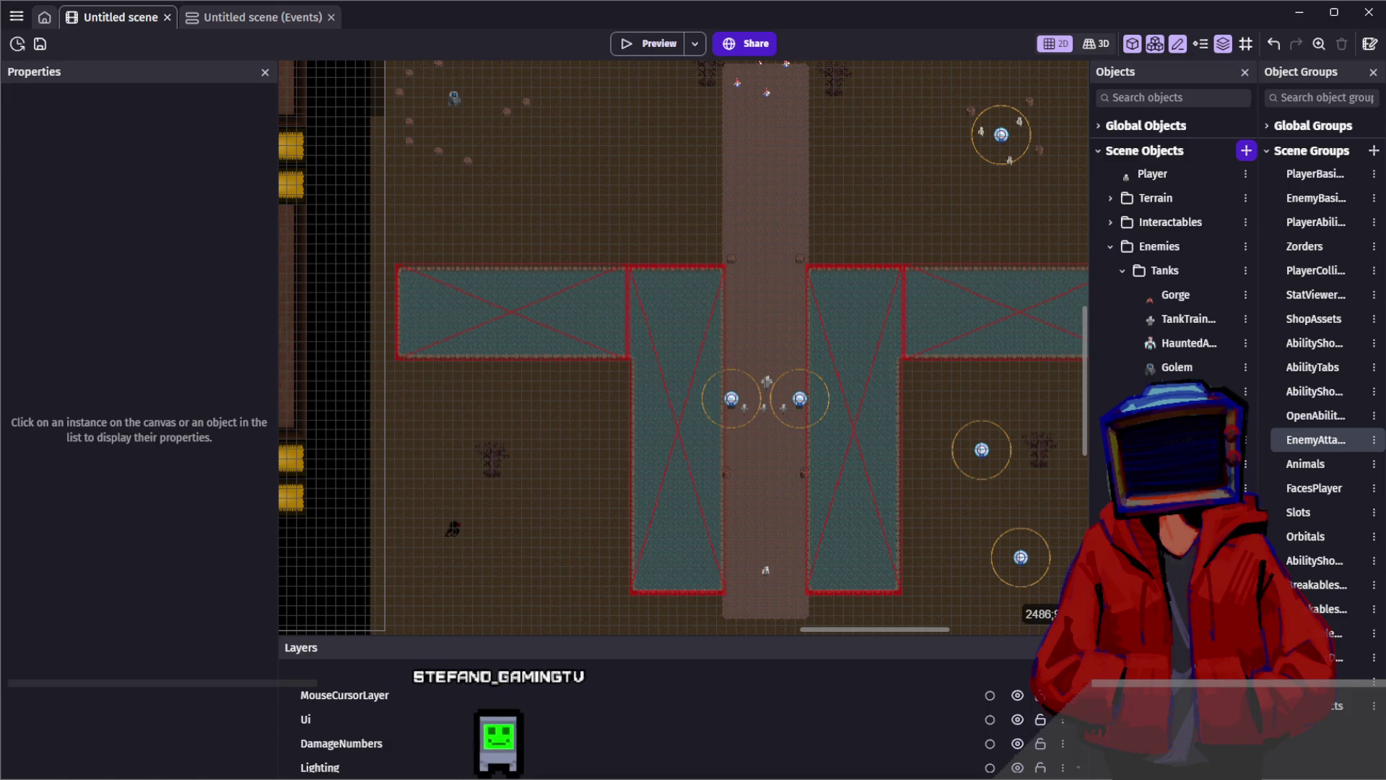
{"action": "left_click_drag", "start_coordinate": [843, 169], "coordinate": [825, 171]}
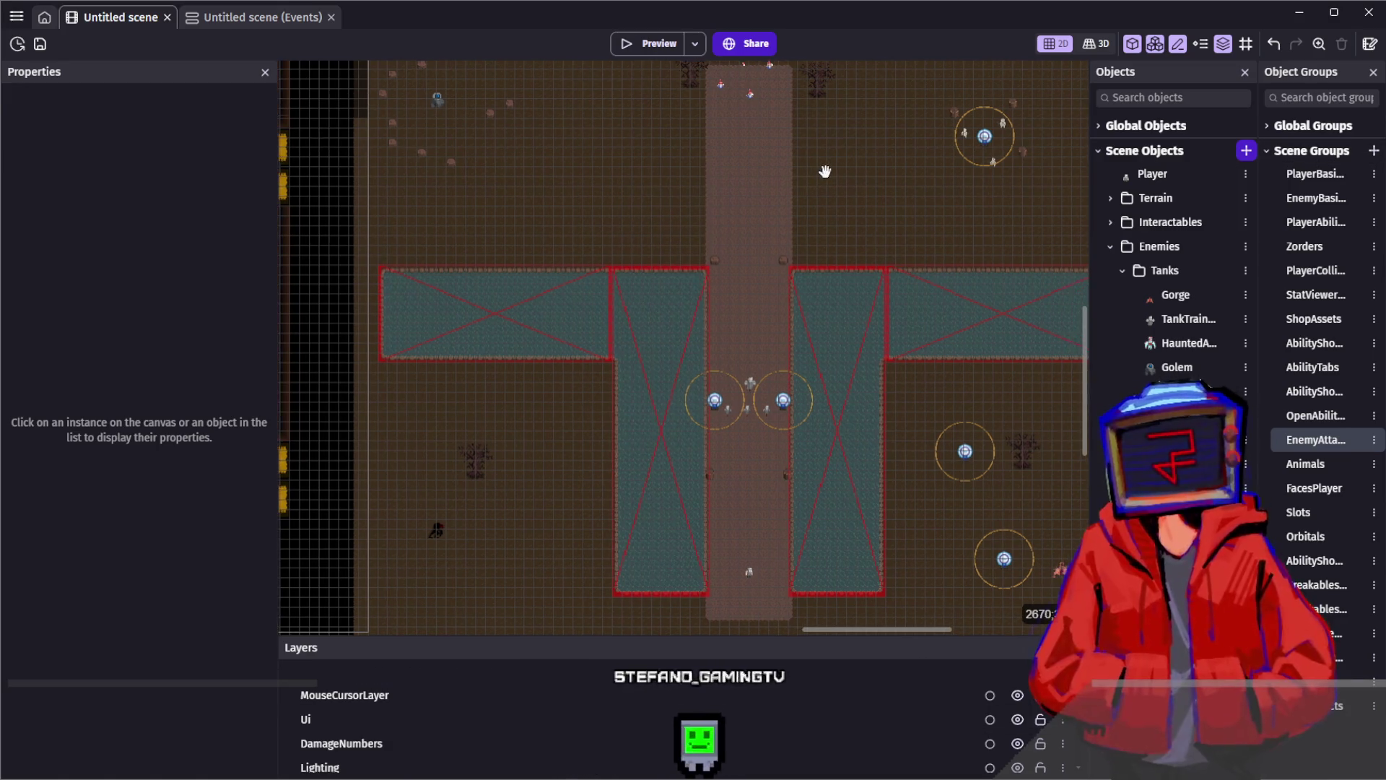
{"action": "mouse_move", "coordinate": [1188, 343]}
{"action": "left_mouse_down"}
{"action": "mouse_move", "coordinate": [749, 195]}
{"action": "mouse_move", "coordinate": [695, 312]}
{"action": "left_mouse_up"}
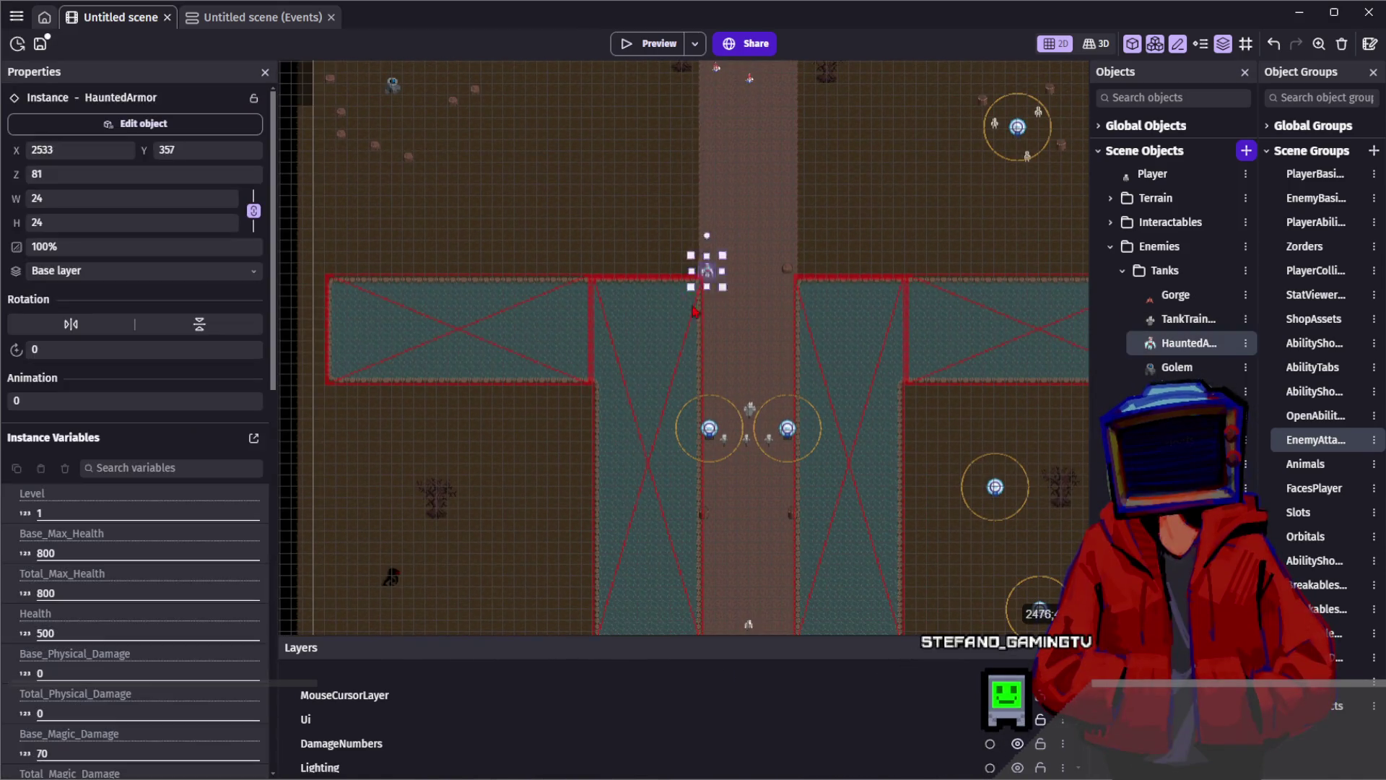
{"action": "left_click_drag", "start_coordinate": [594, 479], "coordinate": [684, 265]}
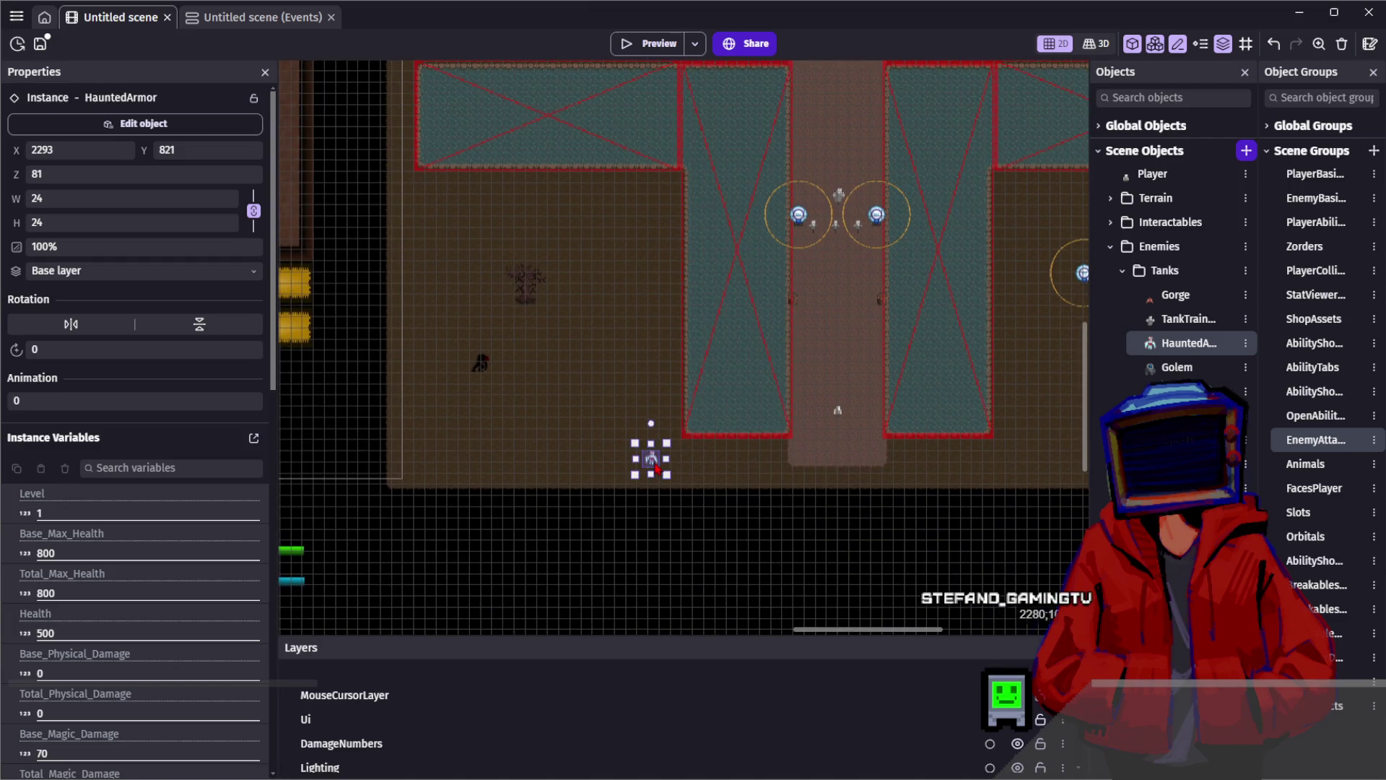
{"action": "left_click_drag", "start_coordinate": [692, 474], "coordinate": [658, 479]}
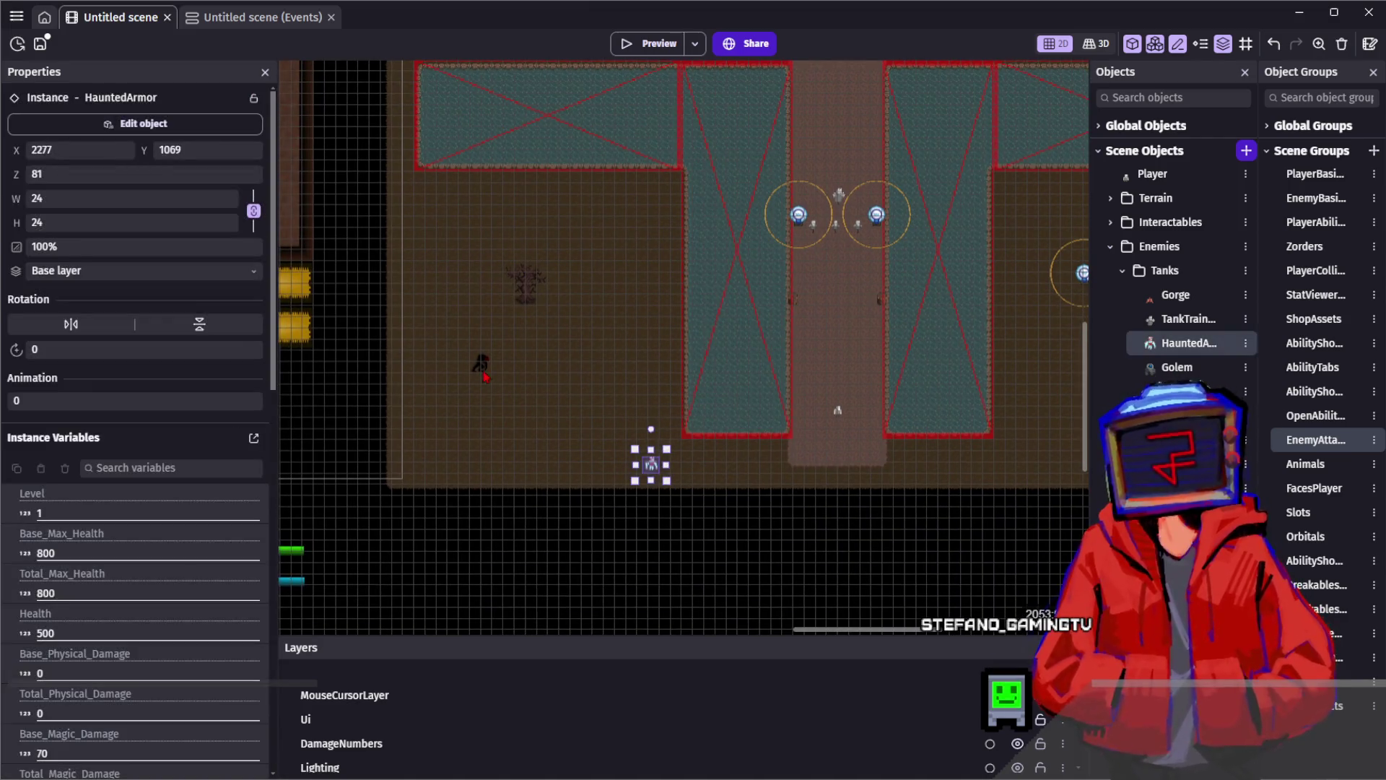
{"action": "left_click_drag", "start_coordinate": [462, 346], "coordinate": [430, 254]}
{"action": "left_click_drag", "start_coordinate": [658, 459], "coordinate": [590, 389]}
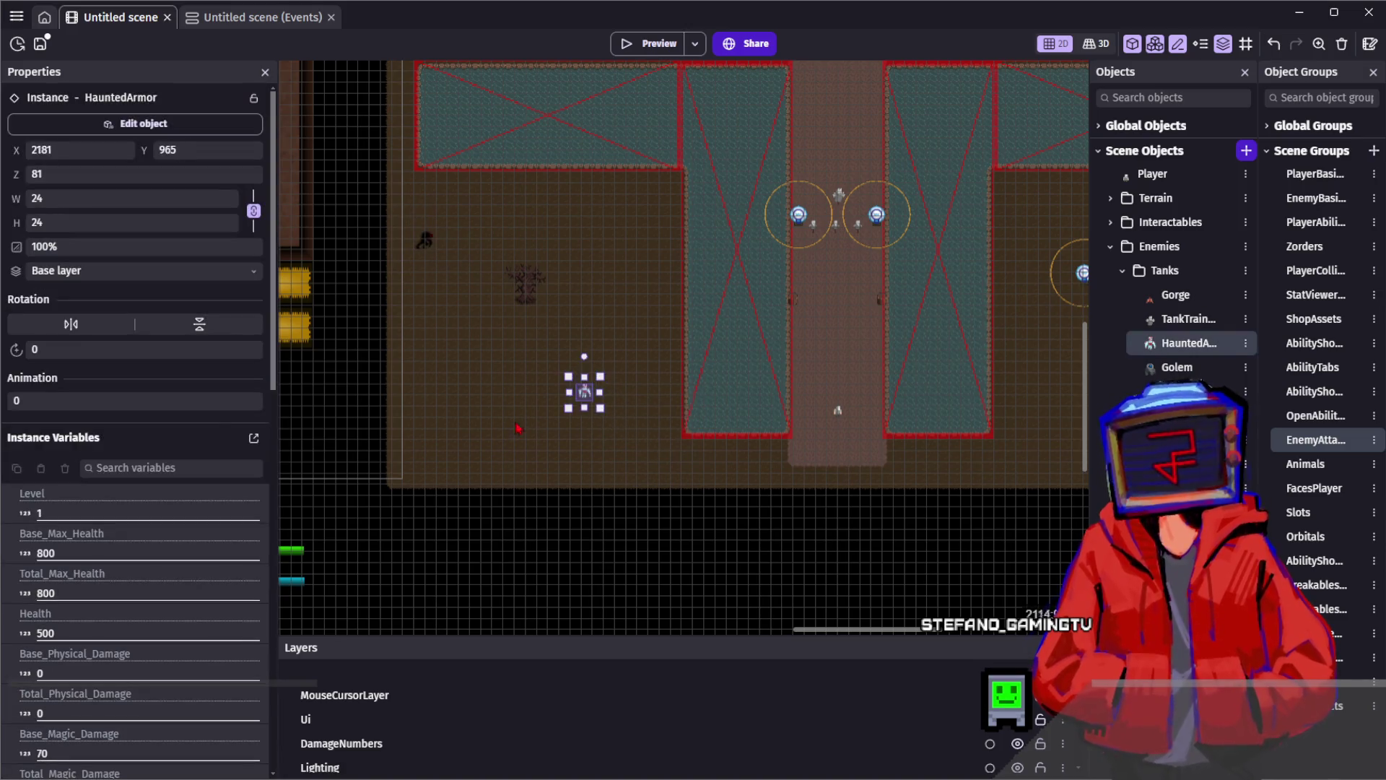
Check the HauntedArmor sits at X 2157, Y 973 and save the scene
{"action": "left_click", "coordinate": [610, 408]}
{"action": "scroll", "coordinate": [610, 409], "scroll_direction": "up", "scroll_amount": 2}
{"action": "left_click", "coordinate": [555, 393]}
{"action": "left_click", "coordinate": [607, 347]}
{"action": "scroll", "coordinate": [618, 360], "scroll_direction": "up", "scroll_amount": 1}
{"action": "scroll", "coordinate": [618, 360], "scroll_direction": "down", "scroll_amount": 1}
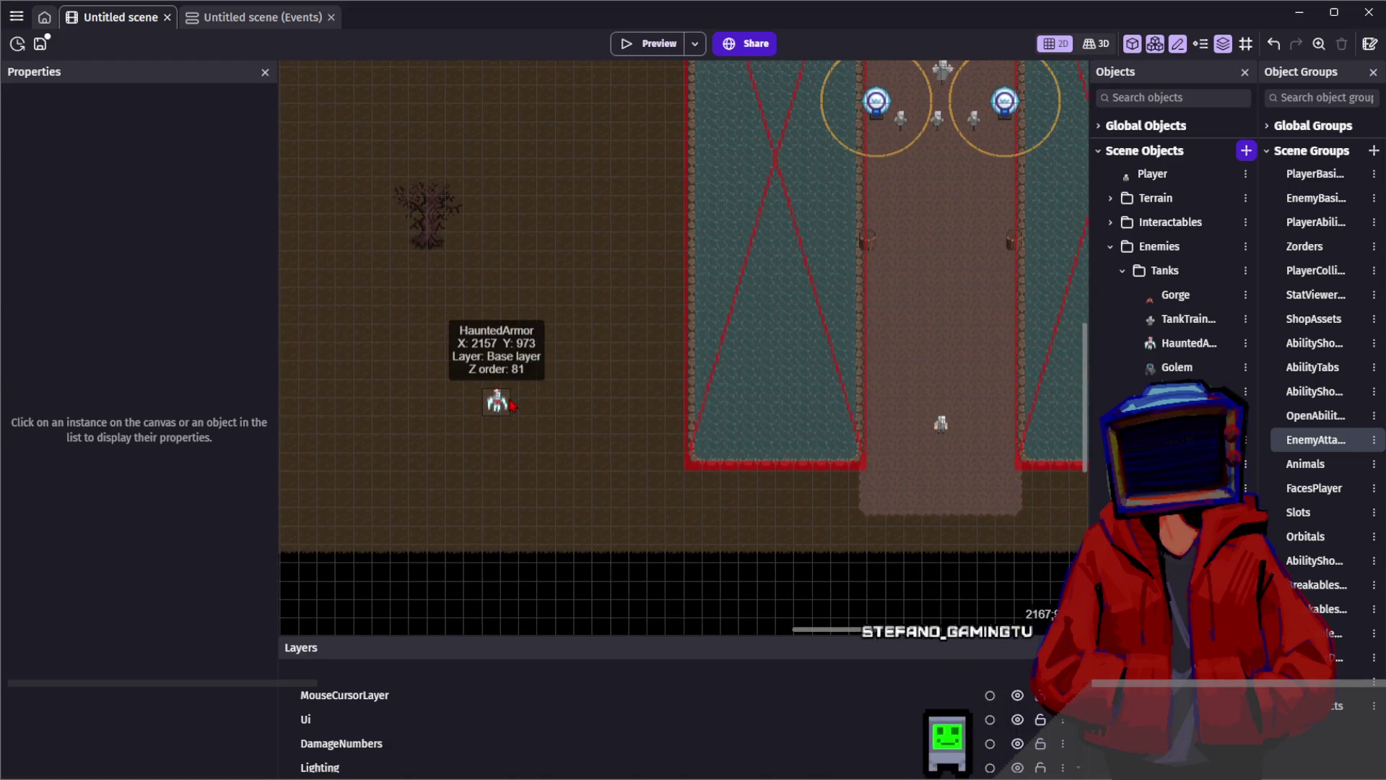
{"action": "left_click", "coordinate": [260, 27]}
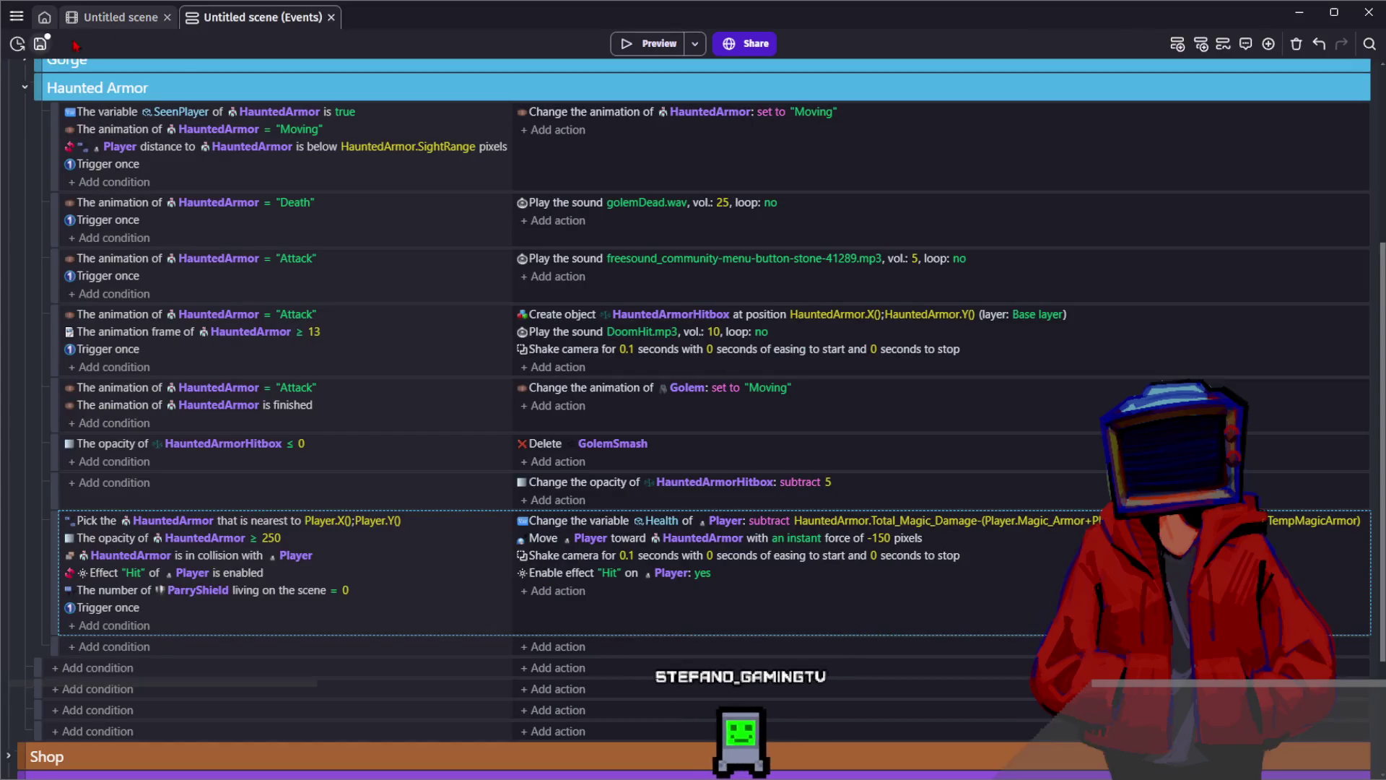
{"action": "key", "text": "ctrl+s"}
{"action": "key", "text": "ctrl+Tab"}
{"action": "double_click", "coordinate": [496, 401]}
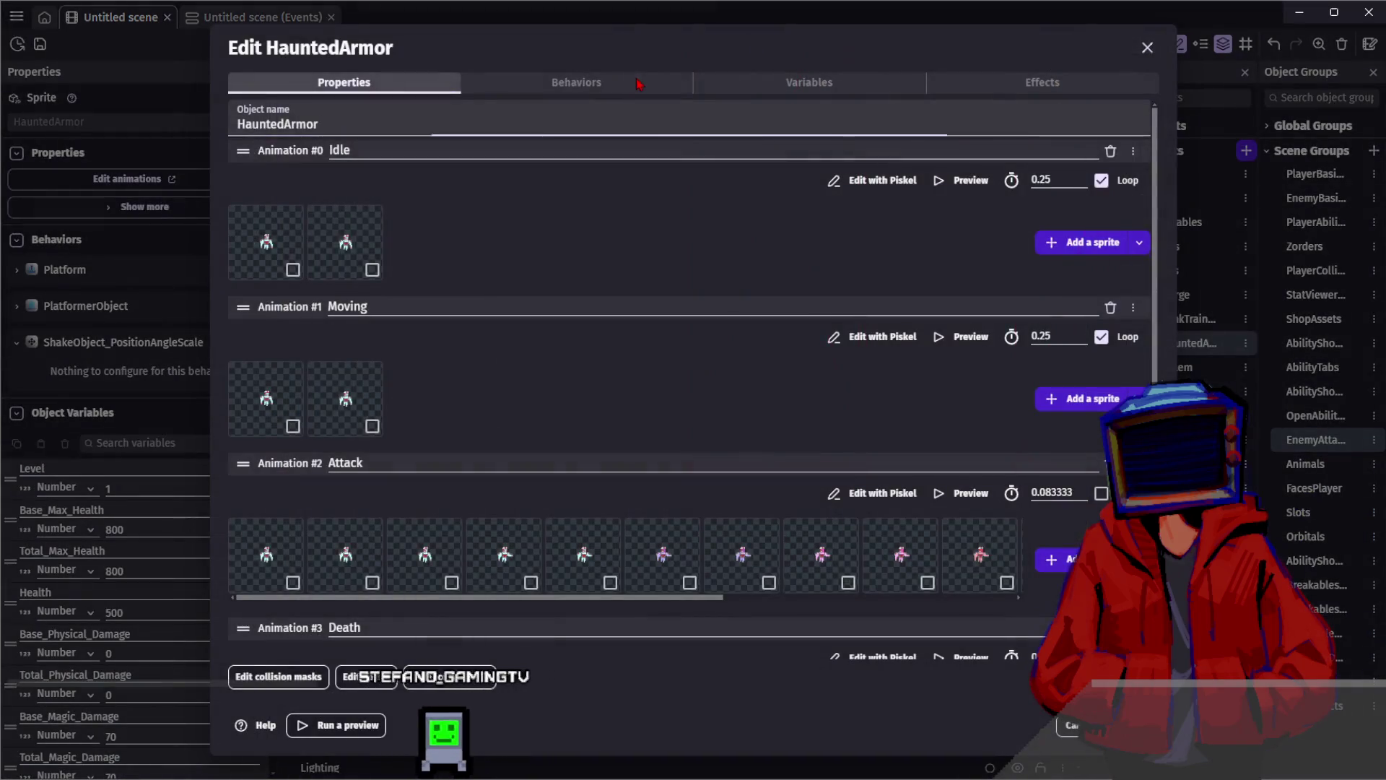
Add the Sway behavior to the HauntedArmor object
{"action": "left_click", "coordinate": [639, 84]}
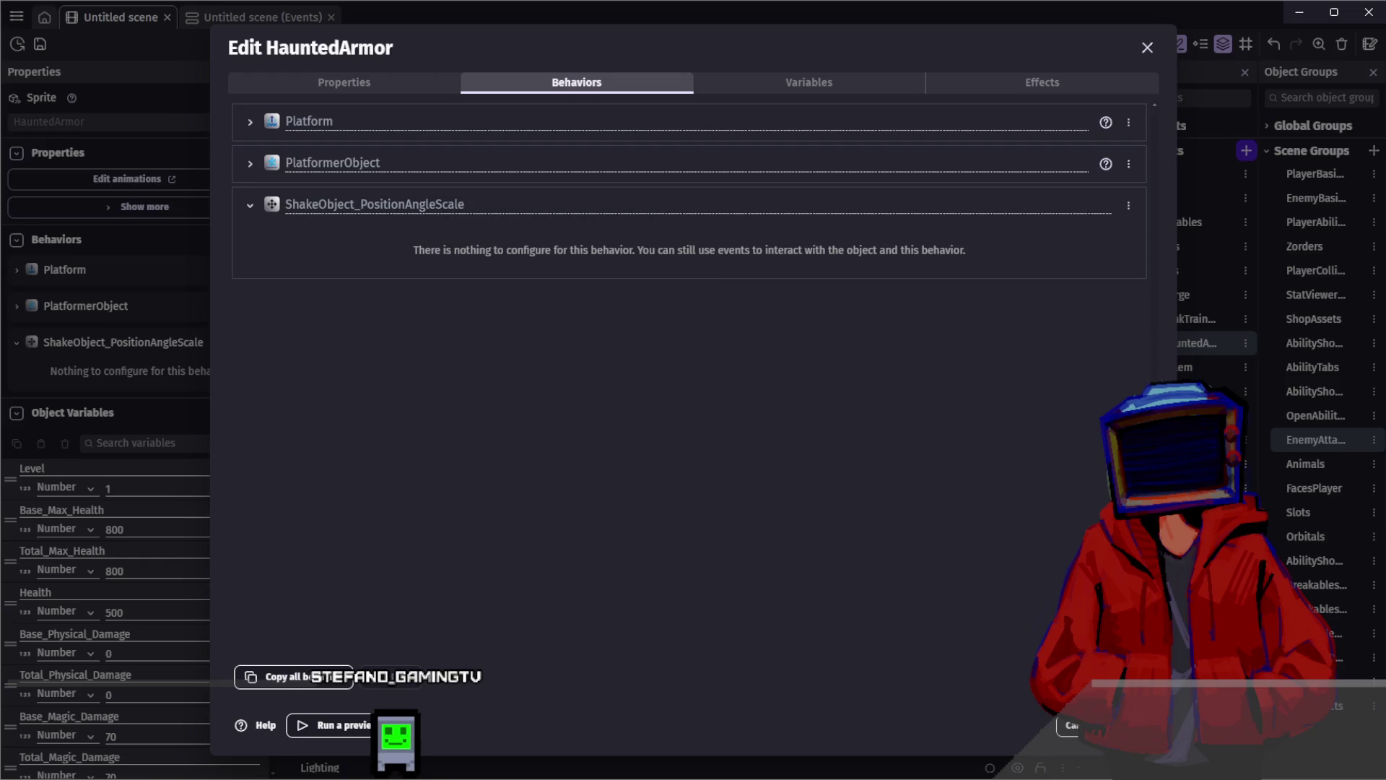
{"action": "left_click", "coordinate": [1047, 676]}
{"action": "left_click", "coordinate": [473, 84]}
{"action": "type", "text": "sway"}
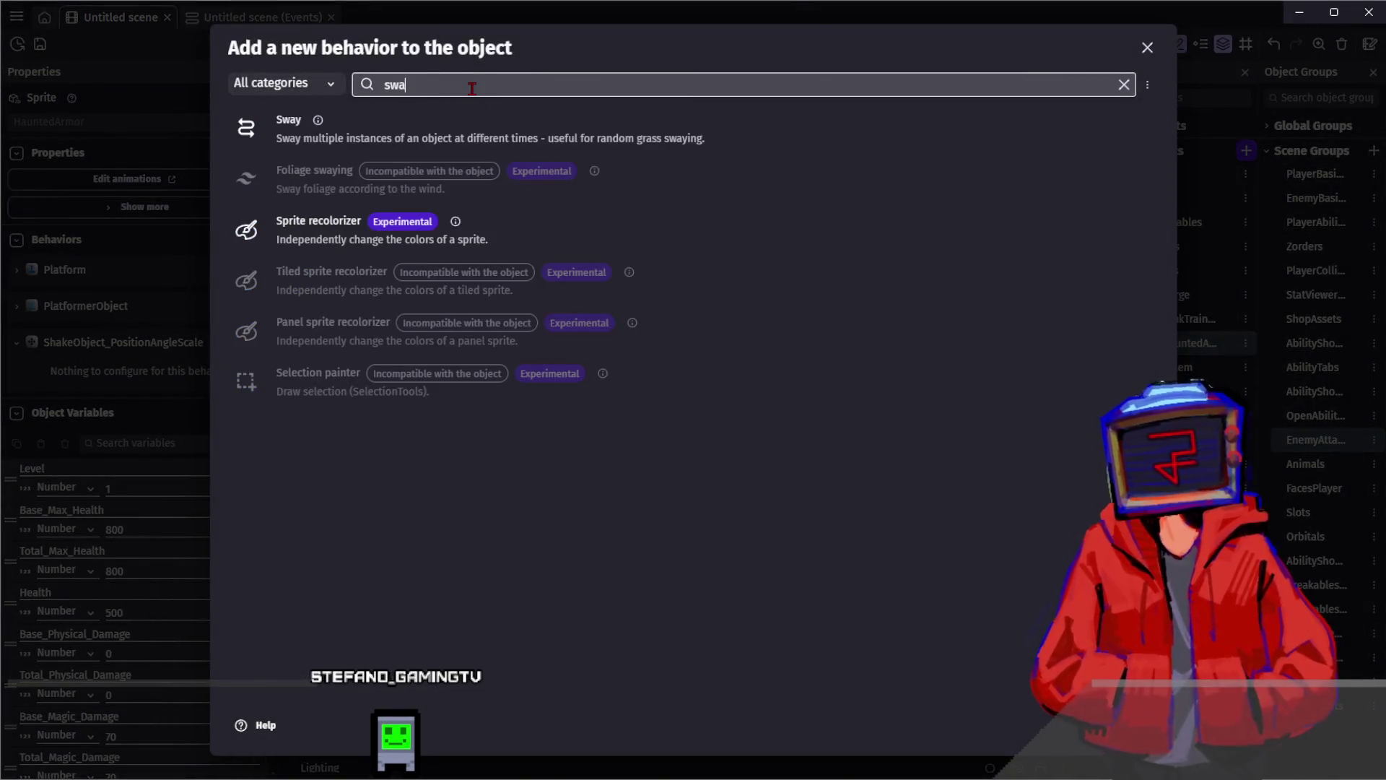
{"action": "left_click", "coordinate": [383, 141]}
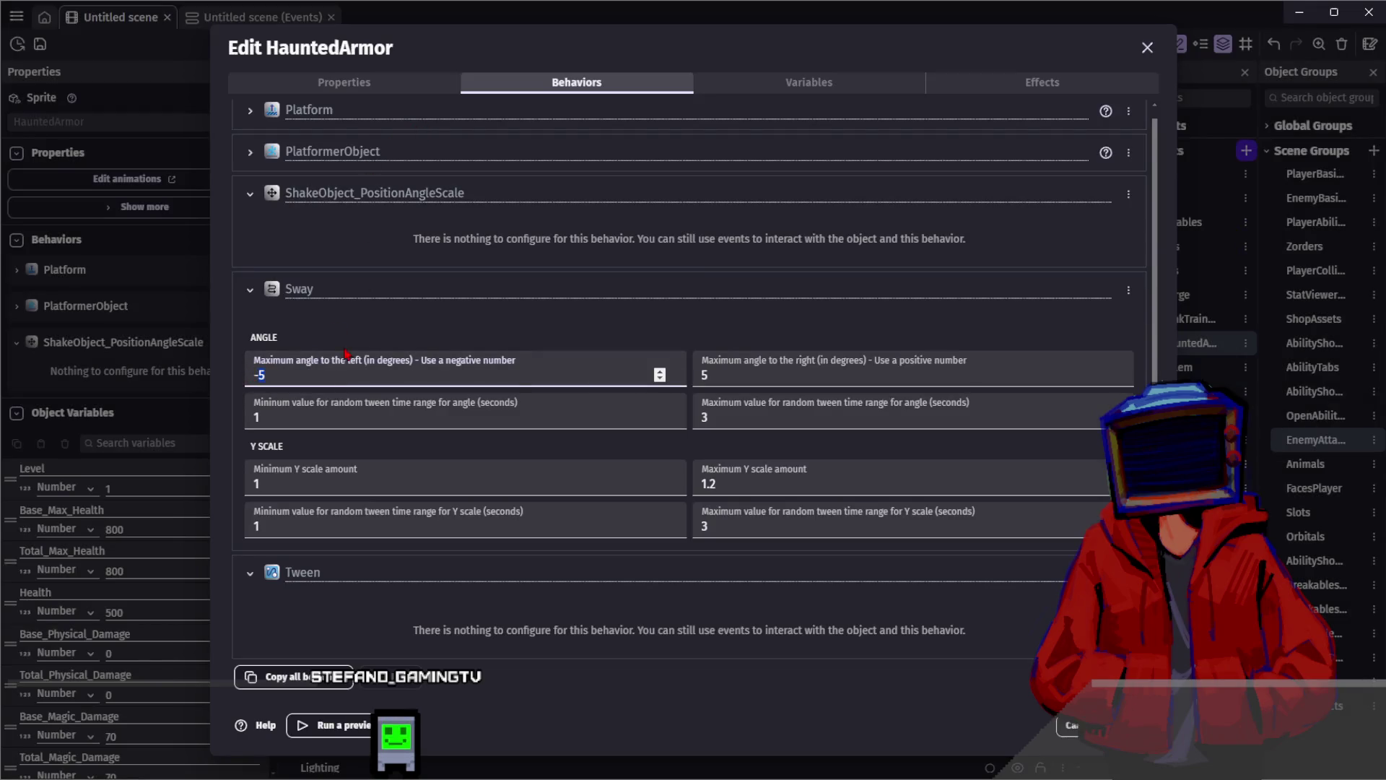
Set sway angles to -3 and 3, maximum angle tween time 1, and Y scale amounts 0
{"action": "left_click", "coordinate": [1102, 309]}
{"action": "left_click", "coordinate": [699, 408]}
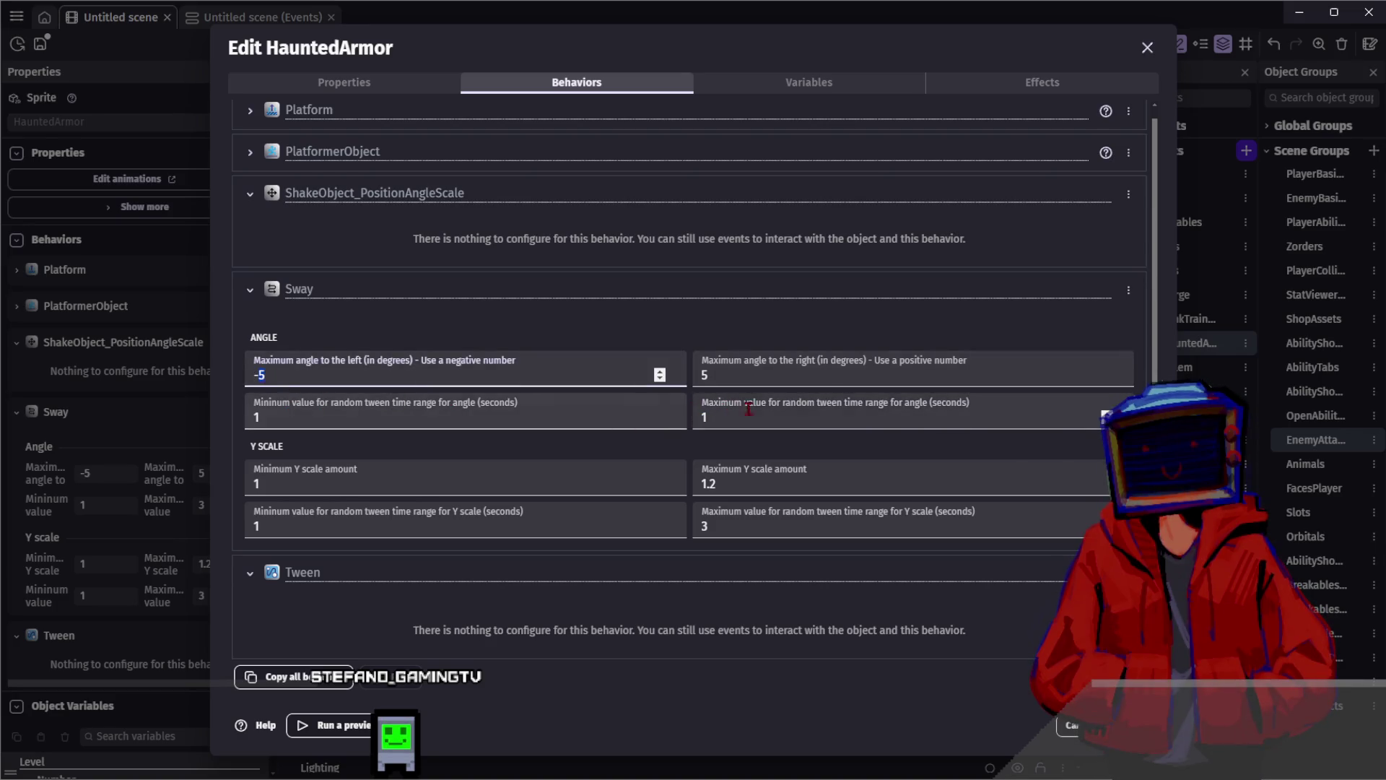
{"action": "type", "text": "3"}
{"action": "key", "text": "Tab"}
{"action": "left_click", "coordinate": [707, 477]}
{"action": "key", "text": "Tab"}
{"action": "key", "text": "shift+Tab"}
{"action": "key", "text": "shift+Tab"}
{"action": "type", "text": "0"}
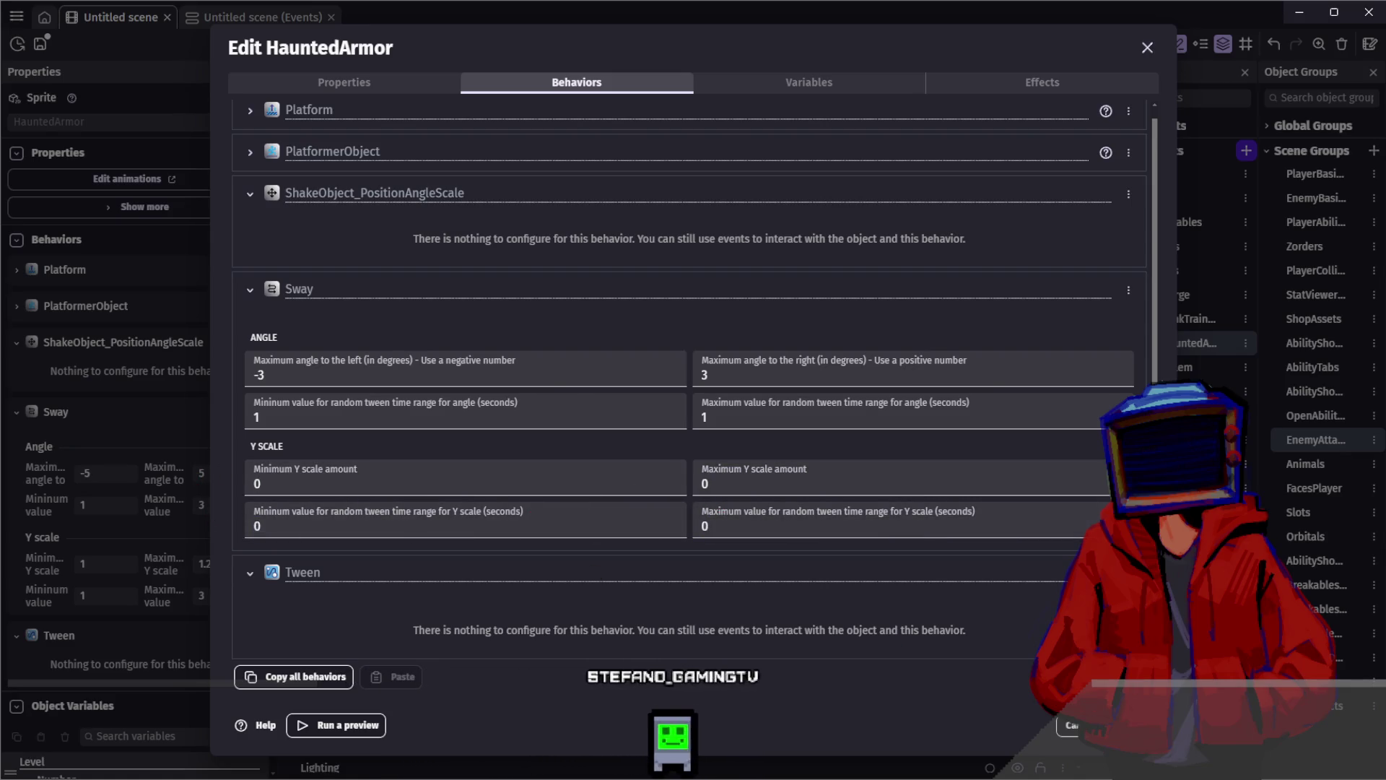
{"action": "left_click", "coordinate": [902, 577]}
Close the object editor and select HauntedArmor's attack event in the events sheet
{"action": "key", "text": "Escape"}
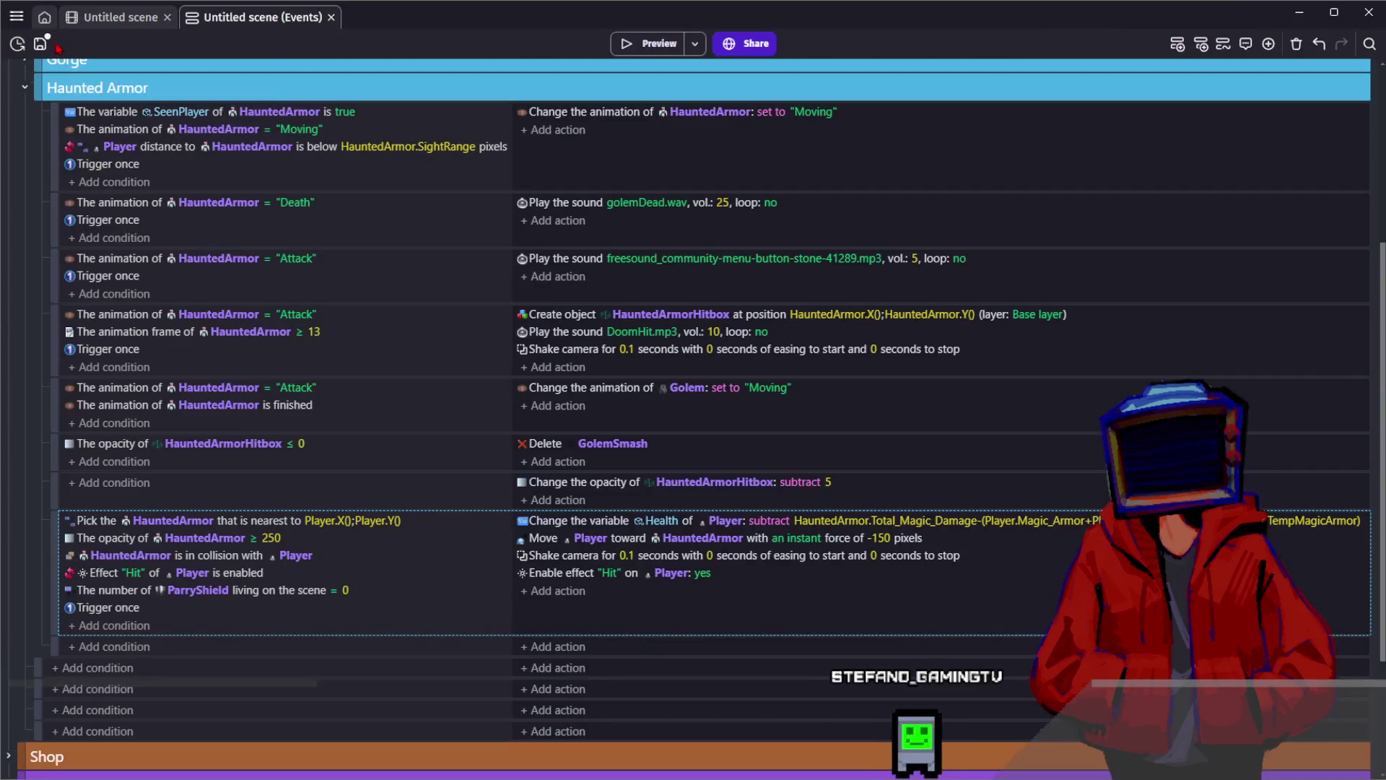
{"action": "key", "text": "ctrl+Tab"}
{"action": "left_click", "coordinate": [145, 389]}
Add a Death event action that deactivates HauntedArmor's Sway behavior
{"action": "left_click", "coordinate": [430, 223]}
{"action": "left_click", "coordinate": [560, 225]}
{"action": "type", "text": "hanu"}
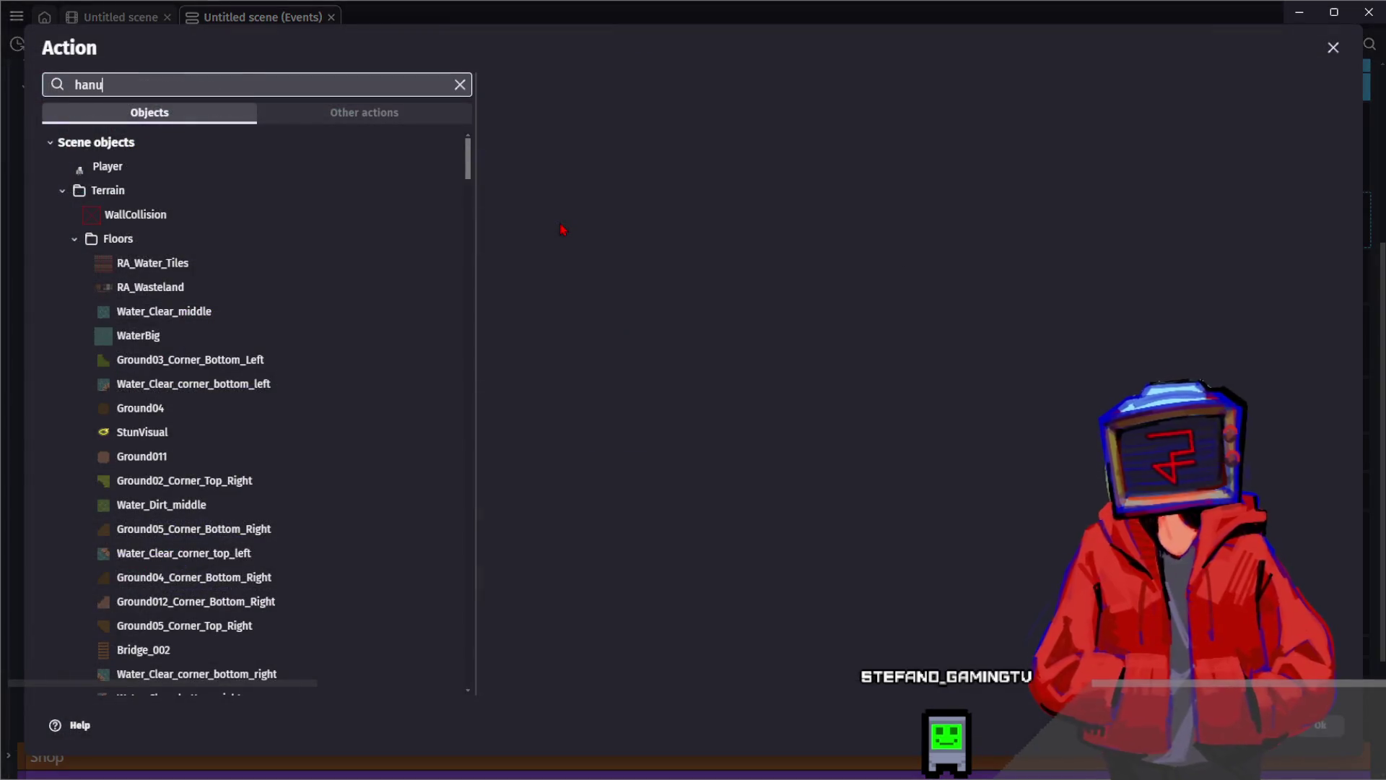
{"action": "key", "text": "BackSpace"}
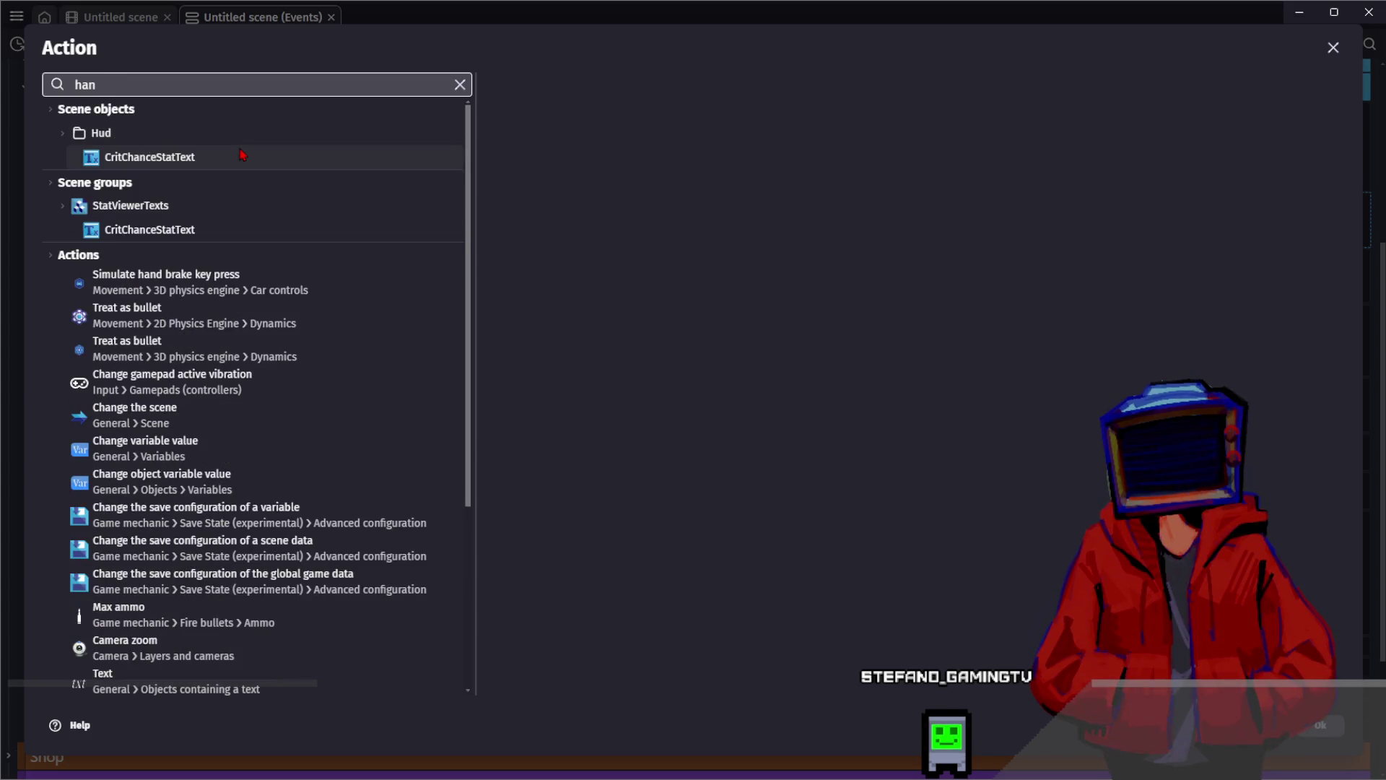
{"action": "type", "text": "unter=d"}
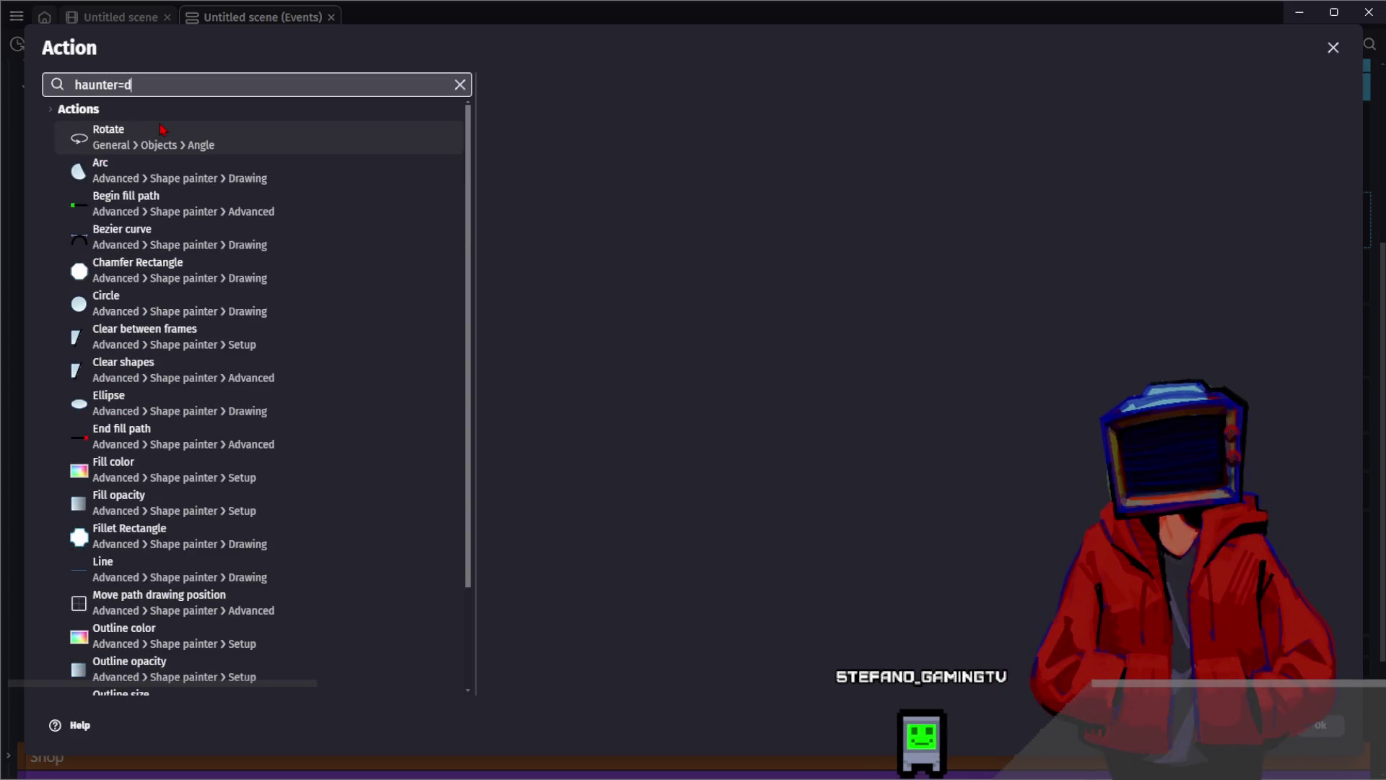
{"action": "key", "text": "BackSpace"}
{"action": "key", "text": "BackSpace"}
{"action": "key", "text": "BackSpace"}
{"action": "type", "text": "d"}
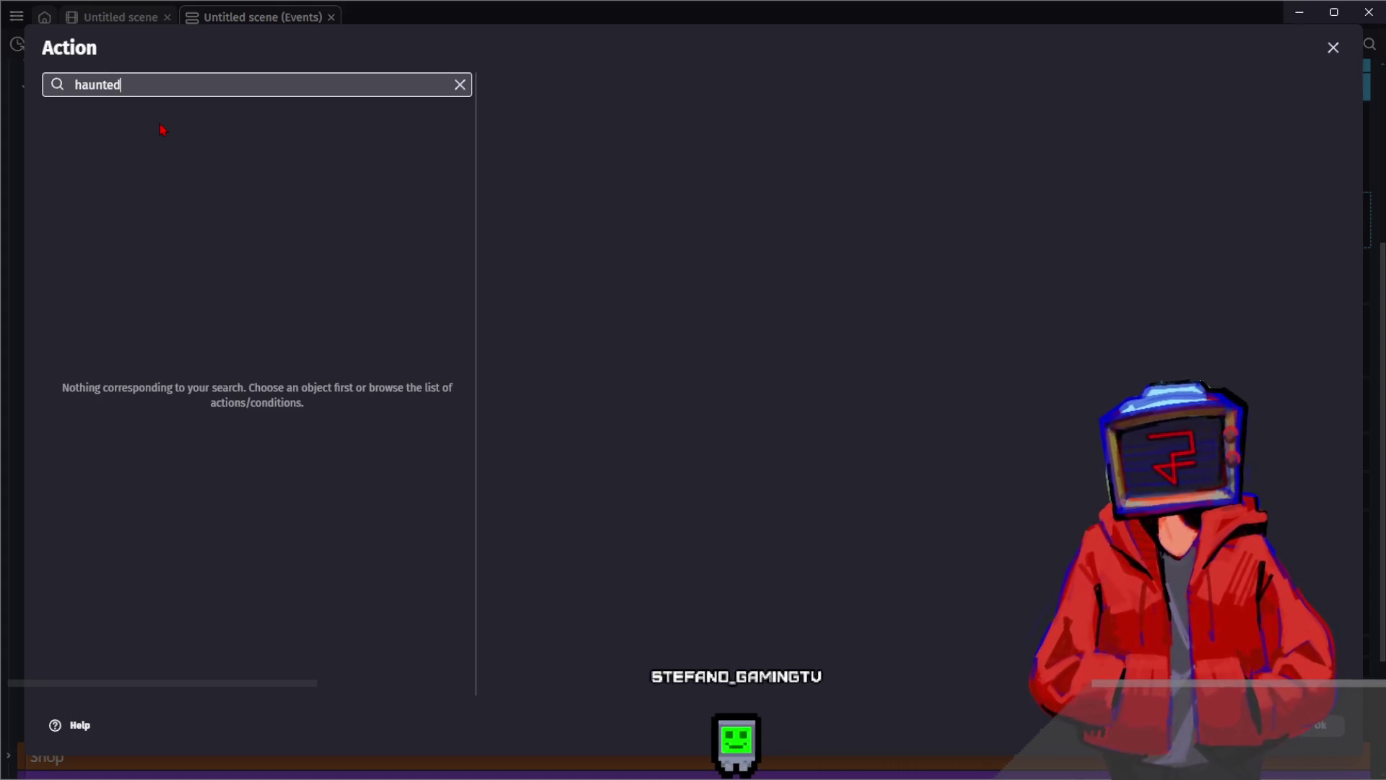
{"action": "left_click", "coordinate": [148, 182]}
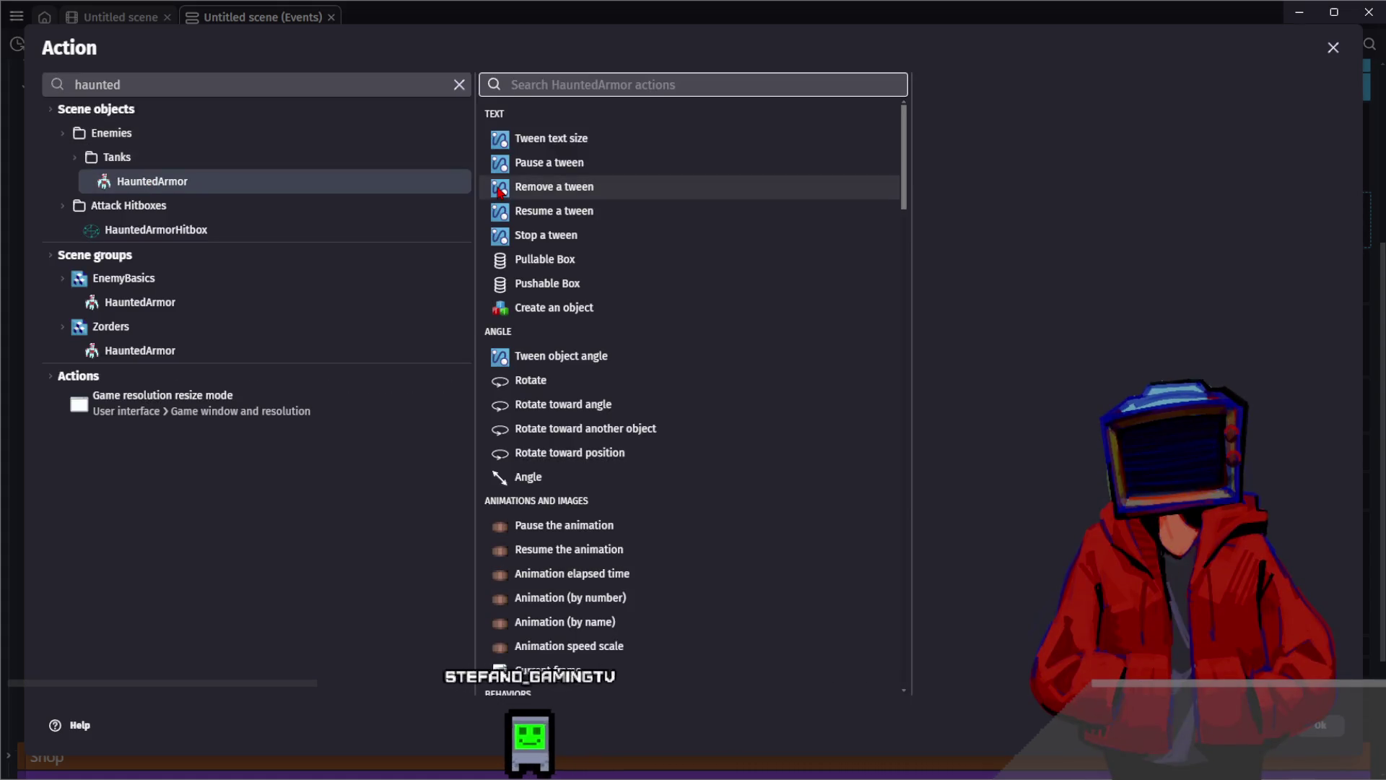
{"action": "type", "text": "beh"}
{"action": "left_click", "coordinate": [672, 124]}
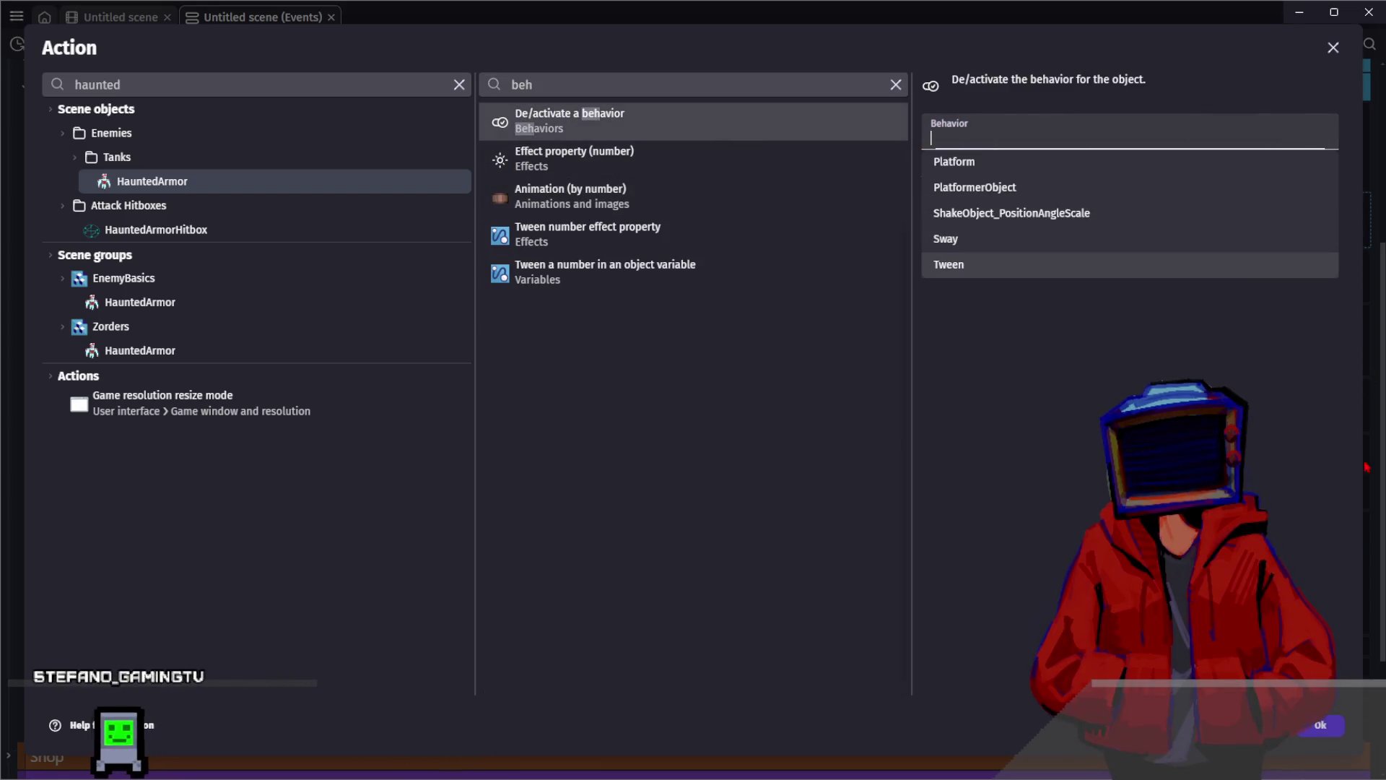
{"action": "left_click", "coordinate": [1009, 239]}
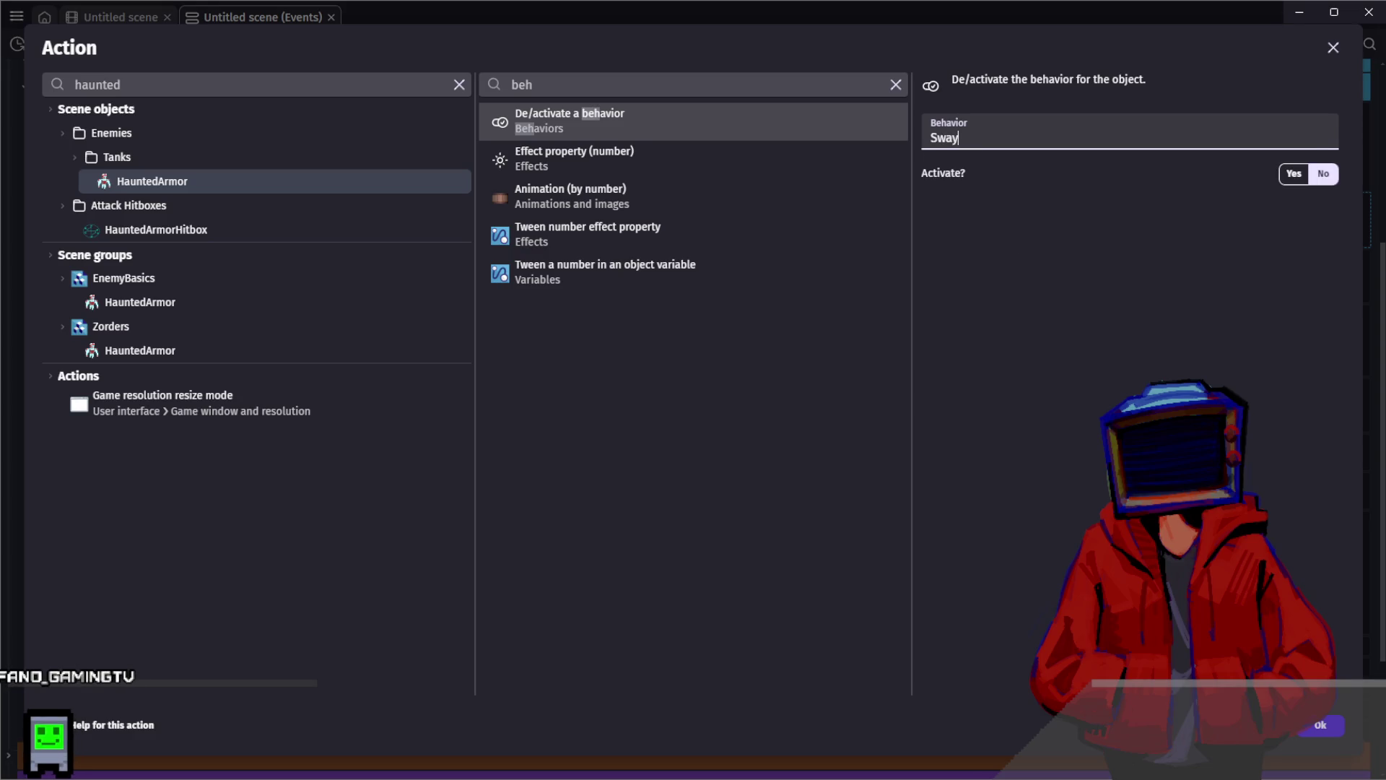
{"action": "key", "text": "Return"}
Add another Death action setting HauntedArmor's angle to 0
{"action": "left_click", "coordinate": [575, 224]}
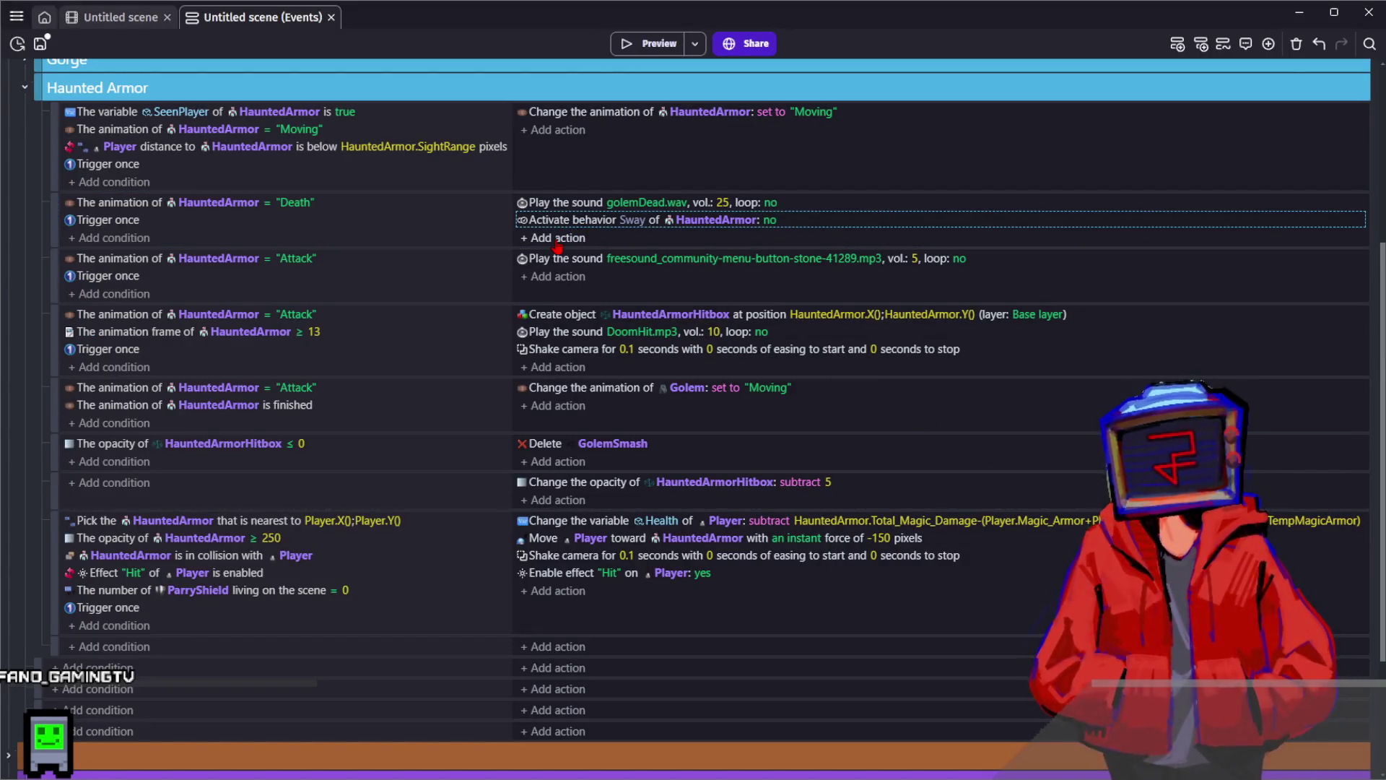
{"action": "left_click", "coordinate": [558, 240]}
{"action": "type", "text": "nt"}
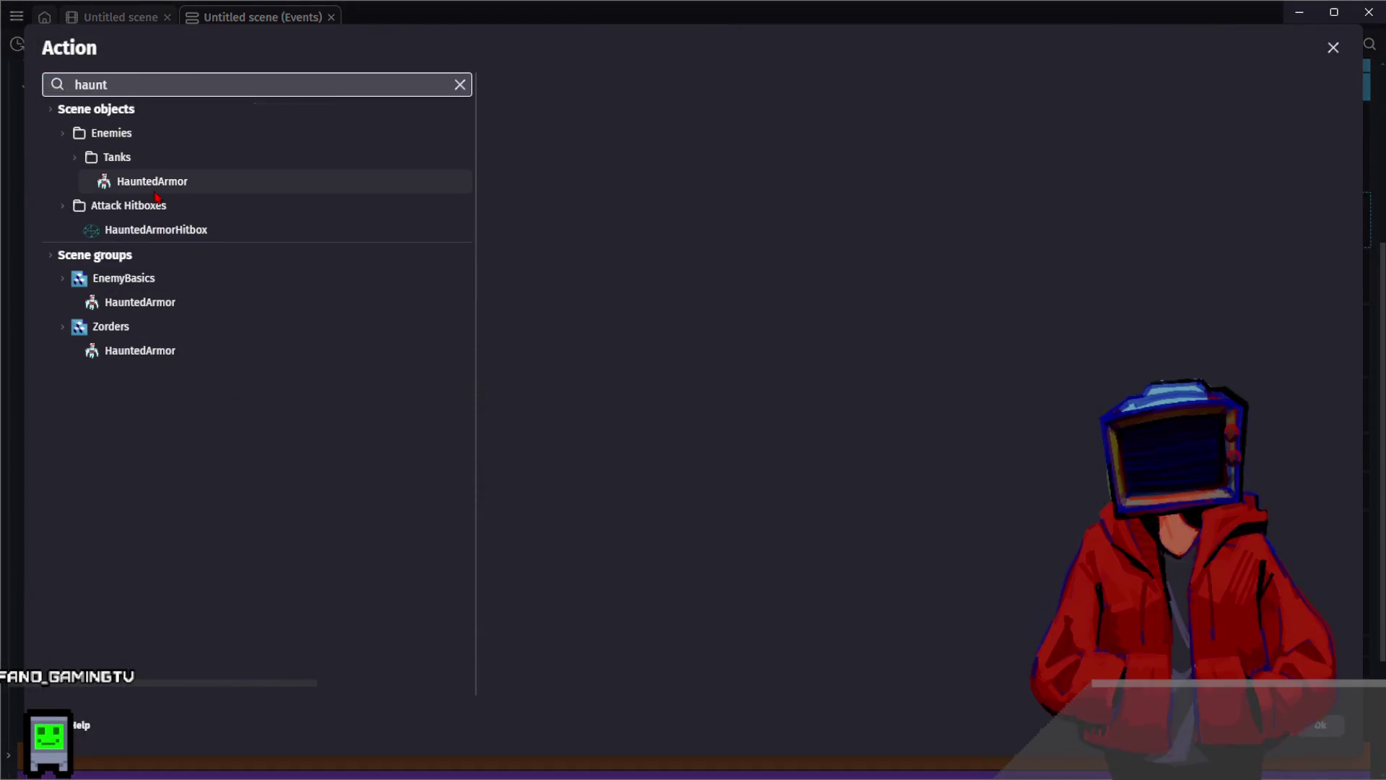
{"action": "left_click", "coordinate": [155, 189]}
{"action": "type", "text": "gl"}
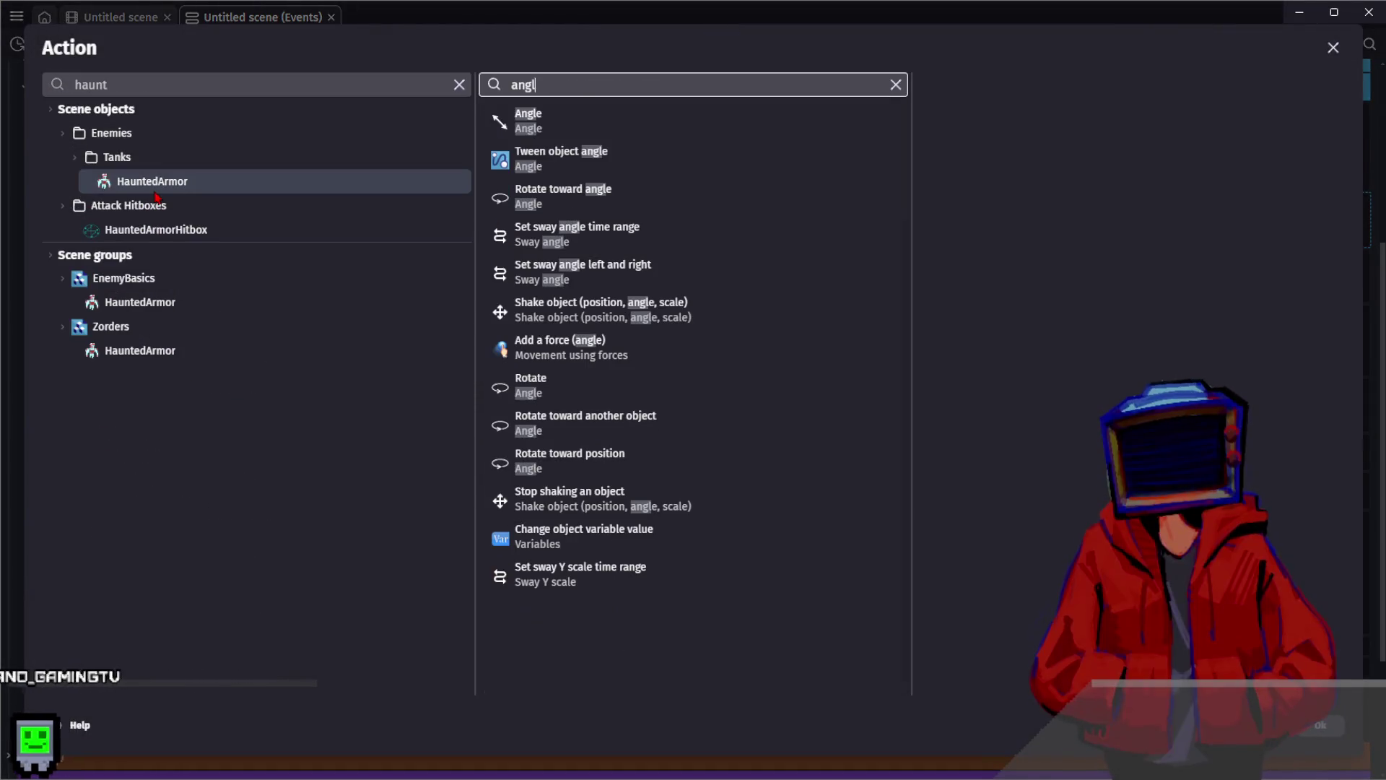
{"action": "left_click", "coordinate": [636, 121]}
{"action": "type", "text": "0"}
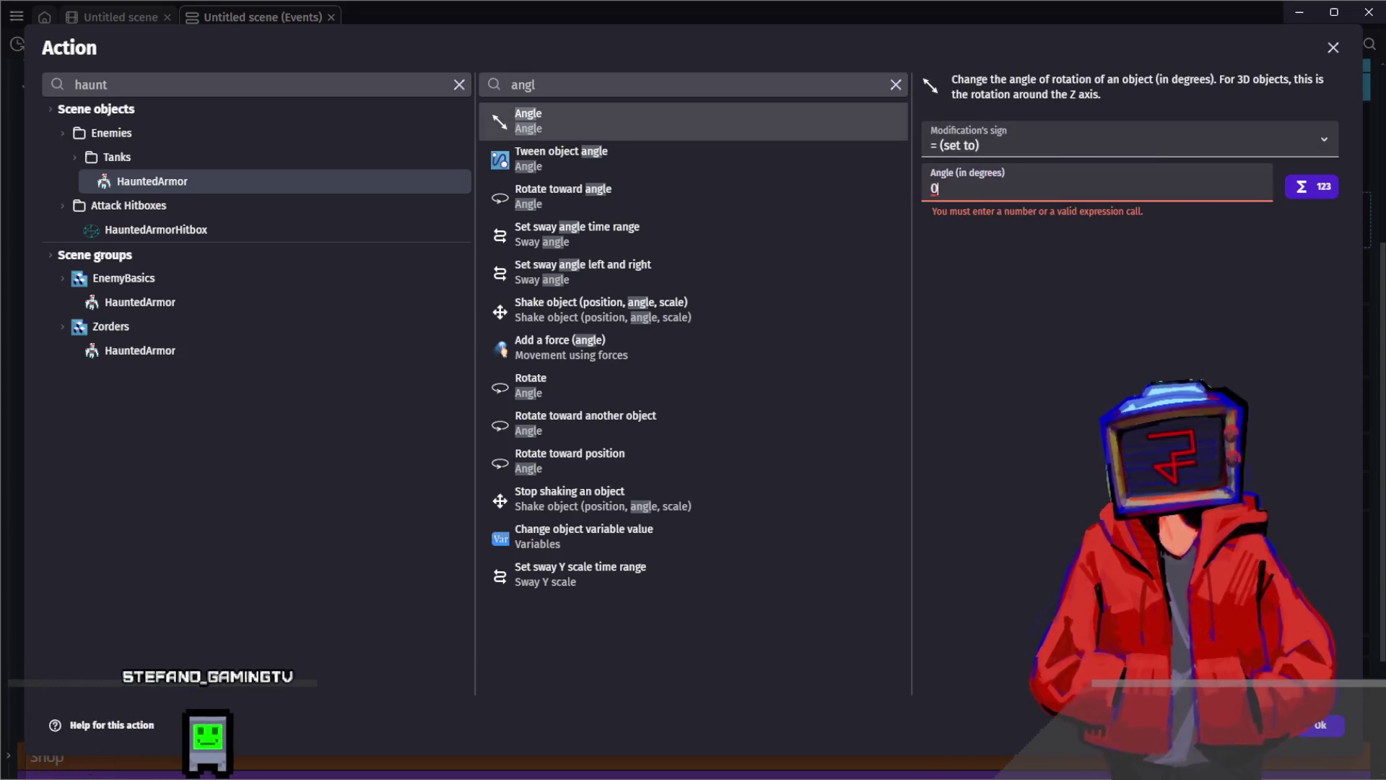
{"action": "key", "text": "Return"}
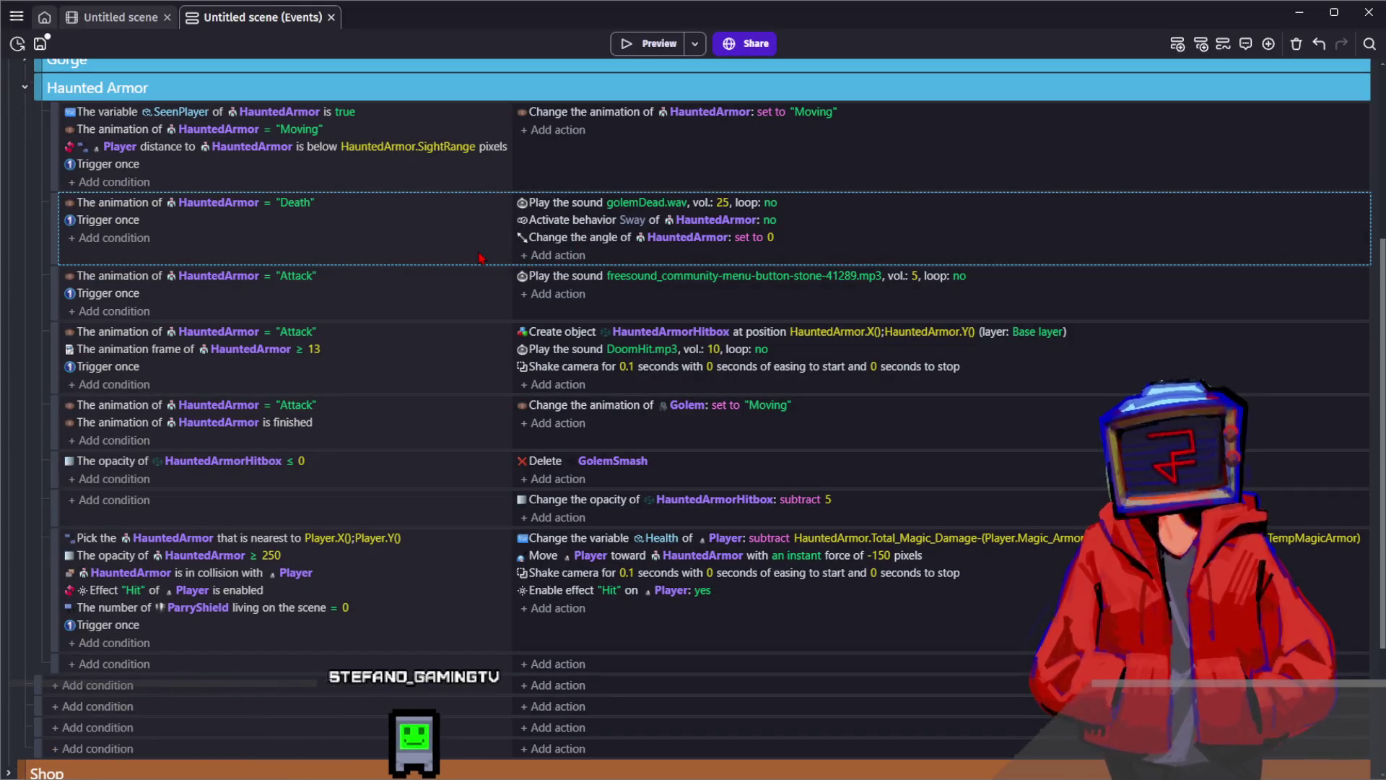
{"action": "left_click", "coordinate": [459, 221]}
{"action": "left_click", "coordinate": [464, 244]}
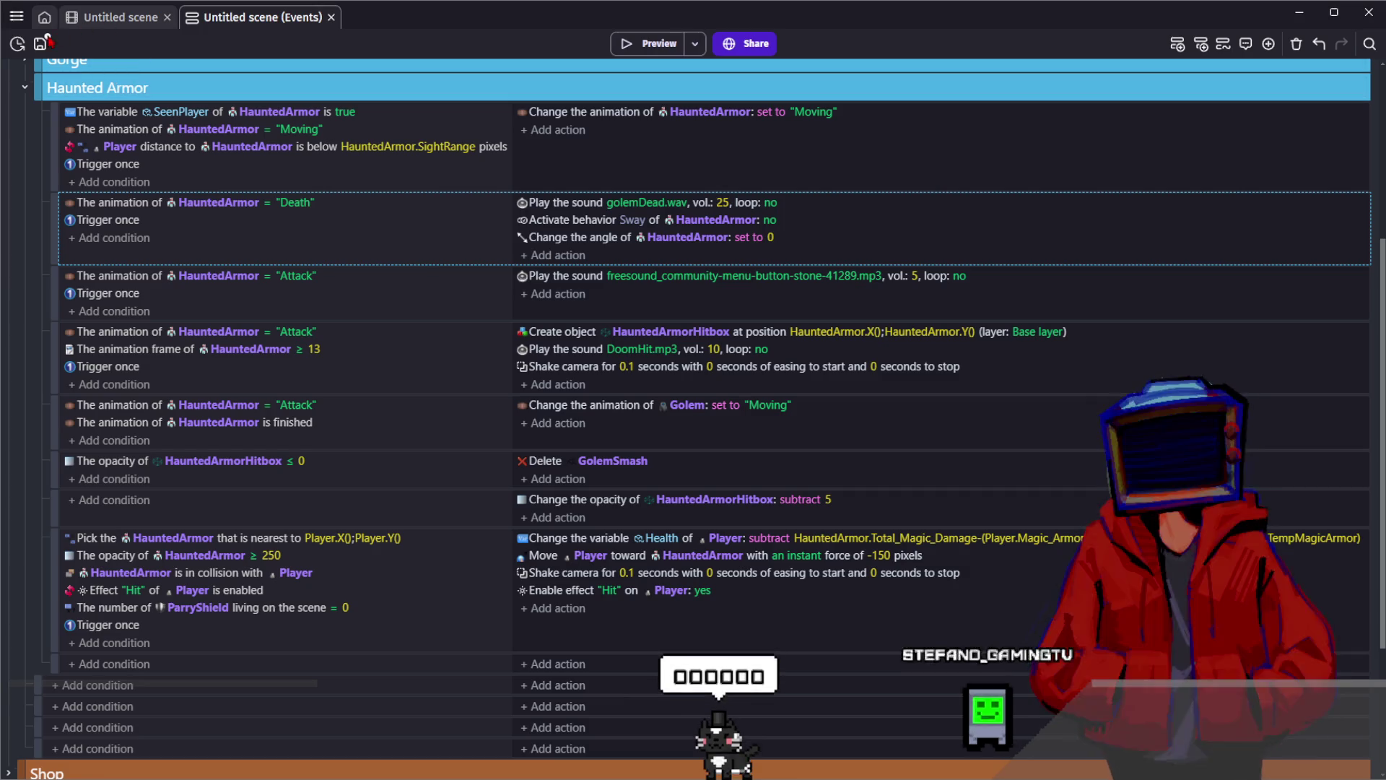
Put HauntedArmorHitbox into the EnemyAttacks object group, then go back to the events sheet
{"action": "left_click", "coordinate": [116, 17]}
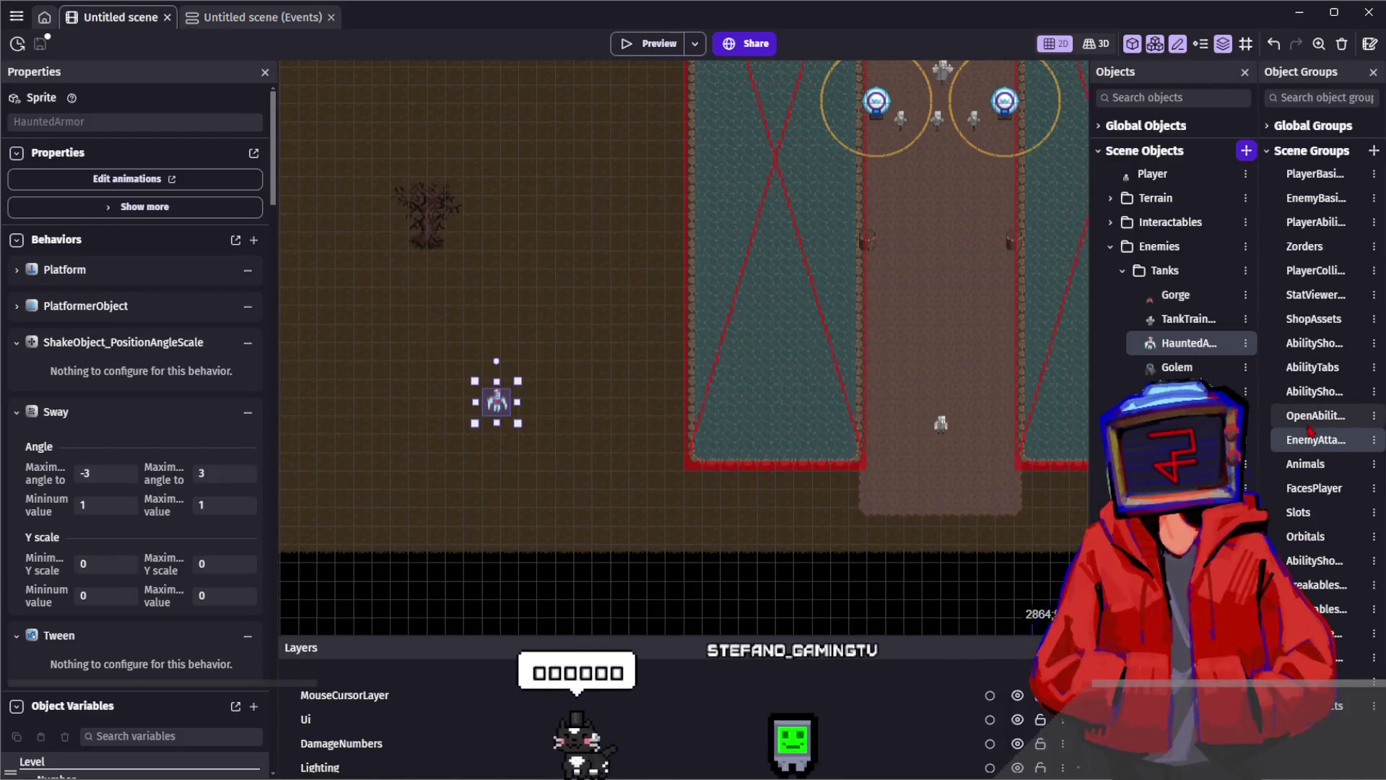
{"action": "double_click", "coordinate": [1310, 442]}
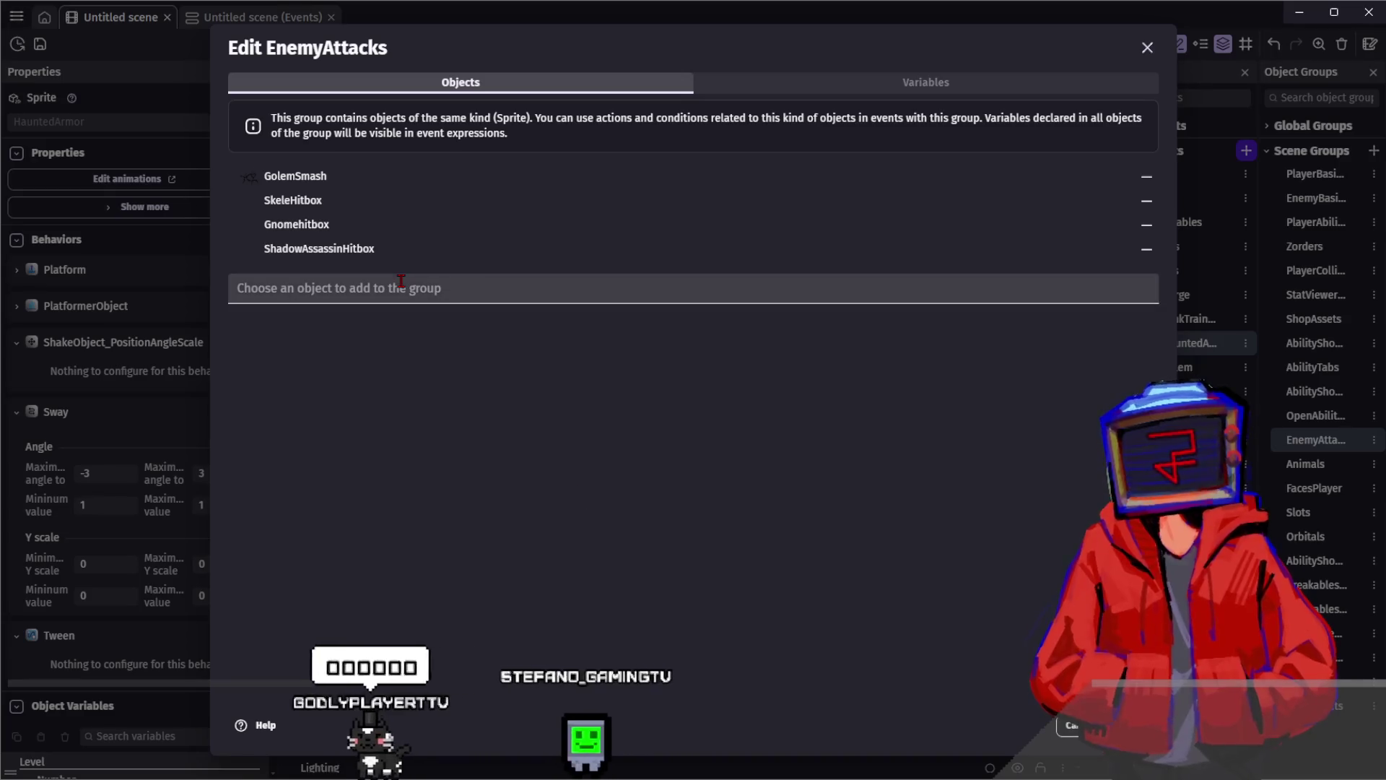
{"action": "left_click", "coordinate": [402, 285]}
{"action": "type", "text": "hit"}
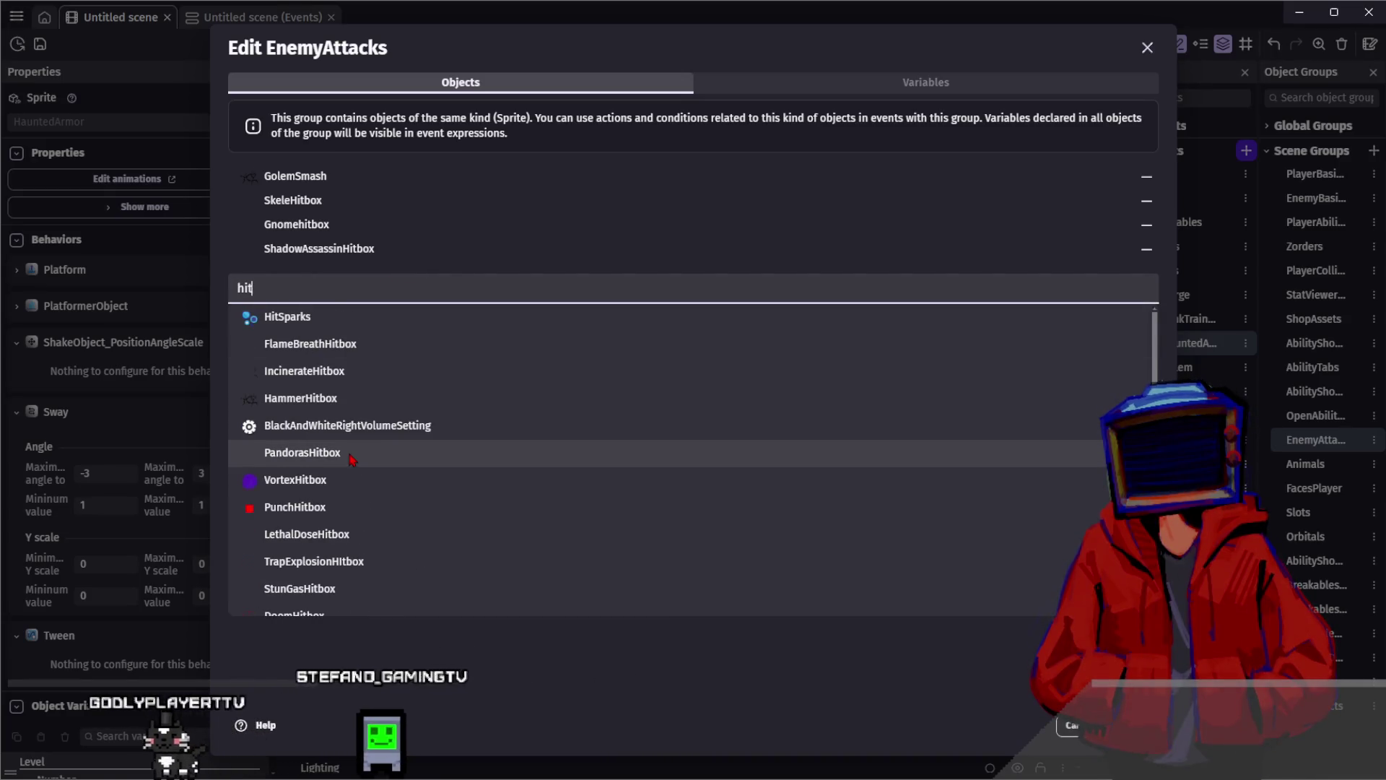
{"action": "type", "text": "box"}
{"action": "scroll", "coordinate": [347, 354], "scroll_direction": "down", "scroll_amount": 2}
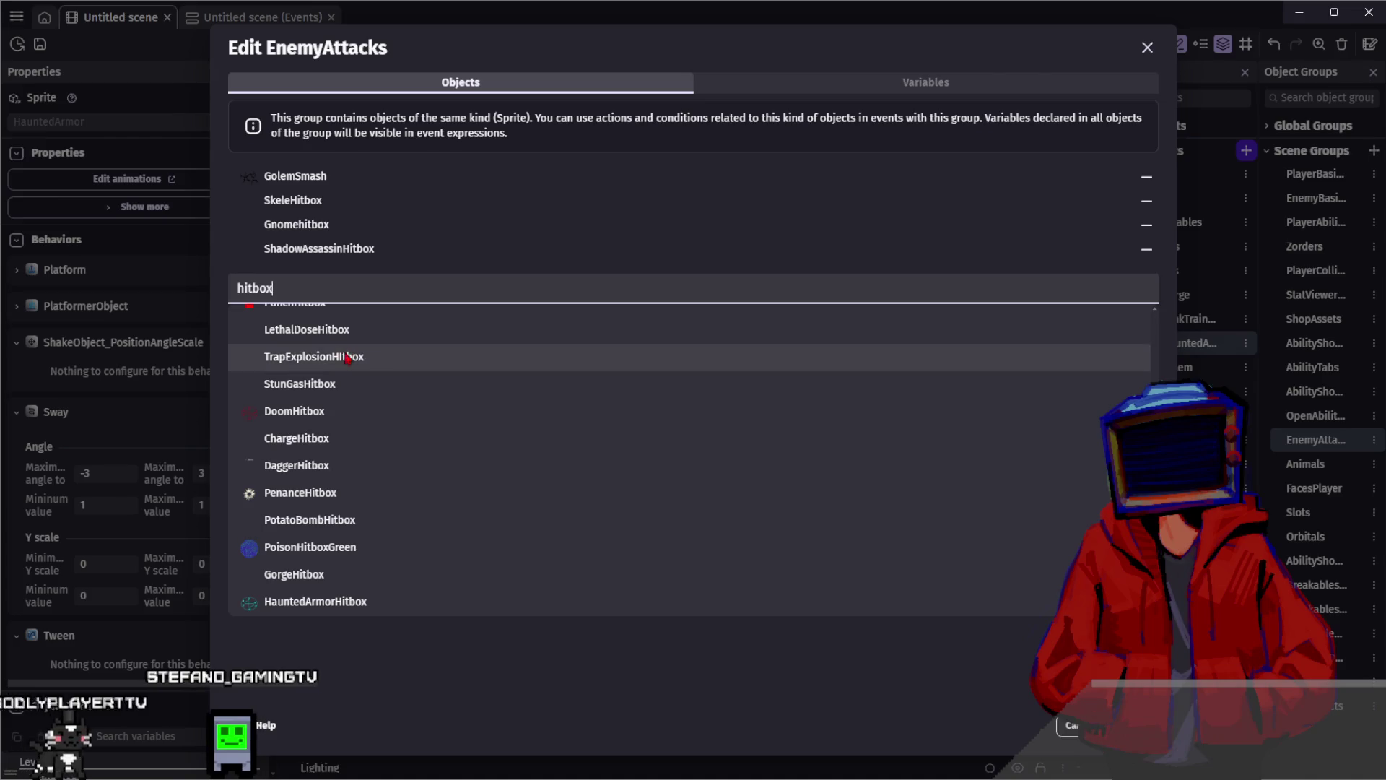
{"action": "left_click", "coordinate": [307, 603]}
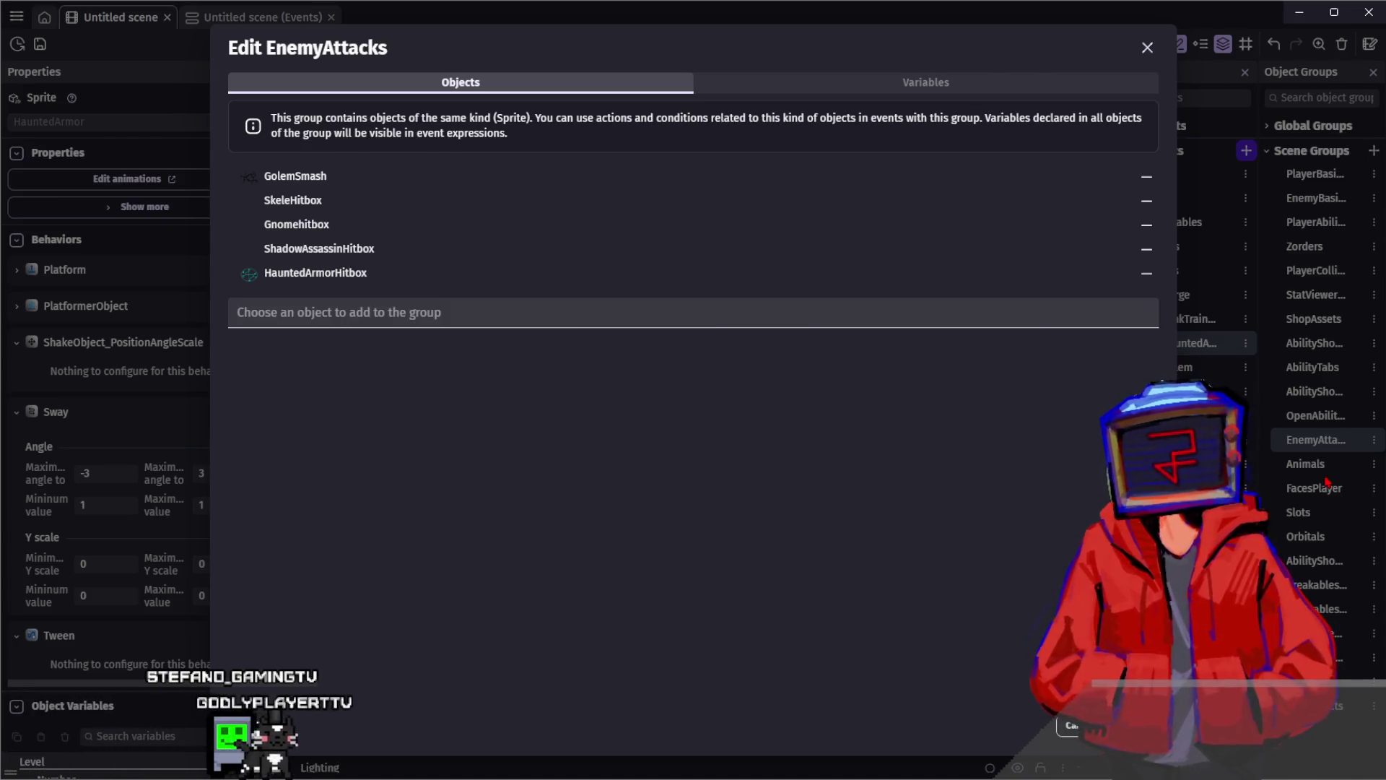
{"action": "left_click", "coordinate": [1328, 482]}
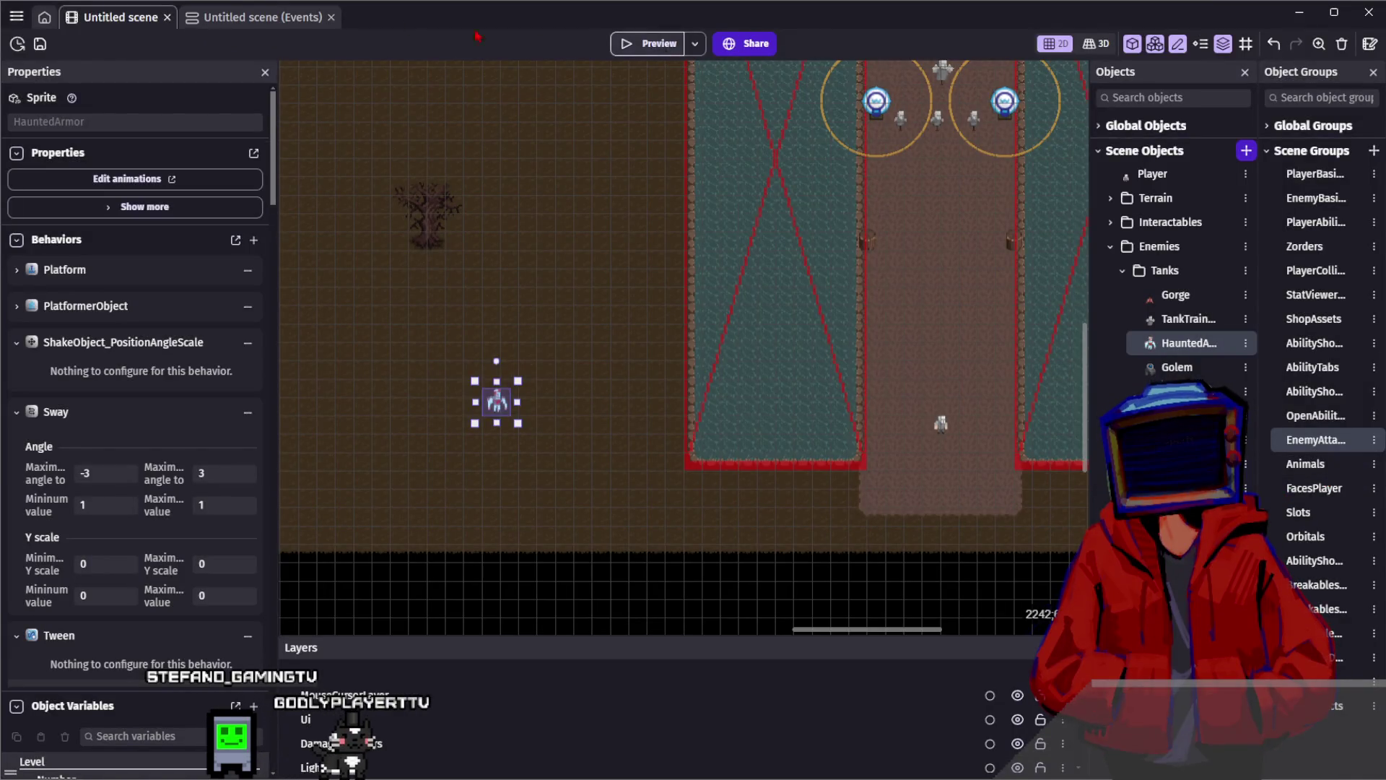
{"action": "left_click", "coordinate": [214, 22]}
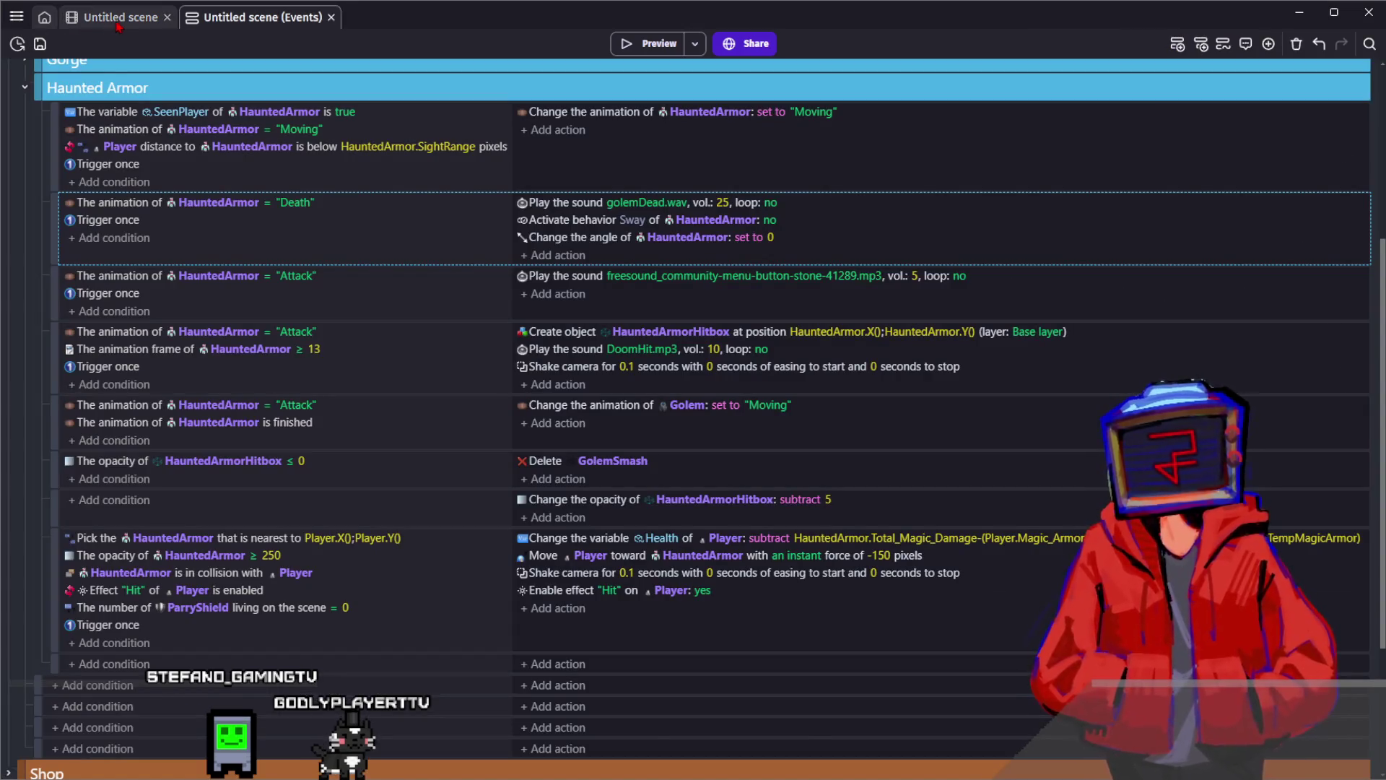
Save the project, walk around the Haunted Armor with WASD in preview, then close it
{"action": "key", "text": "ctrl+s"}
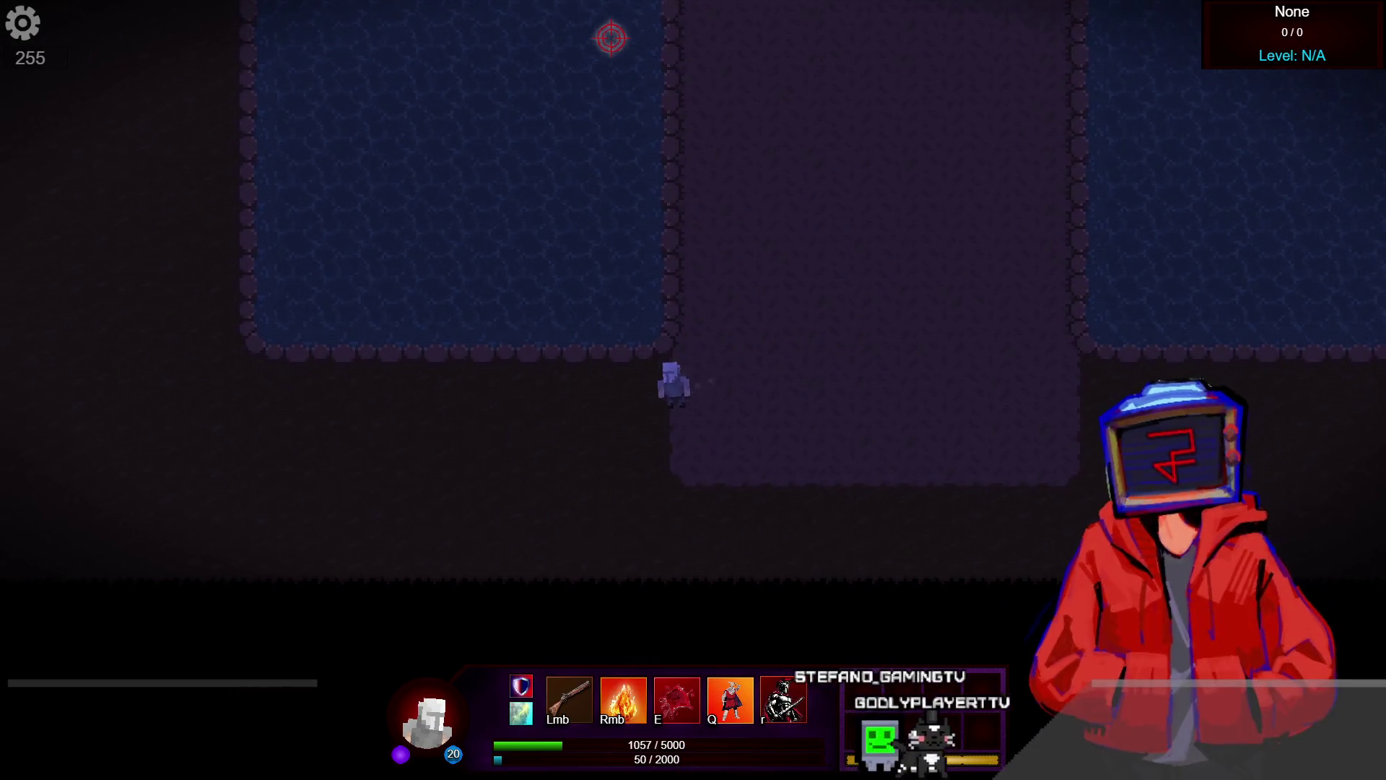
{"action": "key", "text": "a"}
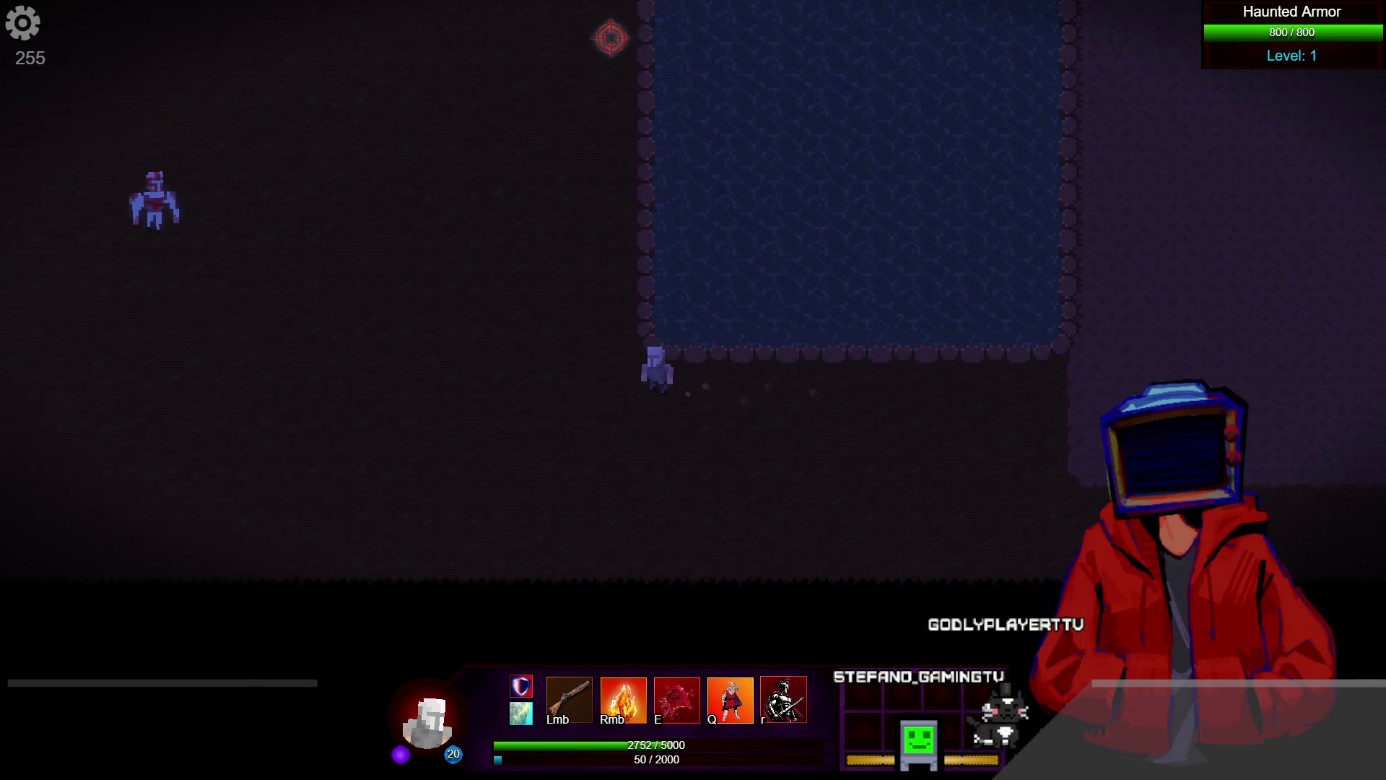
{"action": "key", "text": "a"}
{"action": "key", "text": "w"}
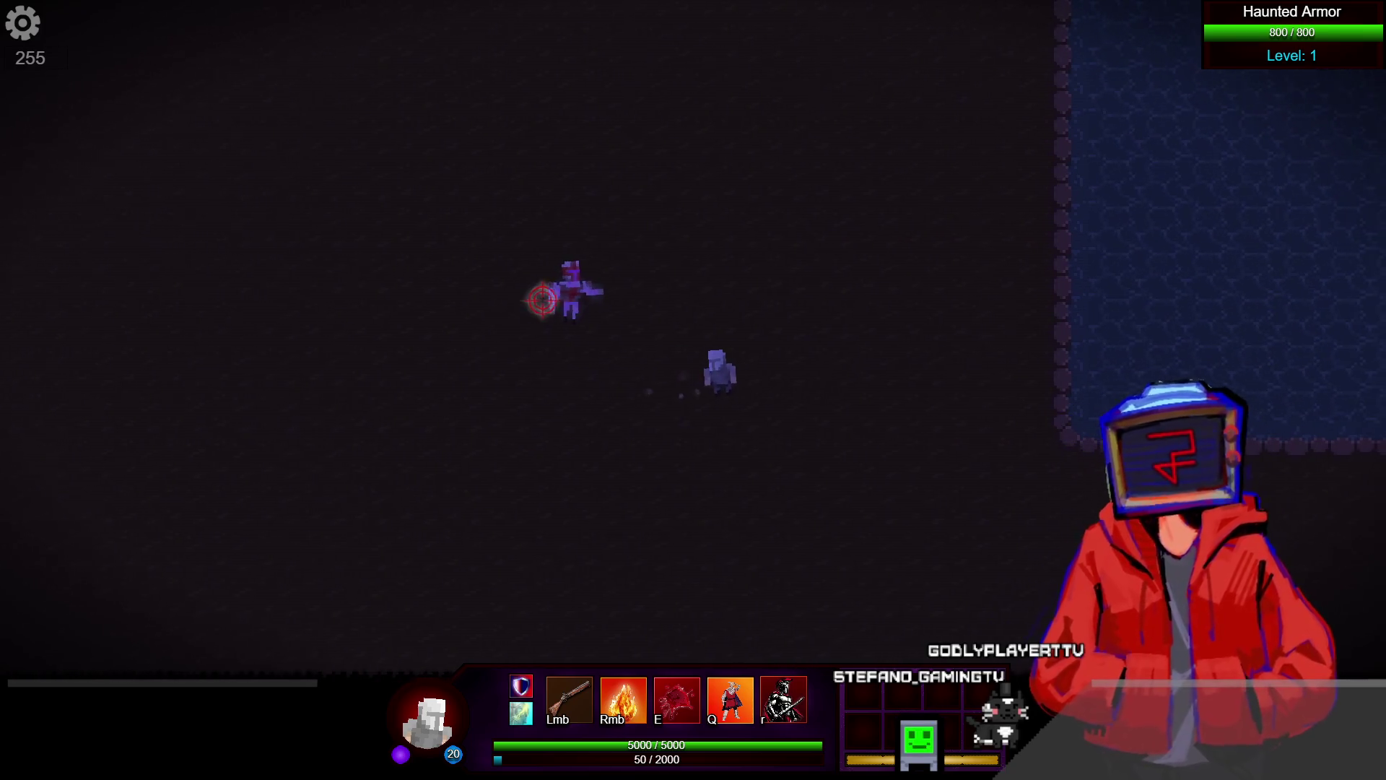
{"action": "key", "text": "d"}
{"action": "key", "text": "s"}
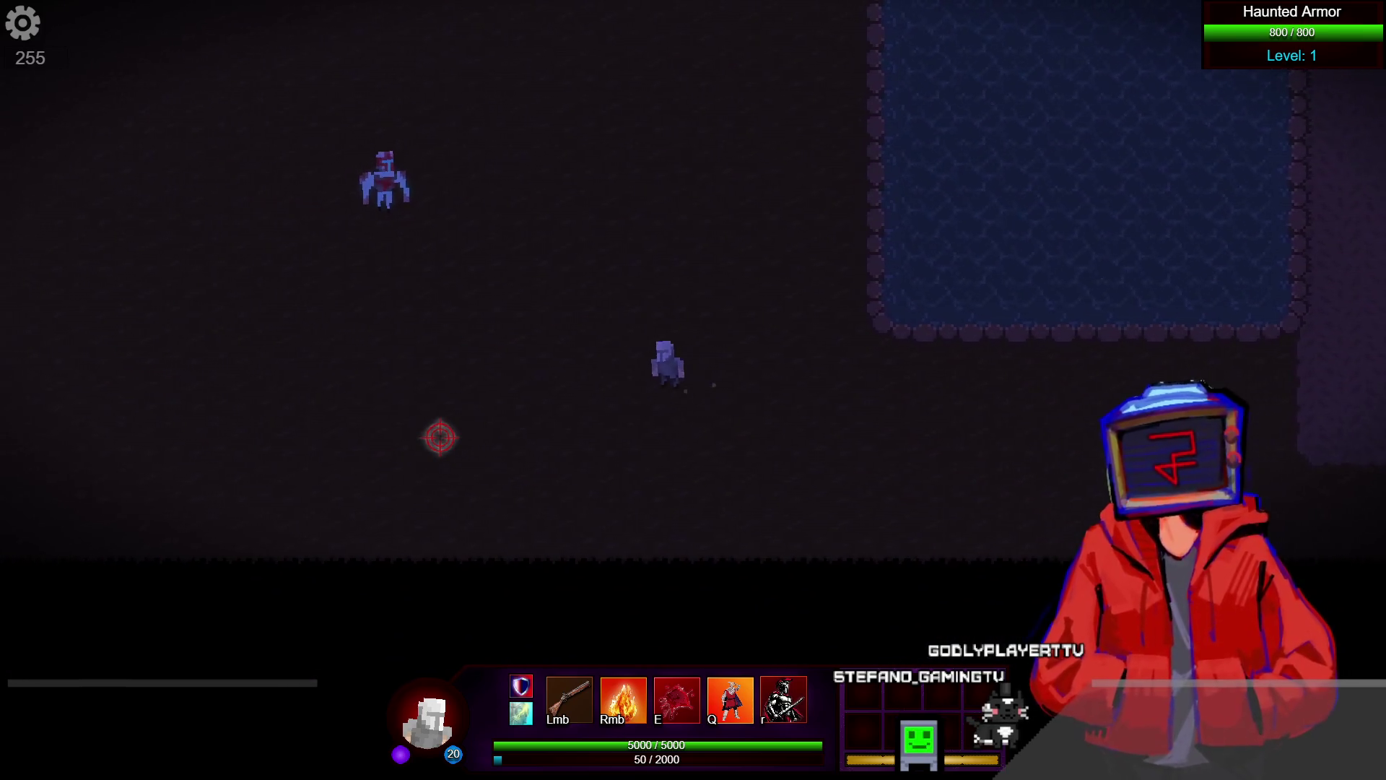
{"action": "key", "text": "a"}
{"action": "key", "text": "w"}
{"action": "key", "text": "a"}
{"action": "key", "text": "w"}
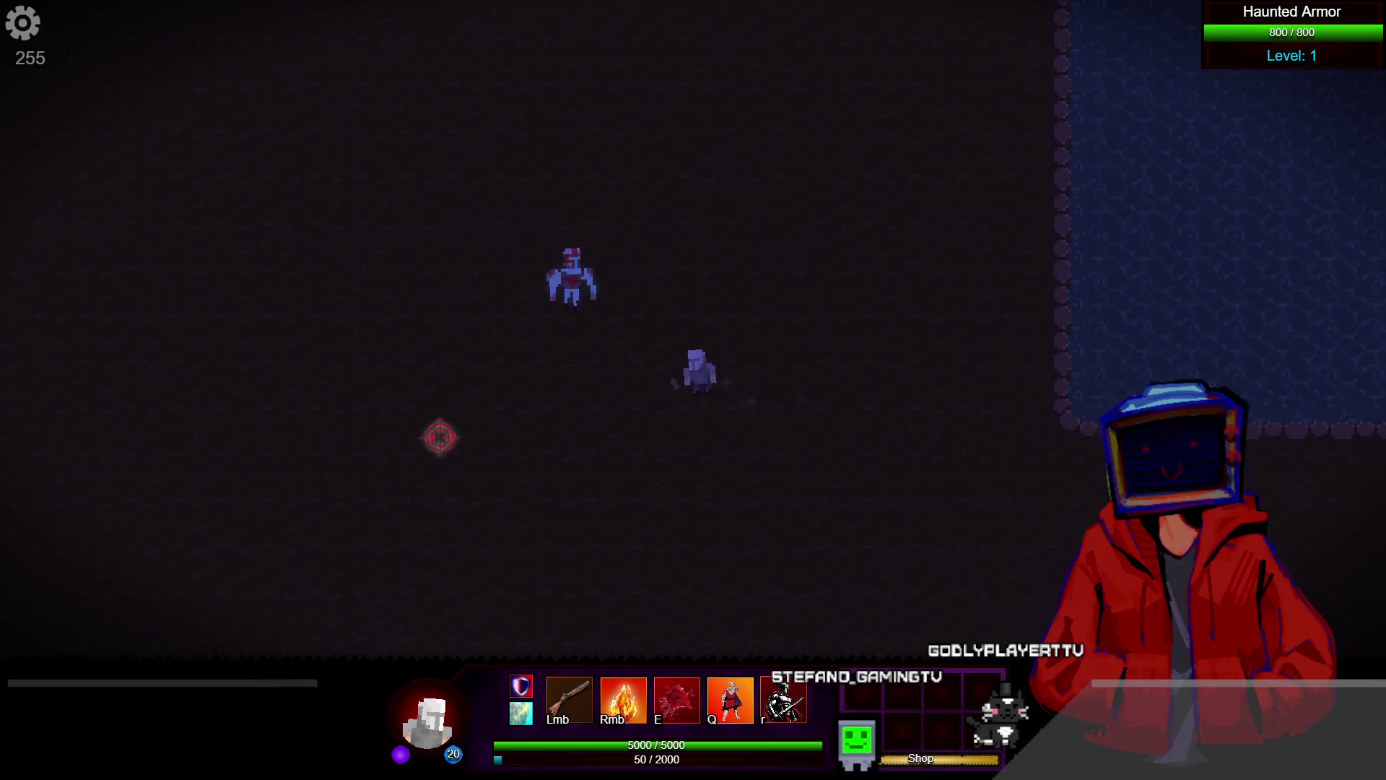
{"action": "key", "text": "d"}
{"action": "key", "text": "s"}
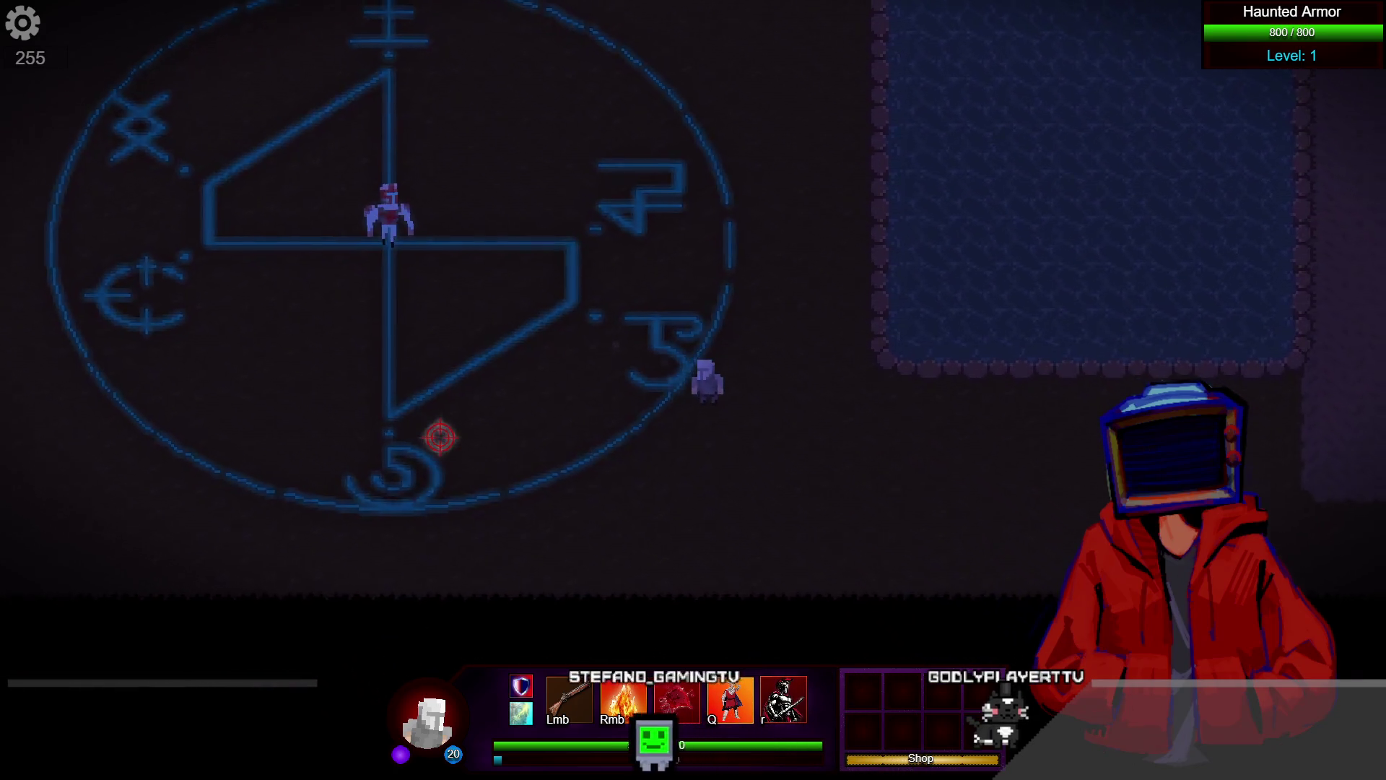
{"action": "key", "text": "alt+F4"}
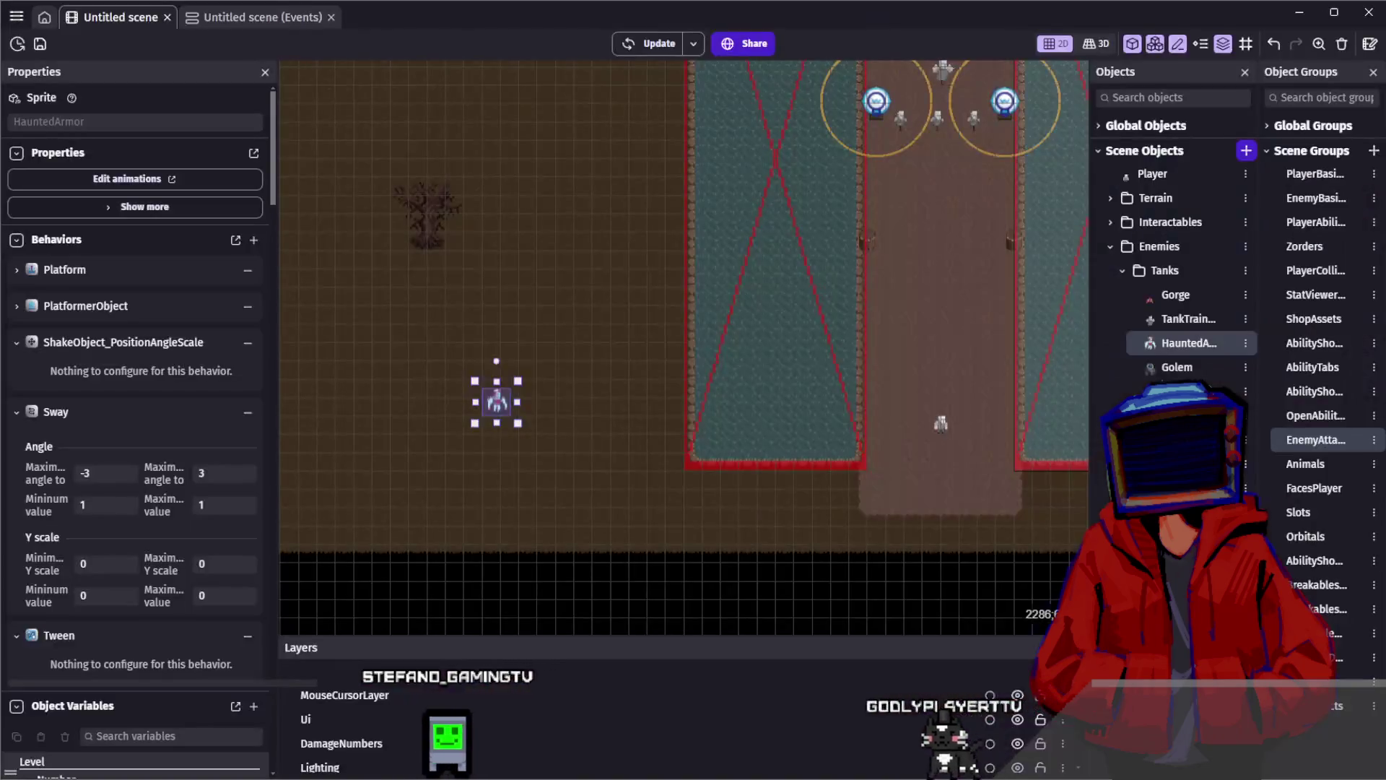
Change HauntedArmor's Speed object variable to 50 and apply the change
{"action": "left_click", "coordinate": [508, 398]}
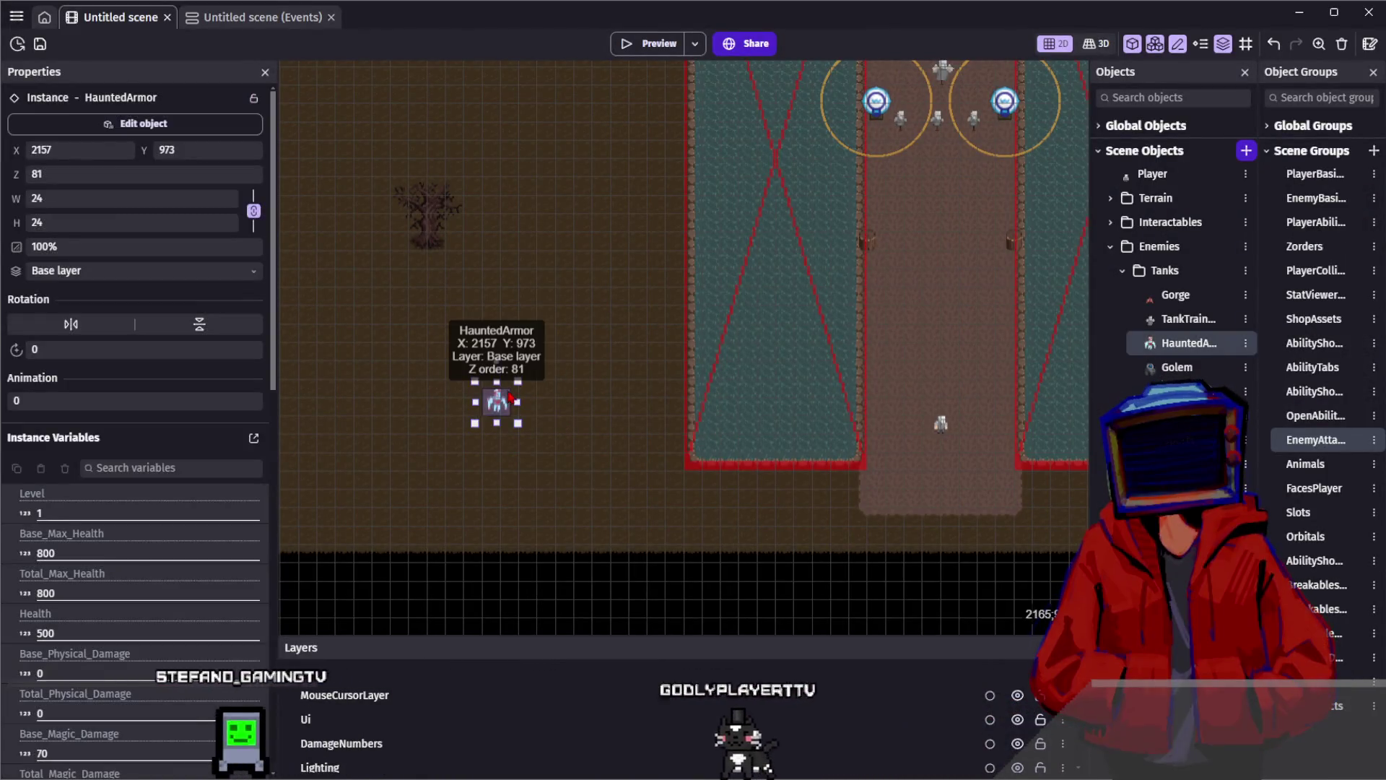
{"action": "left_click", "coordinate": [495, 333]}
{"action": "double_click", "coordinate": [1172, 342]}
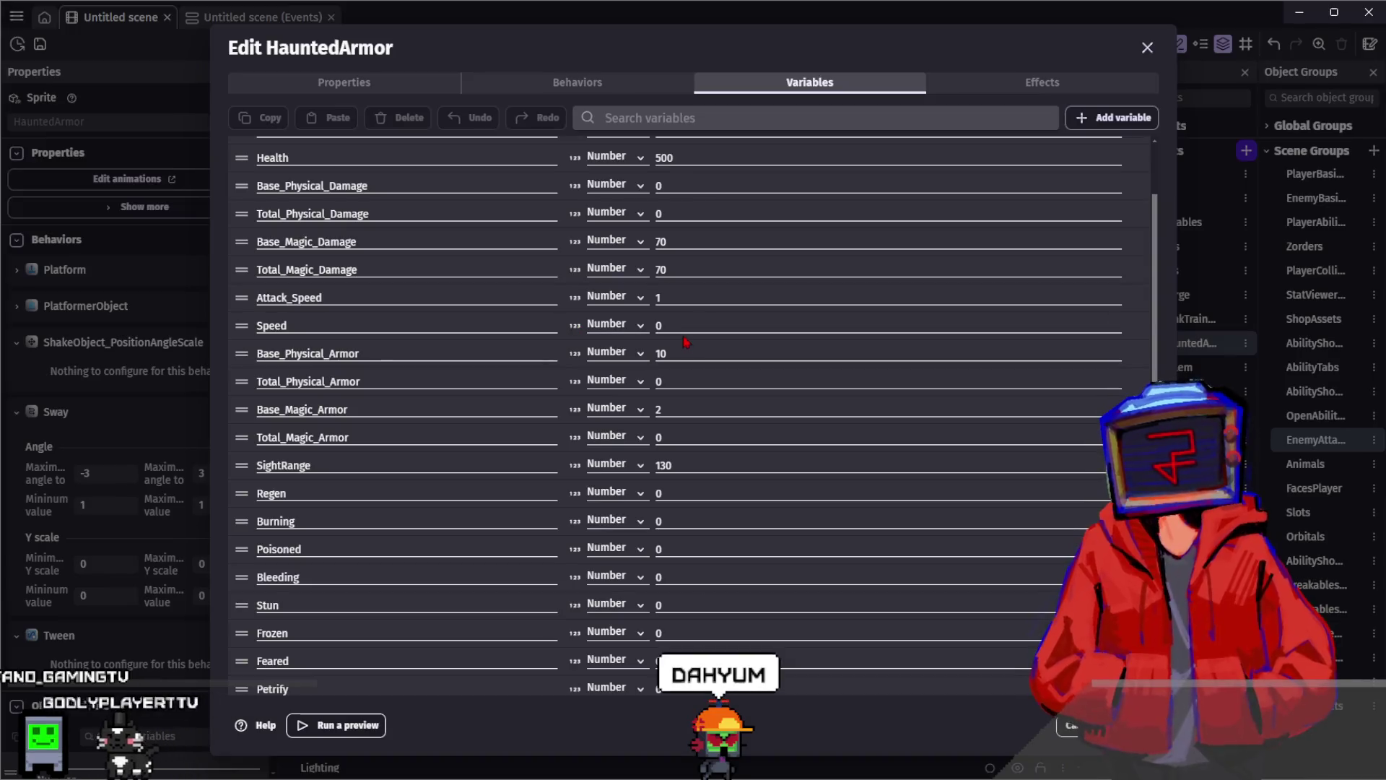
{"action": "left_click", "coordinate": [676, 327]}
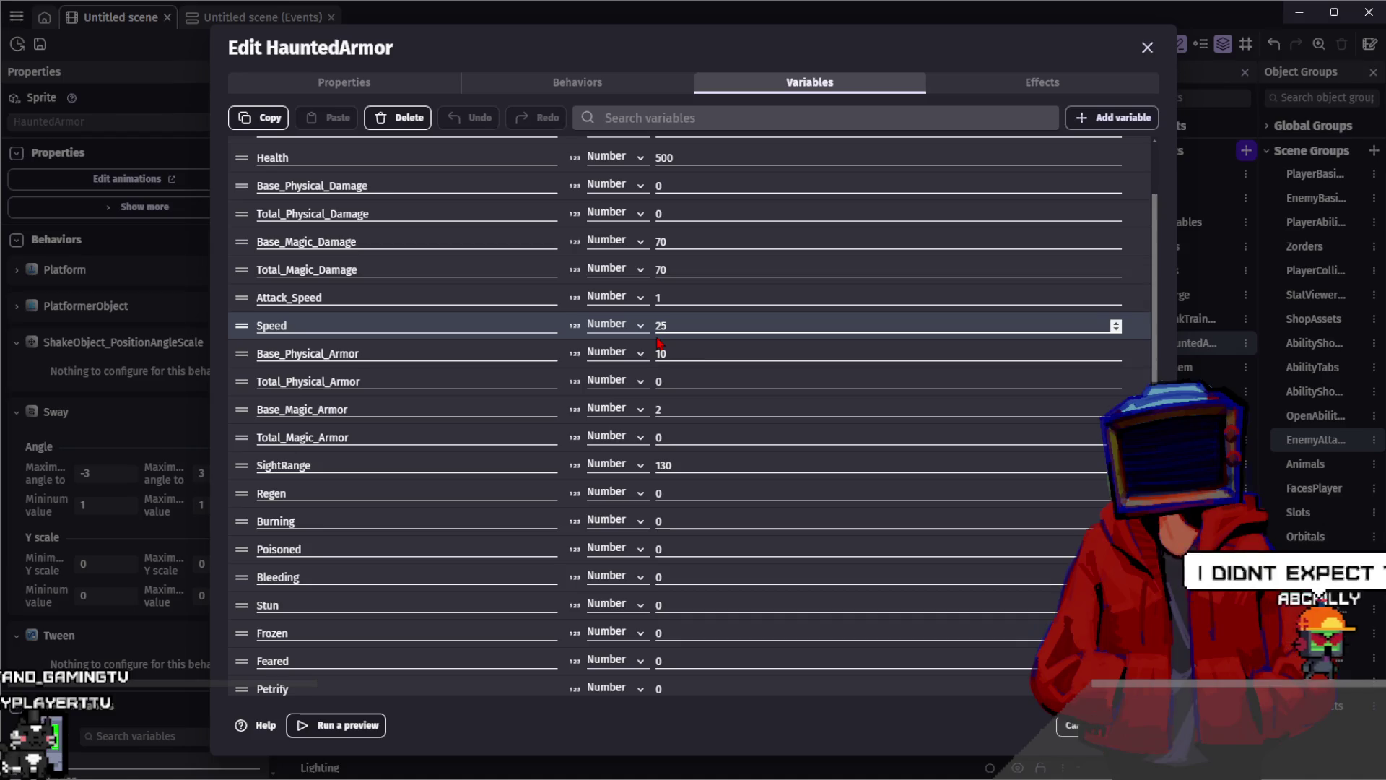
{"action": "type", "text": "25"}
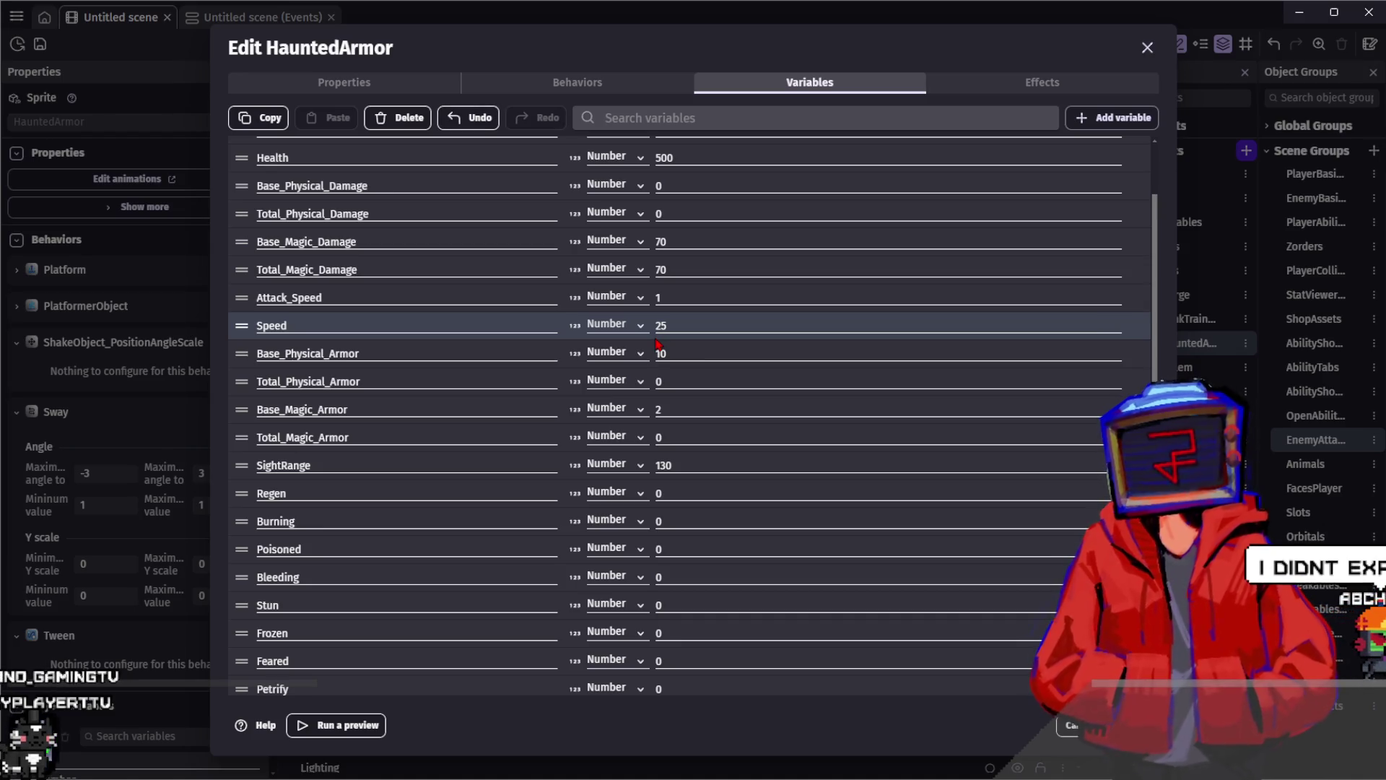
{"action": "double_click", "coordinate": [683, 323]}
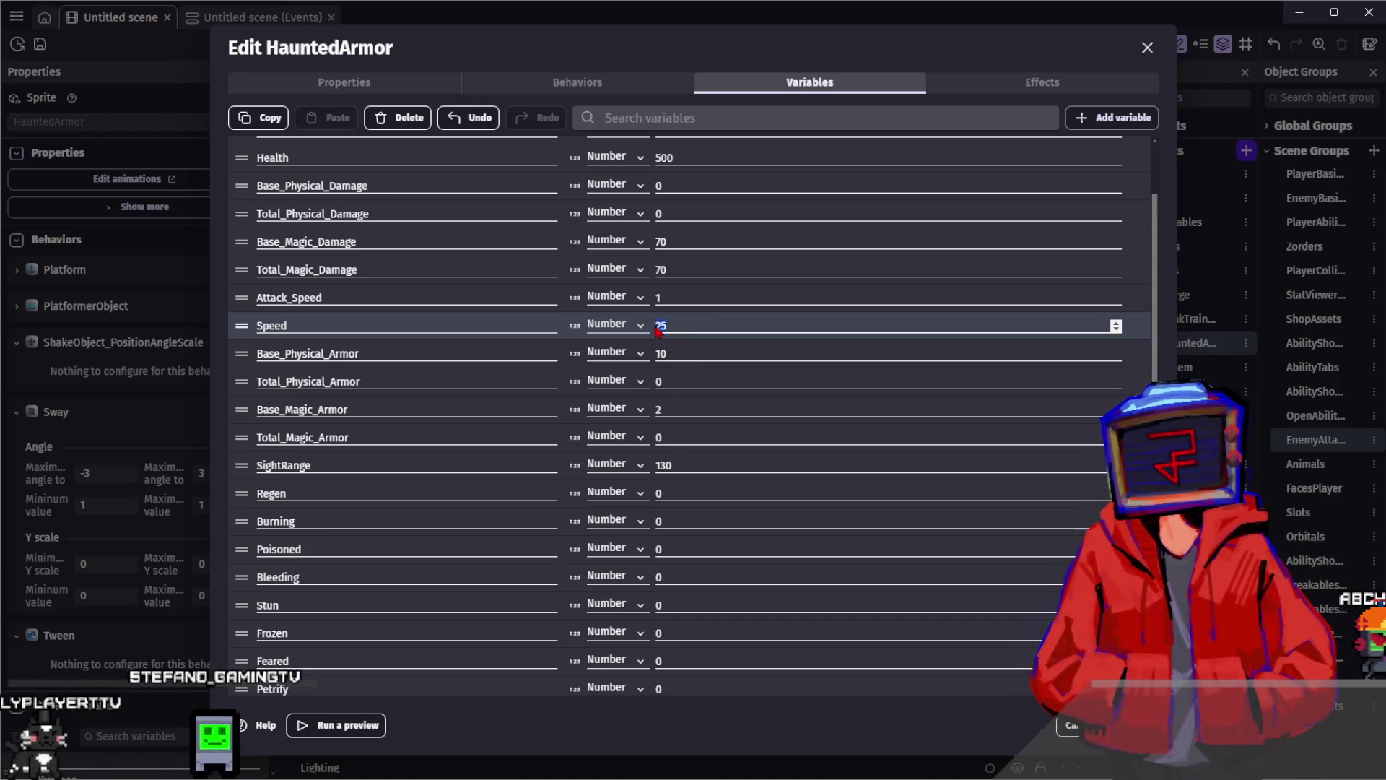
{"action": "type", "text": "4"}
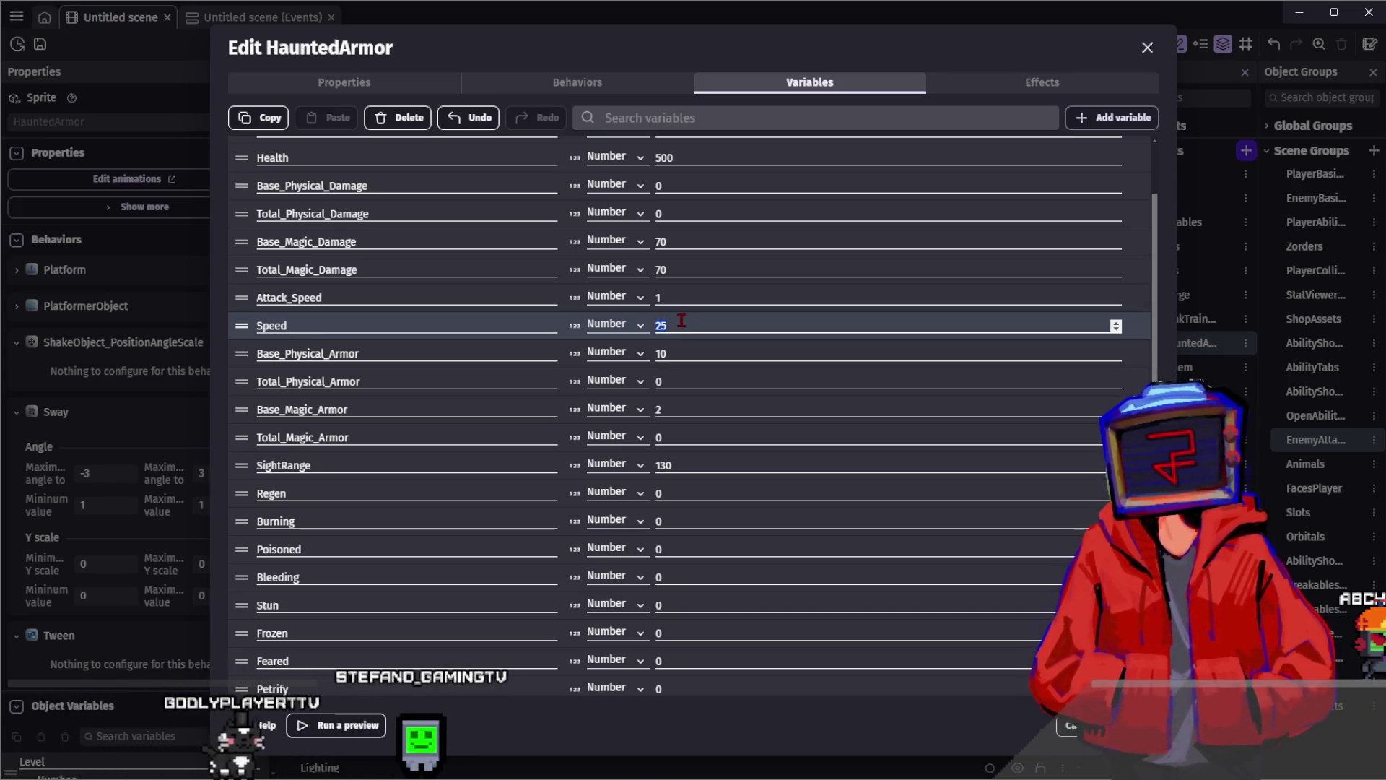
{"action": "type", "text": "5"}
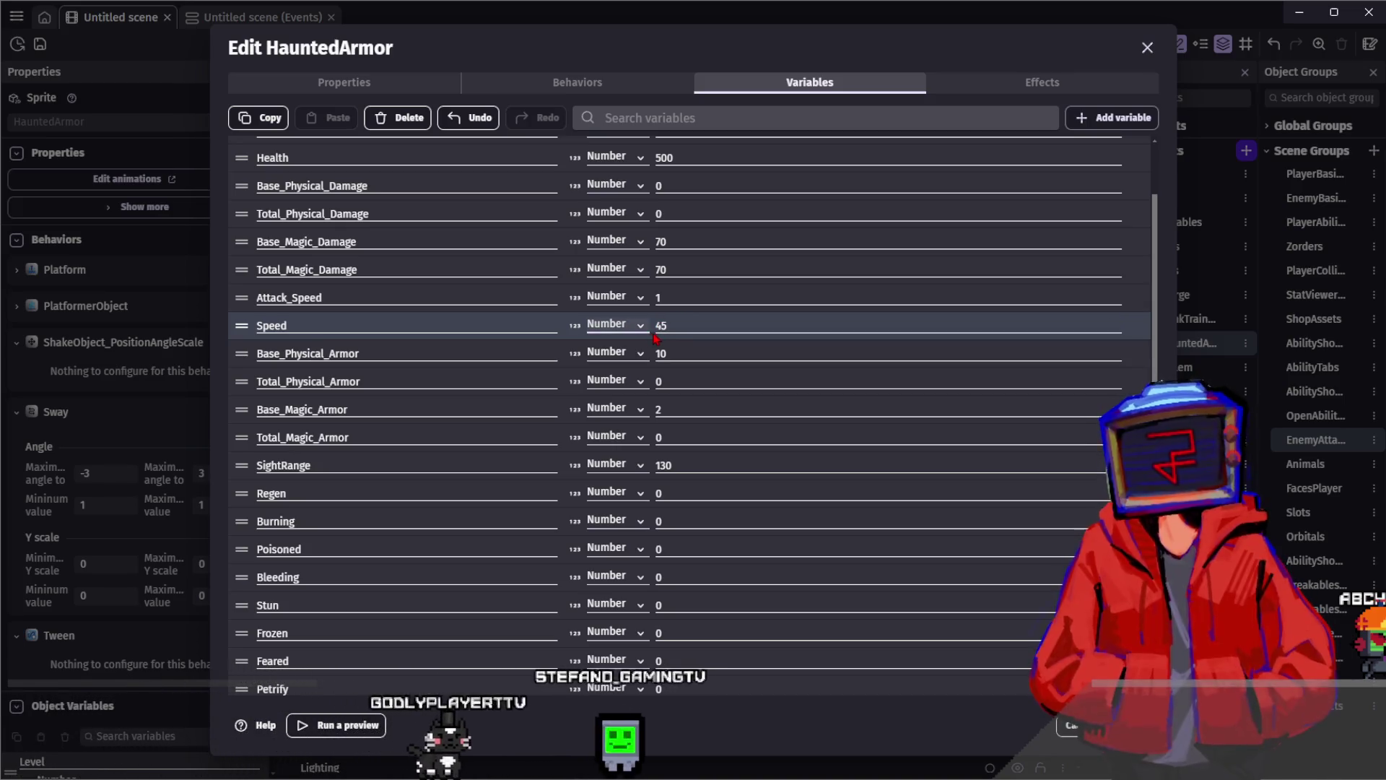
{"action": "left_click_drag", "start_coordinate": [681, 325], "coordinate": [648, 328]}
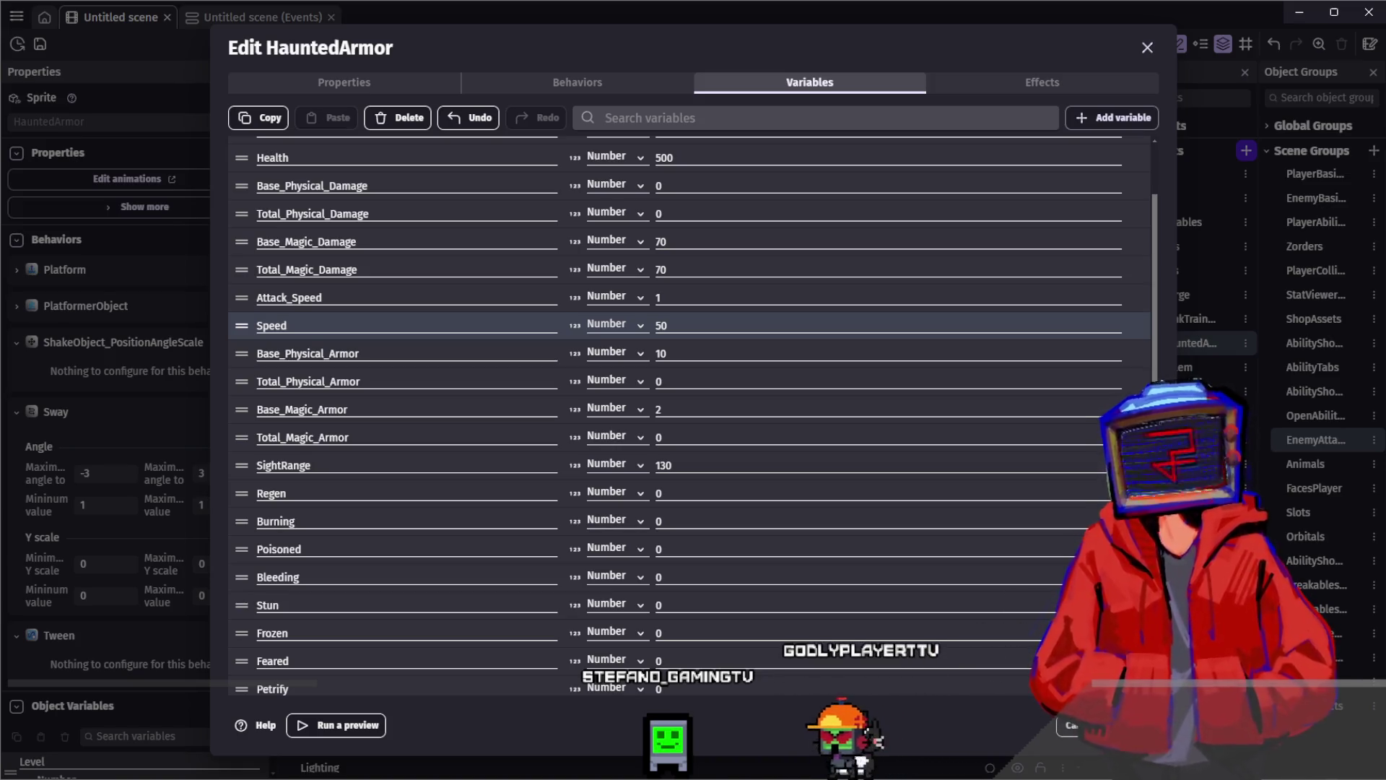
{"action": "left_click", "coordinate": [1130, 725]}
Preview HauntedArmor's Idle and Moving animations at frame rate 2
{"action": "double_click", "coordinate": [1188, 343]}
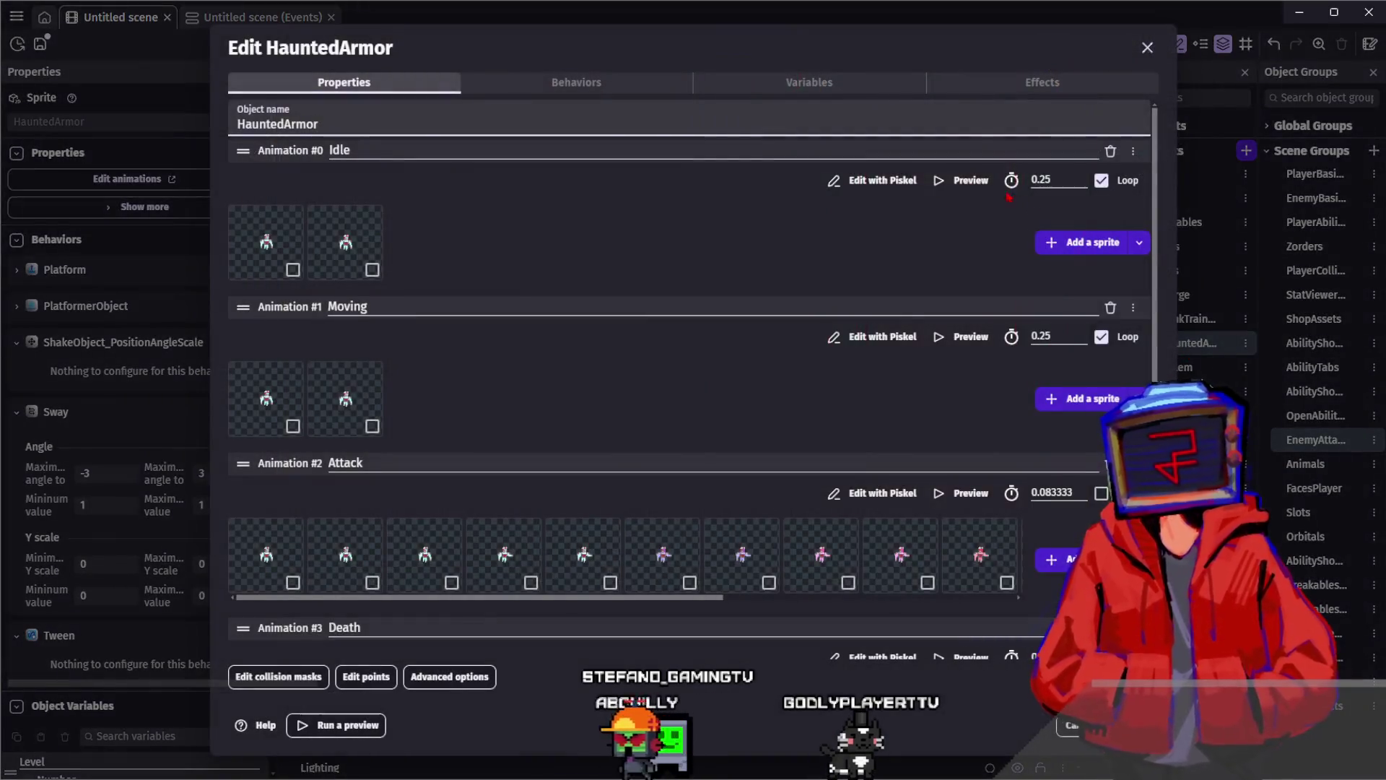
{"action": "left_click", "coordinate": [961, 181]}
{"action": "double_click", "coordinate": [275, 678]}
{"action": "type", "text": "2"}
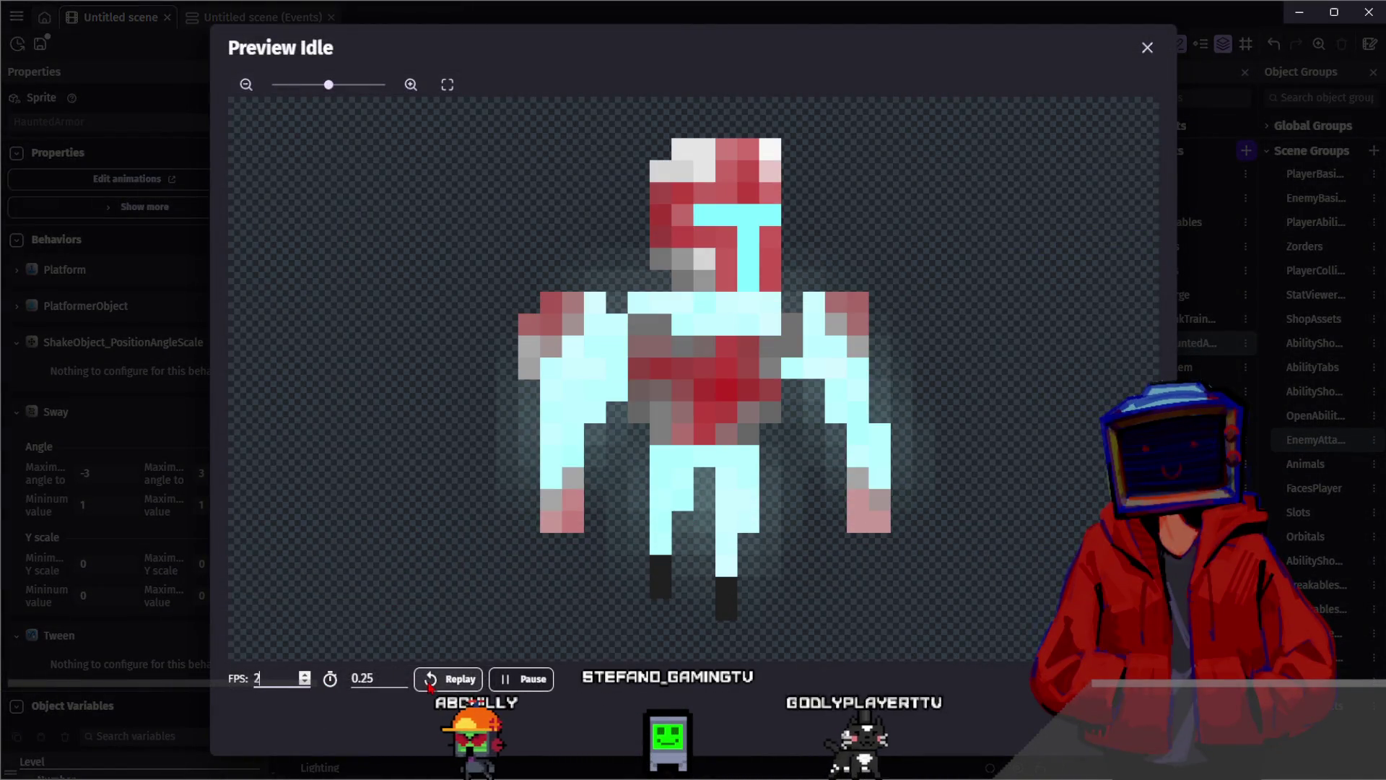
{"action": "key", "text": "Escape"}
{"action": "left_click", "coordinate": [971, 336]}
{"action": "double_click", "coordinate": [275, 678]}
{"action": "type", "text": "2"}
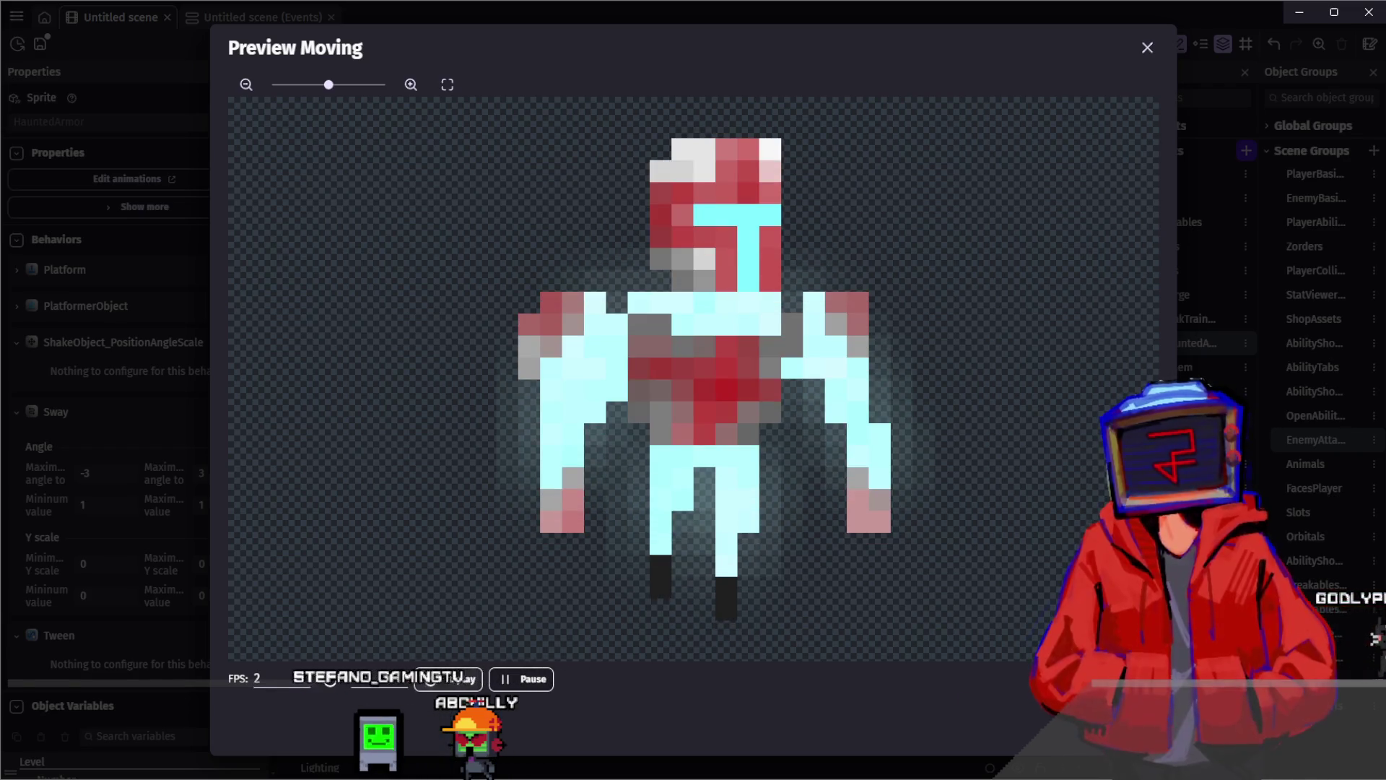
{"action": "key", "text": "Escape"}
Check the collision mask and set the Sway behavior's tween time to 1.5 seconds
{"action": "scroll", "coordinate": [797, 435], "scroll_direction": "down", "scroll_amount": 2}
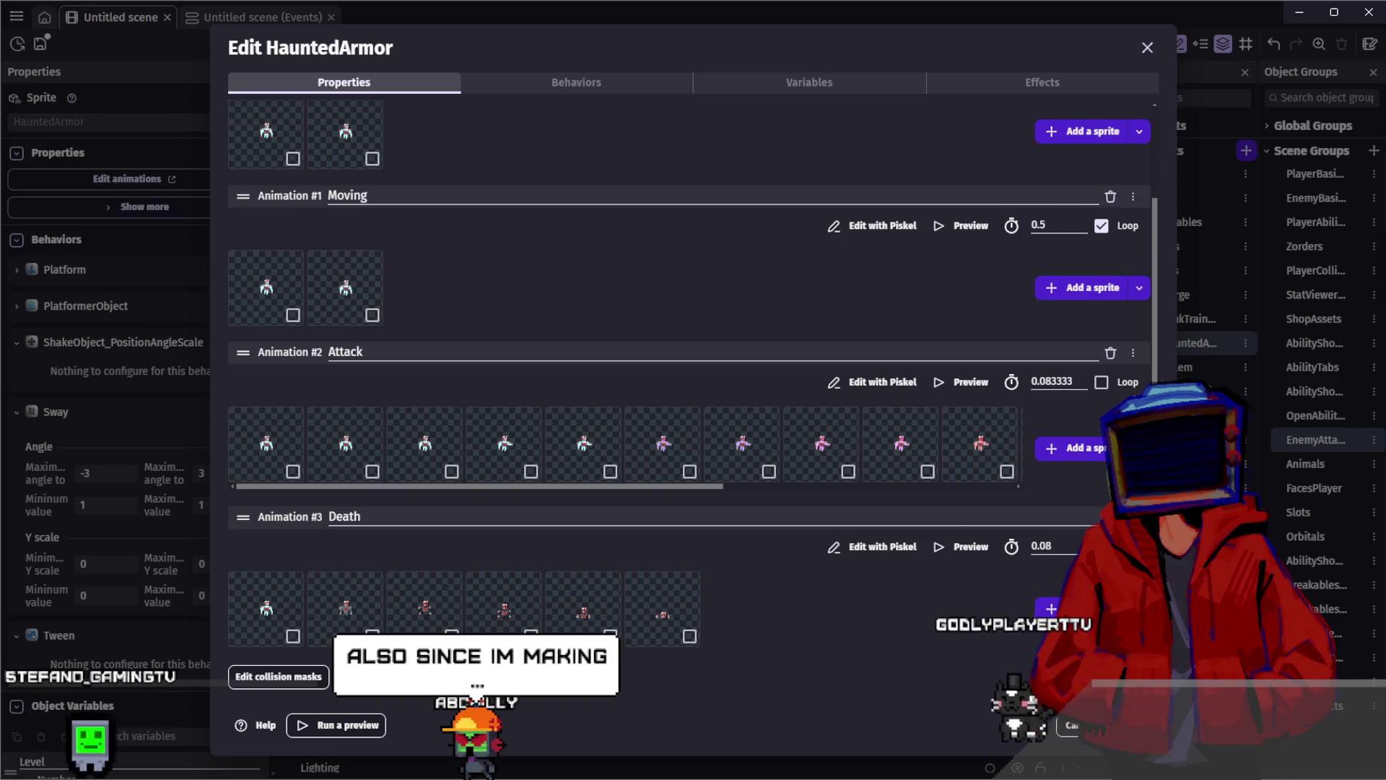
{"action": "left_click", "coordinate": [278, 676]}
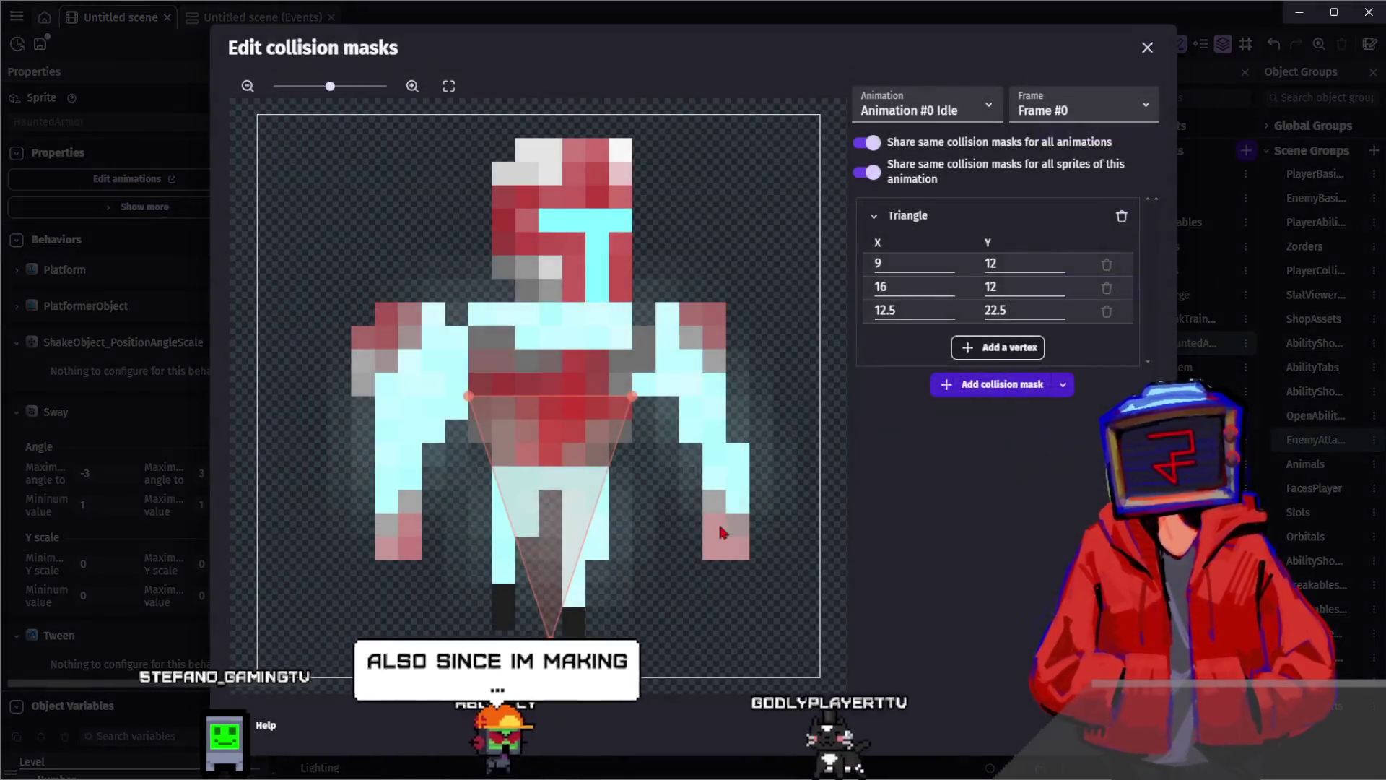
{"action": "key", "text": "Escape"}
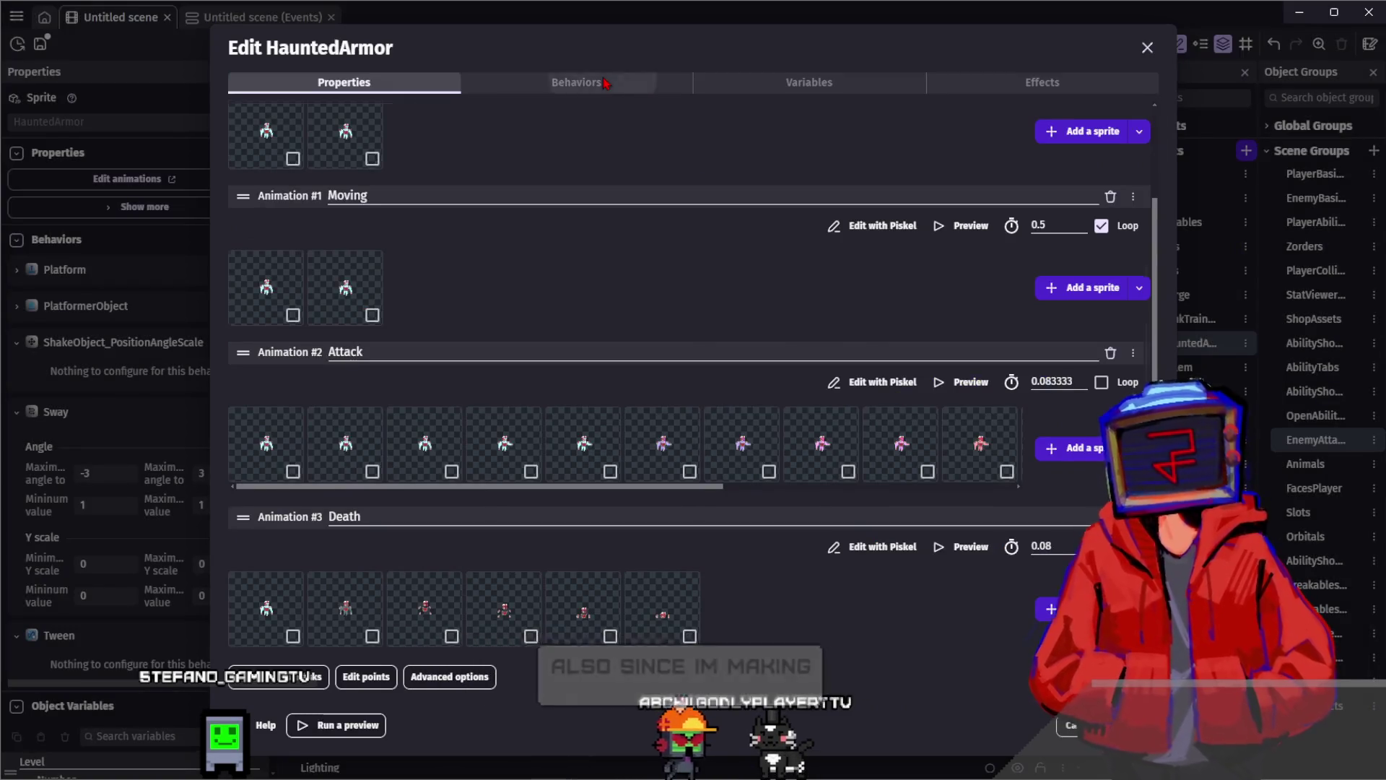
{"action": "left_click", "coordinate": [613, 86]}
{"action": "left_click_drag", "start_coordinate": [268, 432], "coordinate": [249, 430]}
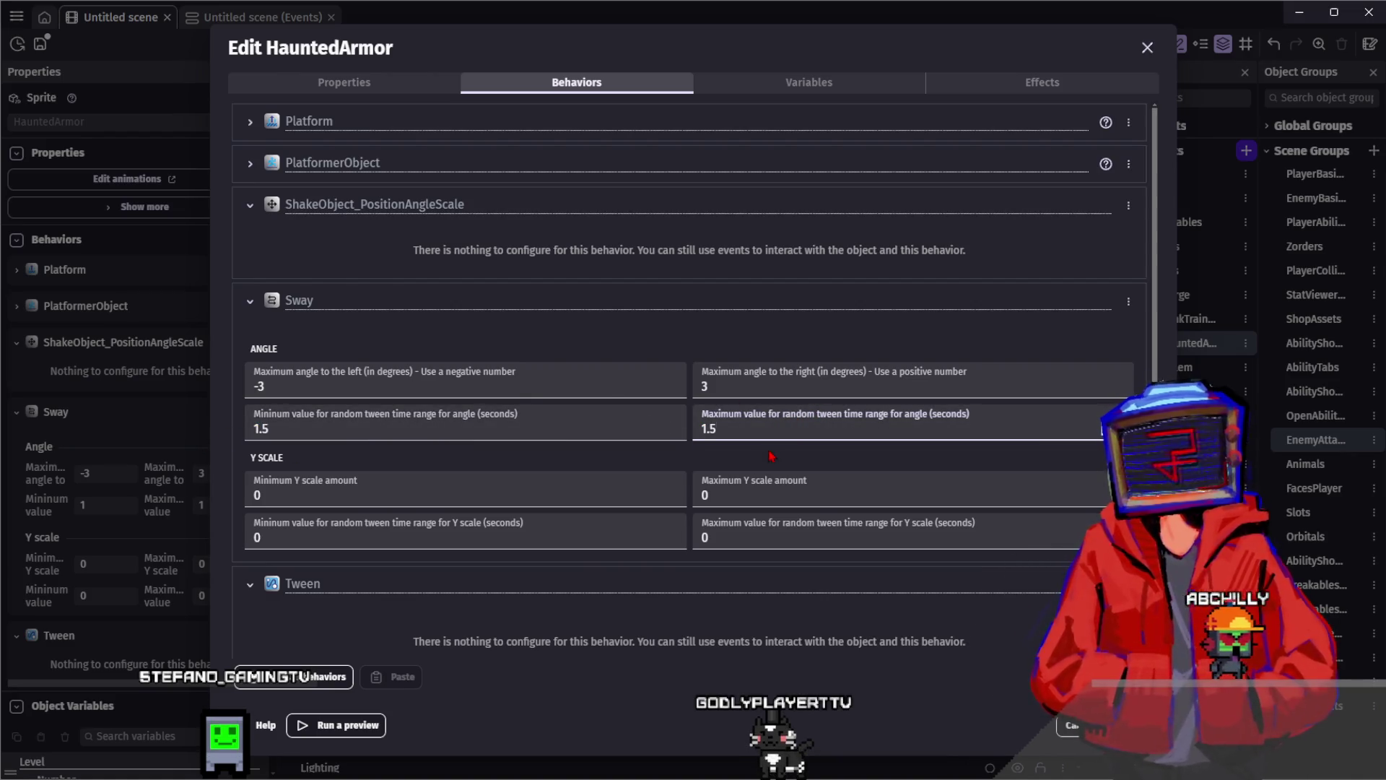
{"action": "left_click", "coordinate": [432, 82]}
{"action": "left_click", "coordinate": [577, 82]}
Set Base_Magic_Damage and Total_Magic_Damage to 100 and close the editor
{"action": "left_click", "coordinate": [809, 82]}
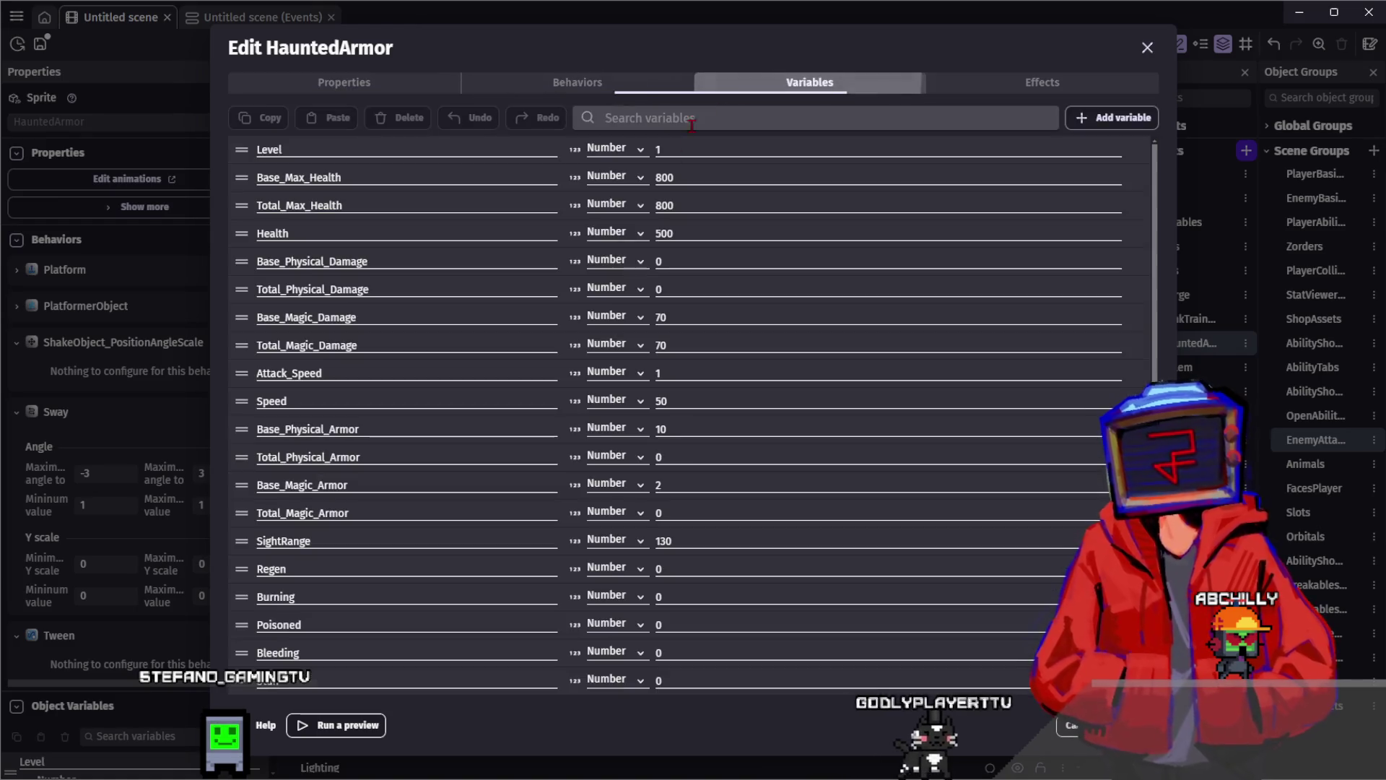
{"action": "type", "text": "100"}
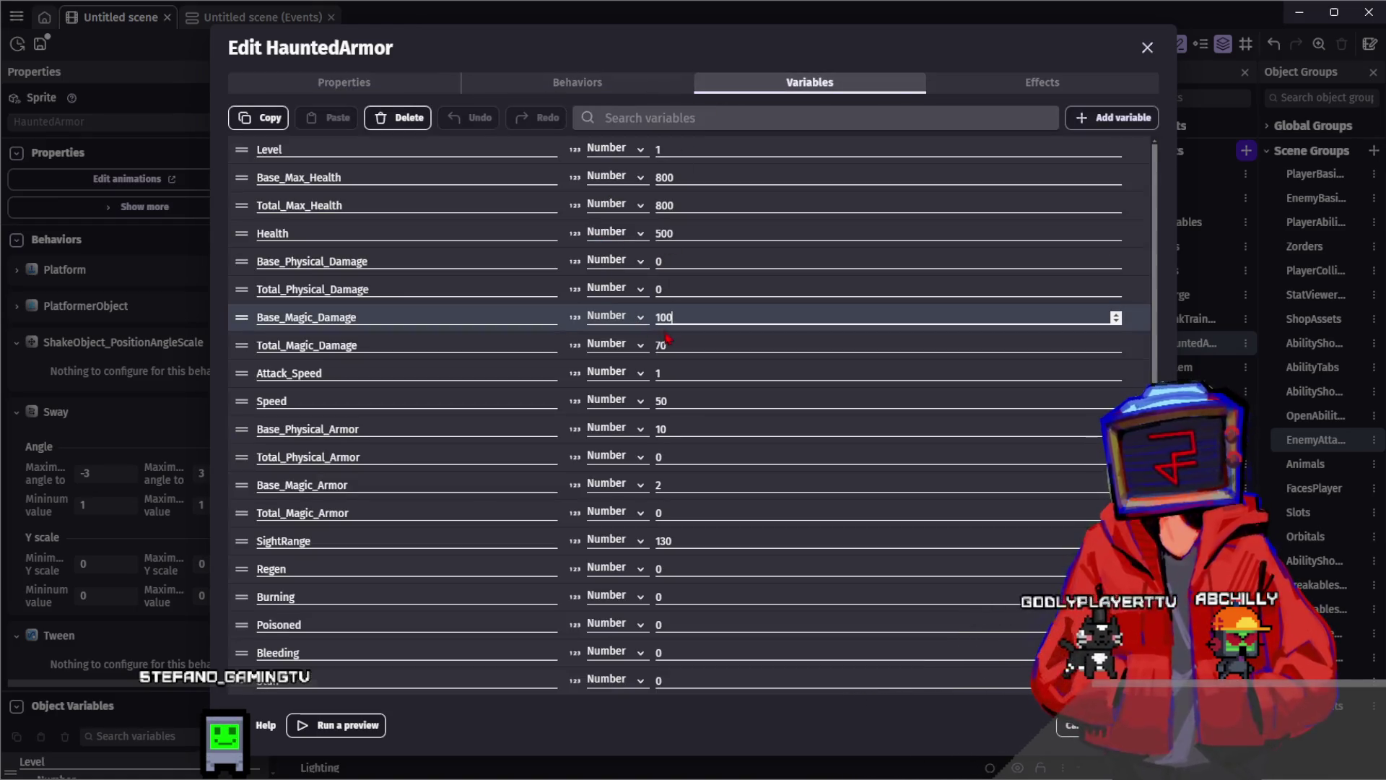
{"action": "type", "text": "100"}
{"action": "left_click", "coordinate": [730, 751]}
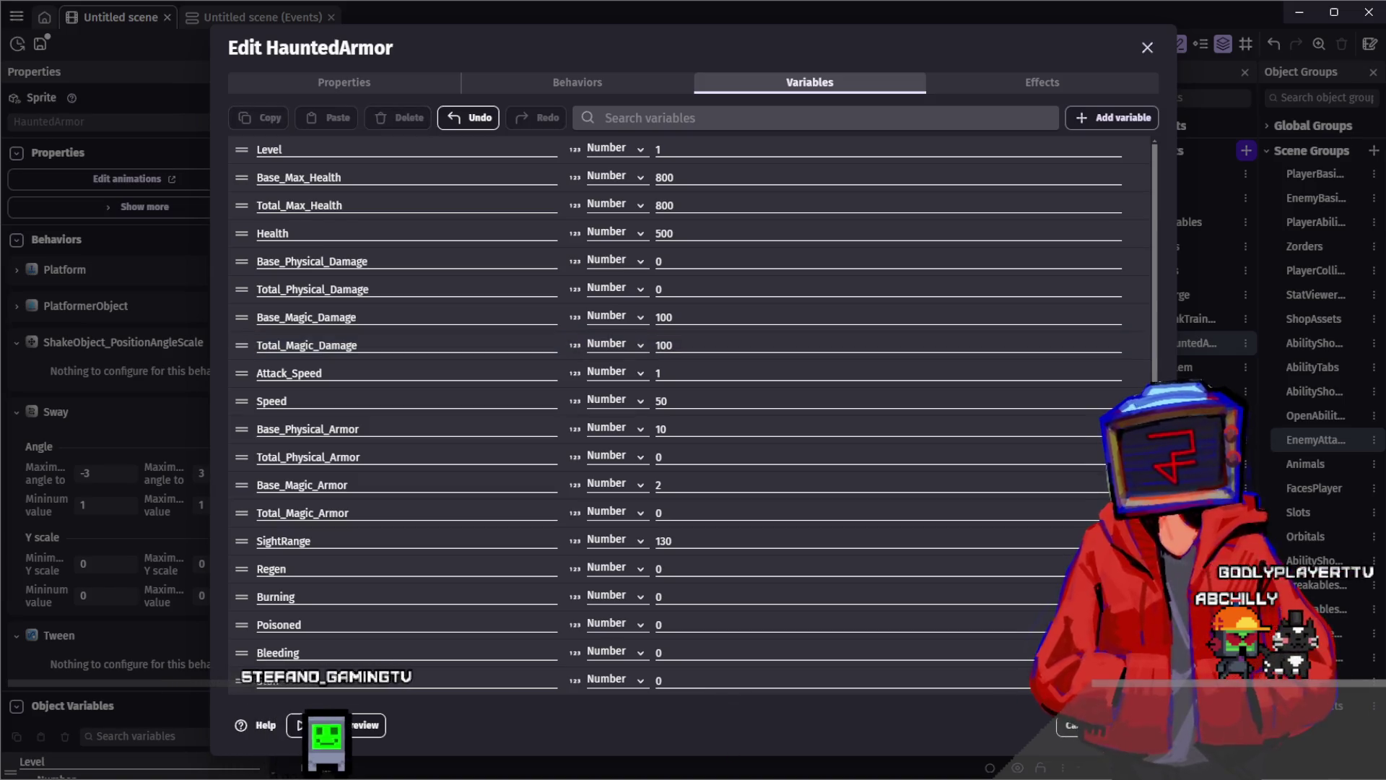
{"action": "key", "text": "Escape"}
{"action": "left_click", "coordinate": [819, 498]}
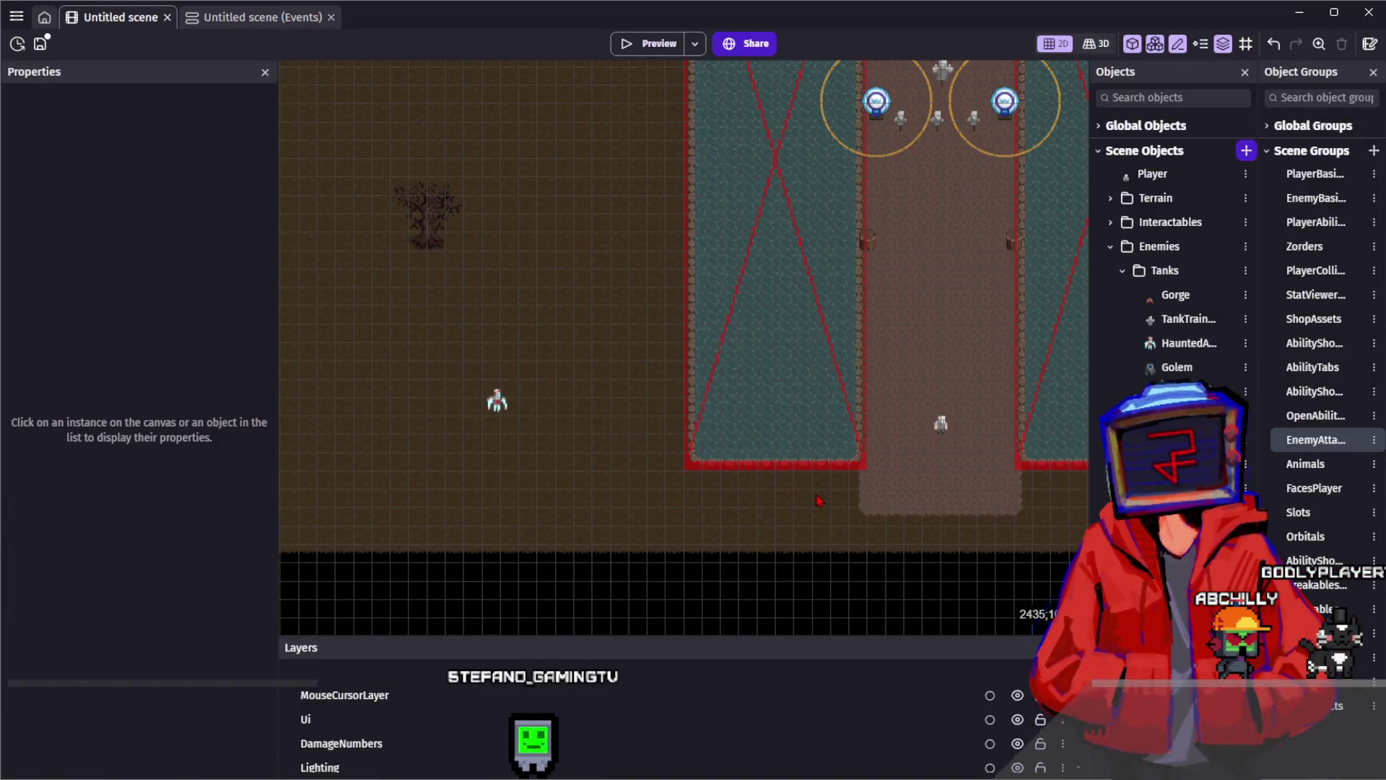
Pan to the ShadowAssasin enemy and inspect its instance variables
{"action": "left_click", "coordinate": [496, 399]}
{"action": "left_click", "coordinate": [582, 394]}
{"action": "left_click", "coordinate": [497, 399]}
{"action": "left_click", "coordinate": [570, 396]}
{"action": "left_click_drag", "start_coordinate": [572, 395], "coordinate": [535, 346]}
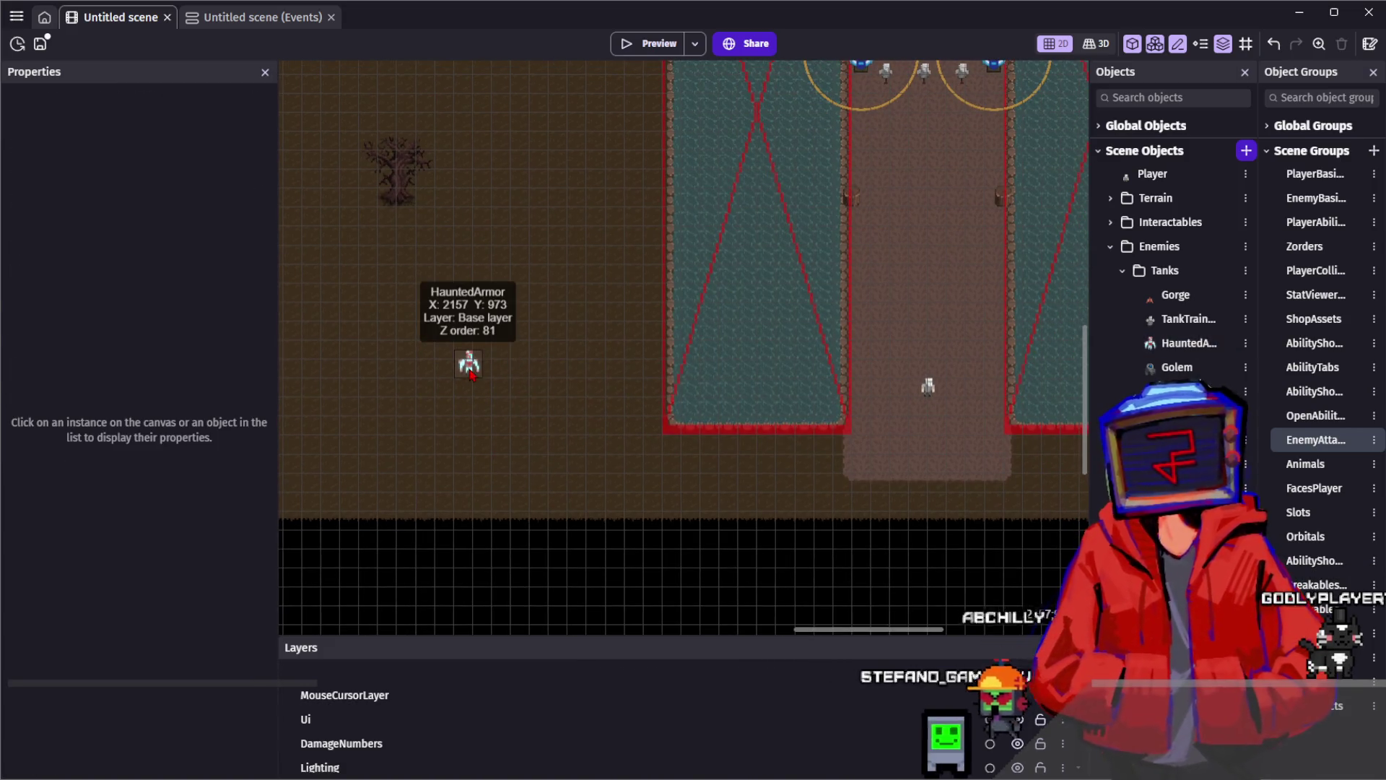
{"action": "mouse_move", "coordinate": [556, 361]}
{"action": "left_mouse_down"}
{"action": "mouse_move", "coordinate": [483, 443]}
{"action": "mouse_move", "coordinate": [709, 383]}
{"action": "left_mouse_up"}
{"action": "left_click", "coordinate": [546, 289]}
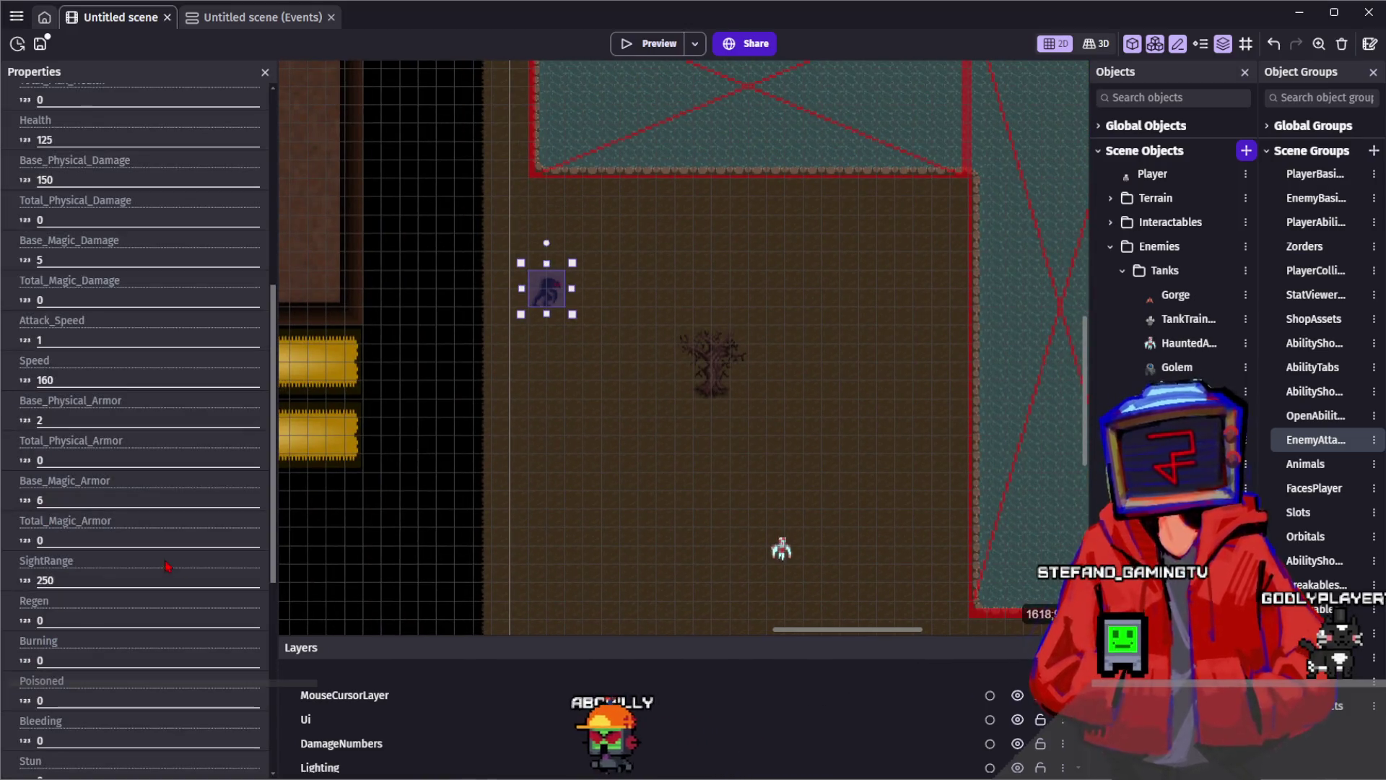
{"action": "scroll", "coordinate": [142, 382], "scroll_direction": "up", "scroll_amount": 3}
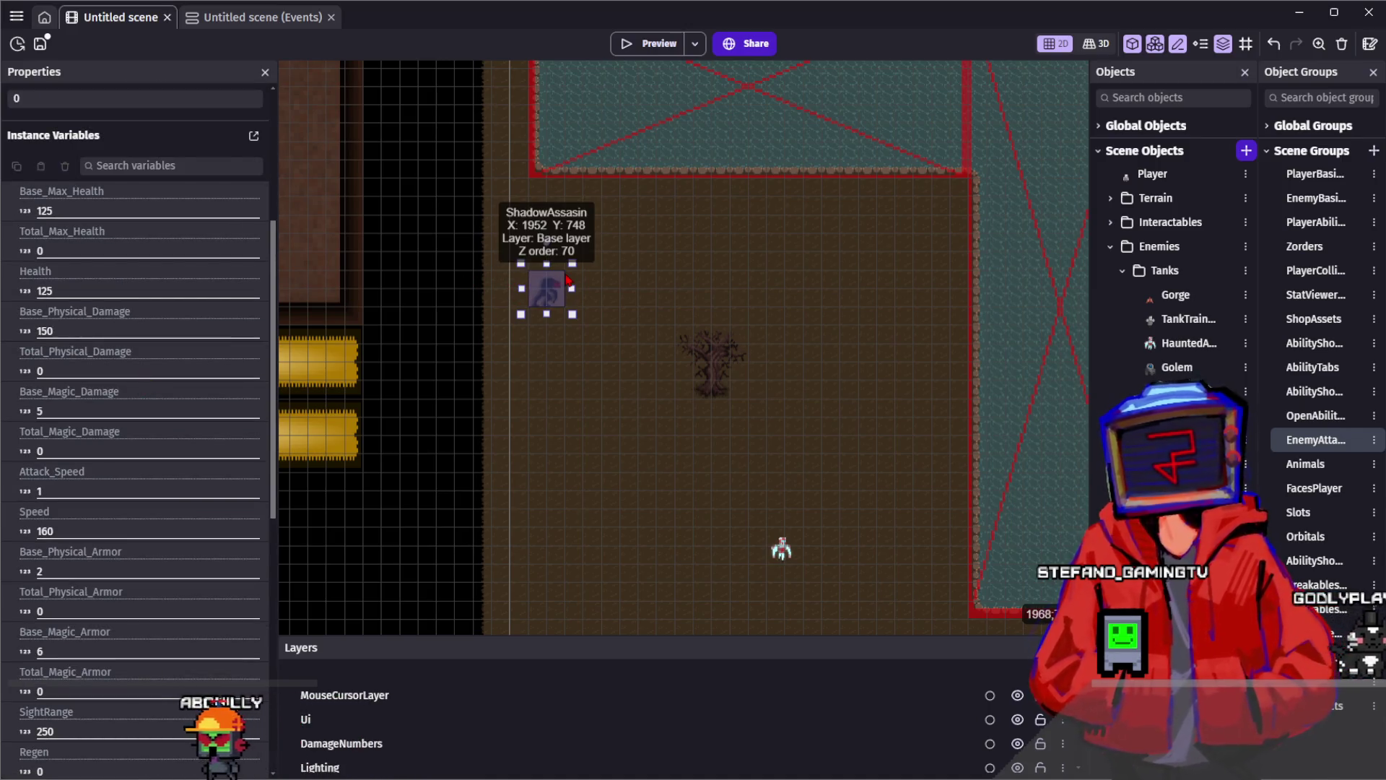
{"action": "left_click", "coordinate": [575, 262]}
{"action": "left_click_drag", "start_coordinate": [594, 254], "coordinate": [551, 217]}
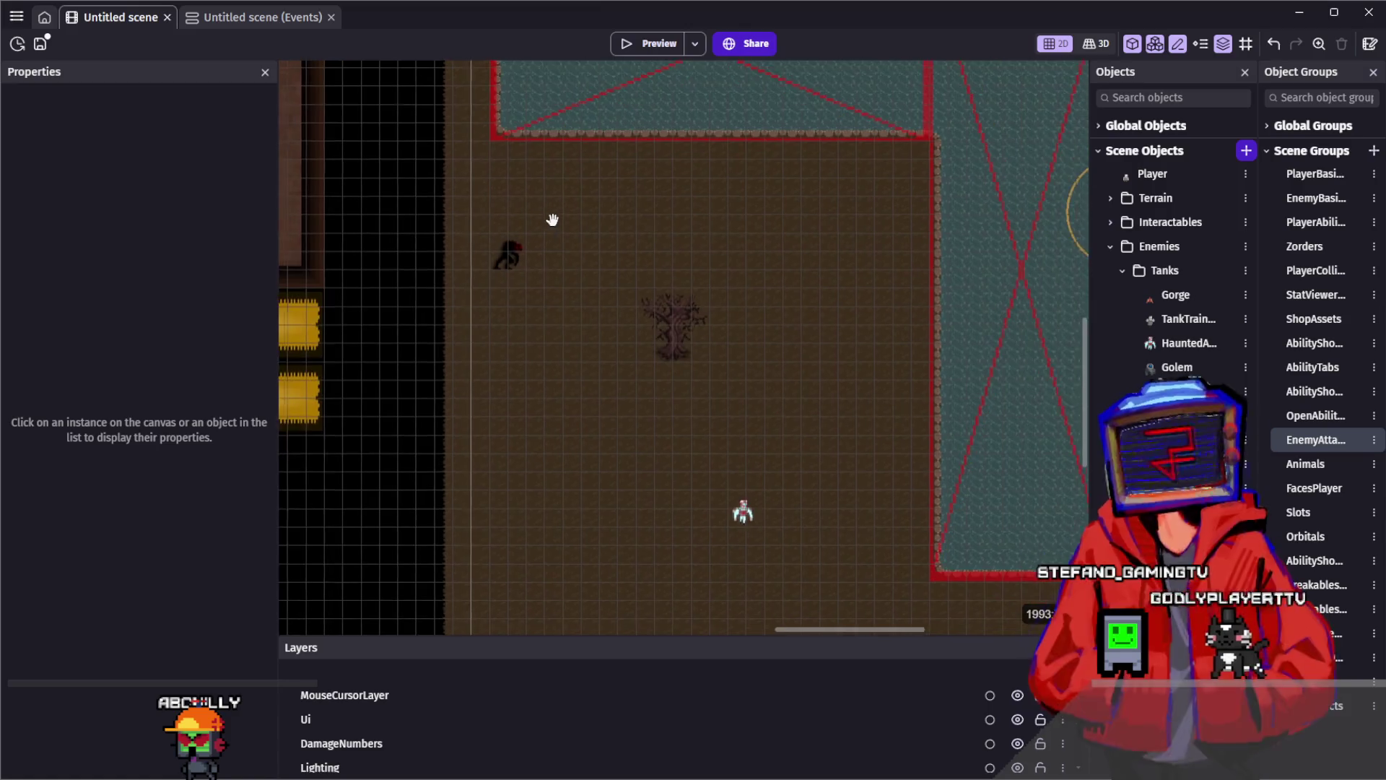
{"action": "left_click", "coordinate": [509, 257]}
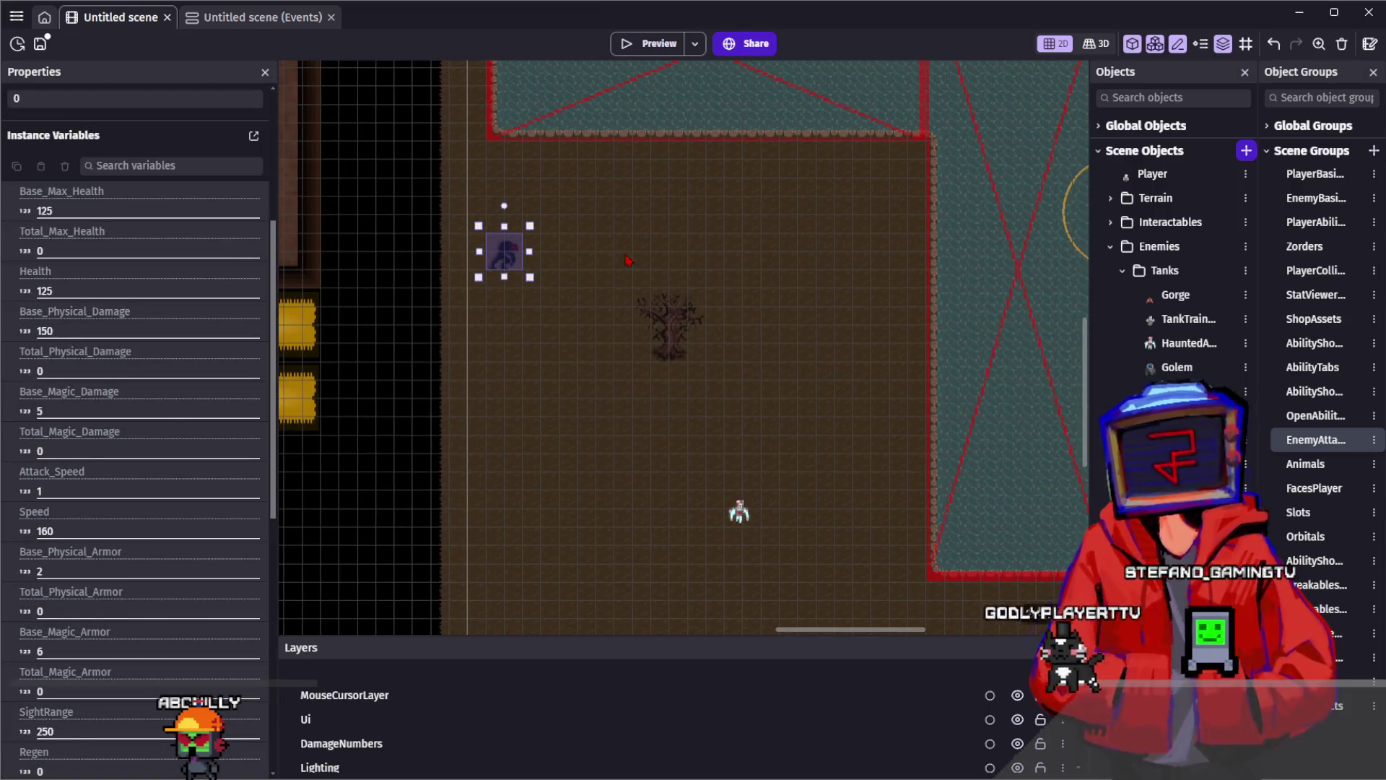
{"action": "left_click", "coordinate": [628, 260]}
Pan back to check the HauntedArmor instance, then save and launch a game preview
{"action": "left_click_drag", "start_coordinate": [578, 255], "coordinate": [530, 202]}
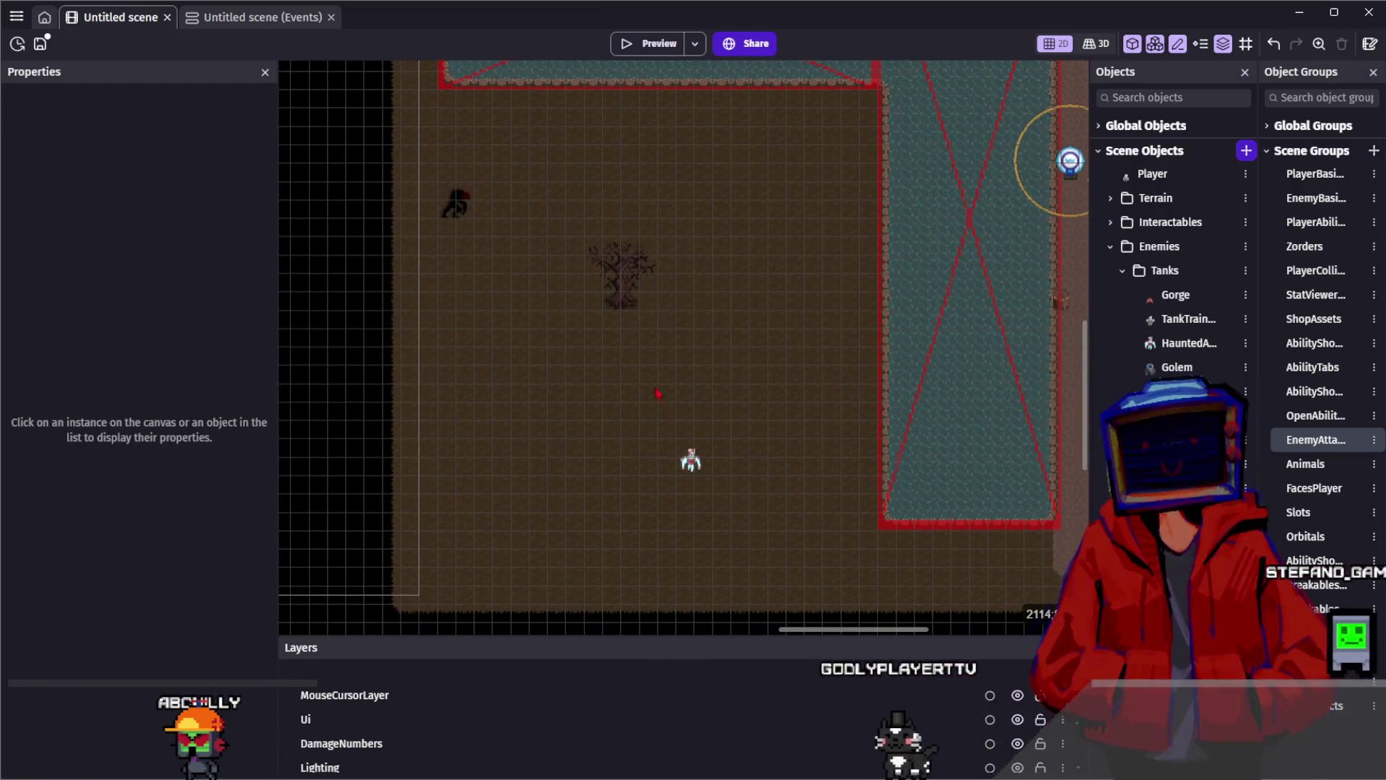
{"action": "left_click_drag", "start_coordinate": [746, 419], "coordinate": [725, 374]}
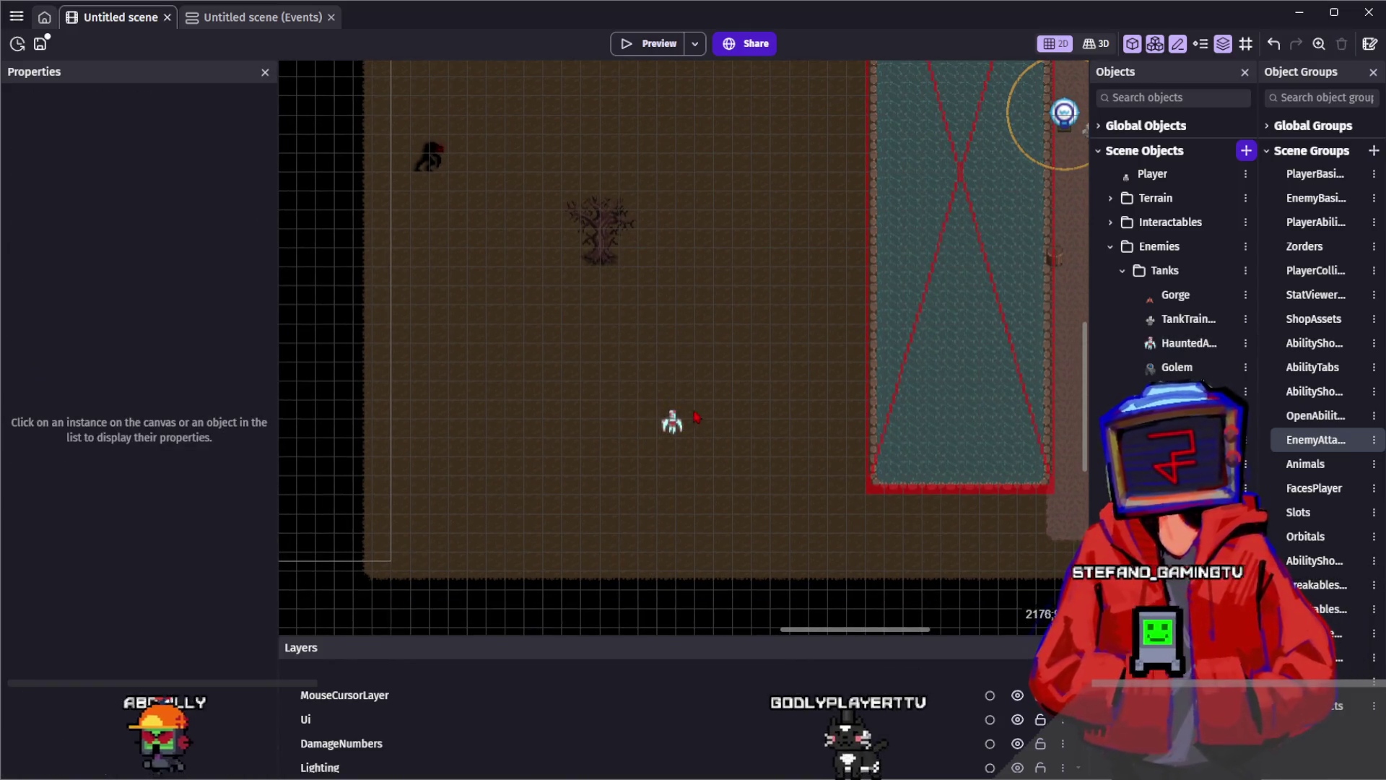
{"action": "left_click", "coordinate": [676, 420]}
{"action": "left_click", "coordinate": [452, 403]}
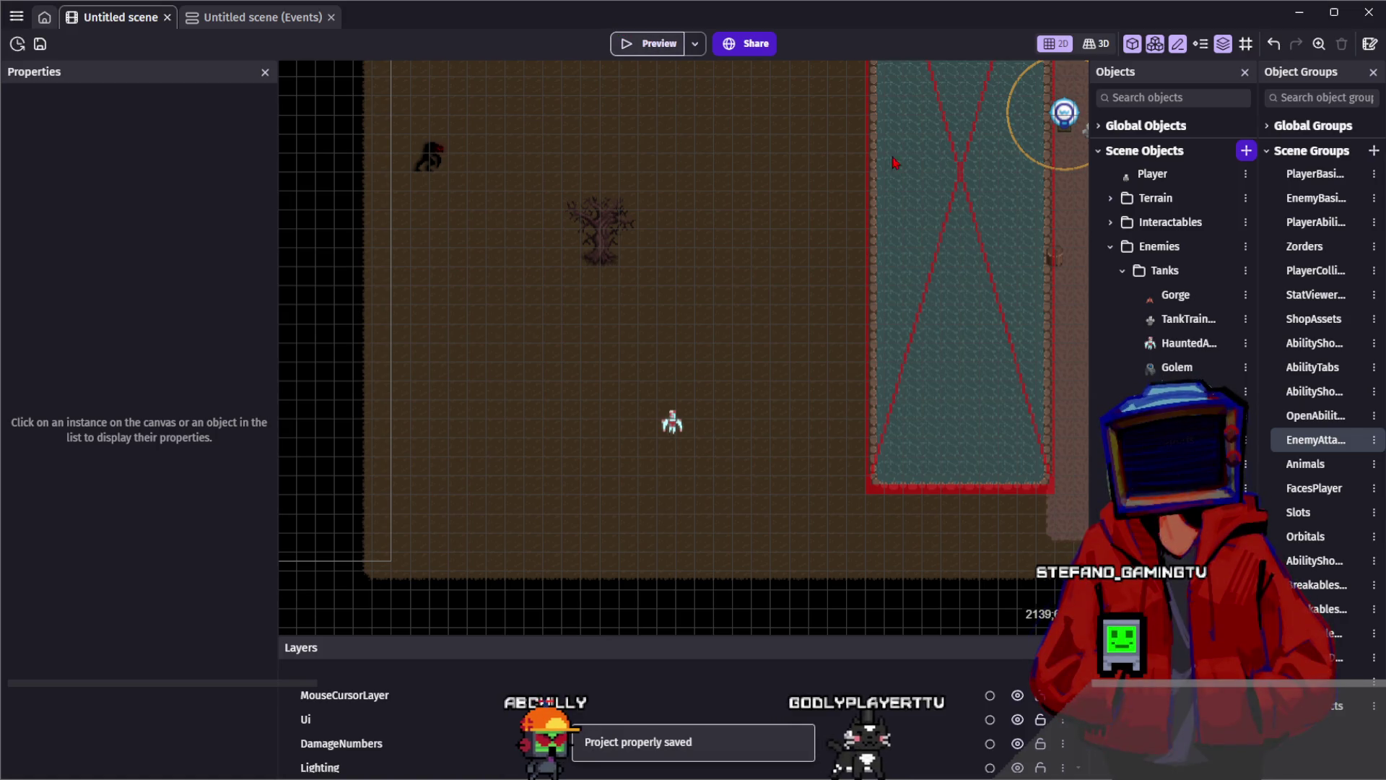
{"action": "left_click", "coordinate": [666, 53]}
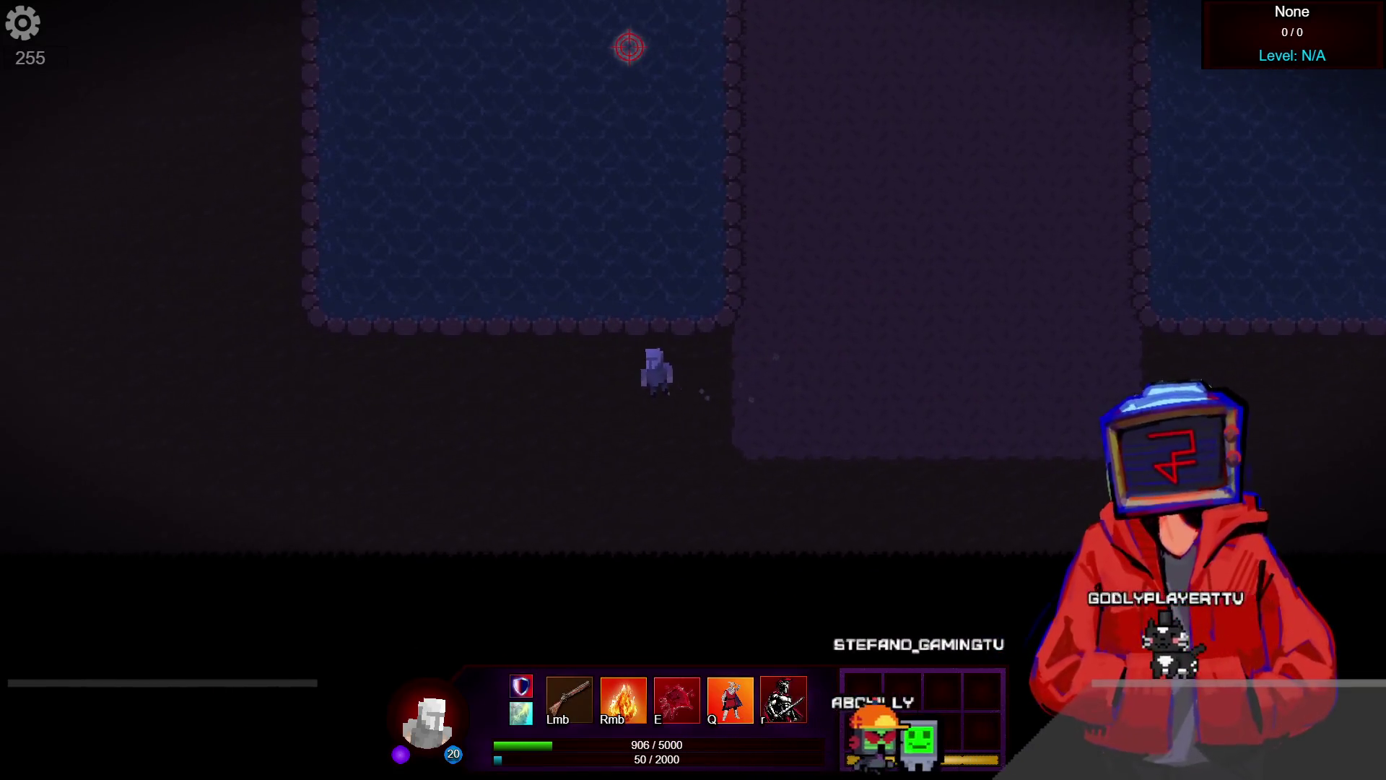
Walk the player left, then right and up toward the Haunted Armor enemy
{"action": "key", "text": "a"}
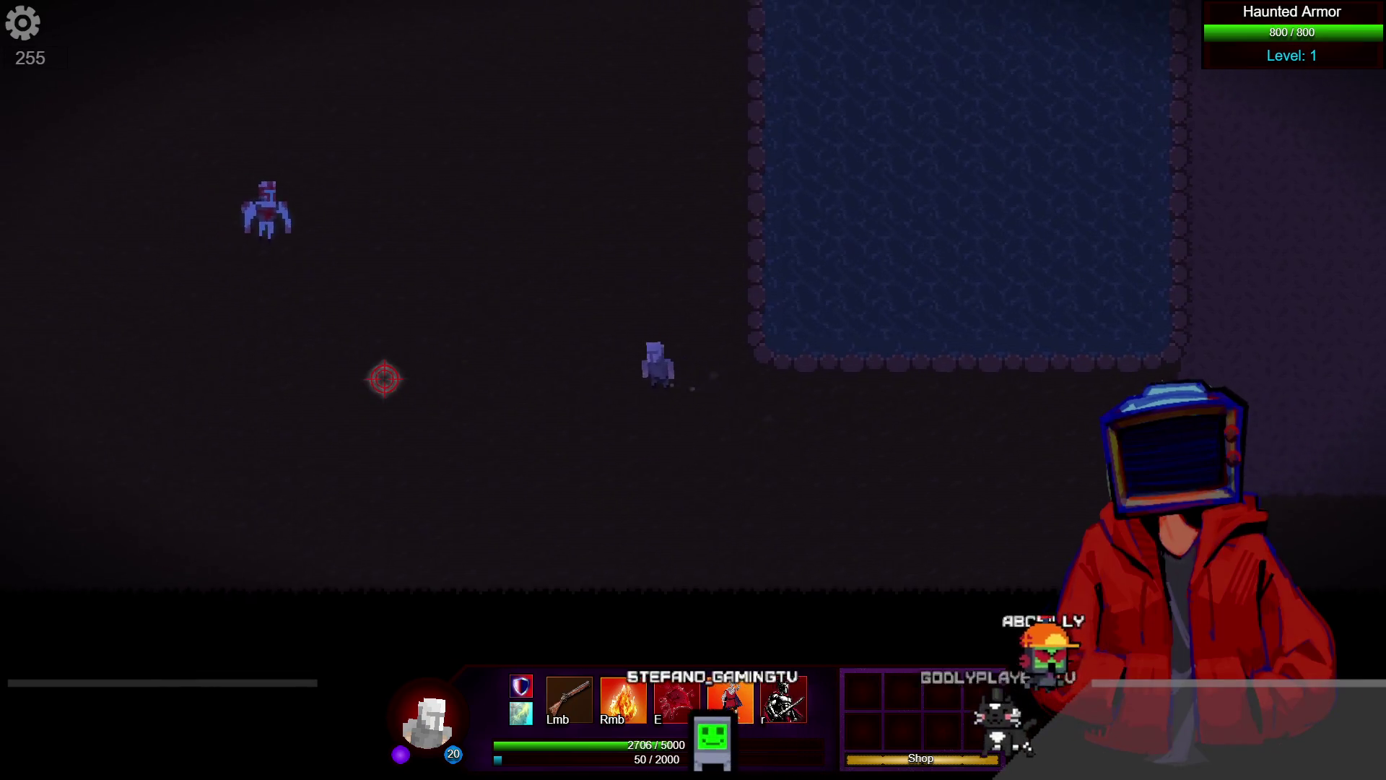
{"action": "key", "text": "d"}
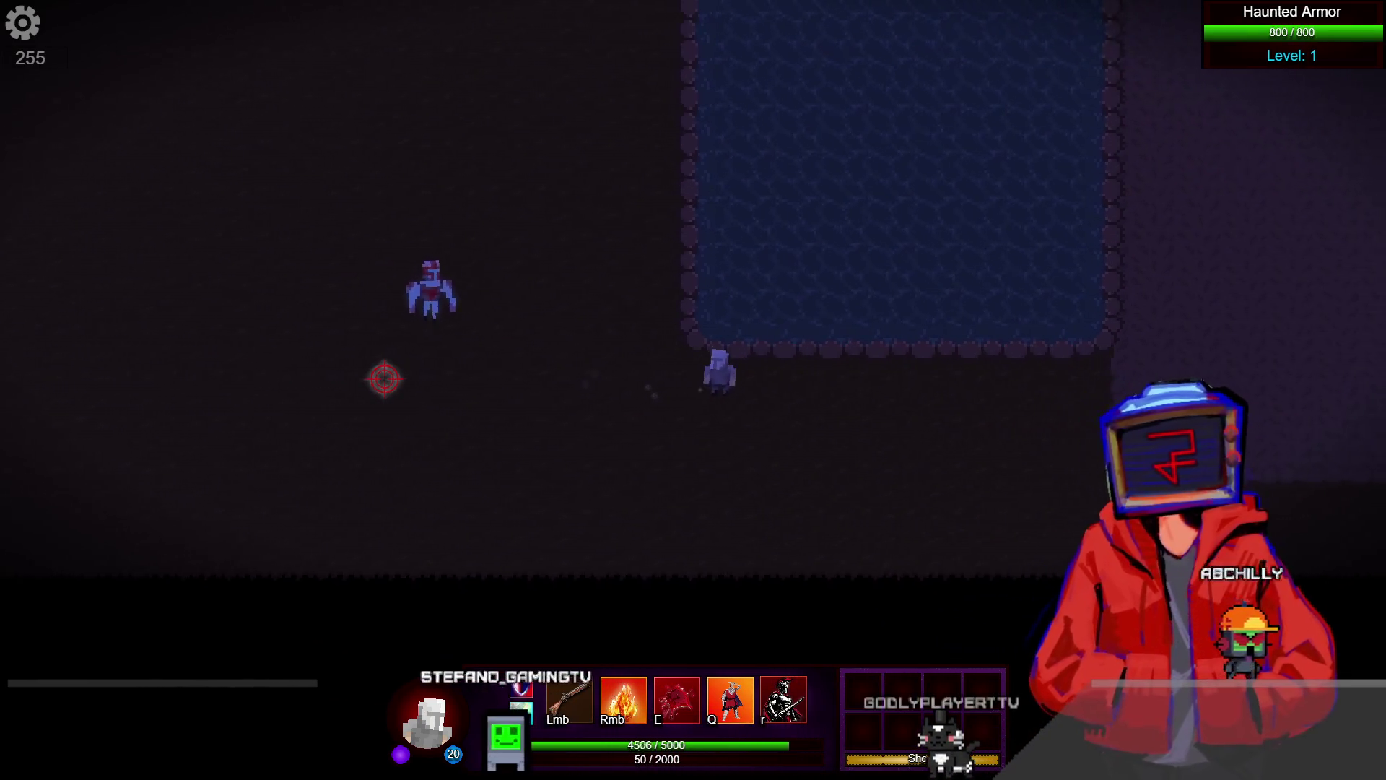
{"action": "key", "text": "d"}
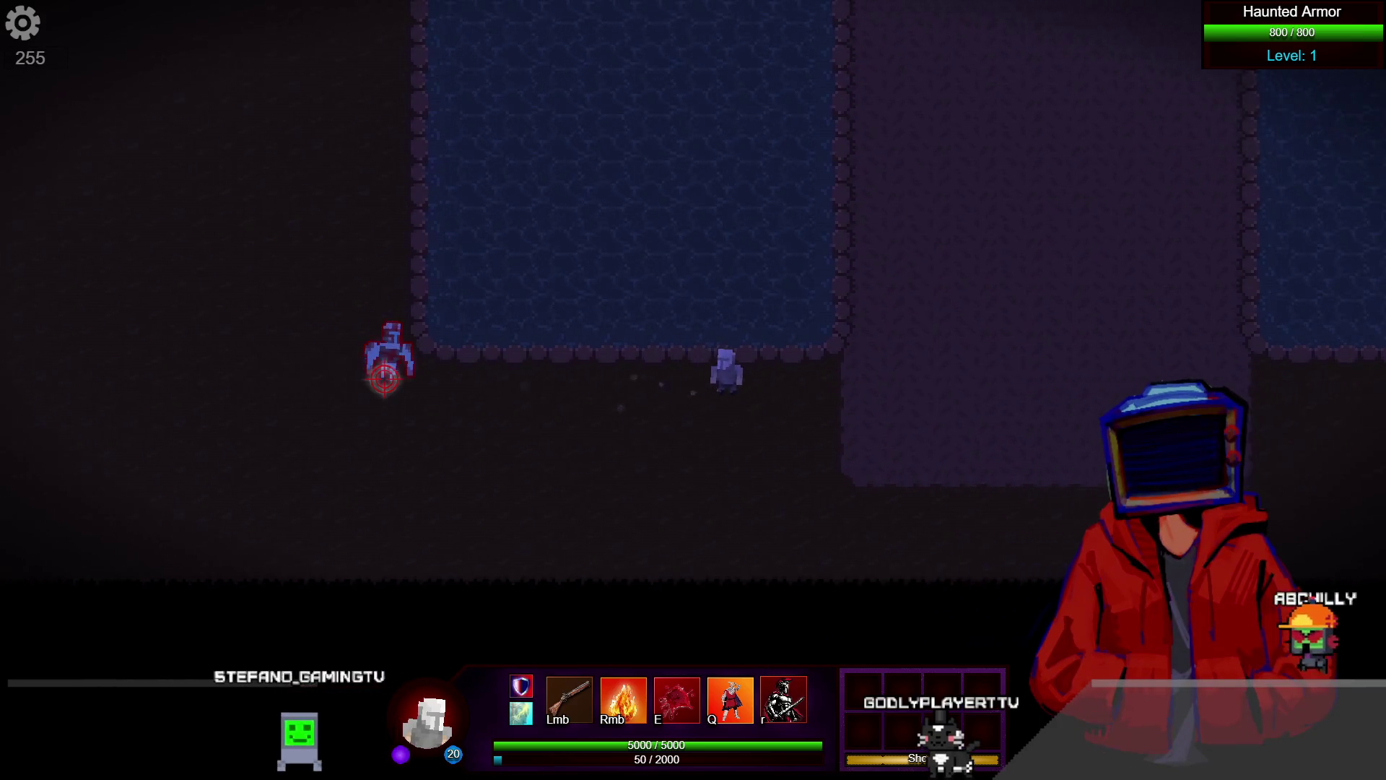
{"action": "key", "text": "d"}
{"action": "key", "text": "w"}
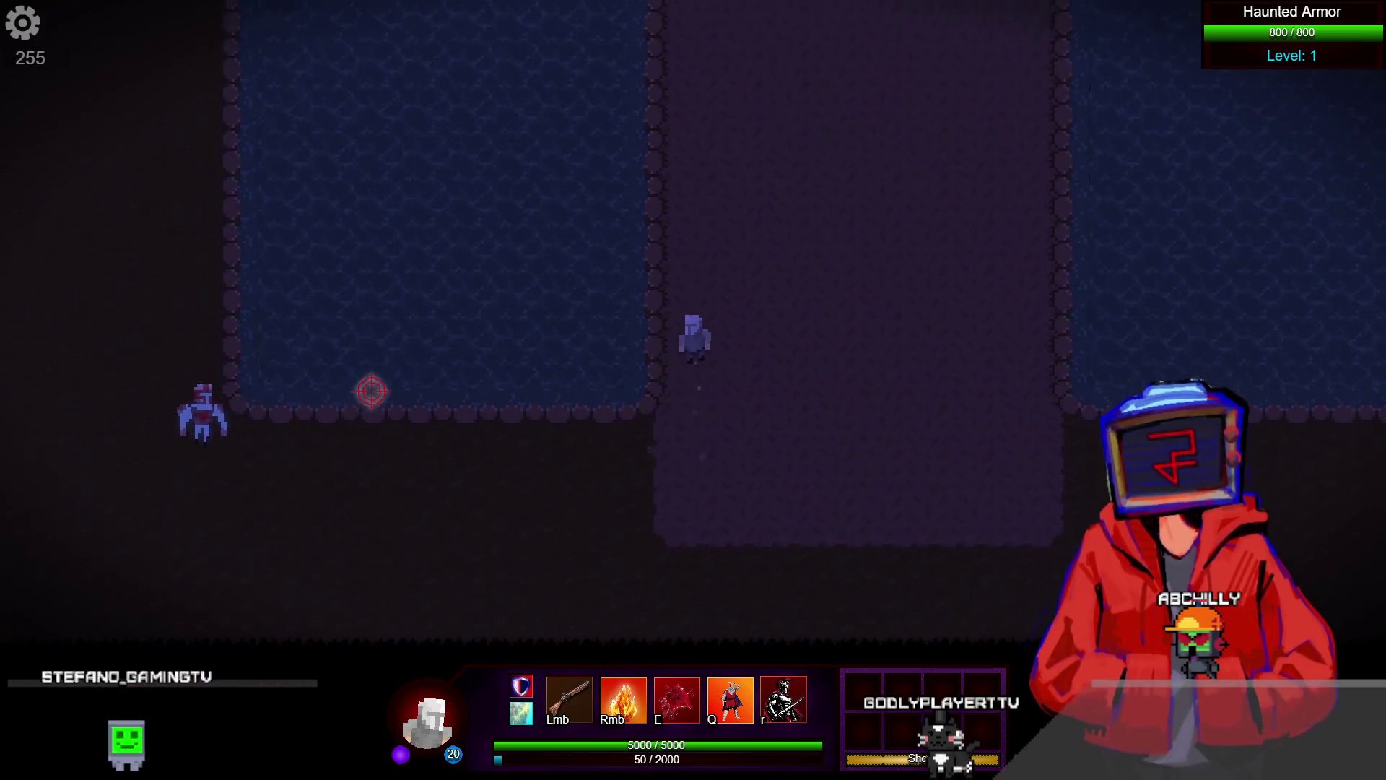
{"action": "key", "text": "w"}
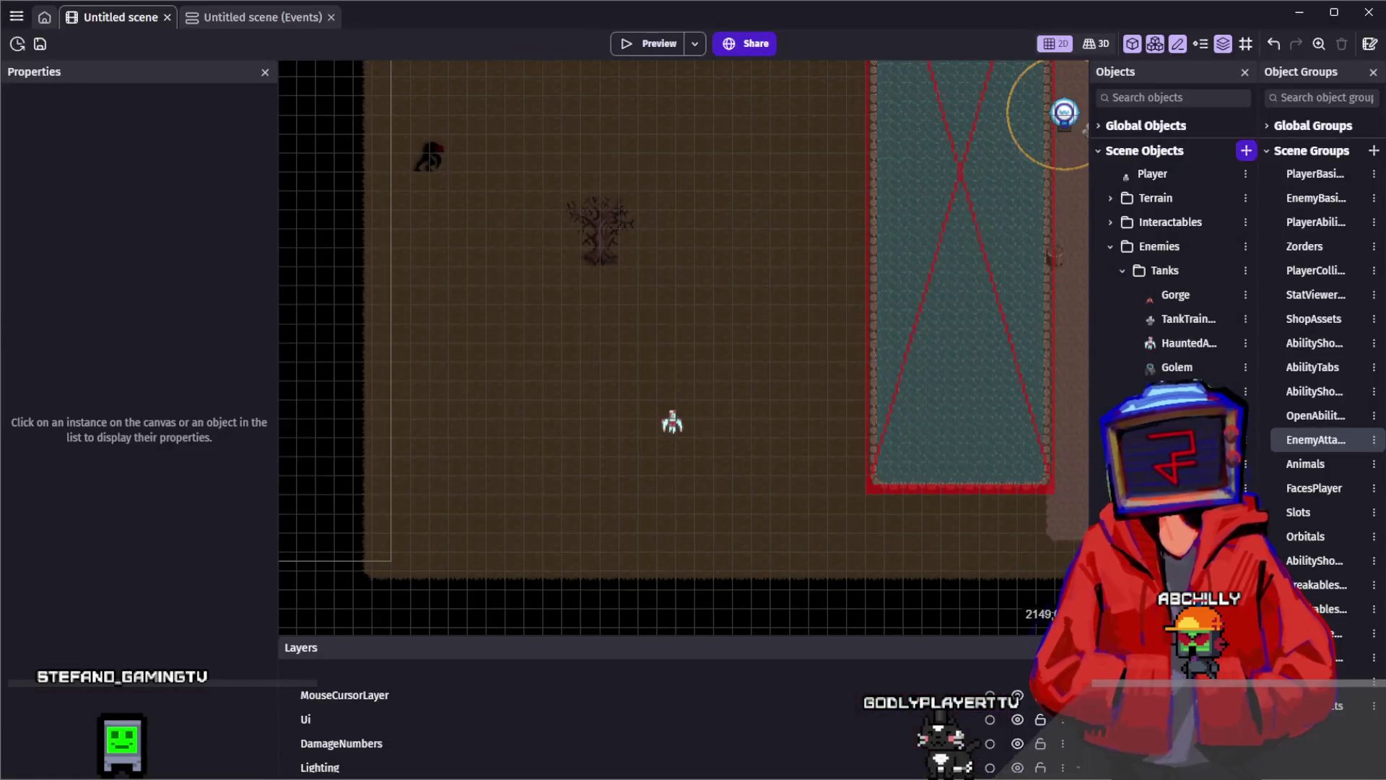
Delete HauntedArmor's PlatformerObject behavior and start a fresh game preview
{"action": "double_click", "coordinate": [672, 426]}
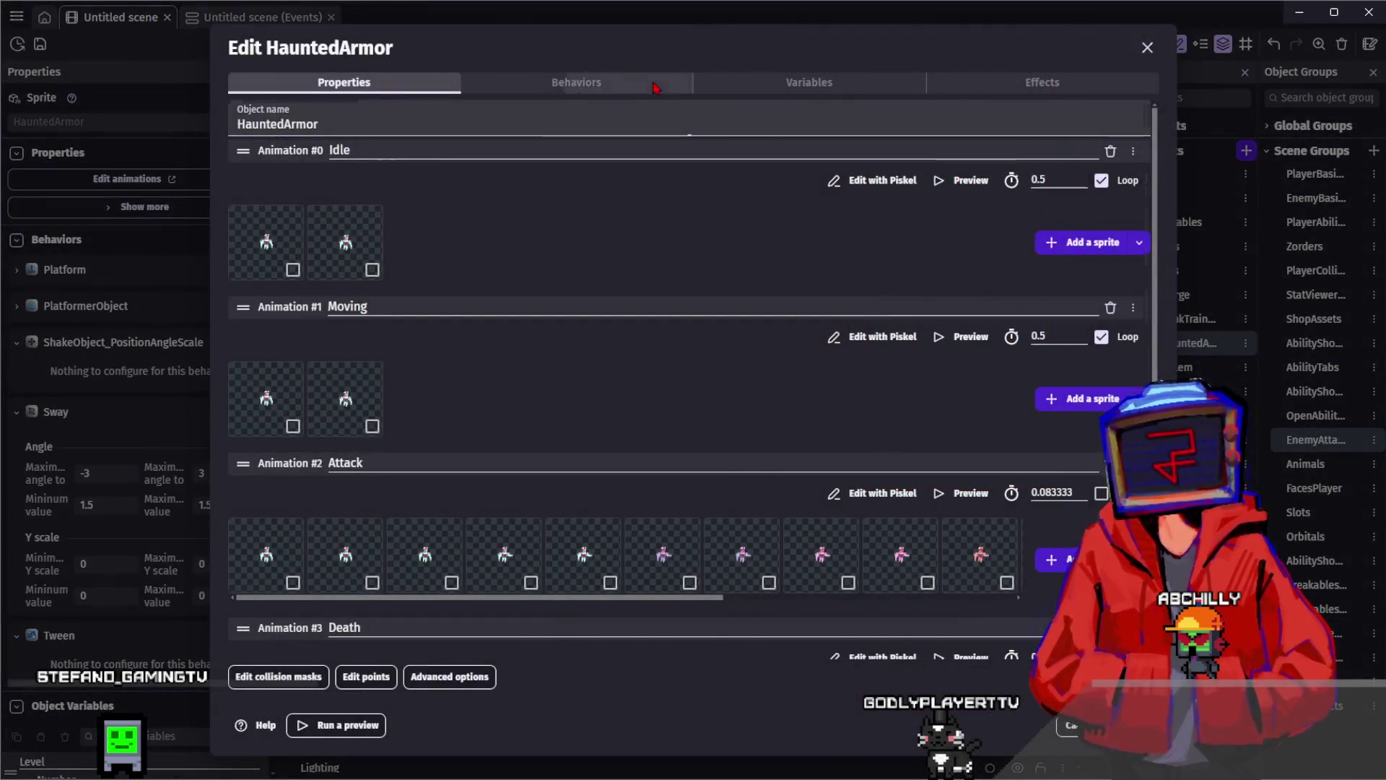
{"action": "left_click", "coordinate": [576, 82]}
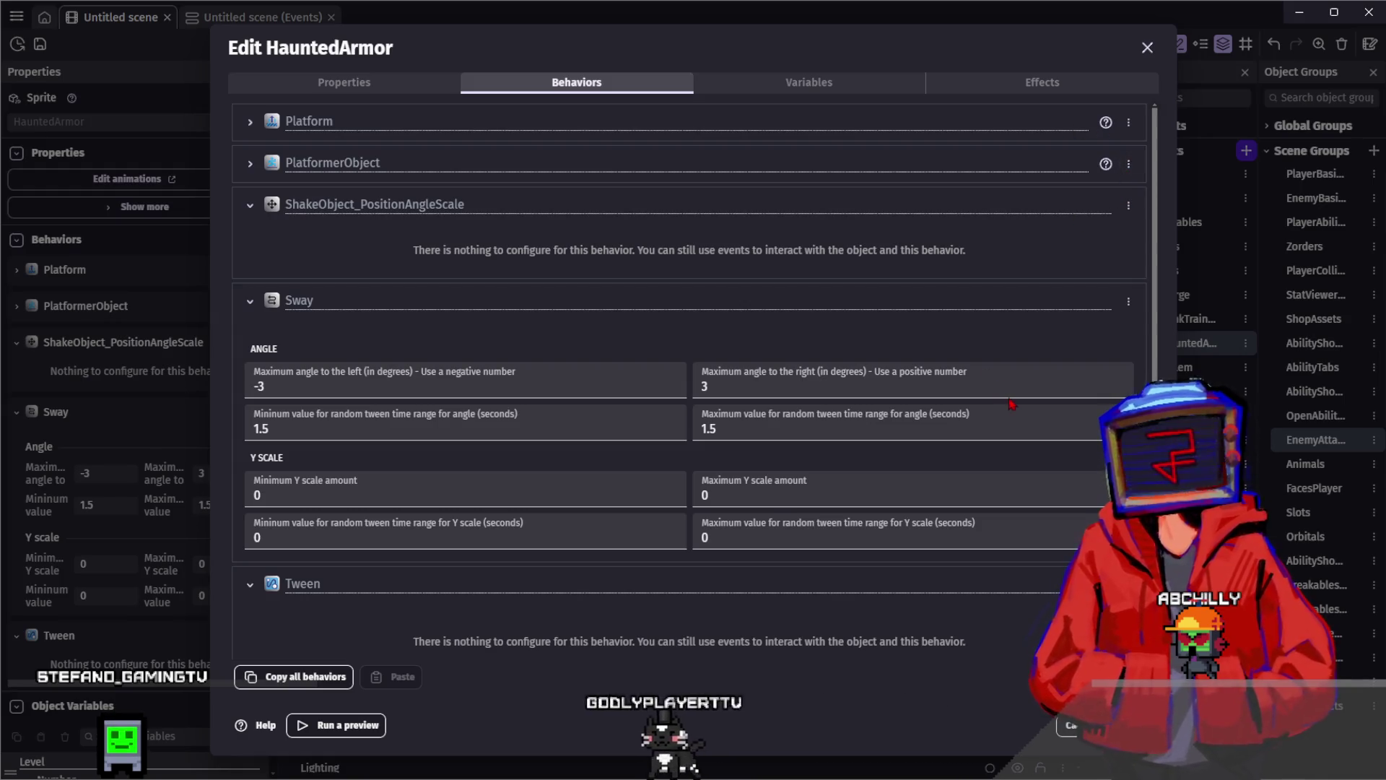
{"action": "scroll", "coordinate": [767, 366], "scroll_direction": "down", "scroll_amount": 1}
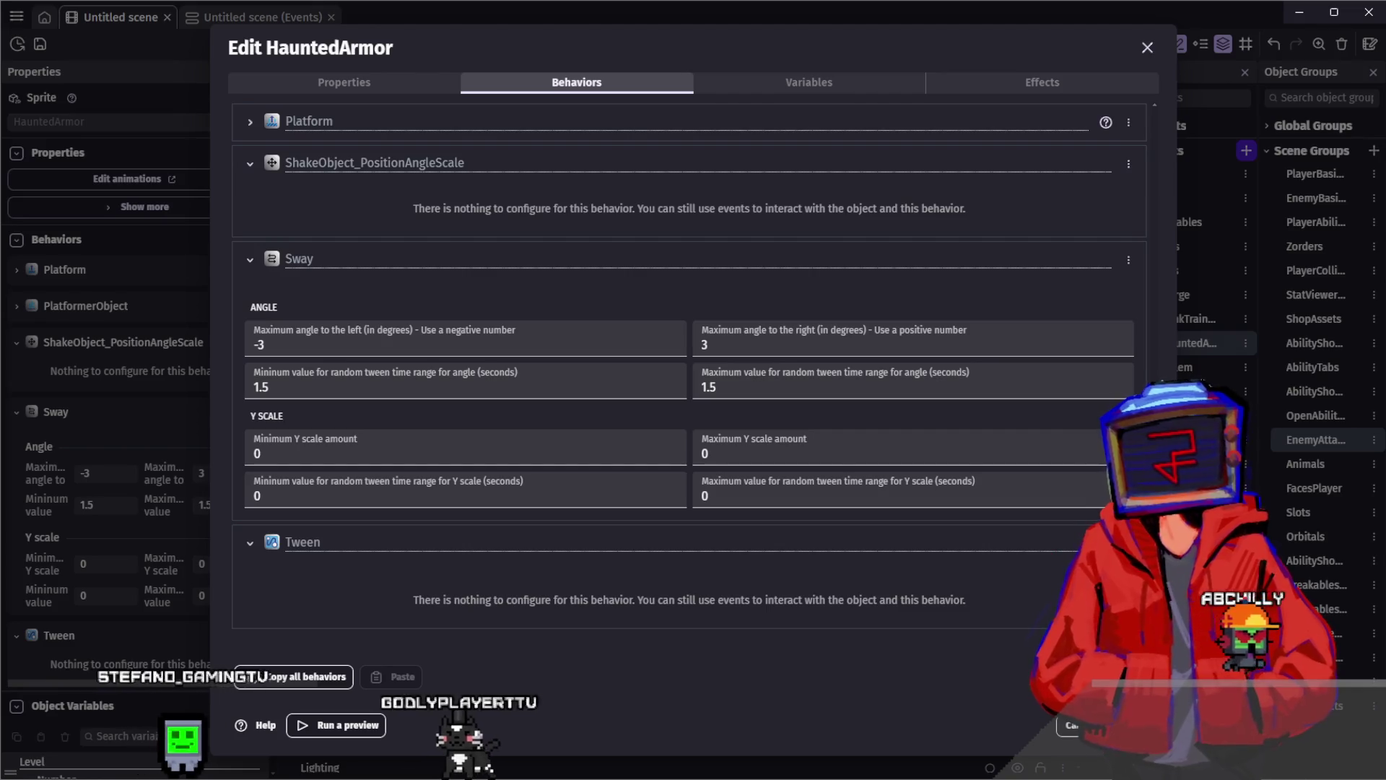
{"action": "key", "text": "Return"}
{"action": "left_click", "coordinate": [665, 48]}
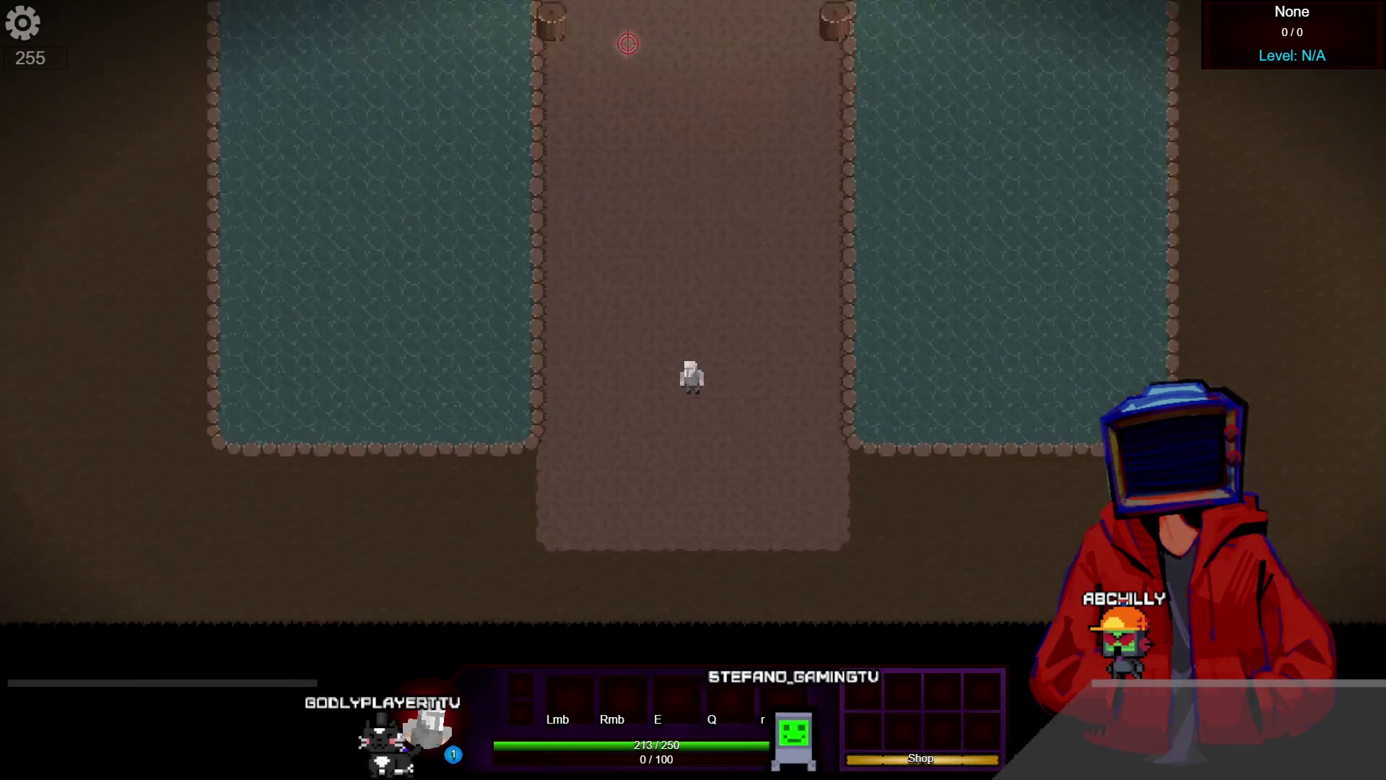
Walk the player toward the Haunted Armor and open fire with the rifle
{"action": "key", "text": "a"}
{"action": "key", "text": "a"}
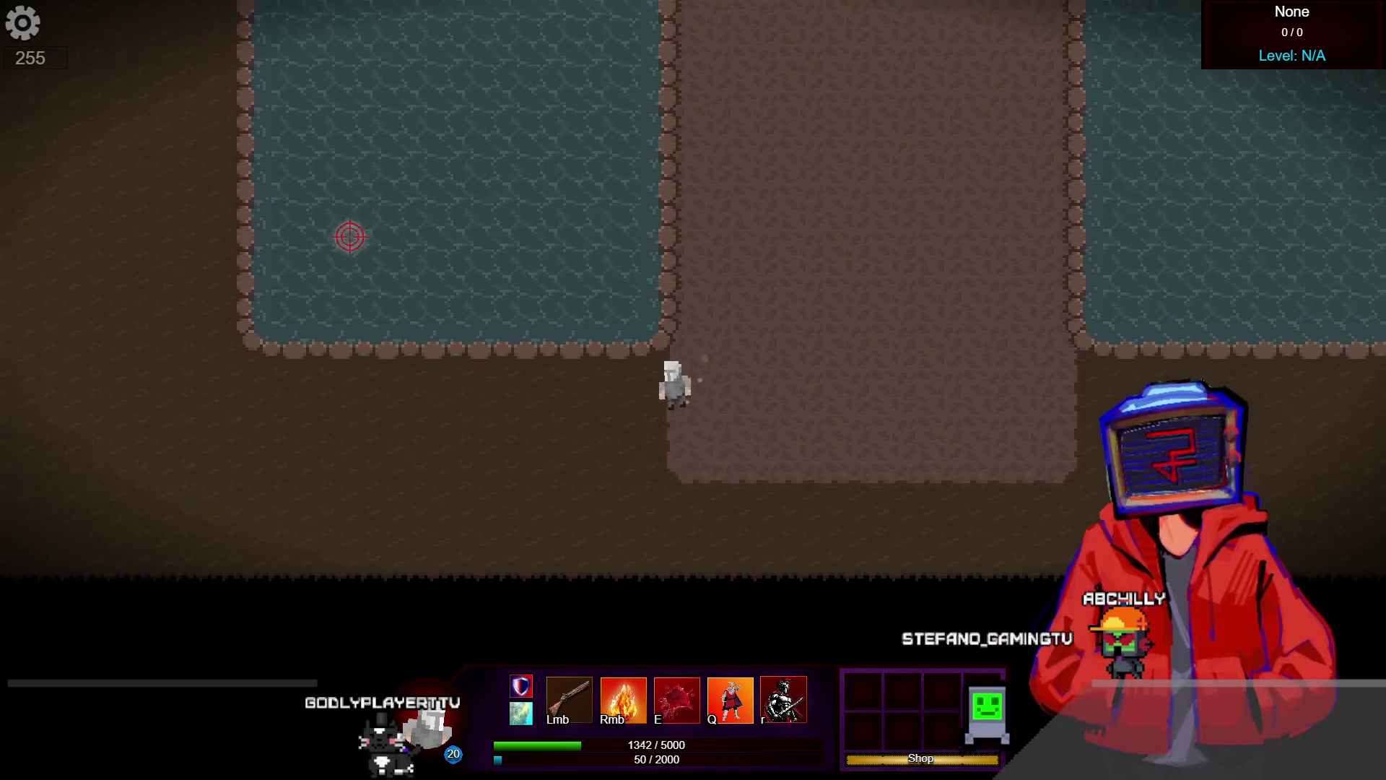
{"action": "key", "text": "a"}
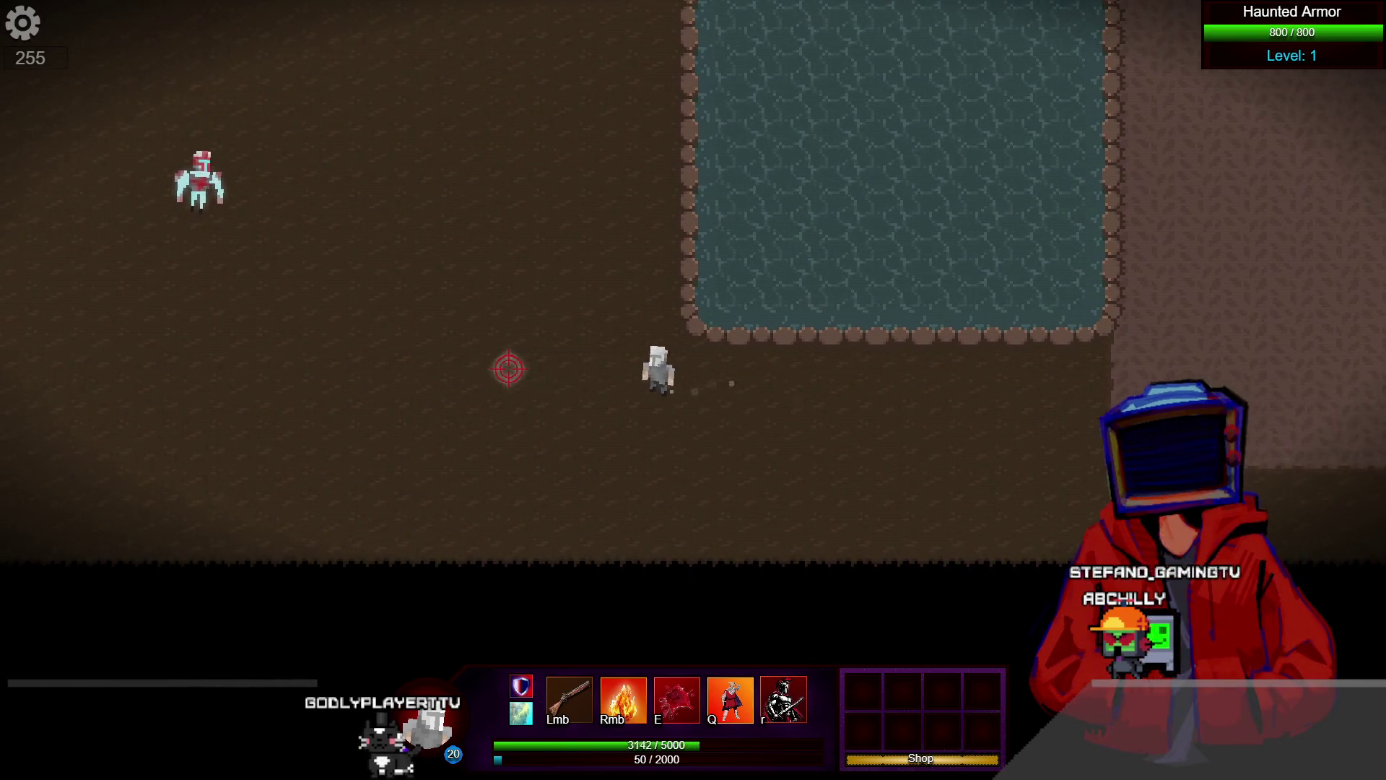
{"action": "key", "text": "a"}
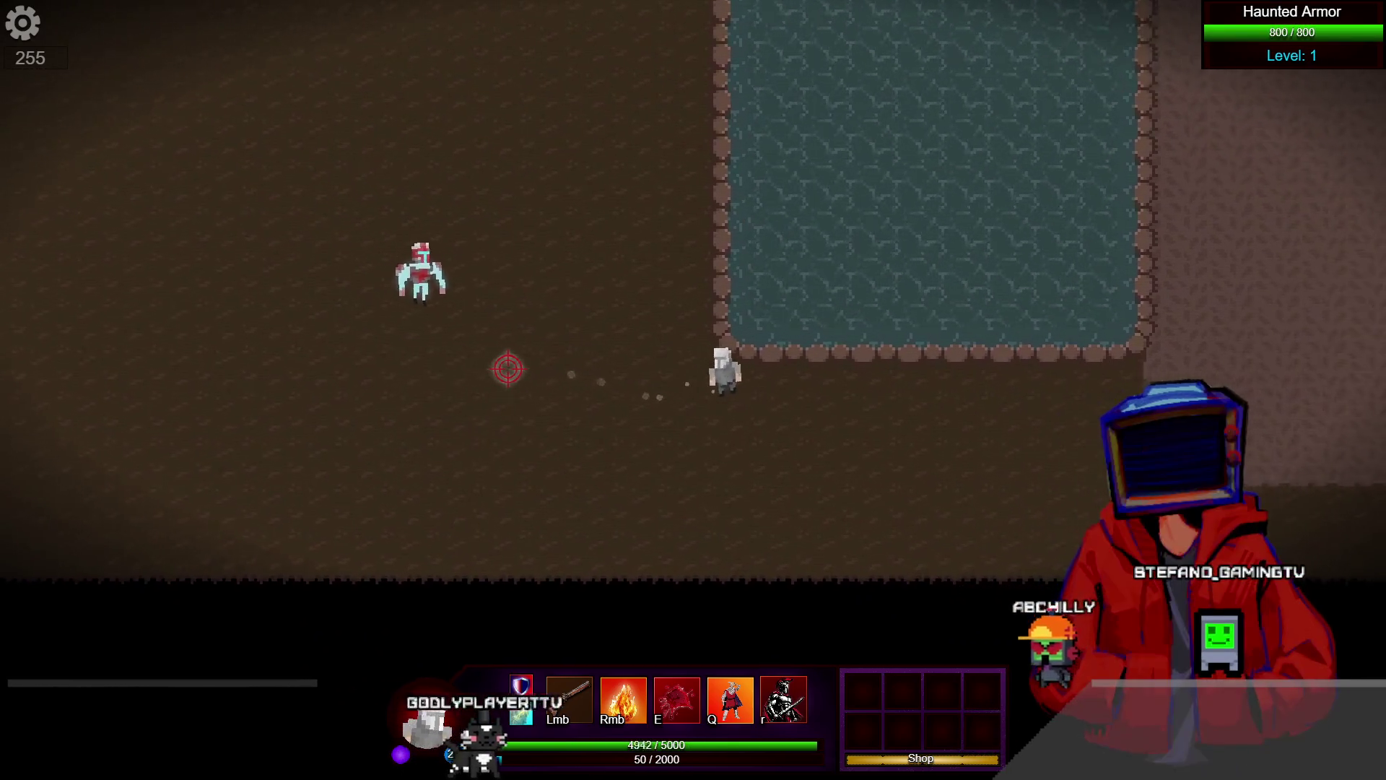
{"action": "key", "text": "d"}
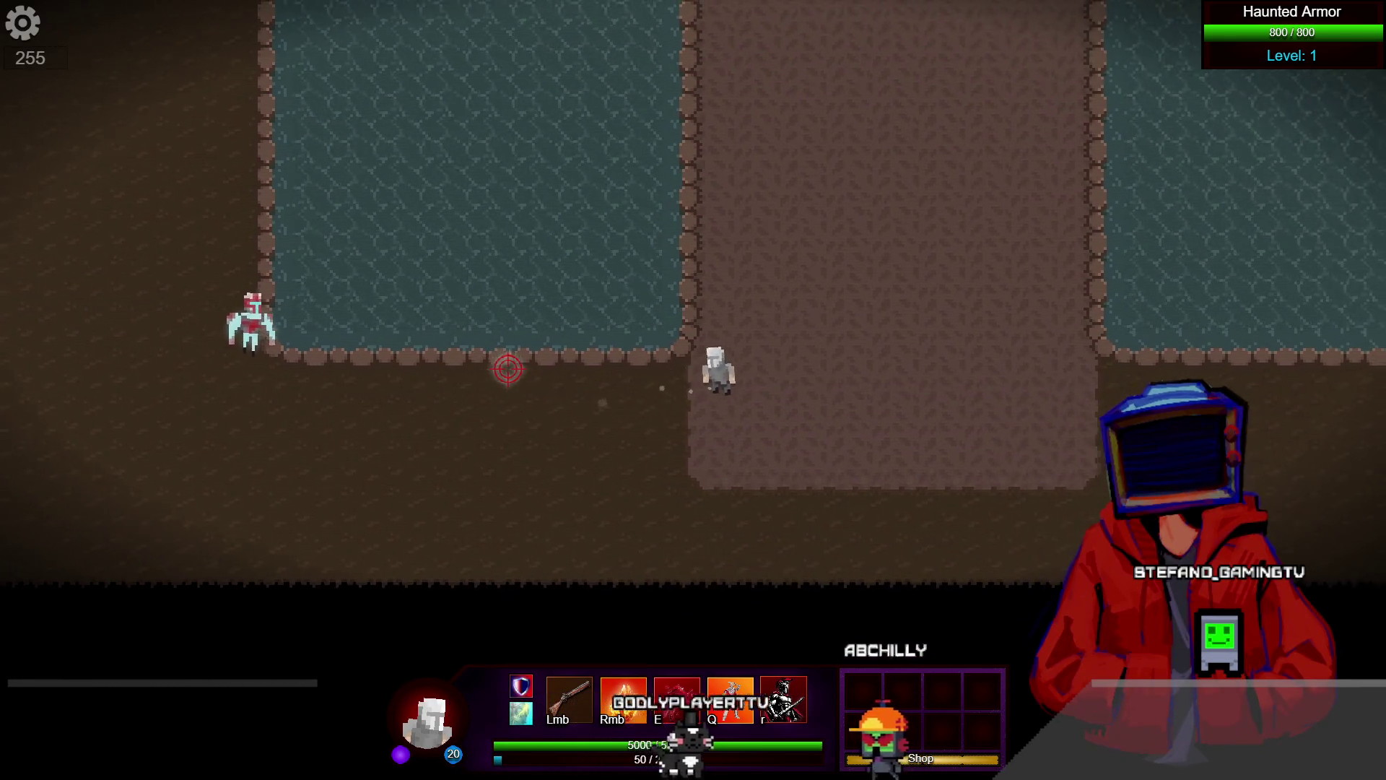
{"action": "key", "text": "w"}
{"action": "key", "text": "w"}
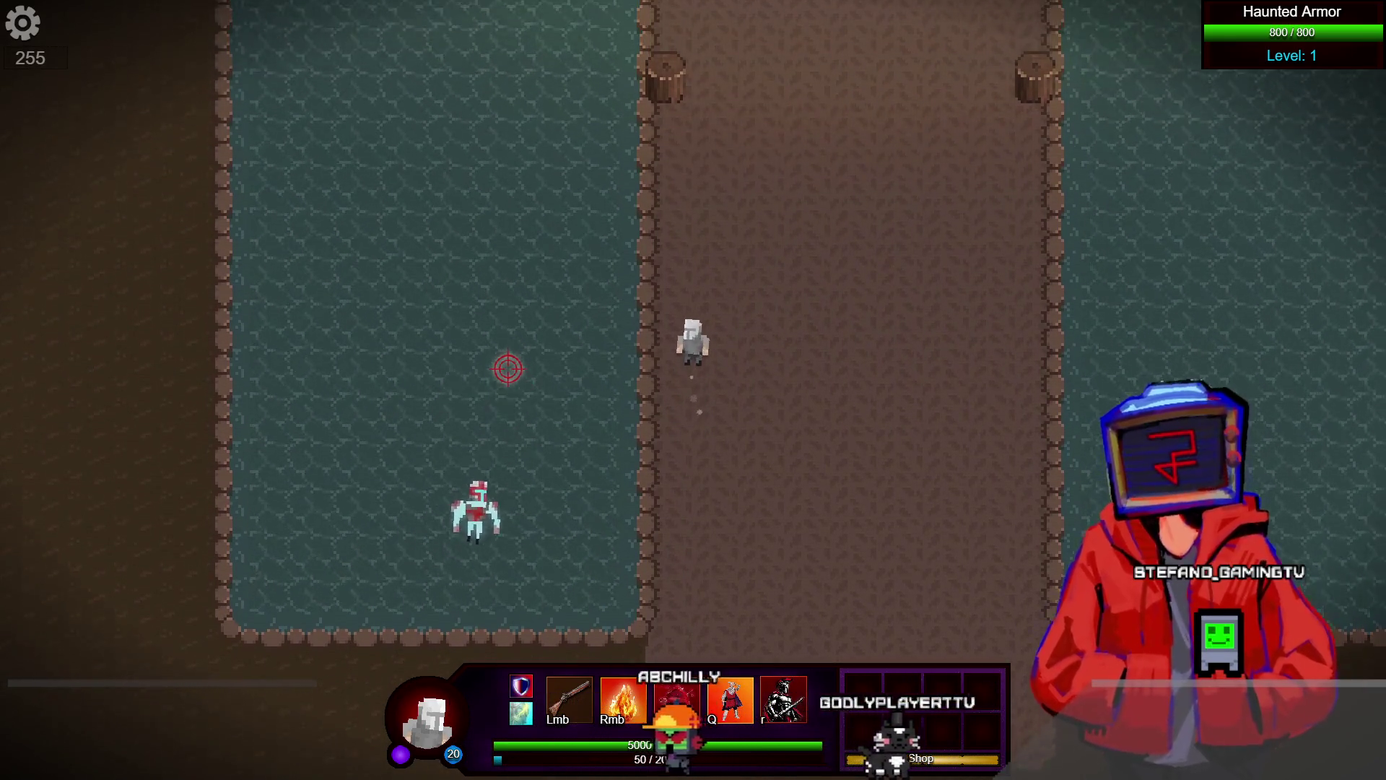
{"action": "key", "text": "d"}
{"action": "left_click", "coordinate": [474, 529]}
{"action": "key", "text": "a"}
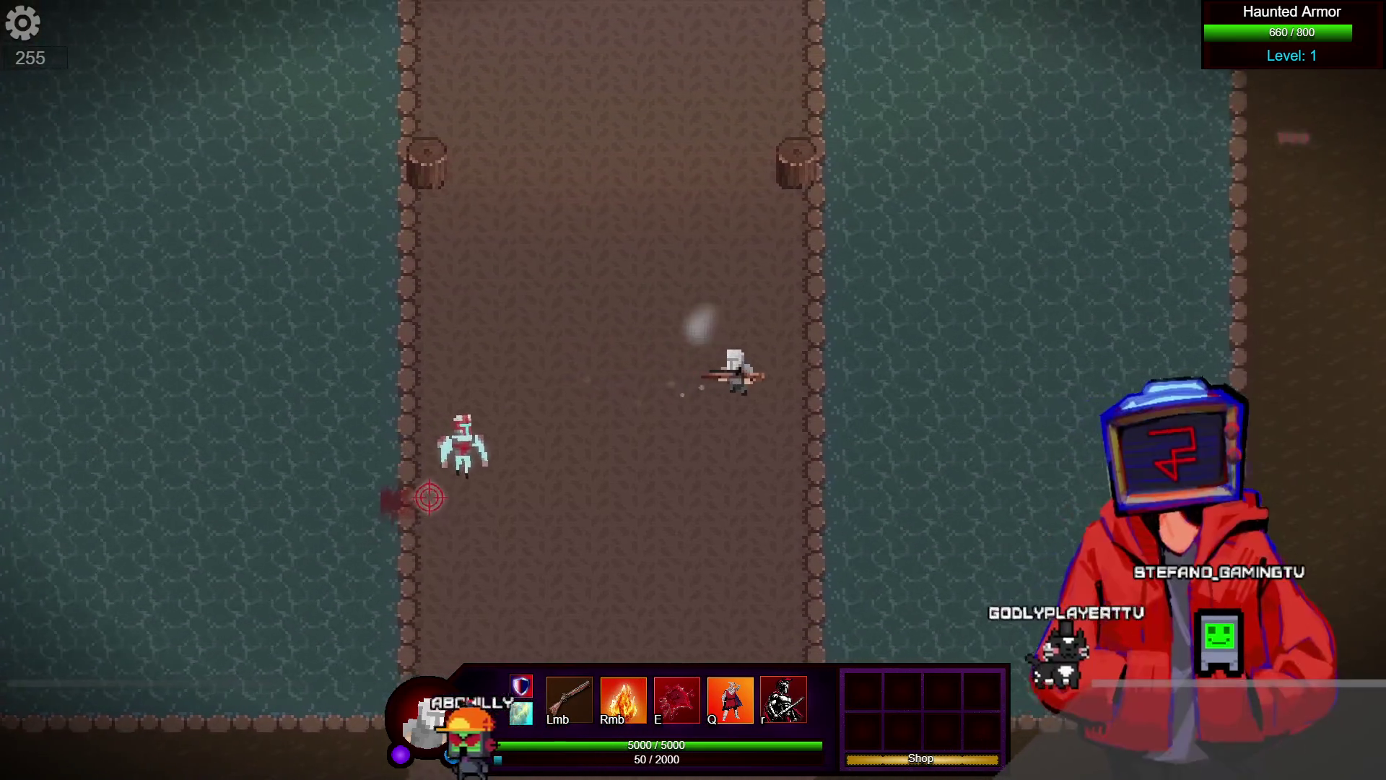
{"action": "key", "text": "s"}
{"action": "left_click", "coordinate": [442, 211]}
Keep attacking until the Haunted Armor drops to 237/800 health, then close the preview
{"action": "key", "text": "s"}
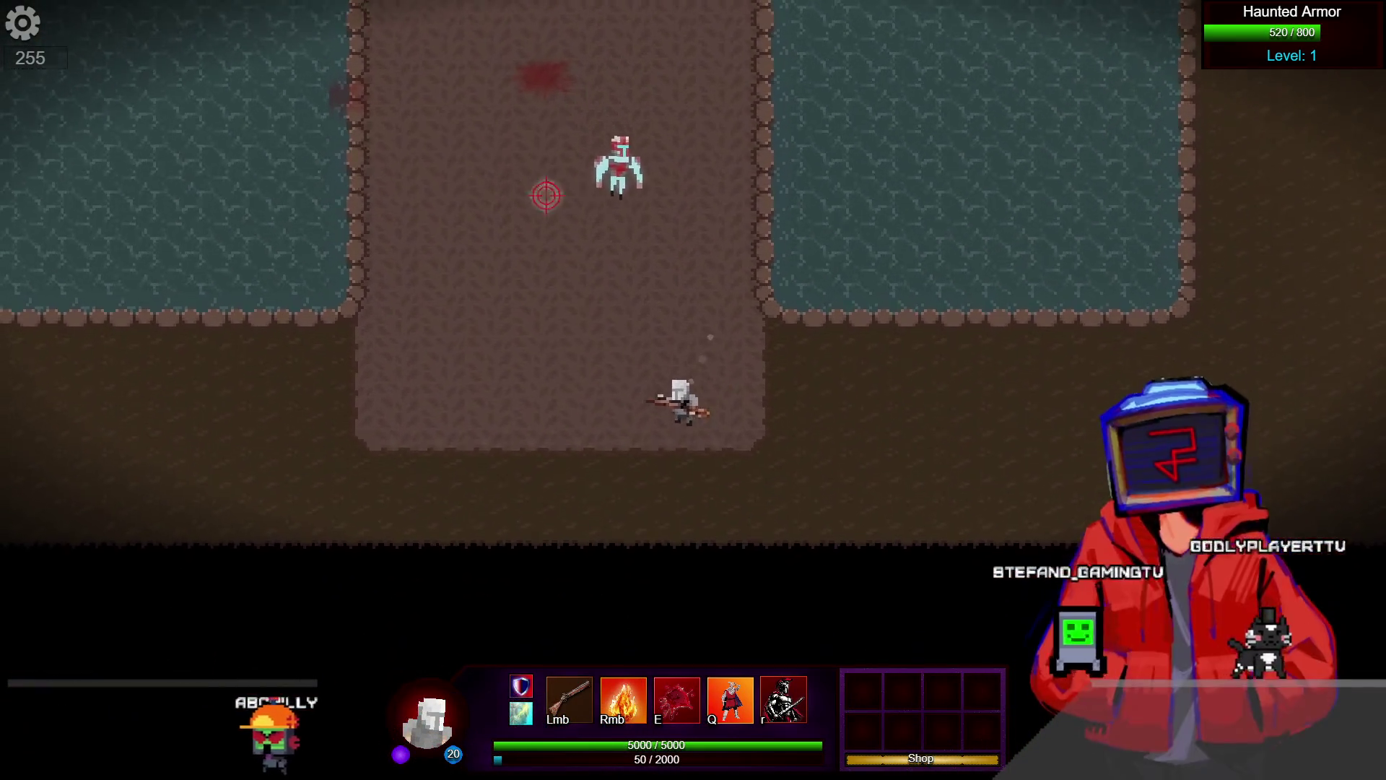
{"action": "key", "text": "a"}
{"action": "key", "text": "a"}
{"action": "key", "text": "c"}
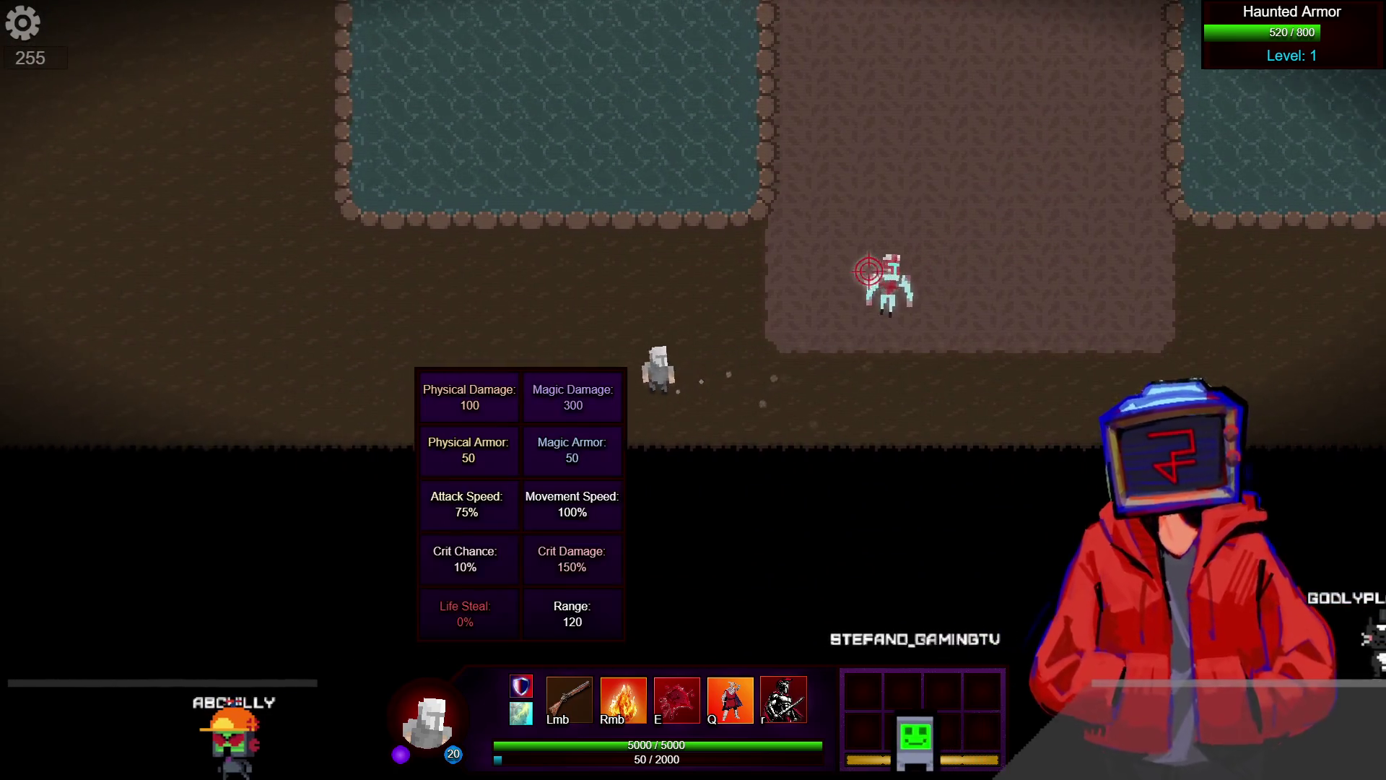
{"action": "key", "text": "w"}
{"action": "key", "text": "c"}
{"action": "key", "text": "a"}
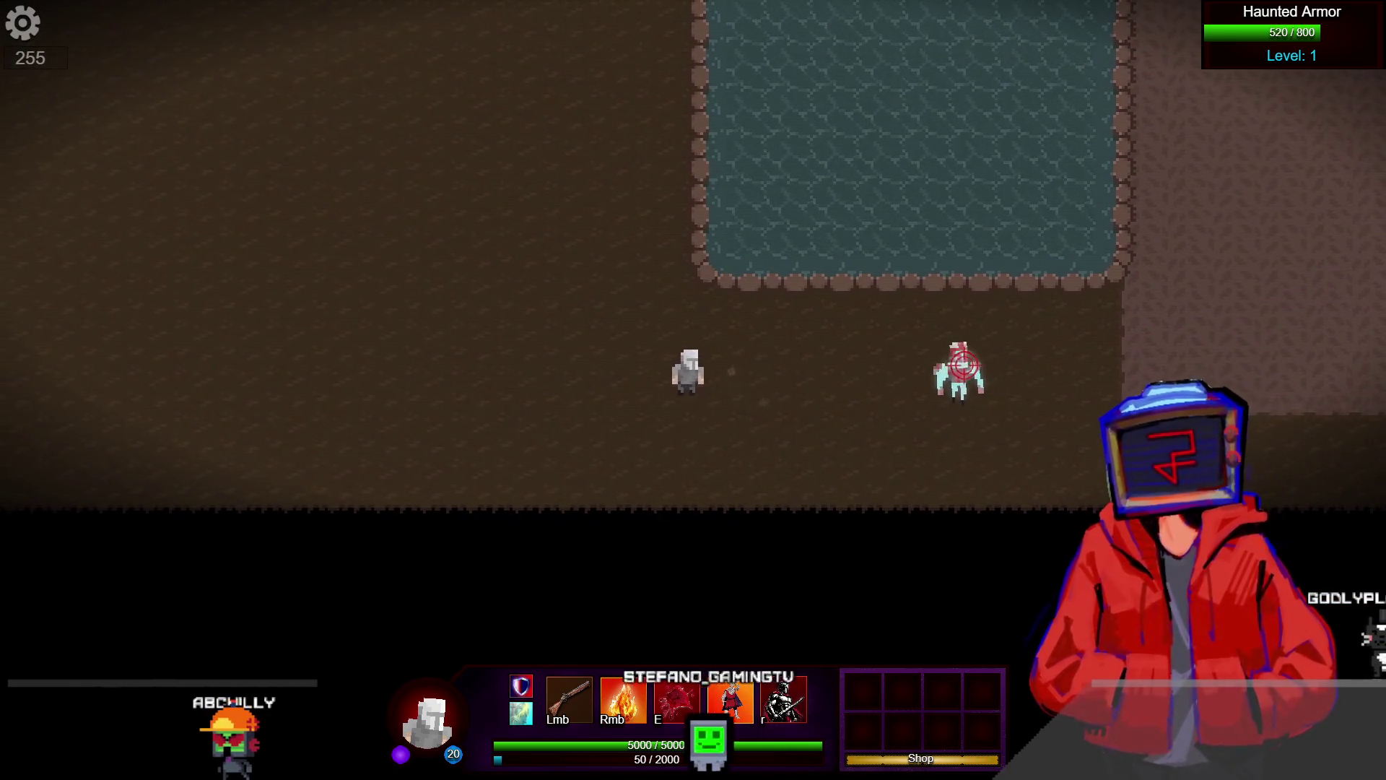
{"action": "key", "text": "a"}
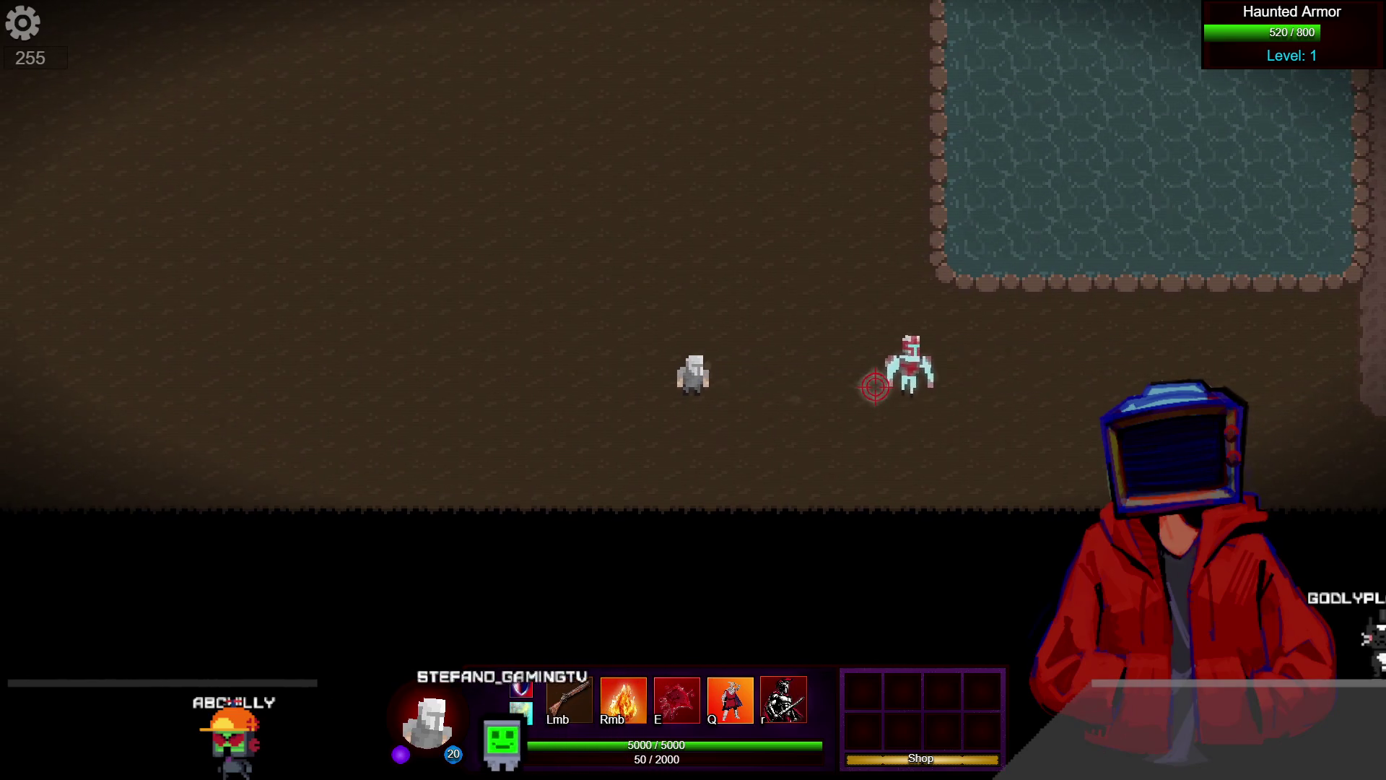
{"action": "left_click", "coordinate": [876, 386]}
{"action": "key", "text": "a"}
{"action": "left_click", "coordinate": [876, 387]}
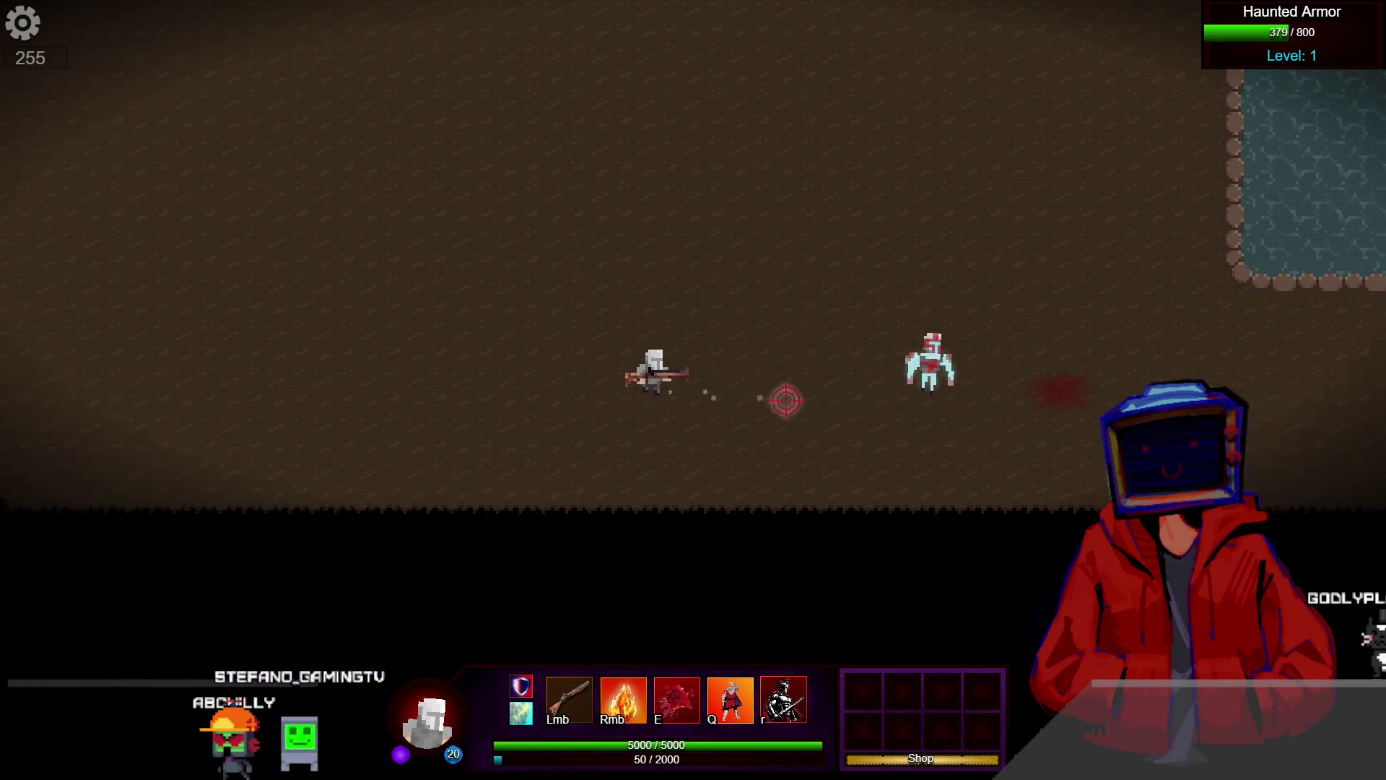
{"action": "key", "text": "a"}
{"action": "key", "text": "w"}
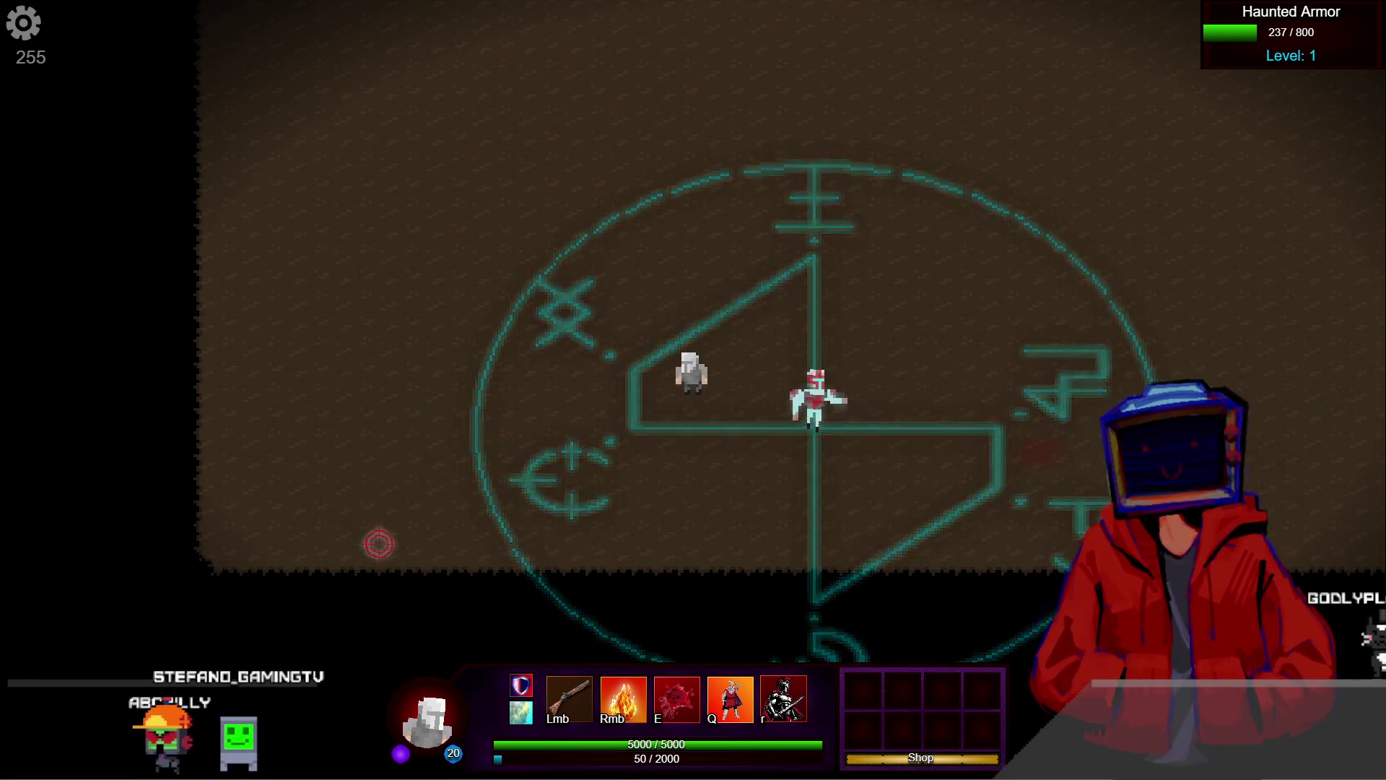
{"action": "key", "text": "alt+F4"}
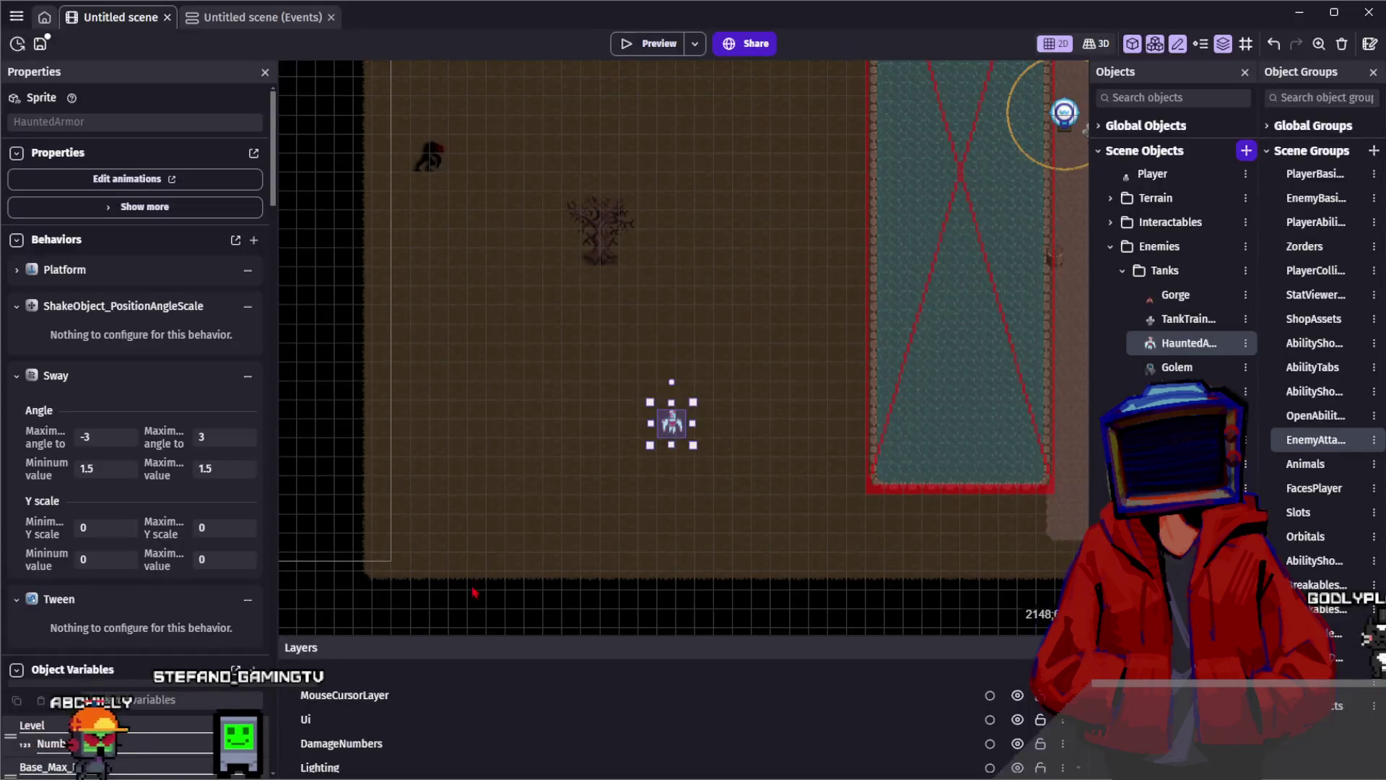
Change the Haunted Armor collision condition's object to HauntedArmorHitbox and save
{"action": "left_click", "coordinate": [226, 29]}
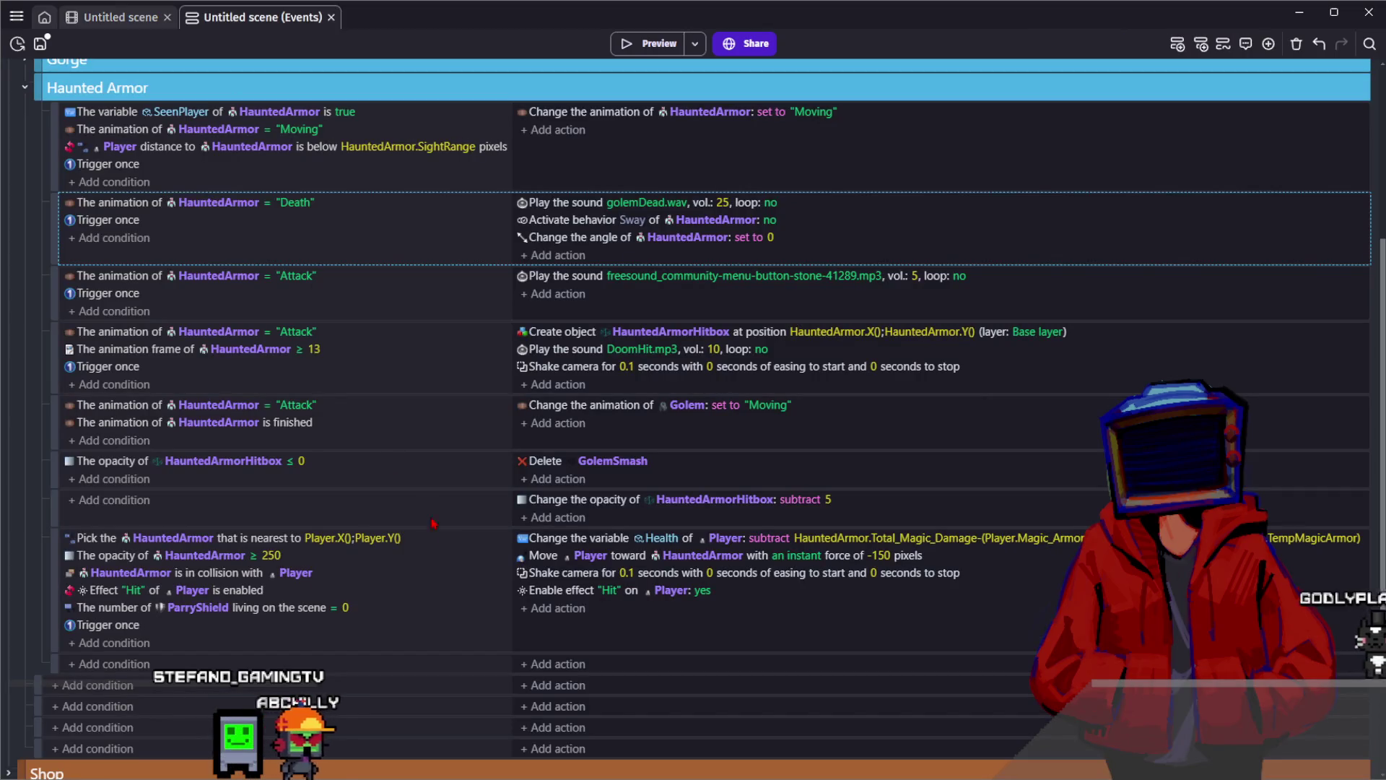
{"action": "left_click", "coordinate": [375, 641]}
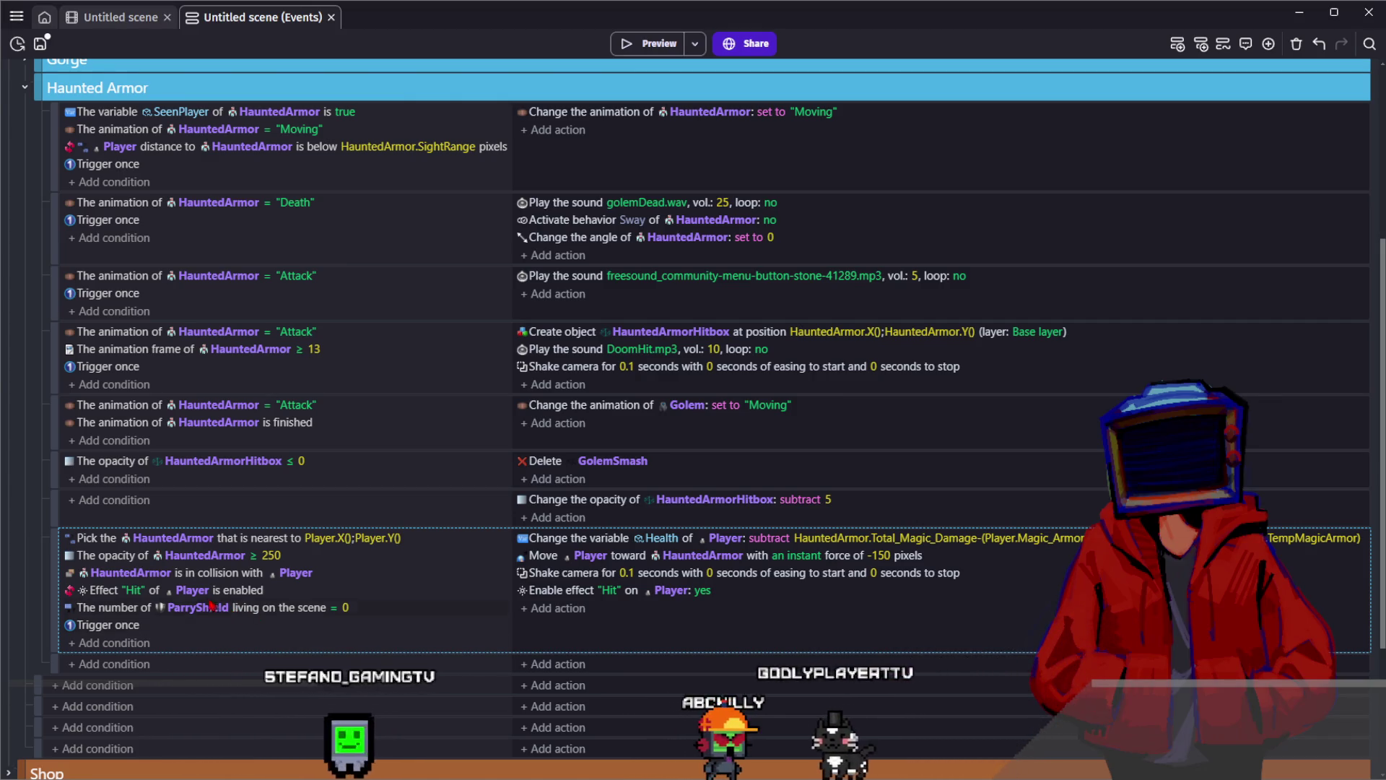
{"action": "left_click", "coordinate": [155, 572]}
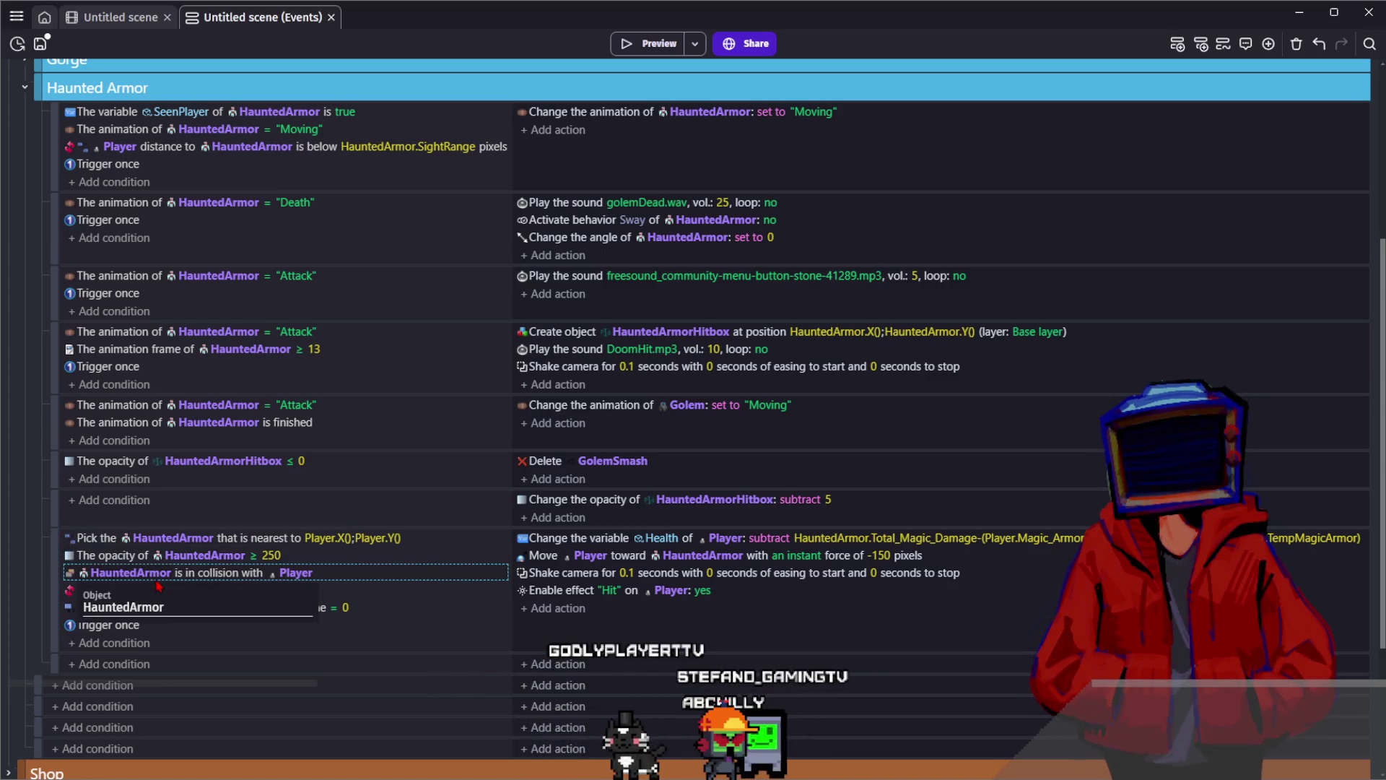
{"action": "type", "text": "Hitbox"}
{"action": "left_click", "coordinate": [162, 657]}
{"action": "left_click", "coordinate": [249, 630]}
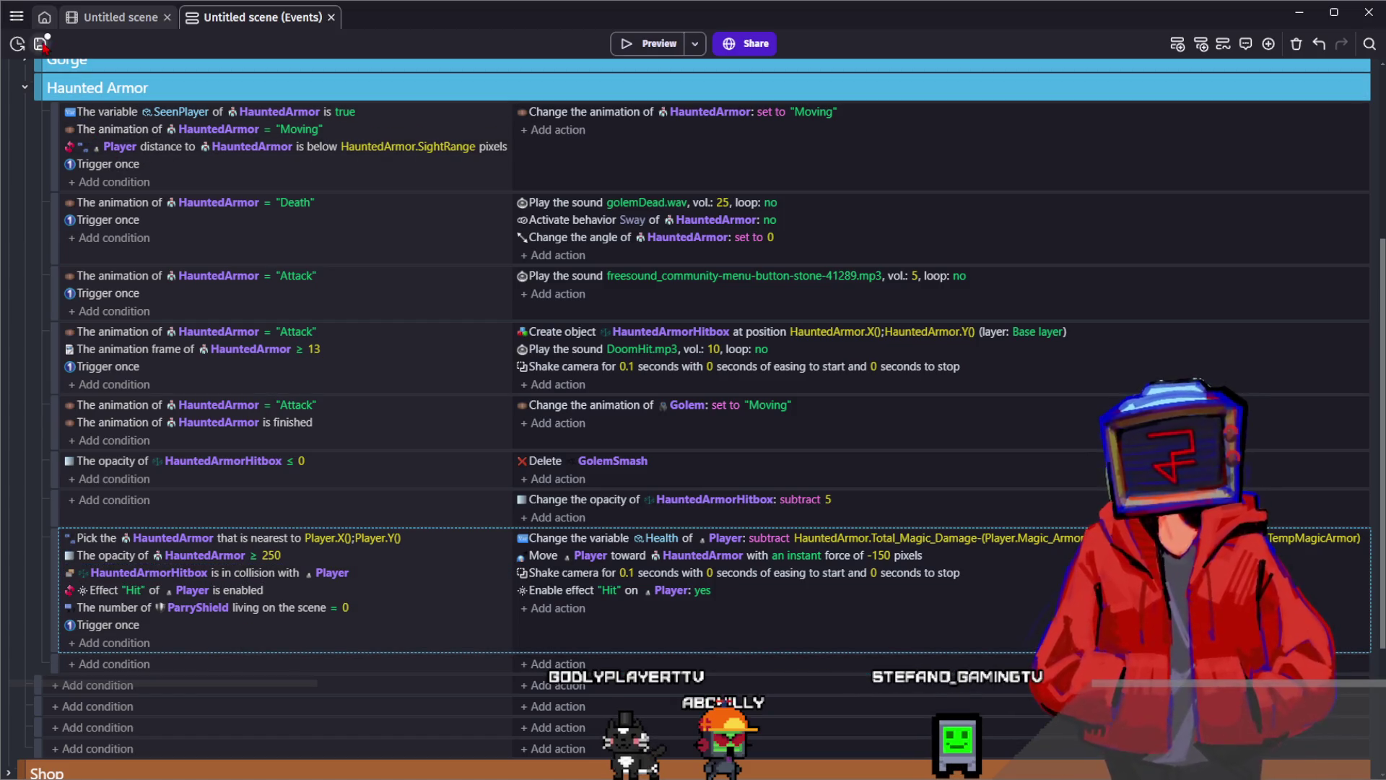
{"action": "key", "text": "ctrl+s"}
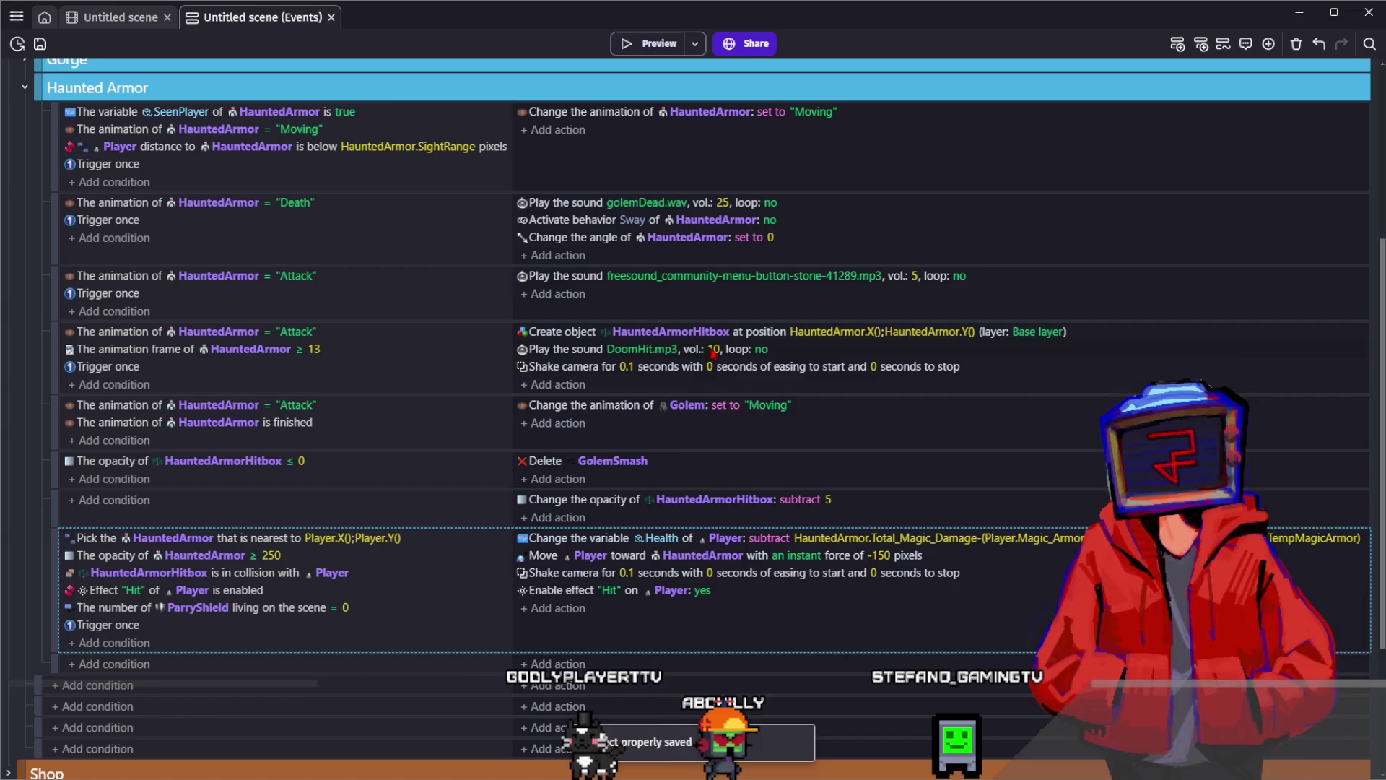
Raise the DoomHit.mp3 sound volume to 15 and save
{"action": "left_click", "coordinate": [714, 348]}
{"action": "type", "text": "15"}
{"action": "key", "text": "Return"}
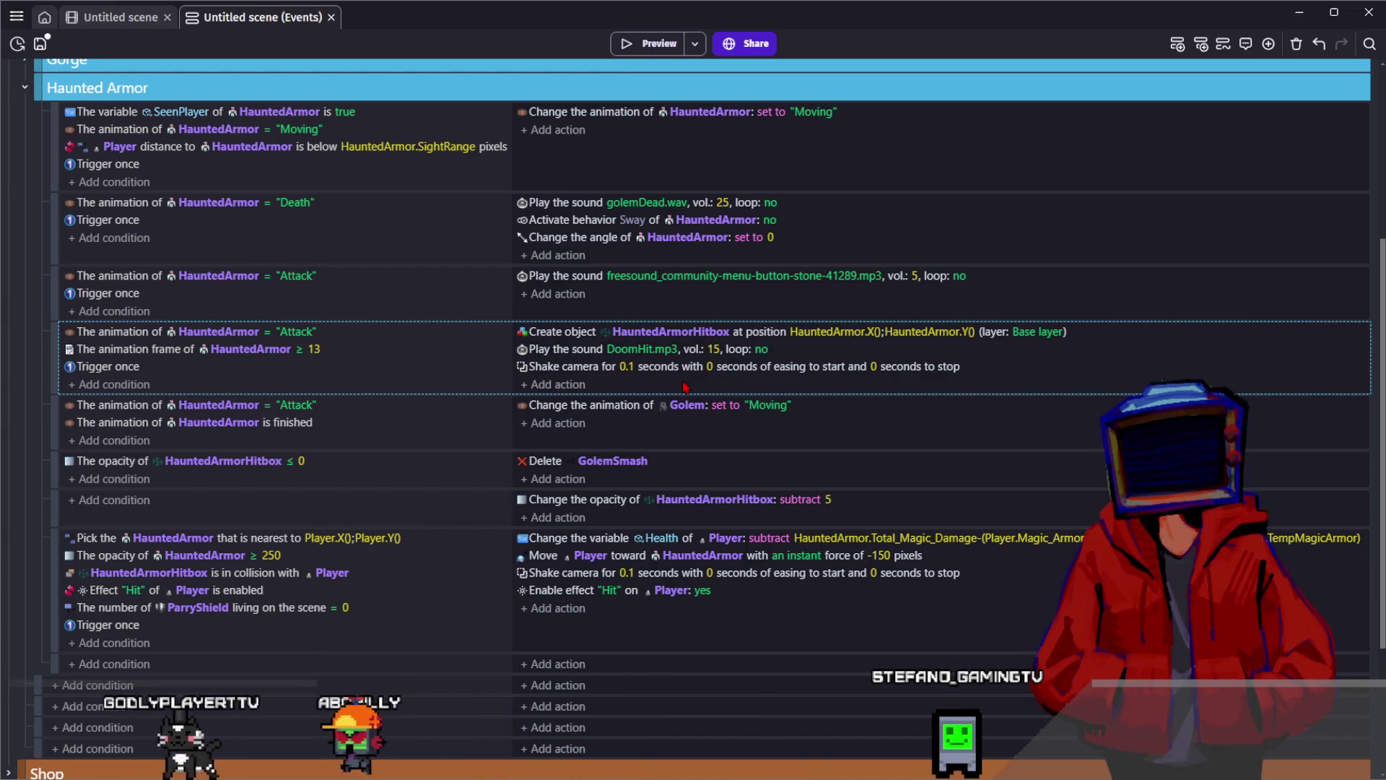
{"action": "key", "text": "ctrl+s"}
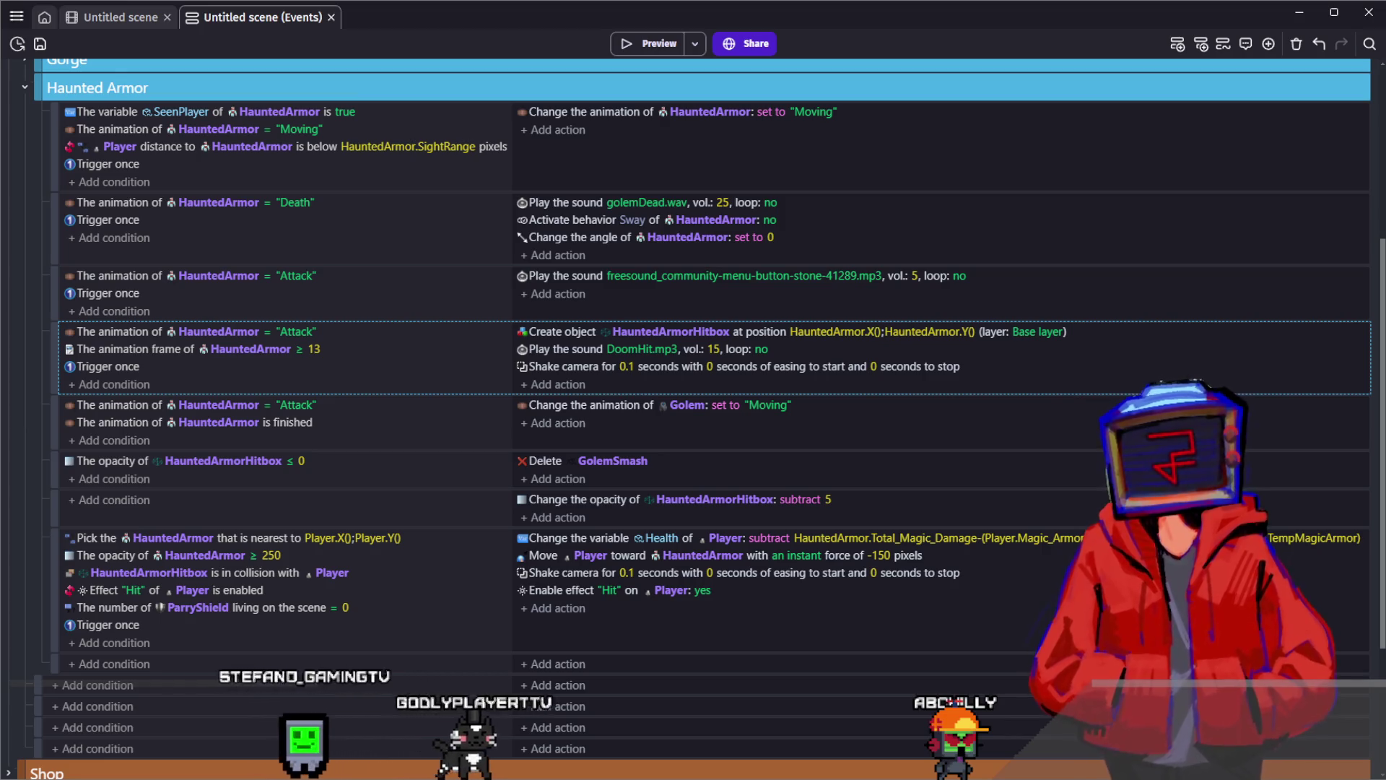
In the attack-finished event, switch the Golem animation action's object to HauntedArmor
{"action": "left_click", "coordinate": [825, 446]}
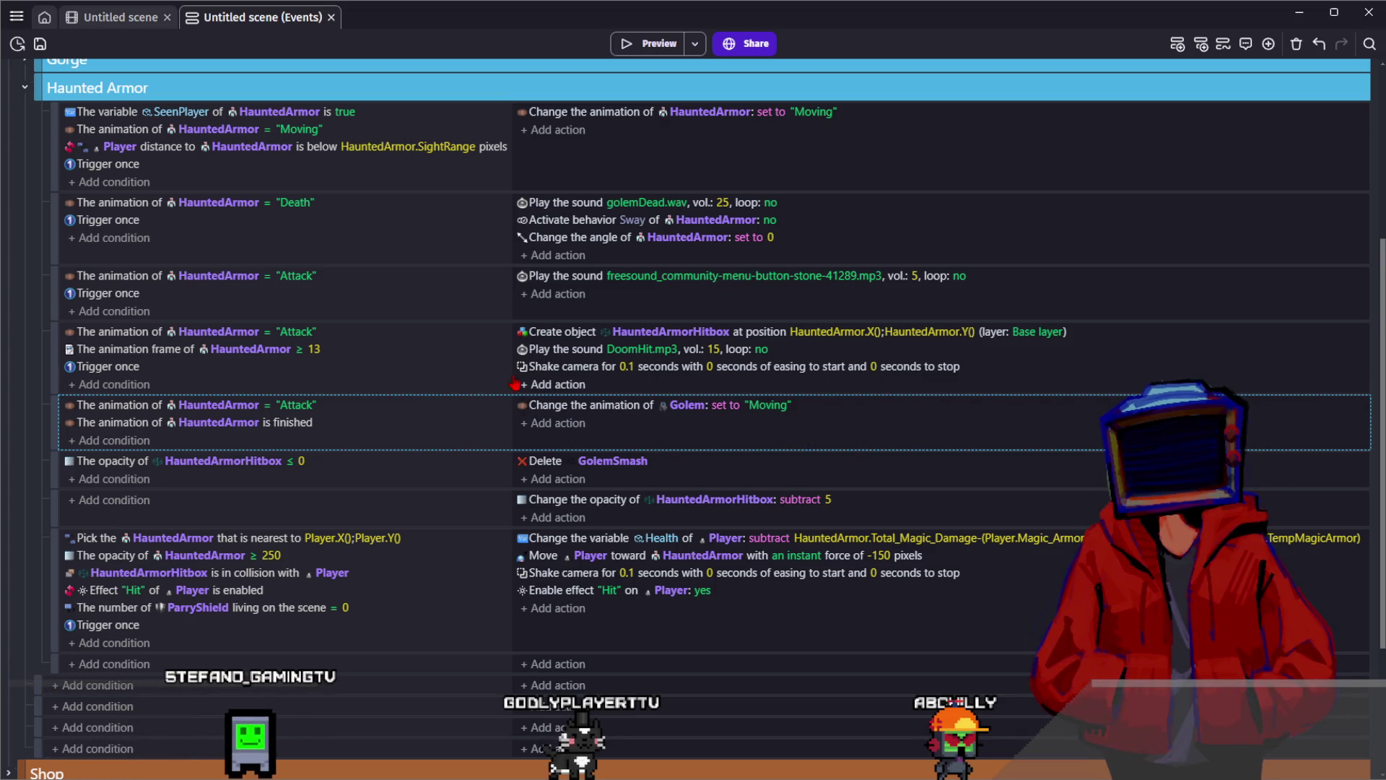
{"action": "left_click", "coordinate": [41, 52]}
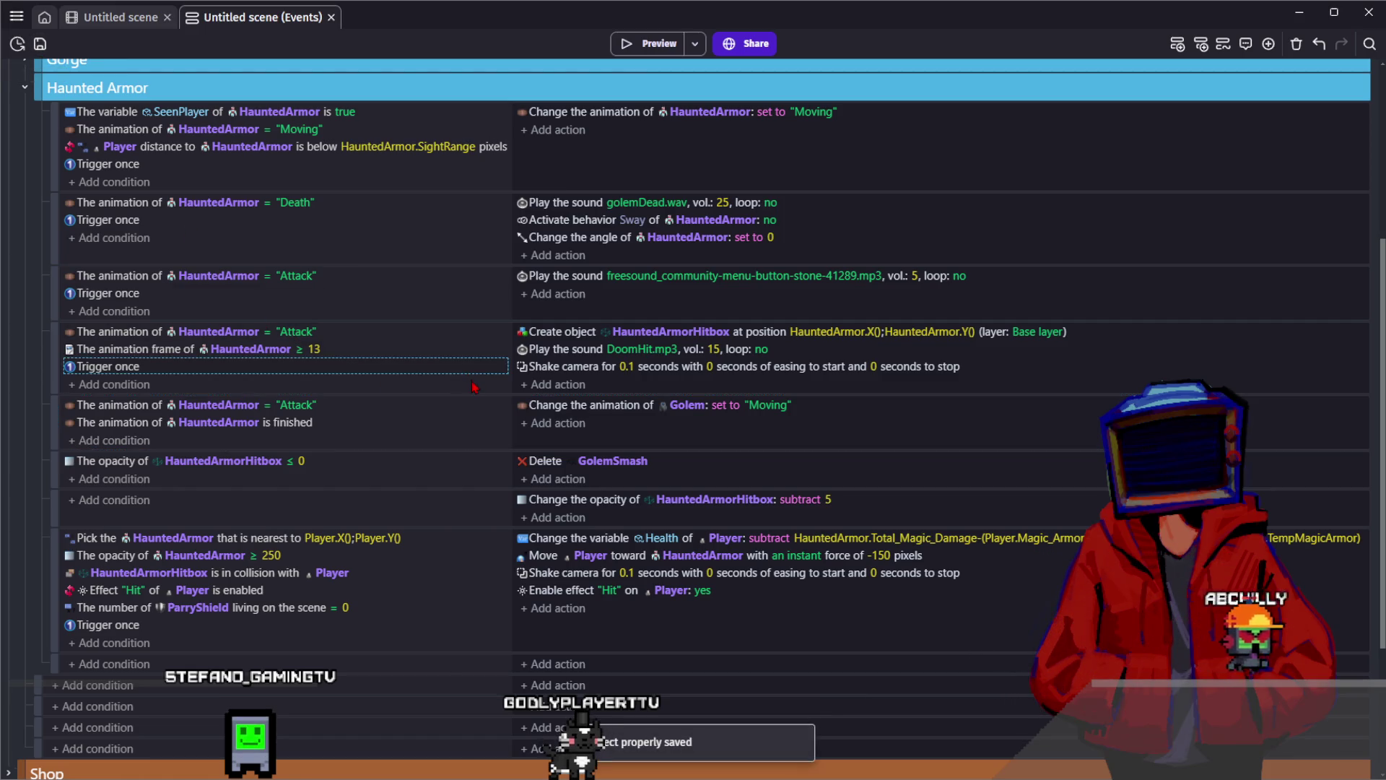
{"action": "left_click", "coordinate": [680, 412]}
{"action": "left_click", "coordinate": [680, 411]}
{"action": "type", "text": "Haunted"}
{"action": "key", "text": "Return"}
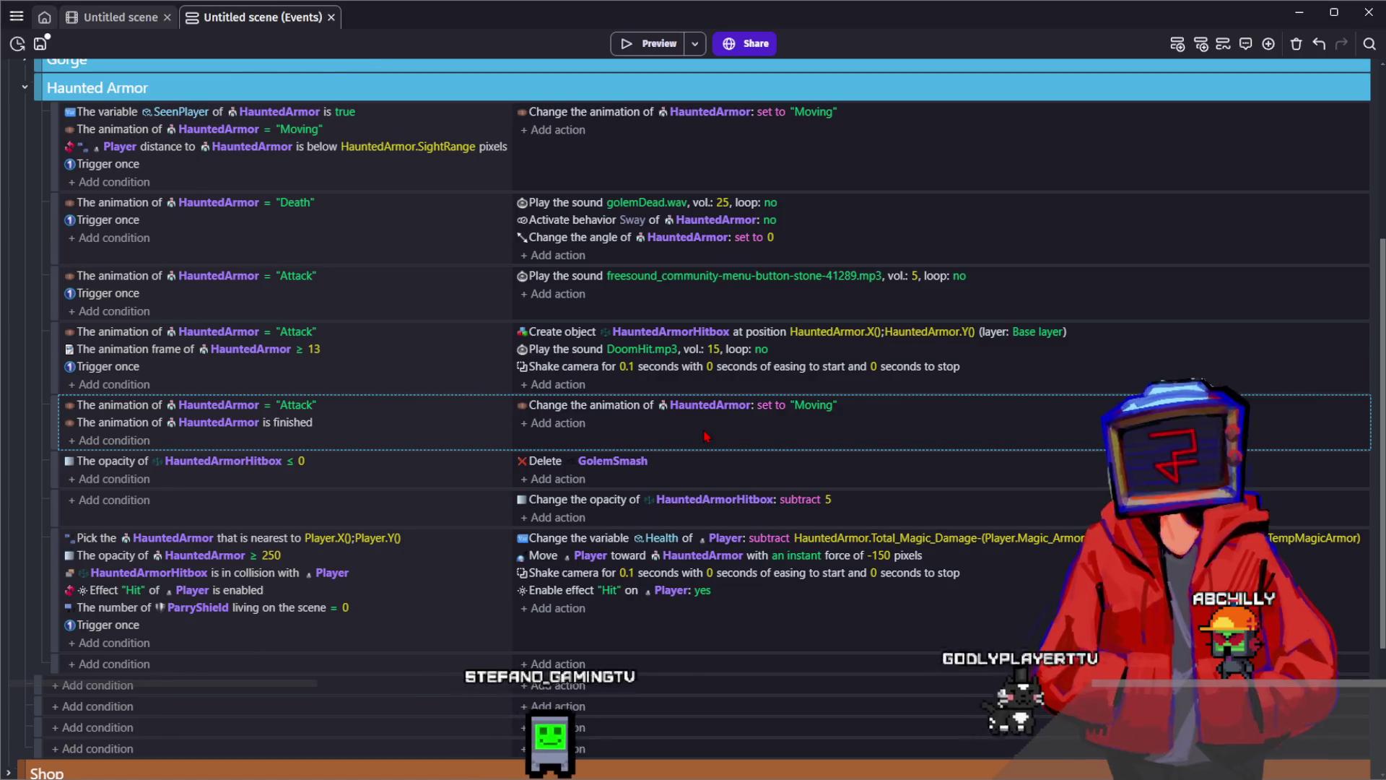
{"action": "scroll", "coordinate": [706, 436], "scroll_direction": "up", "scroll_amount": 1}
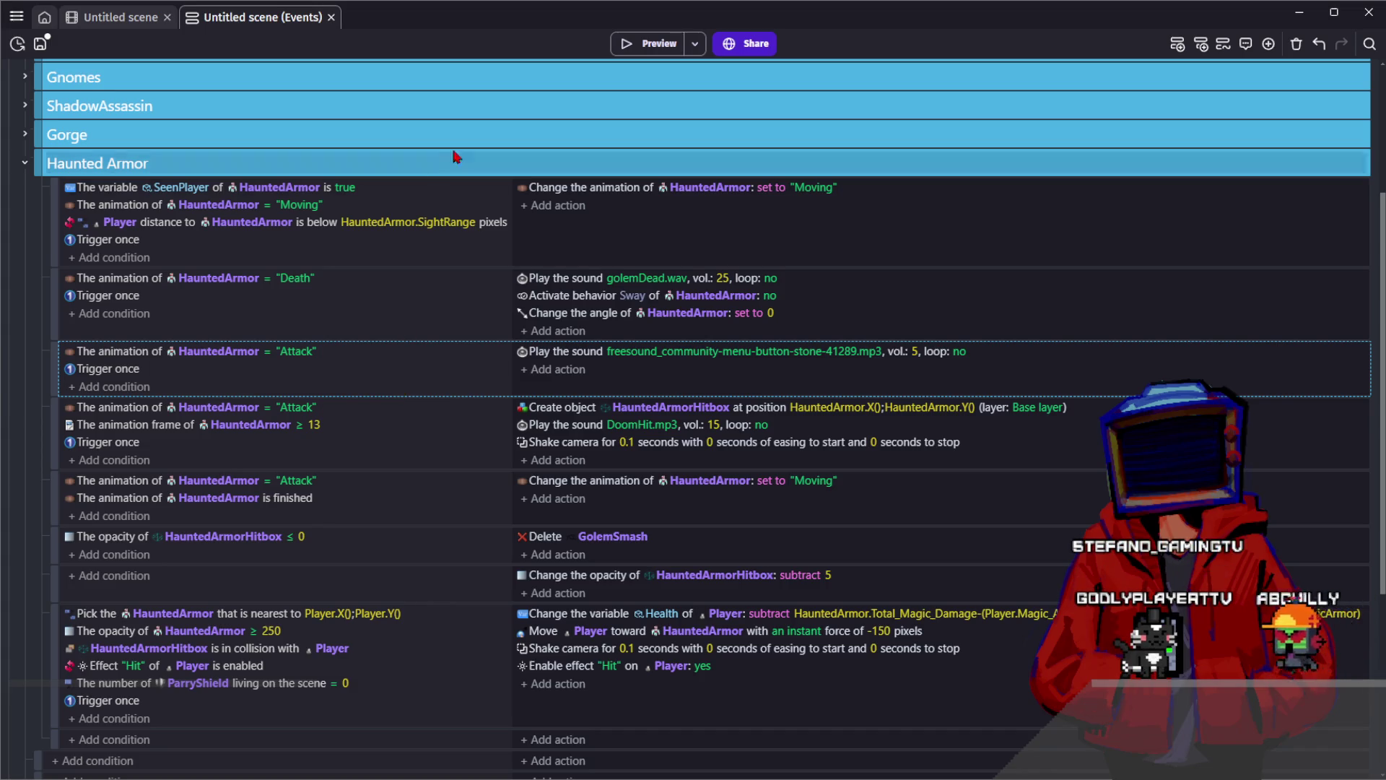
Return to the scene layout, deselect the HauntedArmor instance, and launch a game preview
{"action": "left_click", "coordinate": [113, 22]}
{"action": "left_click", "coordinate": [670, 435]}
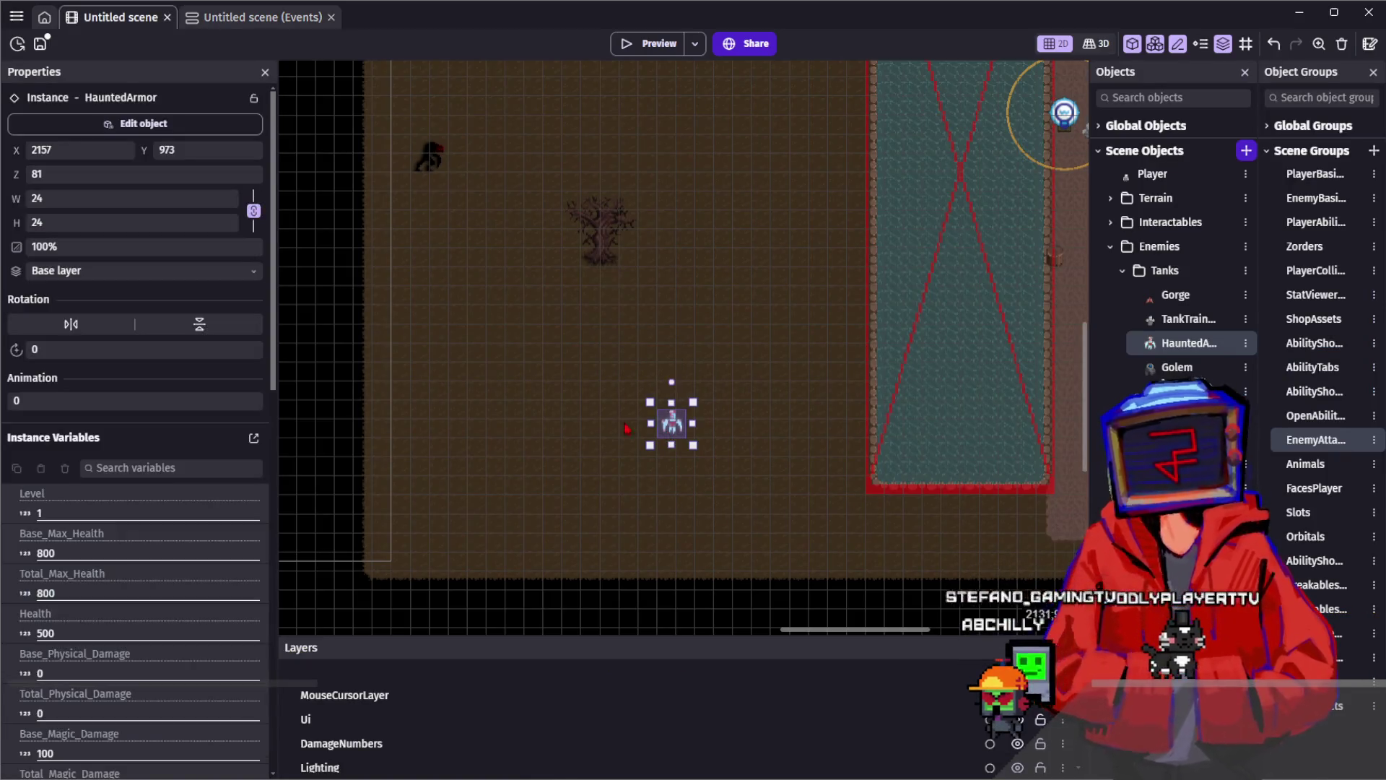
{"action": "scroll", "coordinate": [130, 506], "scroll_direction": "down", "scroll_amount": 5}
{"action": "left_click", "coordinate": [547, 291]}
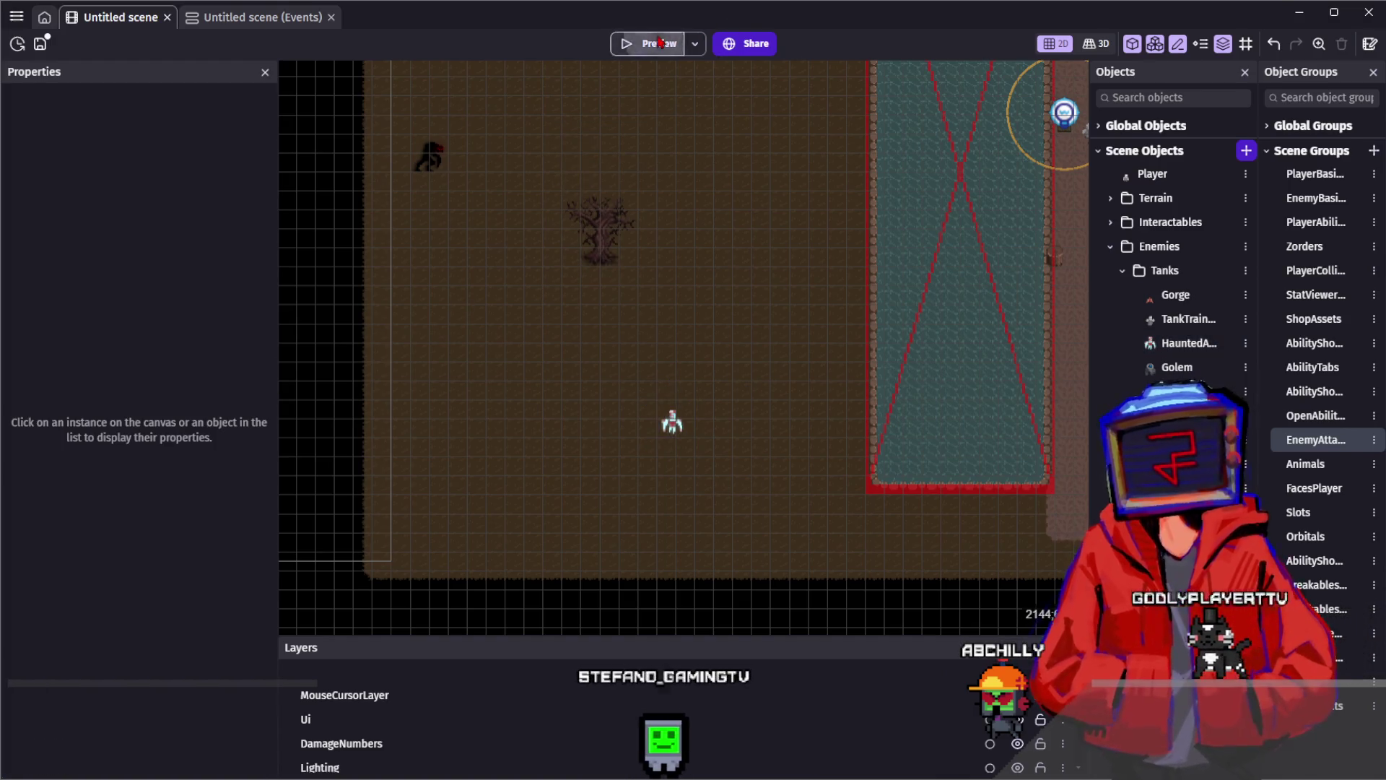
{"action": "left_click", "coordinate": [658, 43]}
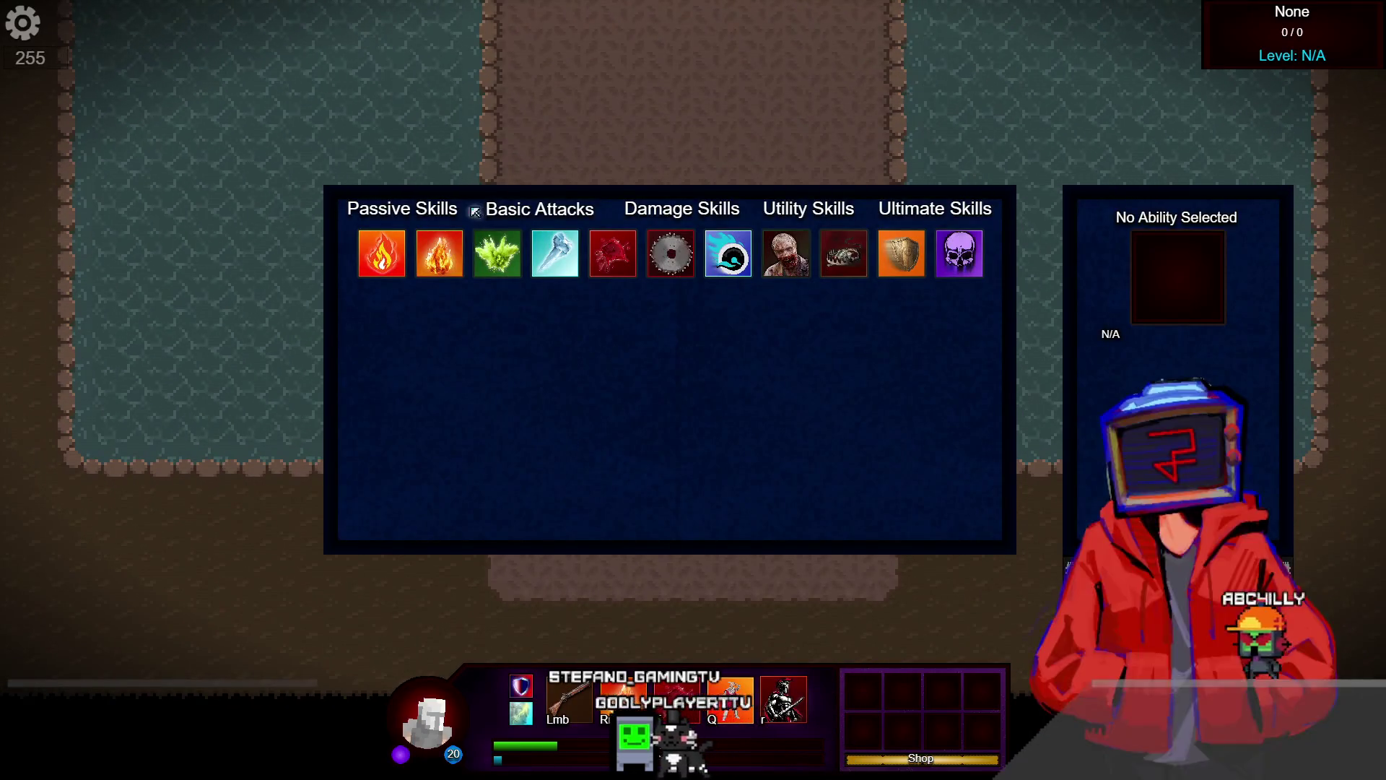
Equip the Ritual Circle ultimate skill in the Q slot
{"action": "left_click", "coordinate": [919, 214]}
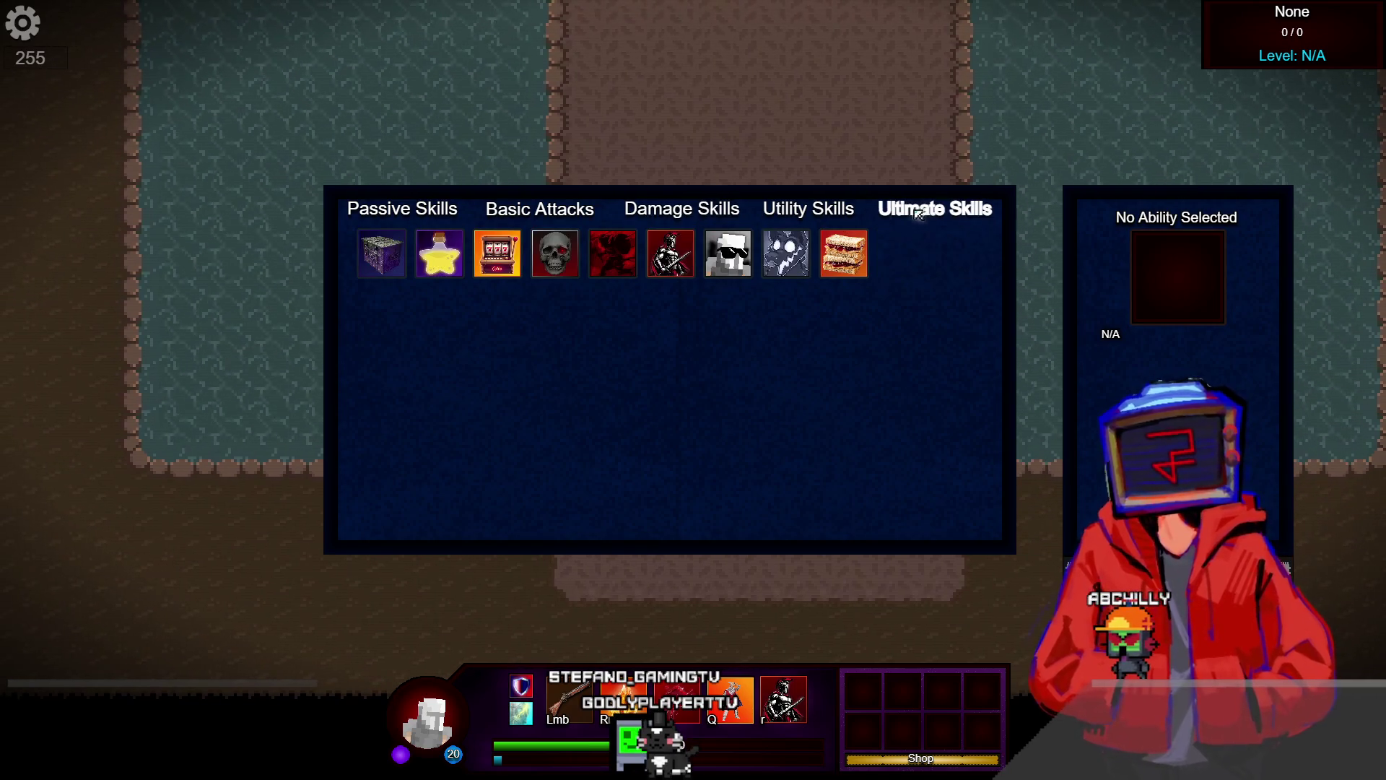
{"action": "key", "text": "k"}
{"action": "key", "text": "k"}
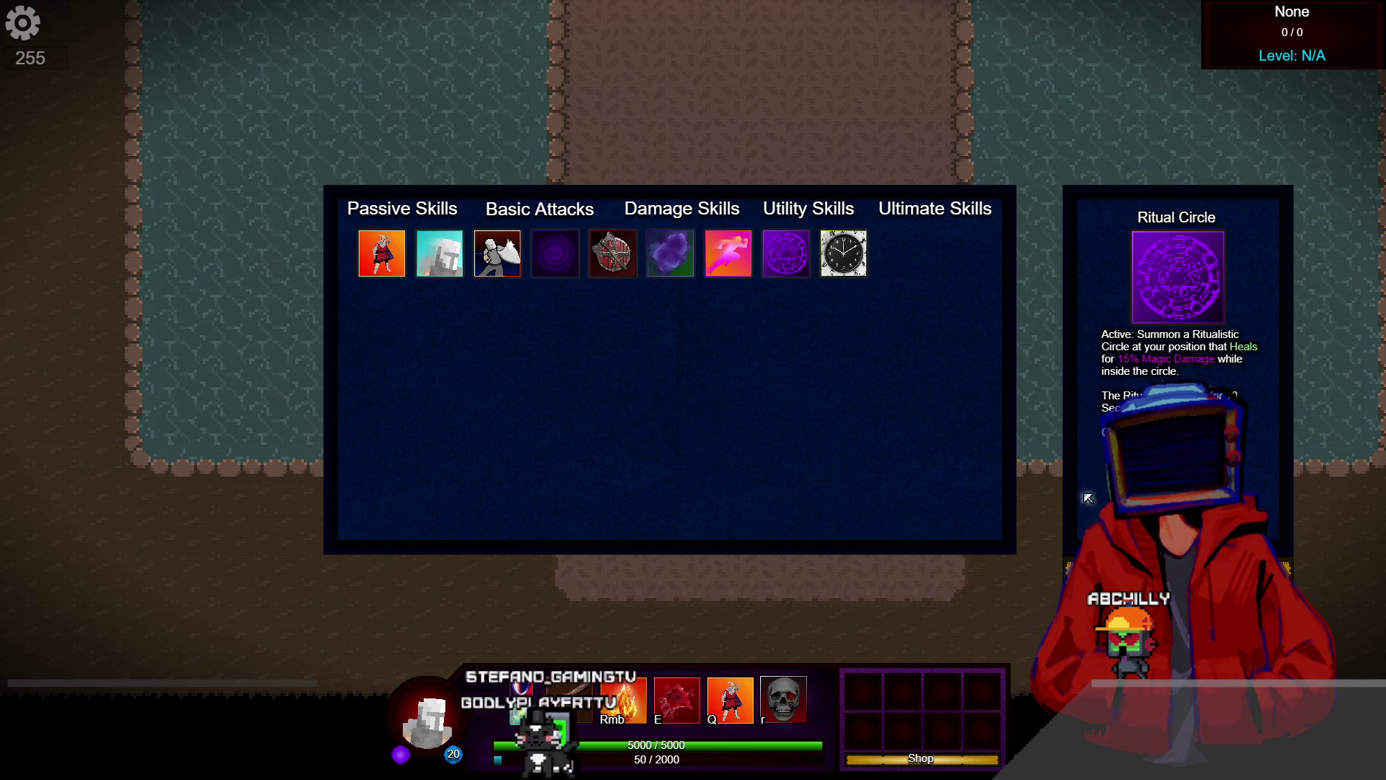
{"action": "key", "text": "q"}
{"action": "key", "text": "k"}
{"action": "key", "text": "k"}
Equip Vital Stab as the basic attack
{"action": "left_click", "coordinate": [511, 215]}
{"action": "left_click", "coordinate": [402, 209]}
{"action": "left_click", "coordinate": [541, 208]}
{"action": "left_click", "coordinate": [901, 253]}
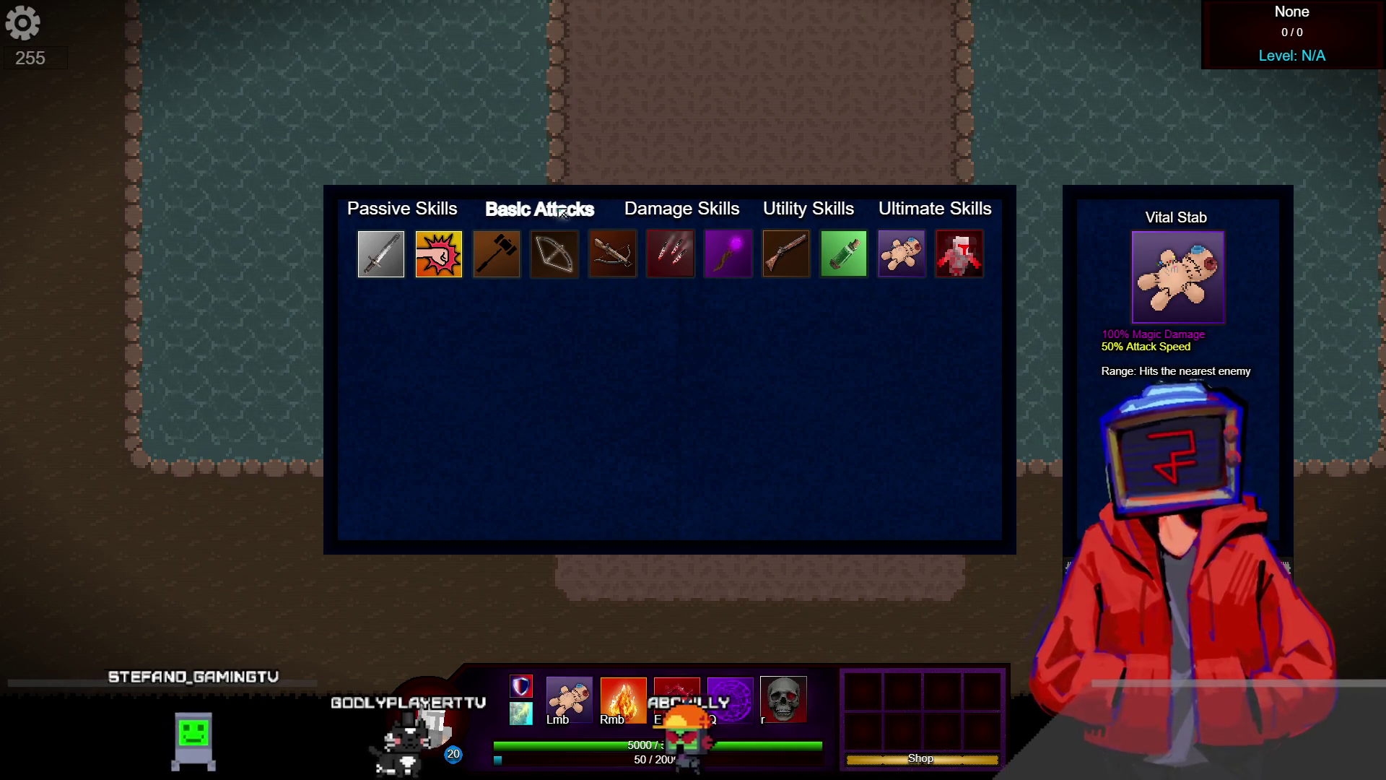
{"action": "left_click", "coordinate": [635, 203]}
{"action": "left_click", "coordinate": [636, 203]}
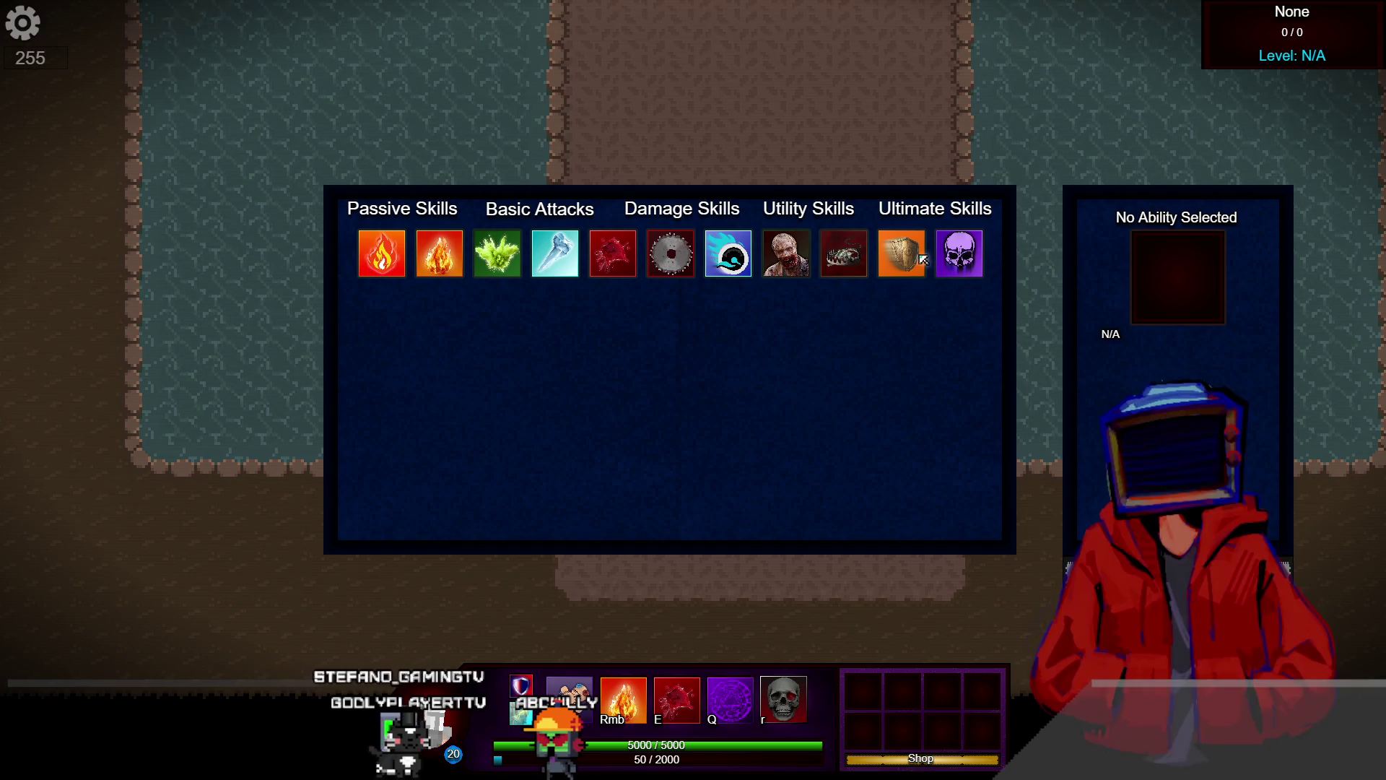
Compare the damage skills, then bind Icicle to the E slot and close the skills window
{"action": "left_click", "coordinate": [957, 256]}
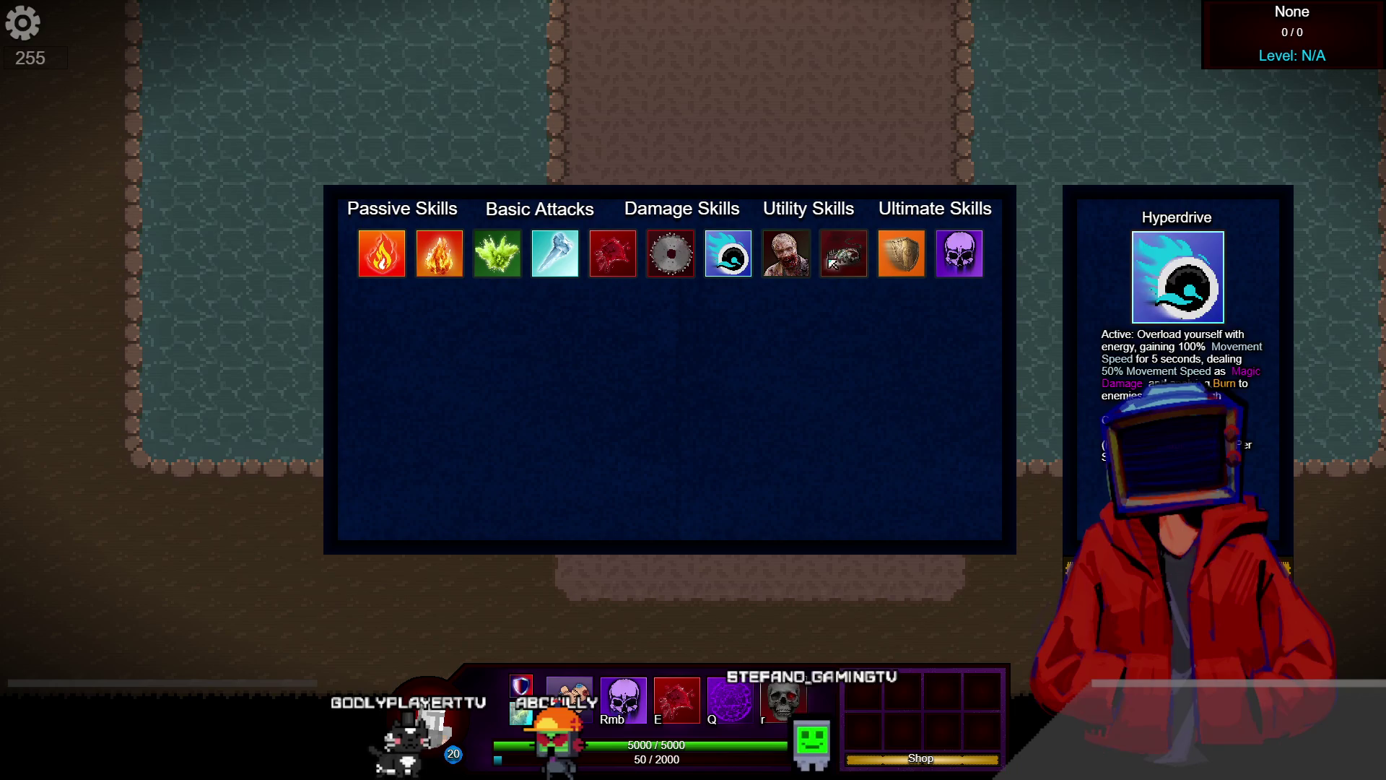
{"action": "left_click", "coordinate": [868, 261]}
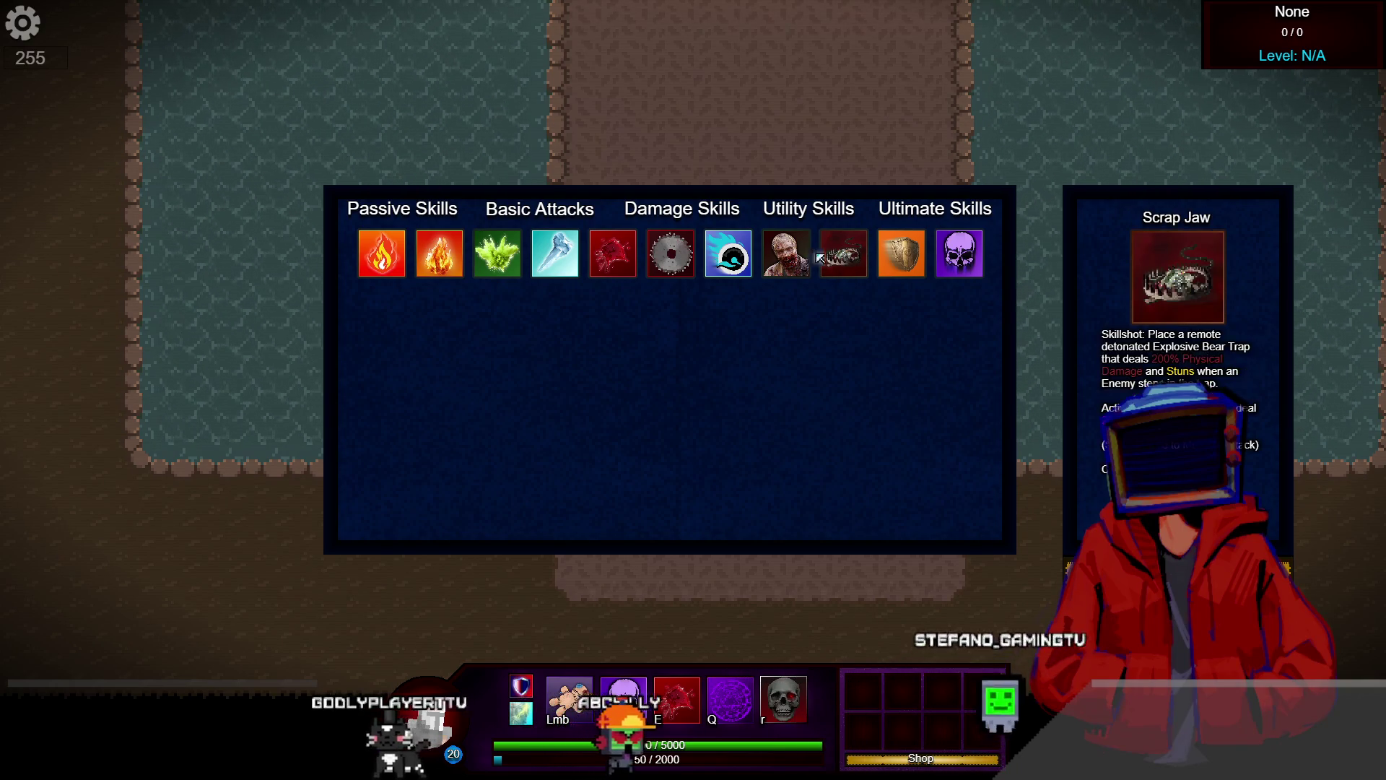
{"action": "left_click", "coordinate": [904, 275]}
{"action": "left_click", "coordinate": [845, 254]}
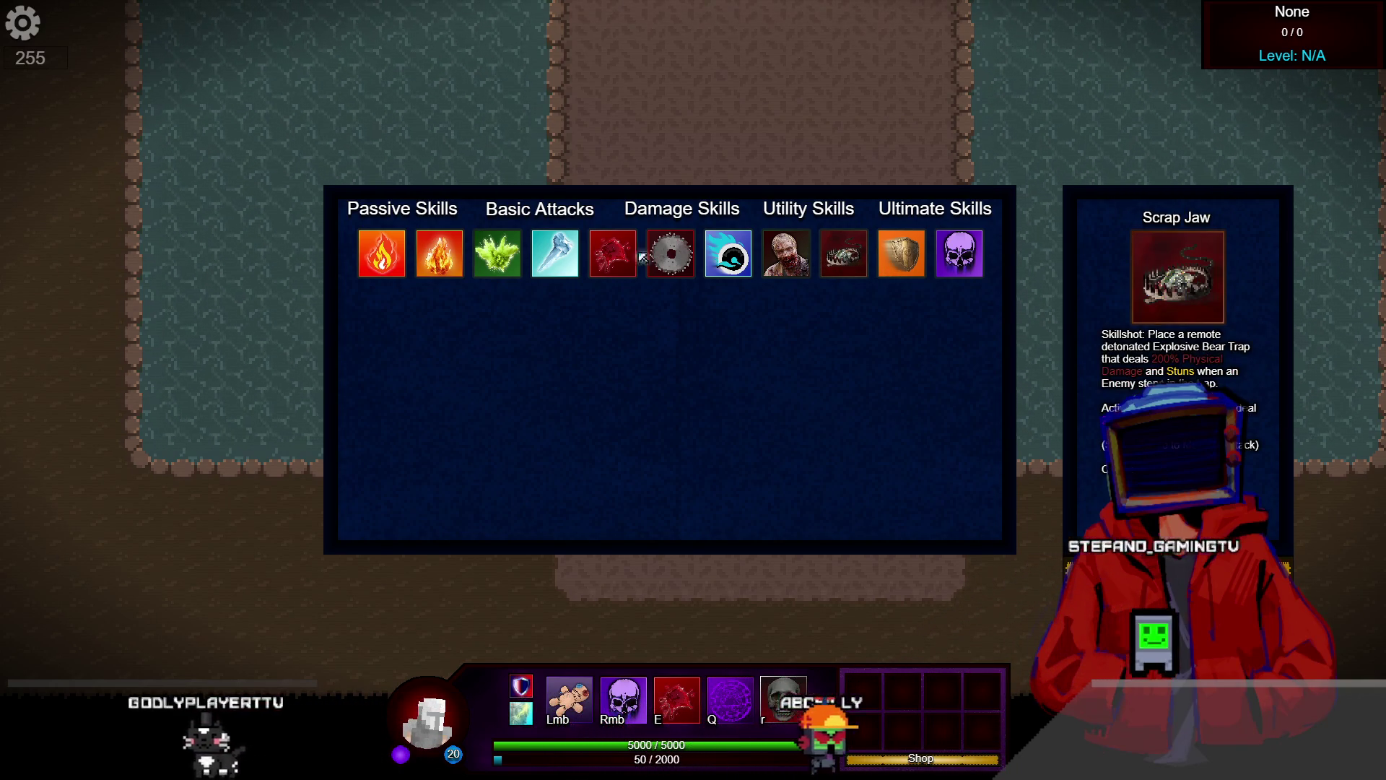
{"action": "left_click", "coordinate": [556, 254]}
{"action": "key", "text": "e"}
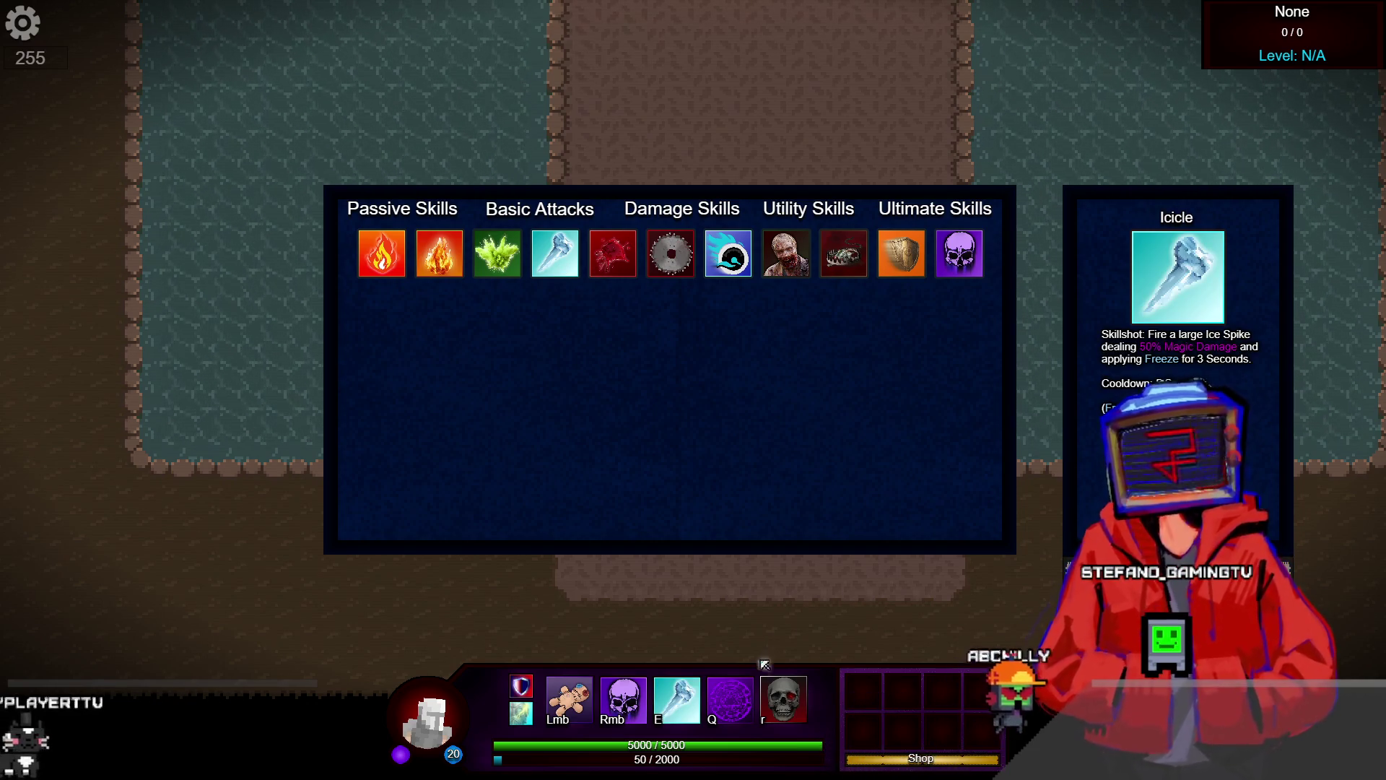
{"action": "key", "text": "Escape"}
Walk the character down and left toward the Haunted Armor
{"action": "key", "text": "a"}
{"action": "key", "text": "s"}
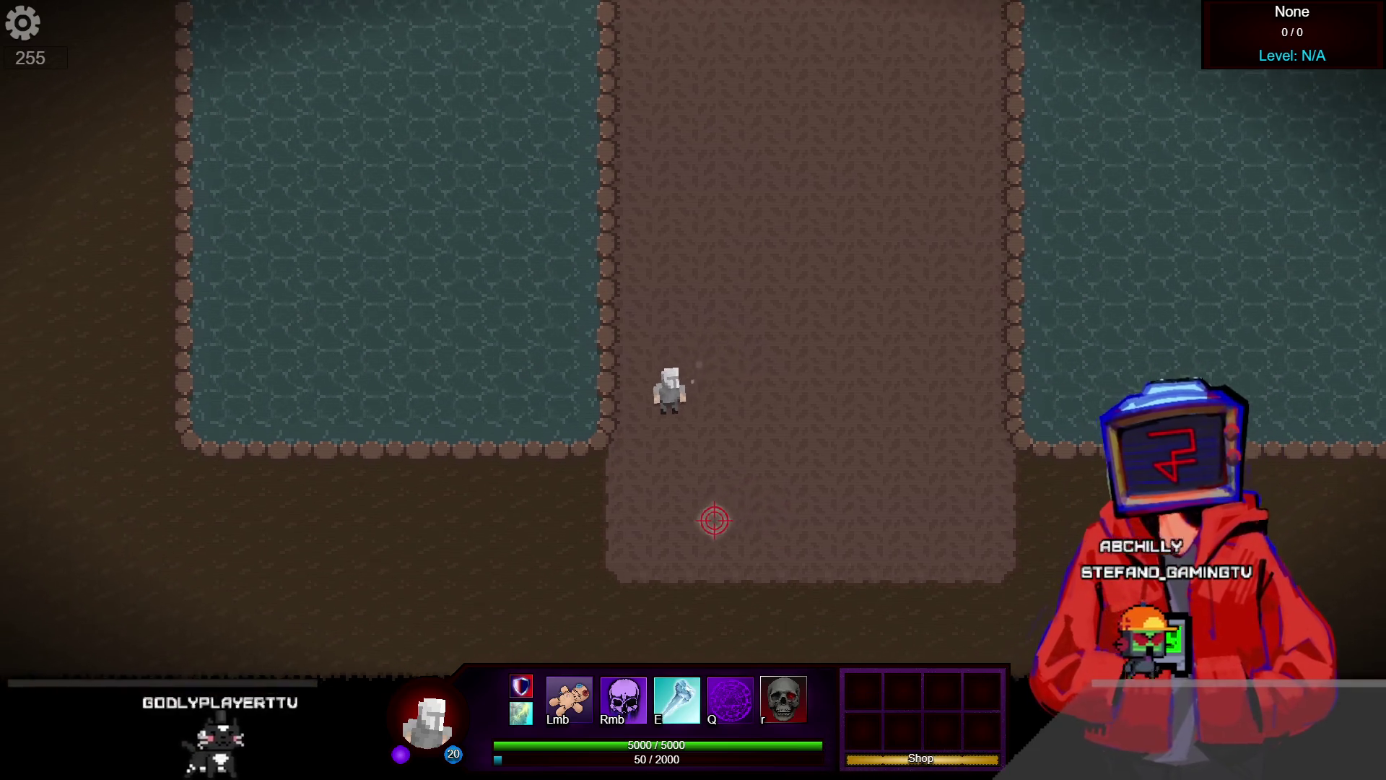
{"action": "key", "text": "a"}
{"action": "key", "text": "s"}
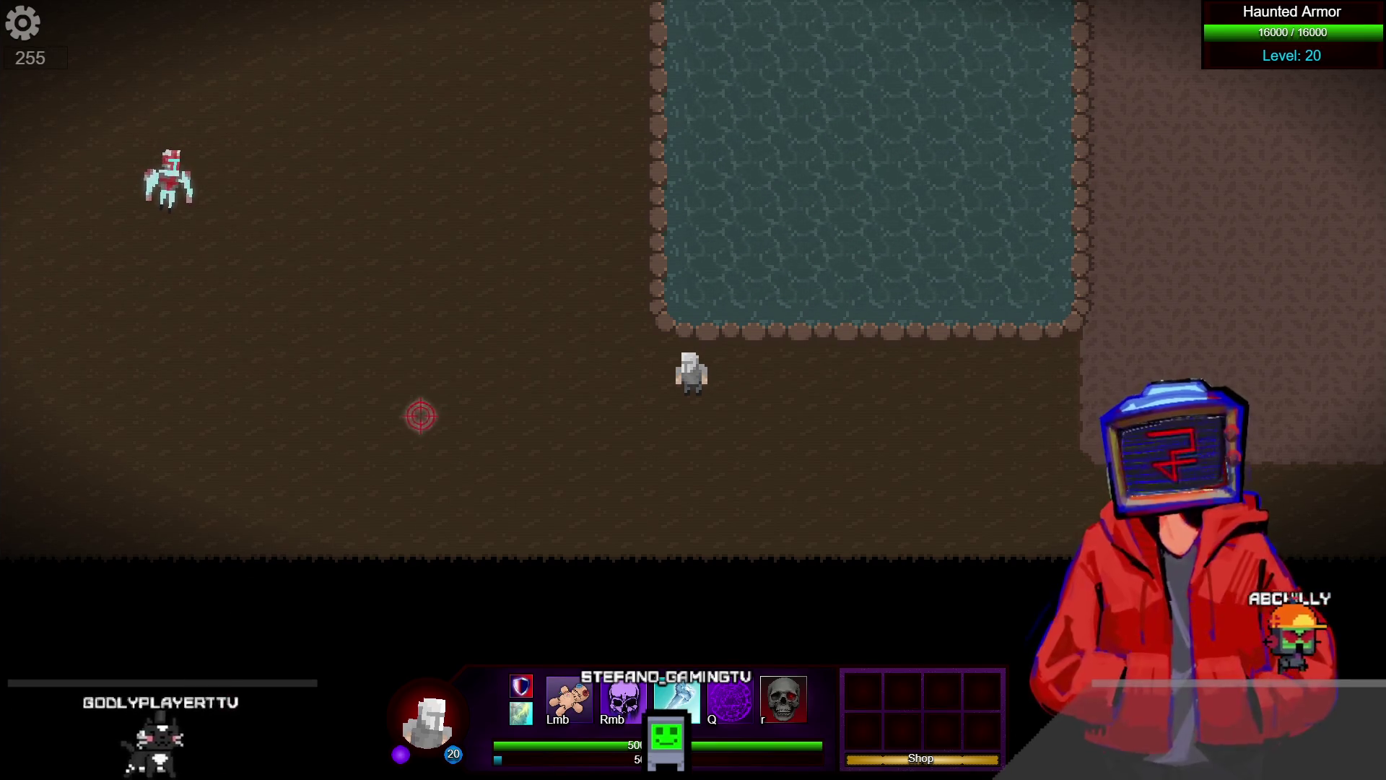
{"action": "key", "text": "a"}
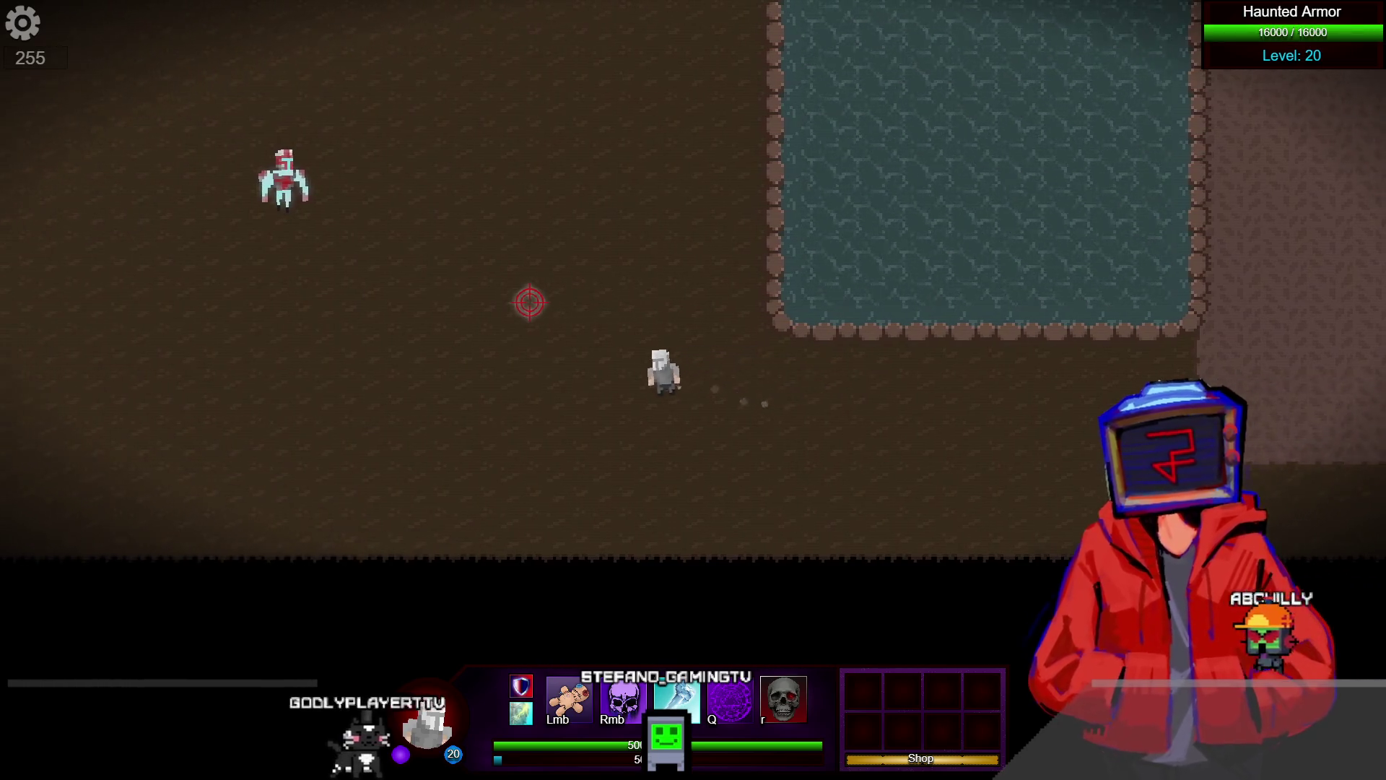
{"action": "key", "text": "d"}
Hit the Haunted Armor with the secondary attack and the Icicle skill
{"action": "key", "text": "d"}
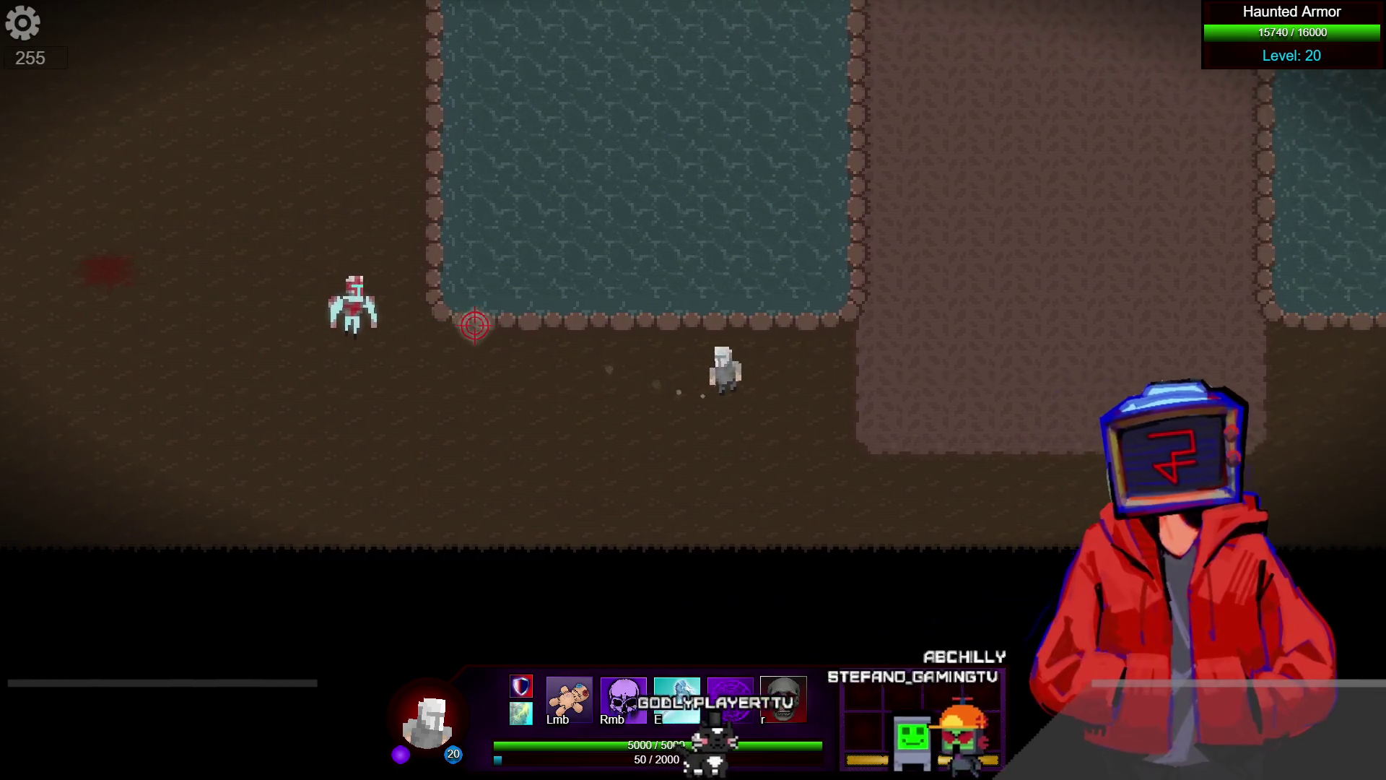
{"action": "key", "text": "d"}
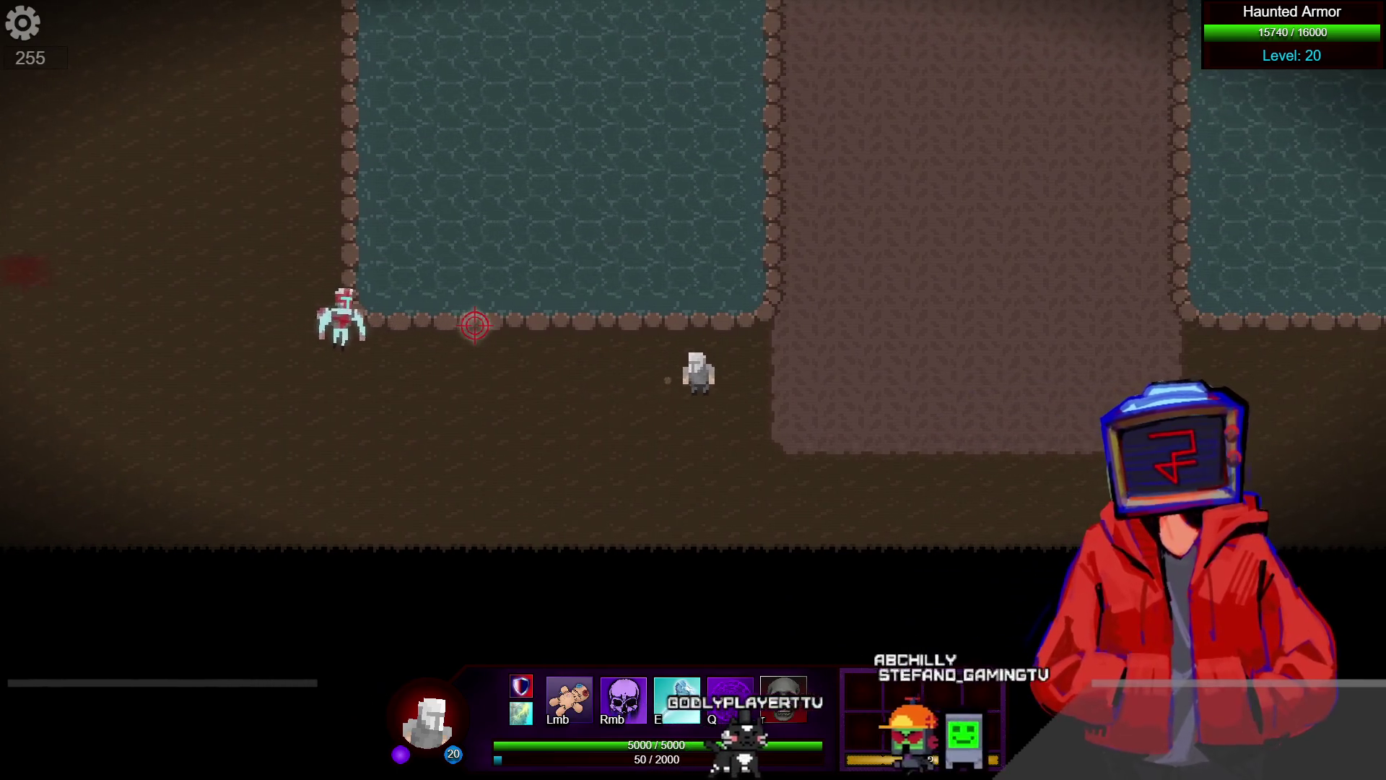
{"action": "right_click", "coordinate": [443, 379]}
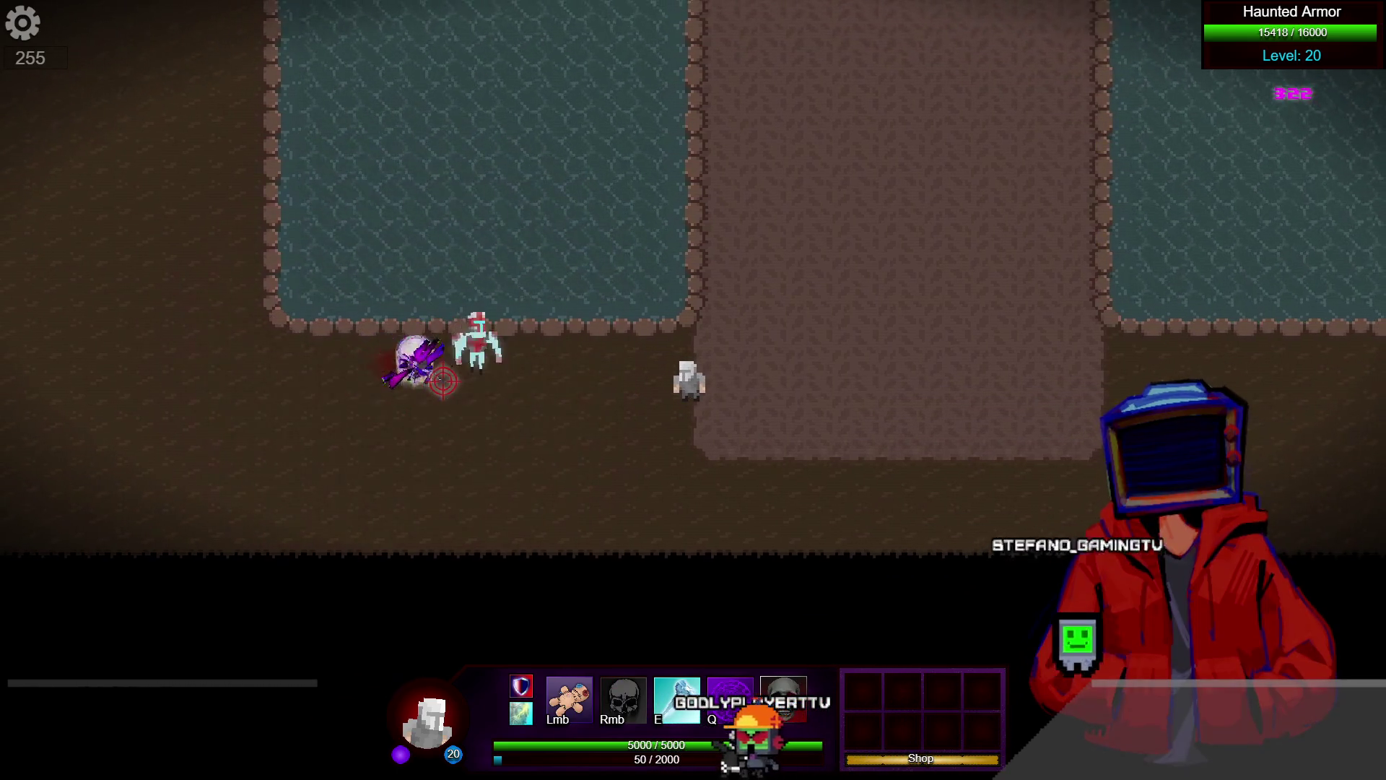
{"action": "key", "text": "d"}
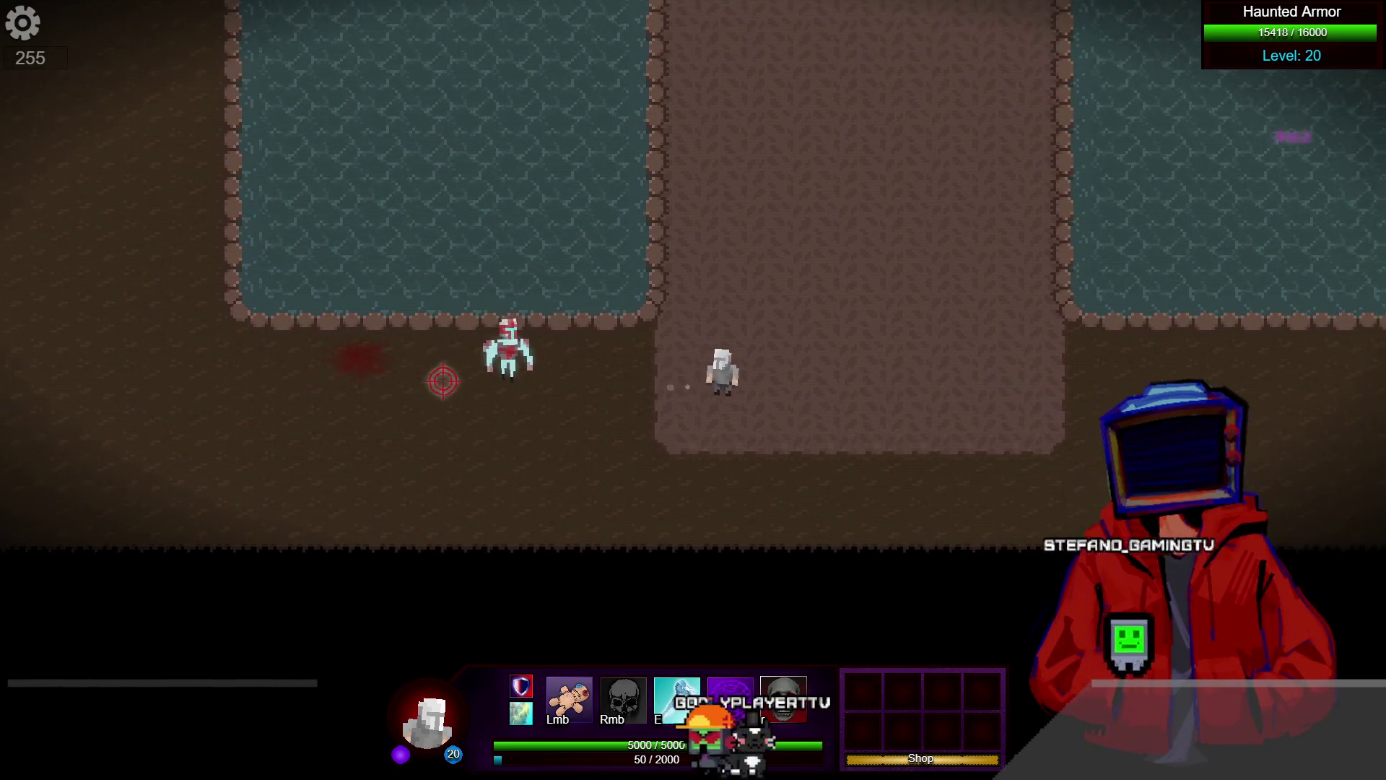
{"action": "key", "text": "e"}
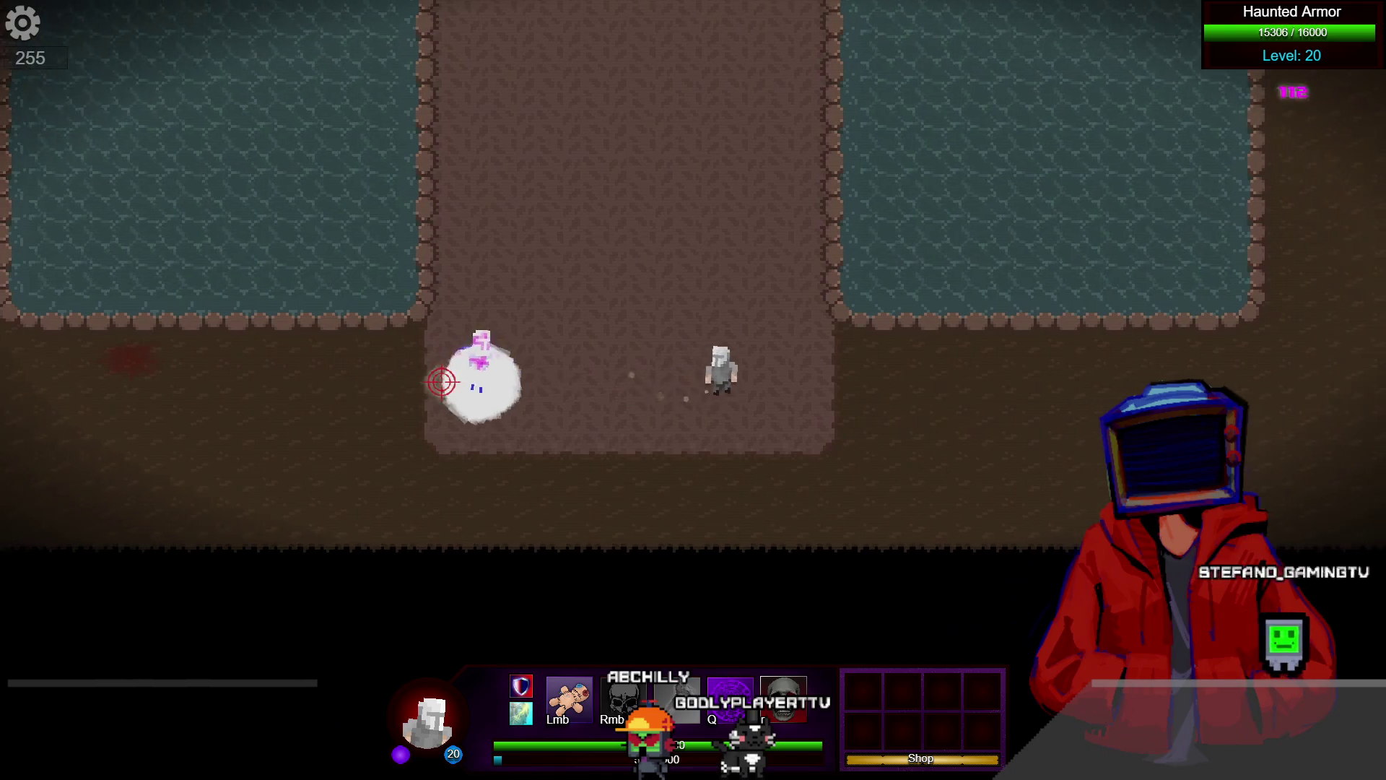
{"action": "key", "text": "a"}
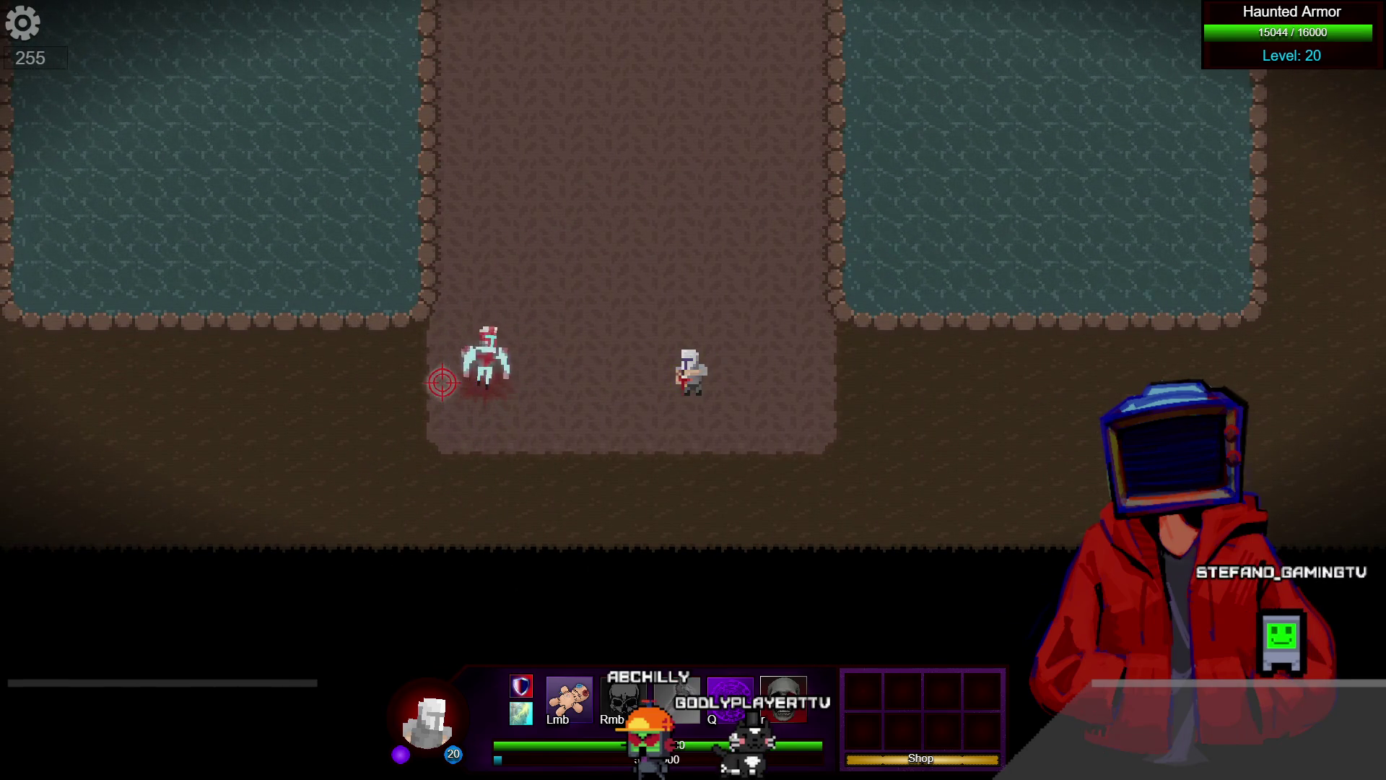
{"action": "key", "text": "a"}
{"action": "key", "text": "w"}
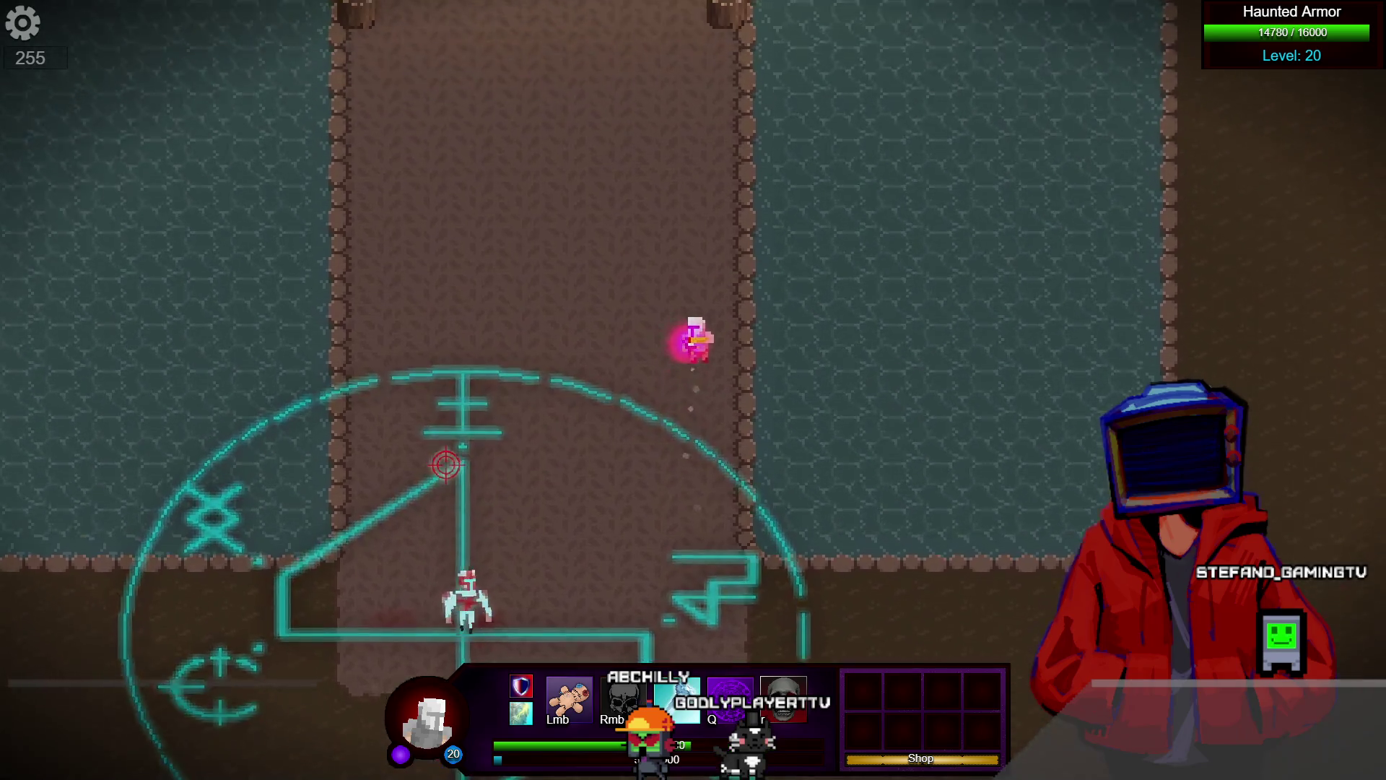
{"action": "key", "text": "a"}
Keep striking until the armor drops to 14397/16000 health, then close the preview
{"action": "left_click", "coordinate": [789, 589]}
{"action": "key", "text": "w"}
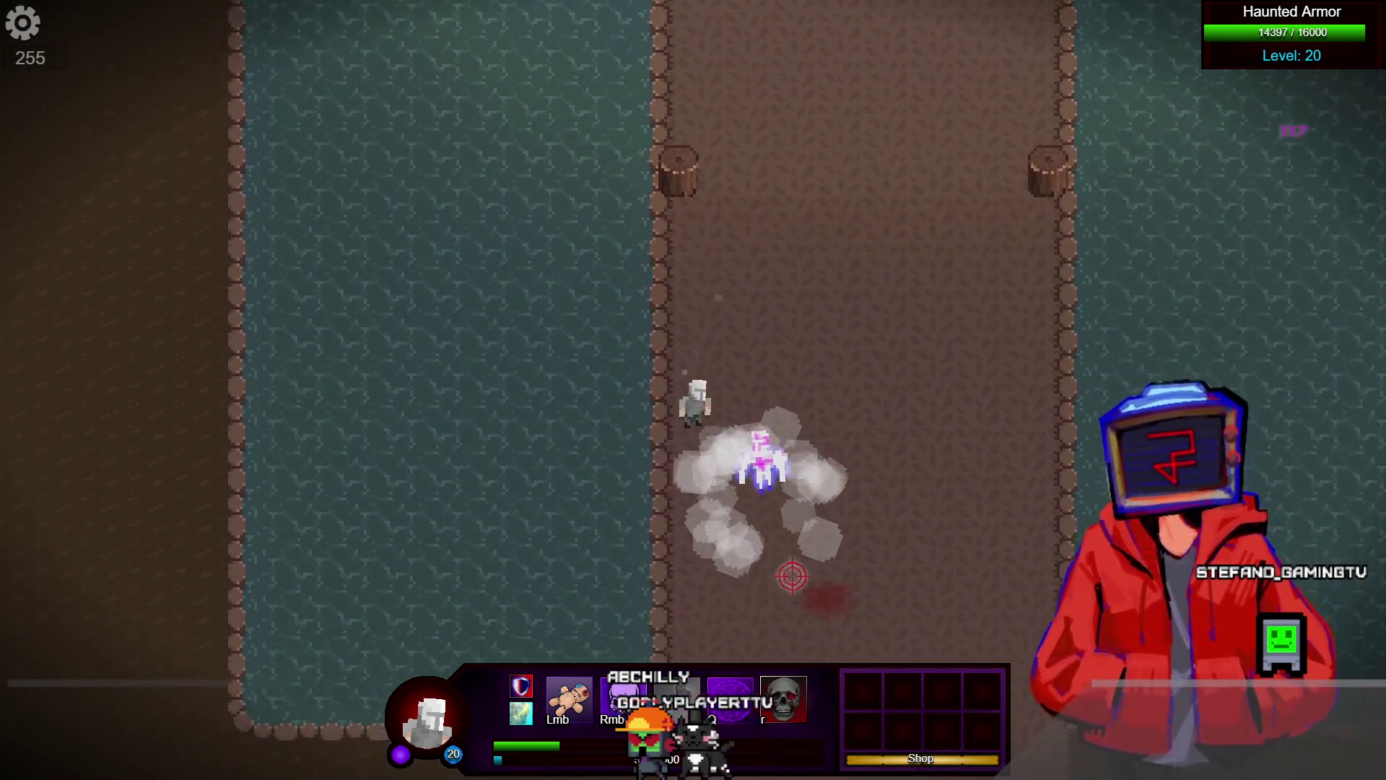
{"action": "key", "text": "s"}
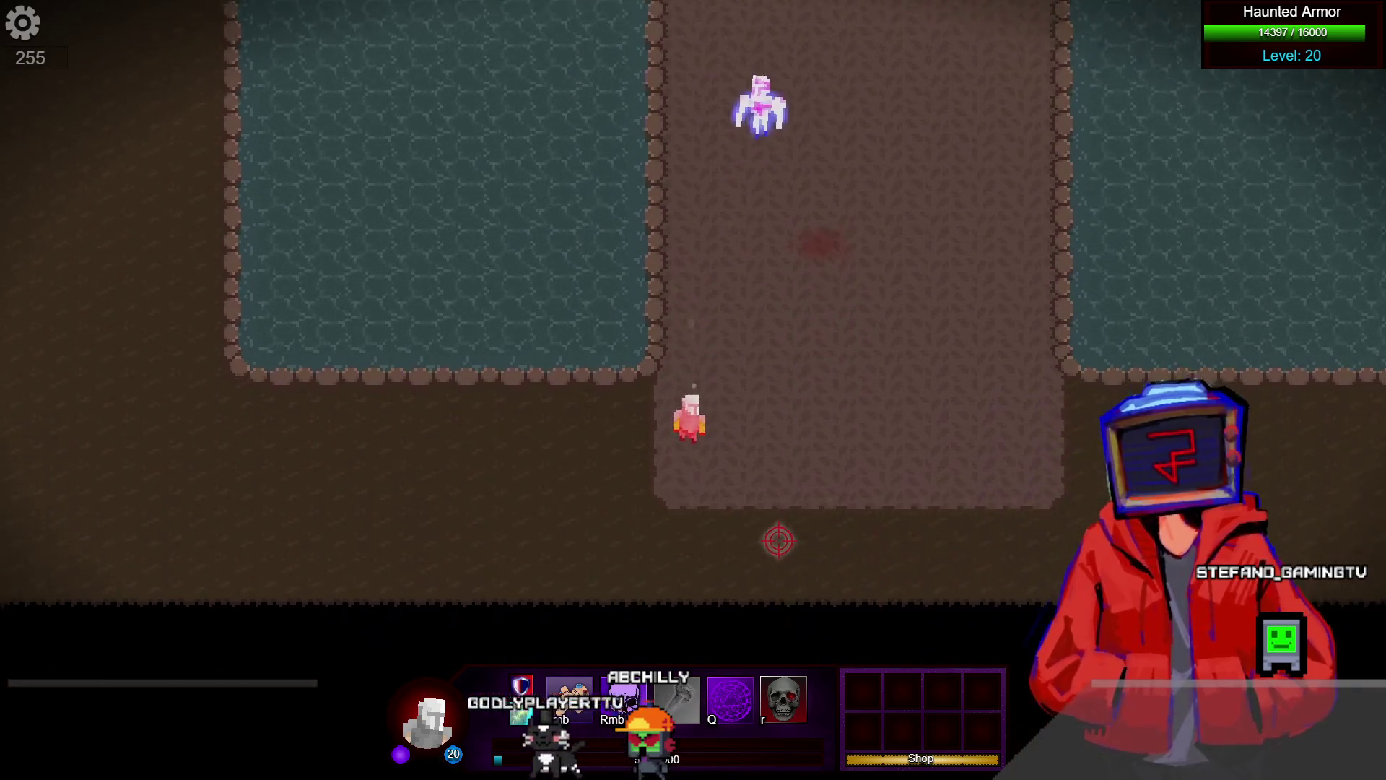
{"action": "key", "text": "s"}
{"action": "key", "text": "a"}
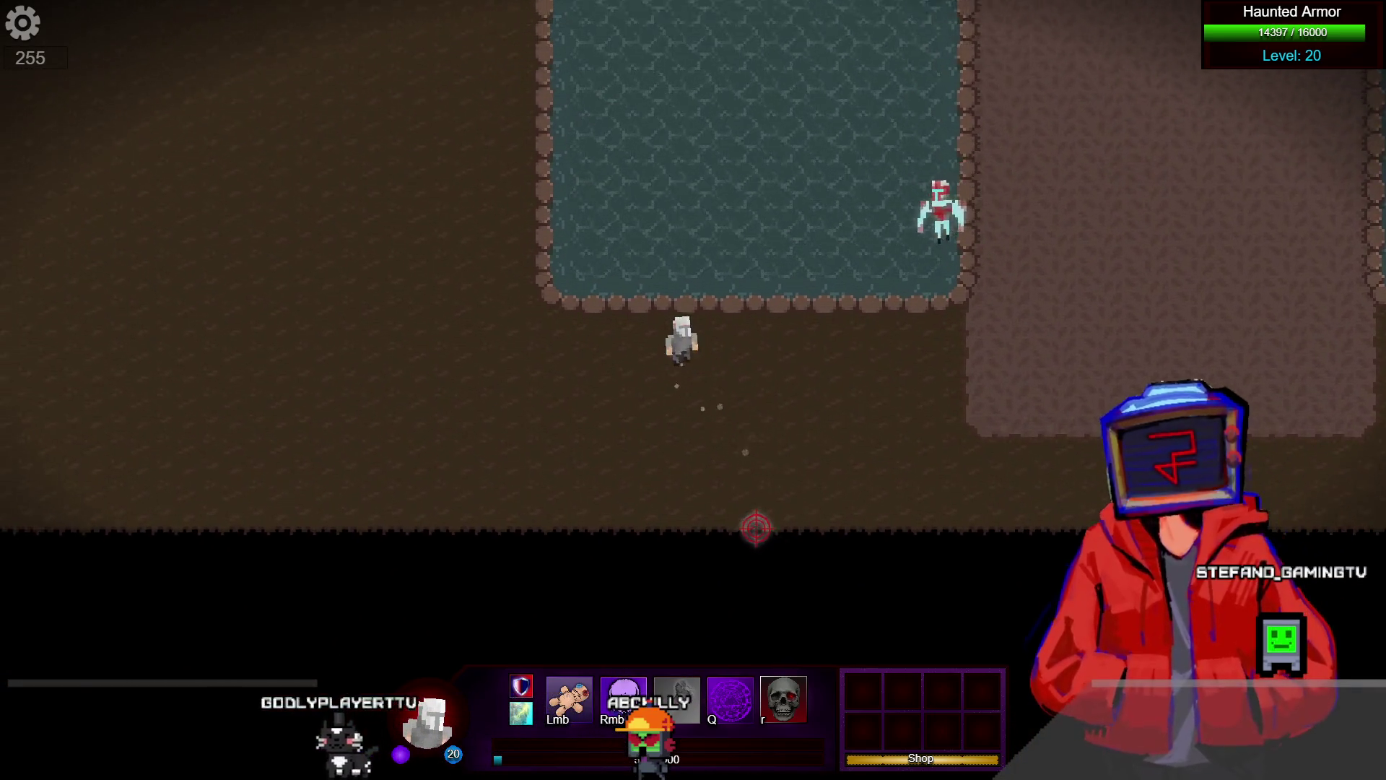
{"action": "key", "text": "d"}
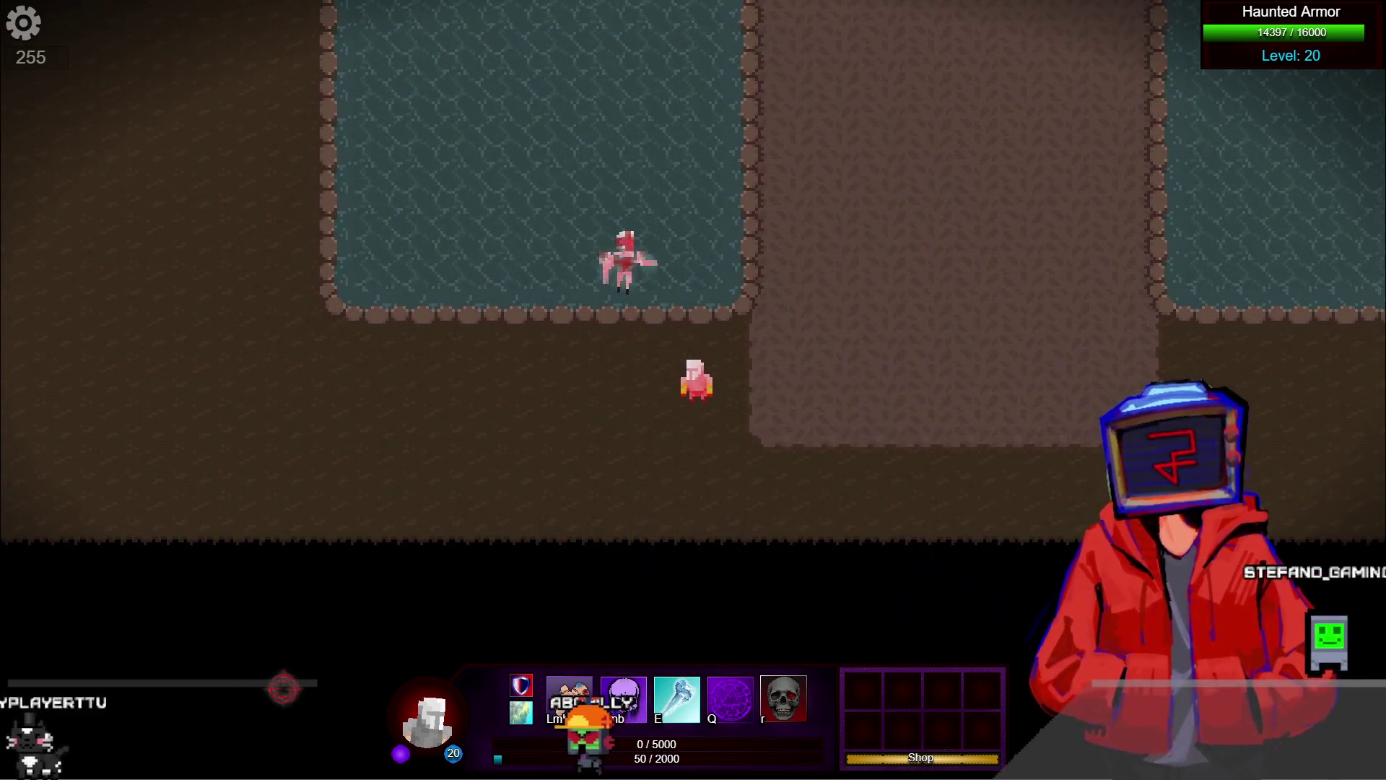
{"action": "key", "text": "alt+F4"}
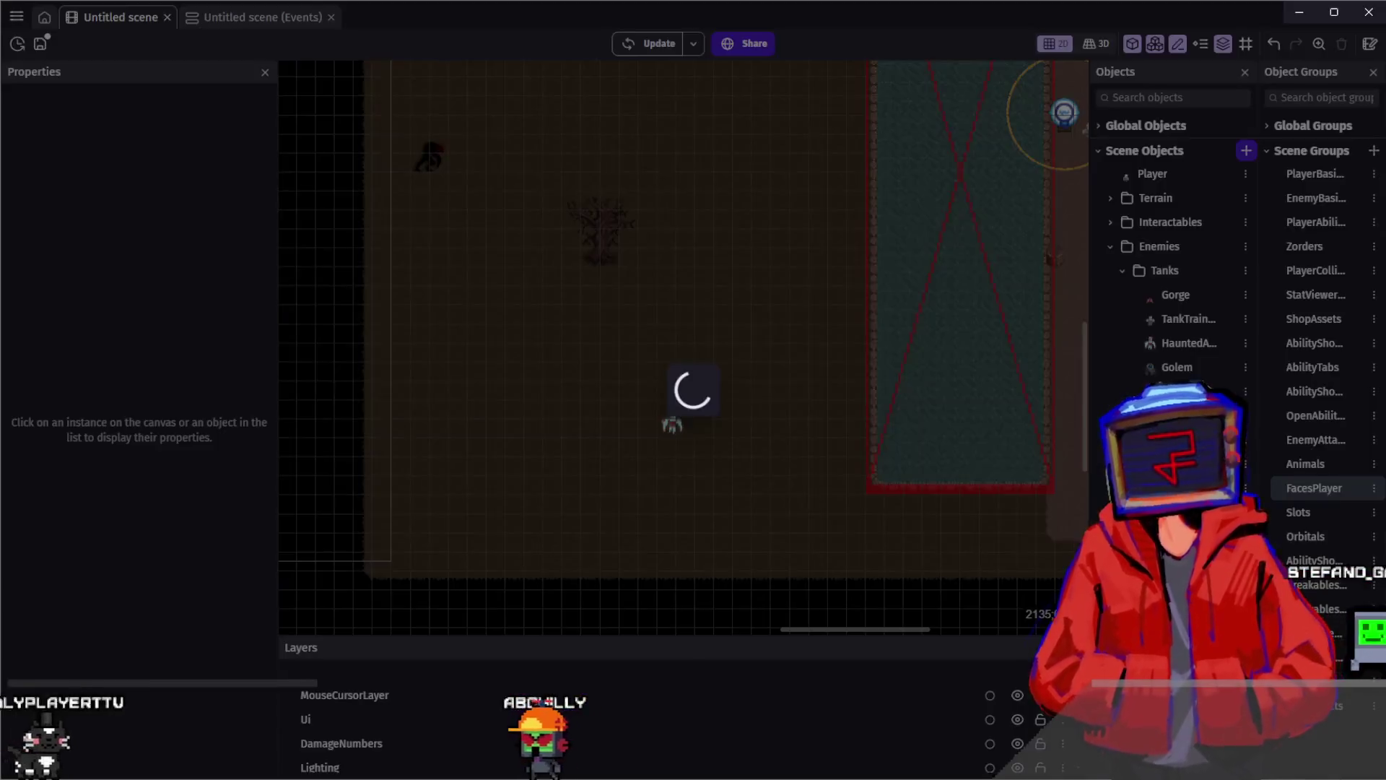
Save, retarget the hitbox-fade Delete action from GolemSmash to HauntedArmorHitbox, and preview
{"action": "left_click", "coordinate": [260, 17]}
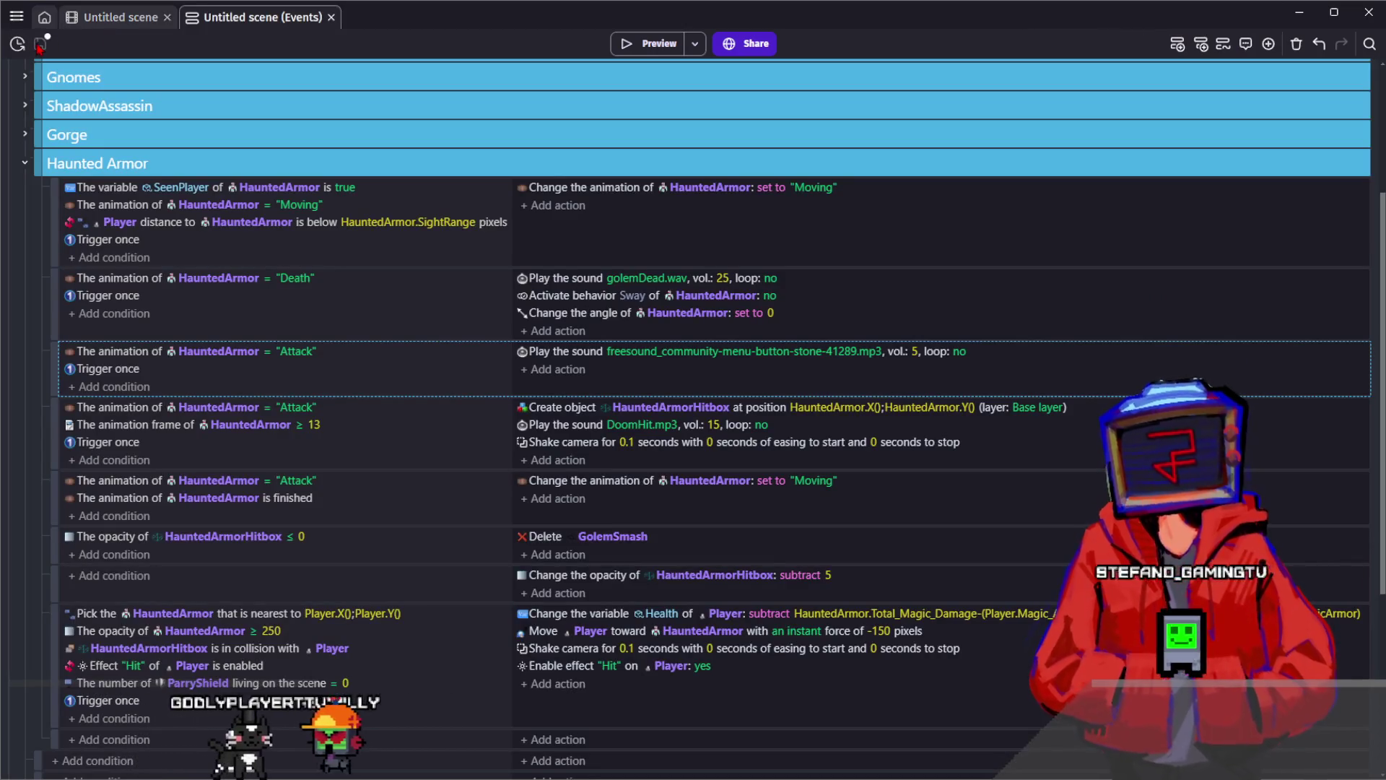
{"action": "left_click", "coordinate": [40, 44]}
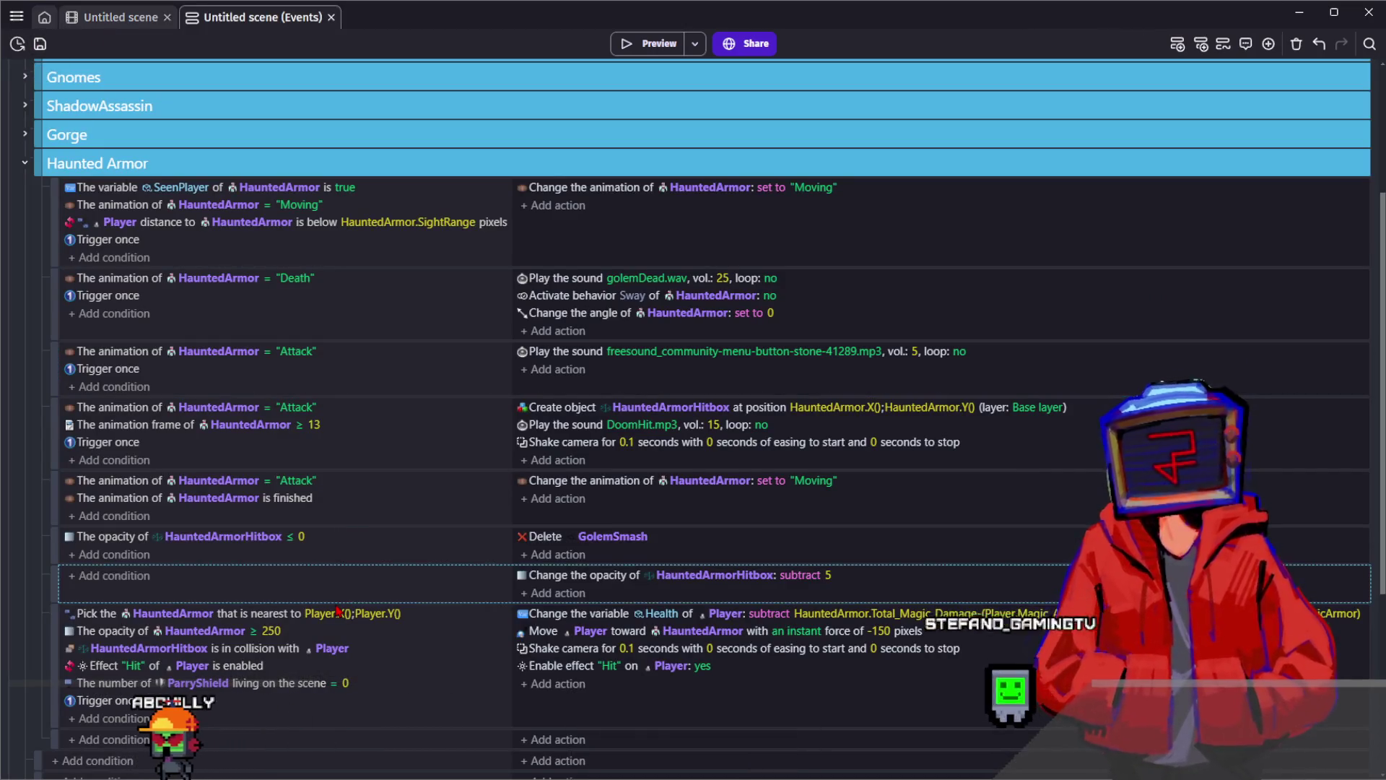
{"action": "left_click", "coordinate": [296, 550]}
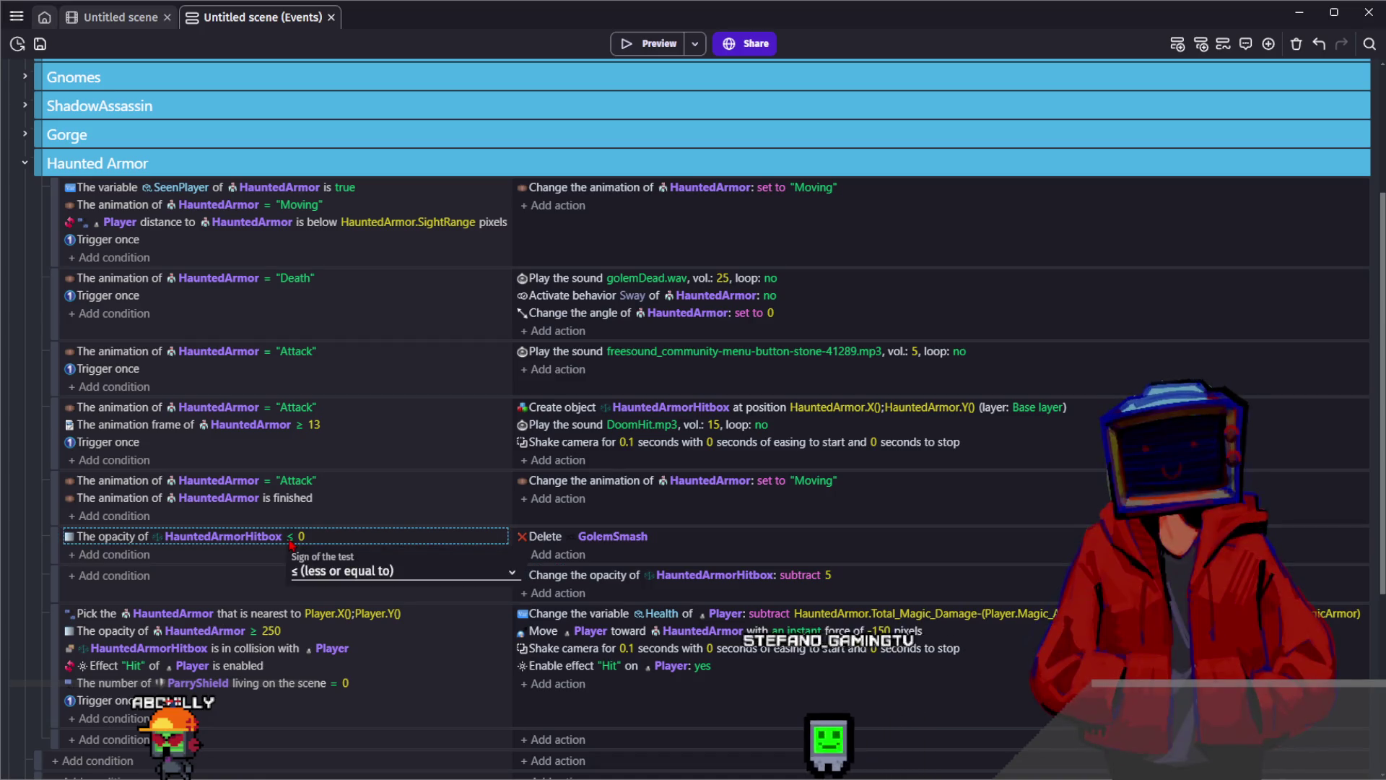
{"action": "left_click", "coordinate": [614, 536]}
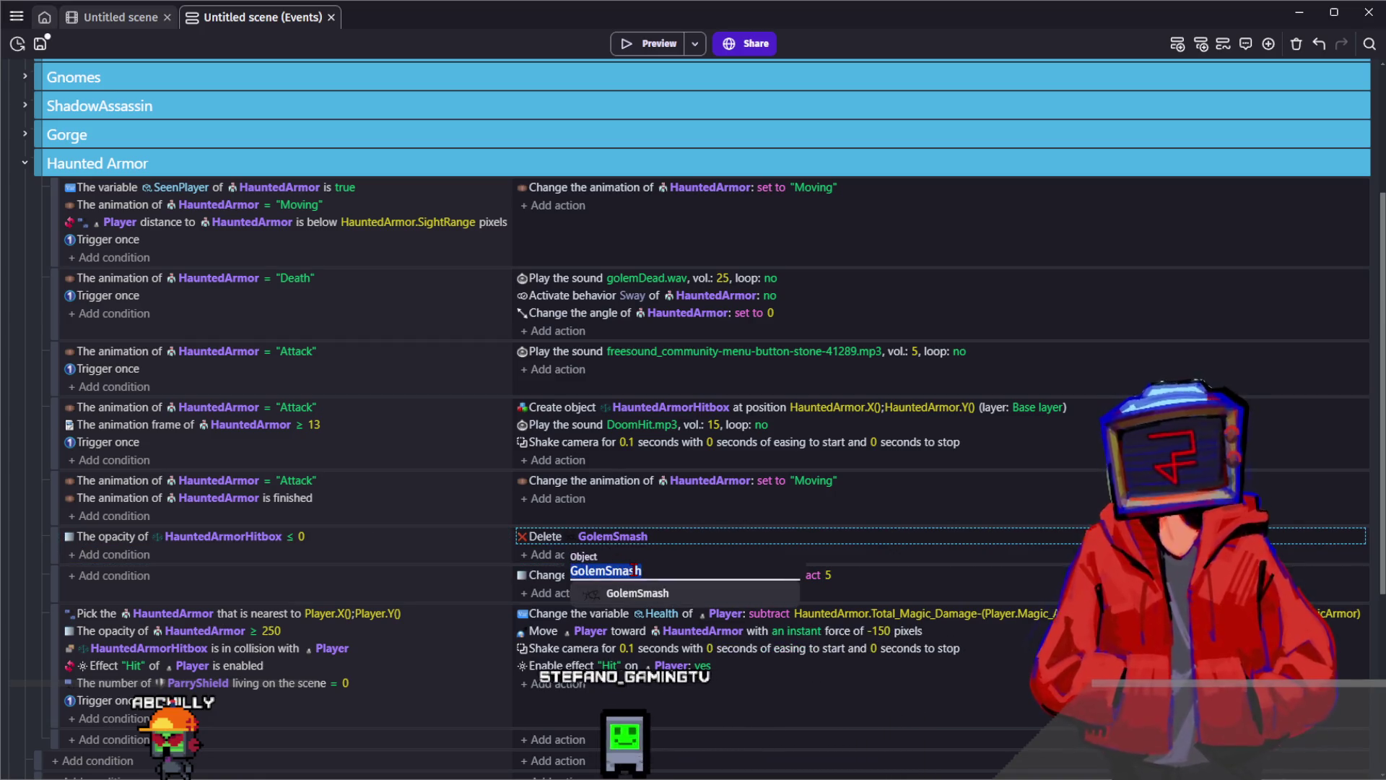
{"action": "type", "text": "haun"}
{"action": "left_click", "coordinate": [580, 554]}
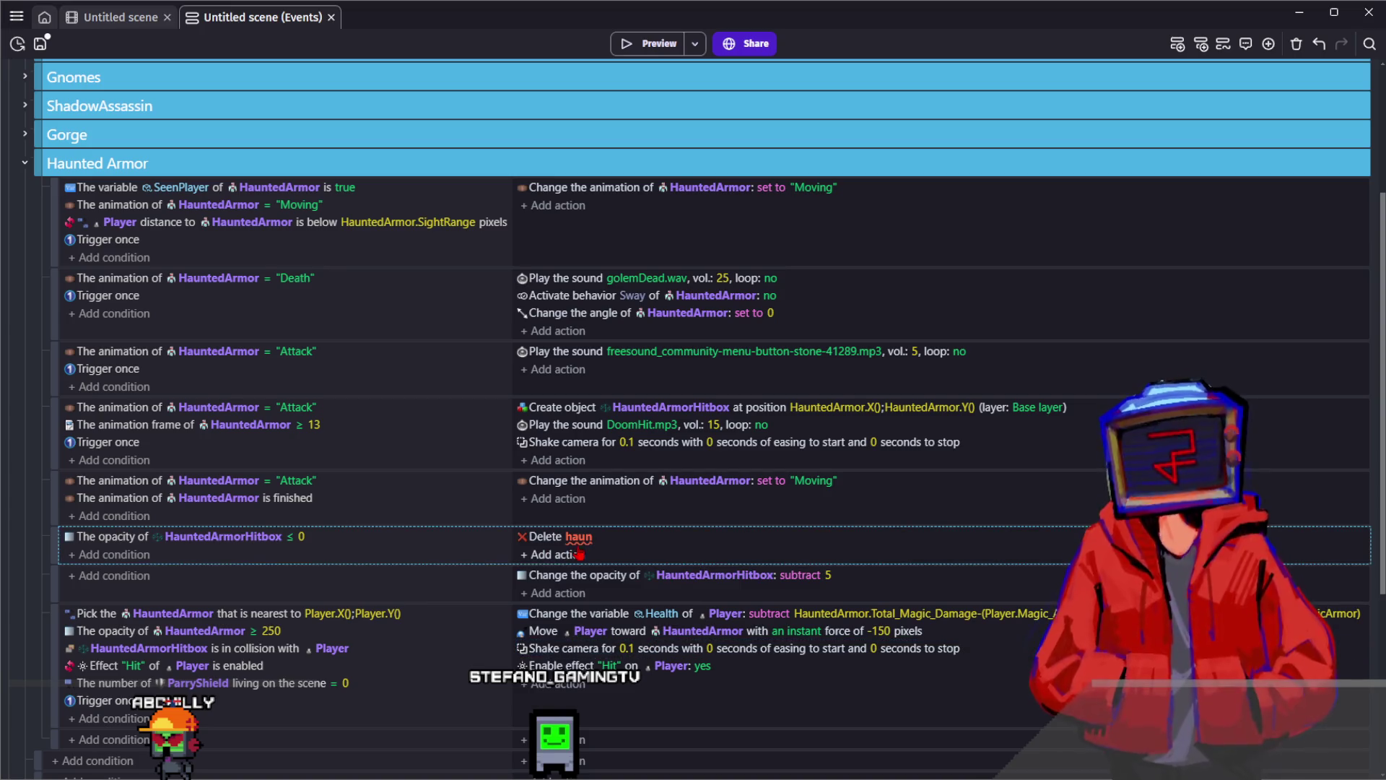
{"action": "left_click", "coordinate": [580, 553]}
{"action": "key", "text": "Escape"}
{"action": "left_click", "coordinate": [579, 536]}
{"action": "left_click", "coordinate": [606, 616]}
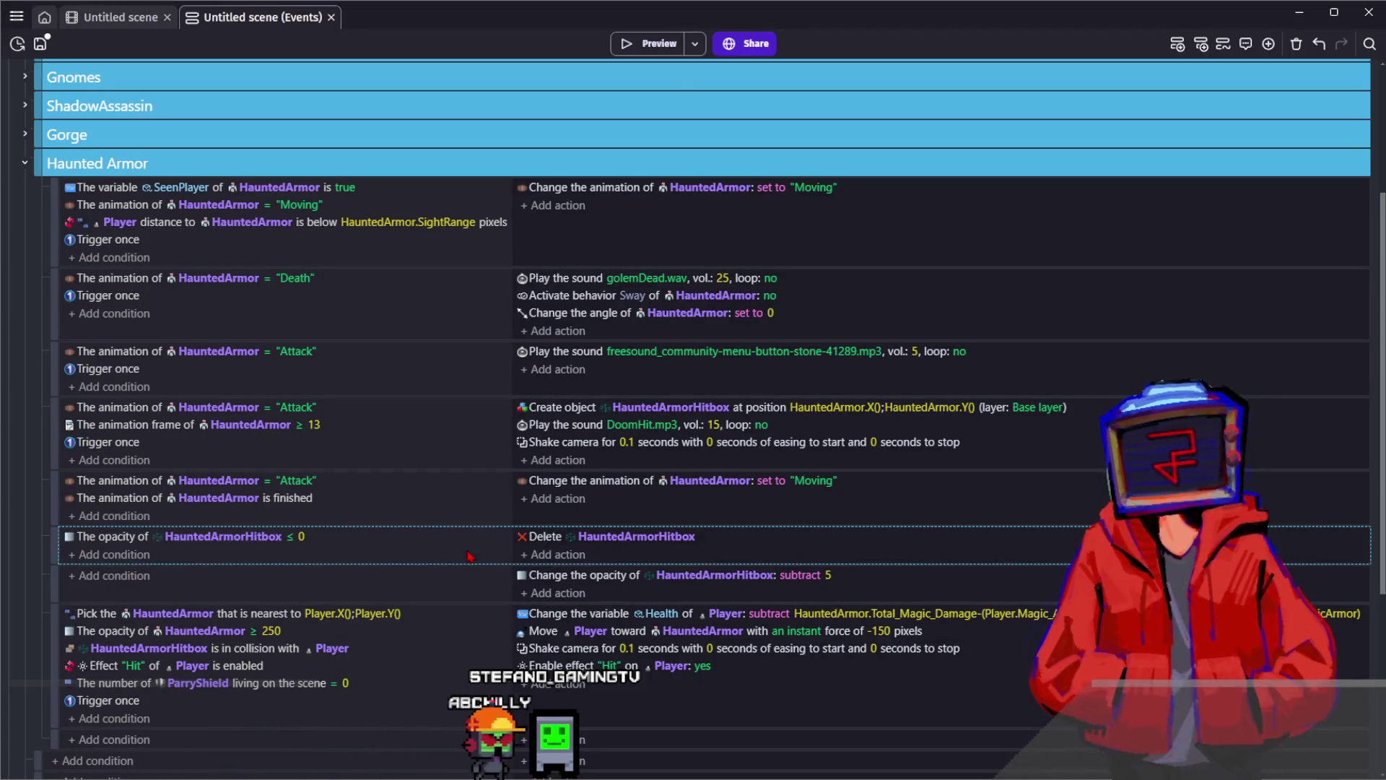
{"action": "left_click", "coordinate": [655, 48]}
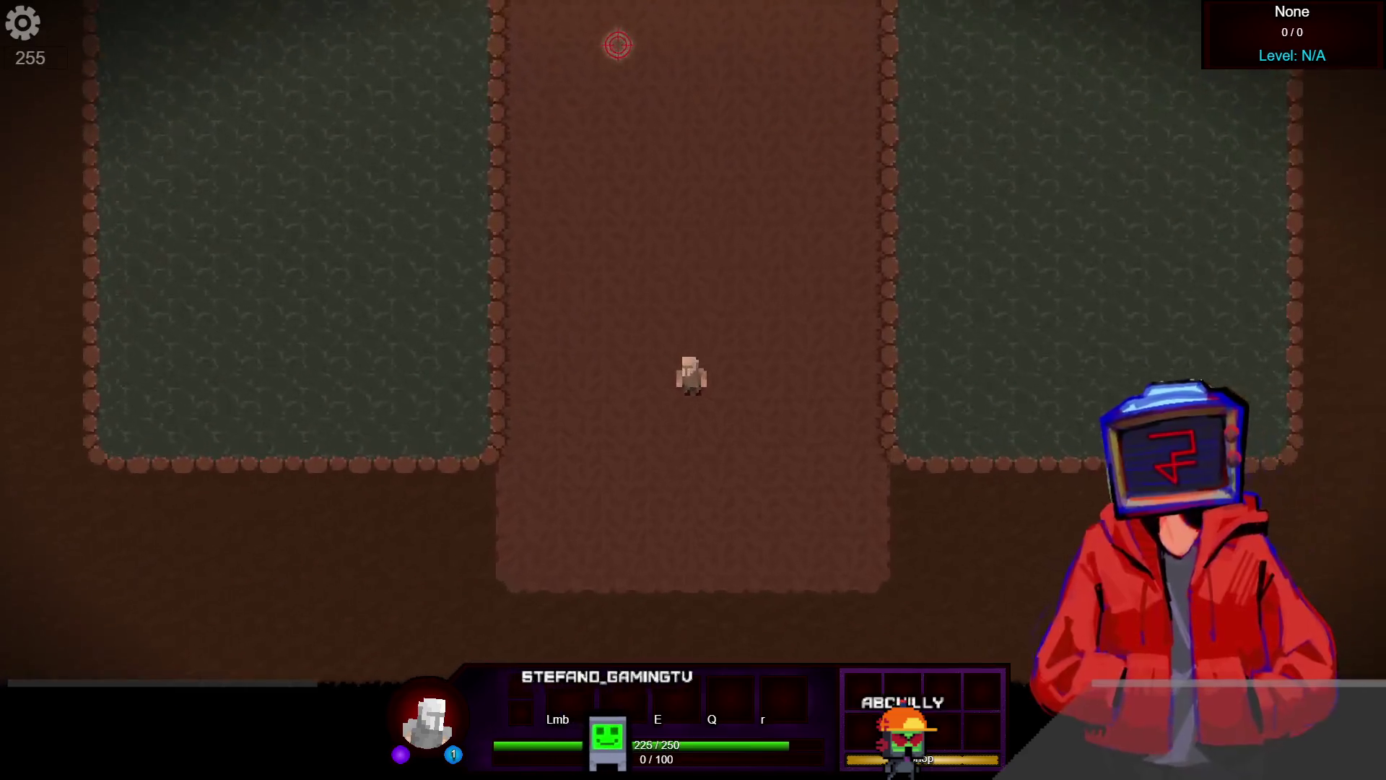
Browse skill details: Armor Shredder, Snowballing Magic, Pickle Cat, Bulwark, Magic Bolt, Cat Soul
{"action": "key", "text": "a"}
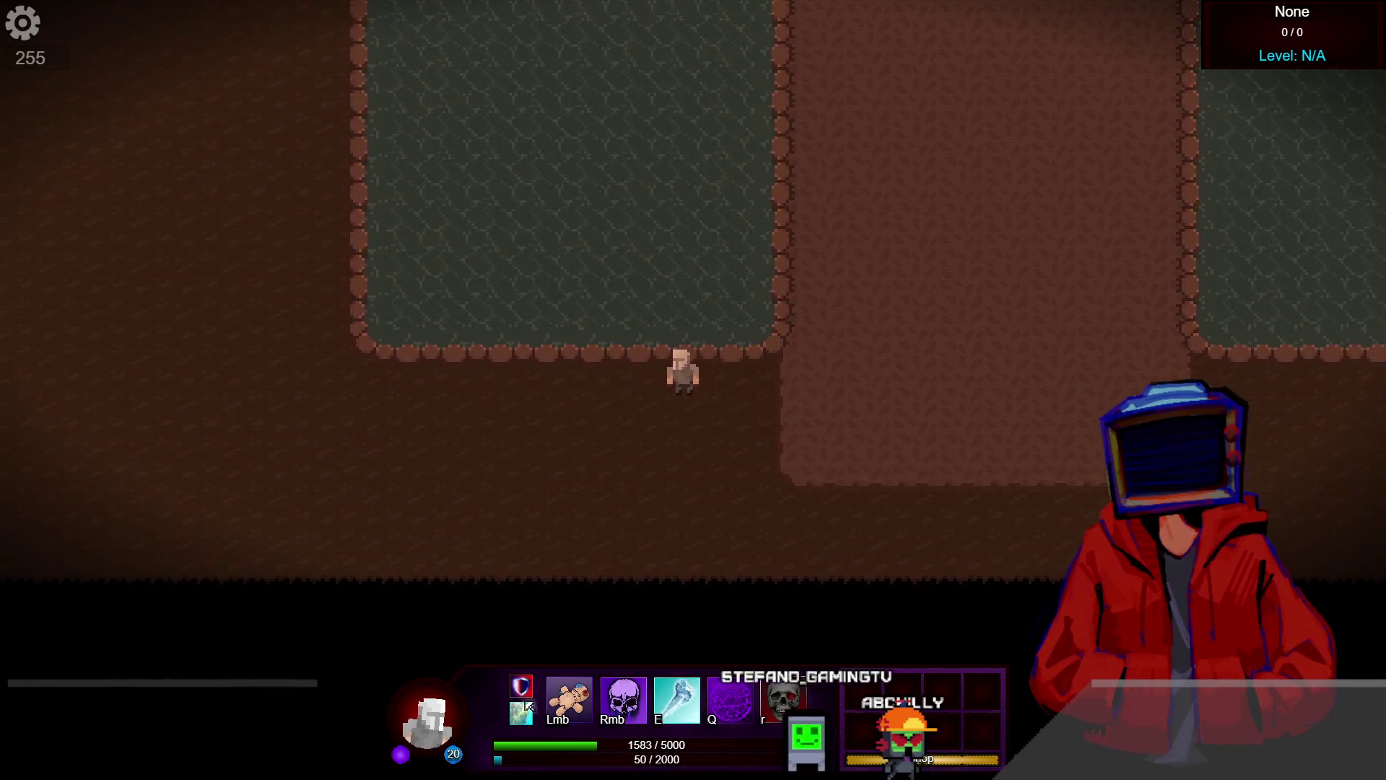
{"action": "key", "text": "Tab"}
{"action": "key", "text": "Tab"}
{"action": "key", "text": "Tab"}
{"action": "left_click", "coordinate": [798, 253]}
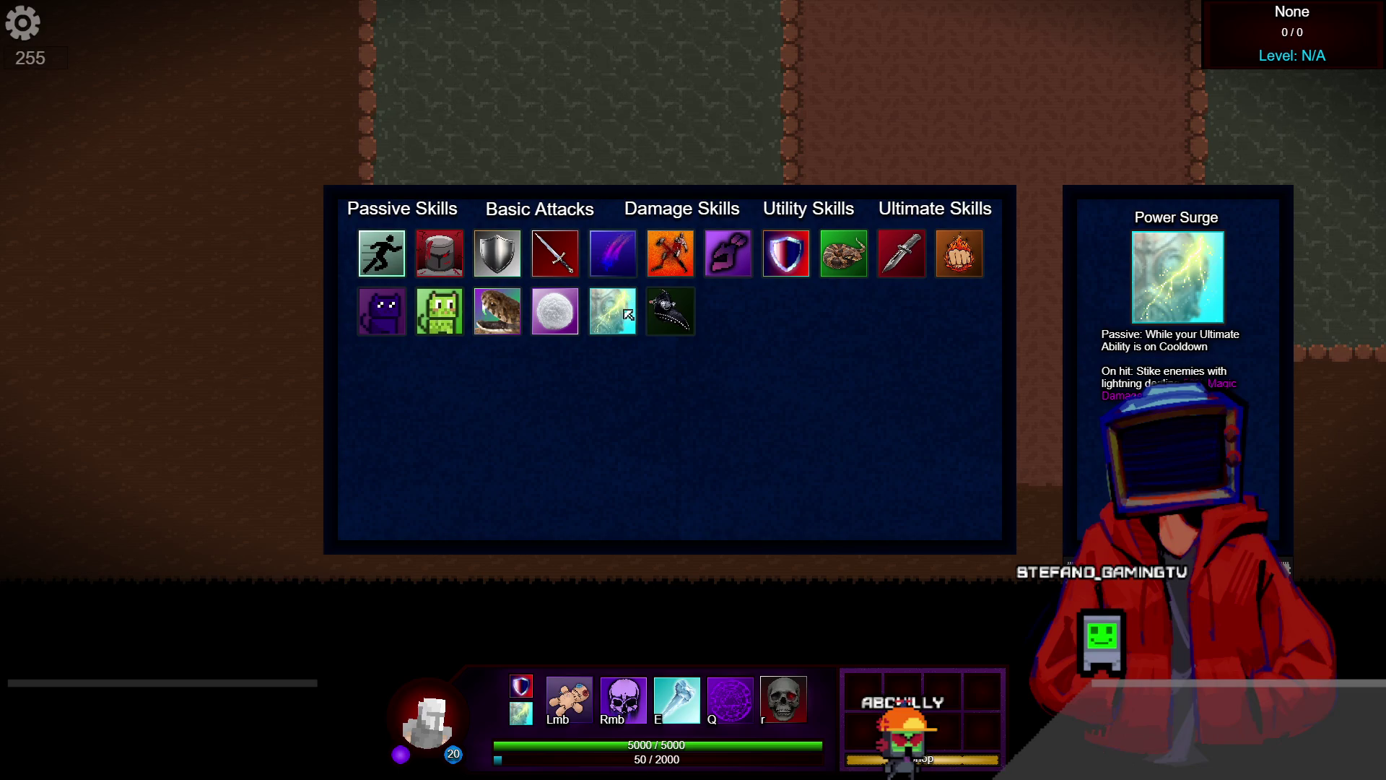
{"action": "left_click", "coordinate": [570, 315]}
{"action": "left_click", "coordinate": [510, 320]}
{"action": "left_click", "coordinate": [447, 320]}
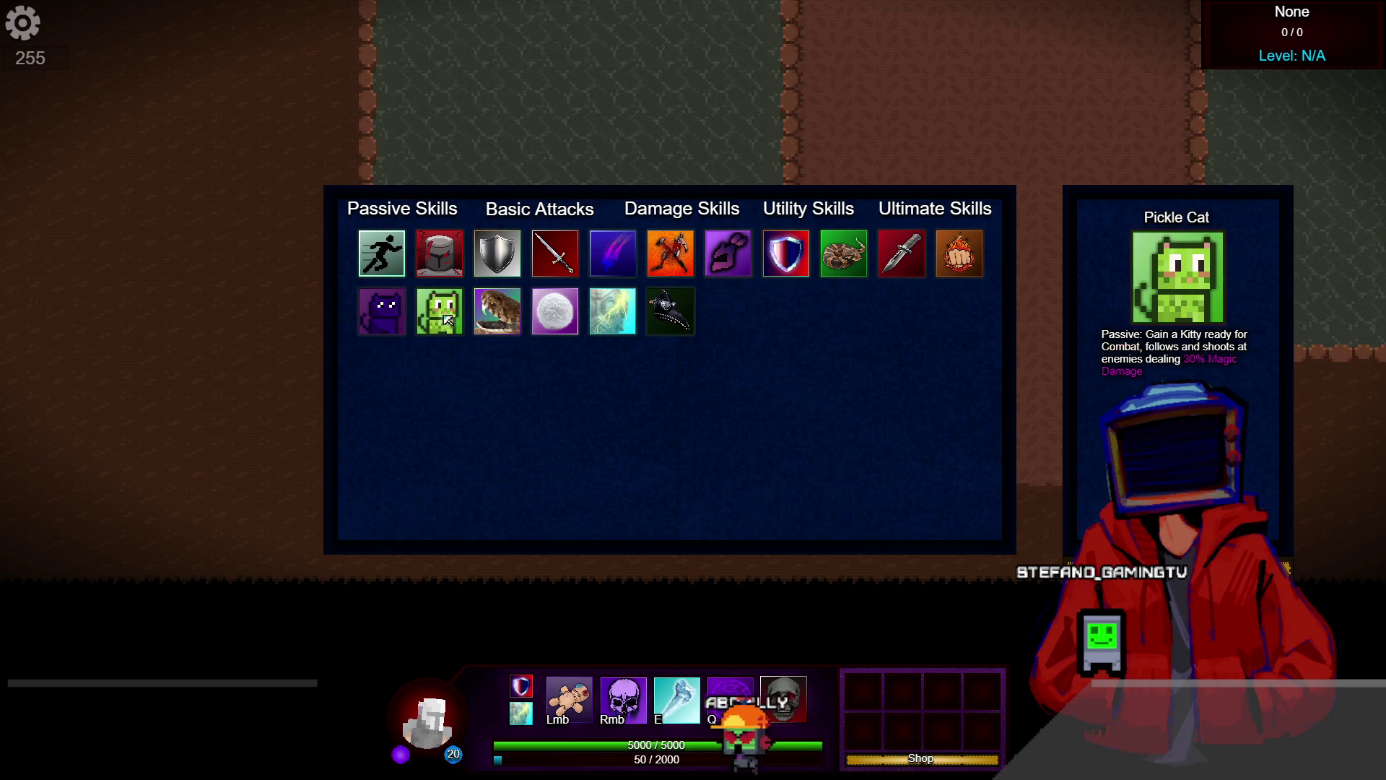
{"action": "left_click", "coordinate": [548, 260]}
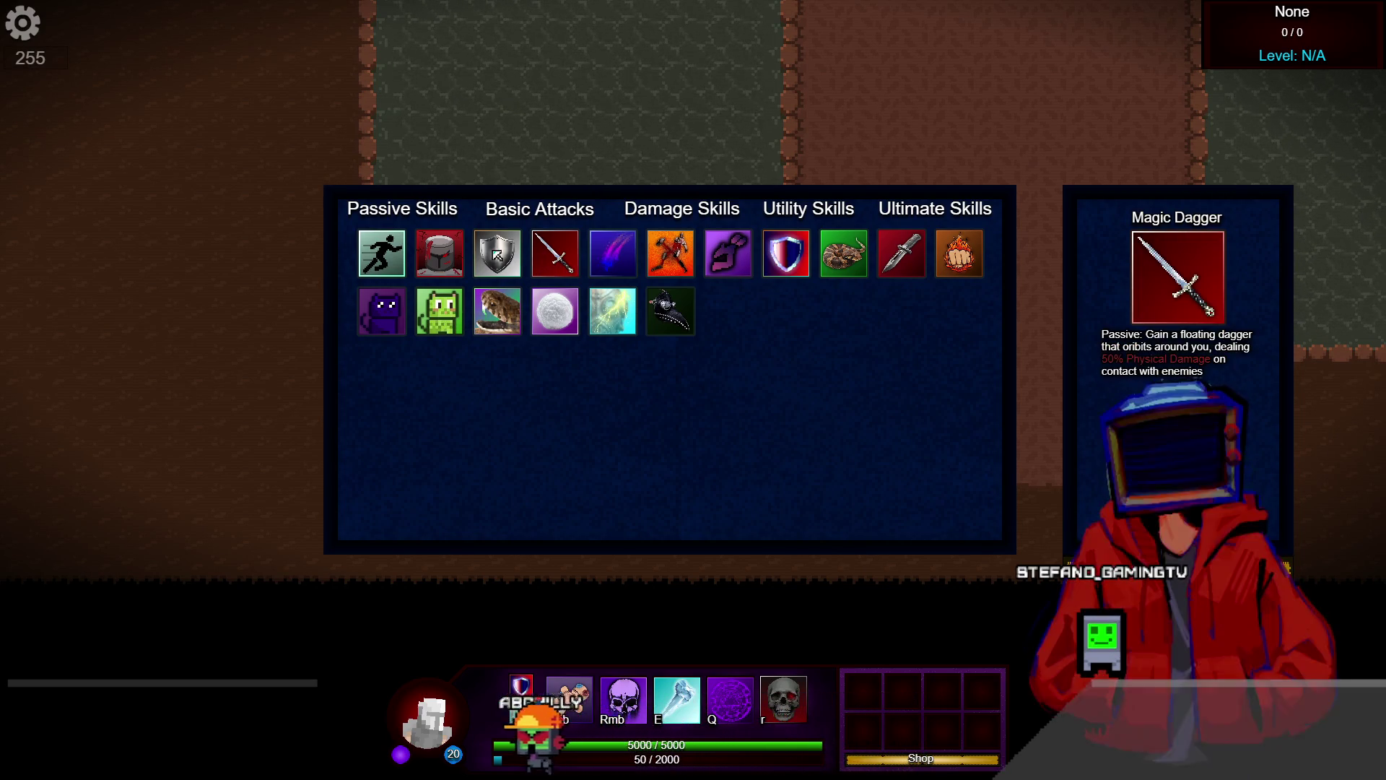
{"action": "left_click", "coordinate": [610, 258]}
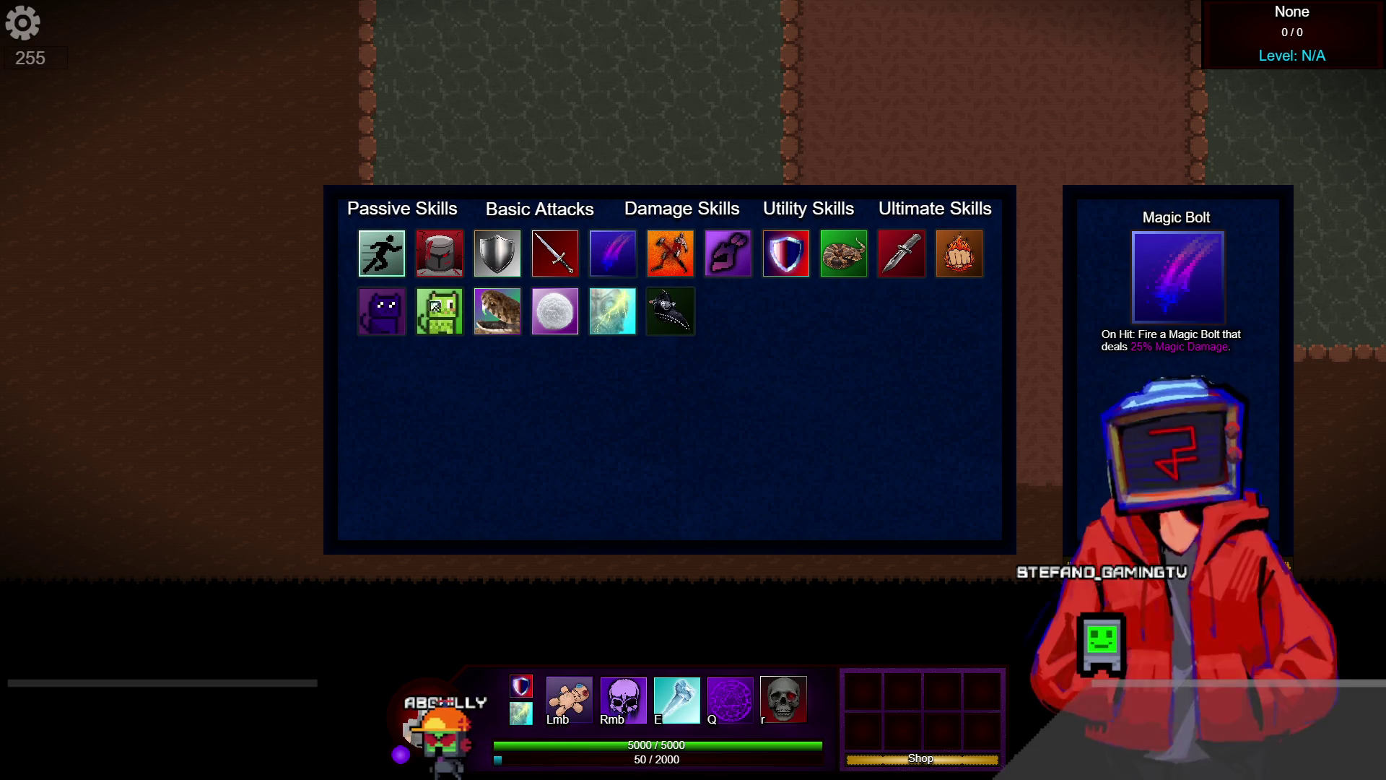
{"action": "left_click", "coordinate": [621, 272]}
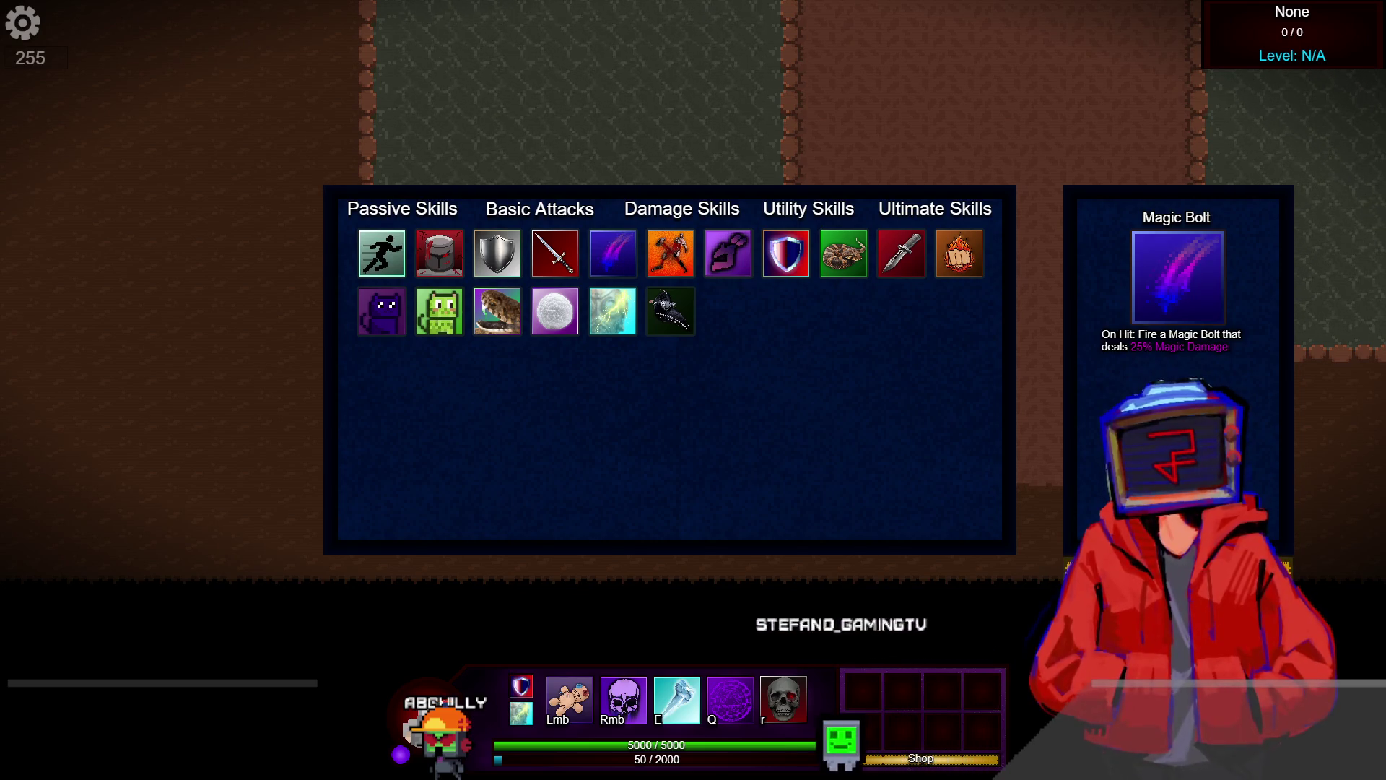
{"action": "left_click", "coordinate": [387, 300]}
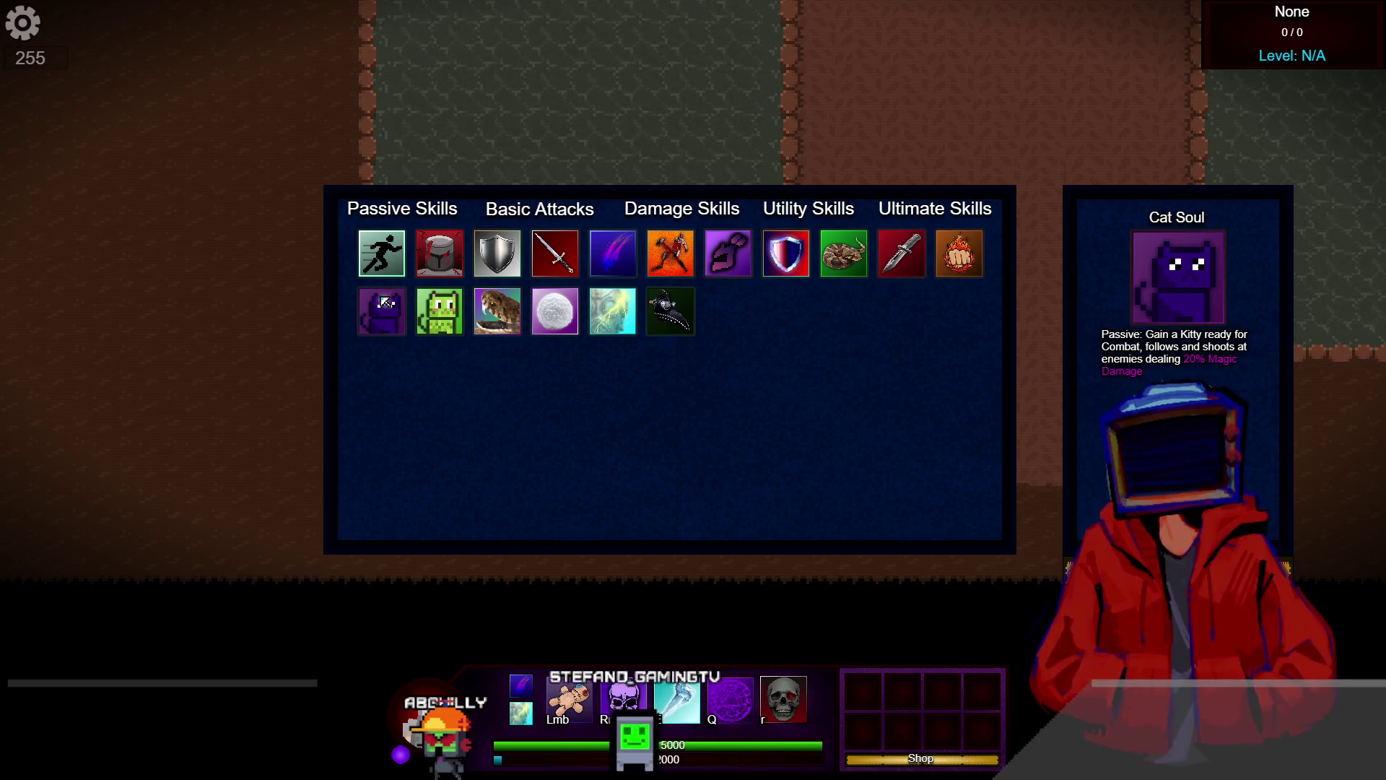
{"action": "key", "text": "Escape"}
Approach the Haunted Armor and hit it with attacks and skull blasts
{"action": "key", "text": "a"}
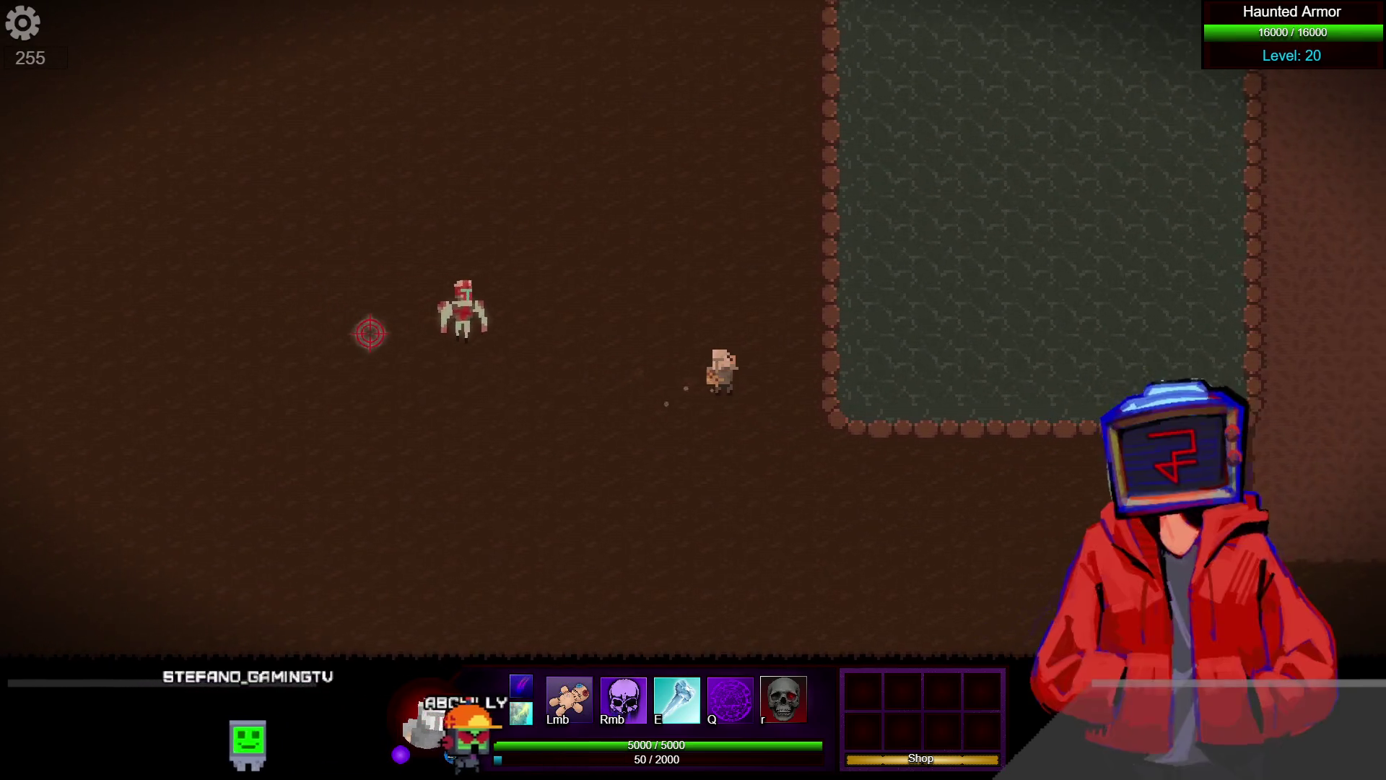
{"action": "left_click", "coordinate": [370, 333]}
{"action": "key", "text": "s"}
{"action": "key", "text": "d"}
{"action": "key", "text": "r"}
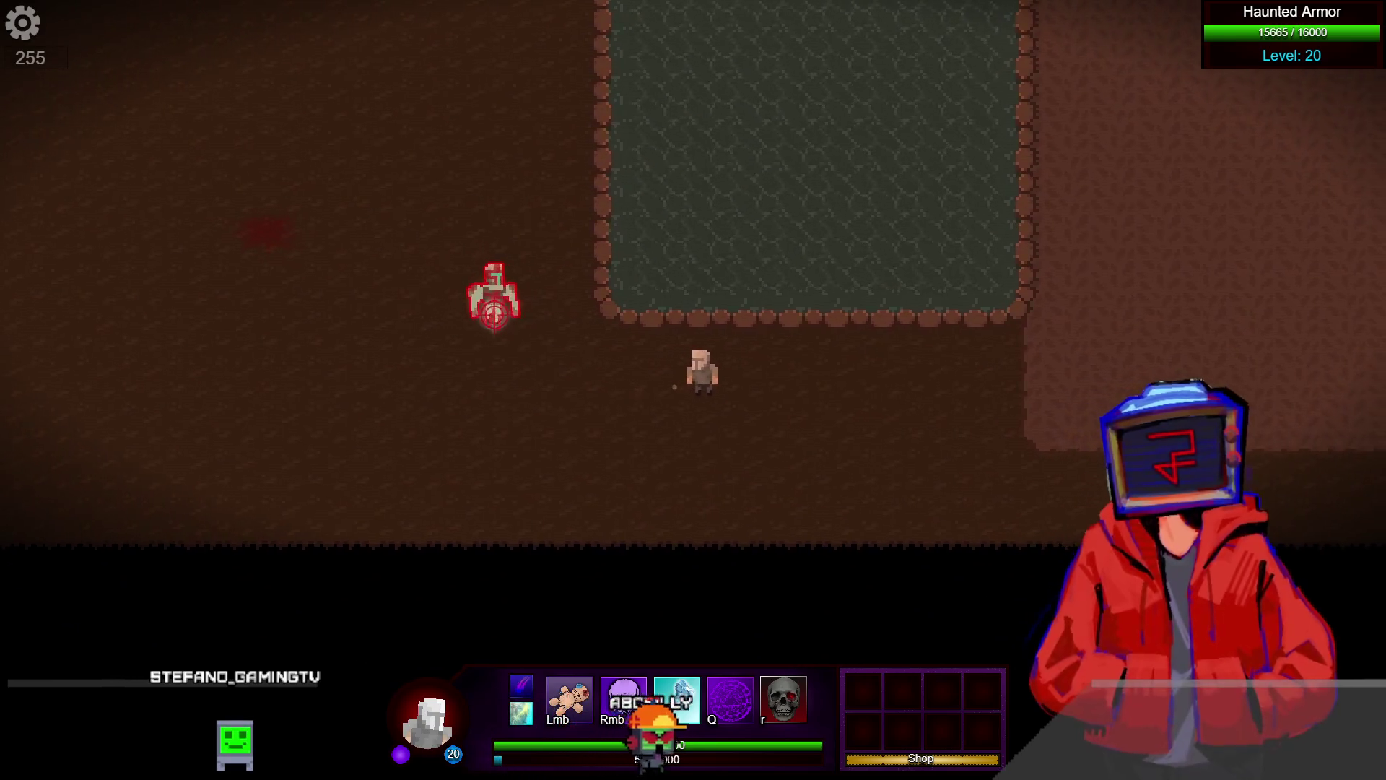
{"action": "key", "text": "a"}
{"action": "right_click", "coordinate": [441, 359]}
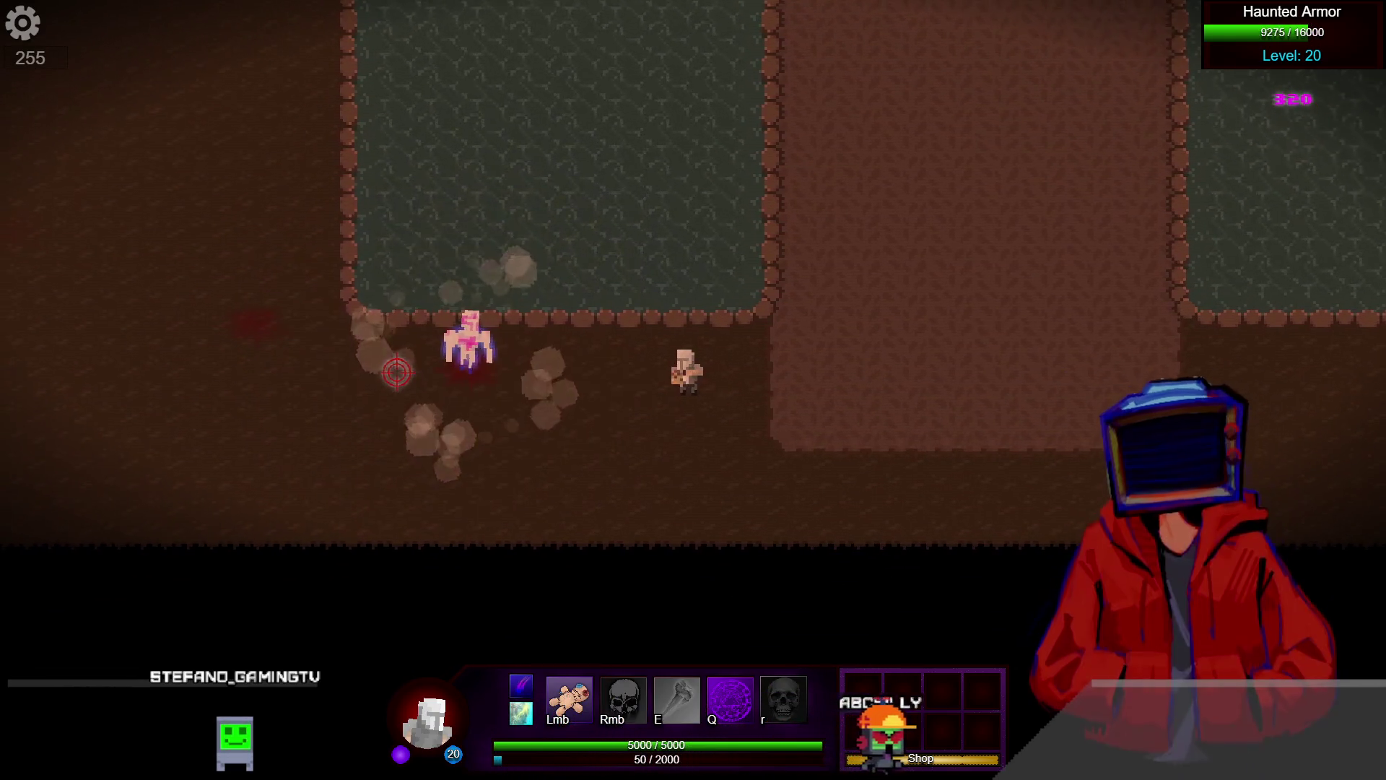
{"action": "key", "text": "d"}
Wear the armor down to 7490/16000 with the Q circle, E ice beam and r rune
{"action": "left_click", "coordinate": [396, 373]}
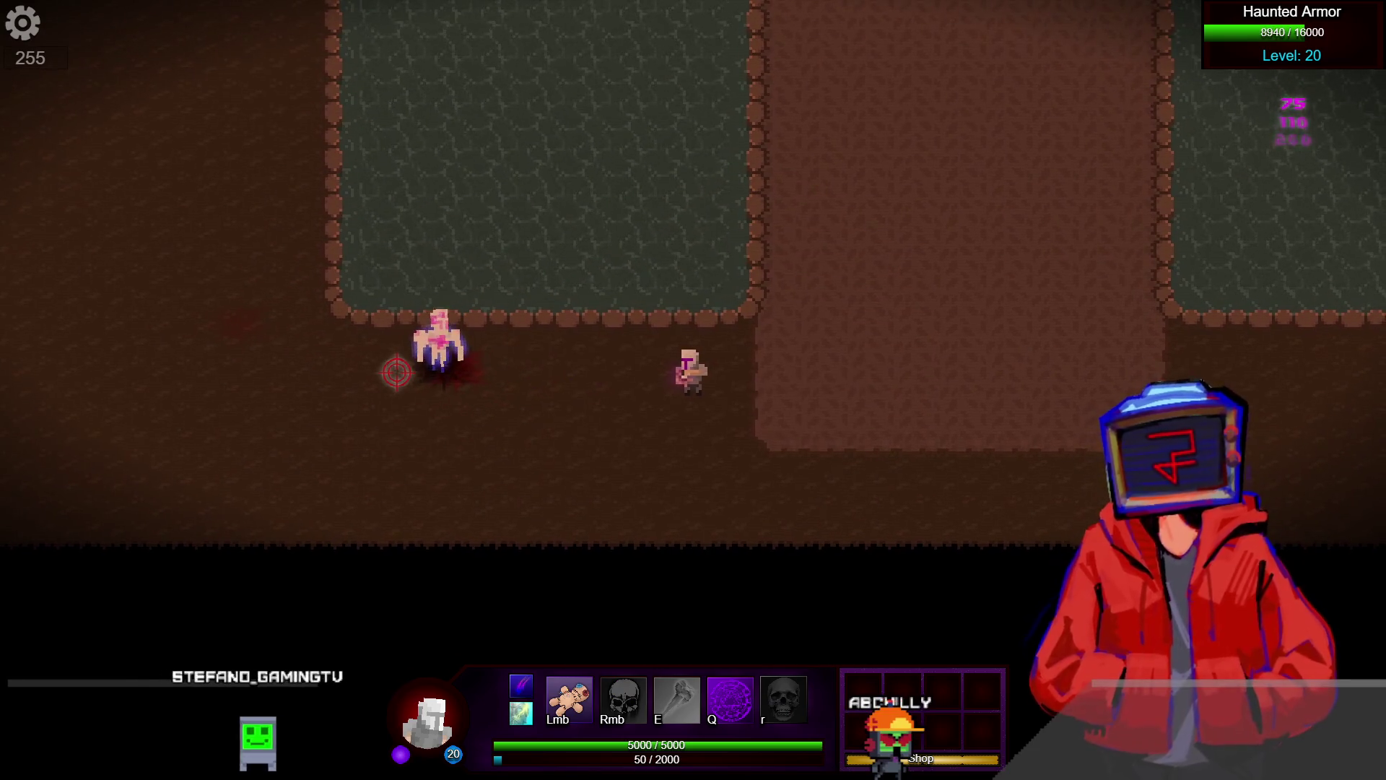
{"action": "key", "text": "d"}
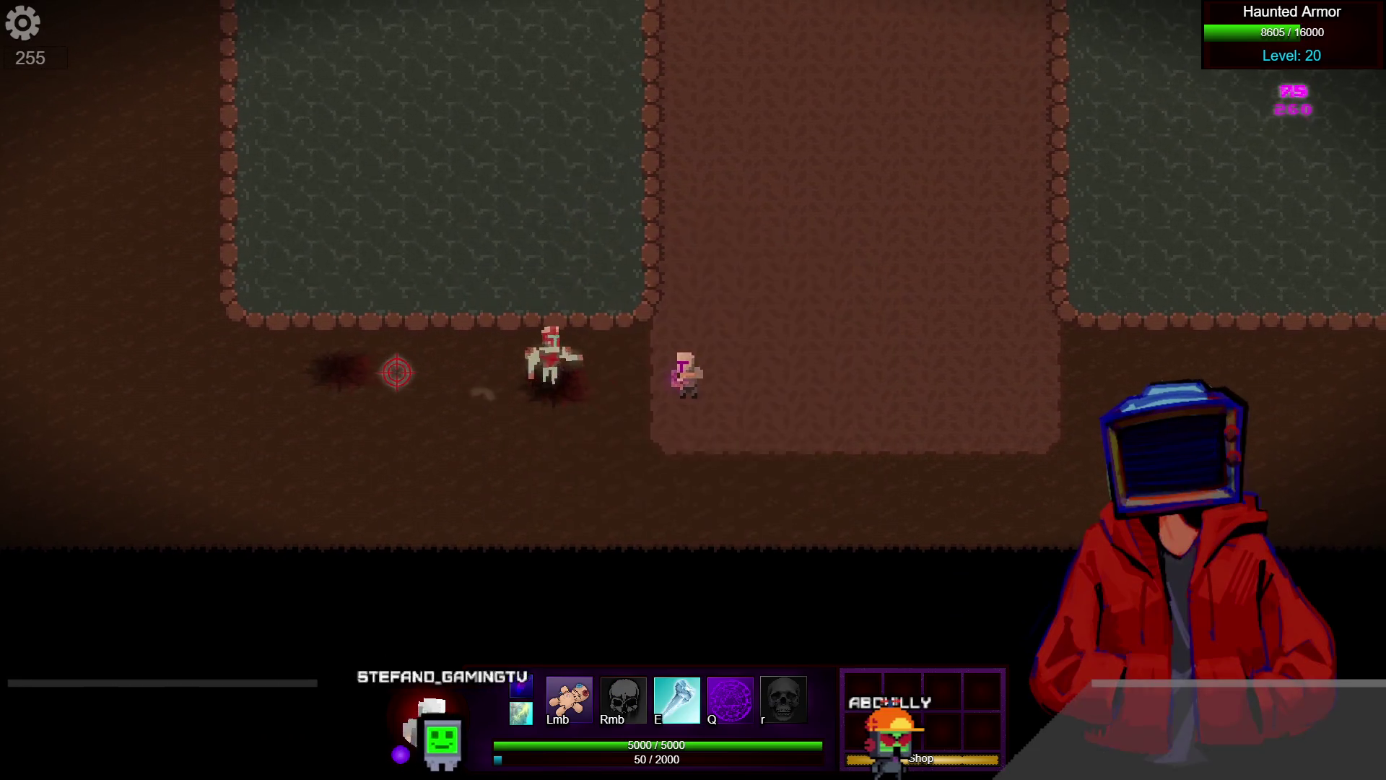
{"action": "key", "text": "q"}
{"action": "key", "text": "d"}
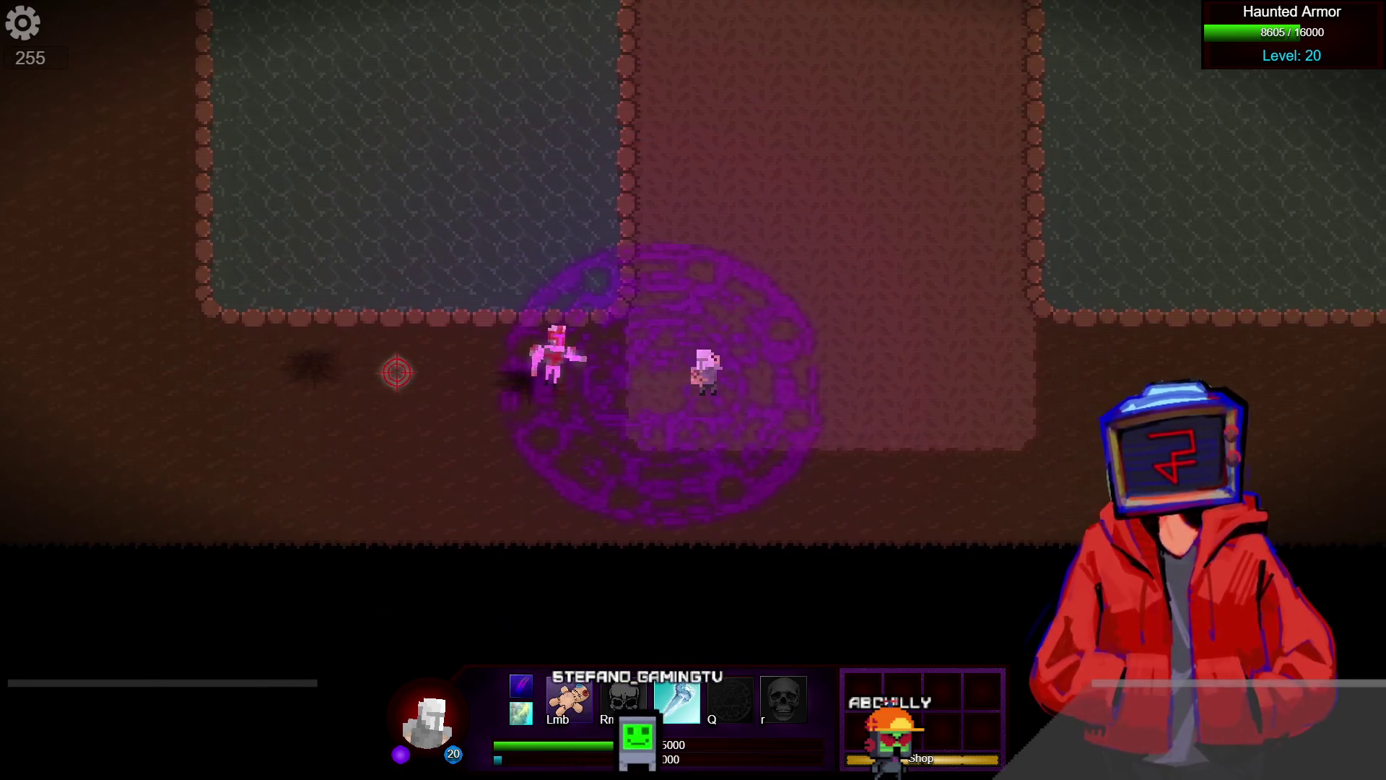
{"action": "key", "text": "d"}
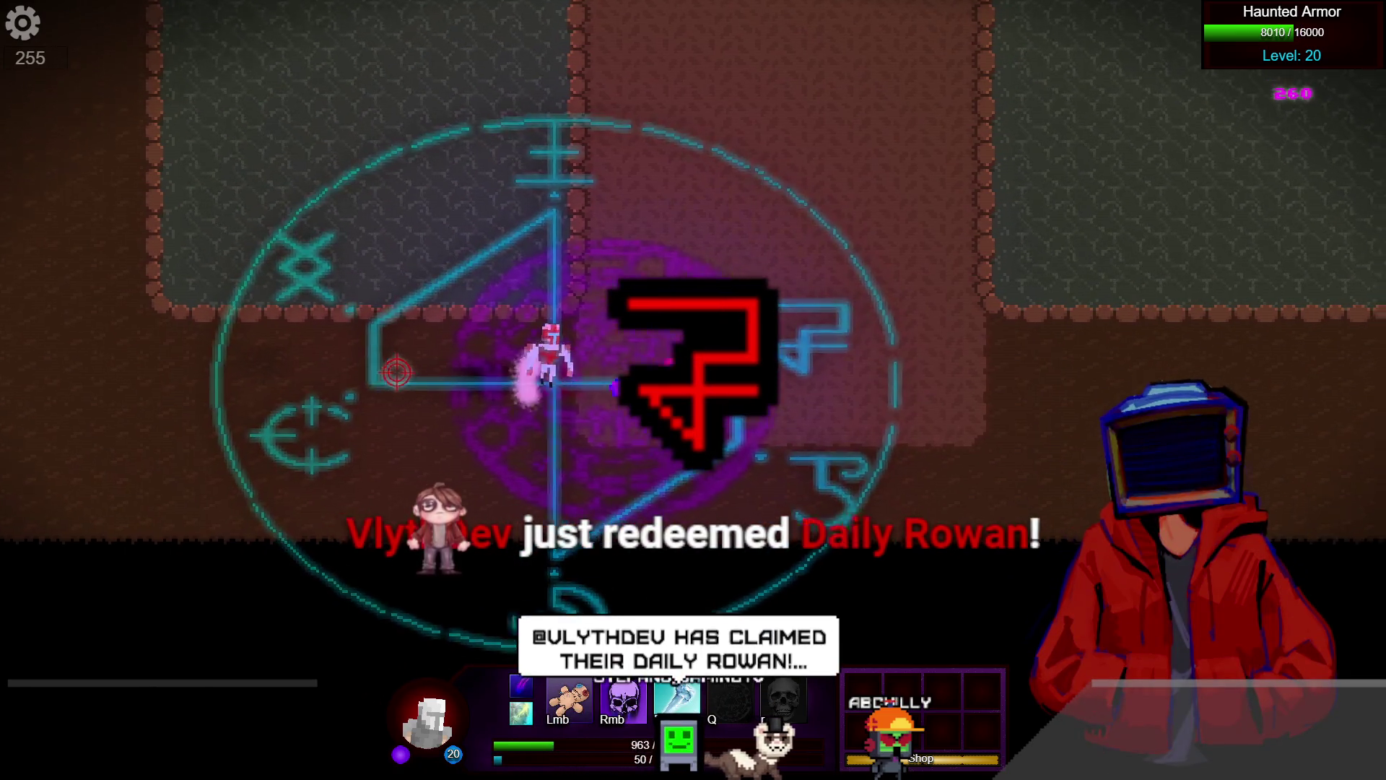
{"action": "key", "text": "d"}
{"action": "key", "text": "e"}
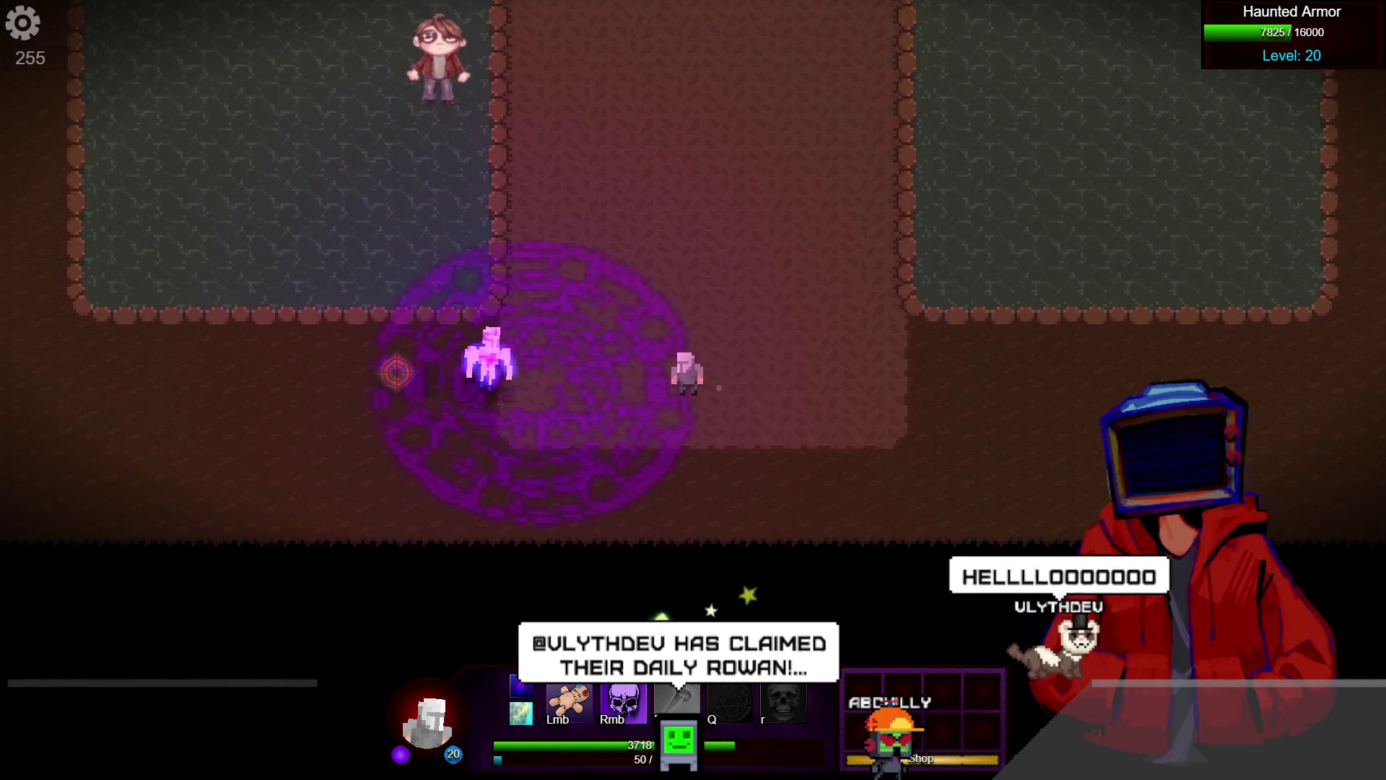
{"action": "key", "text": "r"}
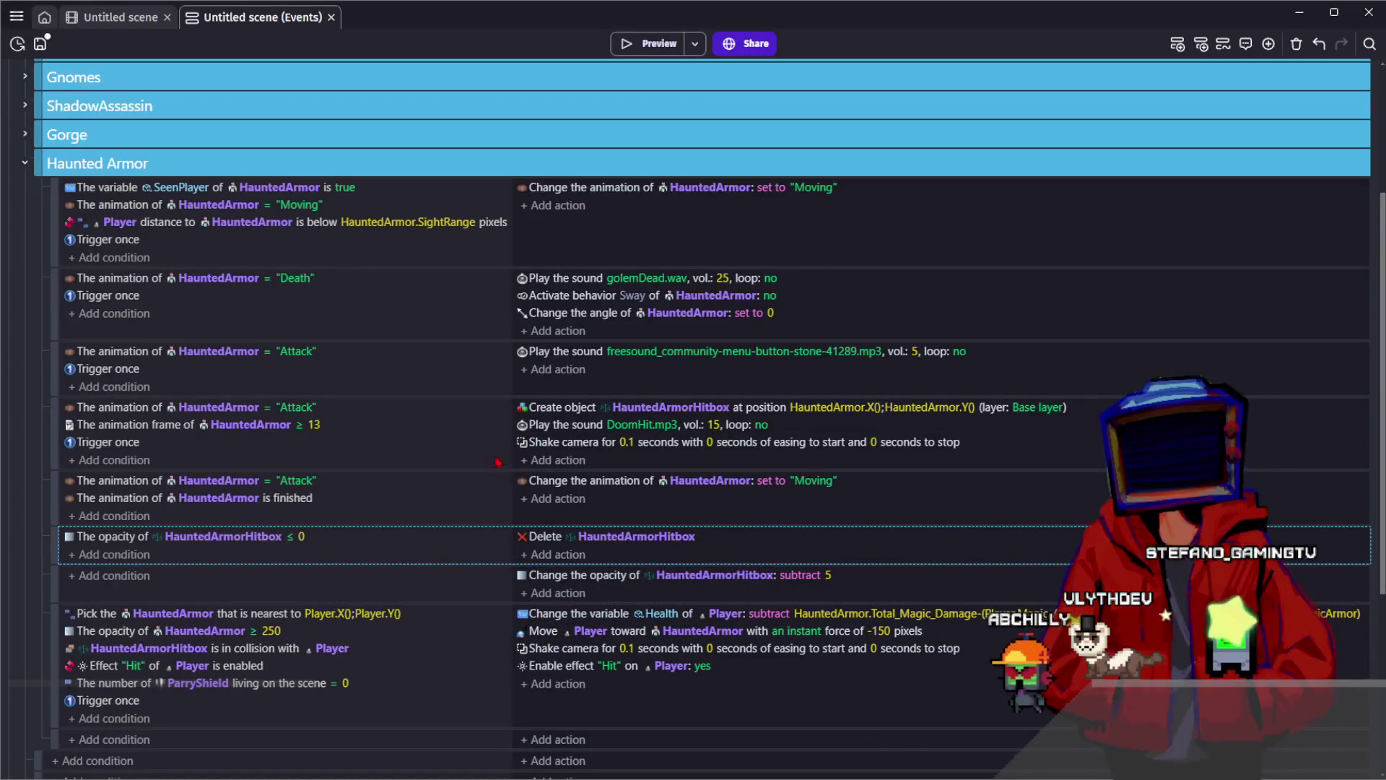
Change the frame condition so the hitbox spawns only when the frame equals 13
{"action": "left_click", "coordinate": [300, 425]}
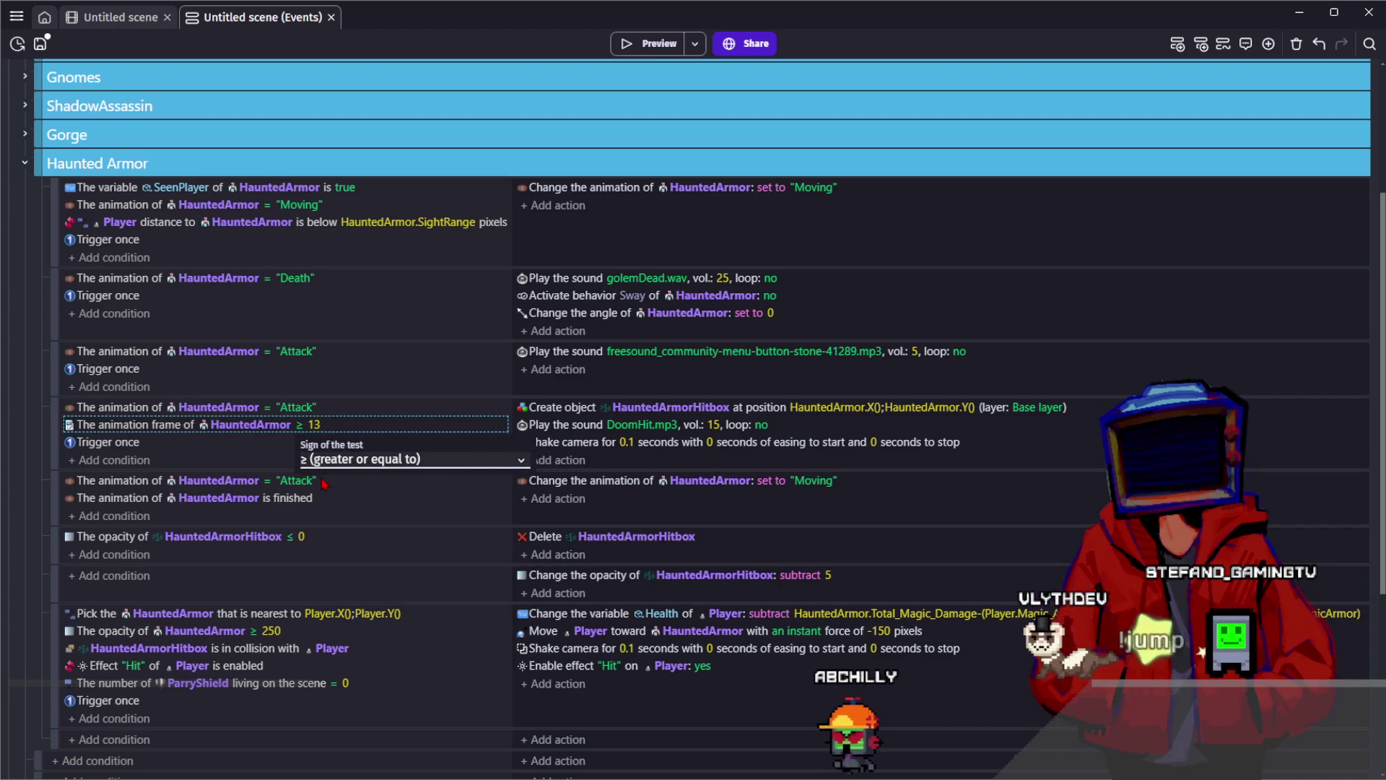
{"action": "left_click", "coordinate": [281, 458]}
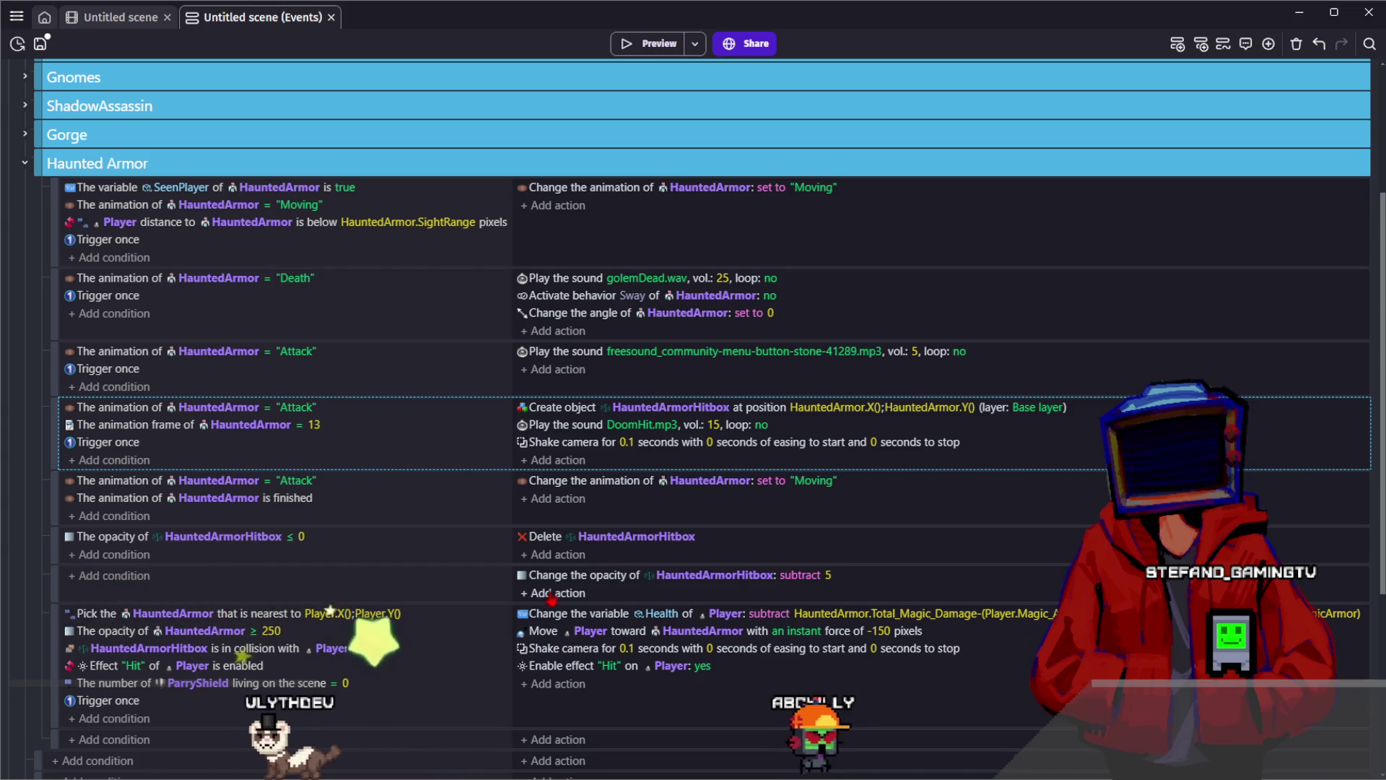
{"action": "left_click", "coordinate": [830, 576]}
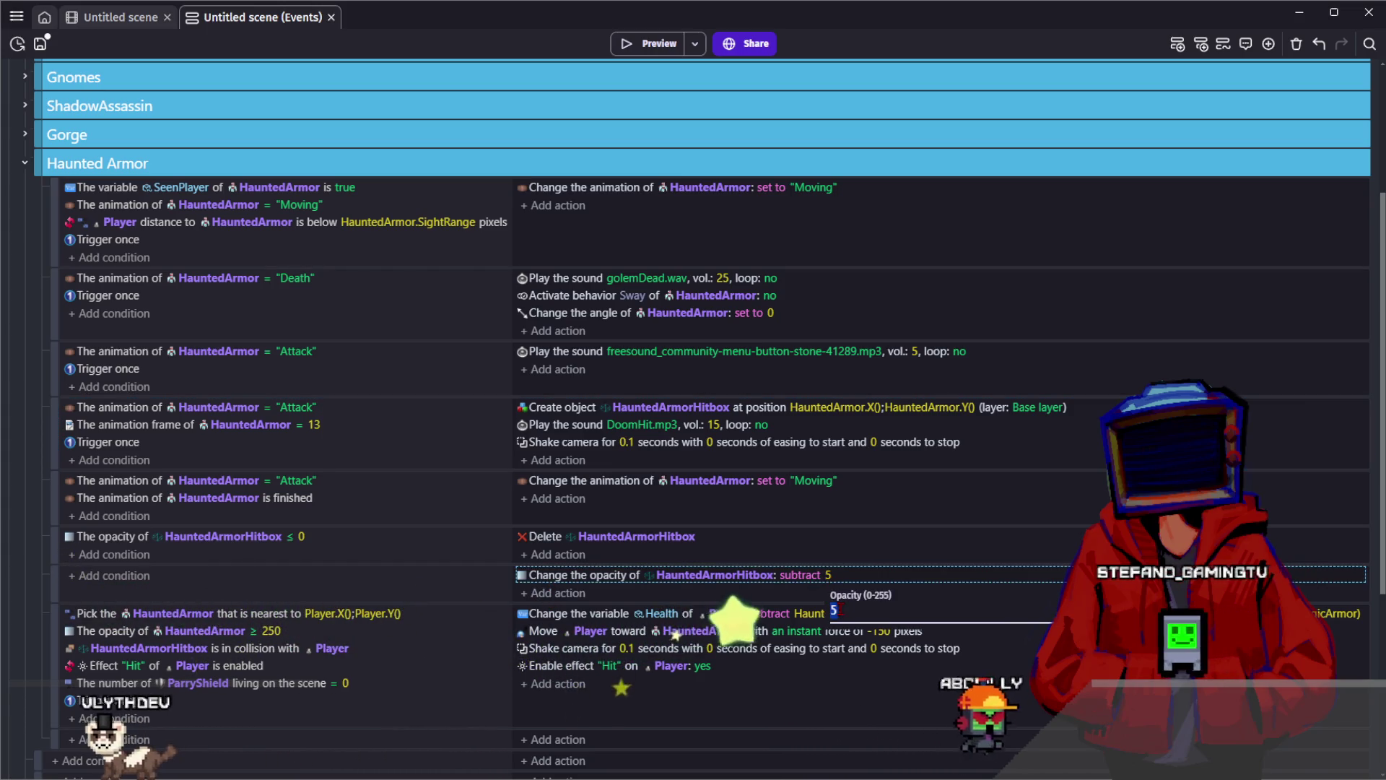
{"action": "left_click", "coordinate": [299, 587]}
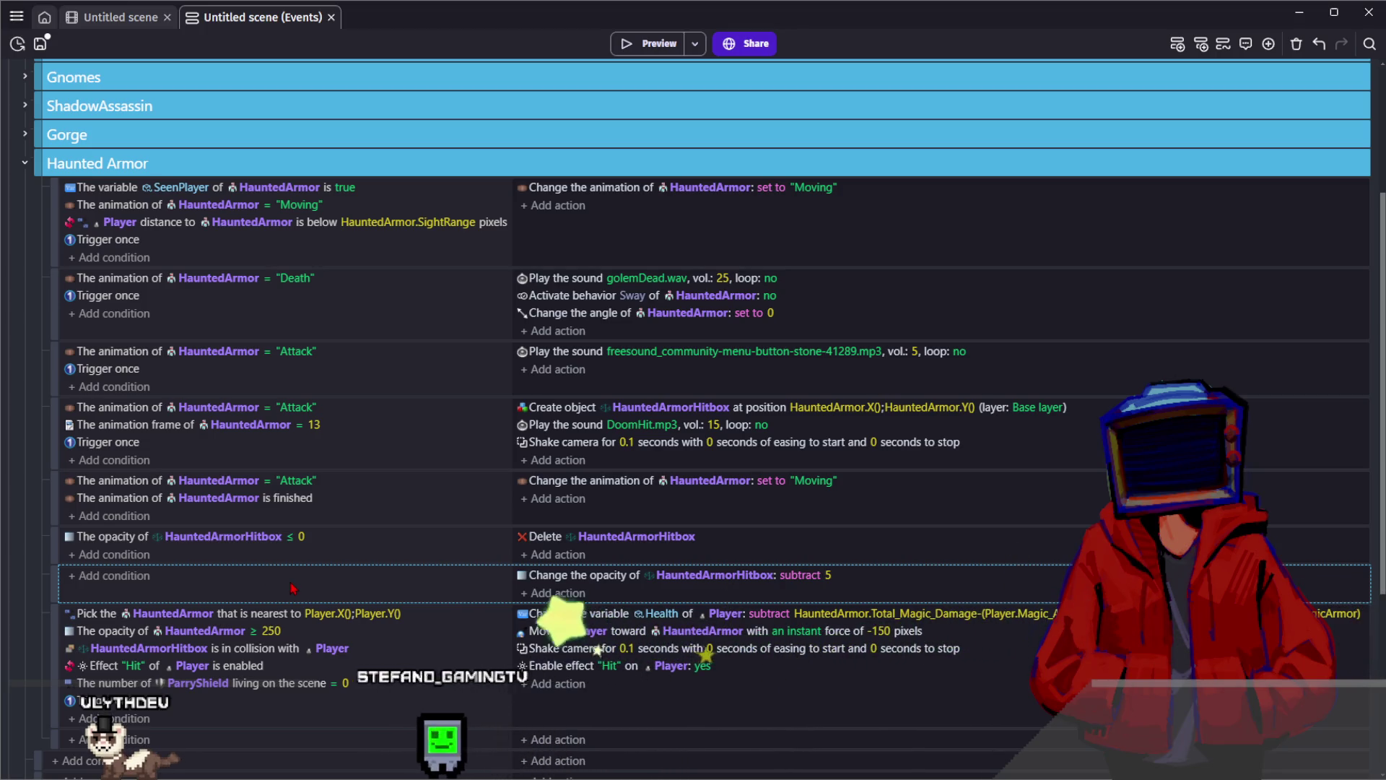
Copy the opacity action into the collision event as subtract 15, move it second, and preview
{"action": "left_click", "coordinate": [581, 576]}
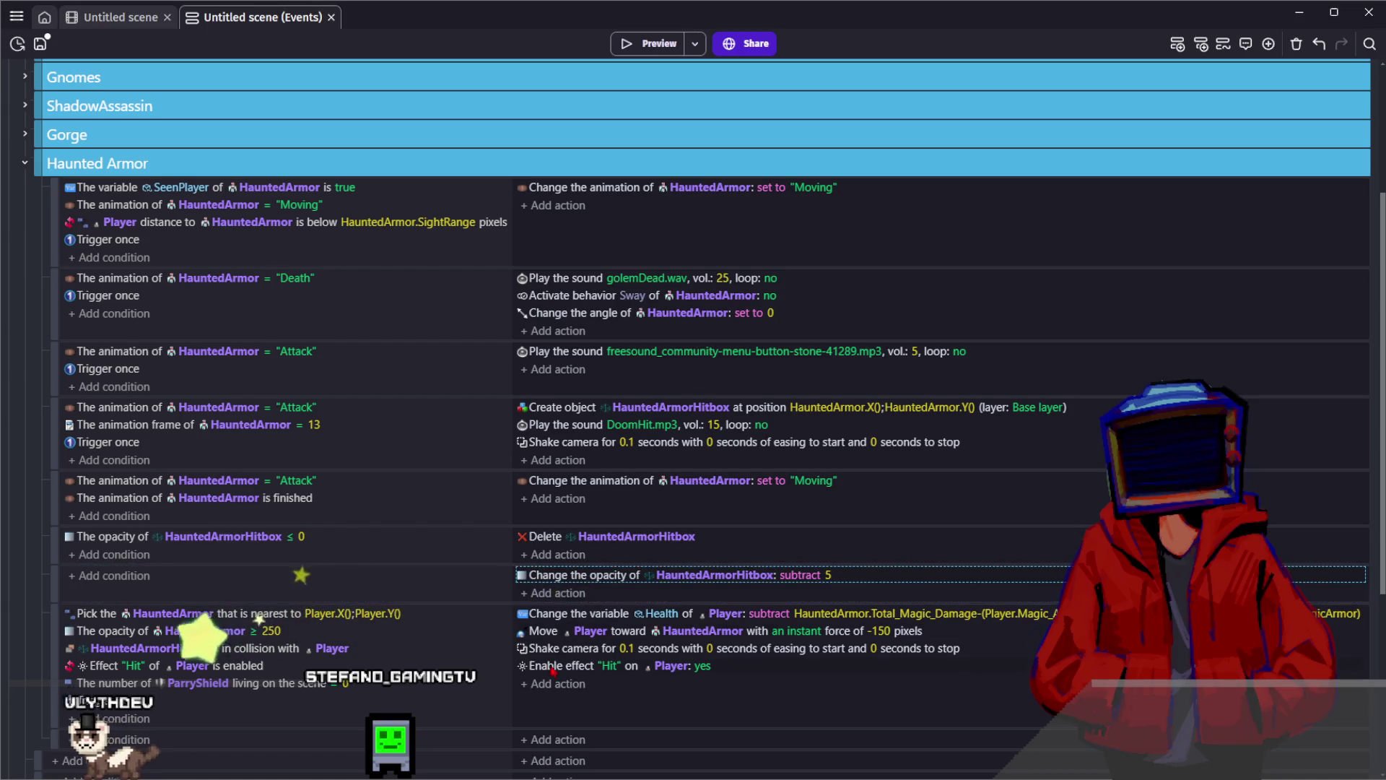
{"action": "left_click", "coordinate": [627, 686]}
{"action": "left_click", "coordinate": [829, 684]}
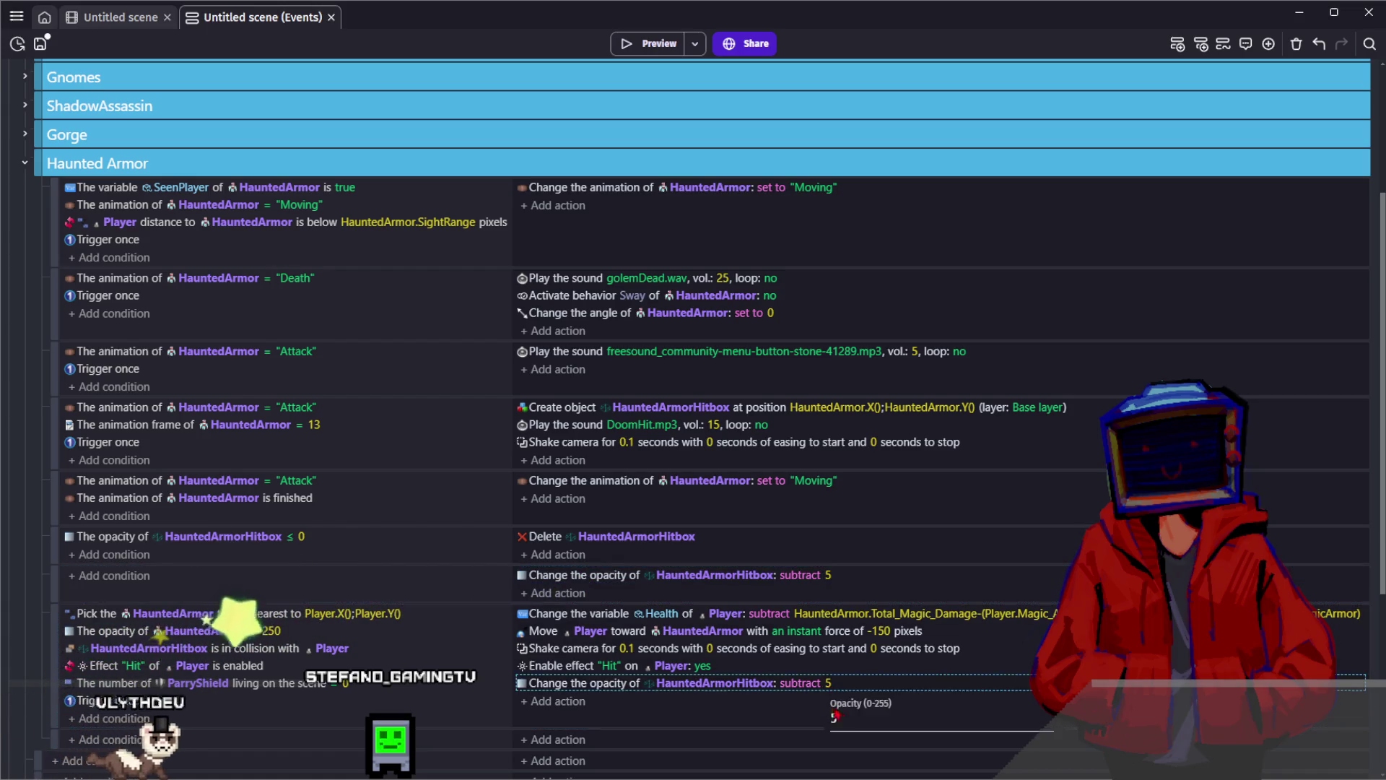
{"action": "type", "text": "15"}
{"action": "key", "text": "Return"}
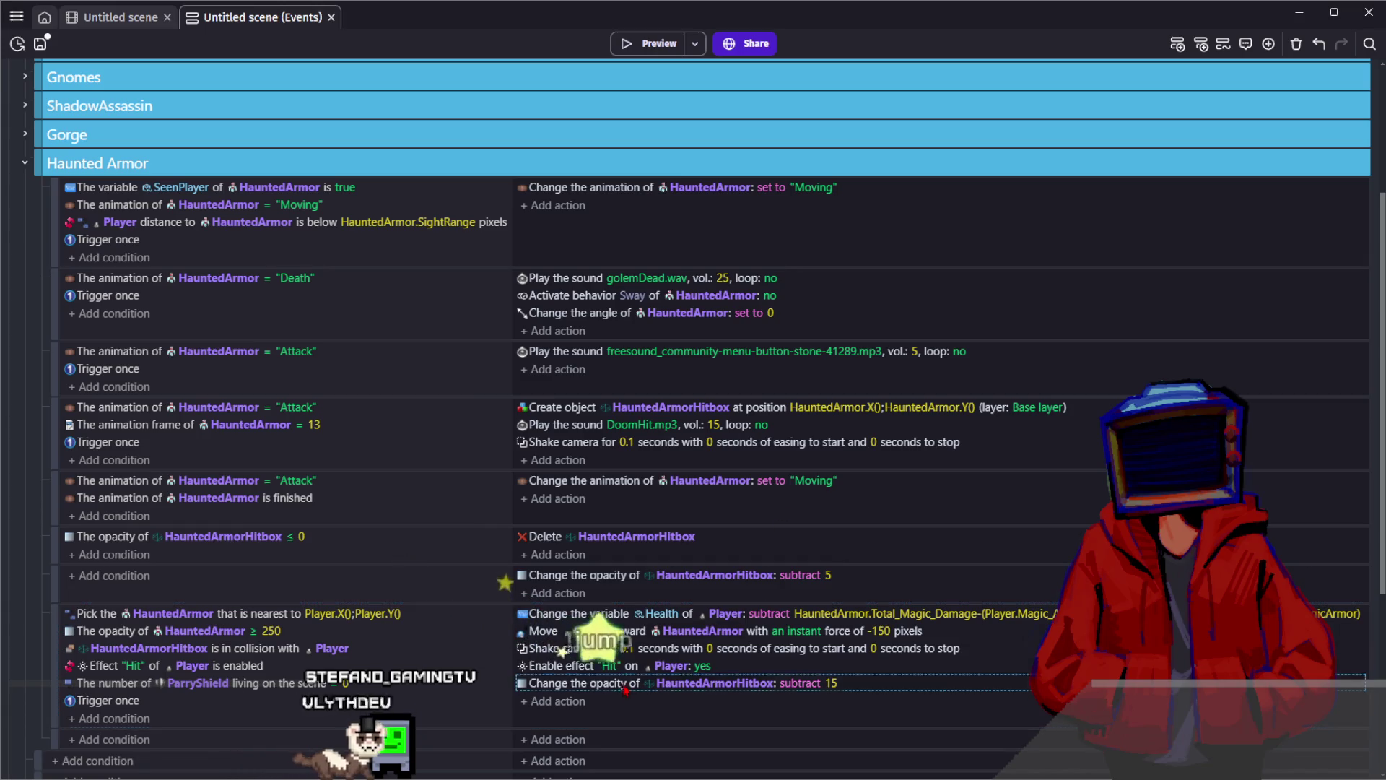
{"action": "left_click_drag", "start_coordinate": [578, 683], "coordinate": [578, 630]}
{"action": "left_click", "coordinate": [636, 48]}
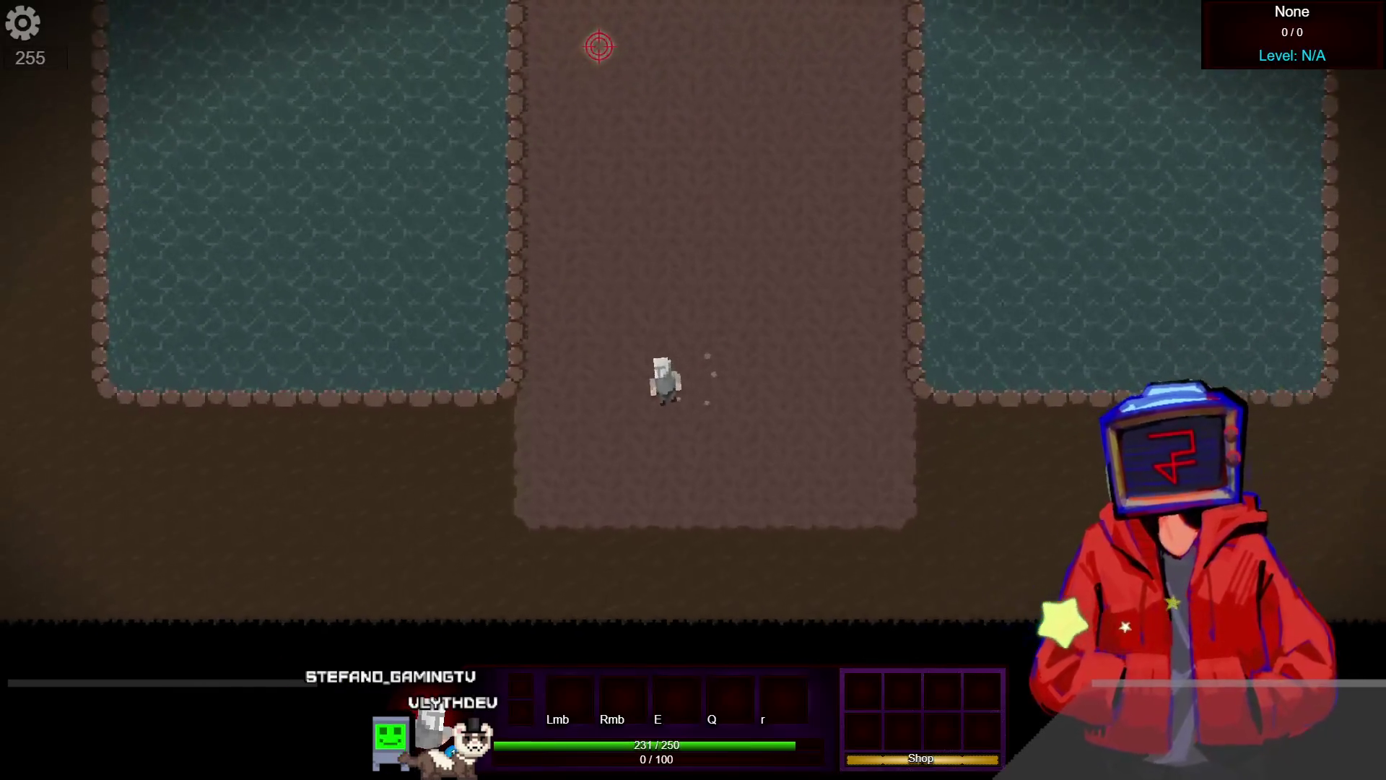
Walk to the Haunted Armor and attack it with the smoke skill and cyan rune
{"action": "key", "text": "a"}
{"action": "key", "text": "s"}
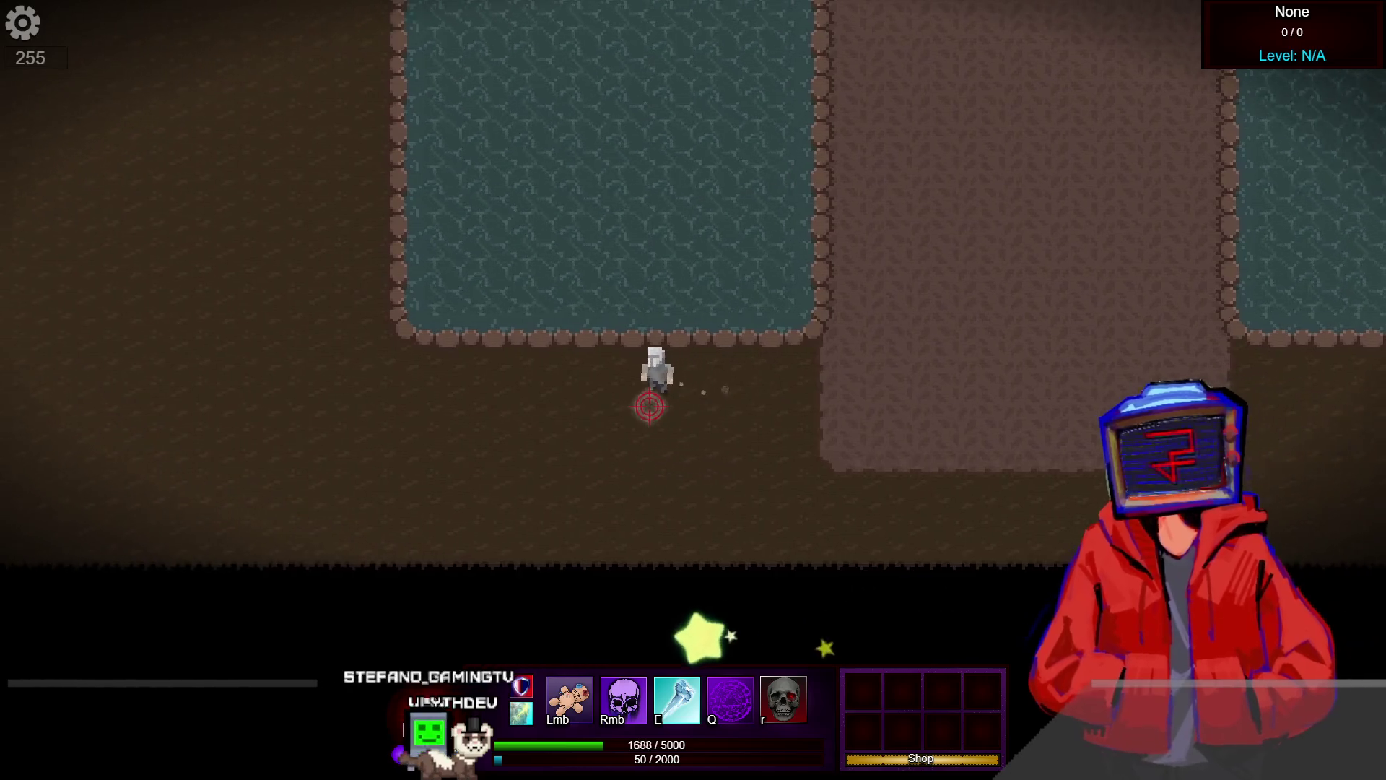
{"action": "key", "text": "a"}
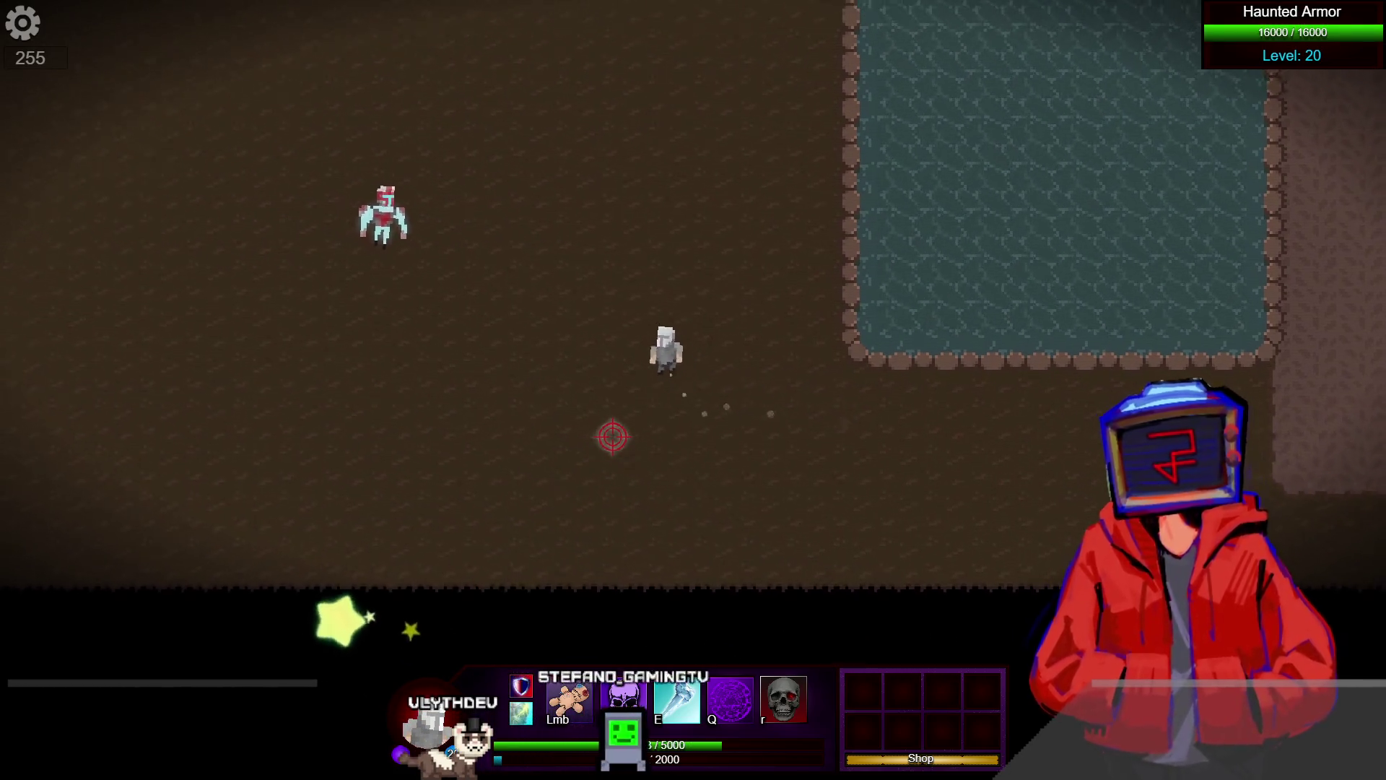
{"action": "key", "text": "d"}
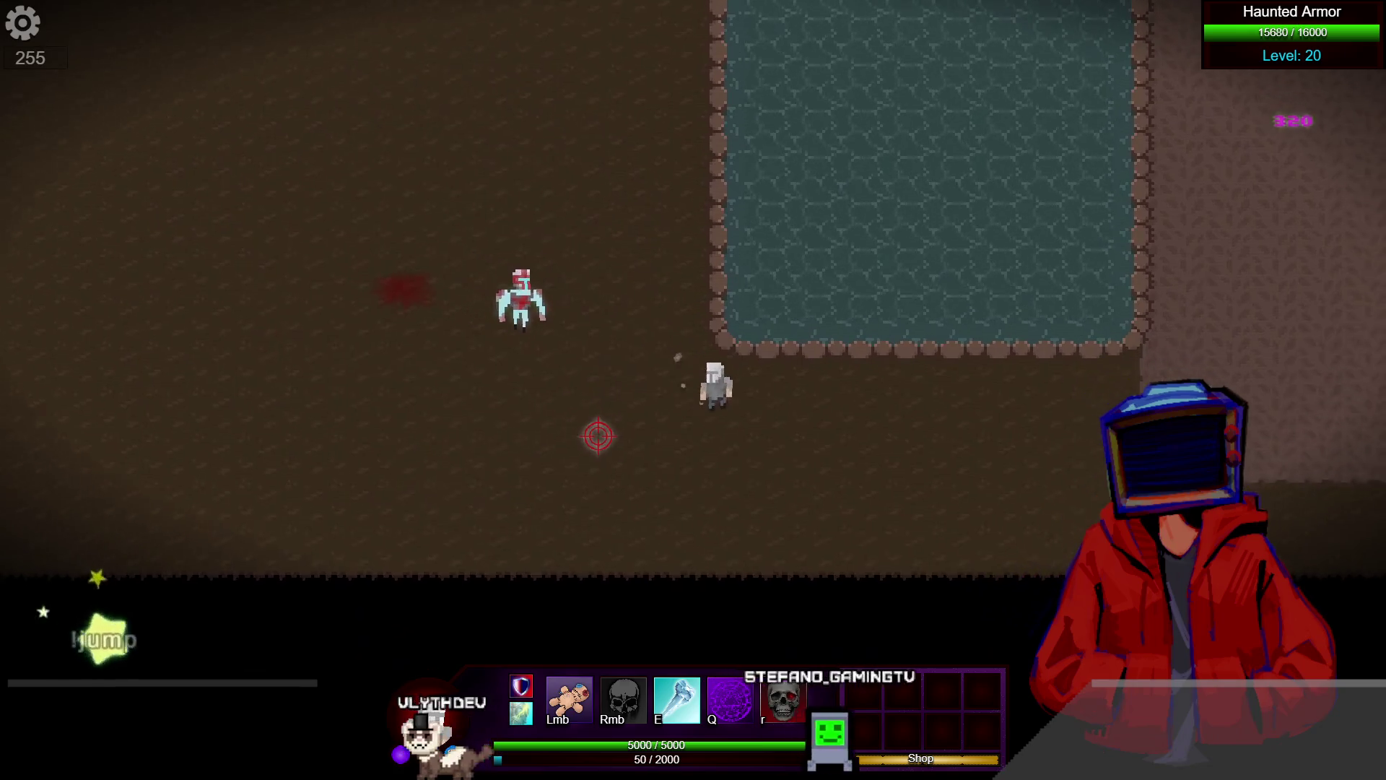
{"action": "key", "text": "d"}
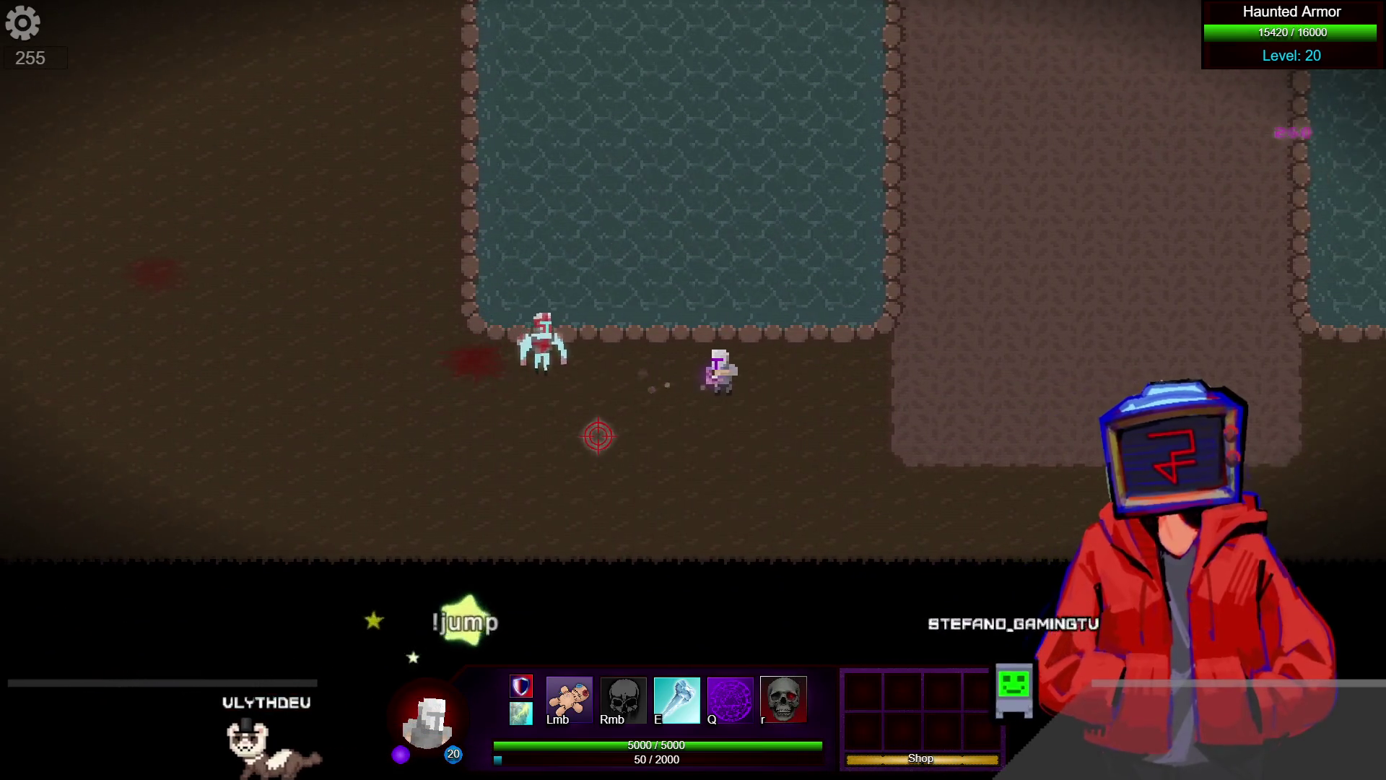
{"action": "key", "text": "a"}
{"action": "key", "text": "e"}
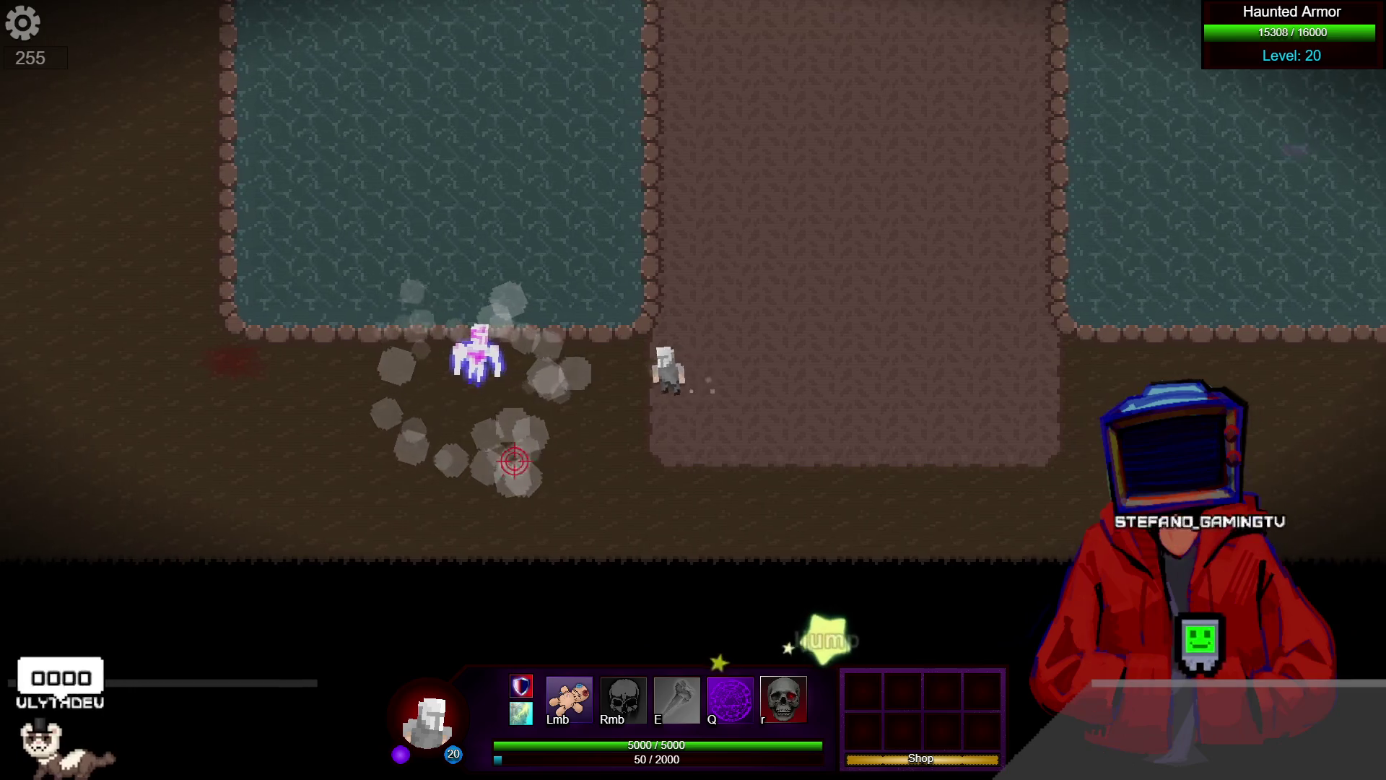
{"action": "key", "text": "a"}
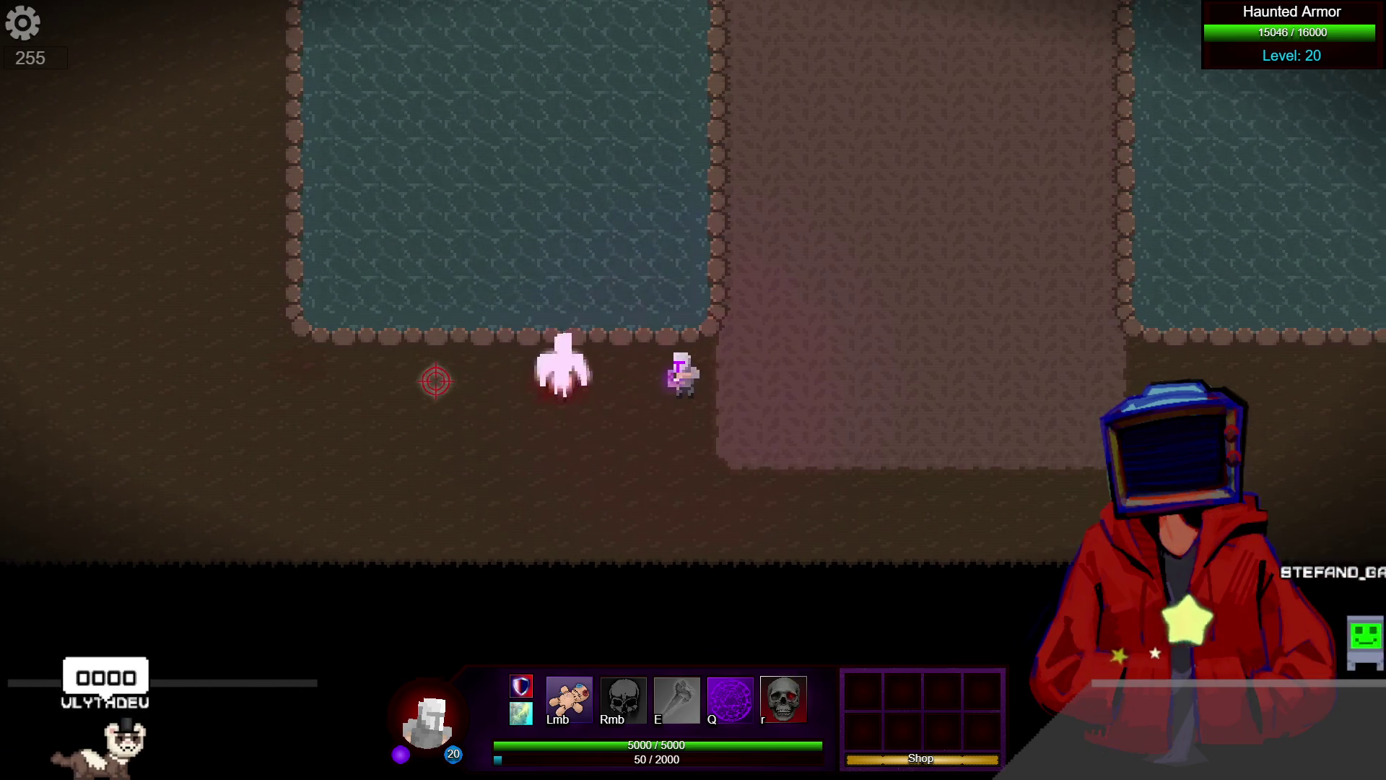
{"action": "key", "text": "d"}
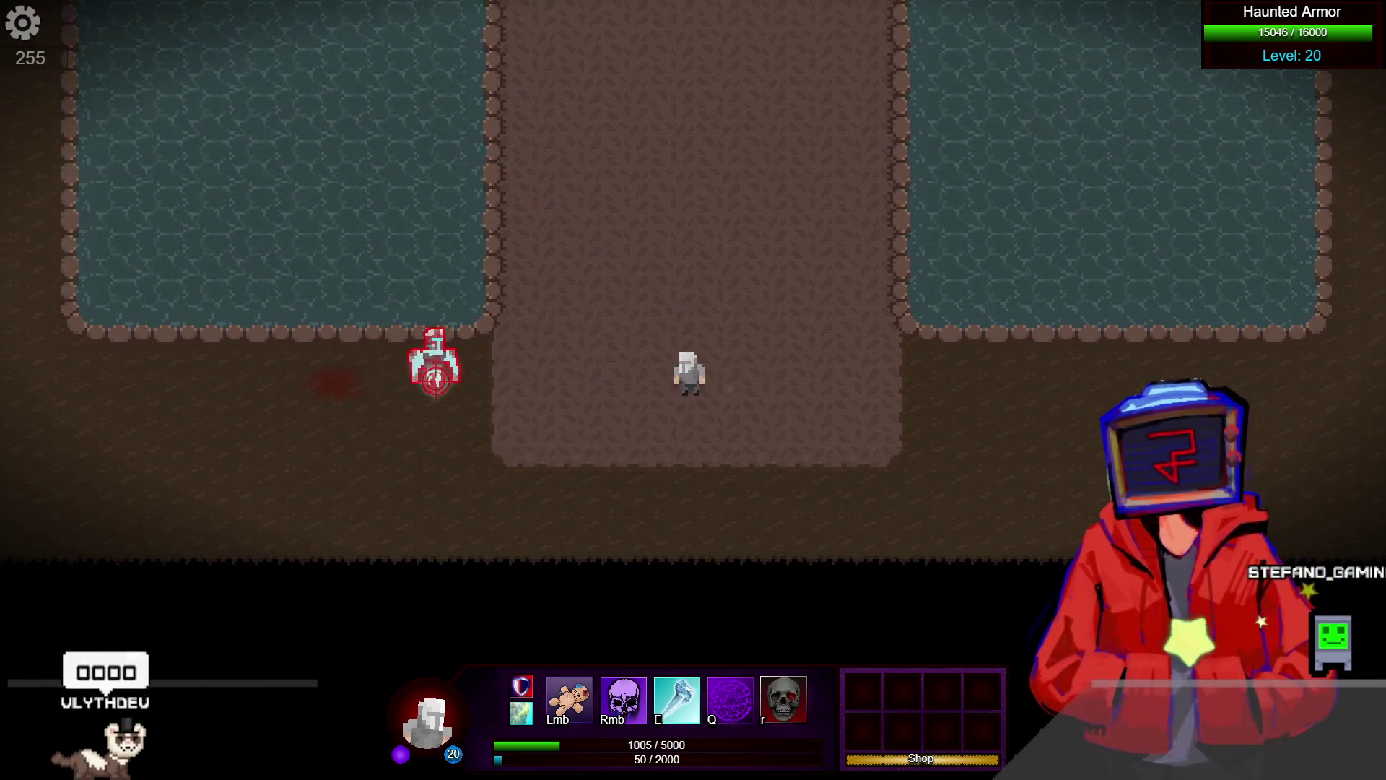
{"action": "key", "text": "d"}
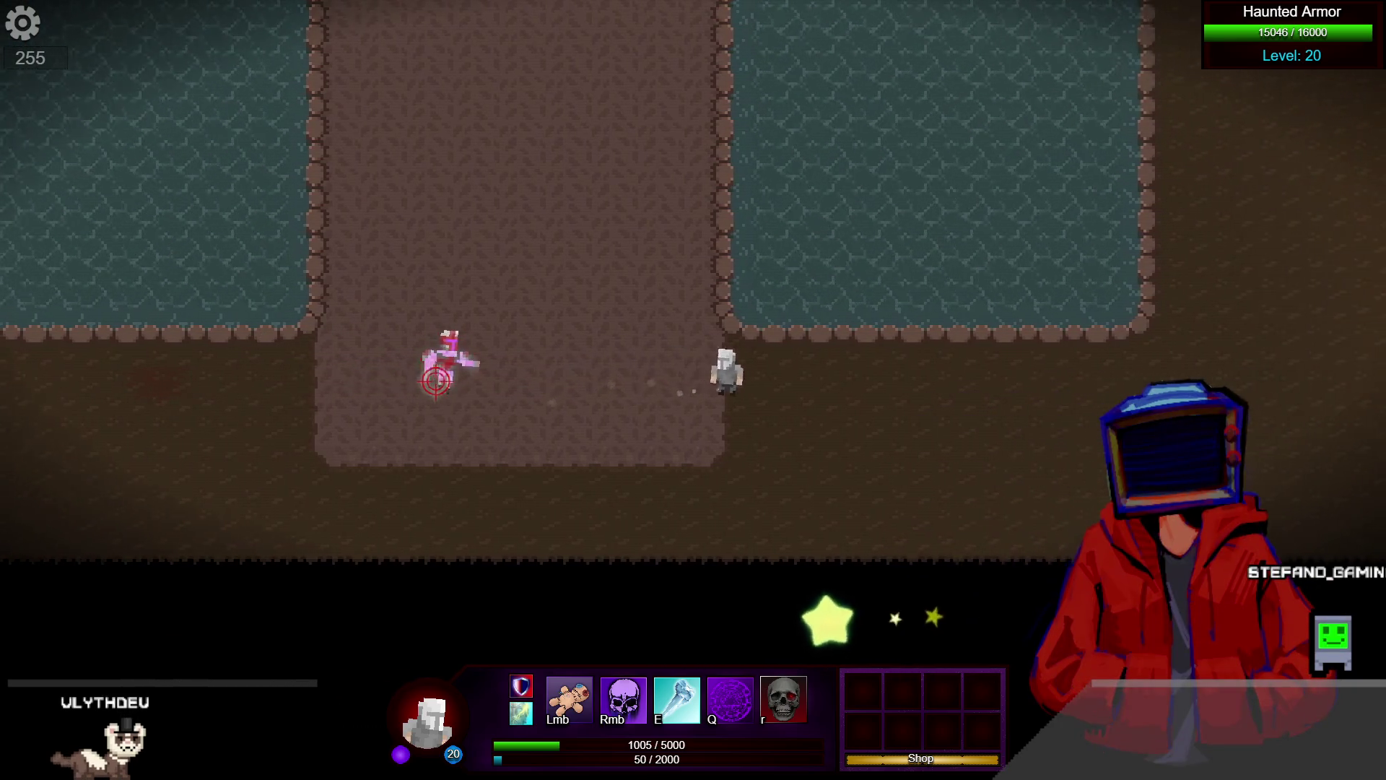
{"action": "key", "text": "d"}
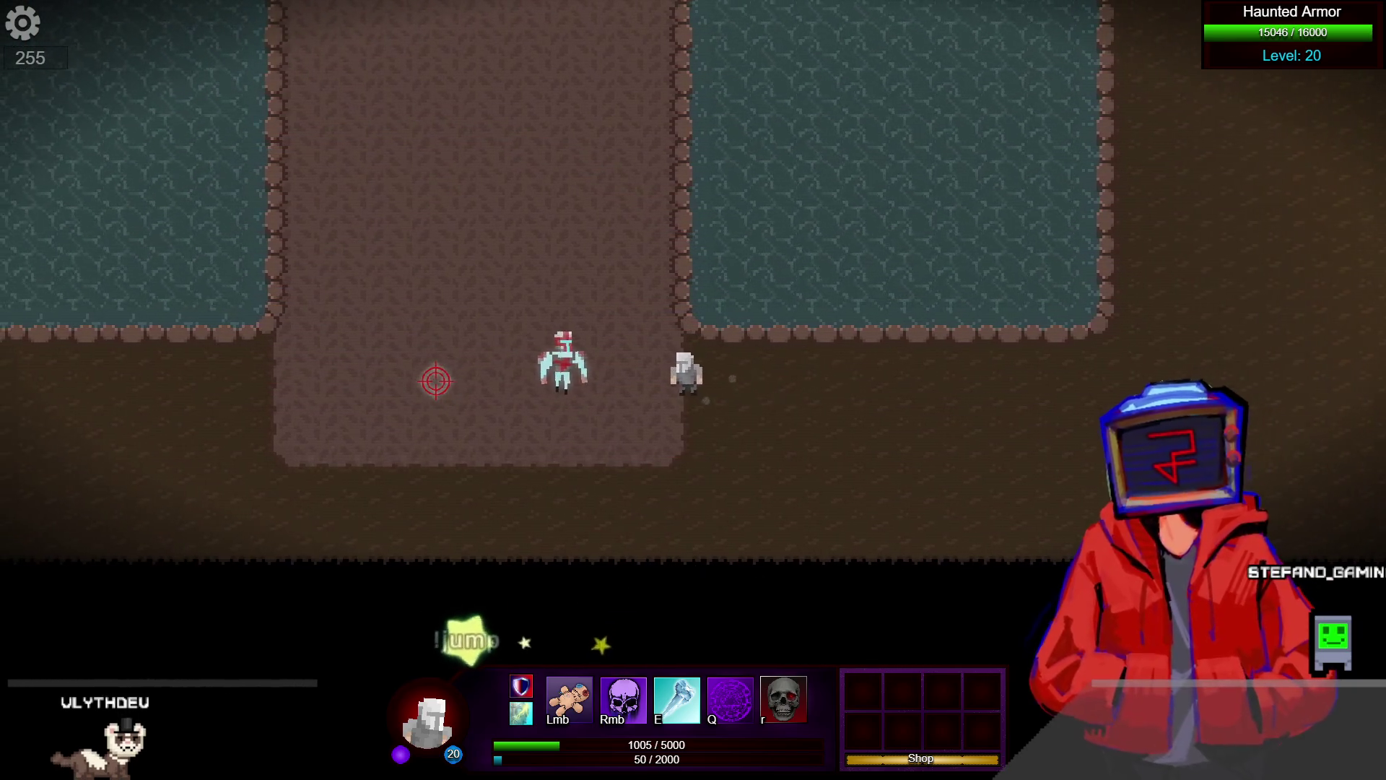
Cast the purple and rune circles, leaving the armor at 14932/16000, then close the preview
{"action": "key", "text": "d"}
{"action": "key", "text": "q"}
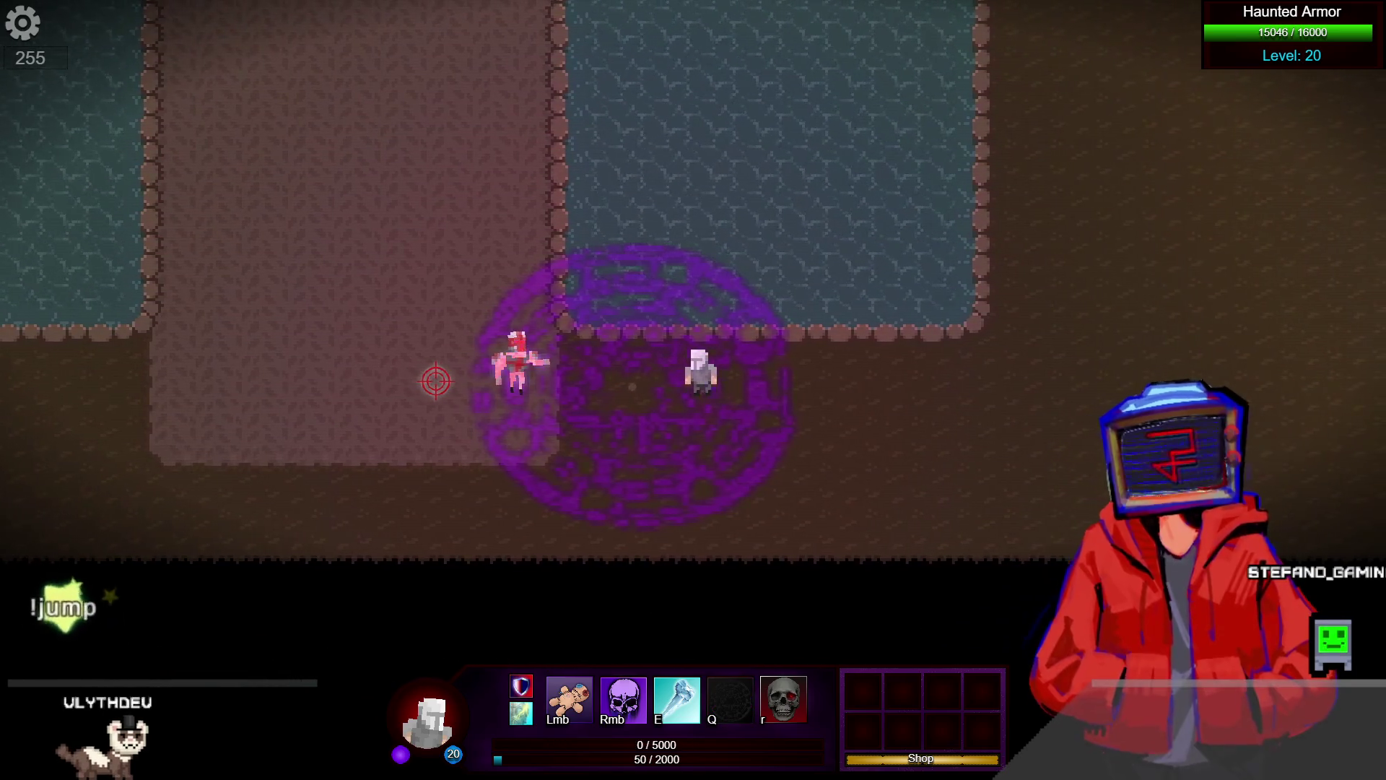
{"action": "key", "text": "e"}
{"action": "key", "text": "d"}
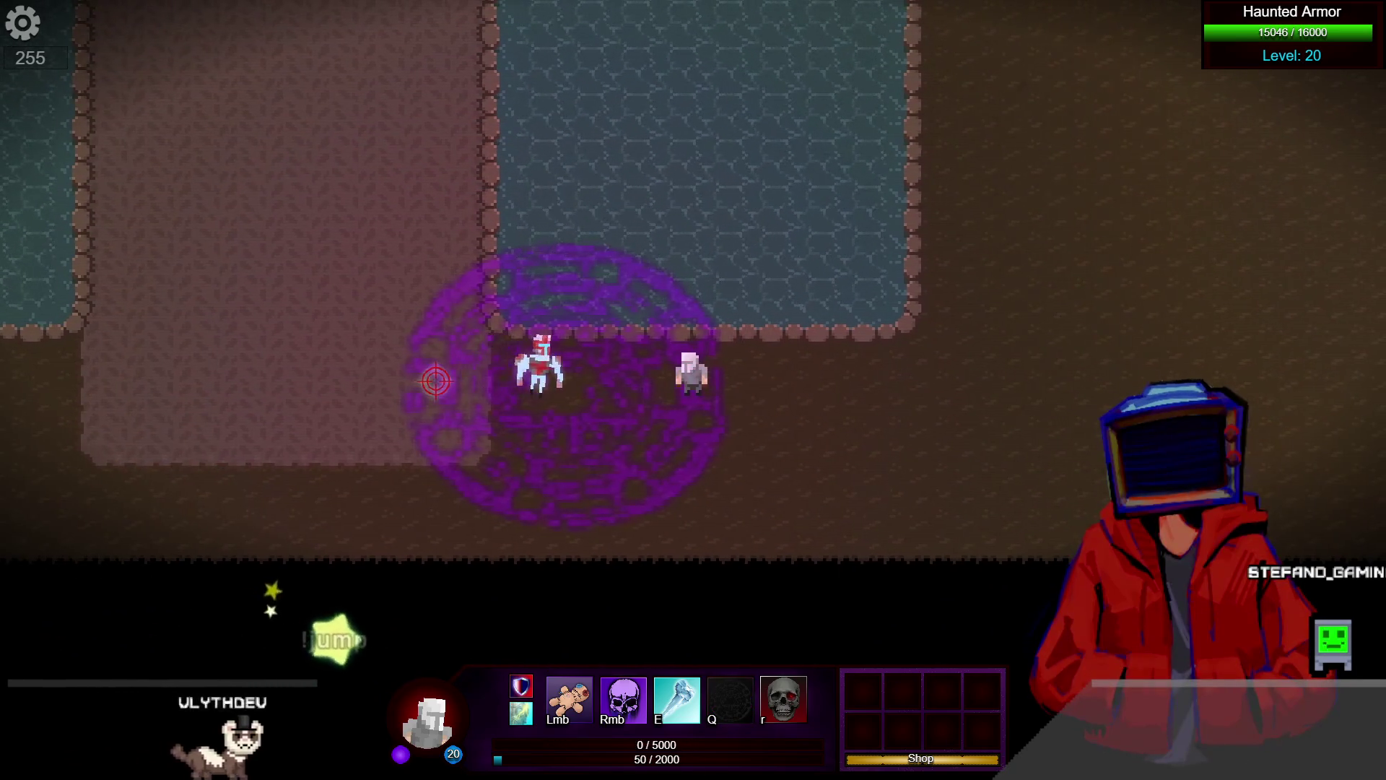
{"action": "key", "text": "a"}
{"action": "key", "text": "s"}
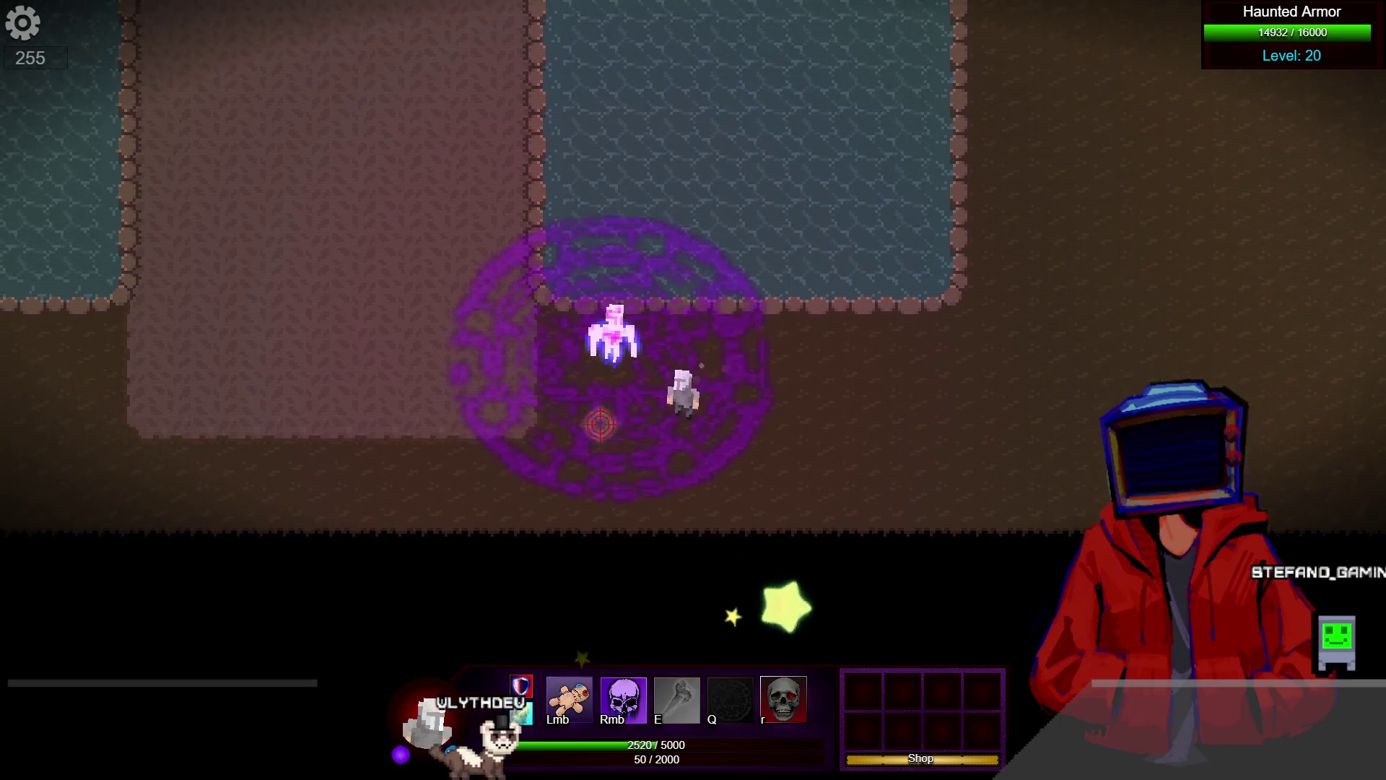
{"action": "key", "text": "a"}
{"action": "key", "text": "w"}
{"action": "key", "text": "e"}
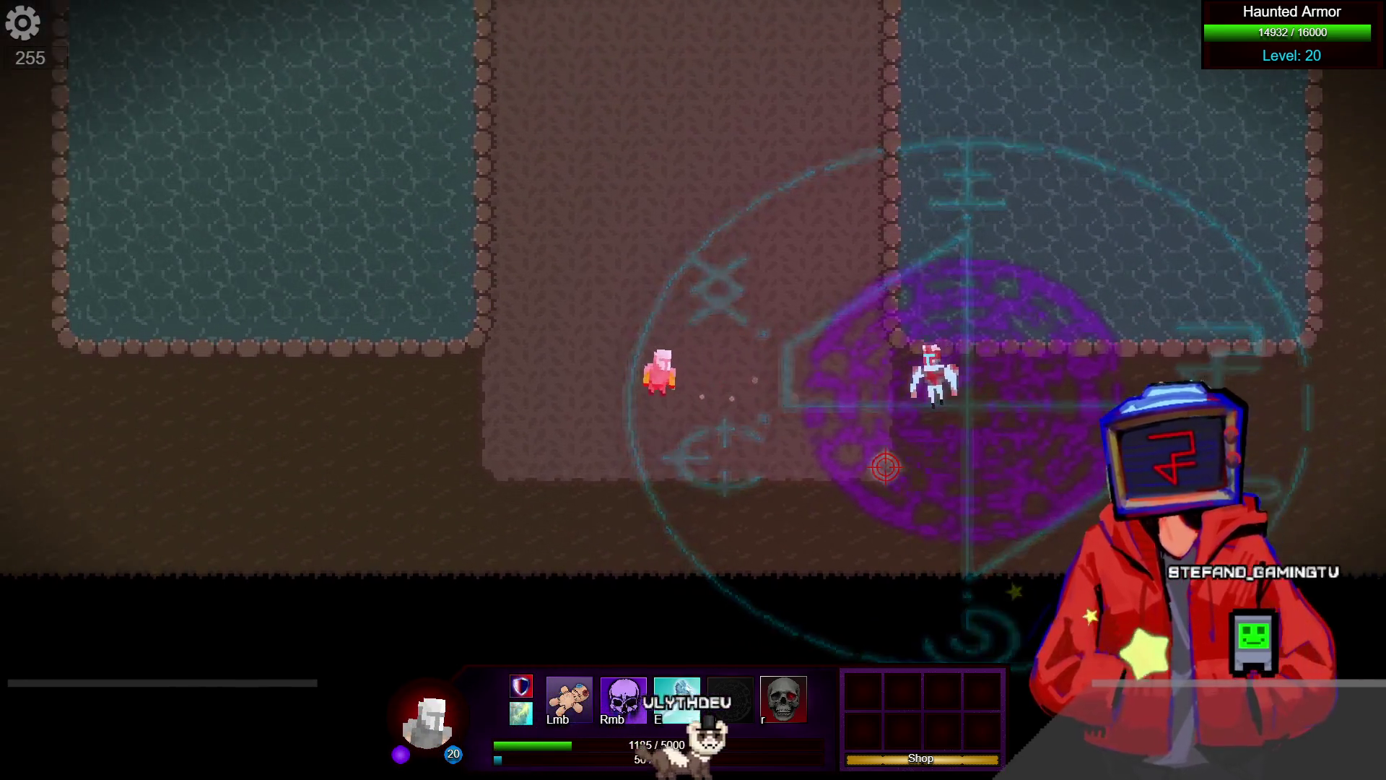
{"action": "key", "text": "a"}
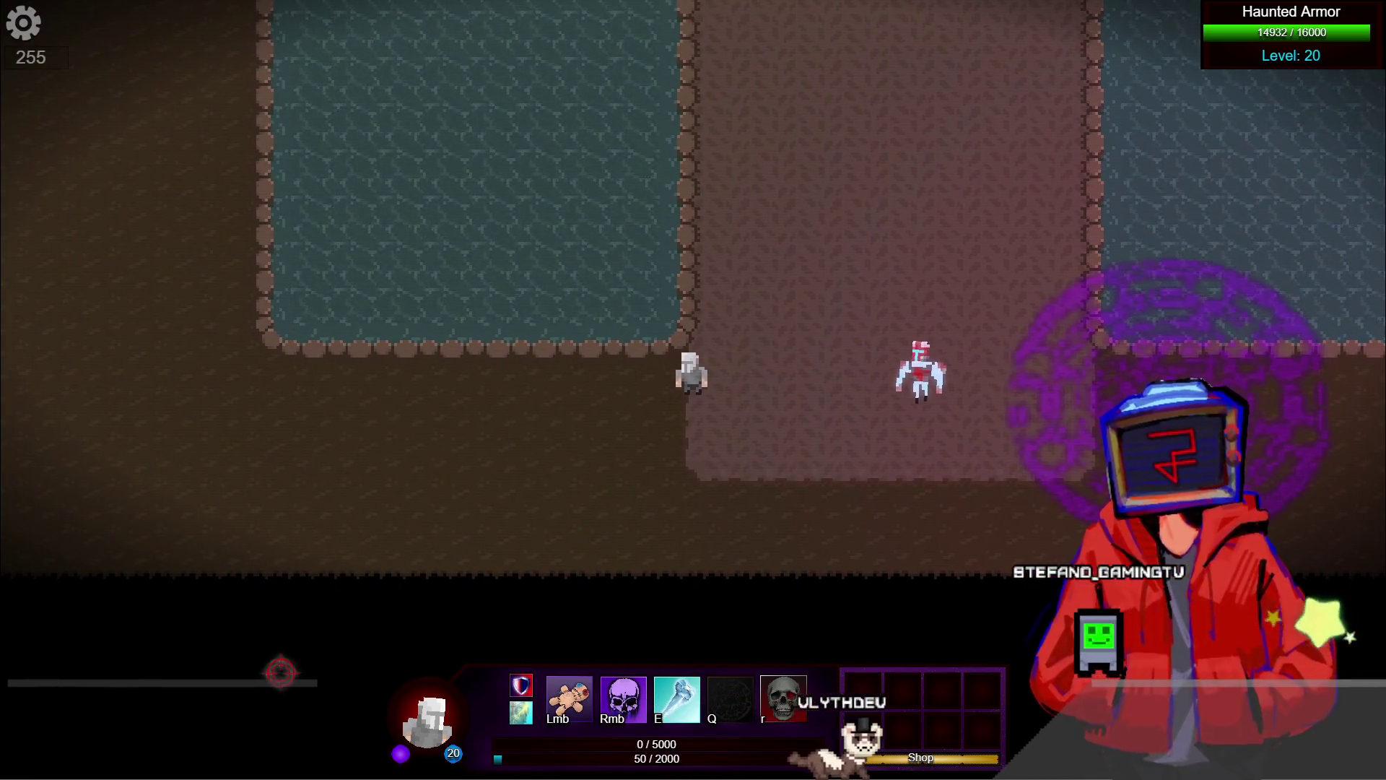
{"action": "key", "text": "alt+F4"}
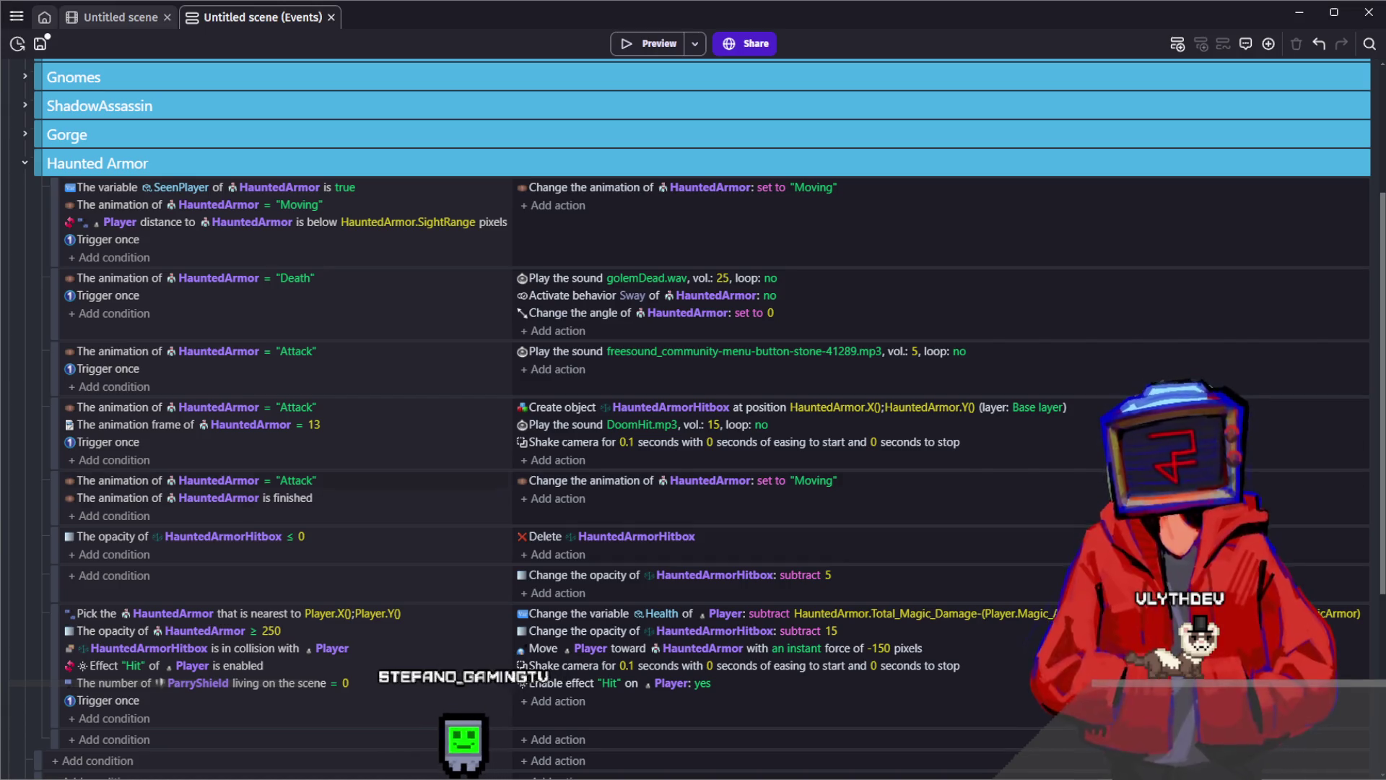
Make the damage event's opacity ≥ 250 condition check HauntedArmorHitbox instead of HauntedArmor
{"action": "scroll", "coordinate": [487, 525], "scroll_direction": "down", "scroll_amount": 3}
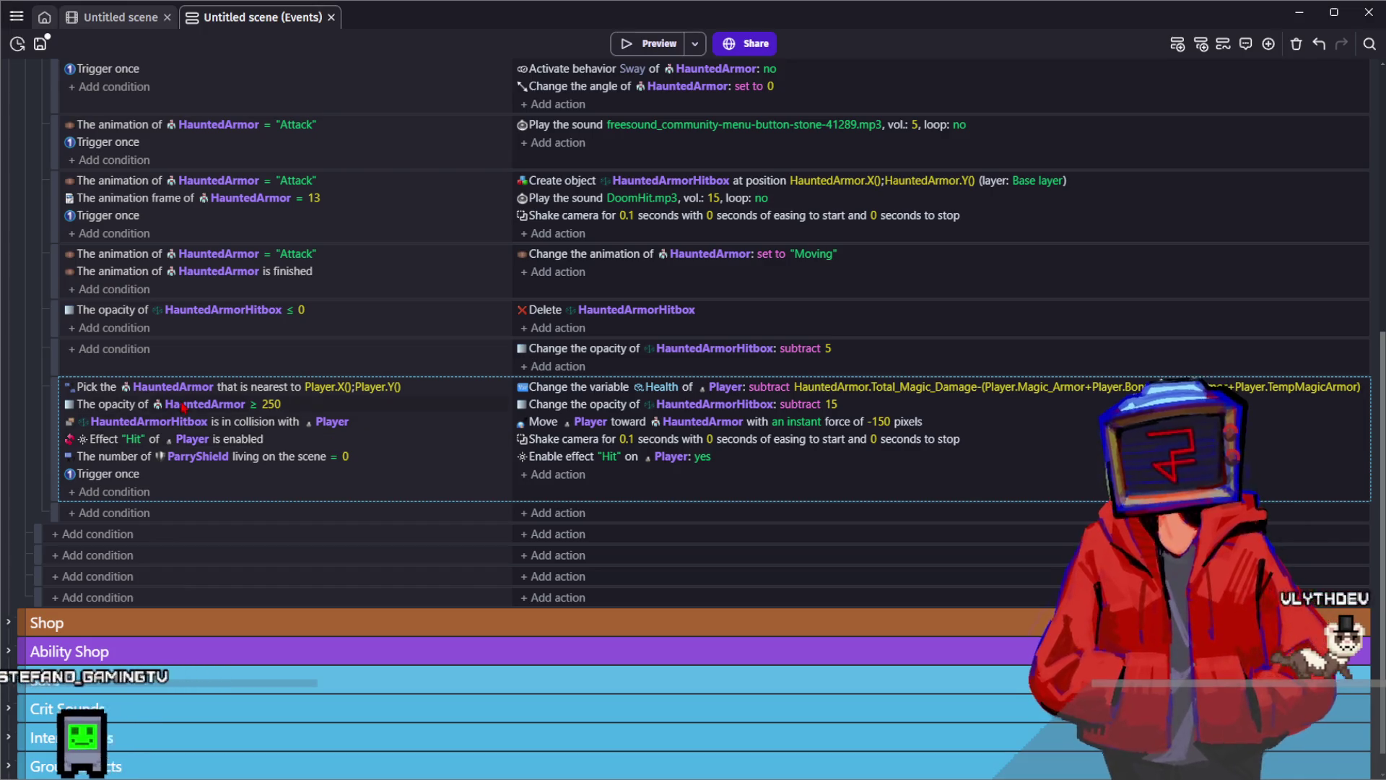
{"action": "left_click", "coordinate": [139, 411]}
{"action": "type", "text": "Hitbox"}
{"action": "key", "text": "Return"}
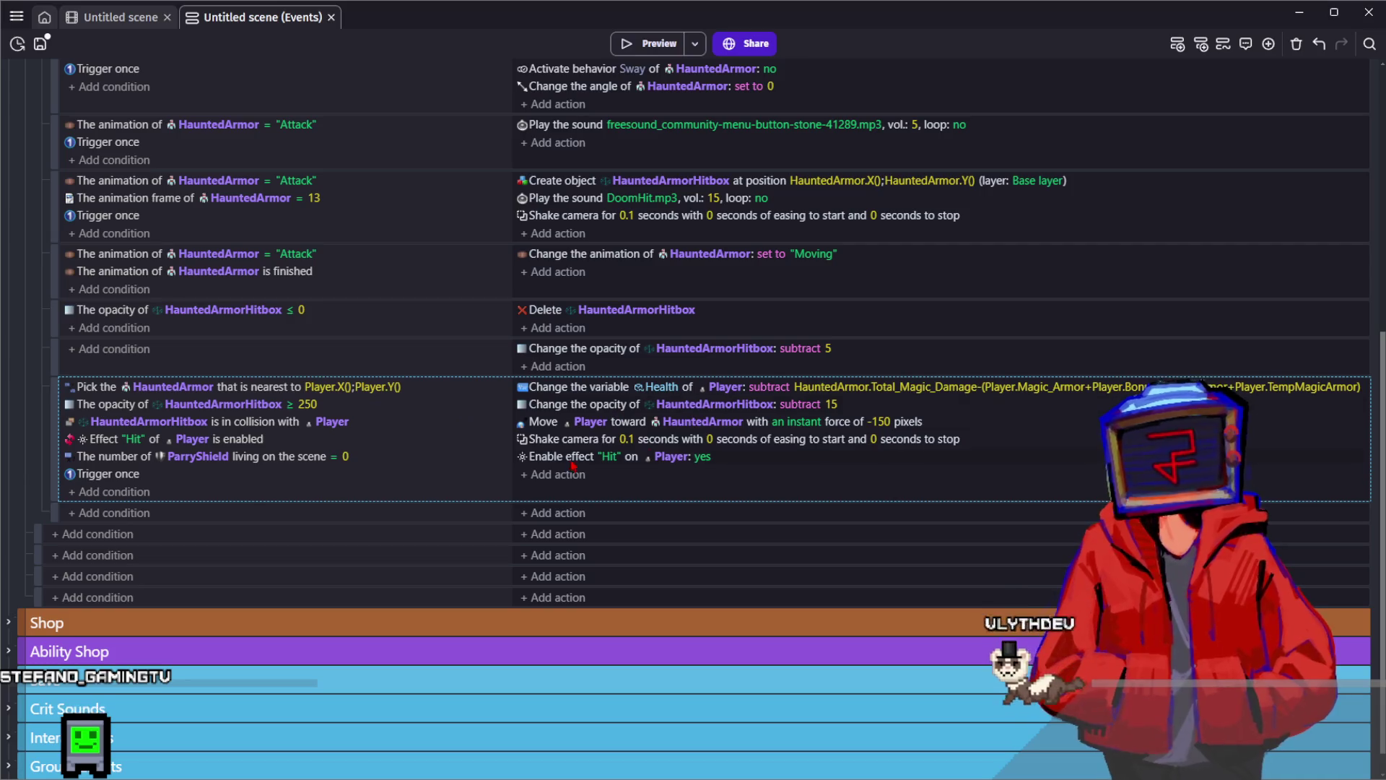
Delete the subtract-15 opacity action and launch a fresh preview
{"action": "left_click", "coordinate": [563, 405]}
{"action": "key", "text": "Delete"}
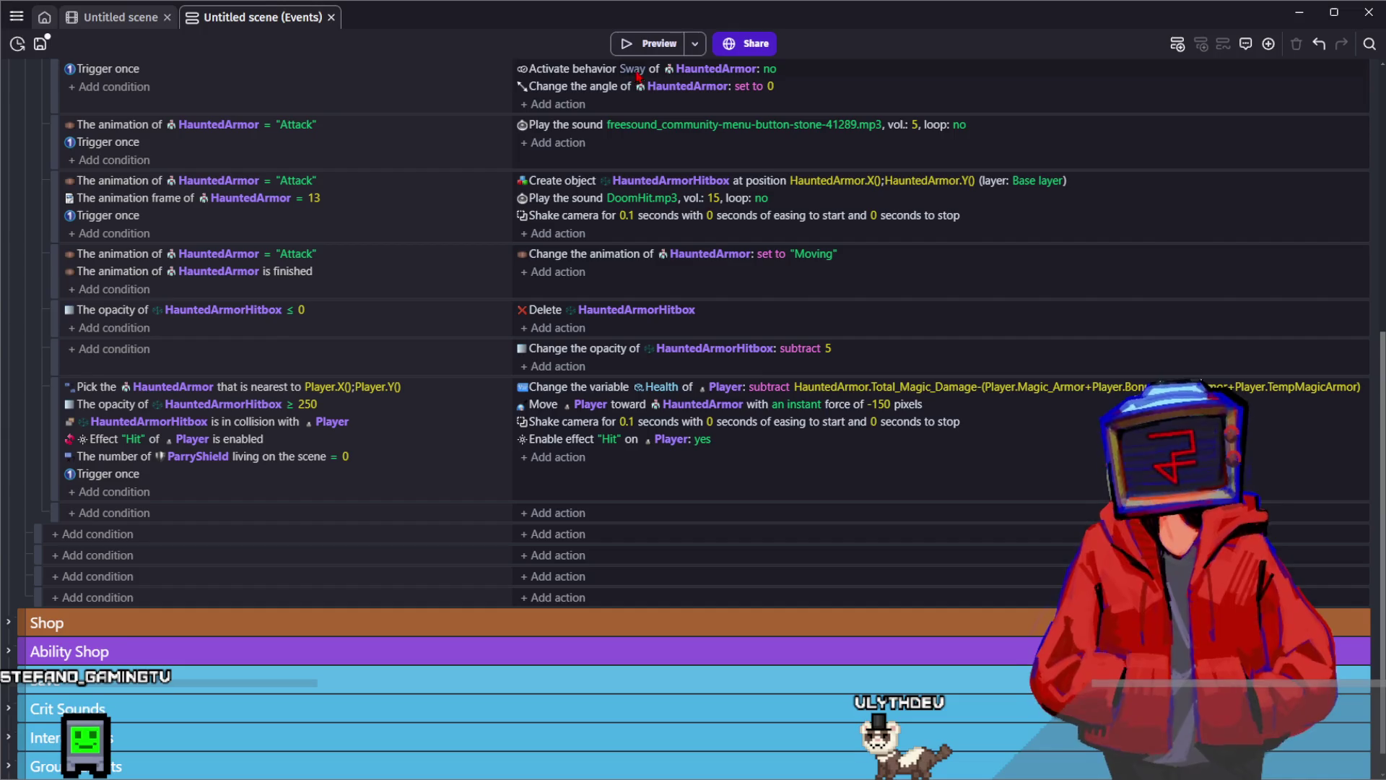
{"action": "left_click", "coordinate": [657, 48]}
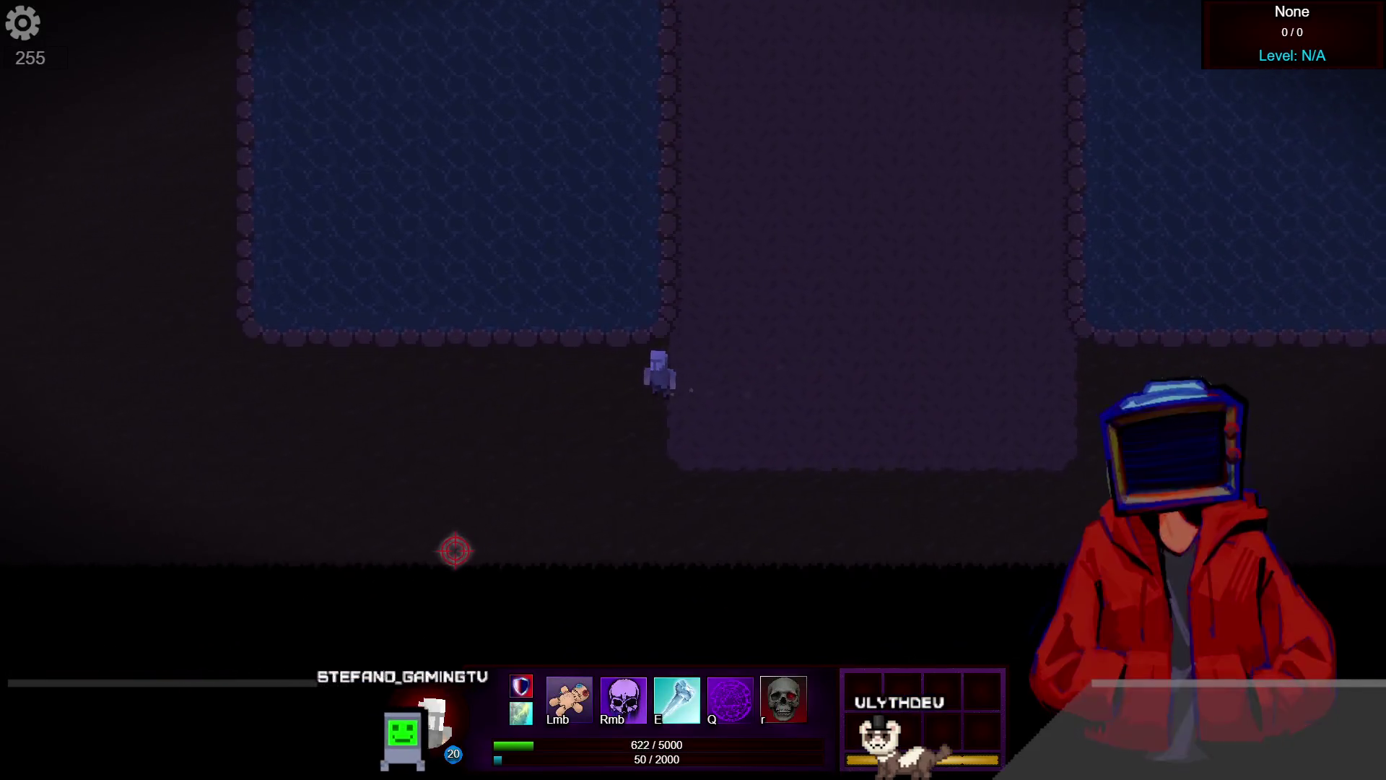
Walk the player to the Haunted Armor, skirmish with it, then retreat toward the shop
{"action": "key", "text": "a"}
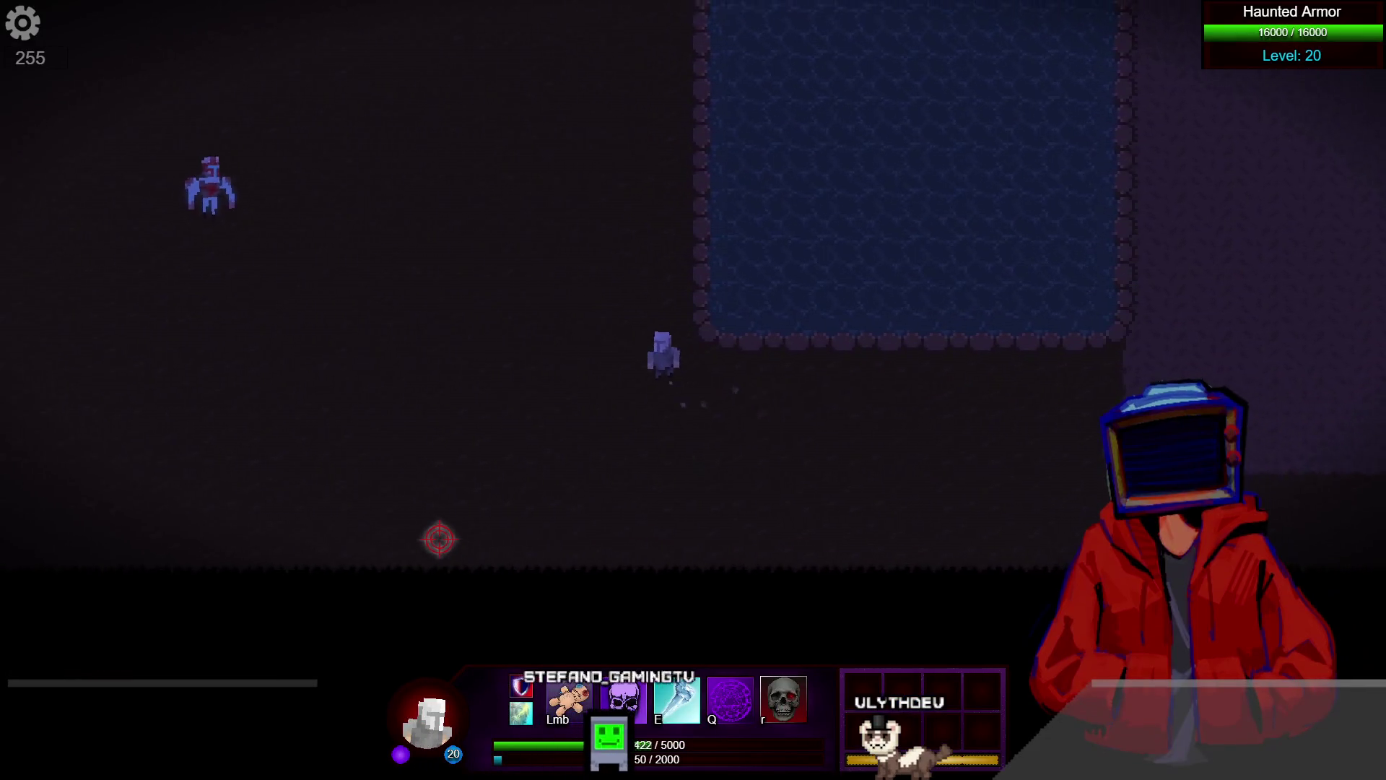
{"action": "key", "text": "a"}
{"action": "key", "text": "w"}
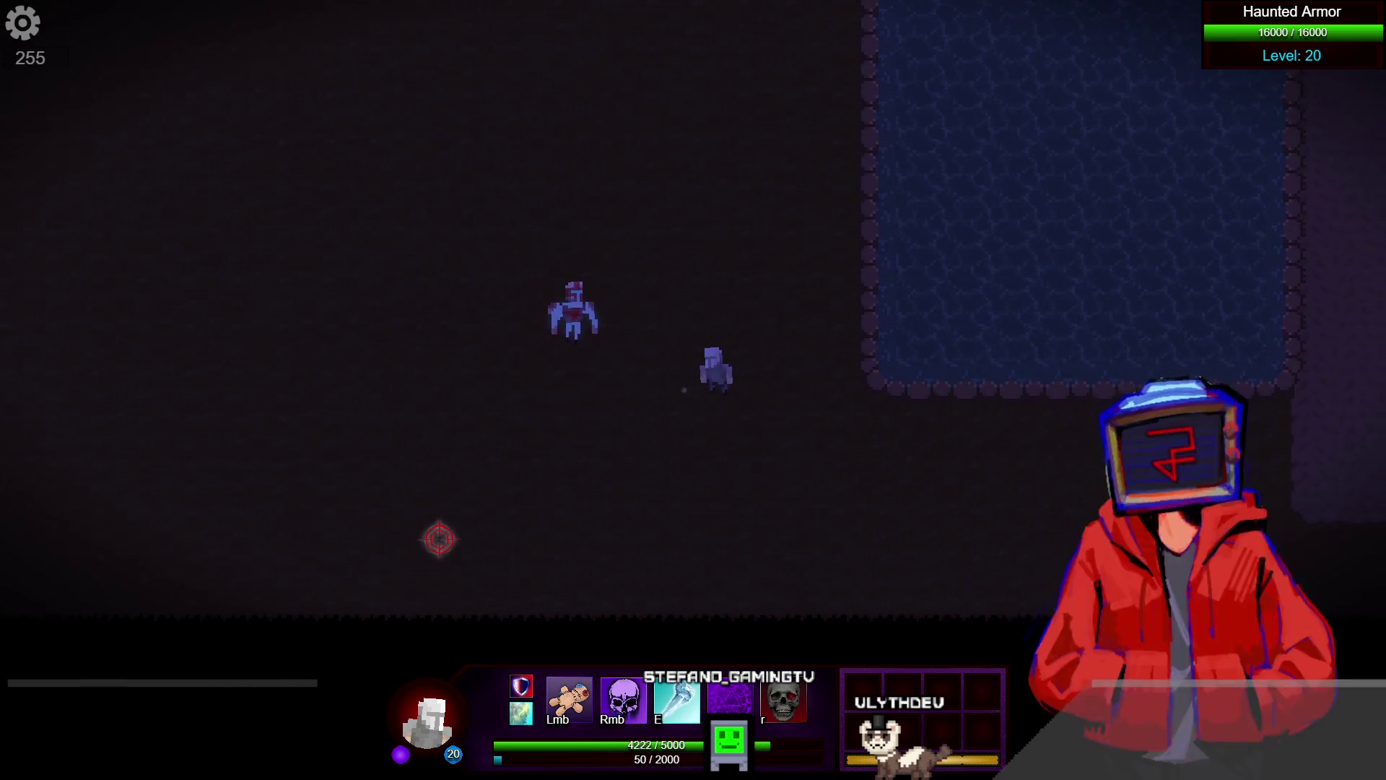
{"action": "key", "text": "d"}
{"action": "key", "text": "s"}
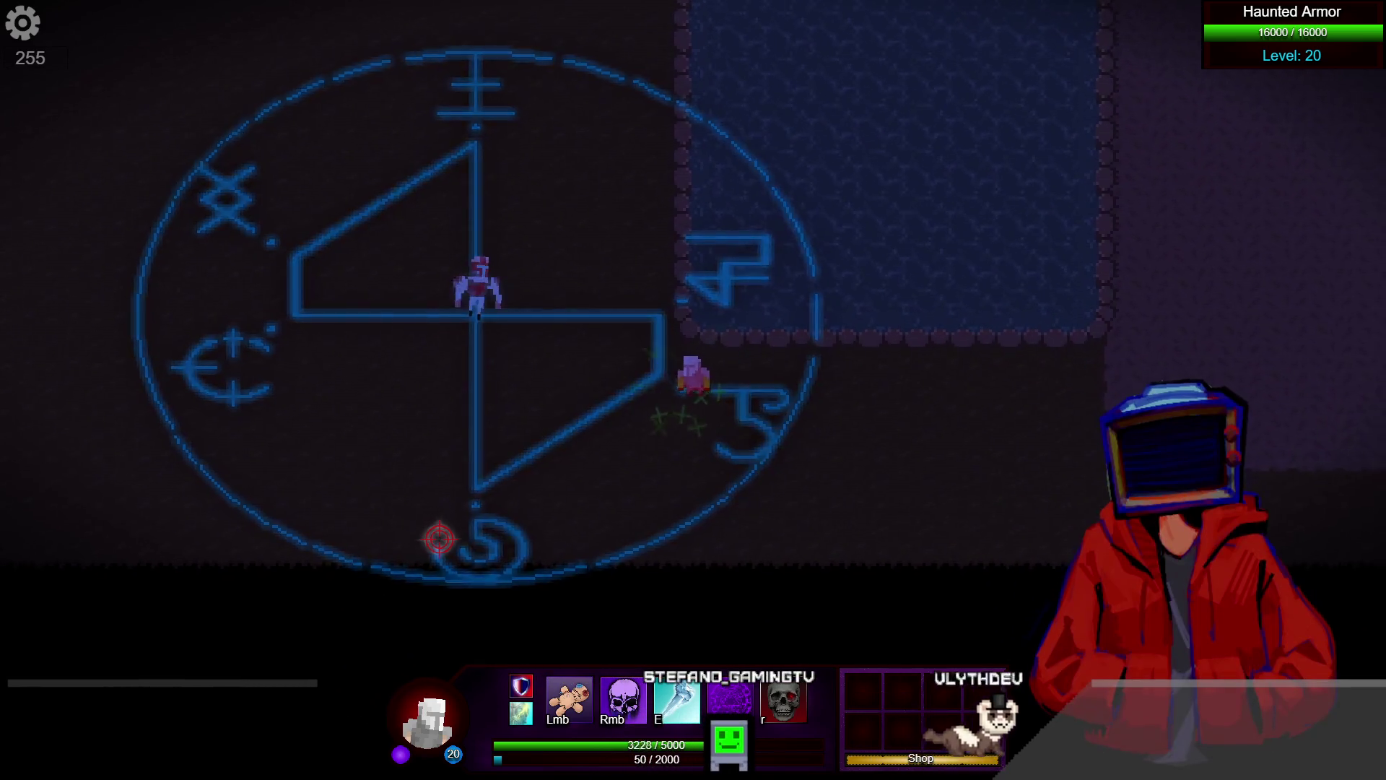
{"action": "key", "text": "d"}
{"action": "key", "text": "w"}
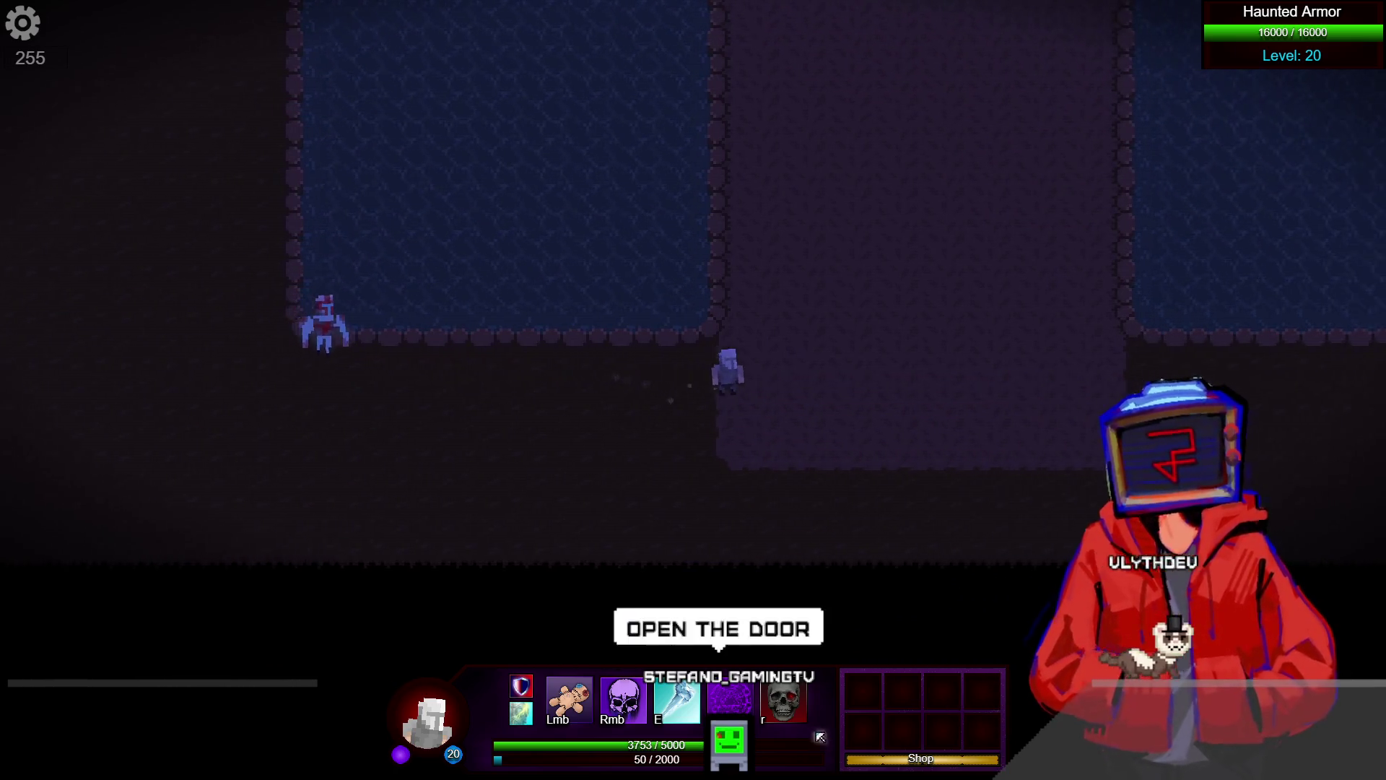
Buy the Love rune from the Item Shop and close it
{"action": "key", "text": "d"}
{"action": "key", "text": "b"}
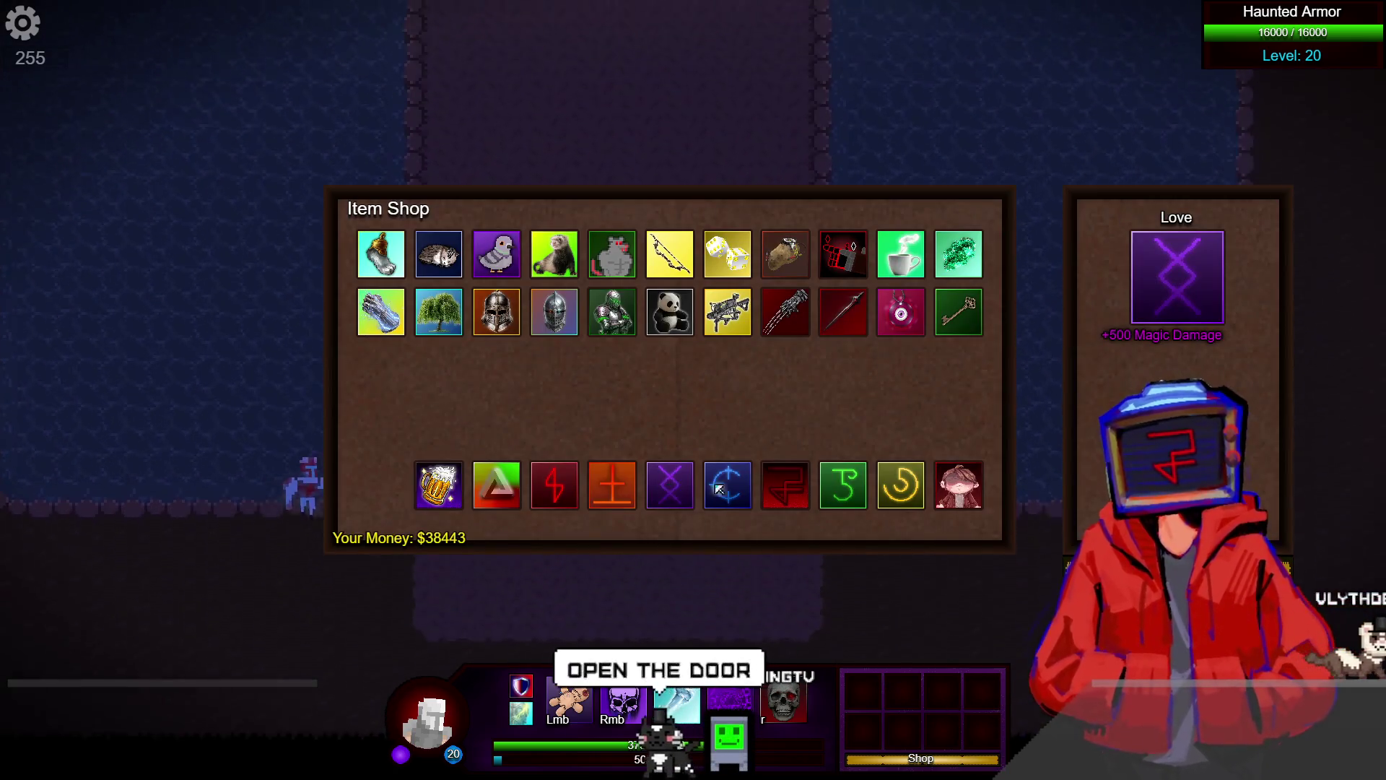
{"action": "left_click", "coordinate": [670, 485]}
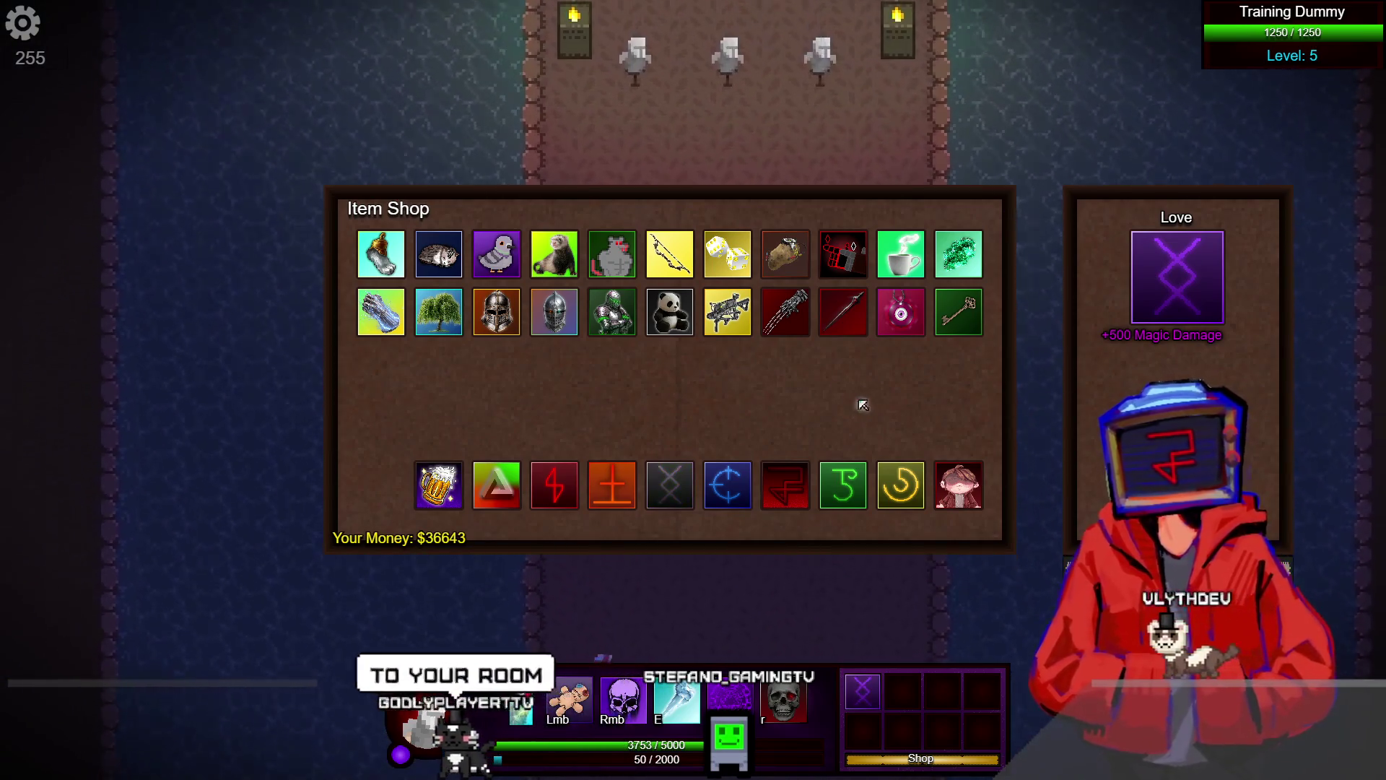
{"action": "key", "text": "k"}
{"action": "key", "text": "Escape"}
Hit the Haunted Armor with the Q purple circle and R skull ultimate, then leave the preview
{"action": "key", "text": "w"}
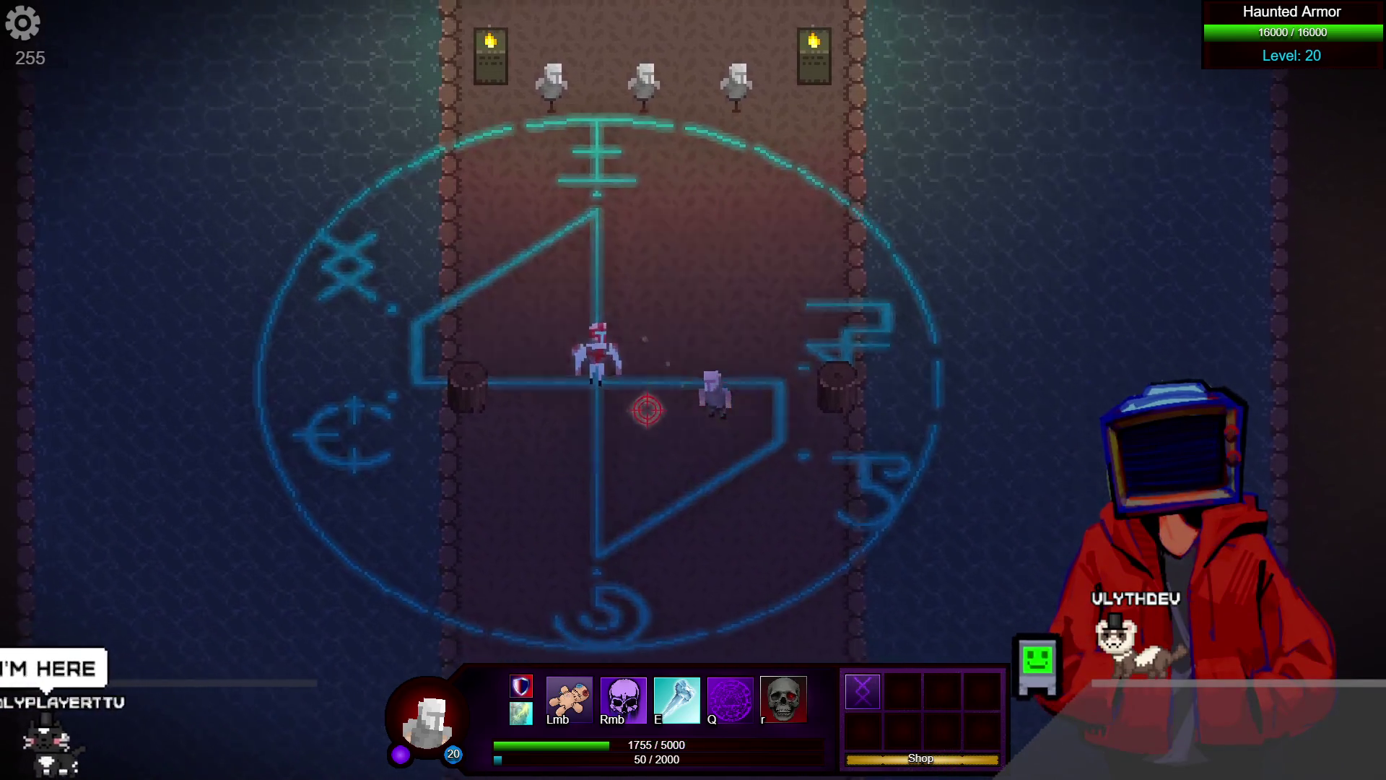
{"action": "key", "text": "s"}
{"action": "key", "text": "q"}
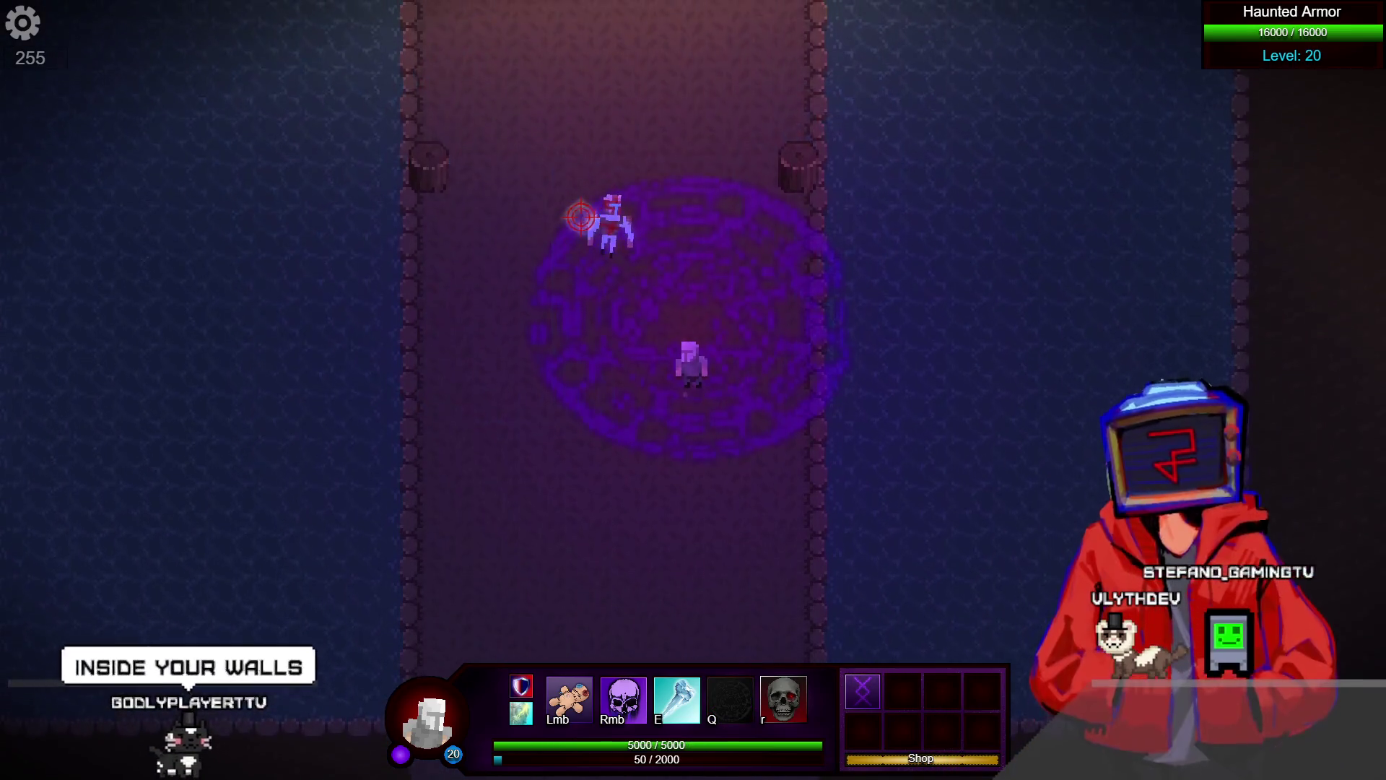
{"action": "key", "text": "r"}
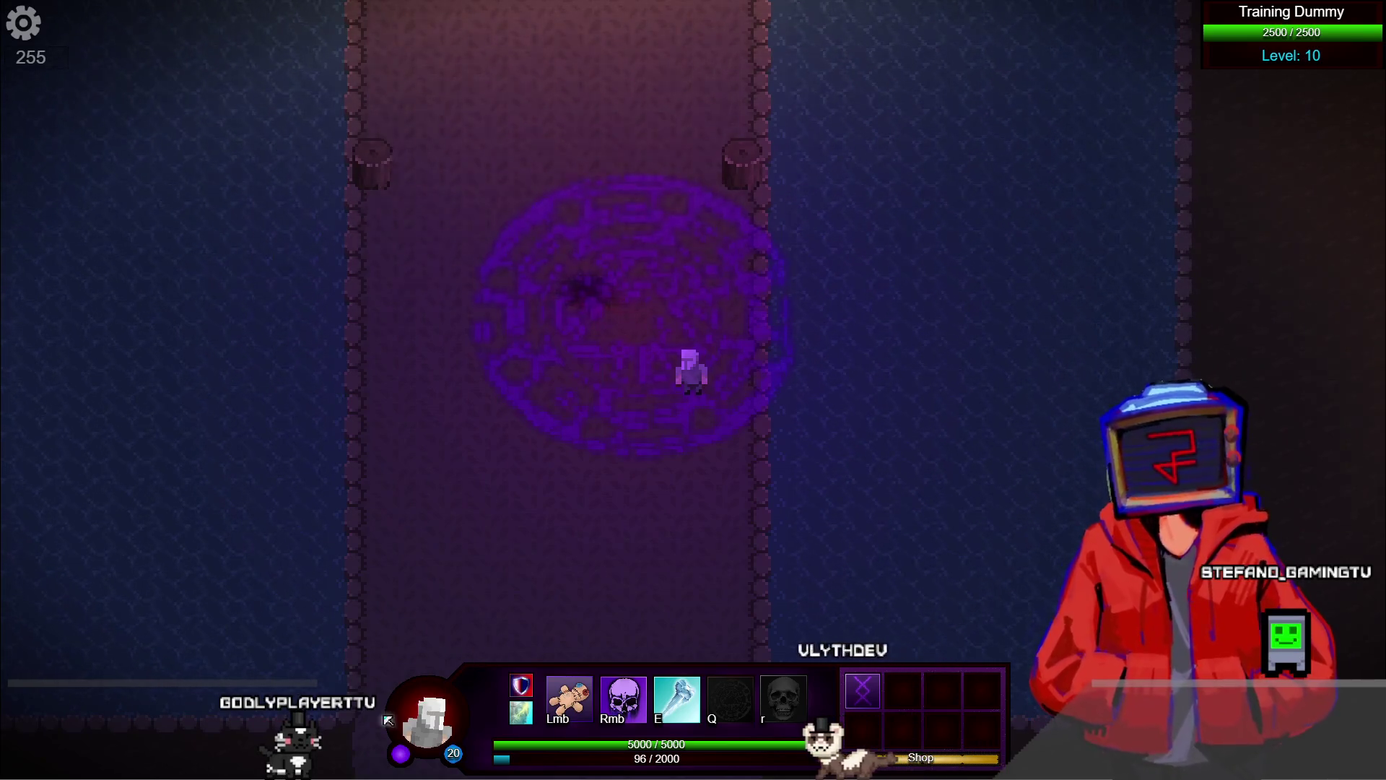
{"action": "key", "text": "alt+Tab"}
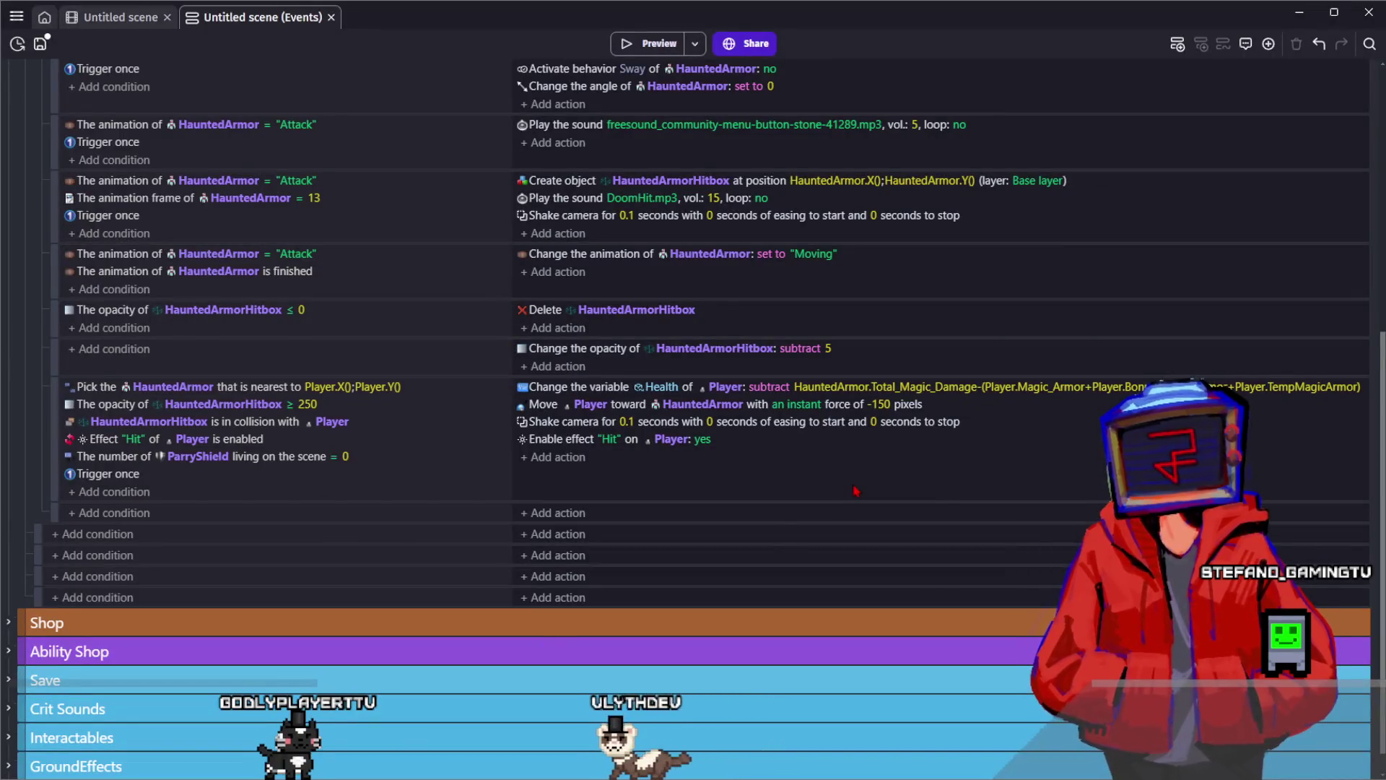
Switch to the 'Untitled scene' layout and save the project
{"action": "left_click", "coordinate": [108, 16]}
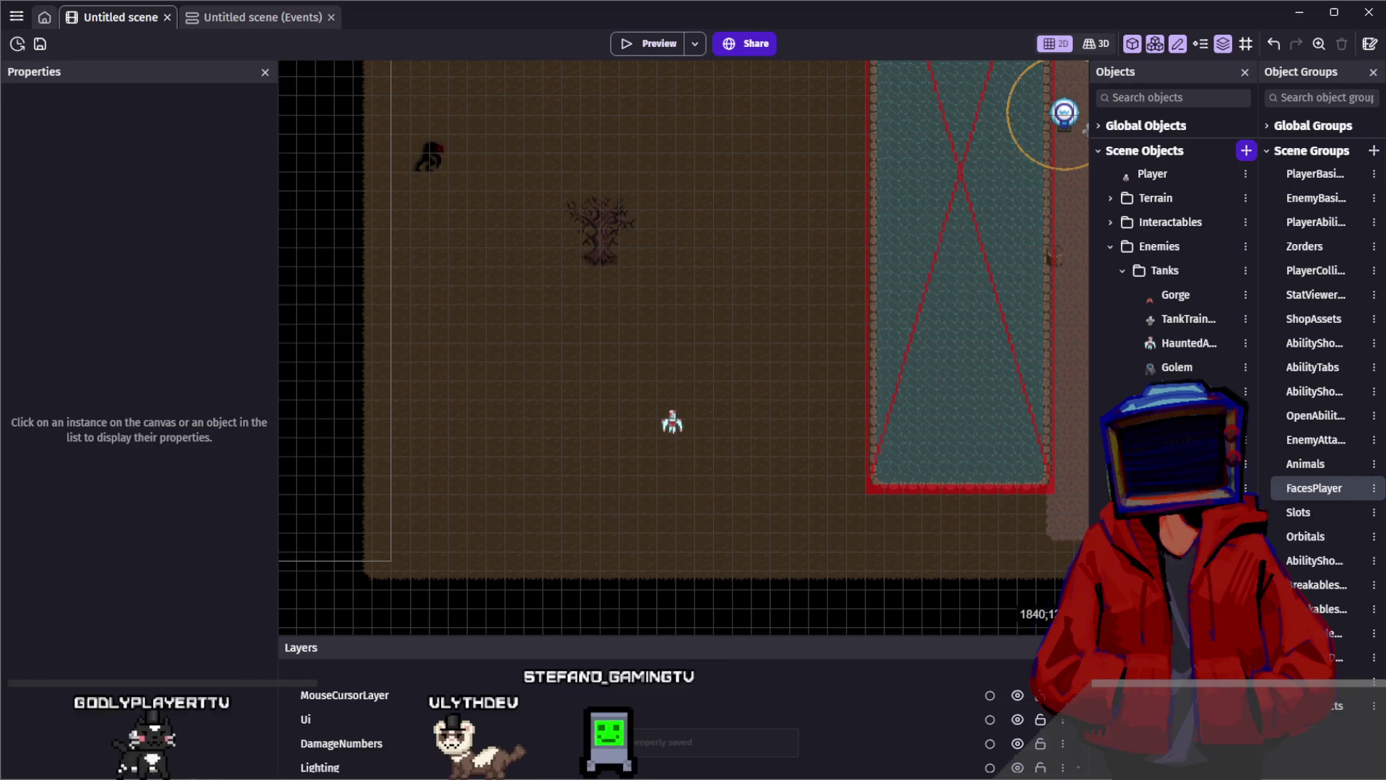
{"action": "key", "text": "ctrl+s"}
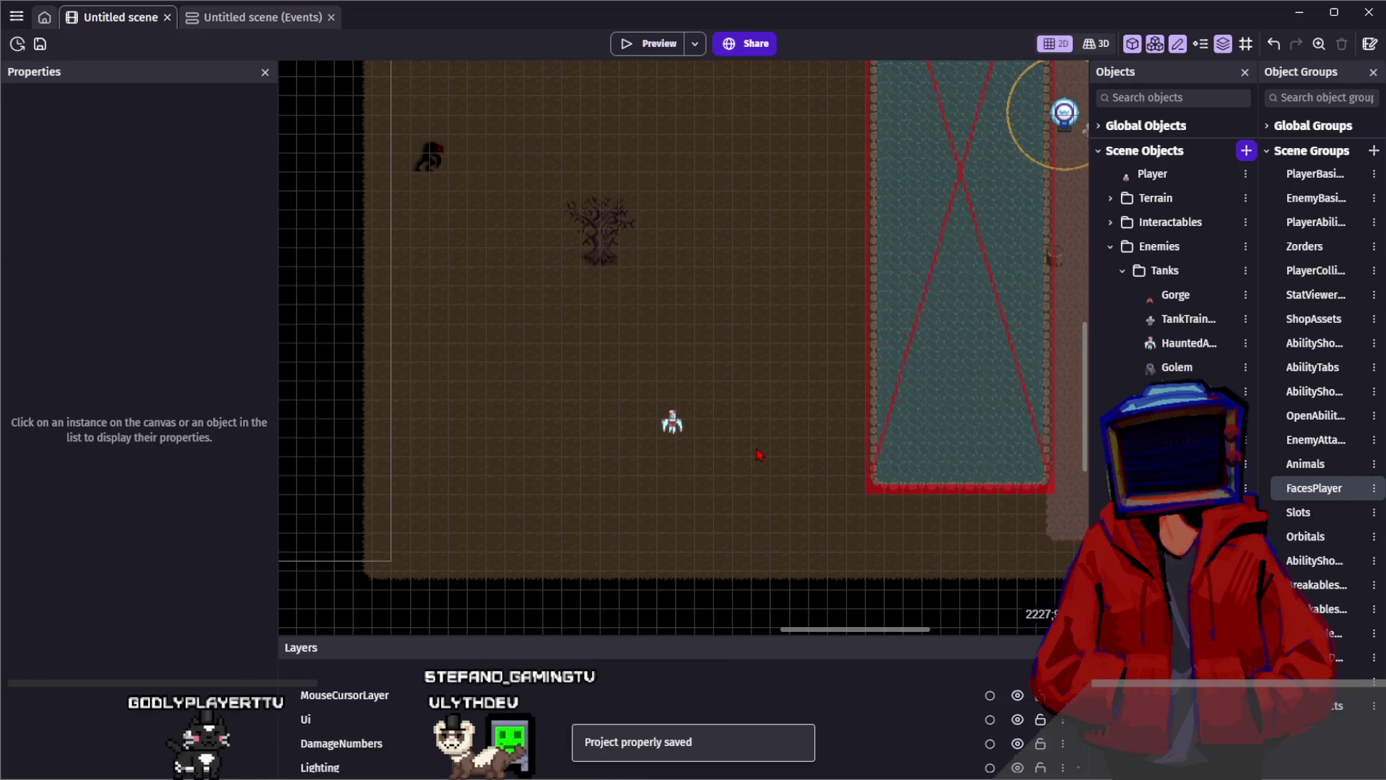
{"action": "scroll", "coordinate": [593, 495], "scroll_direction": "down", "scroll_amount": 2}
Inspect the Level 20 Haunted Armor instance's properties, then launch a new preview
{"action": "left_click", "coordinate": [638, 459]}
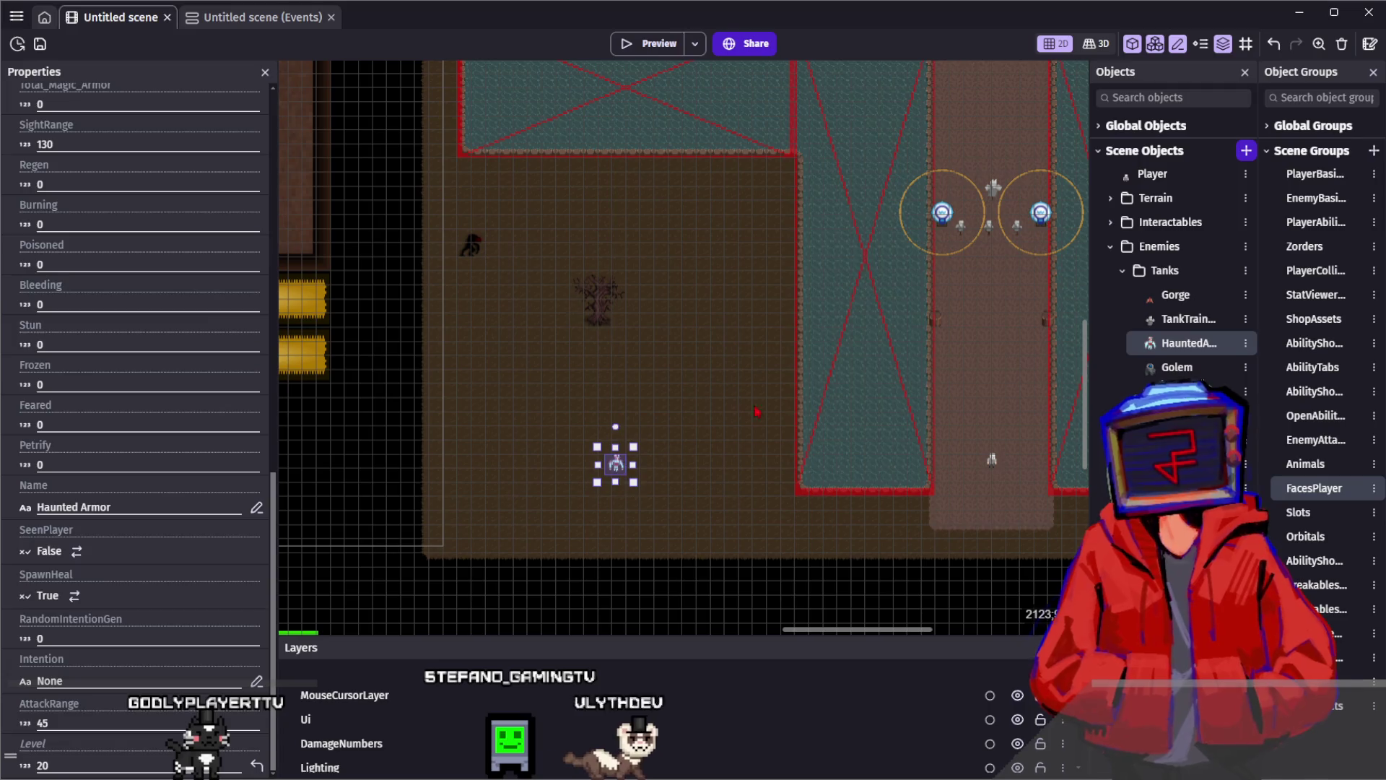
{"action": "left_click", "coordinate": [795, 397]}
{"action": "left_click", "coordinate": [686, 345]}
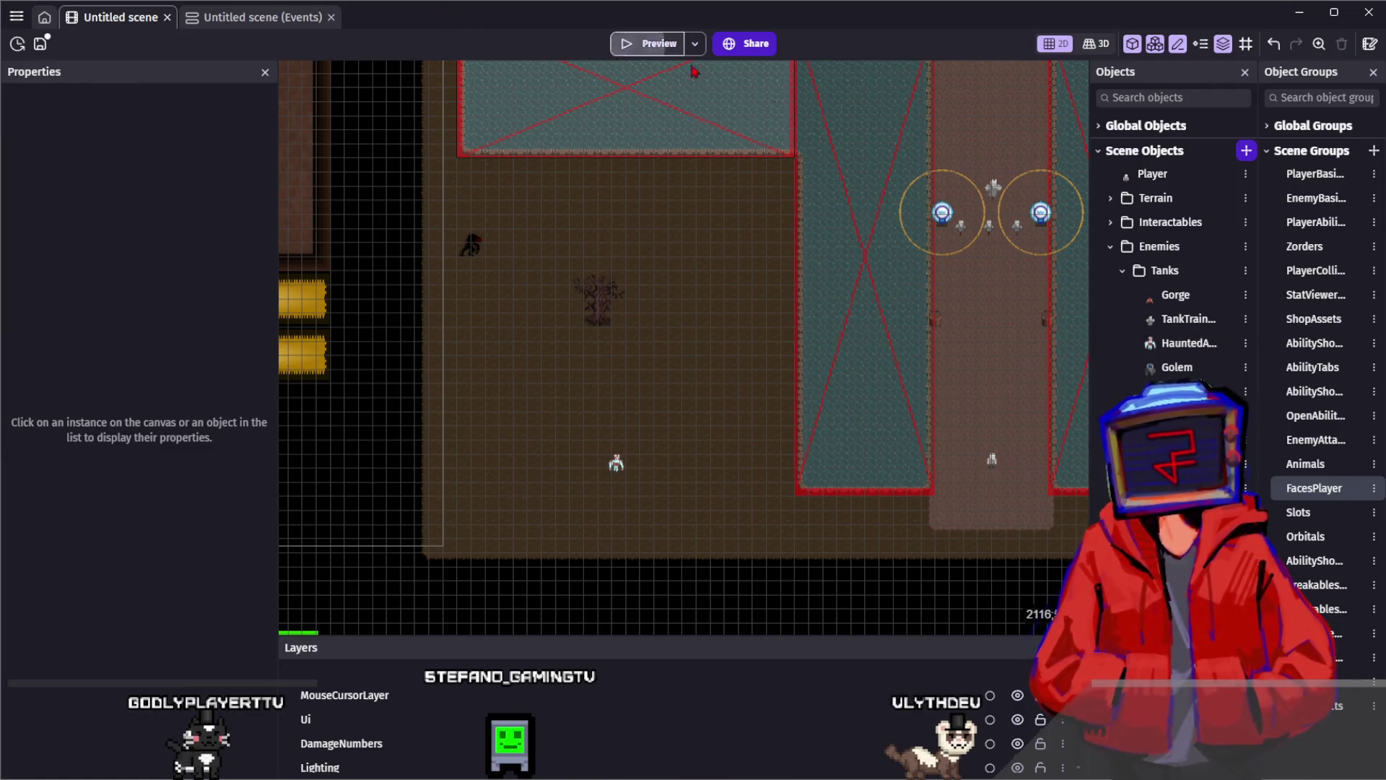
{"action": "key", "text": "F5"}
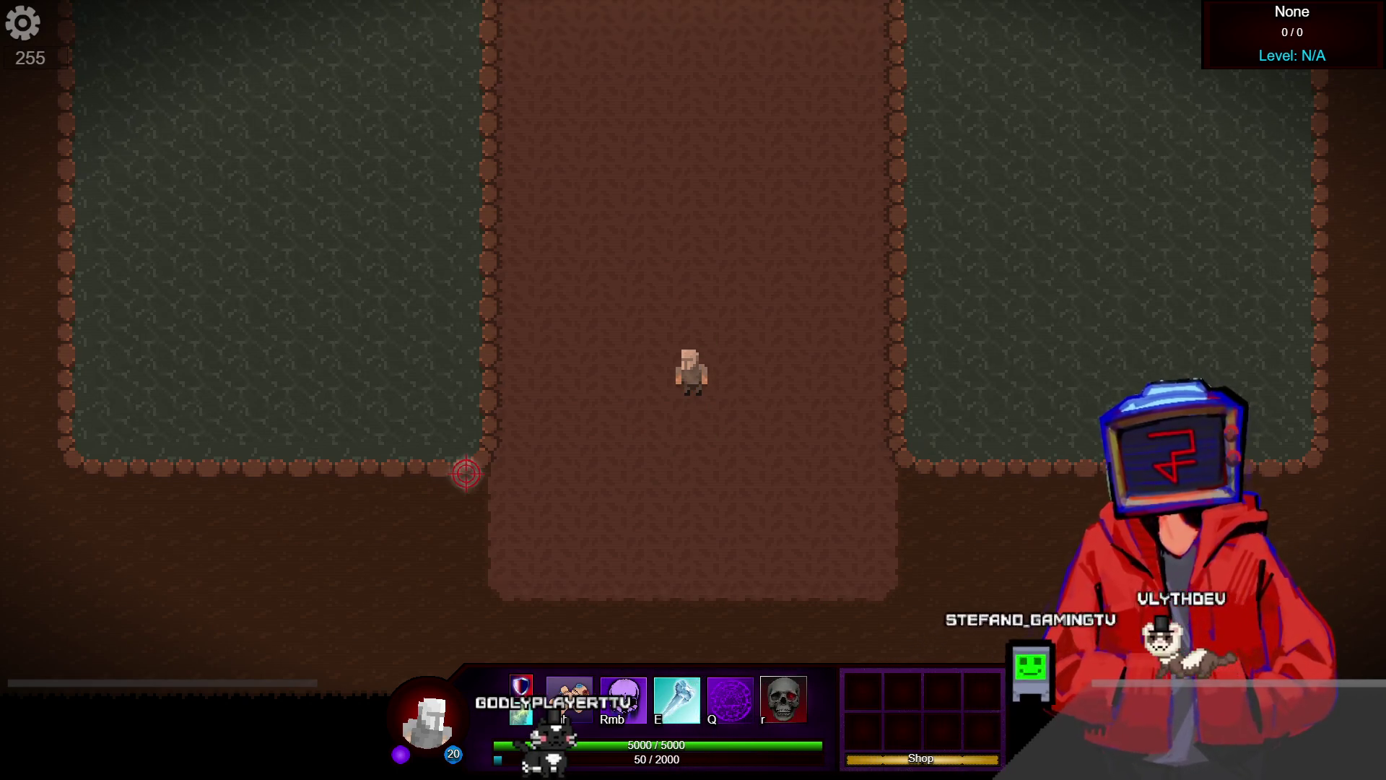
Walk the player down and left through the dungeon to the full-health Haunted Armor, then close the preview
{"action": "key", "text": "s"}
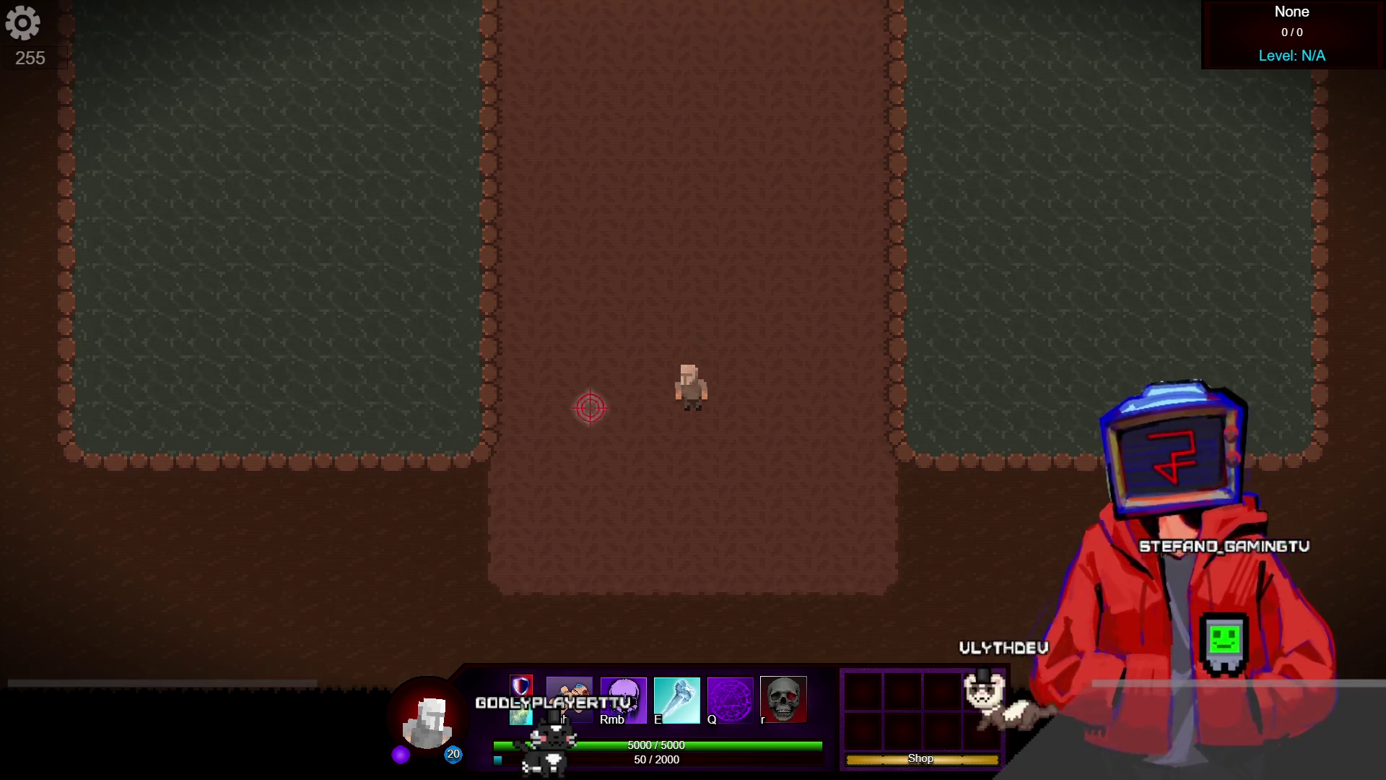
{"action": "key", "text": "a"}
{"action": "key", "text": "a"}
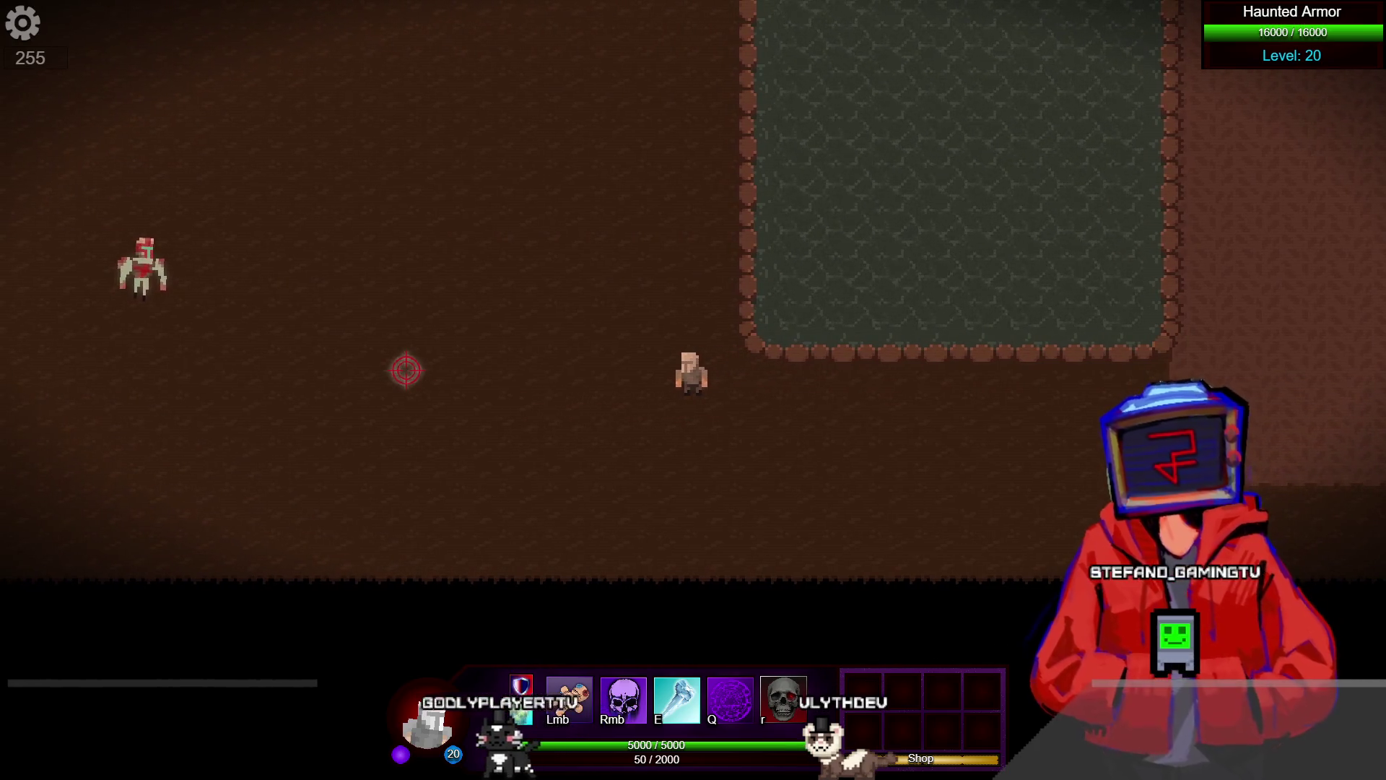
{"action": "key", "text": "a"}
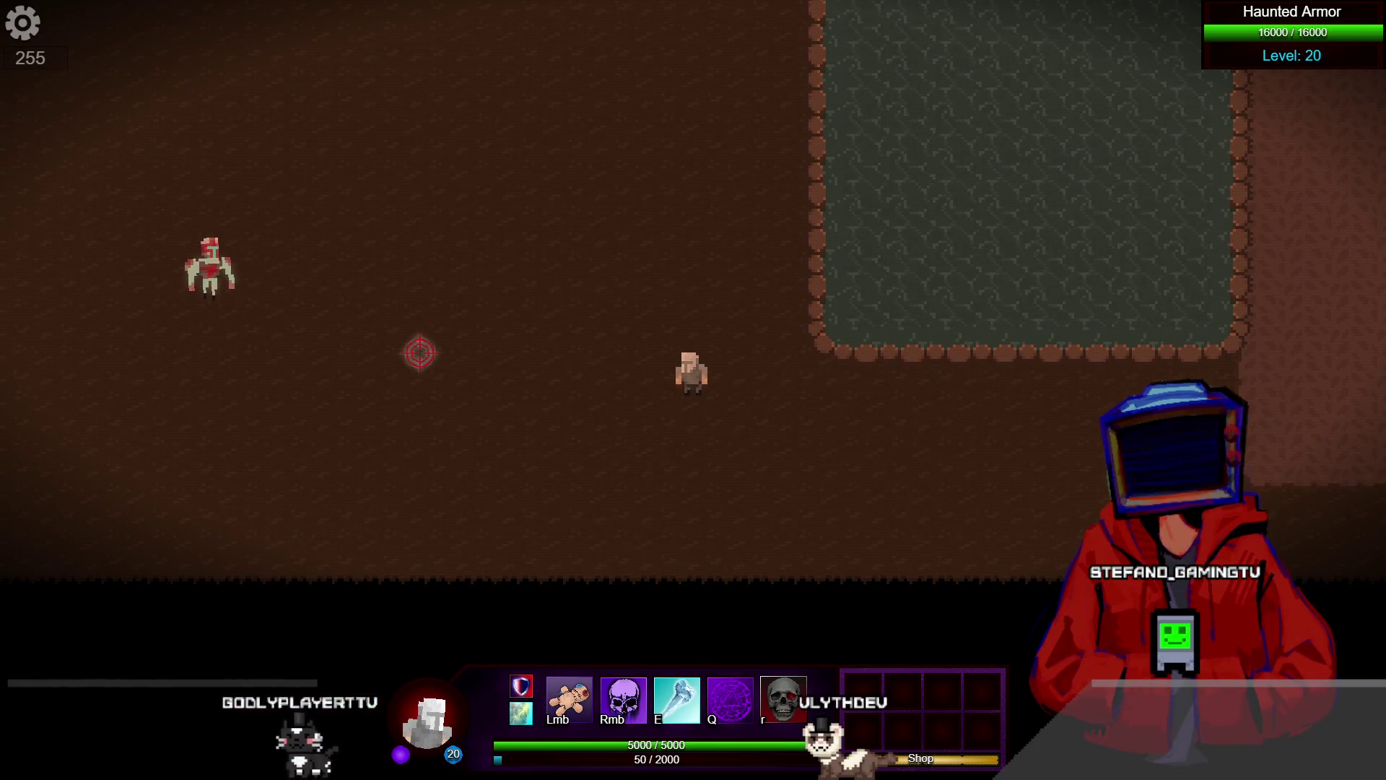
{"action": "key", "text": "a"}
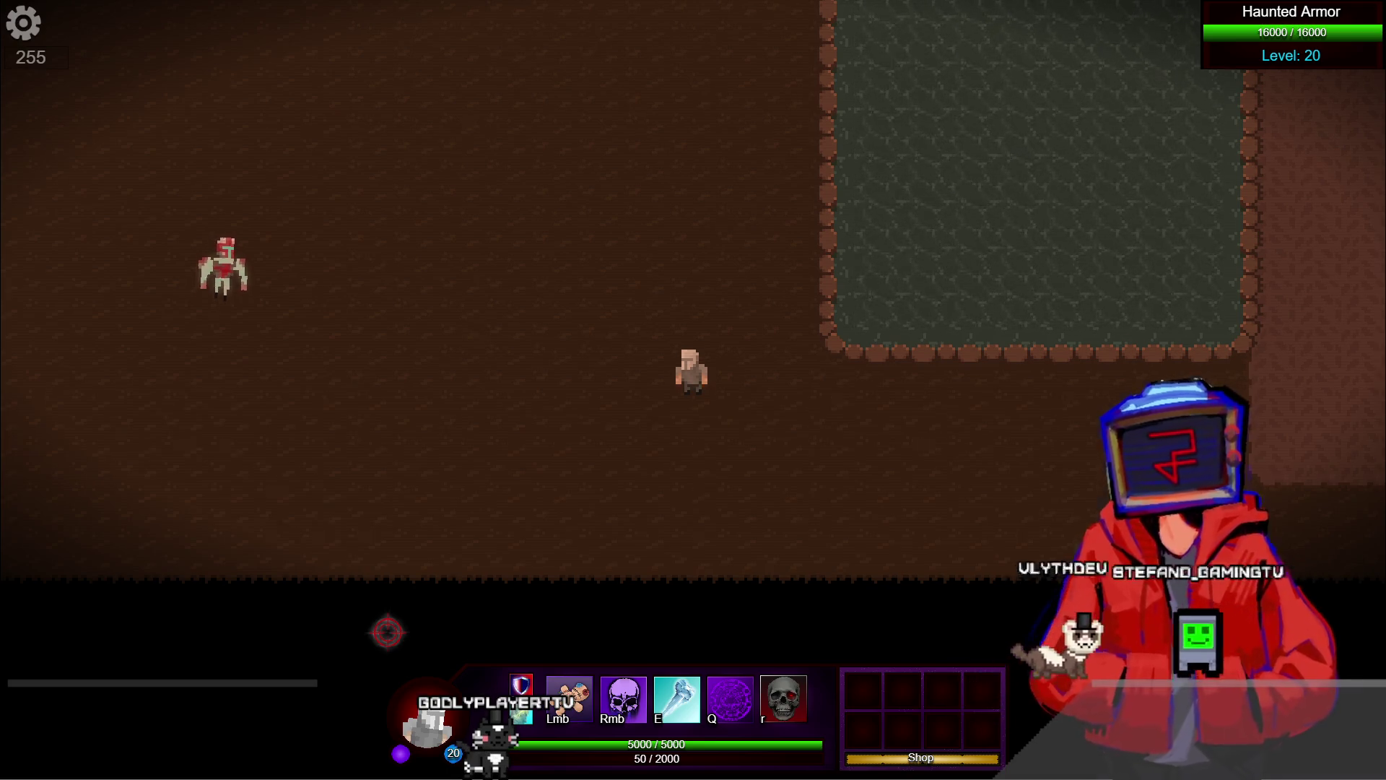
{"action": "key", "text": "alt+F4"}
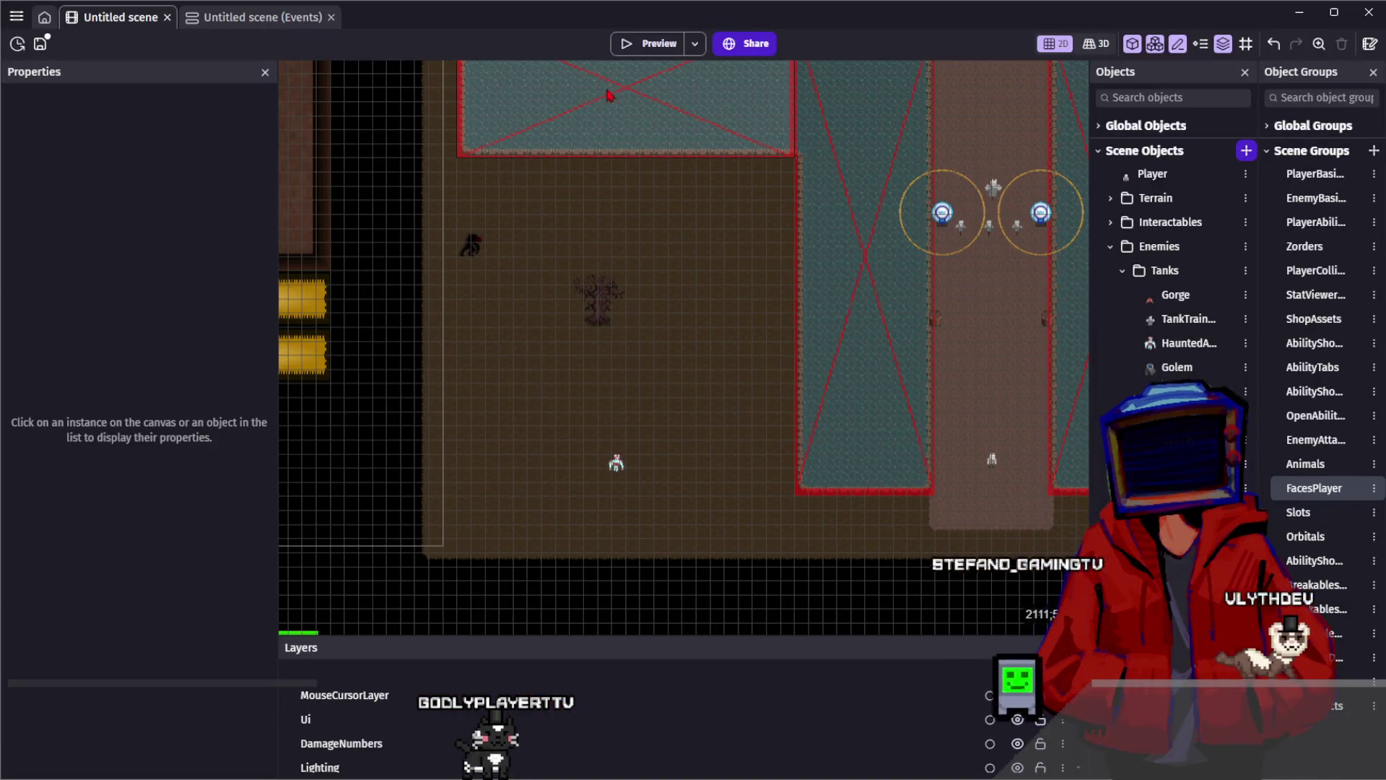
Start a new preview and review the Hammer Smash, Shield Bash and Sentient Sawblade skill details
{"action": "left_click", "coordinate": [651, 53]}
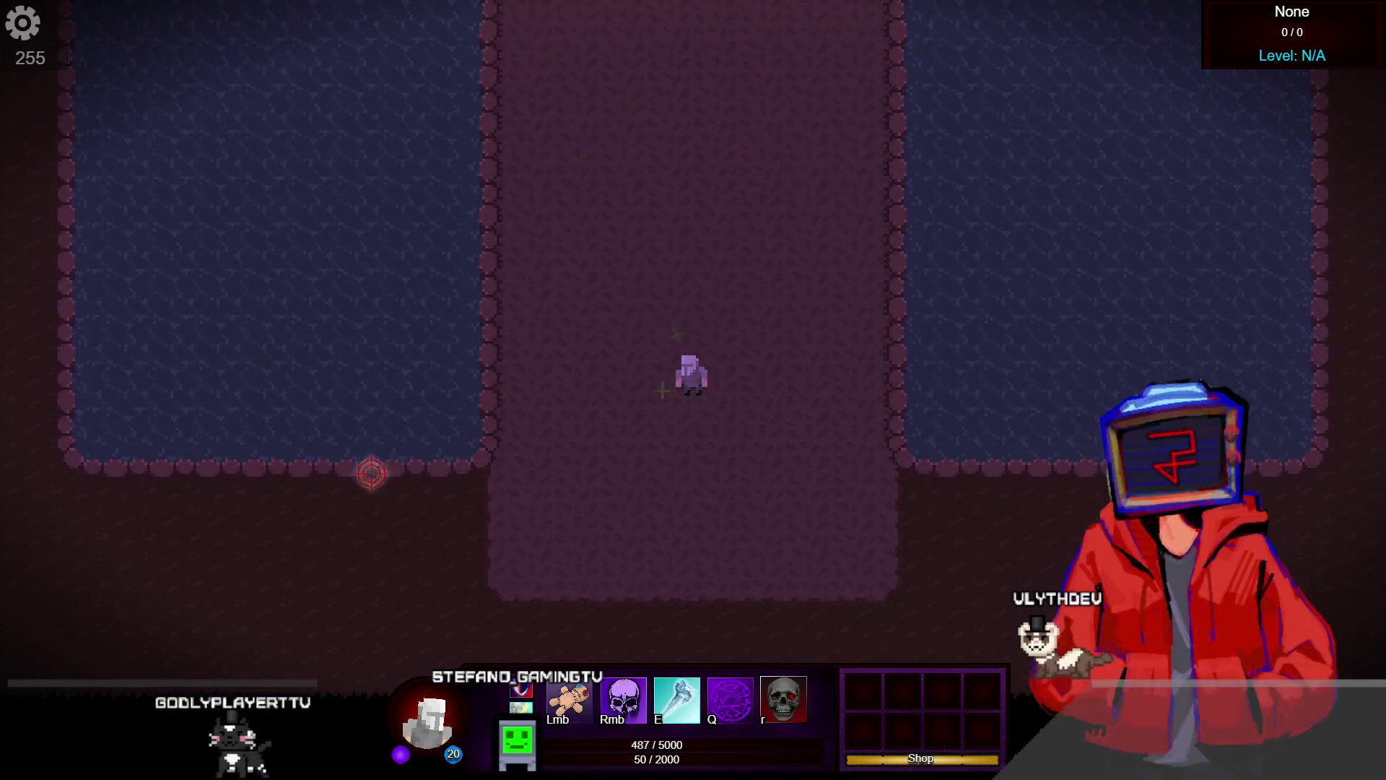
{"action": "left_click", "coordinate": [582, 690]}
{"action": "left_click", "coordinate": [496, 254]}
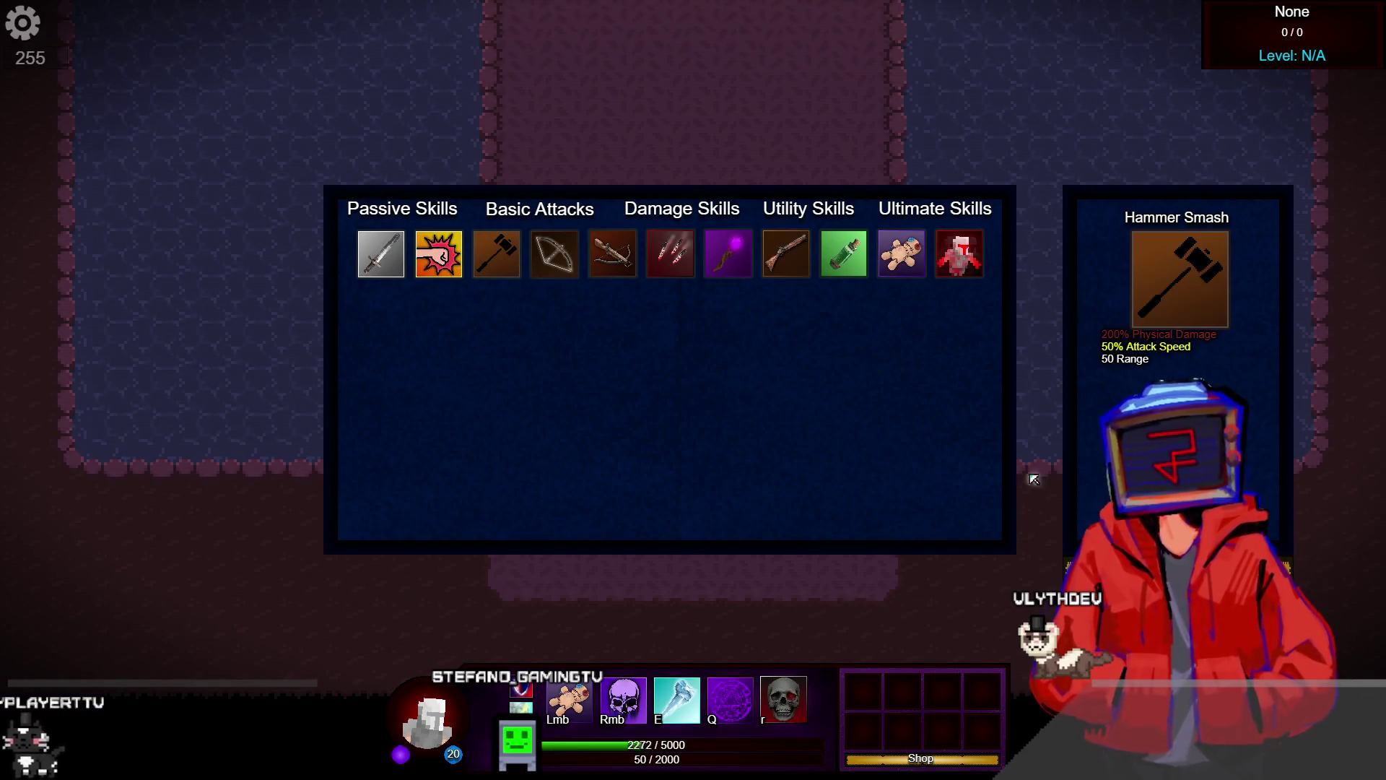
{"action": "left_click", "coordinate": [630, 704]}
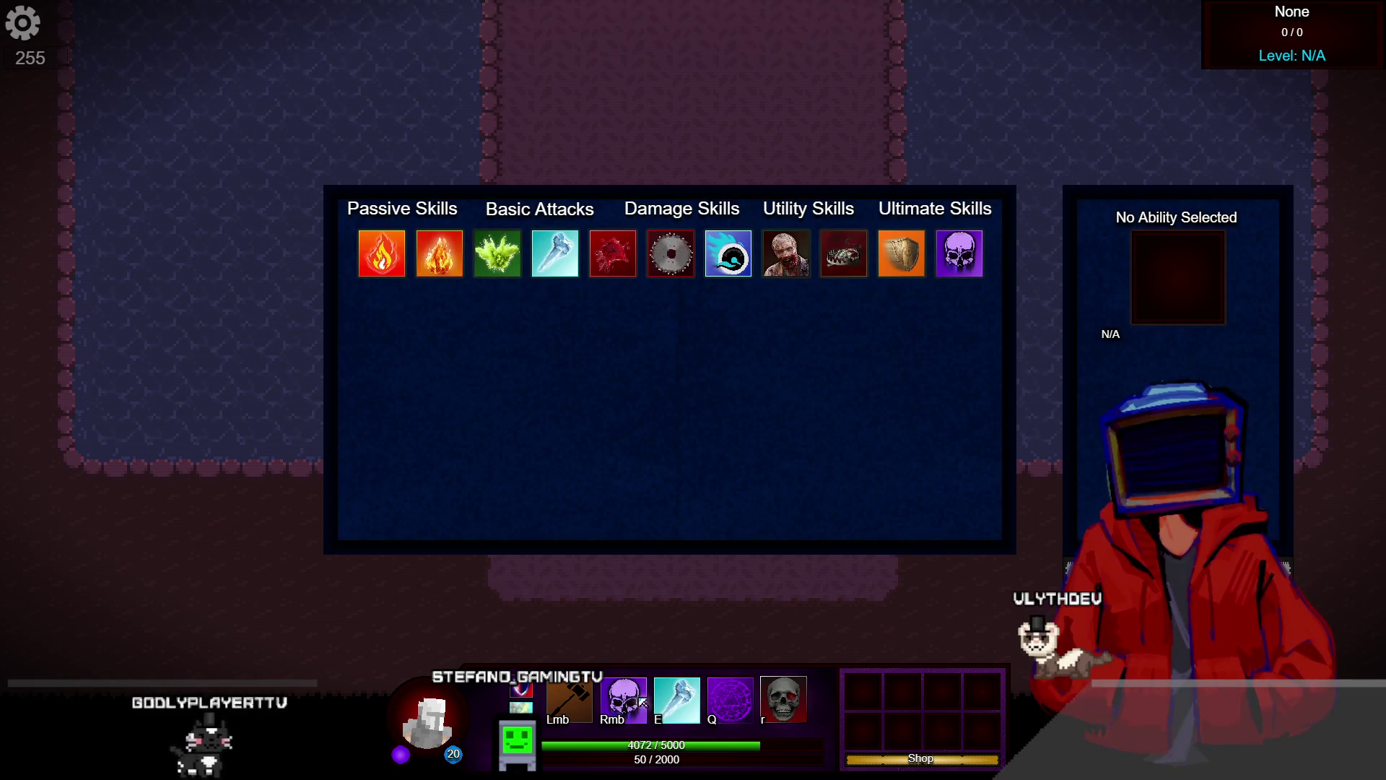
{"action": "left_click", "coordinate": [888, 265]}
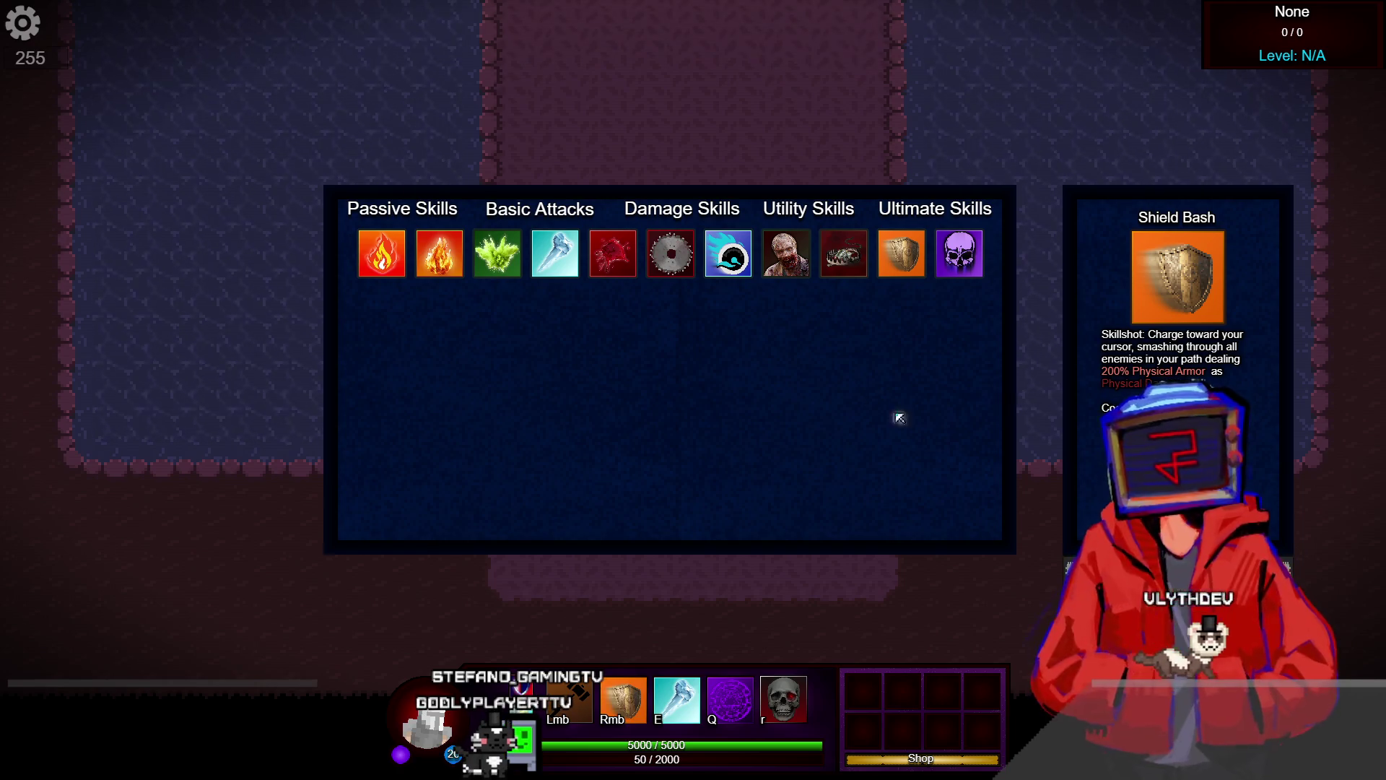
{"action": "left_click", "coordinate": [675, 254]}
{"action": "key", "text": "Escape"}
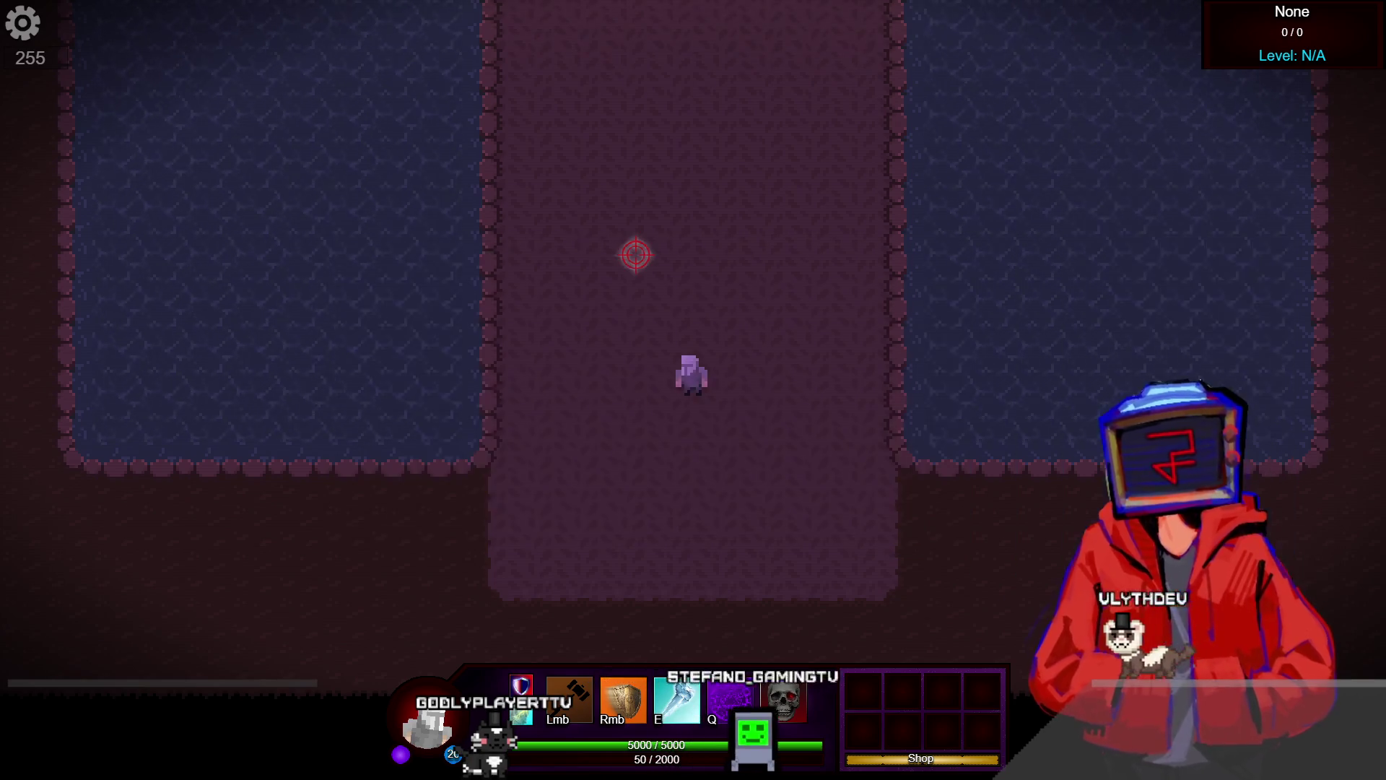
{"action": "key", "text": "c"}
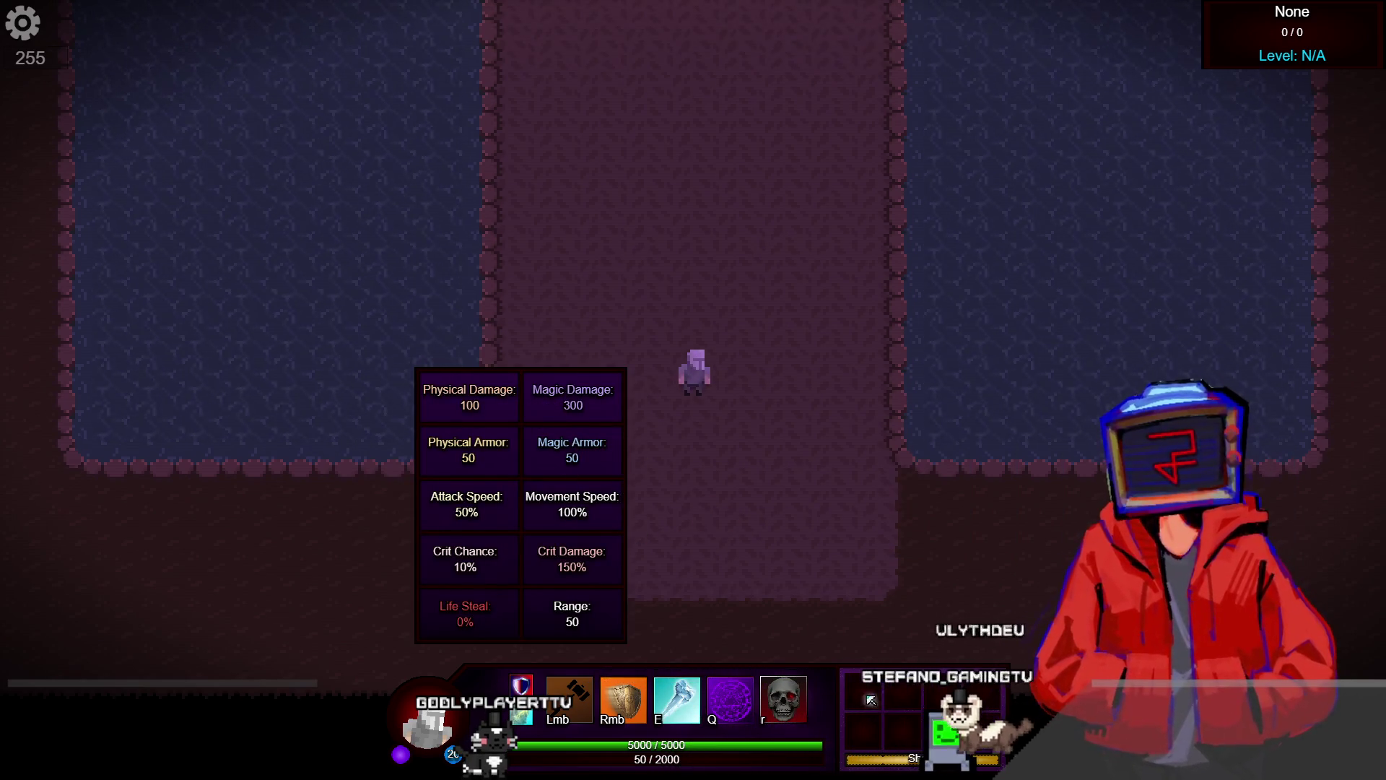
Buy the Retribution helmet from the item shop after checking Willow of Sorrow and Paladin
{"action": "key", "text": "b"}
{"action": "left_click", "coordinate": [435, 309]}
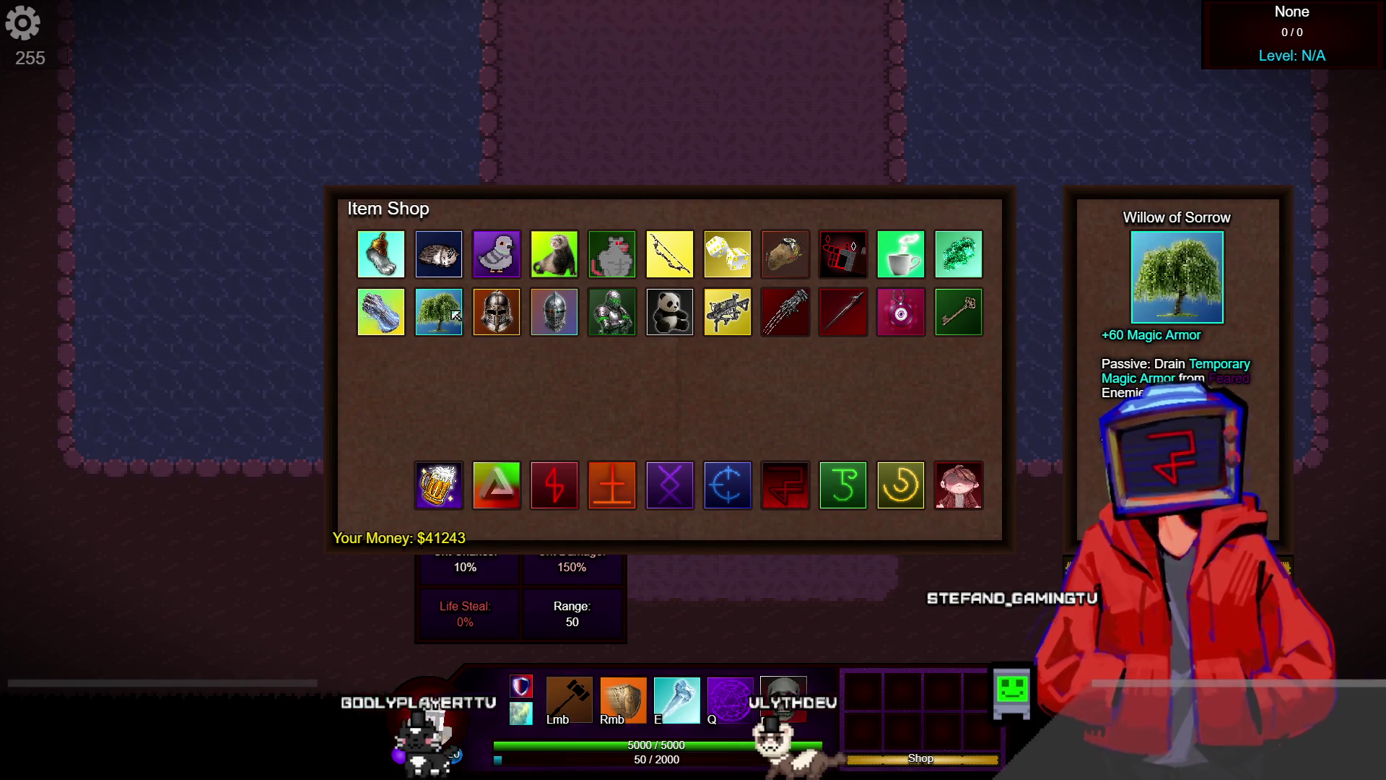
{"action": "left_click", "coordinate": [495, 316]}
{"action": "left_click", "coordinate": [549, 325]}
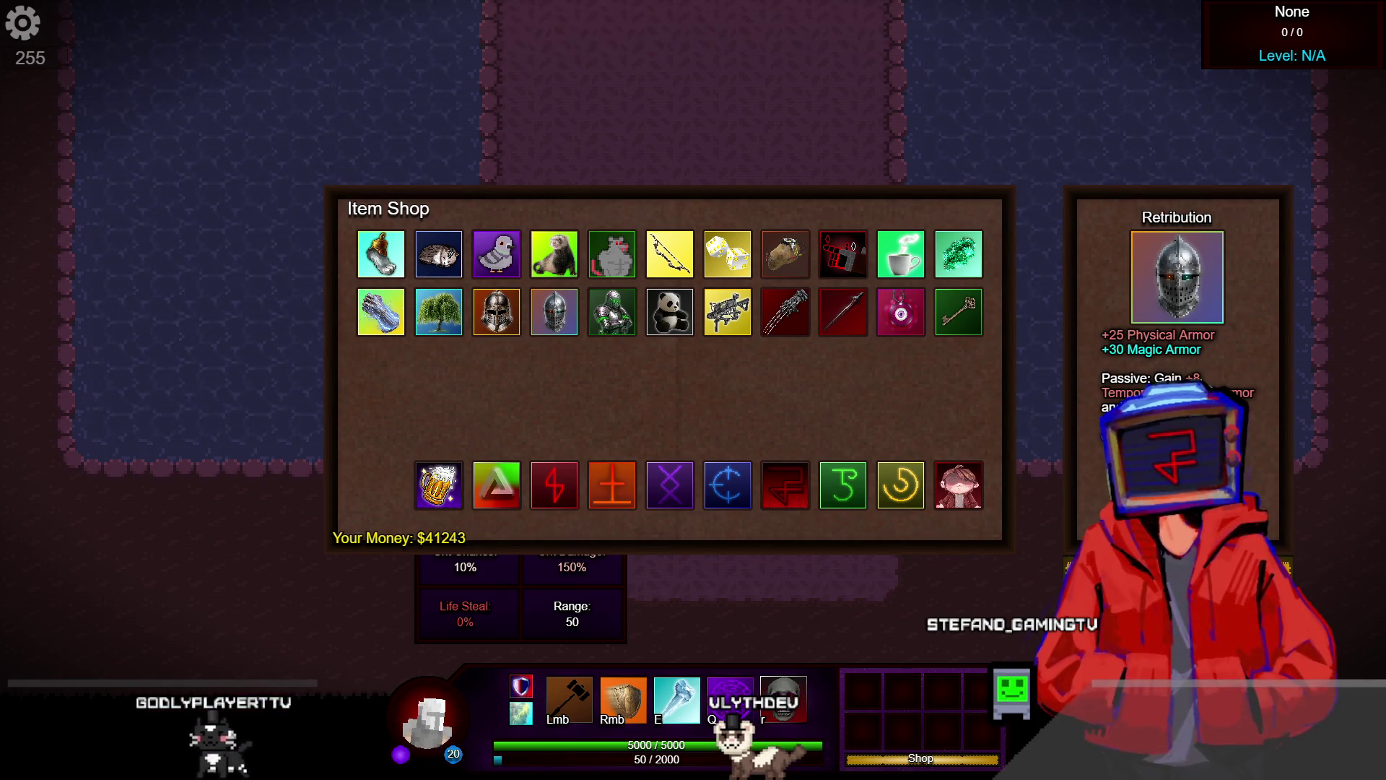
{"action": "key", "text": "Tab"}
{"action": "key", "text": "Escape"}
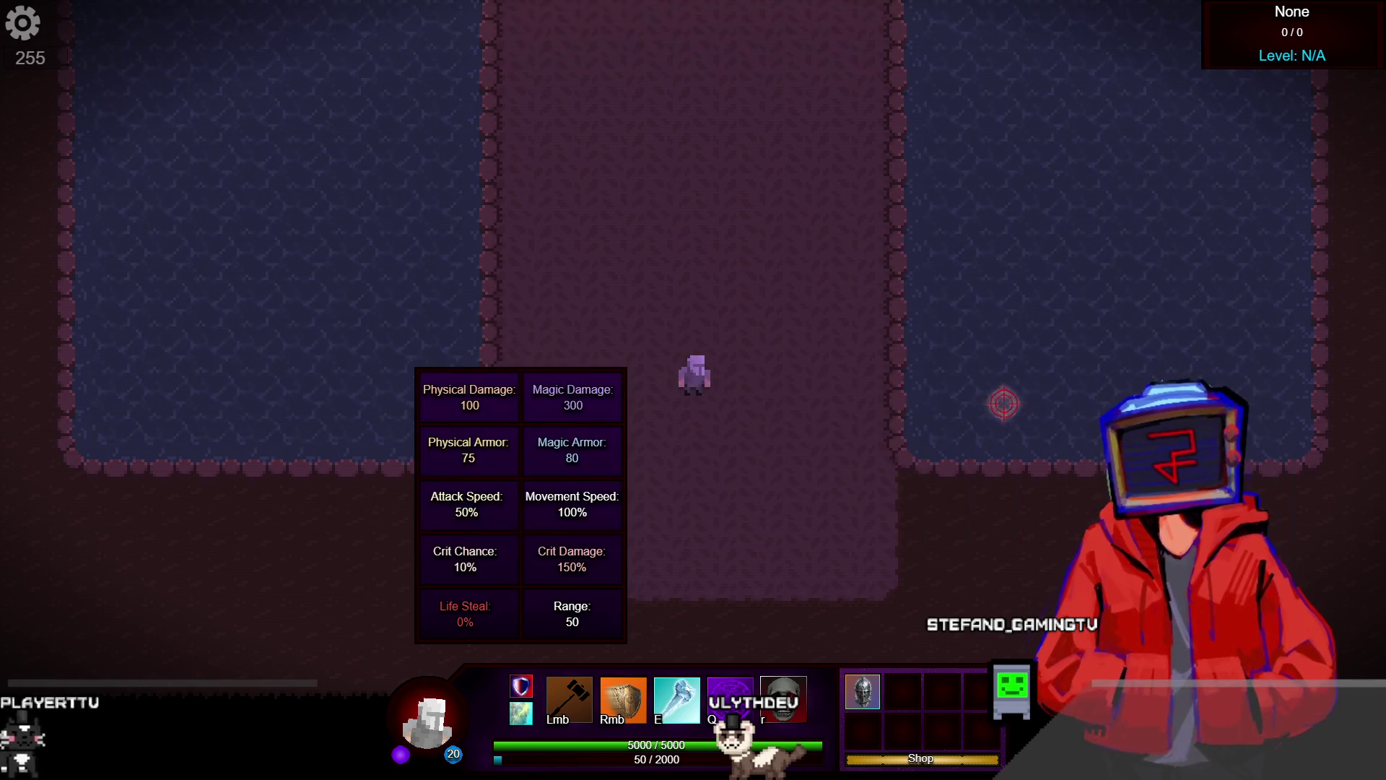
{"action": "key", "text": "a"}
Buy Resolute Stoicism and Willow of Sorrow, then head left toward the Haunted Armor
{"action": "key", "text": "b"}
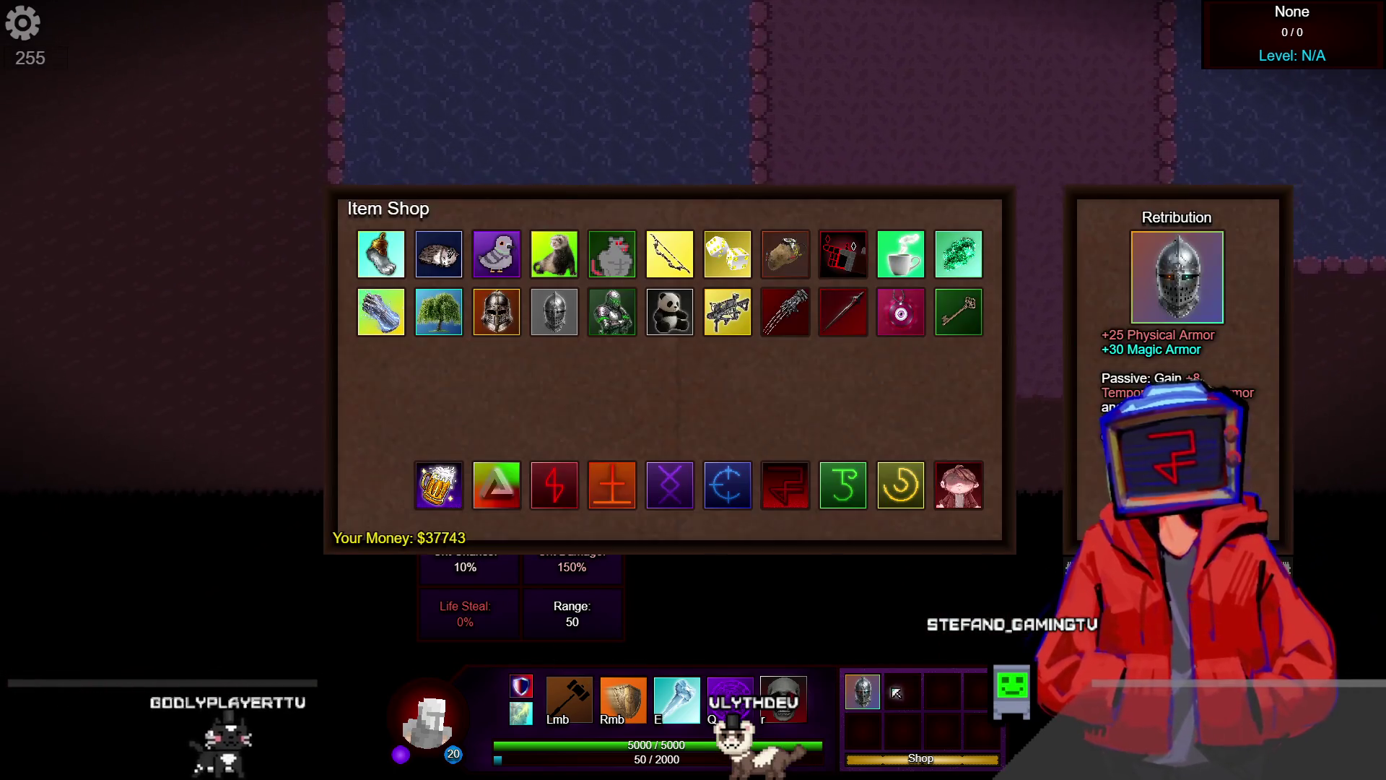
{"action": "left_click", "coordinate": [509, 319]}
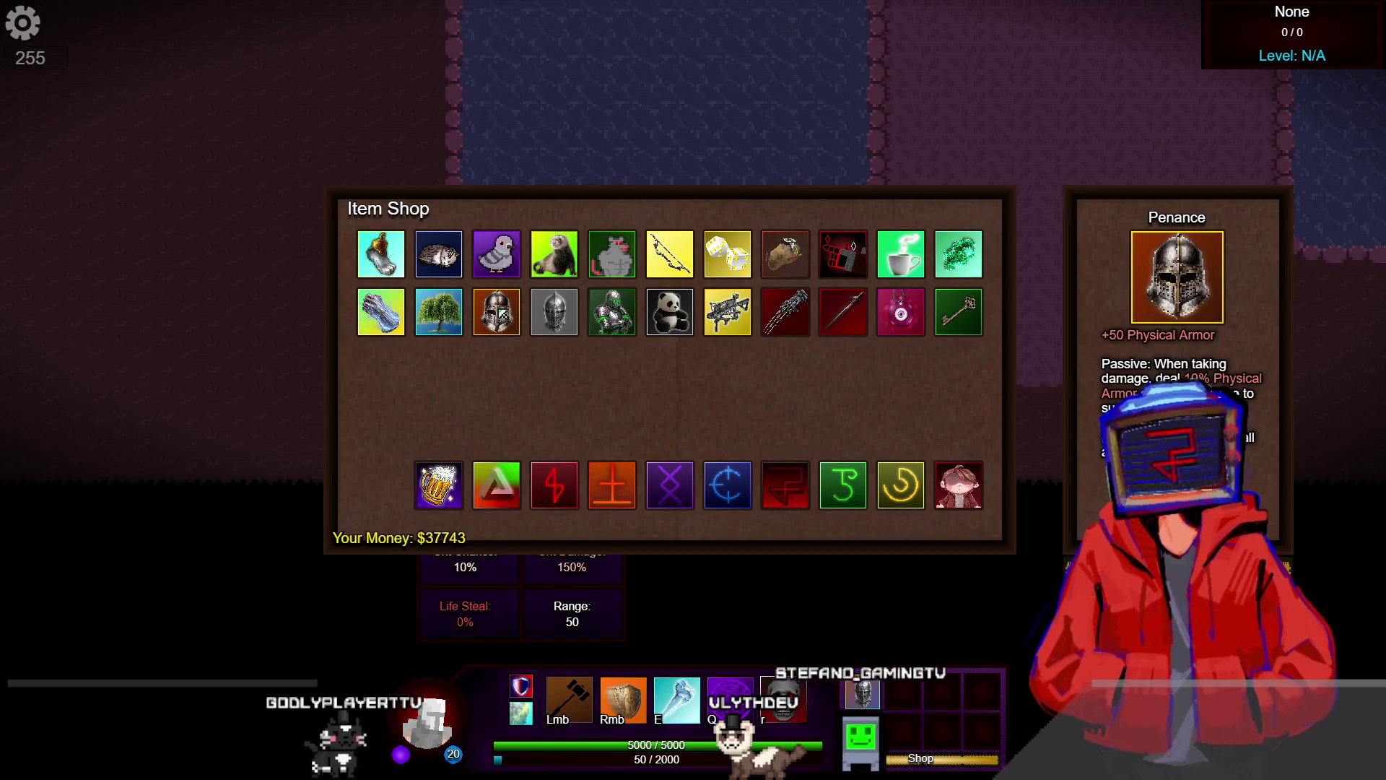
{"action": "key", "text": "w"}
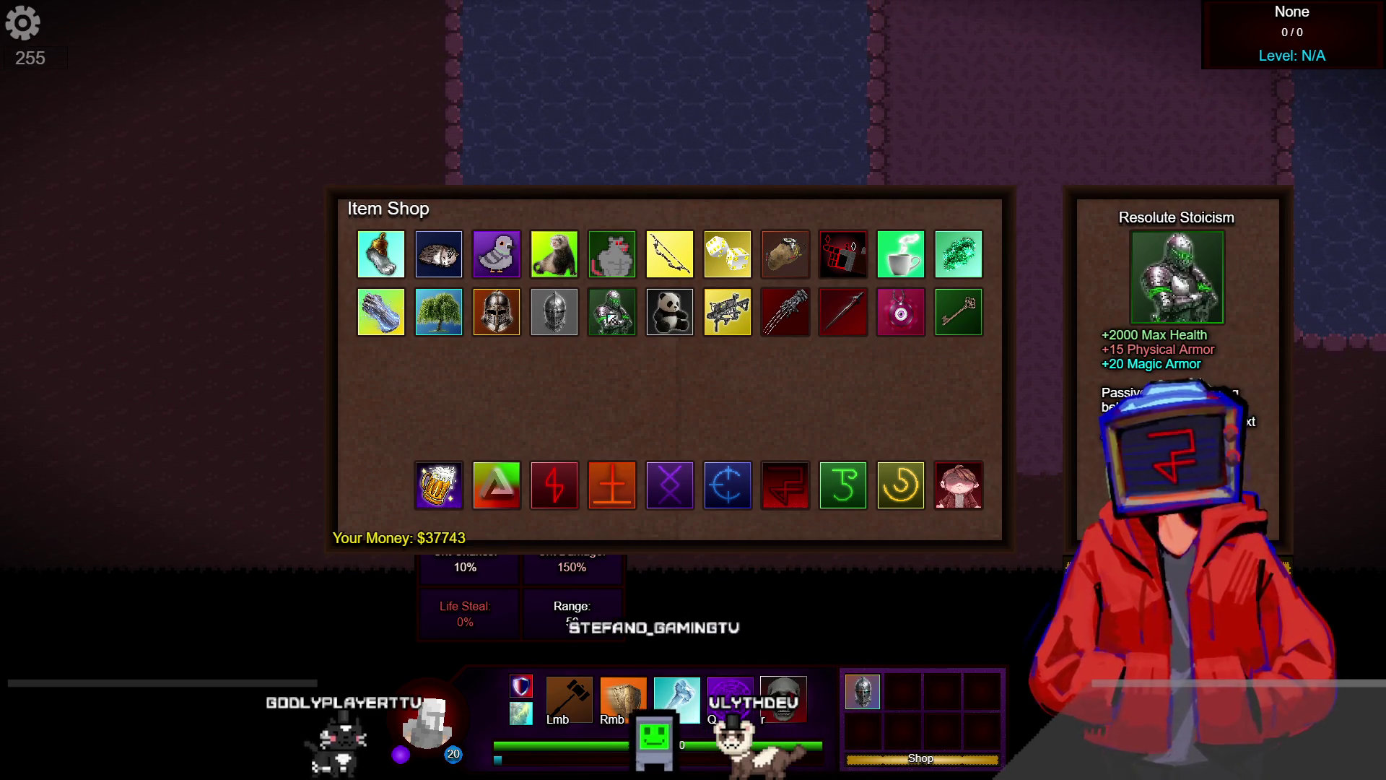
{"action": "left_click", "coordinate": [612, 319]}
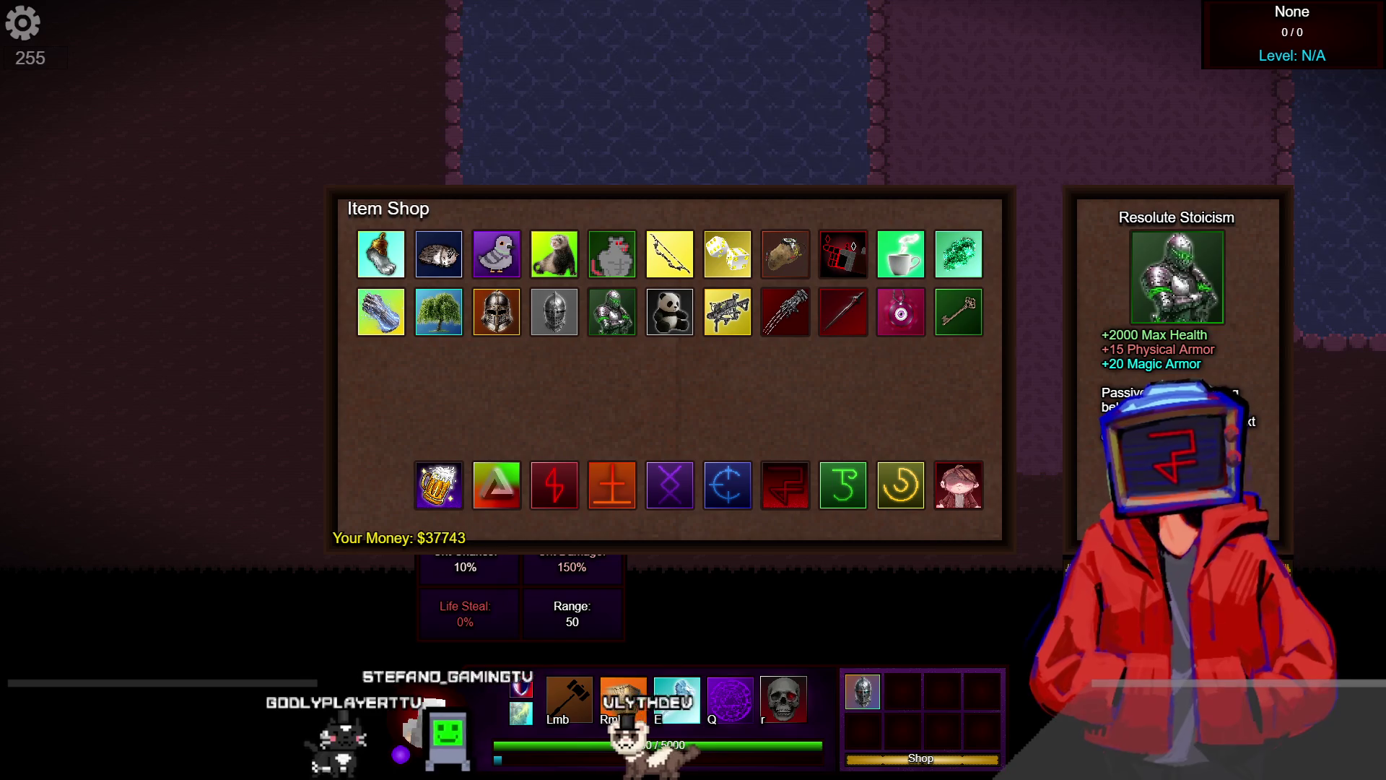
{"action": "left_click", "coordinate": [446, 313]}
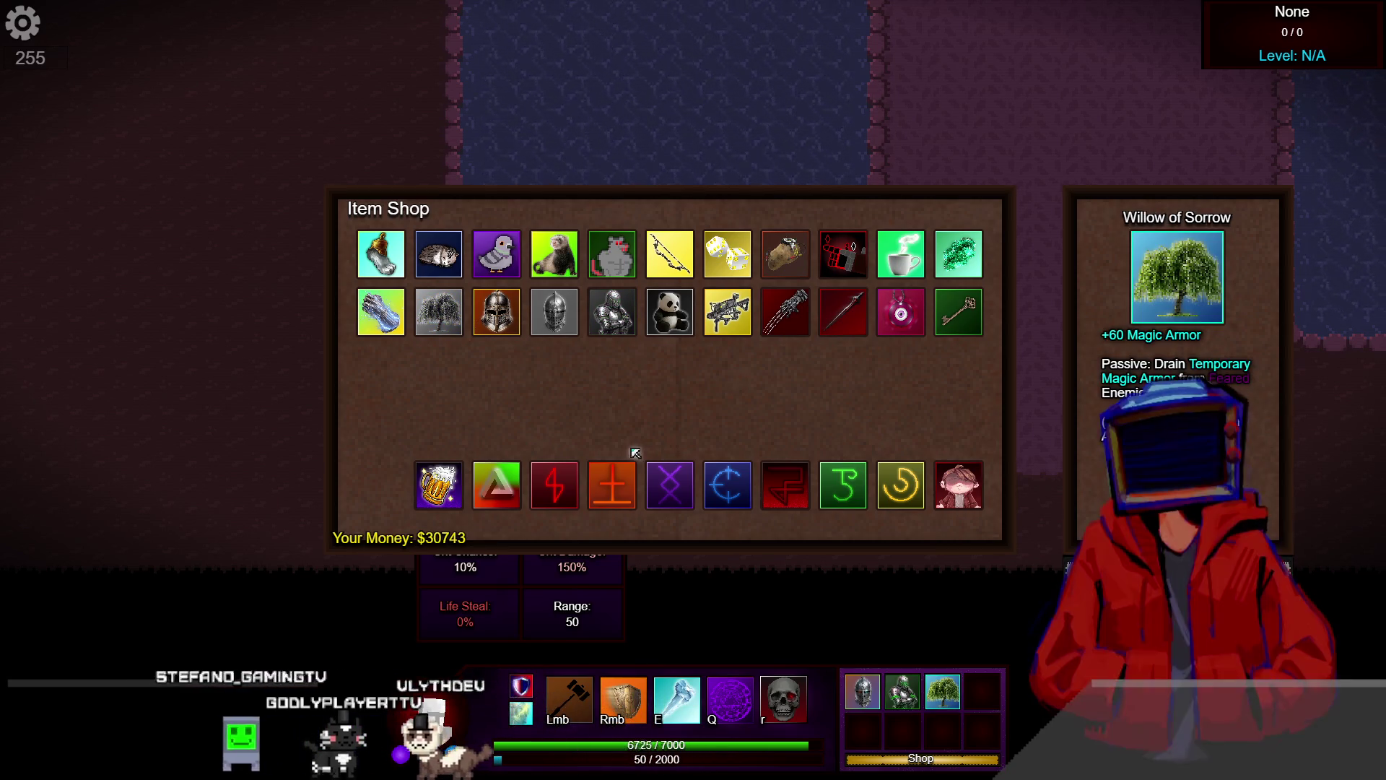
{"action": "key", "text": "Tab"}
{"action": "key", "text": "Escape"}
{"action": "key", "text": "a"}
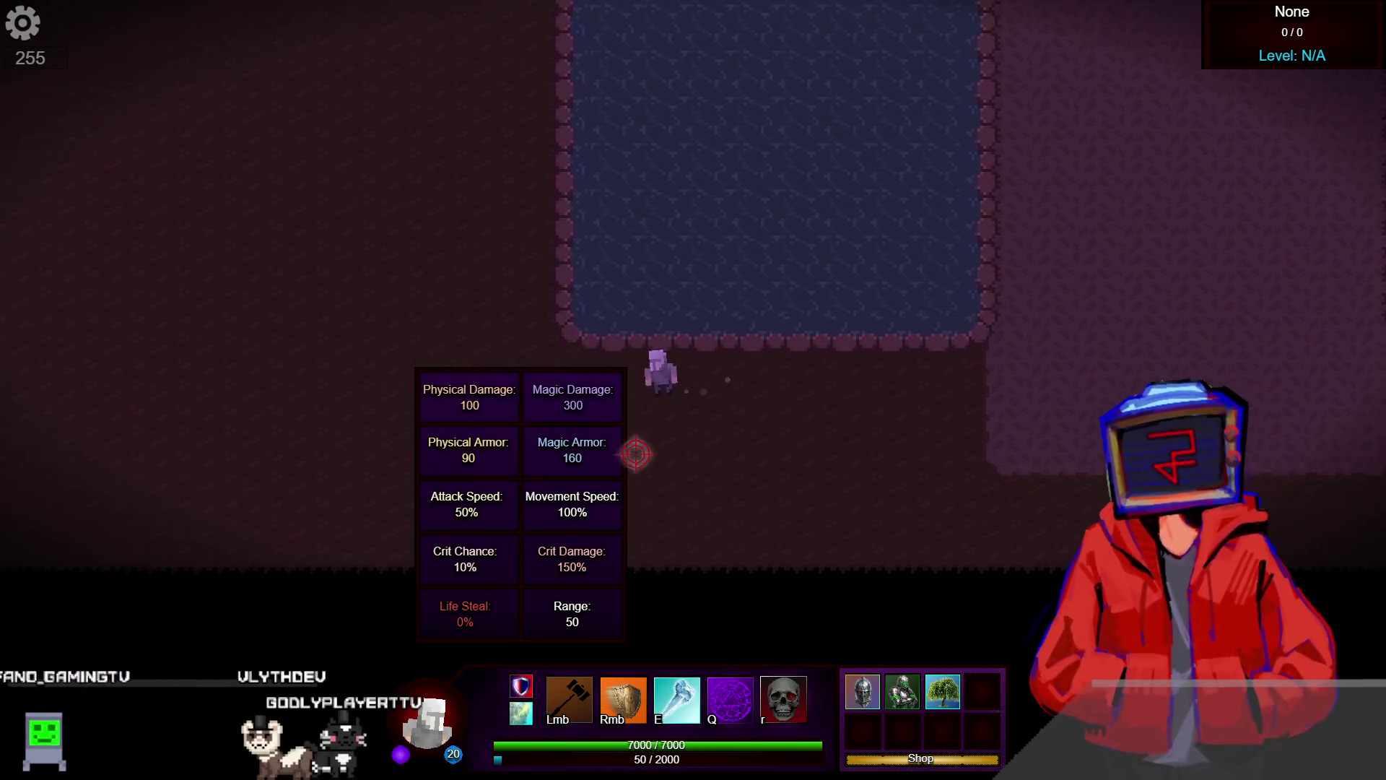
{"action": "key", "text": "a"}
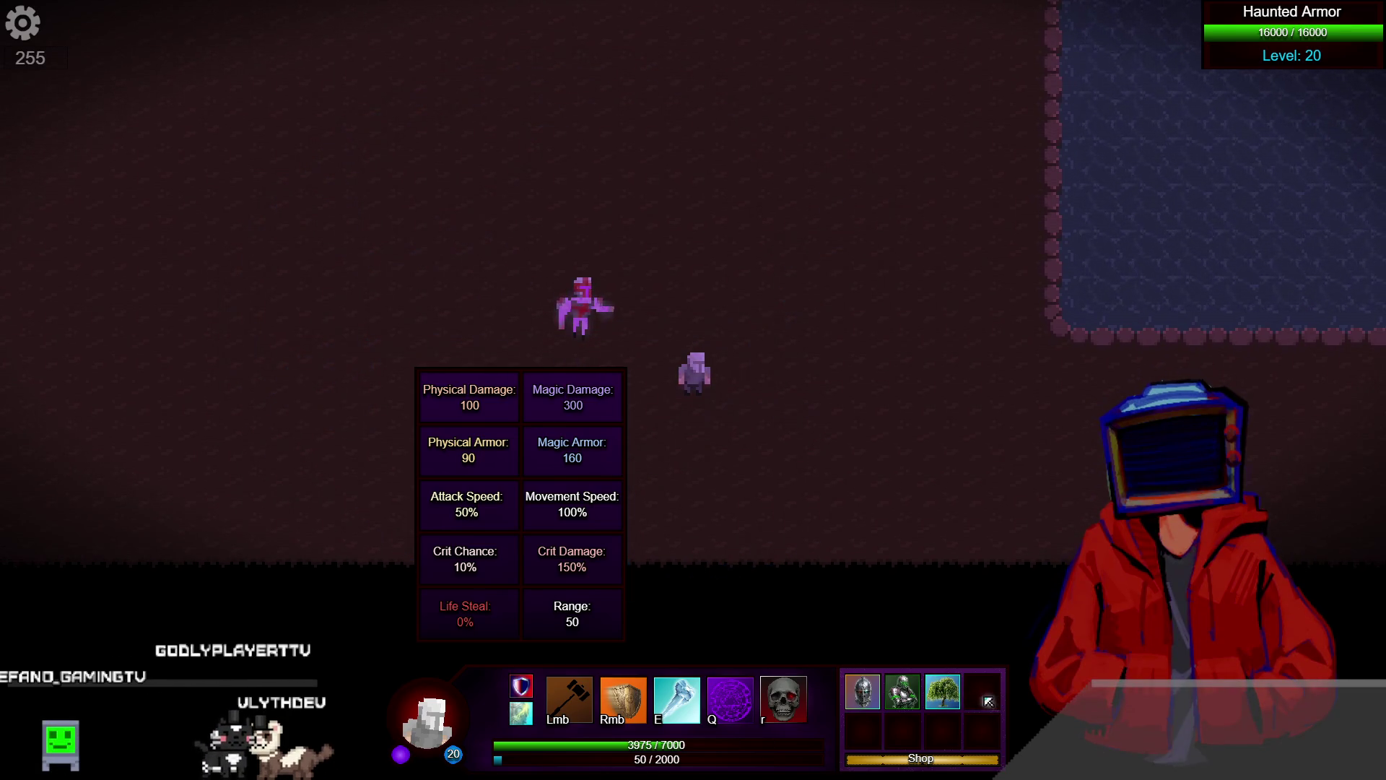
Buy the crosshair-shaped item from the shop mid-fight
{"action": "key", "text": "b"}
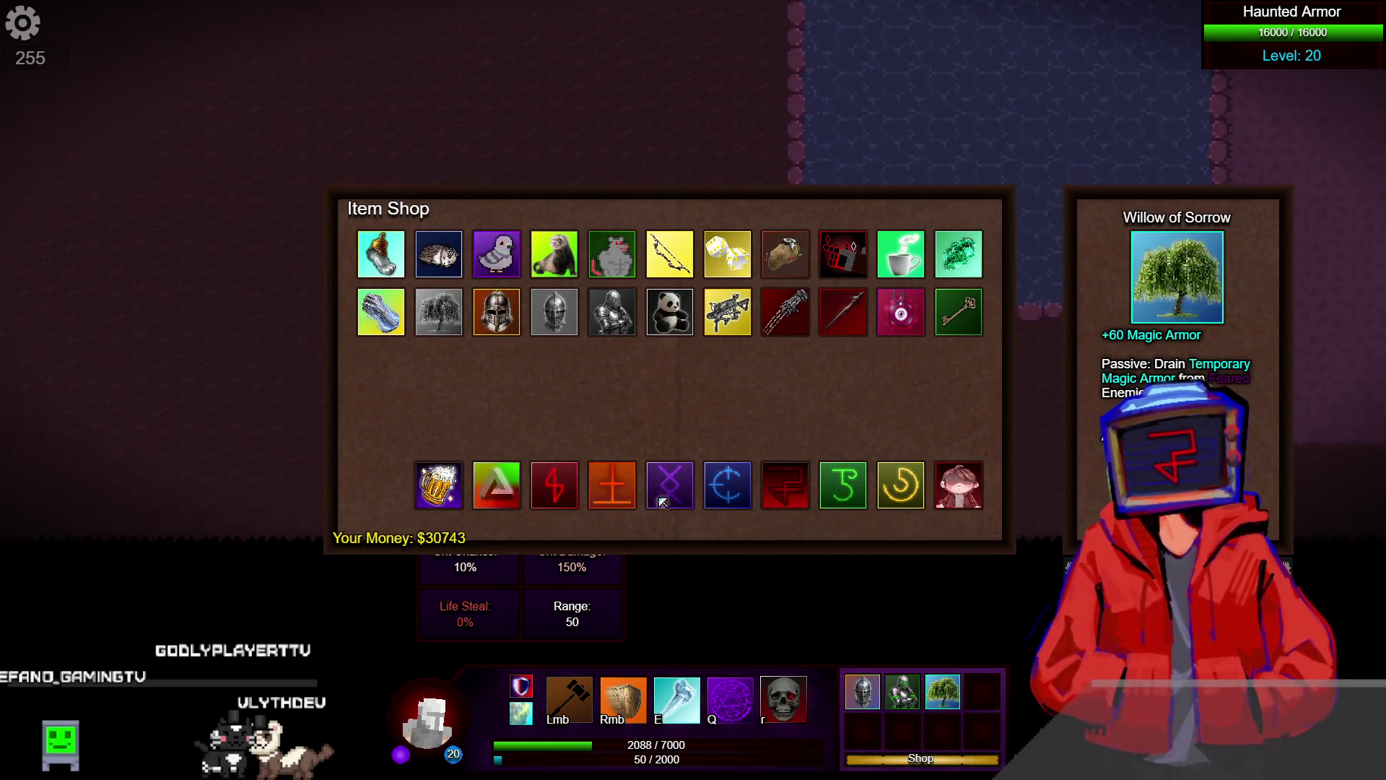
{"action": "left_click", "coordinate": [855, 488]}
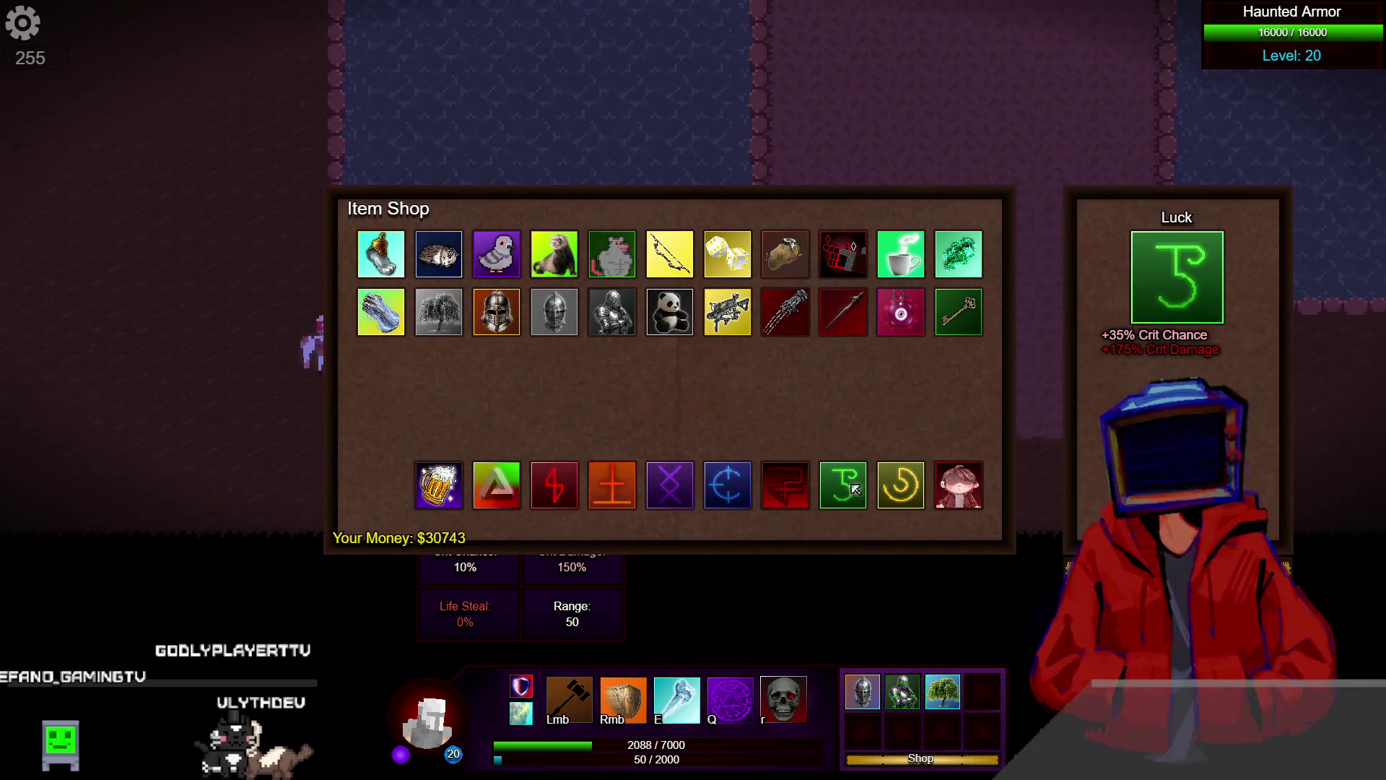
{"action": "double_click", "coordinate": [728, 484]}
{"action": "key", "text": "k"}
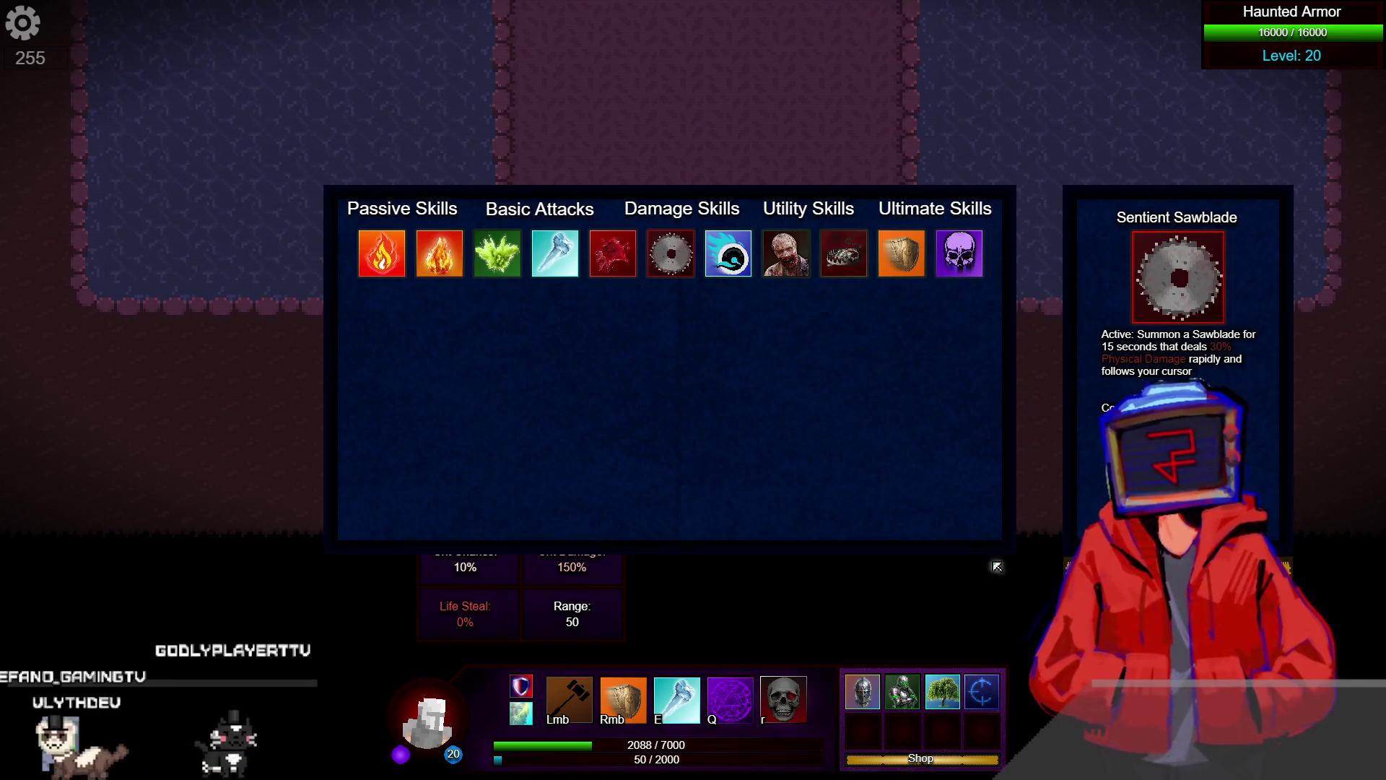
{"action": "key", "text": "k"}
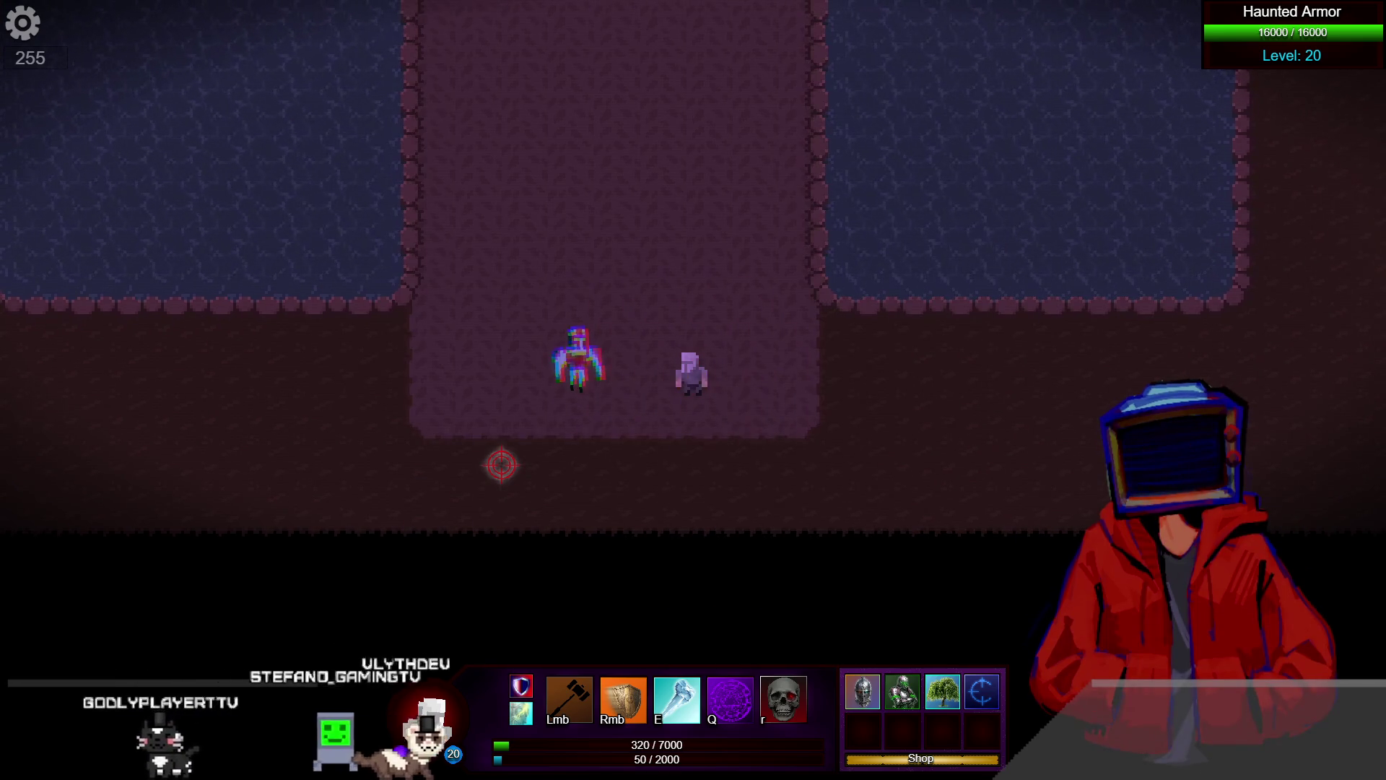
Fight the Haunted Armor, dashing away with right-click, until the player falls, then close the preview
{"action": "key", "text": "a"}
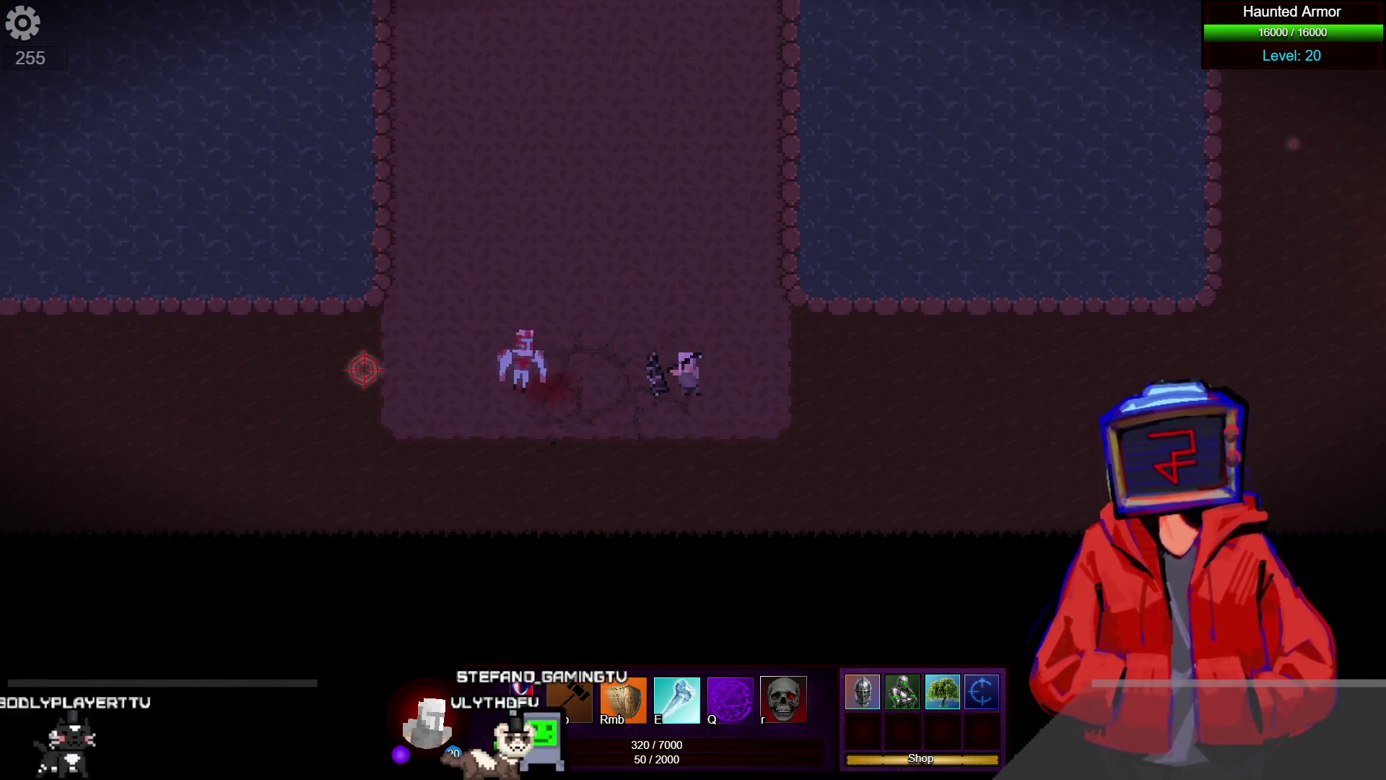
{"action": "right_click", "coordinate": [362, 369]}
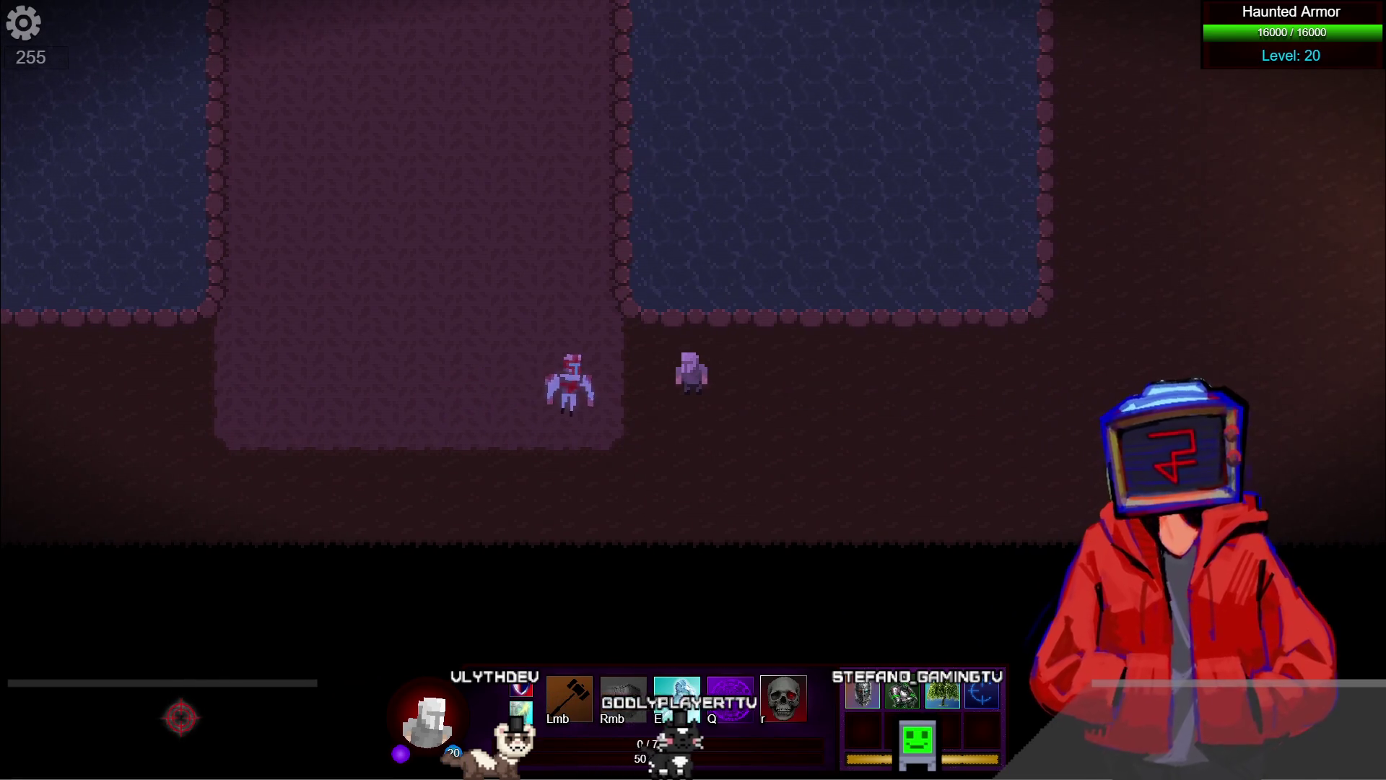
{"action": "key", "text": "alt+F4"}
Open the HauntedArmor object's Variables tab and begin editing its Base_Max_Health value
{"action": "scroll", "coordinate": [715, 455], "scroll_direction": "down", "scroll_amount": 1}
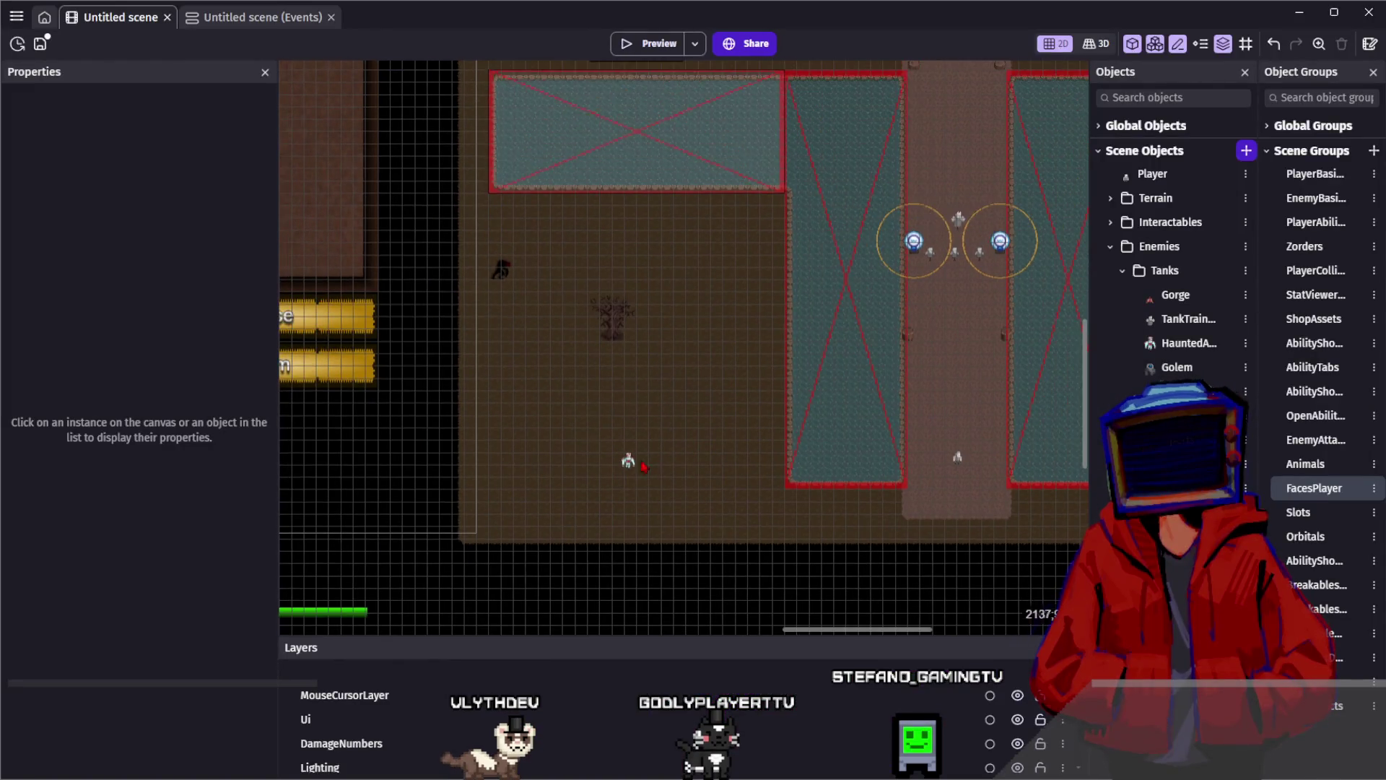
{"action": "left_click", "coordinate": [638, 469]}
{"action": "scroll", "coordinate": [214, 359], "scroll_direction": "up", "scroll_amount": 5}
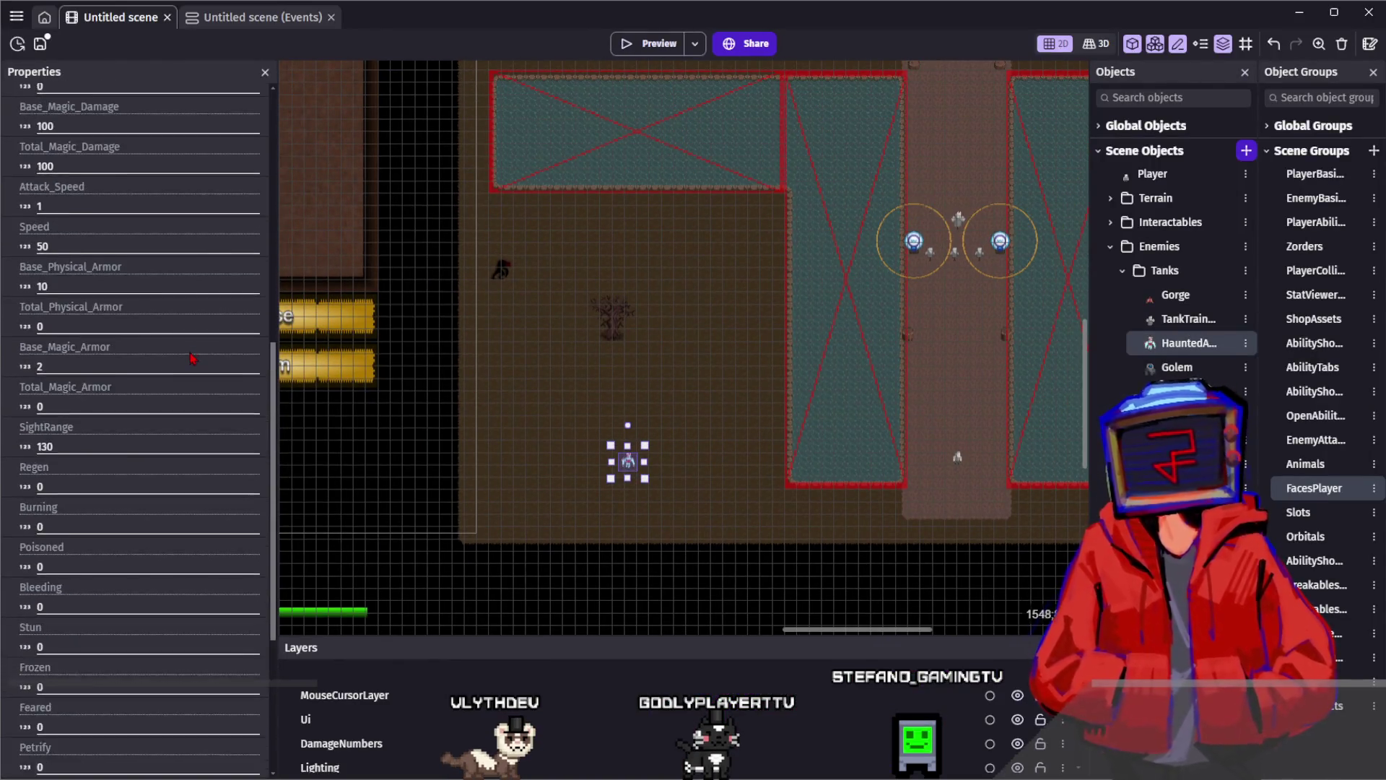
{"action": "double_click", "coordinate": [1176, 346]}
{"action": "left_click", "coordinate": [876, 84]}
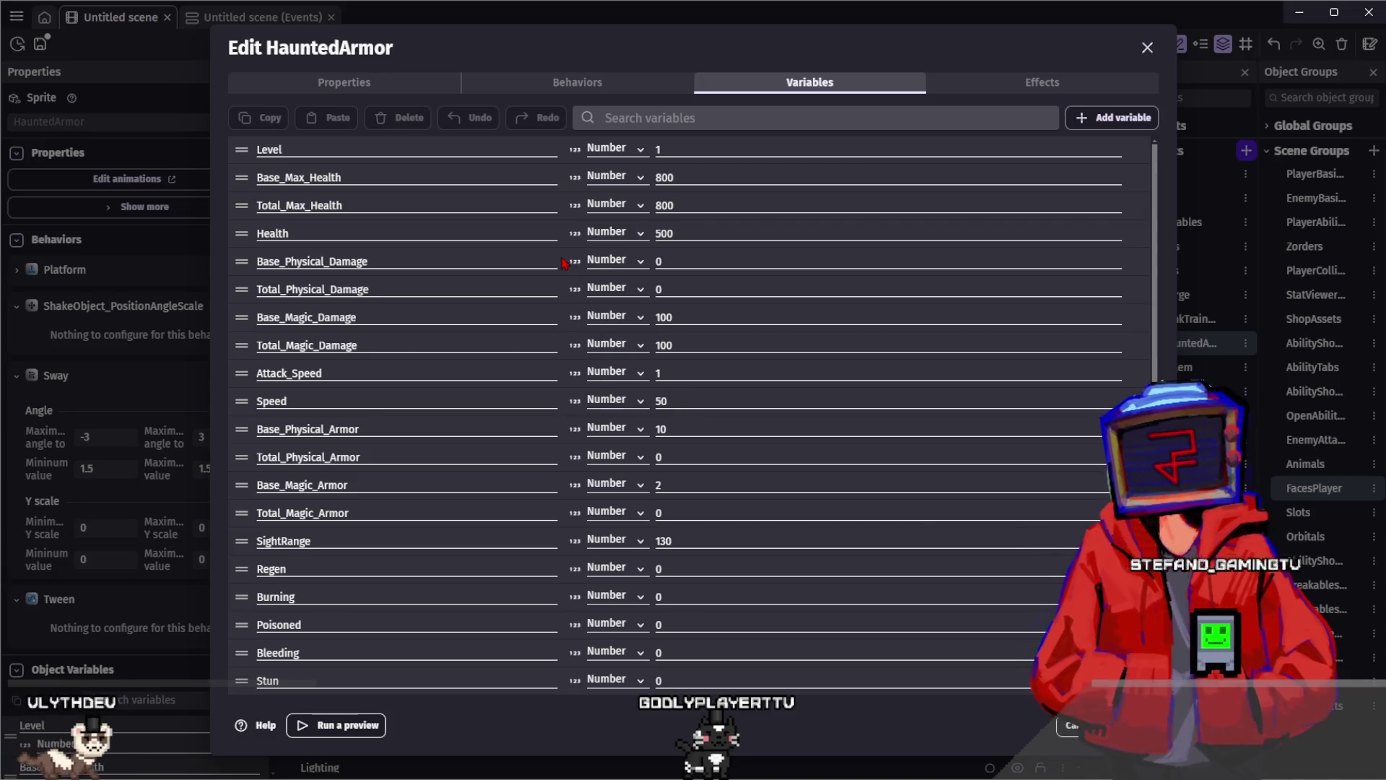
{"action": "scroll", "coordinate": [588, 260], "scroll_direction": "down", "scroll_amount": 2}
{"action": "scroll", "coordinate": [638, 351], "scroll_direction": "up", "scroll_amount": 2}
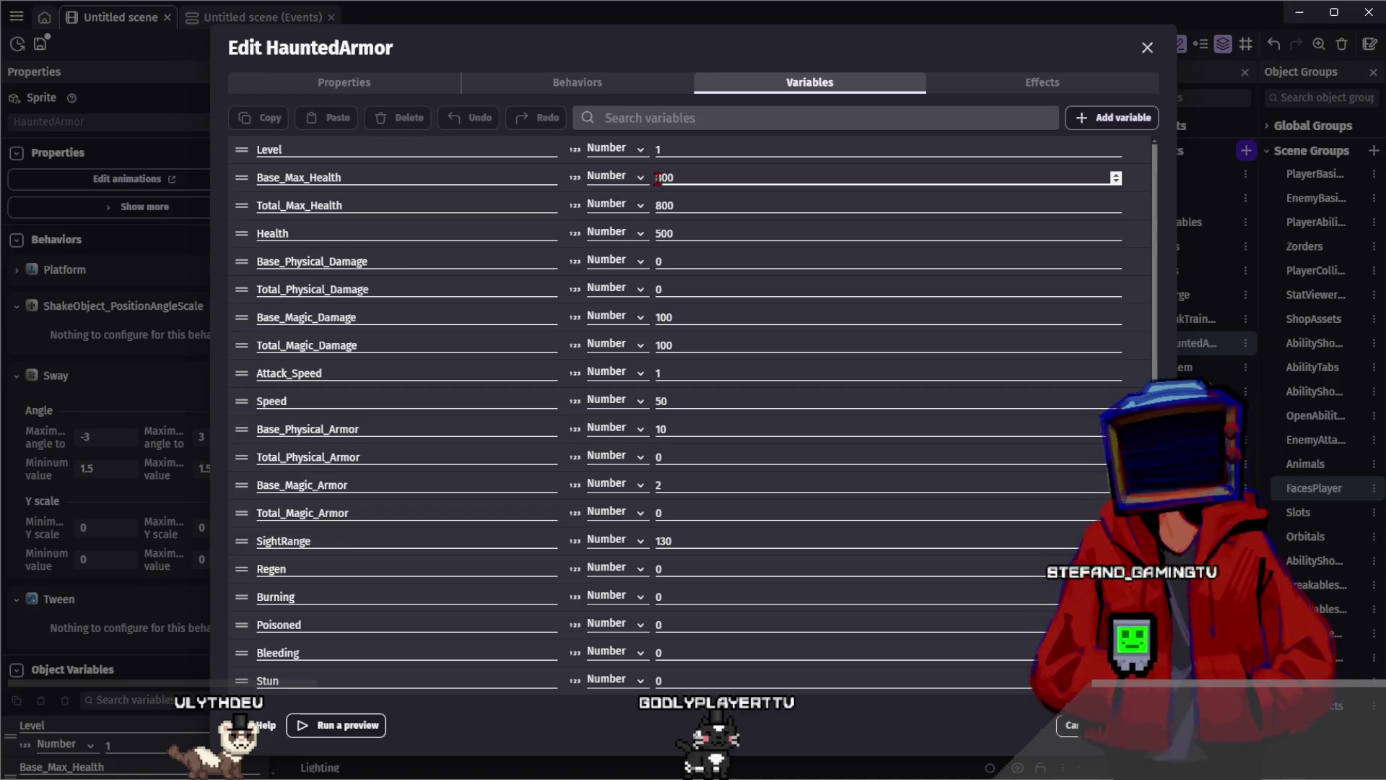
{"action": "left_click", "coordinate": [657, 179]}
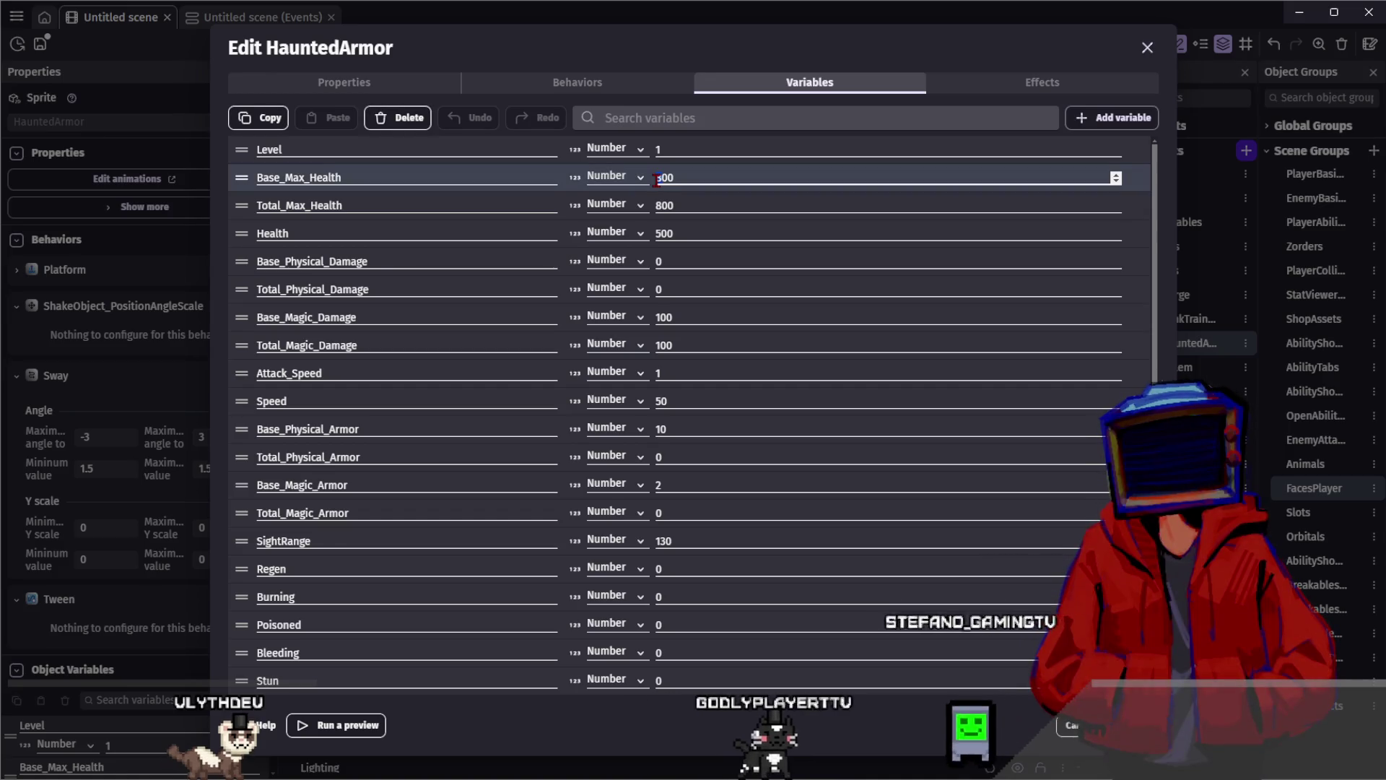